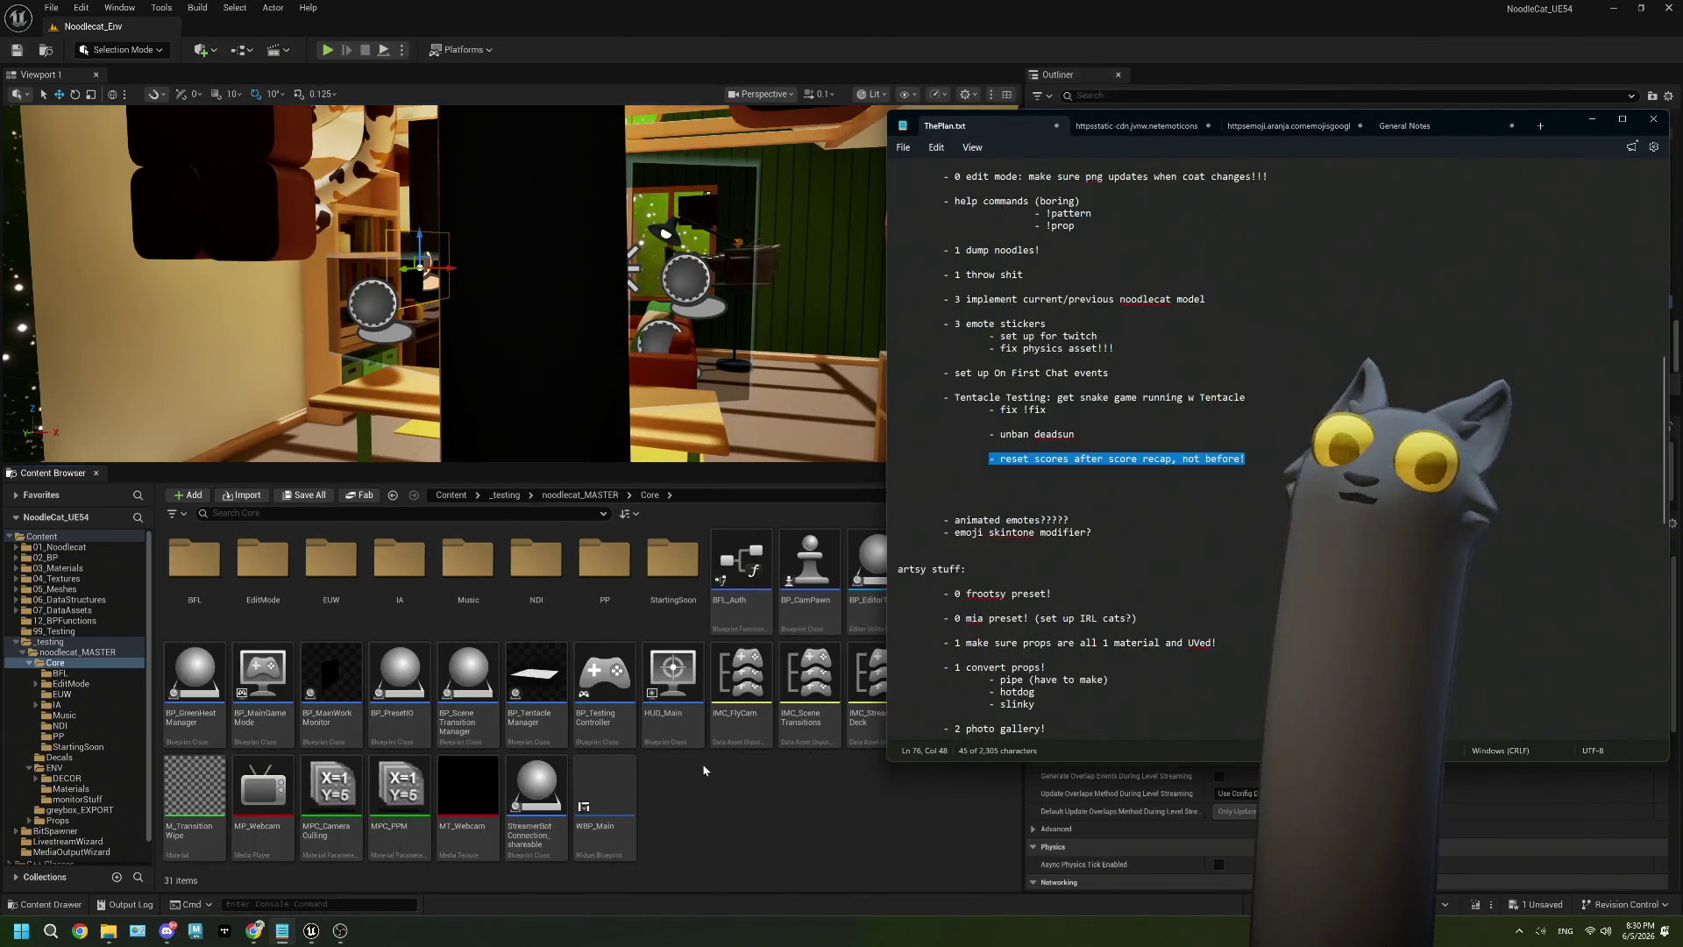
Bring the Unreal Editor with the Noodlecat_Env level back in front of Notepad.
left_click(709, 817)
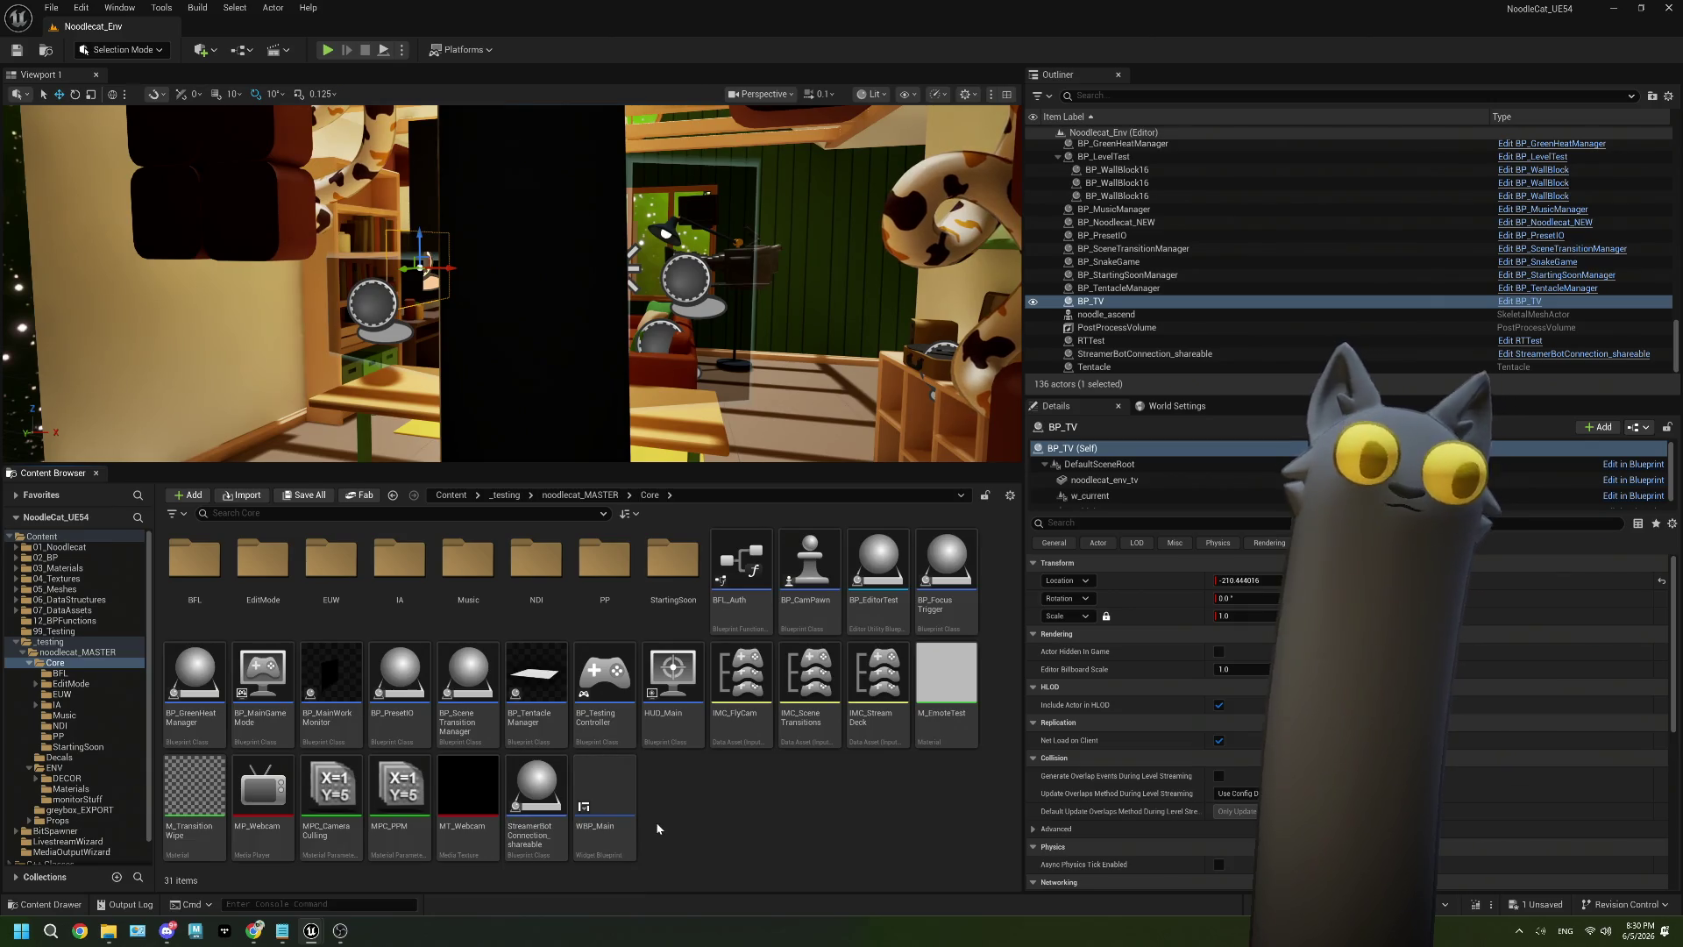
Open BP_SnakeGame's EventGraph and pan to the KEYS, CLEAR and FIND comment block.
double_click(531, 695)
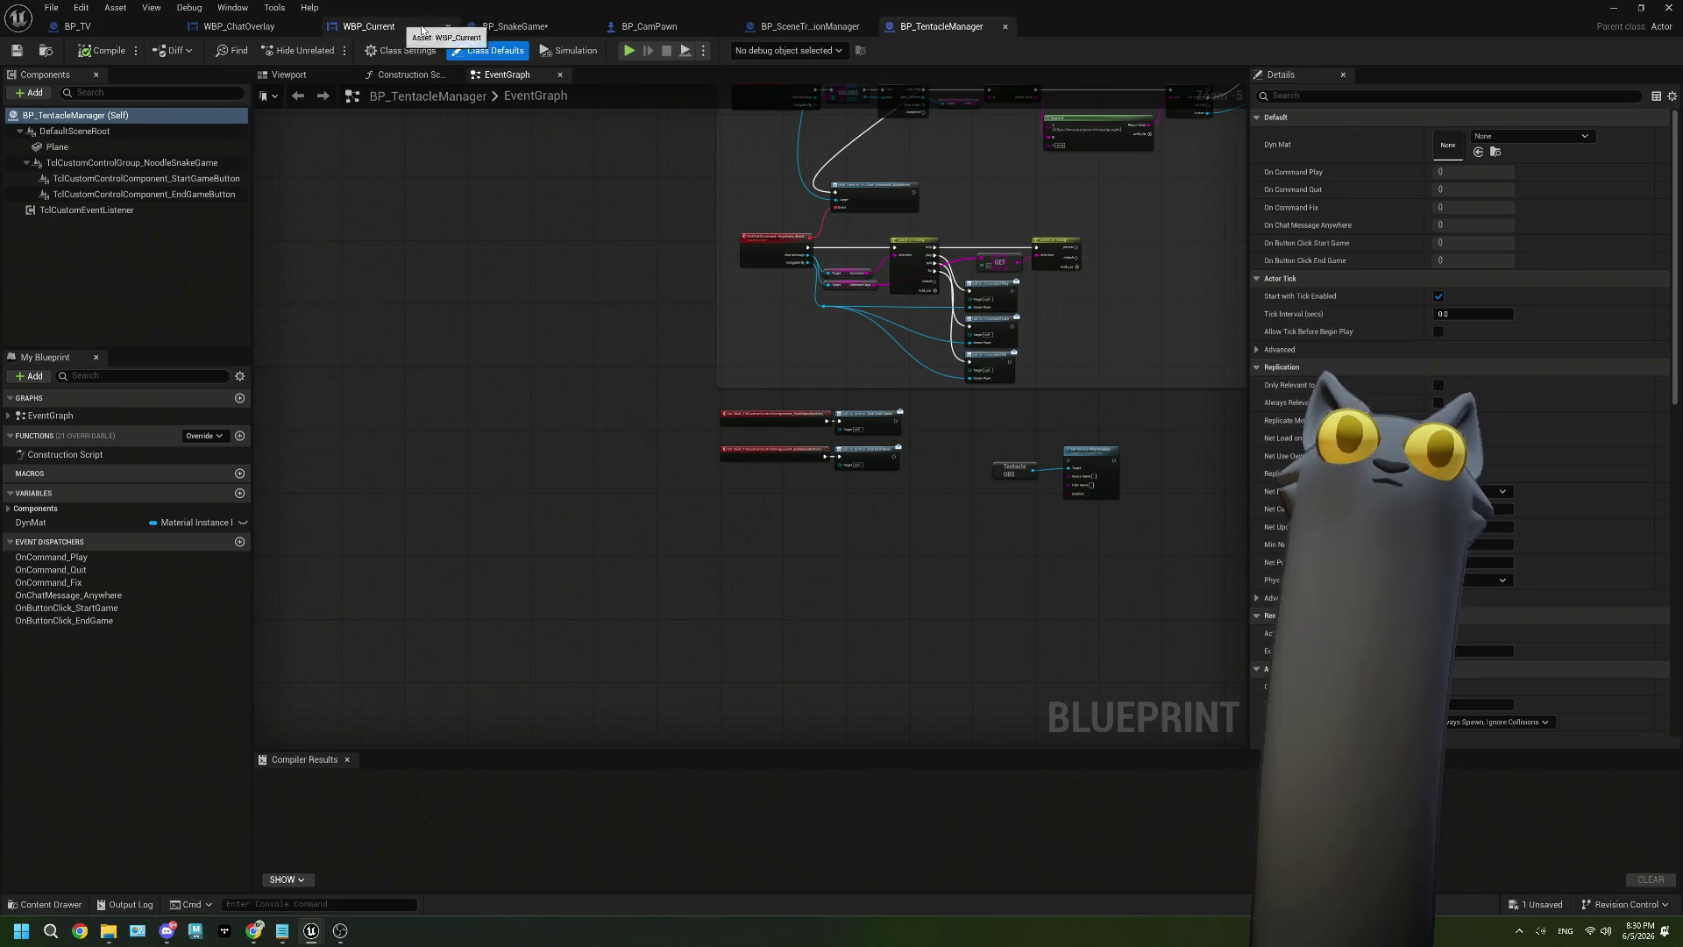
left_click(516, 27)
mouse_move(752, 499)
left_mouse_down()
mouse_move(909, 473)
mouse_move(536, 484)
mouse_move(228, 461)
mouse_move(884, 433)
mouse_move(508, 455)
left_mouse_up()
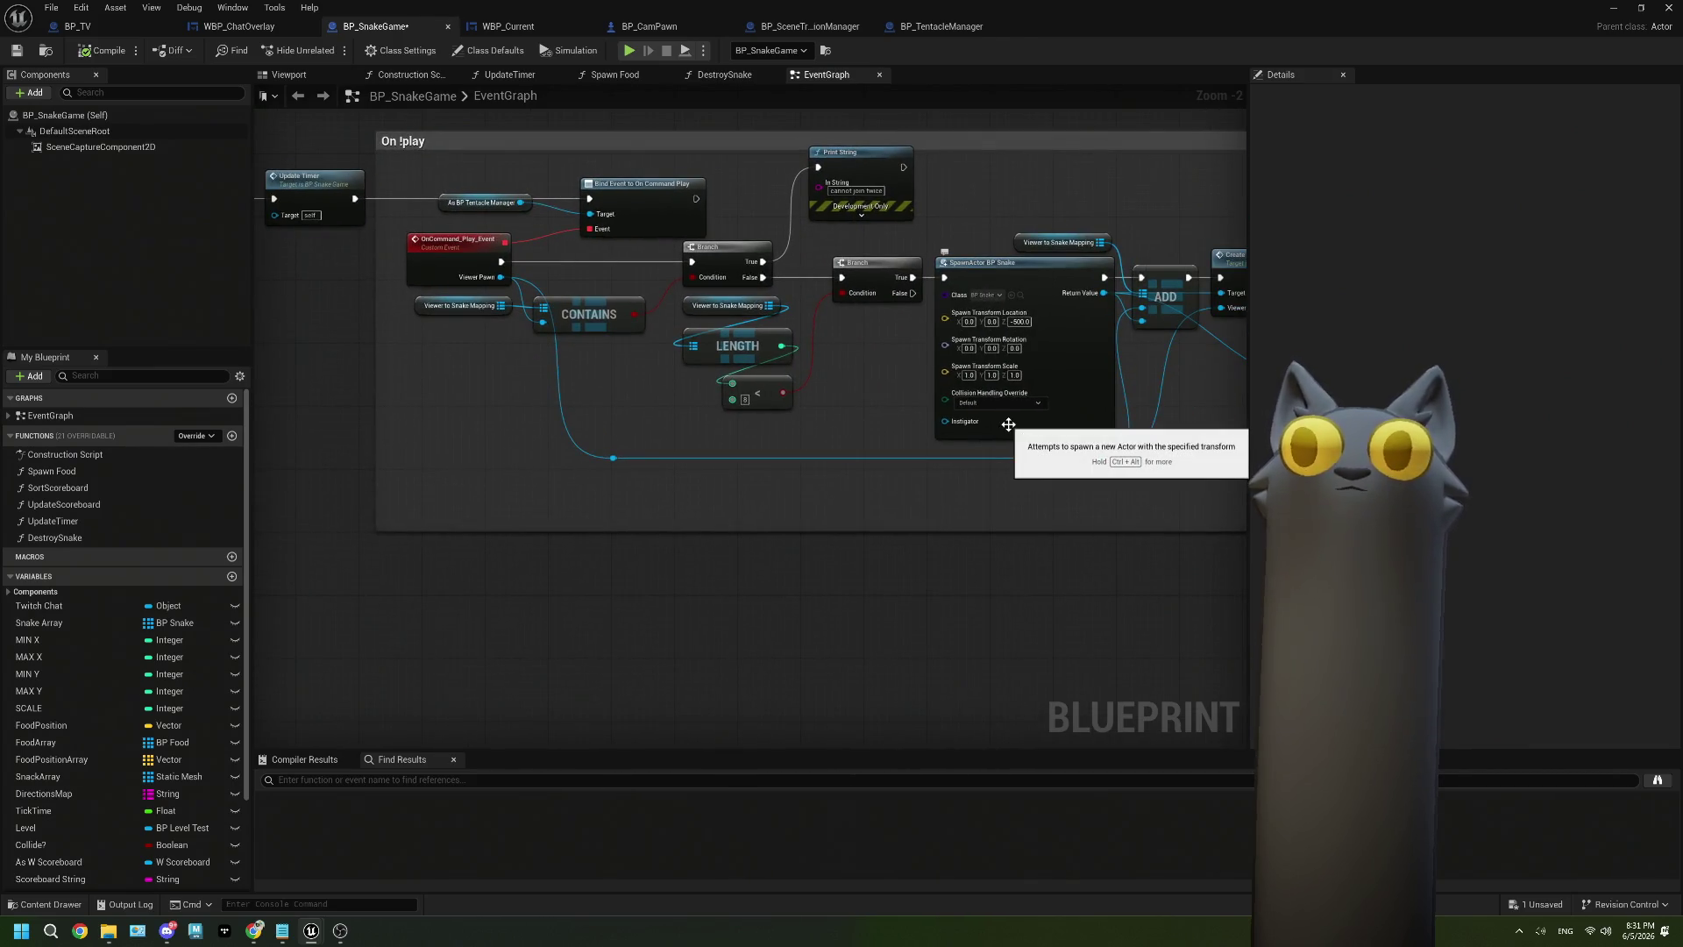
left_click_drag(1008, 424, 750, 427)
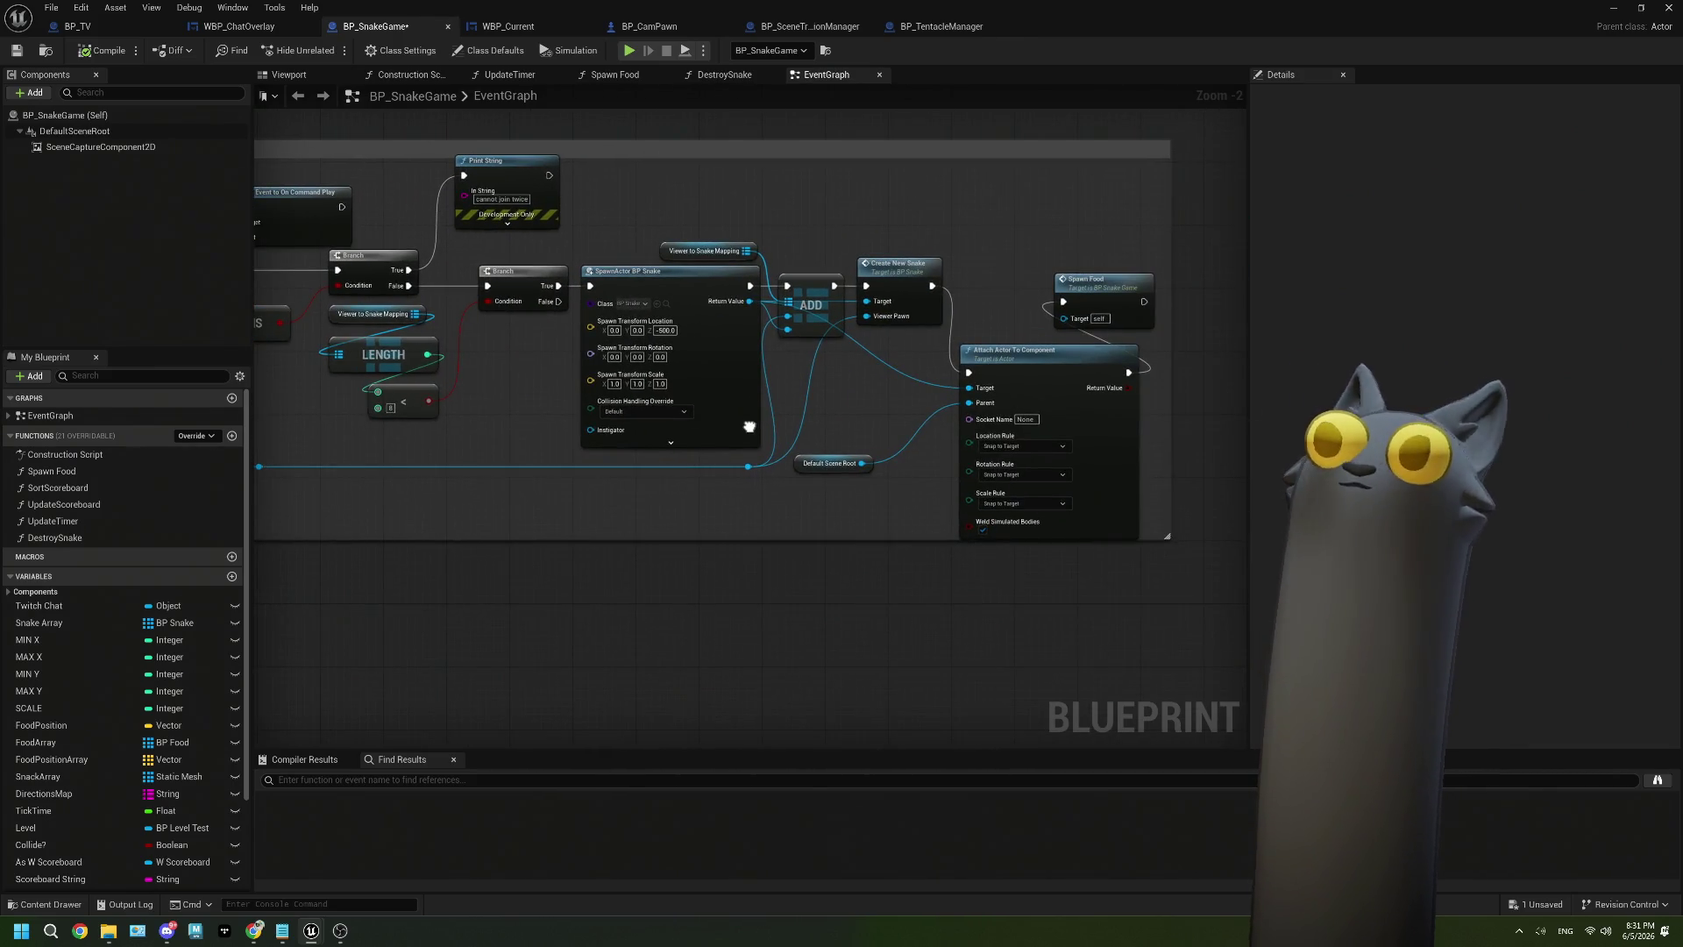
scroll(981, 405, "down", 4)
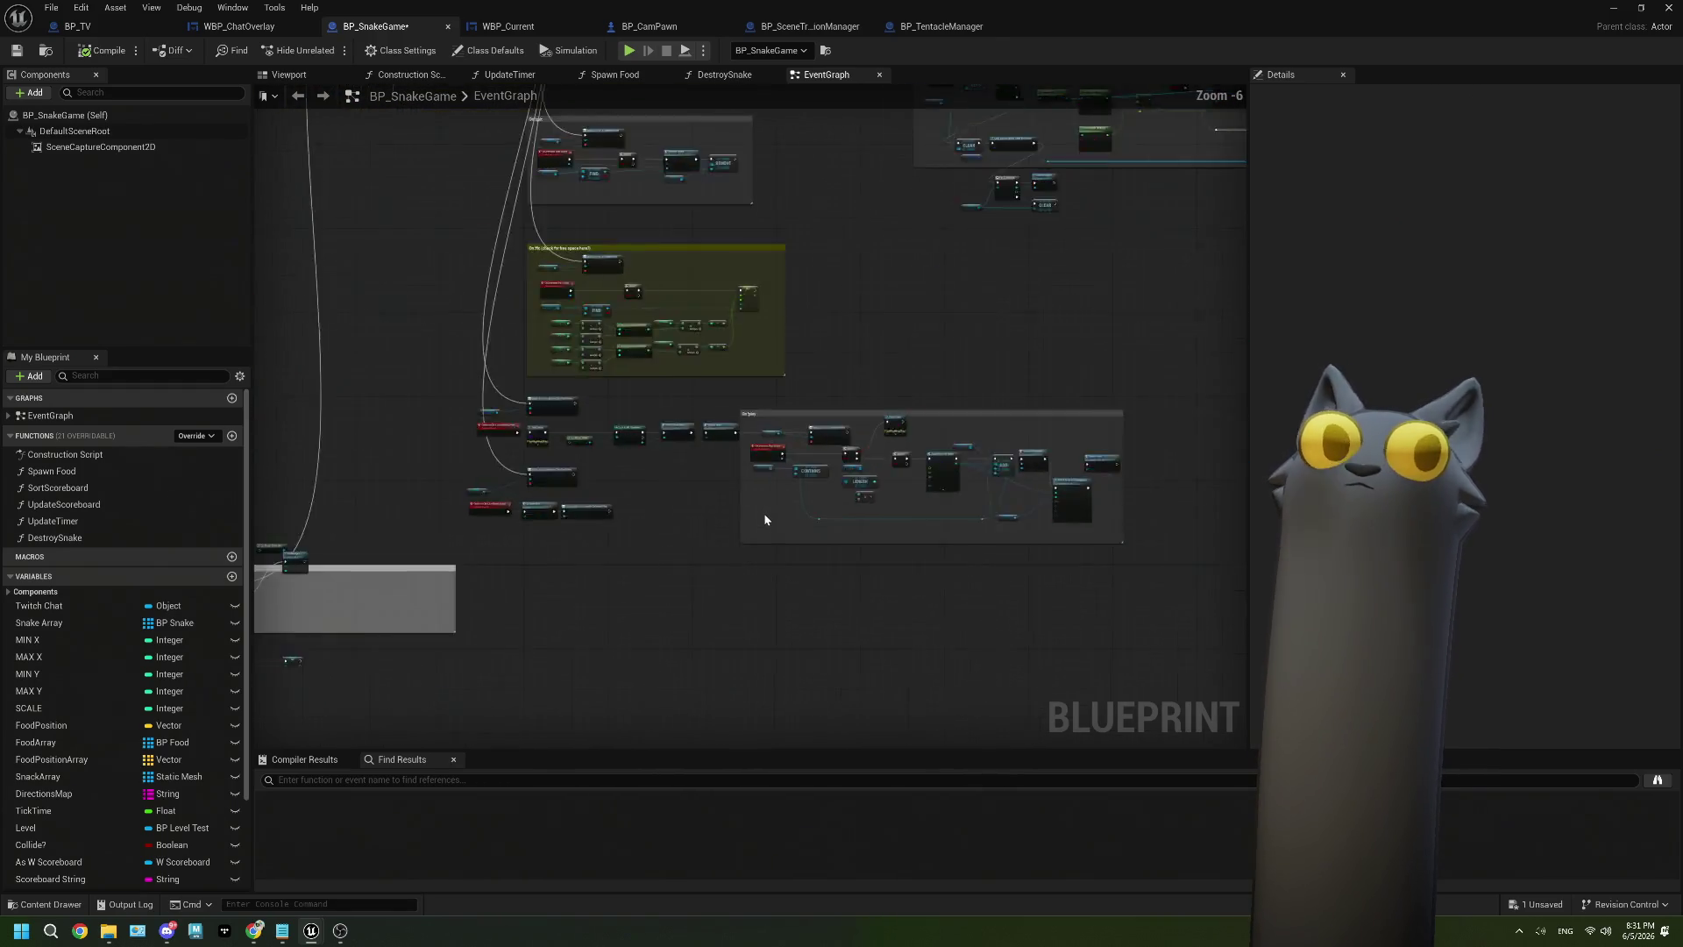
left_click_drag(764, 513, 908, 386)
scroll(761, 418, "up", 2)
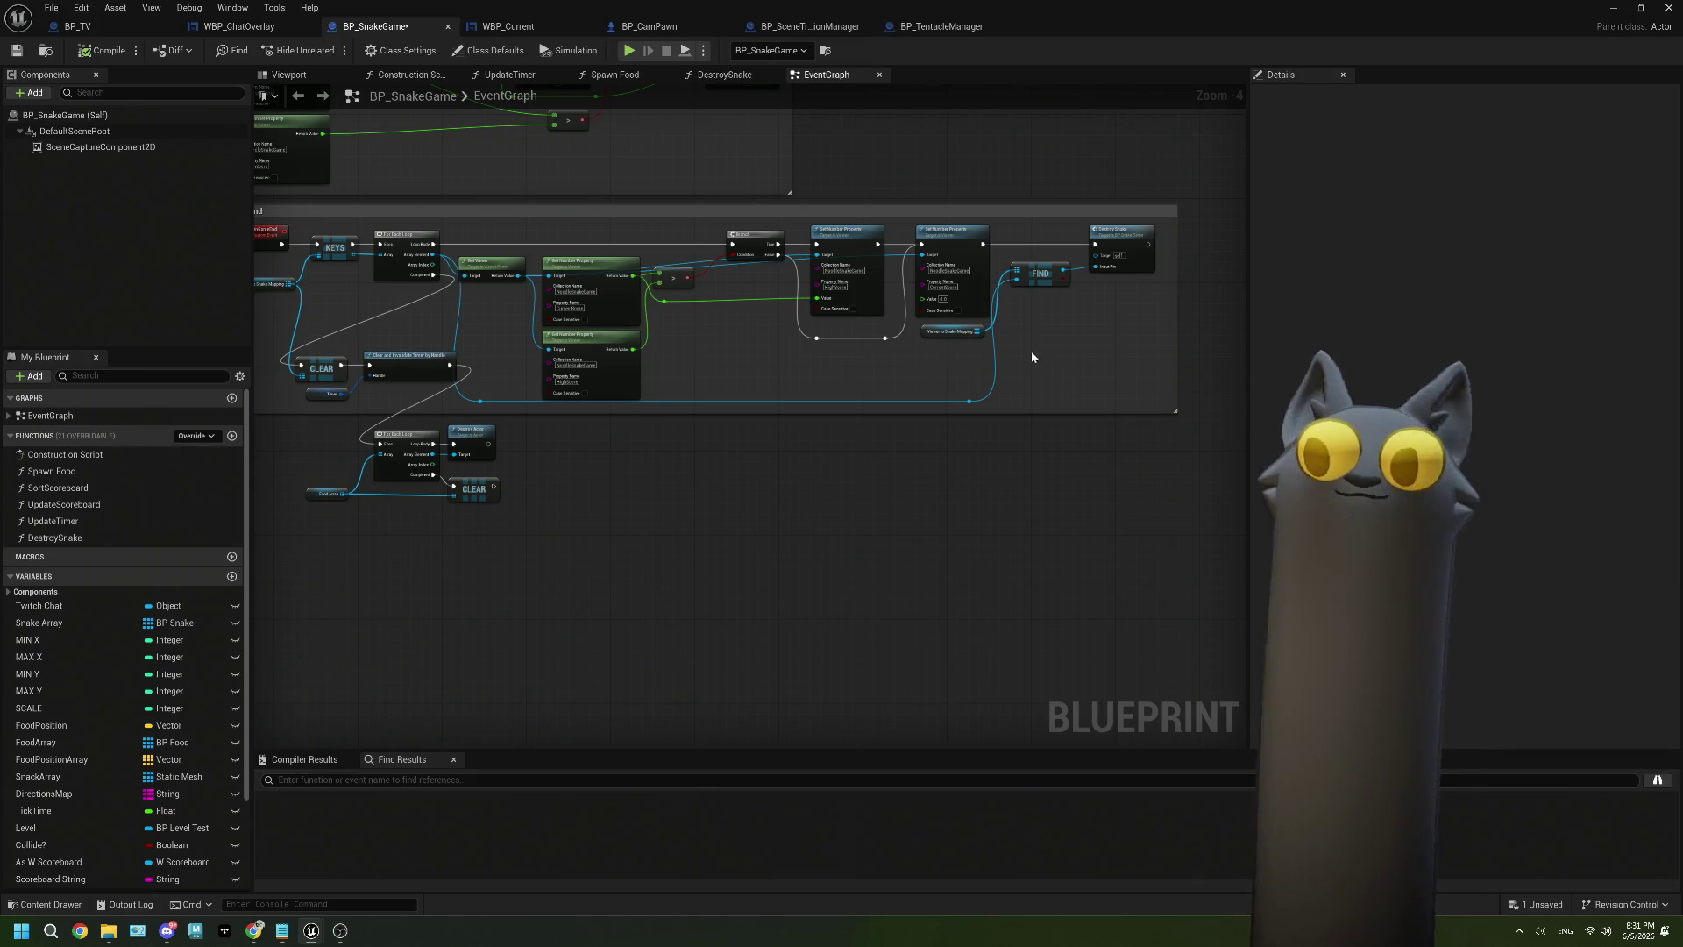
Cut the score property and Branch nodes out of On Game End and paste them into empty space.
scroll(1006, 368, "up", 1)
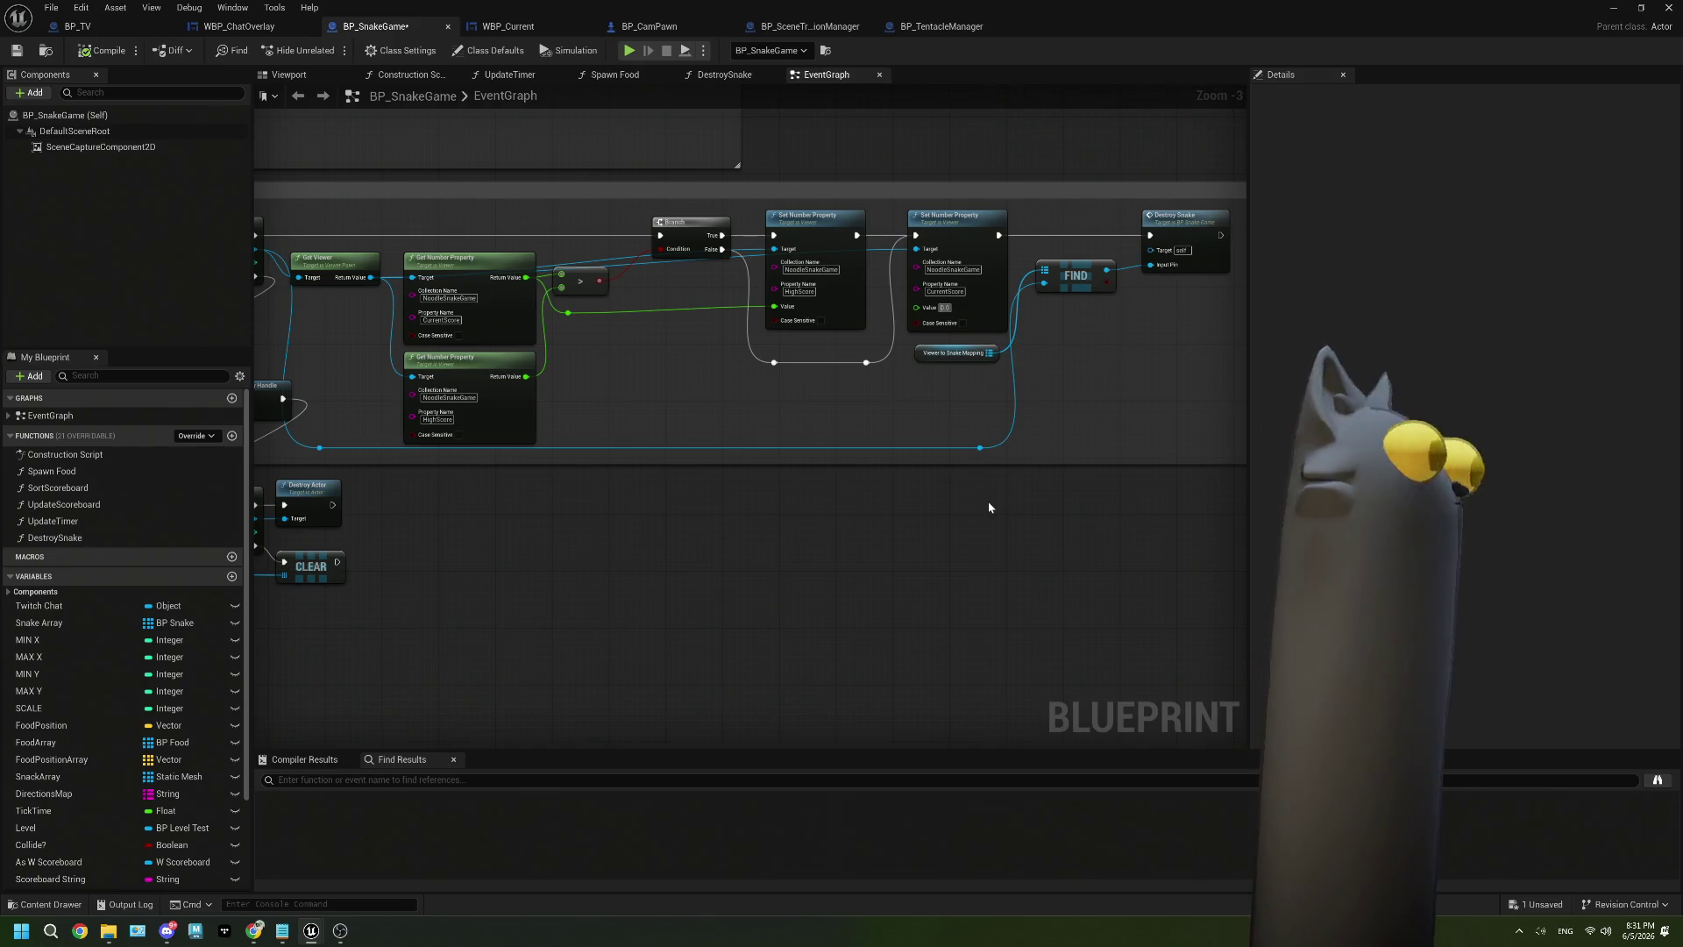
scroll(901, 507, "up", 1)
mouse_move(901, 507)
left_mouse_down()
mouse_move(800, 499)
mouse_move(1059, 492)
mouse_move(856, 492)
mouse_move(928, 493)
left_mouse_up()
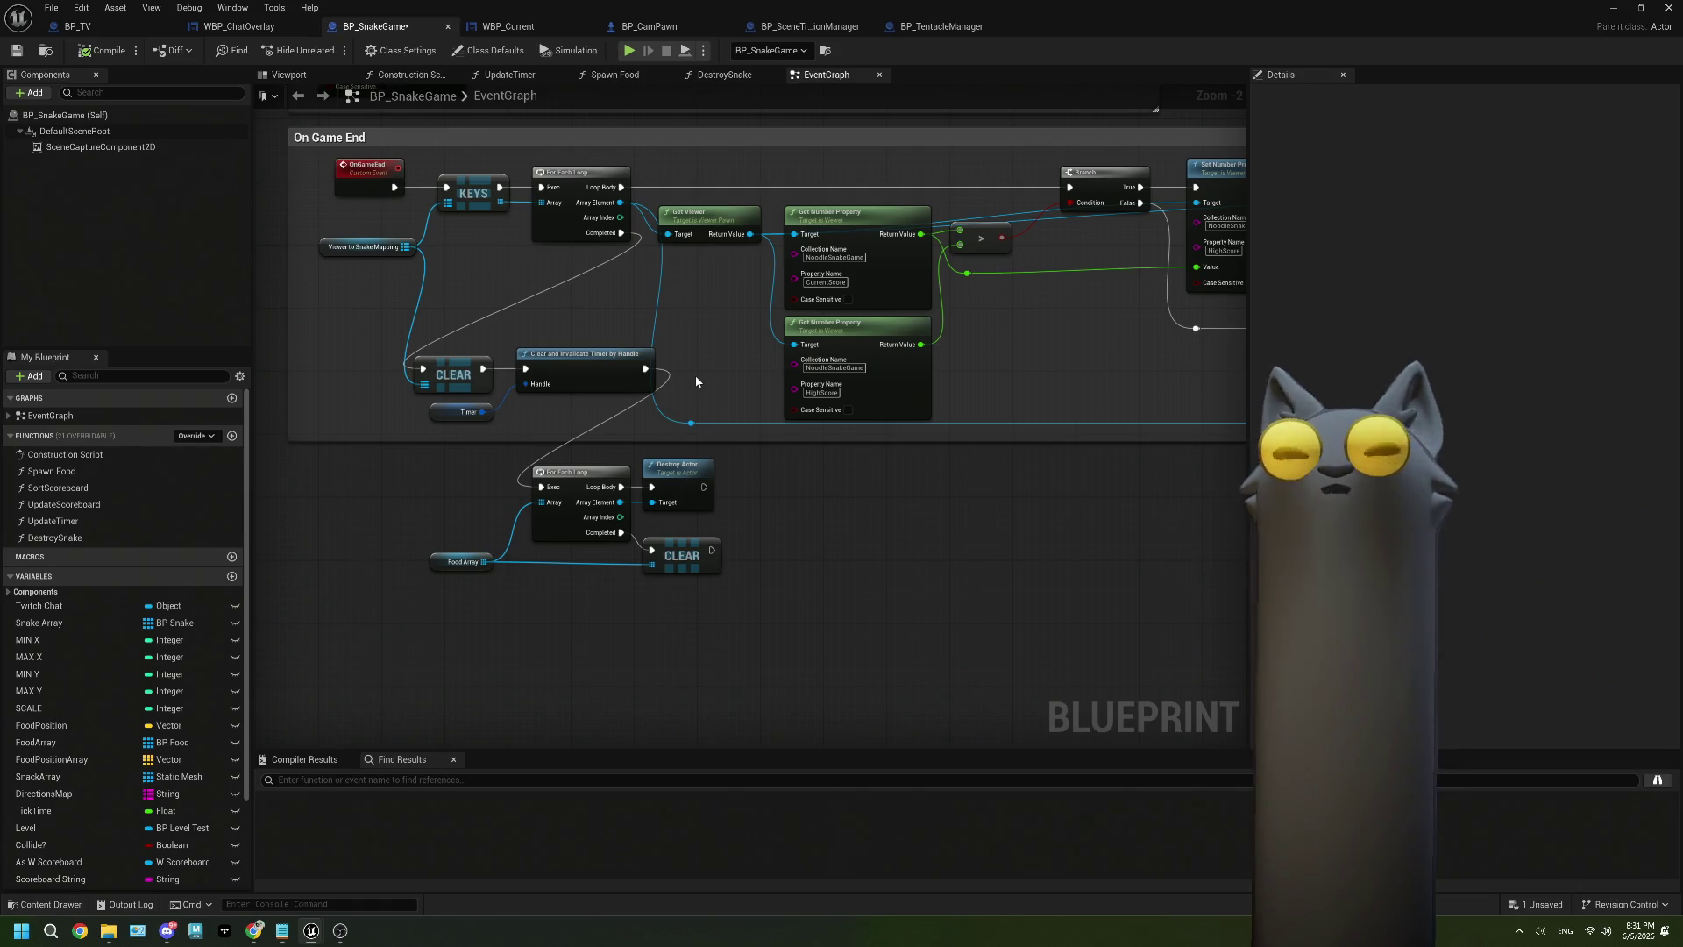
left_click_drag(850, 351, 587, 352)
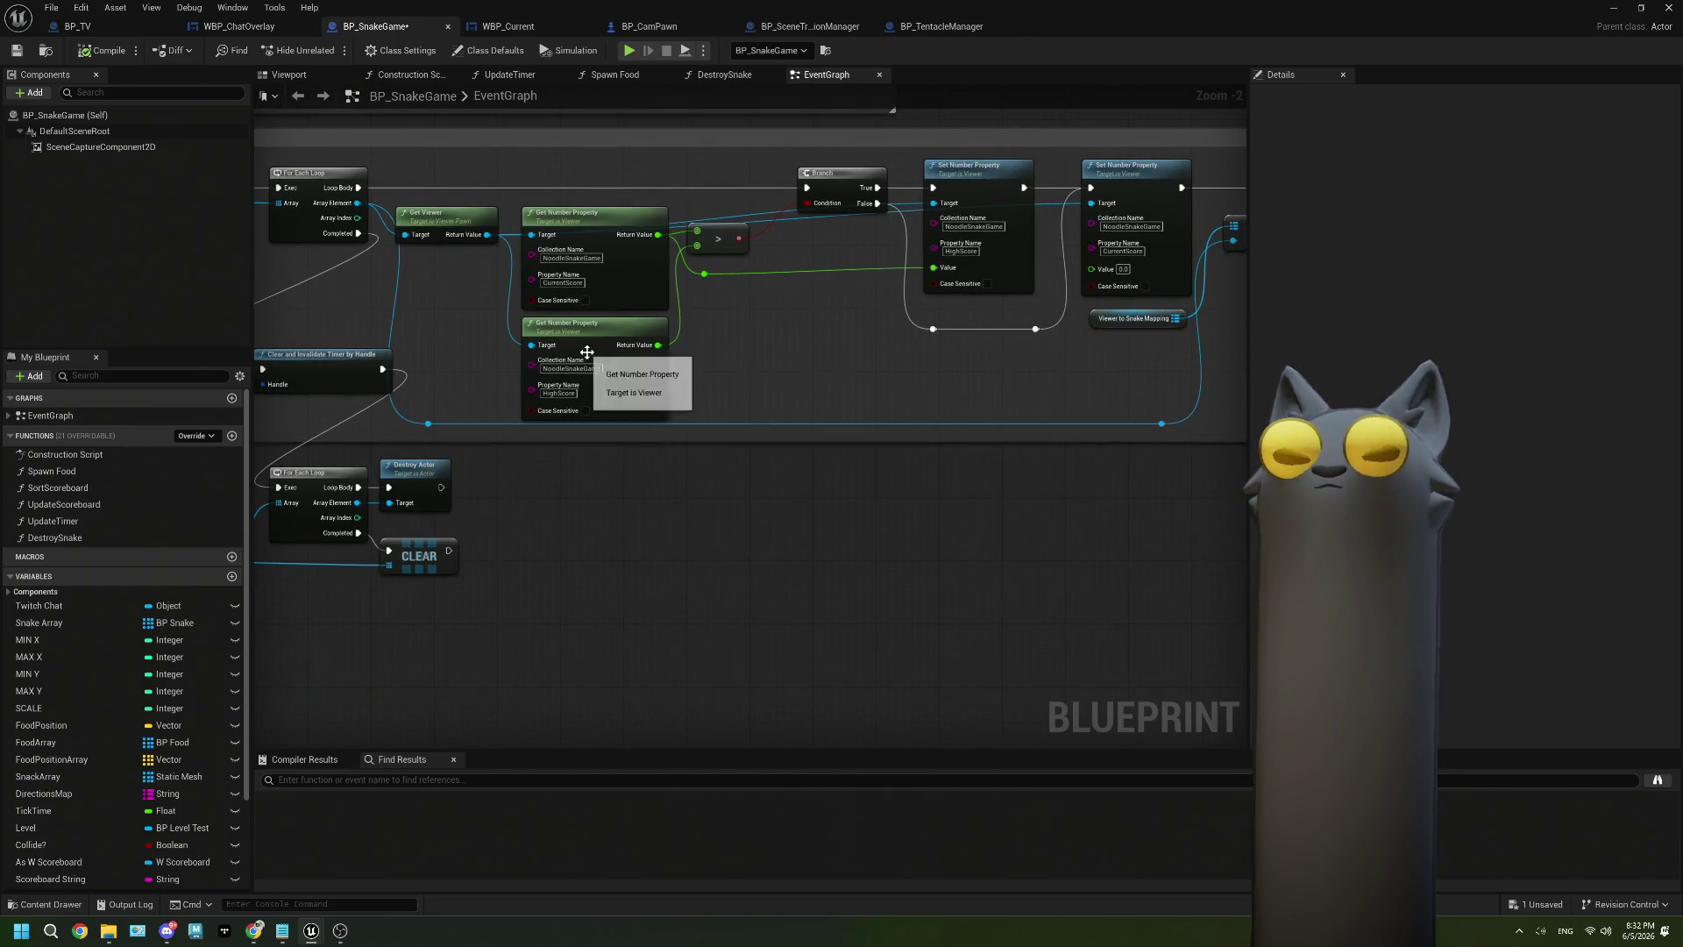
mouse_move(453, 172)
left_mouse_down()
mouse_move(1083, 468)
mouse_move(1129, 465)
left_mouse_up()
left_click(1120, 313, "ctrl")
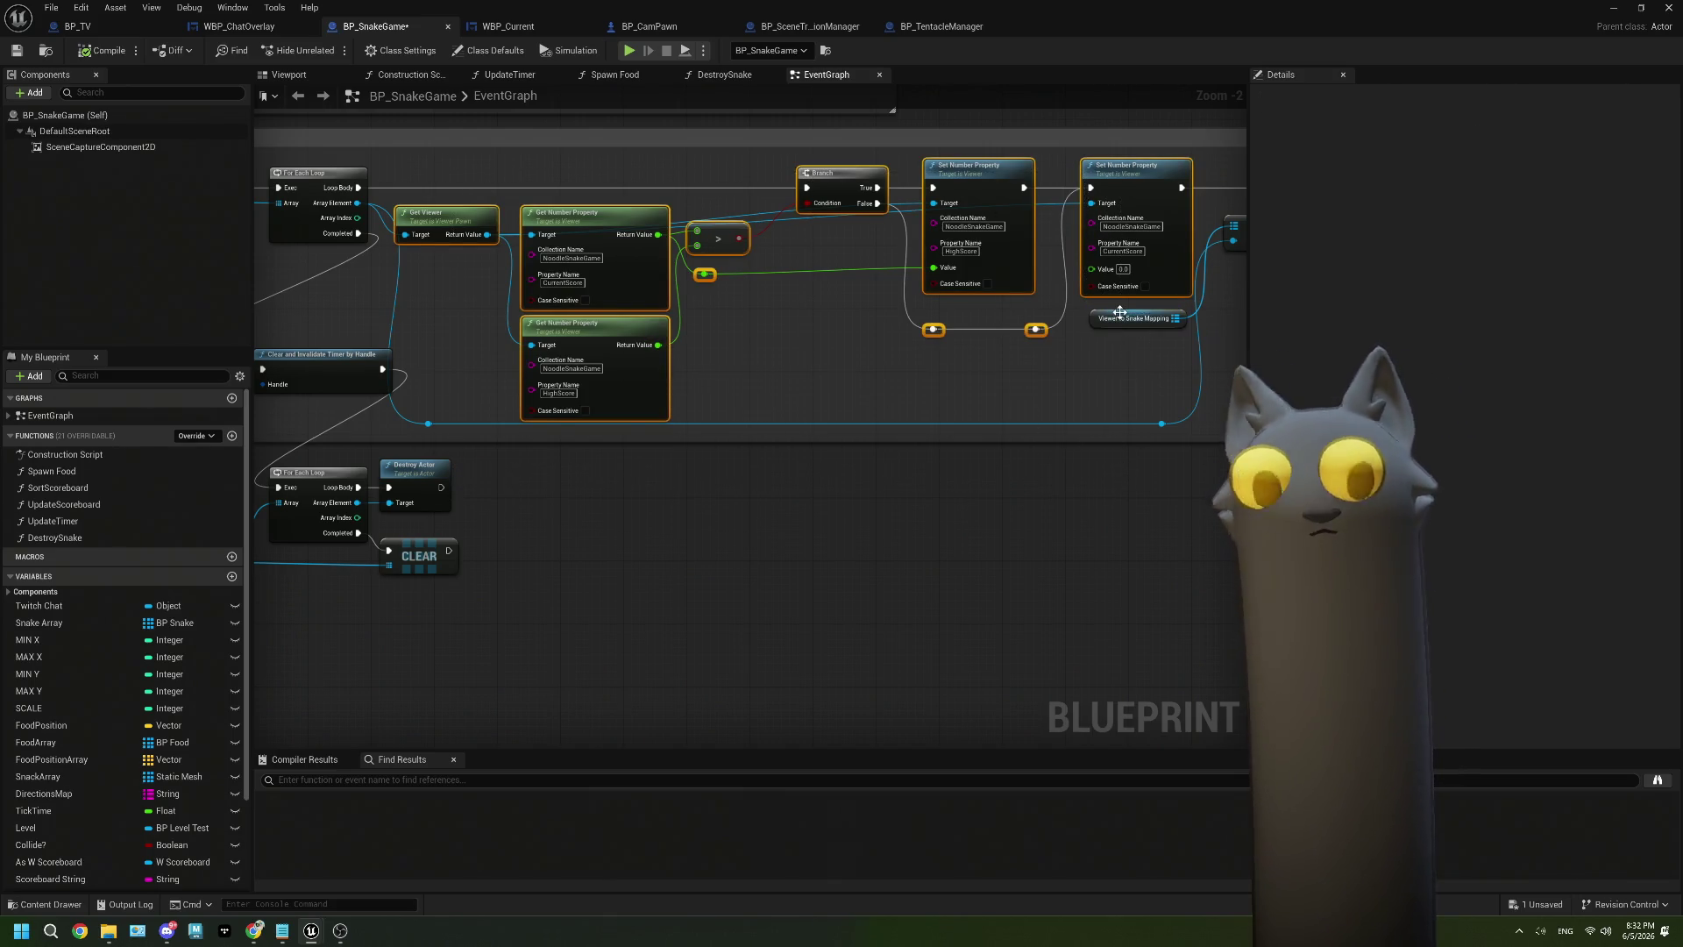
key("Delete")
scroll(1056, 473, "down", 4)
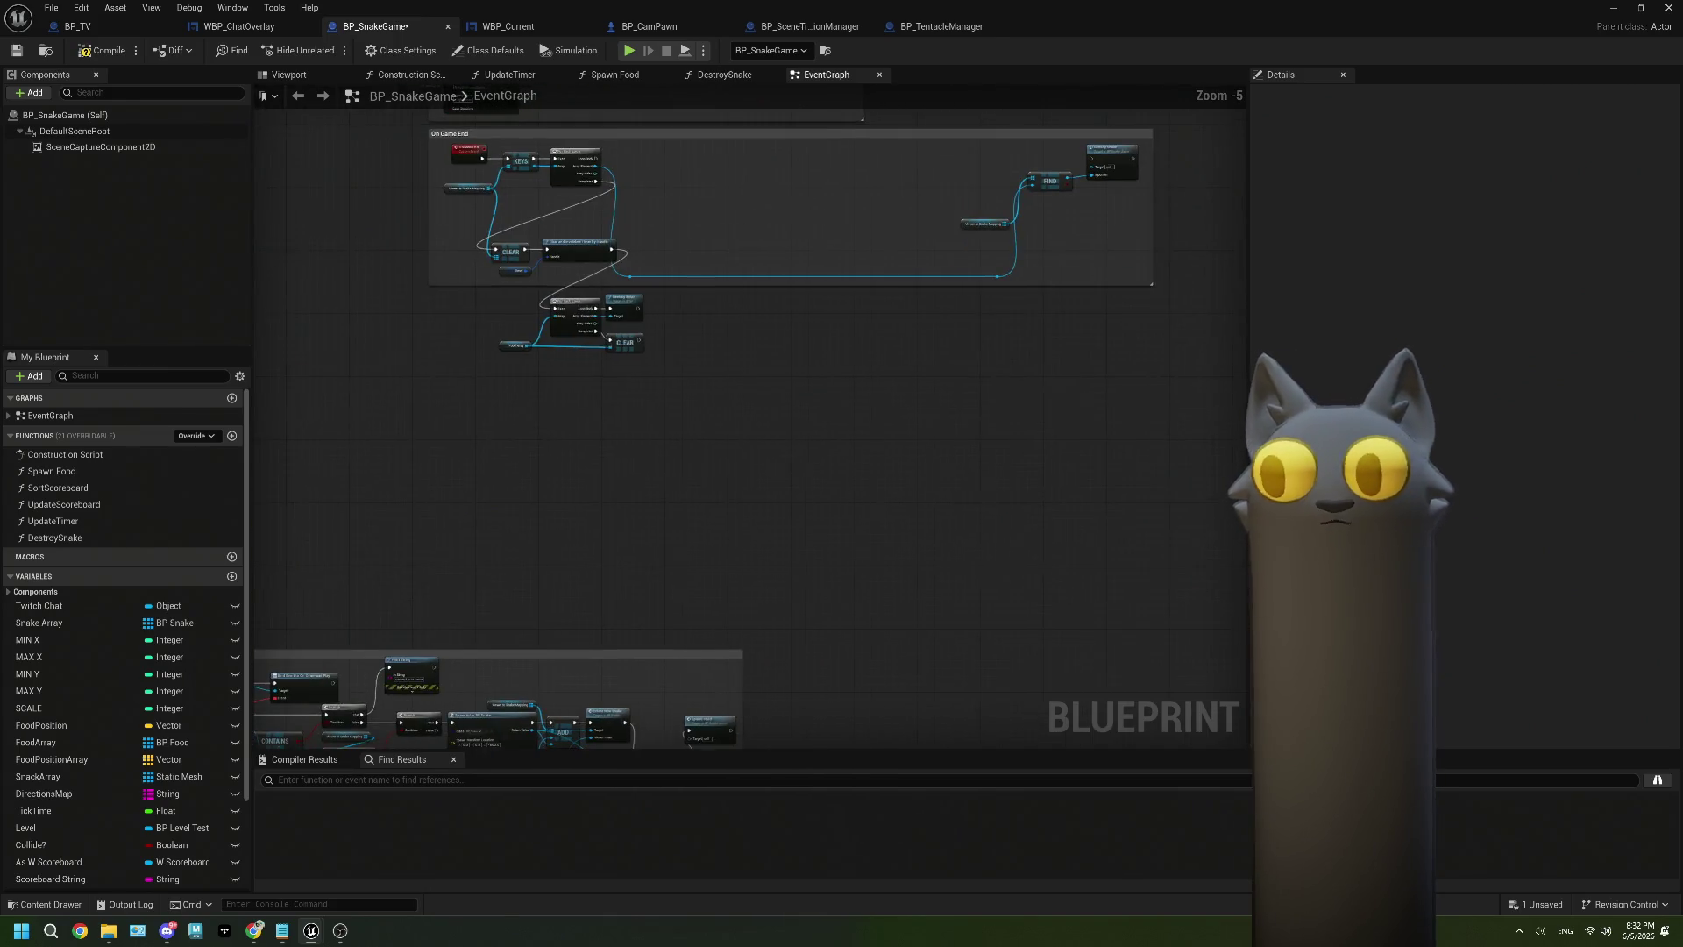
scroll(886, 496, "up", 2)
key("ctrl+v")
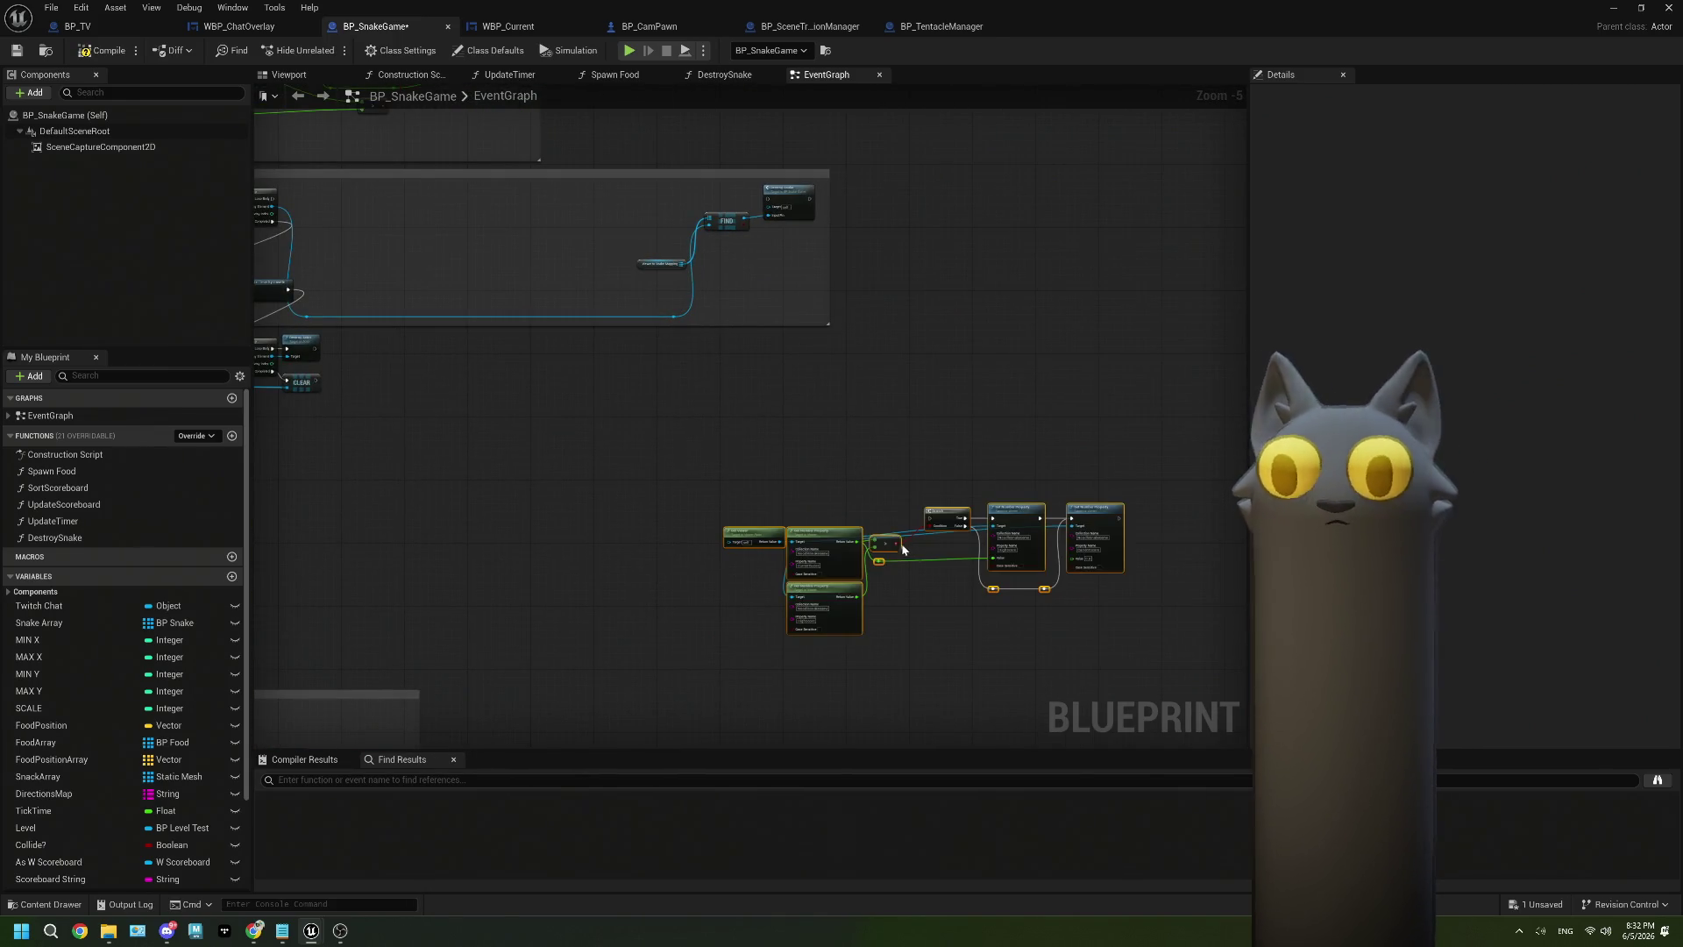
Move FIND, Destroy Snake and the mapping variable left beside the For Each Loop.
left_click_drag(448, 336, 767, 398)
scroll(727, 396, "up", 1)
mouse_move(557, 462)
left_mouse_down()
mouse_move(571, 470)
mouse_move(554, 460)
left_mouse_up()
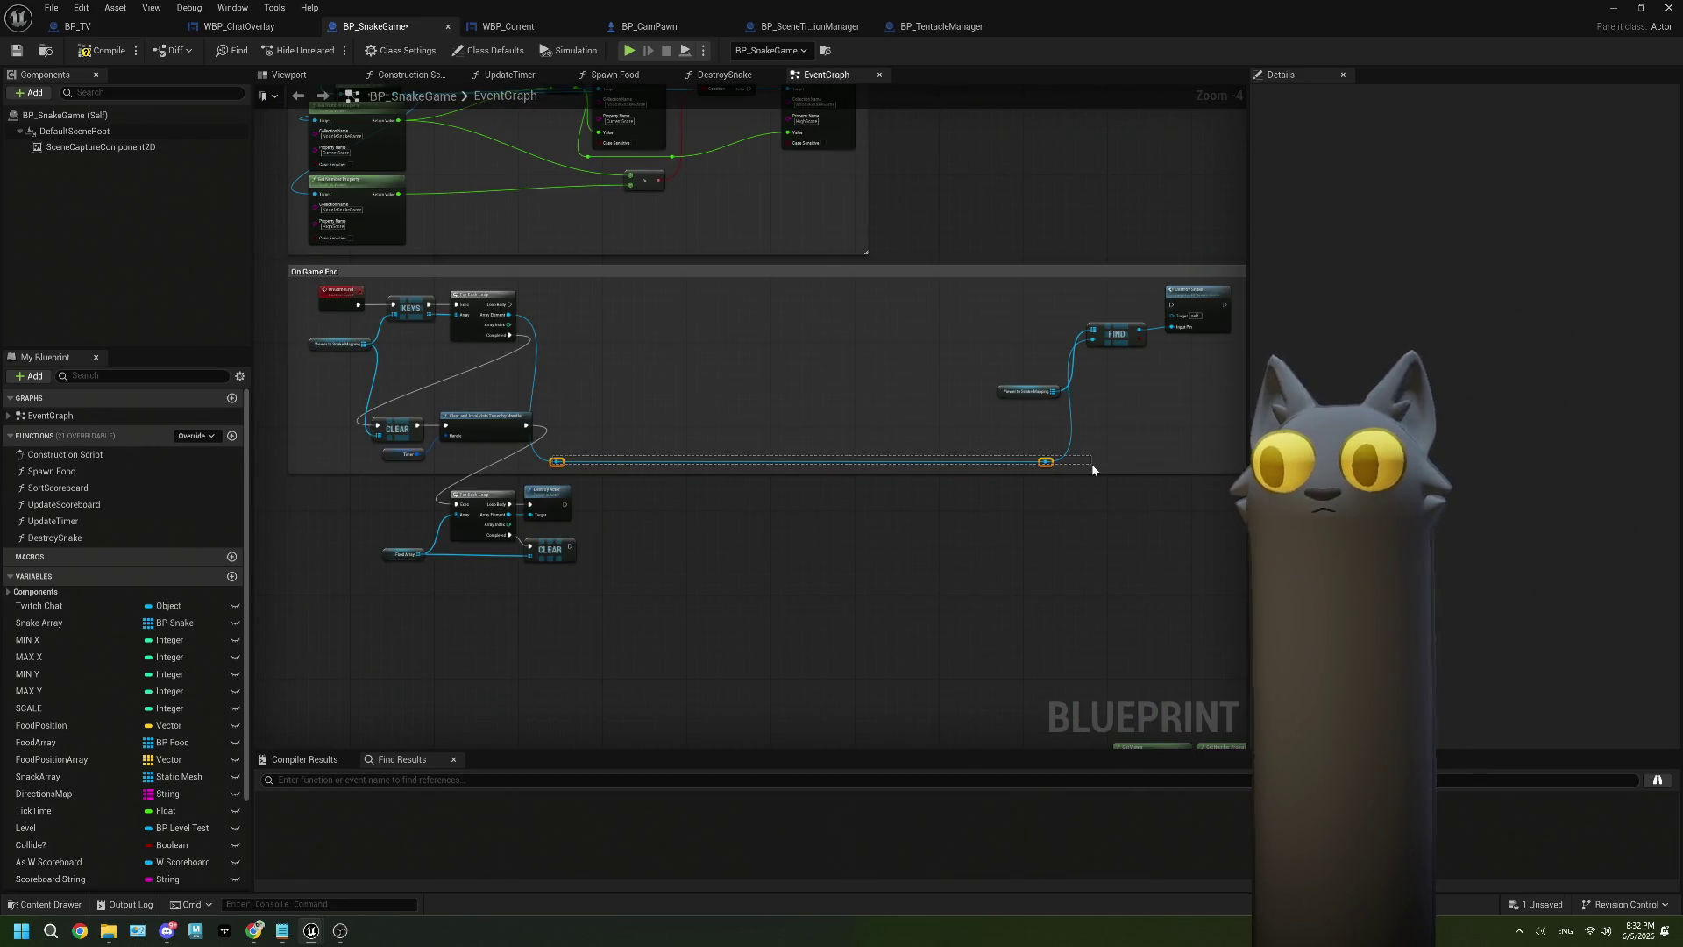
mouse_move(995, 289)
left_mouse_down()
mouse_move(1228, 469)
mouse_move(1183, 470)
left_mouse_up()
left_click_drag(1128, 315, 717, 319)
left_click(500, 336)
scroll(499, 337, "up", 4)
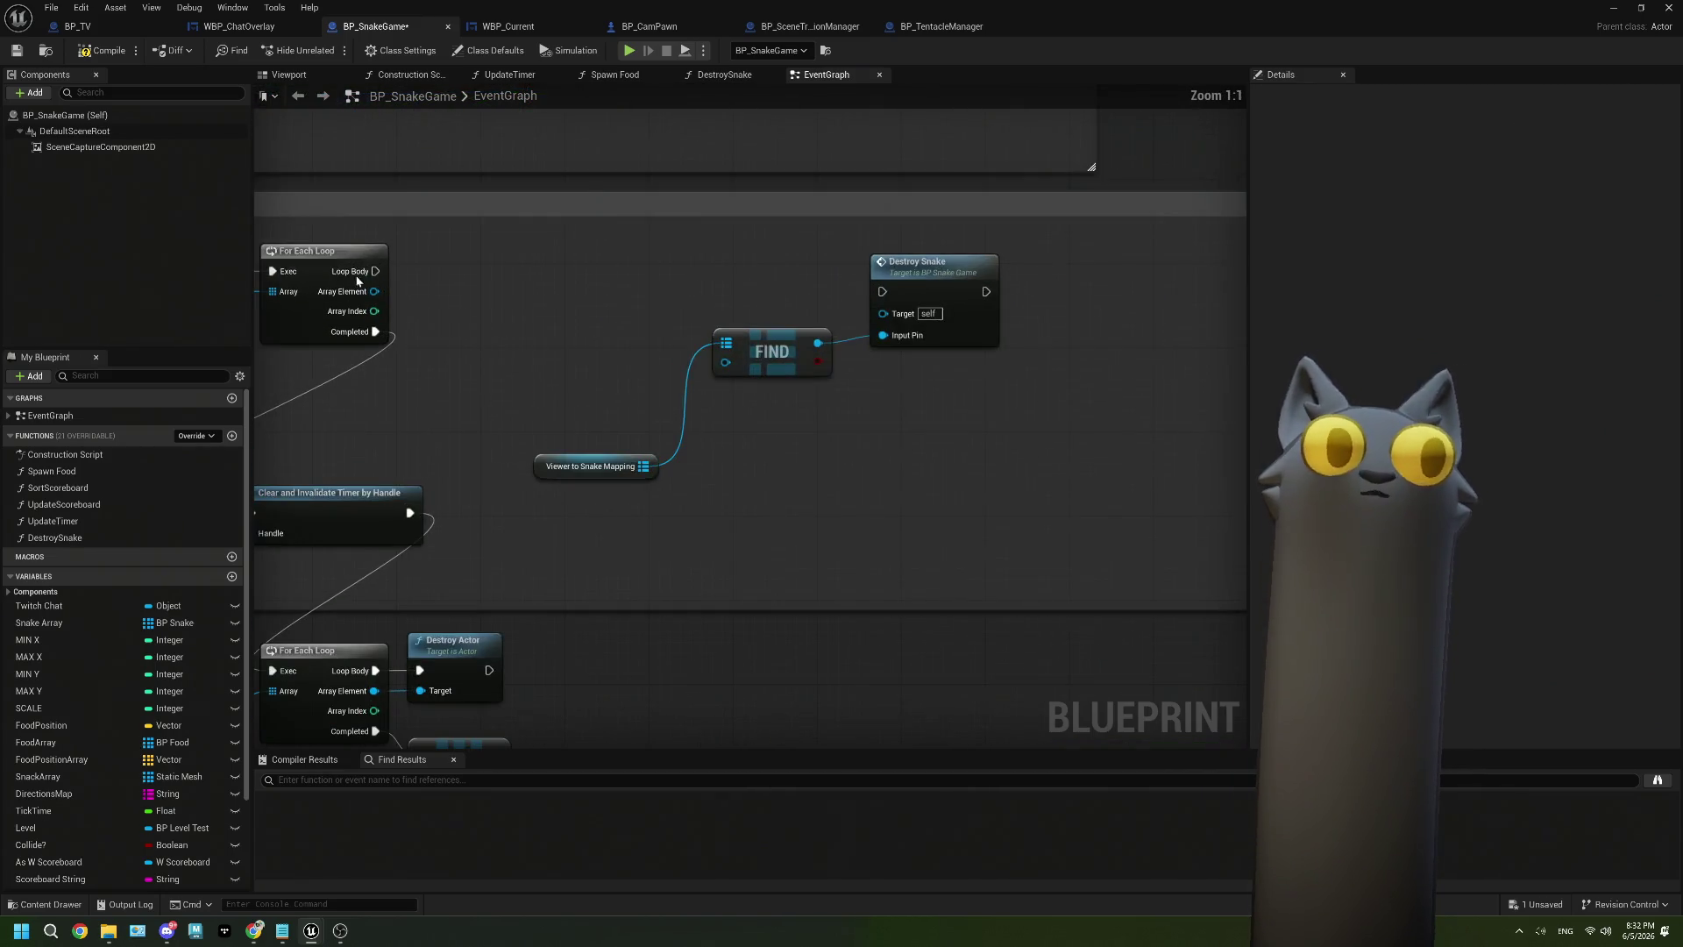
Wire Loop Body to Destroy Snake and arrange FIND and Viewer to Snake Mapping above it.
left_click_drag(376, 271, 882, 292)
left_click_drag(533, 301, 1017, 465)
mouse_move(919, 284)
left_mouse_down()
mouse_move(689, 269)
mouse_move(751, 262)
left_mouse_up()
right_click(672, 380)
left_click(465, 468)
left_click(465, 468)
mouse_move(469, 451)
left_mouse_down()
mouse_move(624, 396)
mouse_move(614, 359)
mouse_move(639, 307)
left_mouse_up()
left_click(605, 332, "ctrl")
left_click(778, 252, "ctrl")
left_click_drag(778, 252, 673, 252)
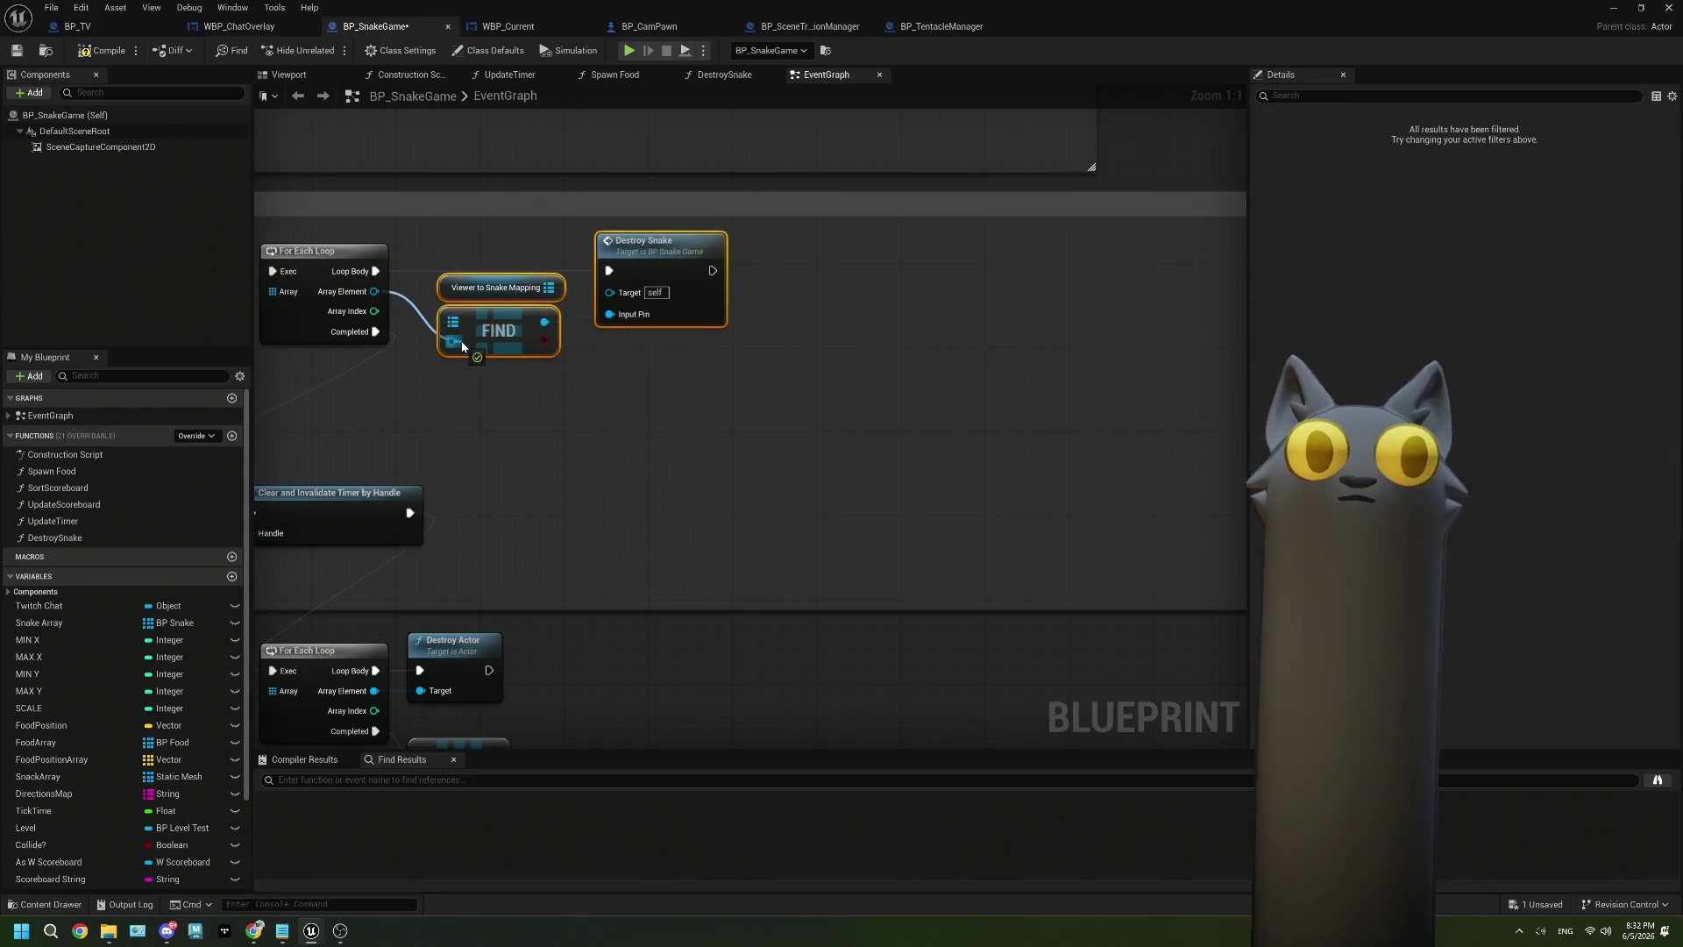
scroll(463, 346, "down", 1)
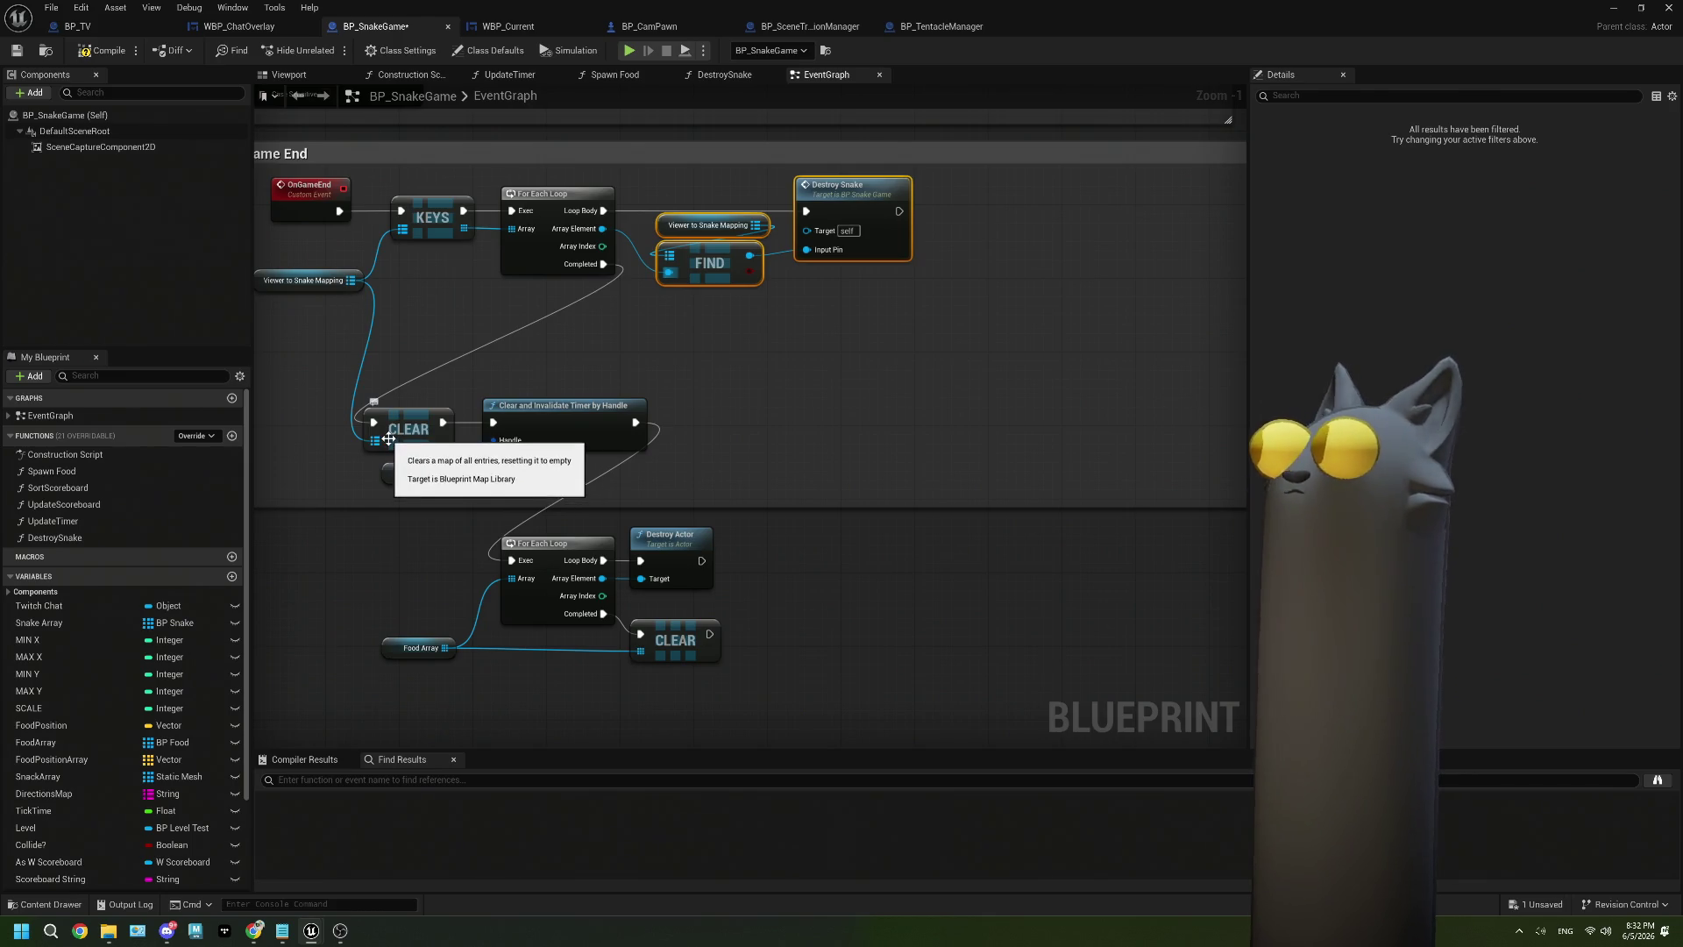
Restore the mapping's connection to CLEAR after an accidental disconnect, and nudge the For Each Loop left.
right_click(379, 441)
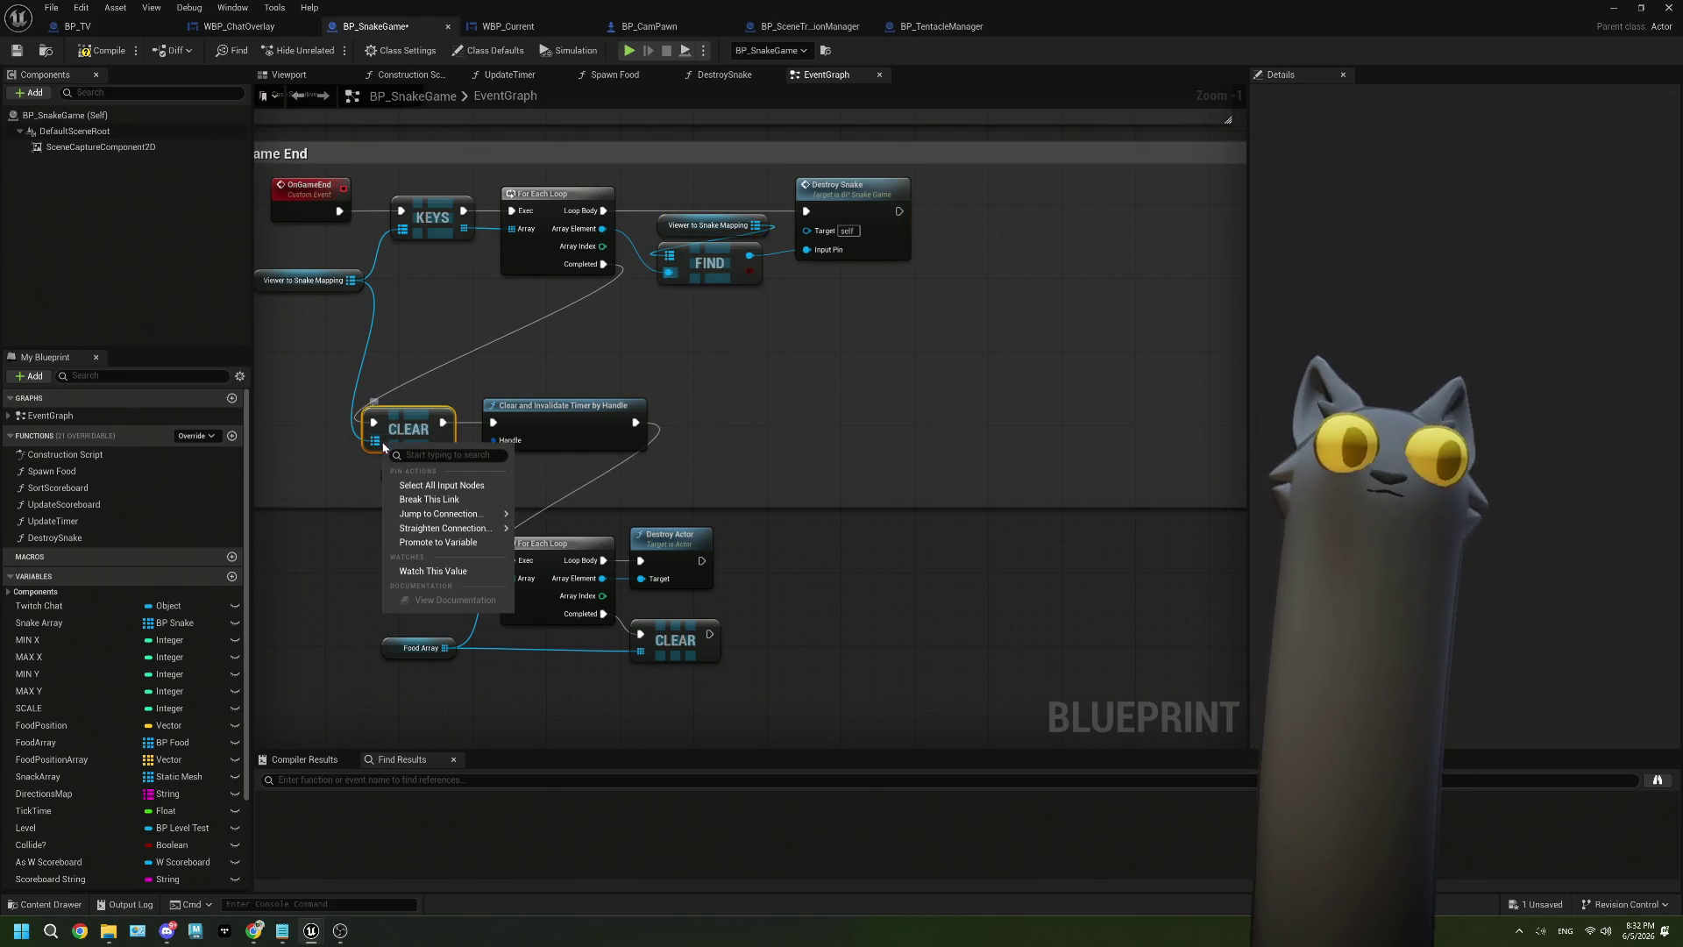
left_click(444, 502)
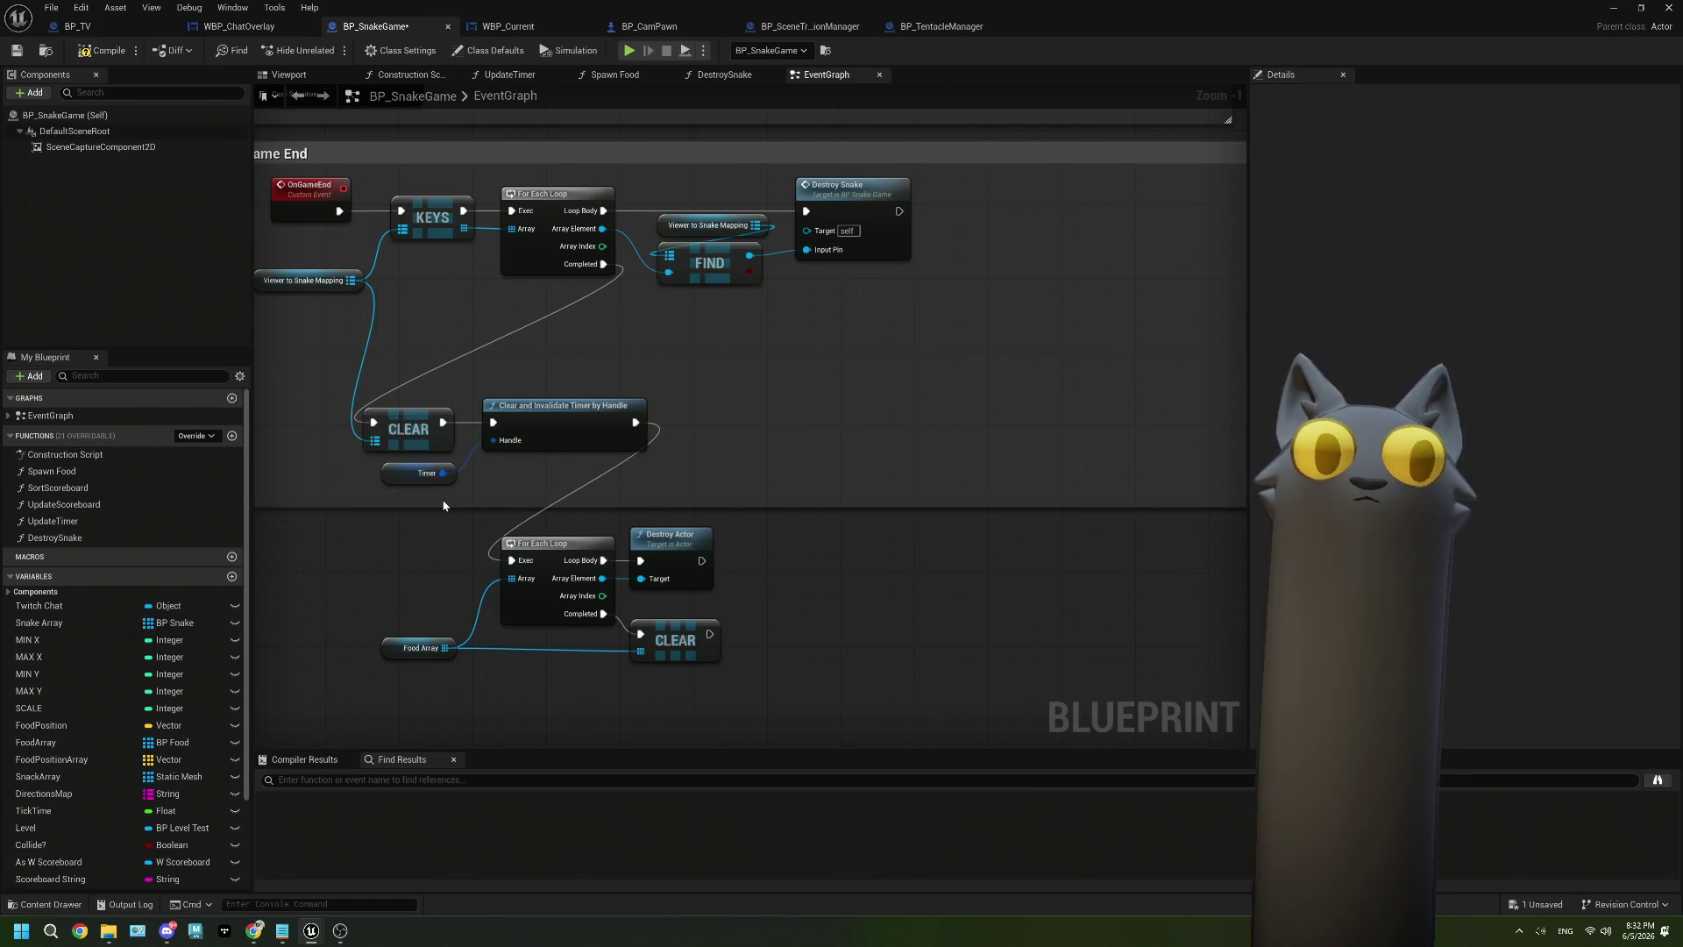
key("ctrl+z")
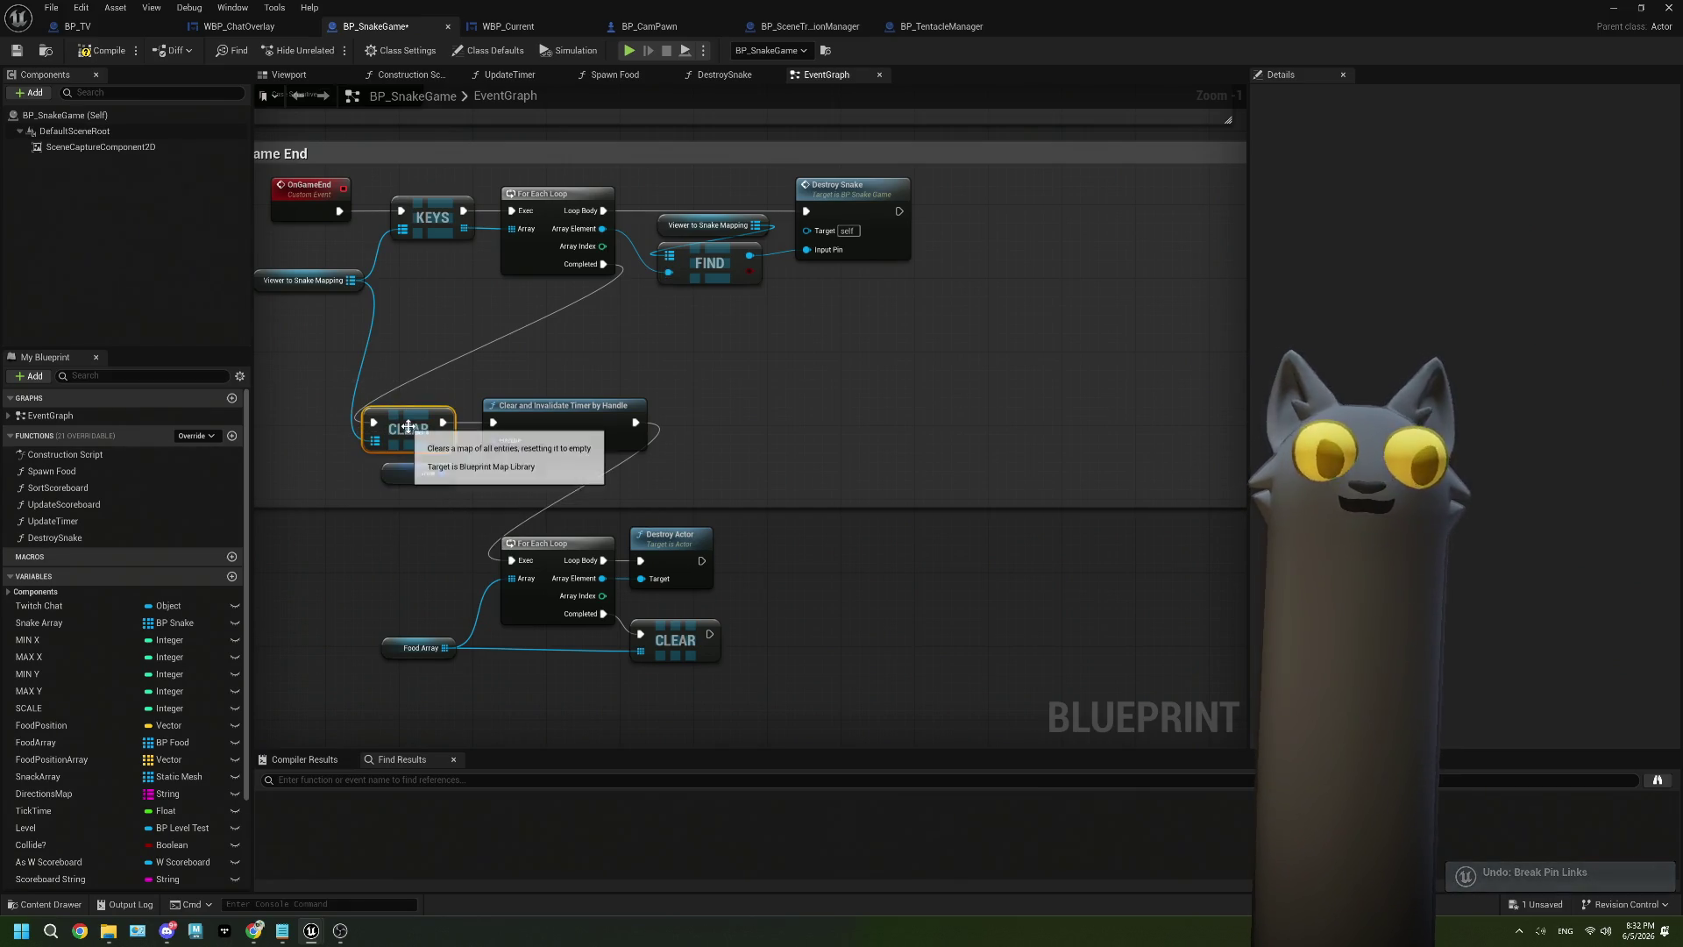
right_click(409, 430)
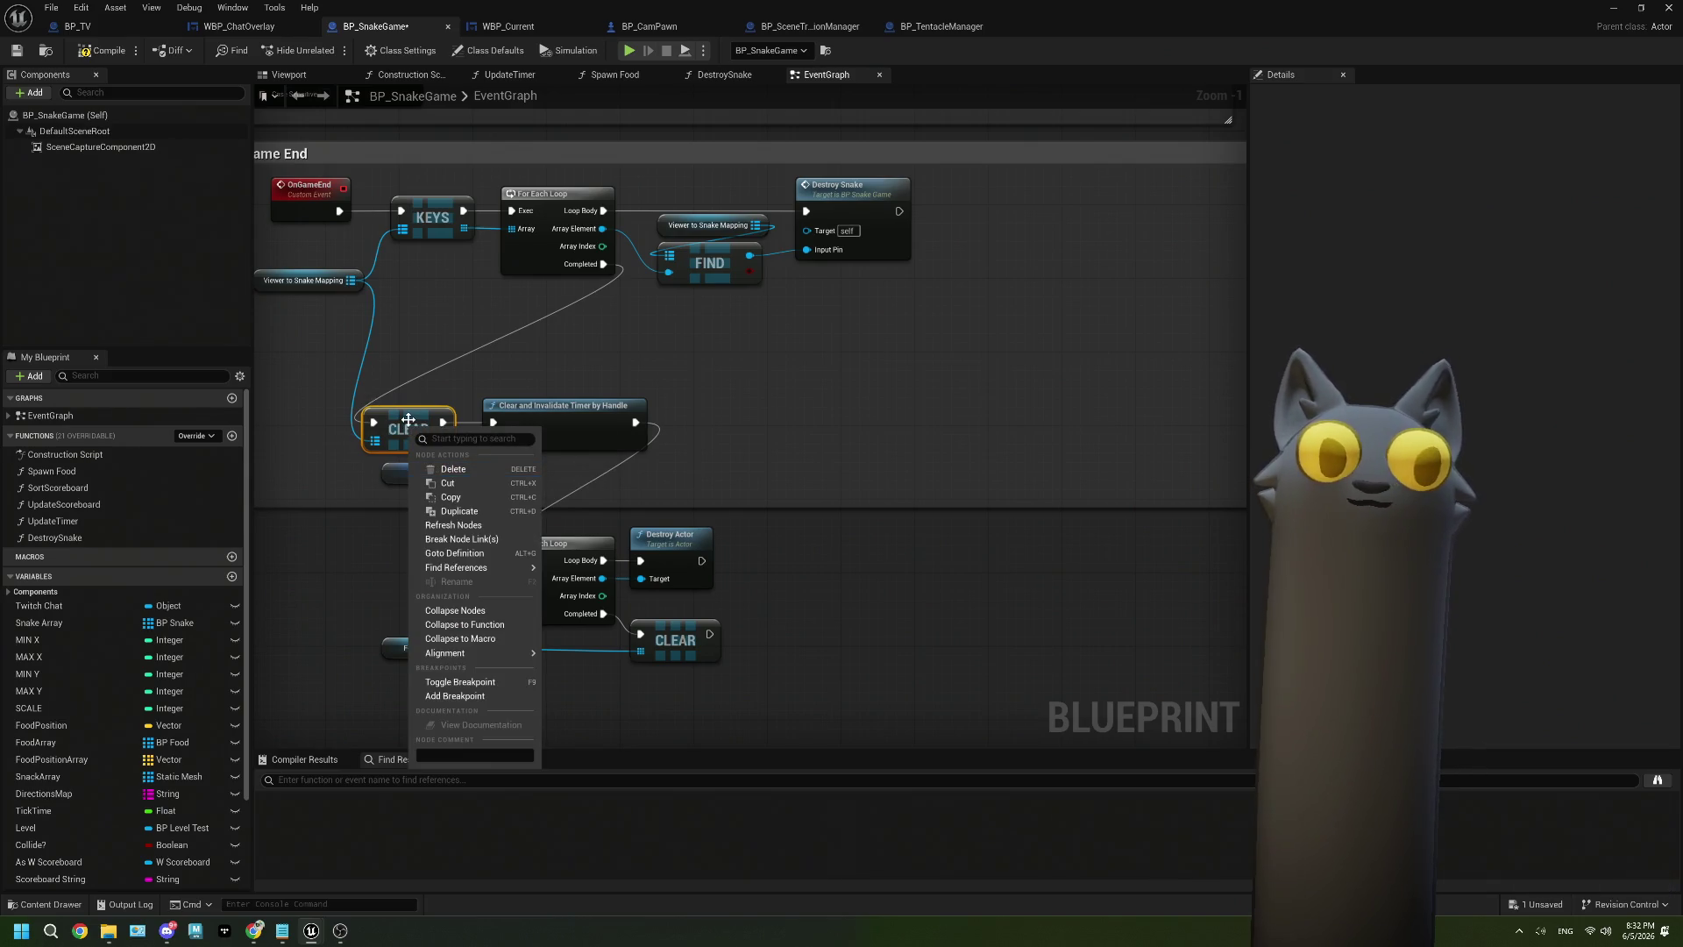
left_click(385, 420)
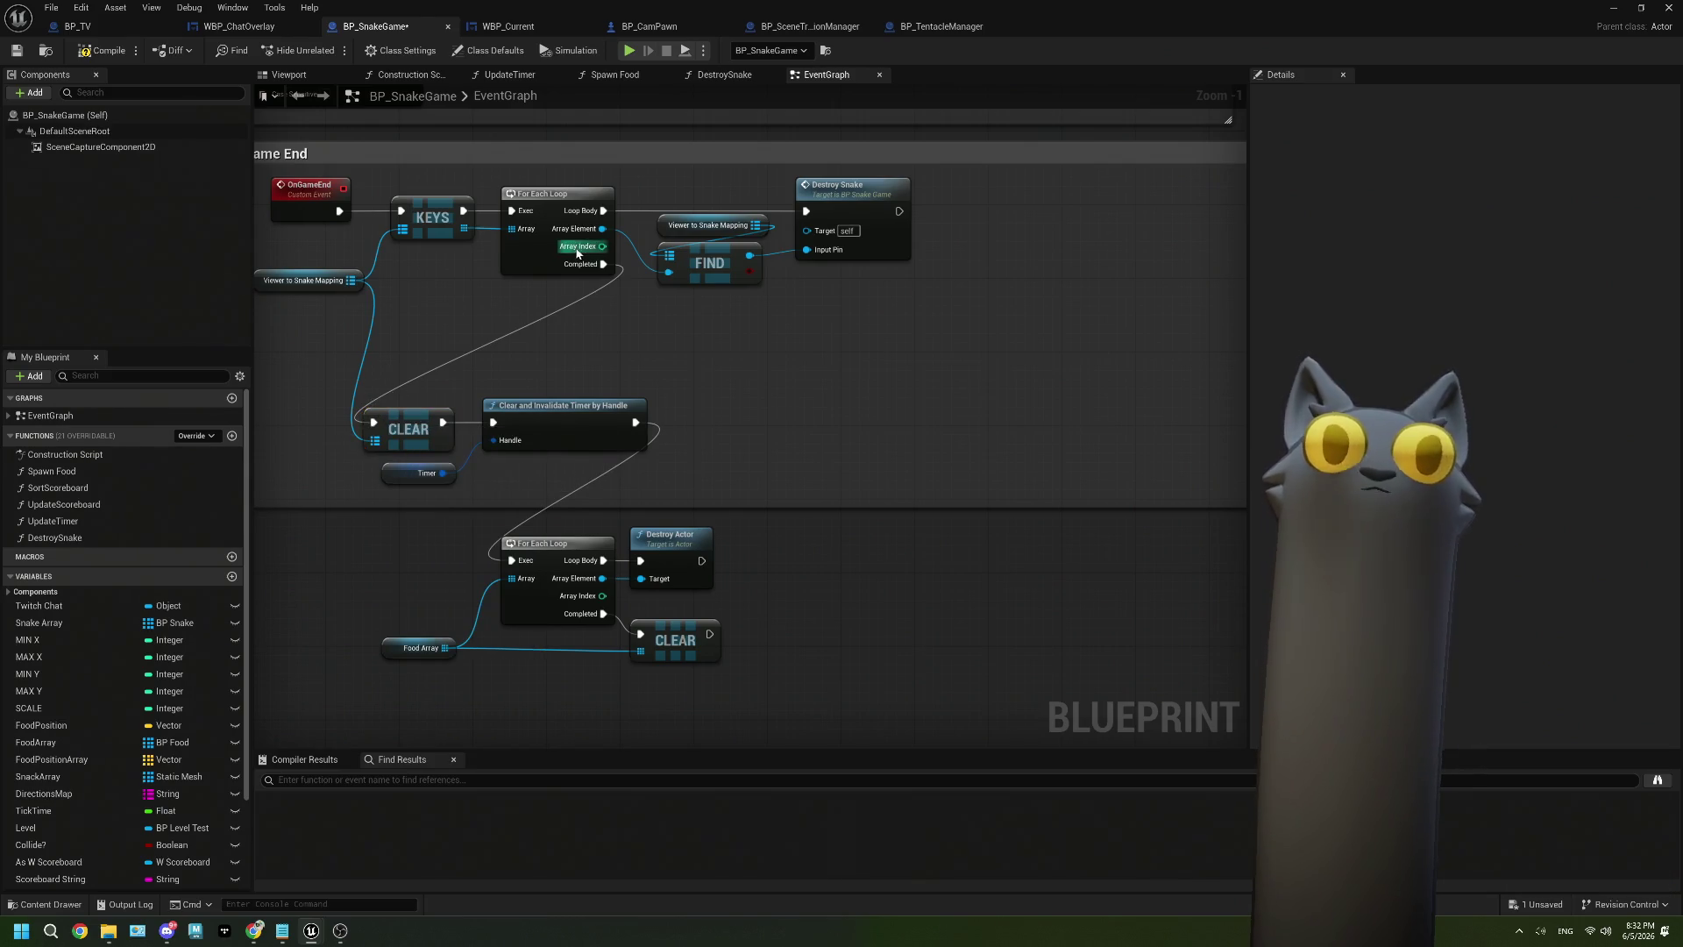
mouse_move(613, 265)
left_mouse_down()
mouse_move(582, 314)
mouse_move(581, 273)
mouse_move(602, 264)
mouse_move(488, 415)
mouse_move(511, 560)
left_mouse_up()
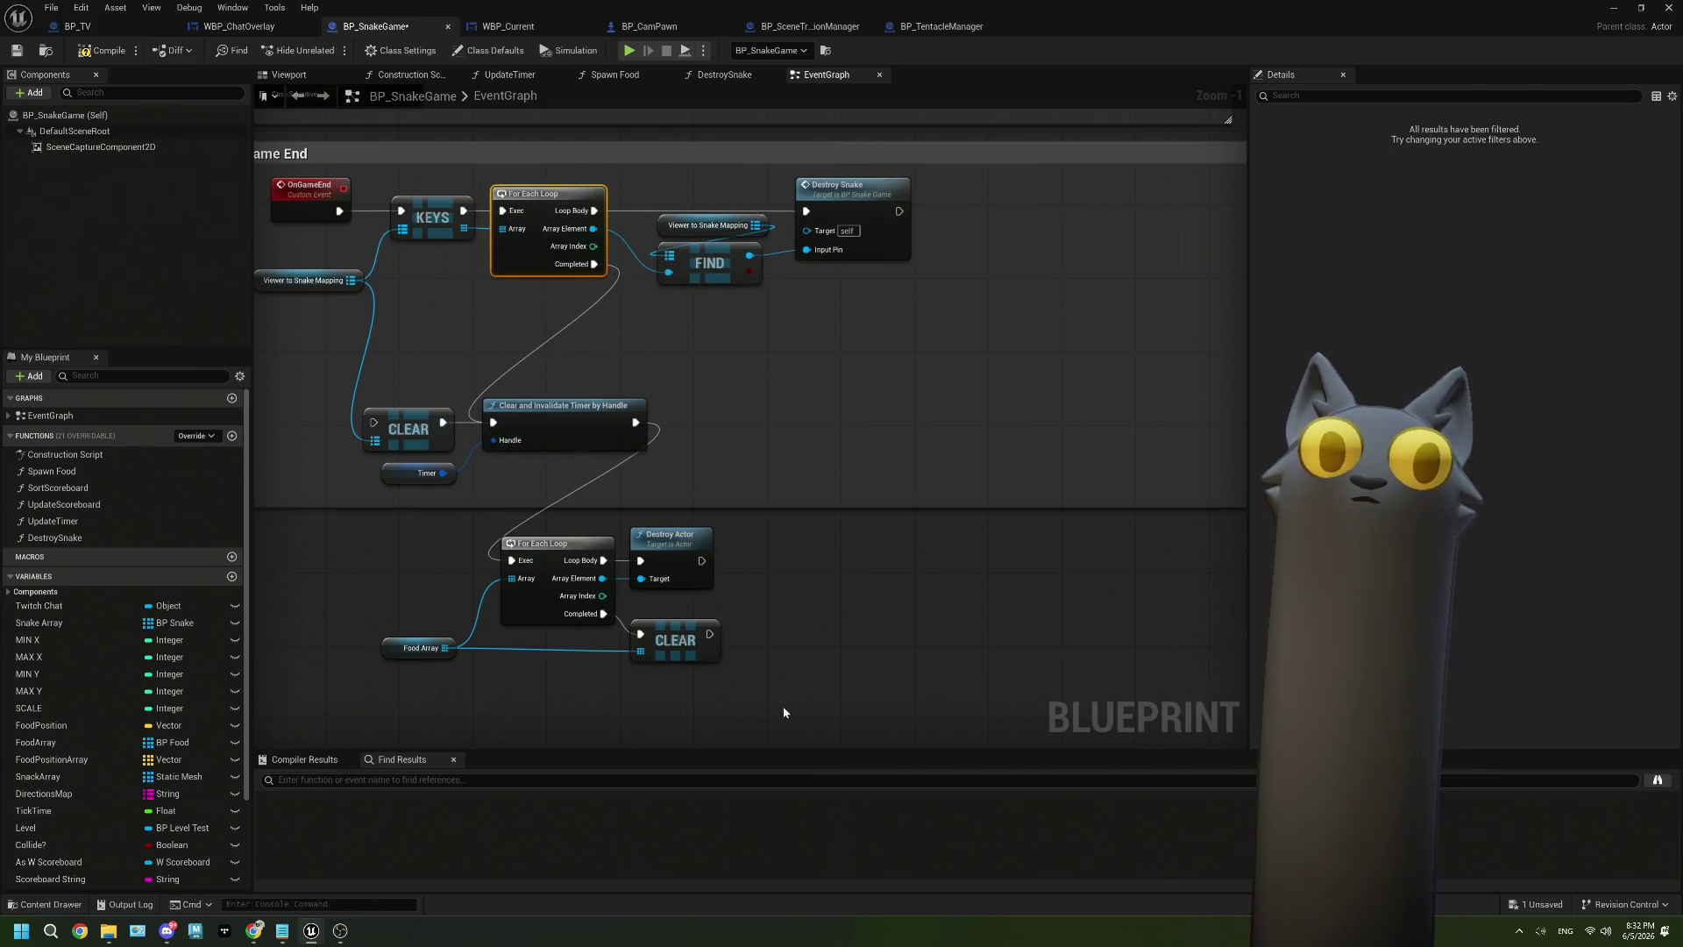
Route Completed to the Food Array loop and raise the seven food-clearing nodes beside the timer reset.
left_click(708, 697)
left_click_drag(710, 704, 417, 547)
left_click_drag(538, 558, 744, 428)
left_click(684, 596)
left_click_drag(719, 697, 412, 545)
mouse_move(546, 600)
left_mouse_down()
mouse_move(703, 568)
mouse_move(738, 463)
left_mouse_up()
mouse_move(883, 647)
left_mouse_down()
mouse_move(770, 551)
mouse_move(360, 376)
left_mouse_up()
left_click_drag(544, 416, 552, 333)
left_click(504, 436)
right_click(427, 330)
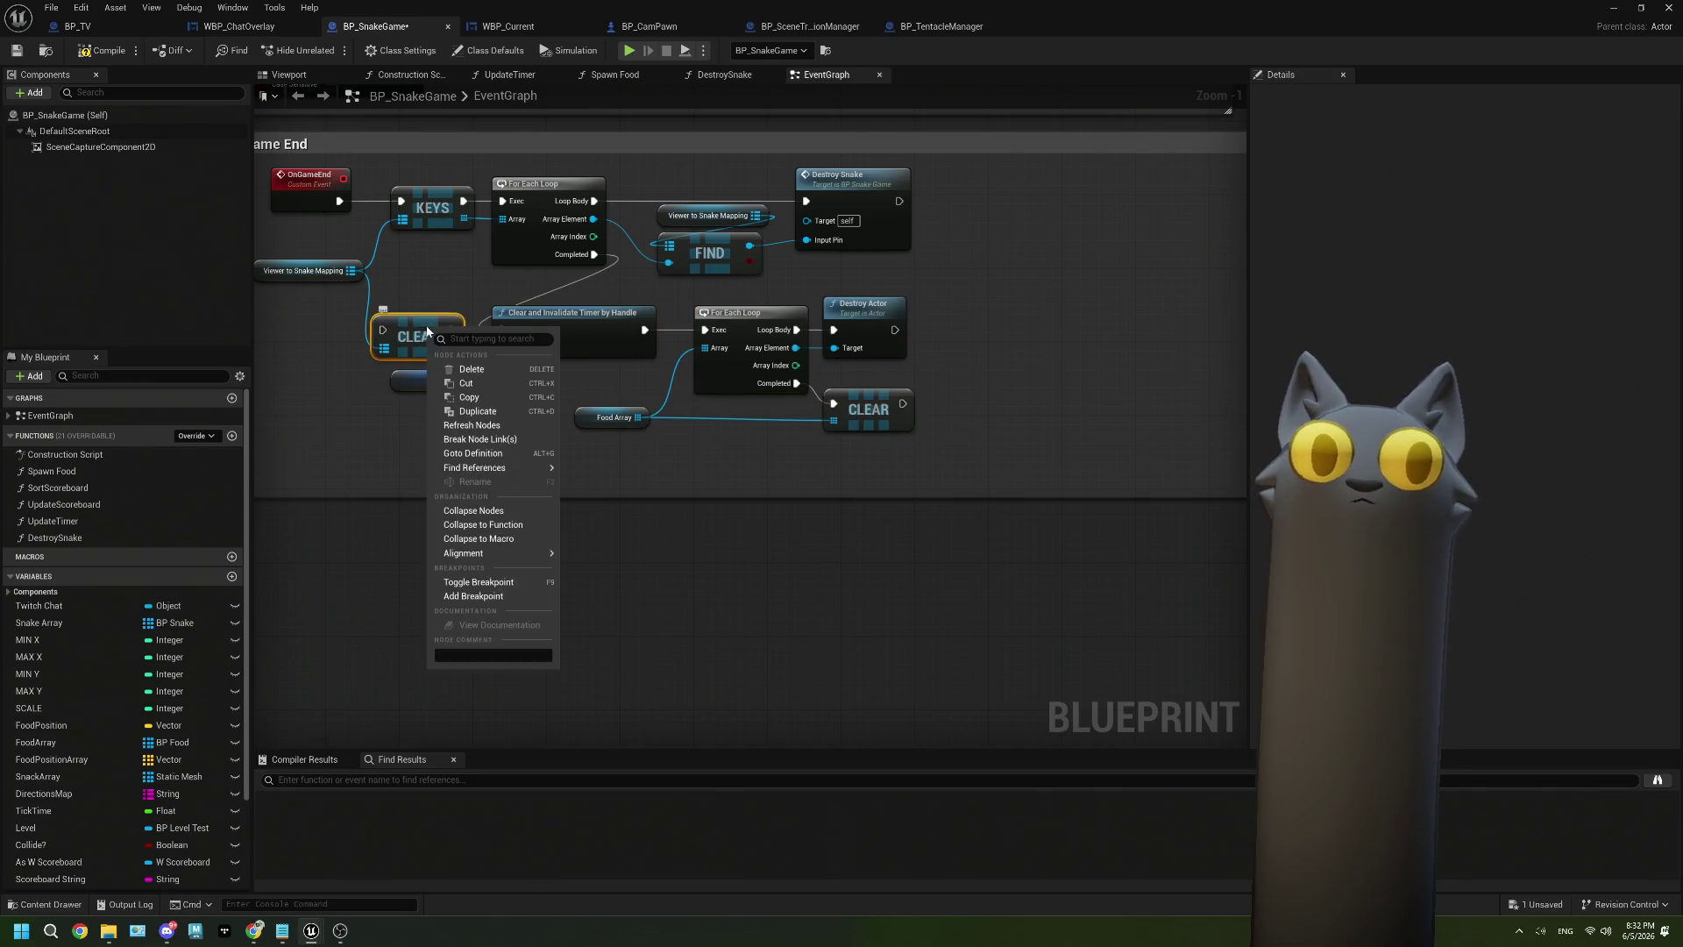
left_click(451, 321)
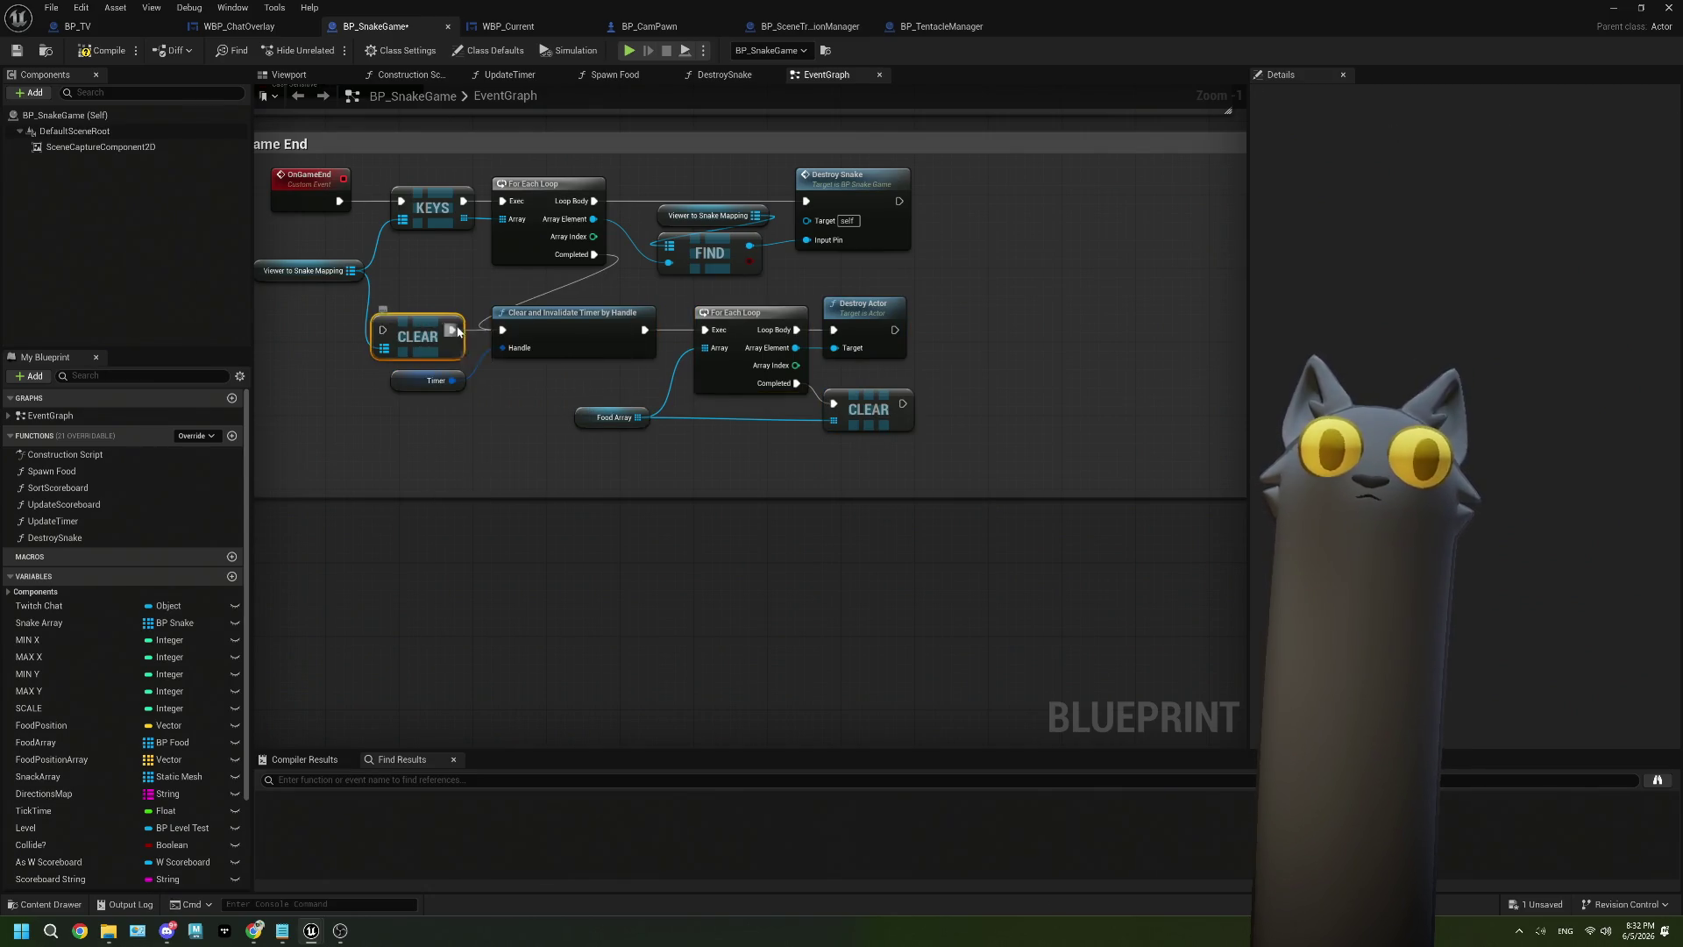
right_click(453, 330)
left_click(426, 314)
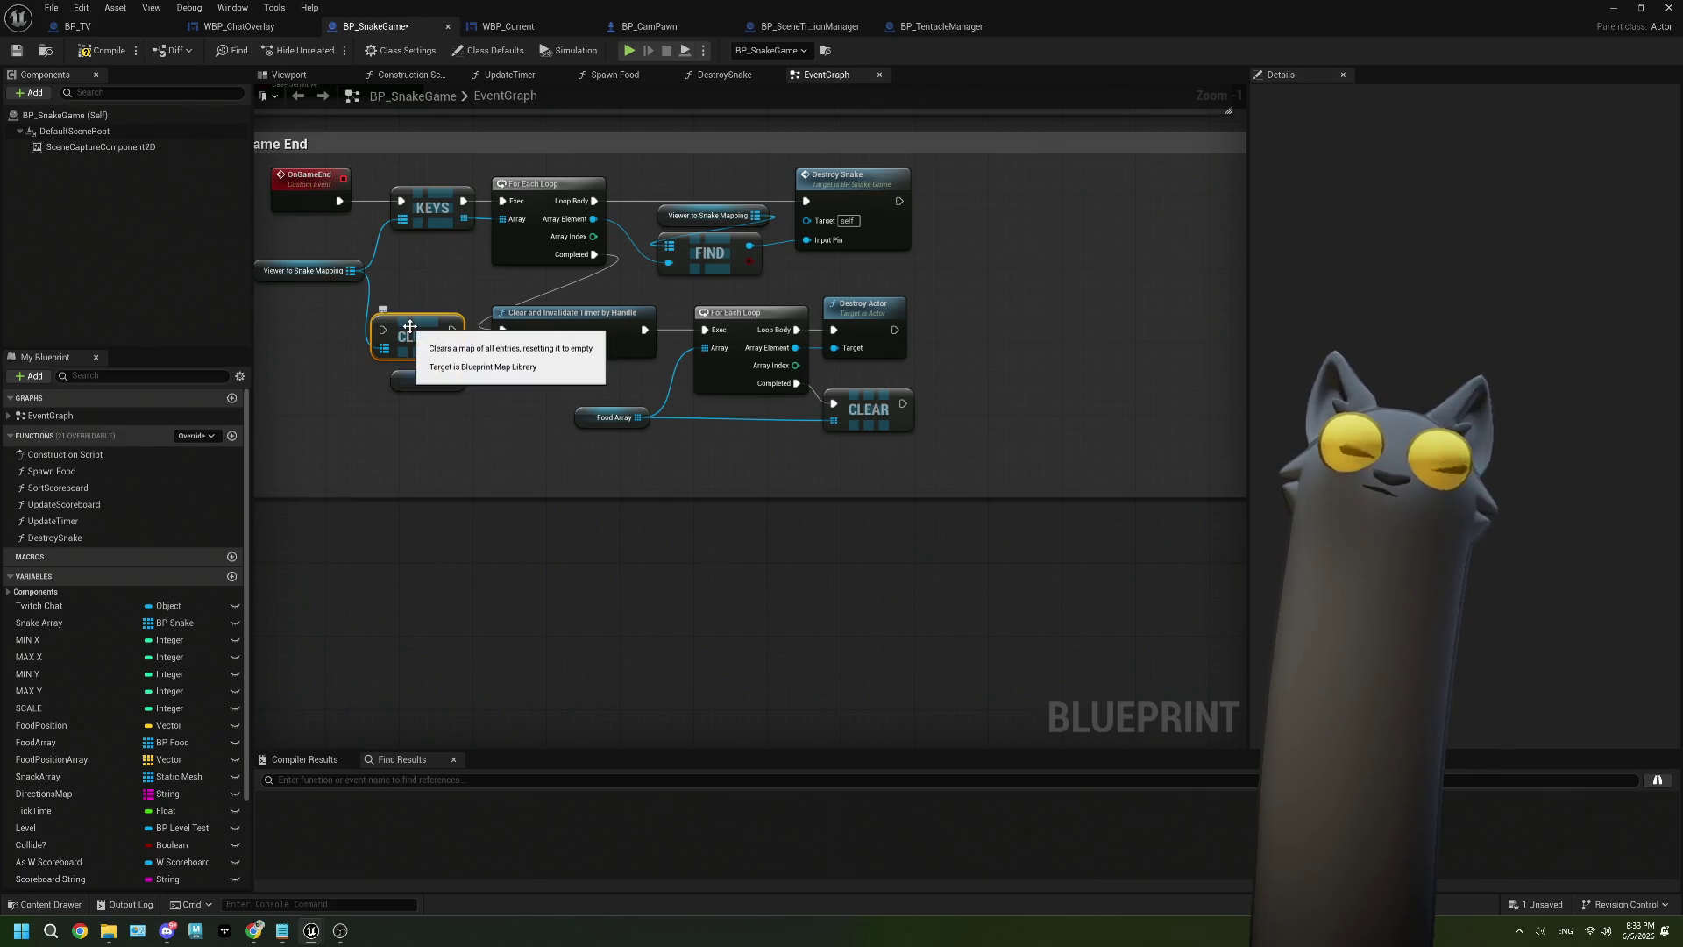
left_click_drag(340, 273, 331, 470)
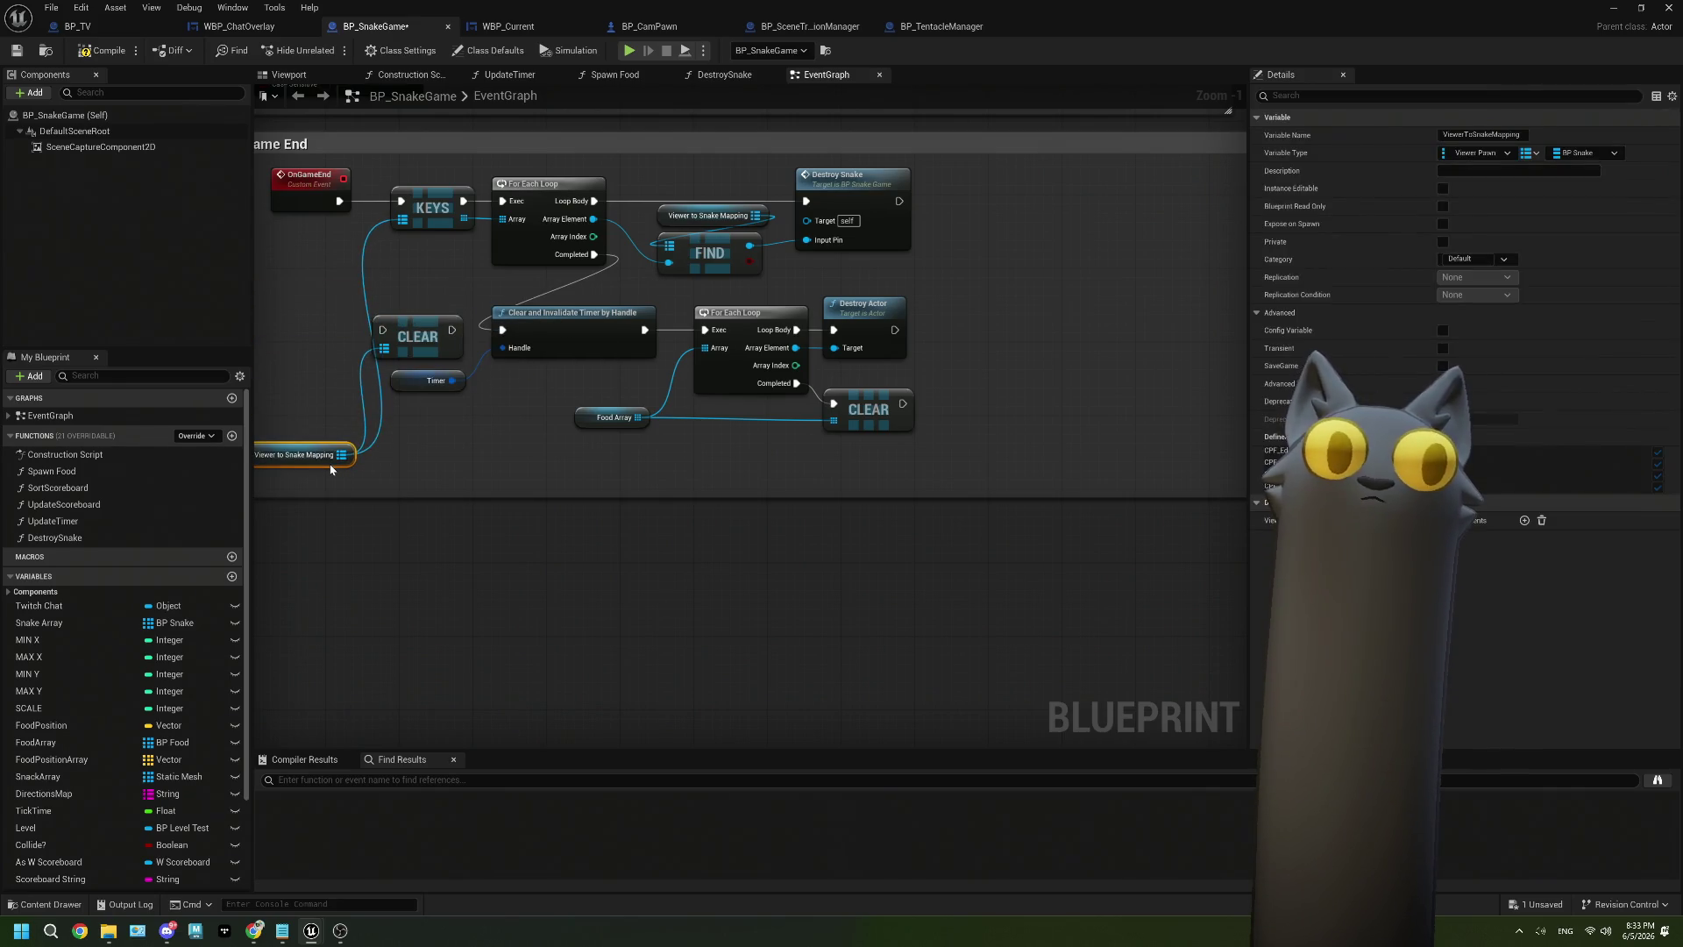
scroll(572, 486, "down", 1)
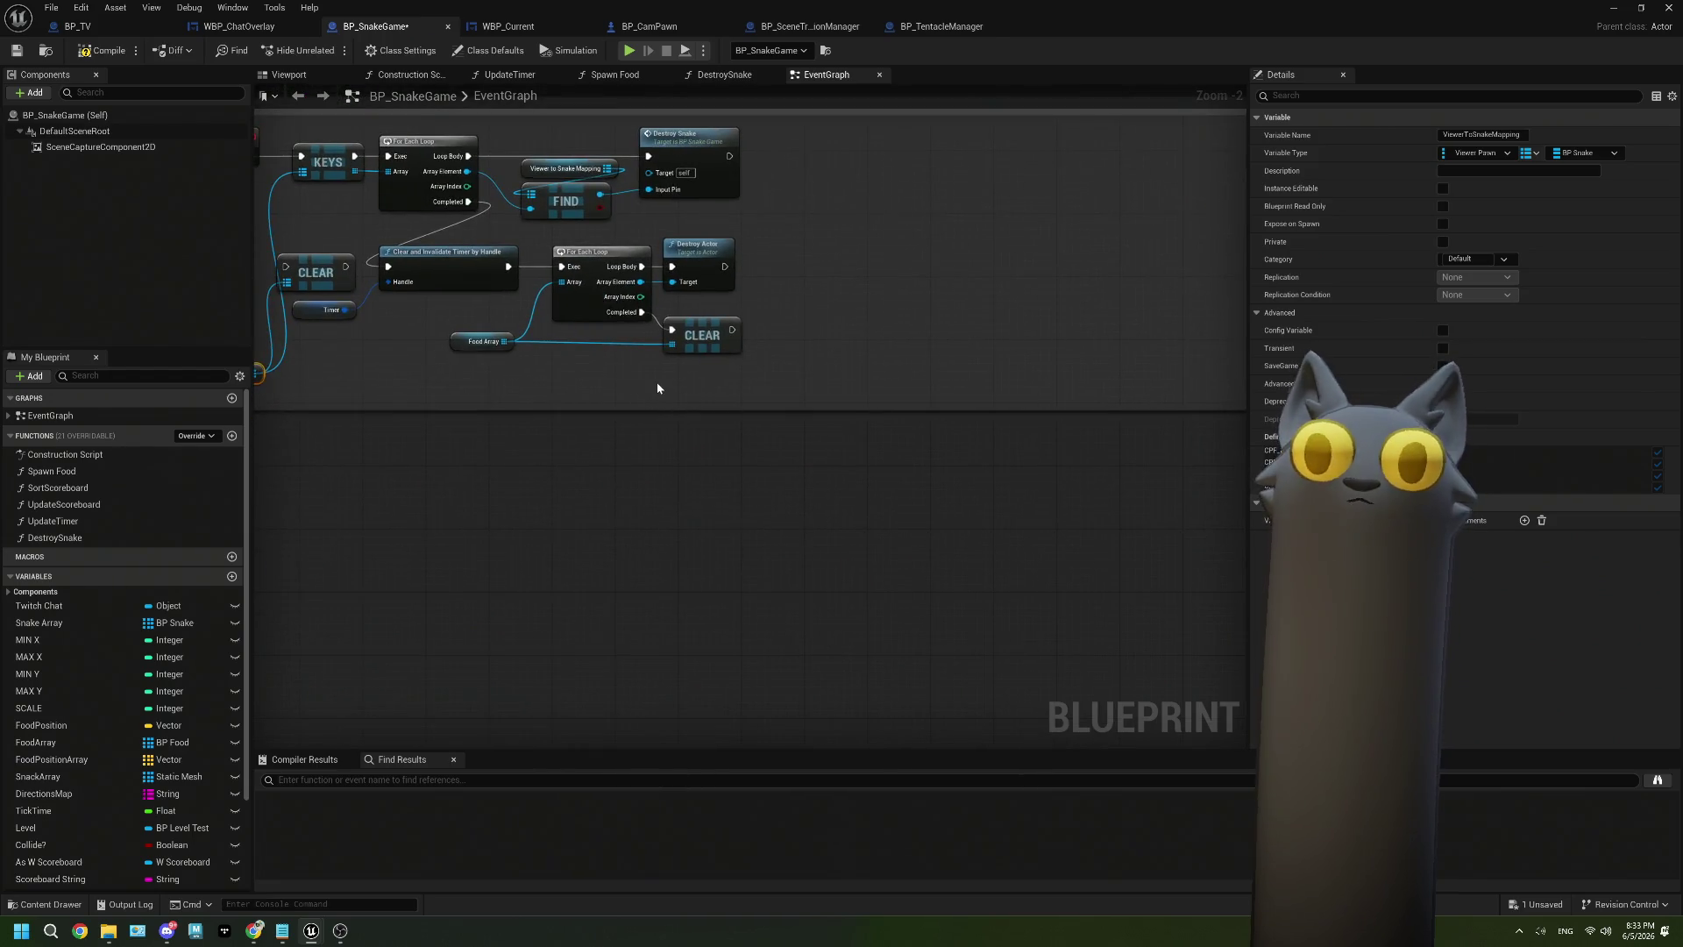
scroll(563, 360, "down", 3)
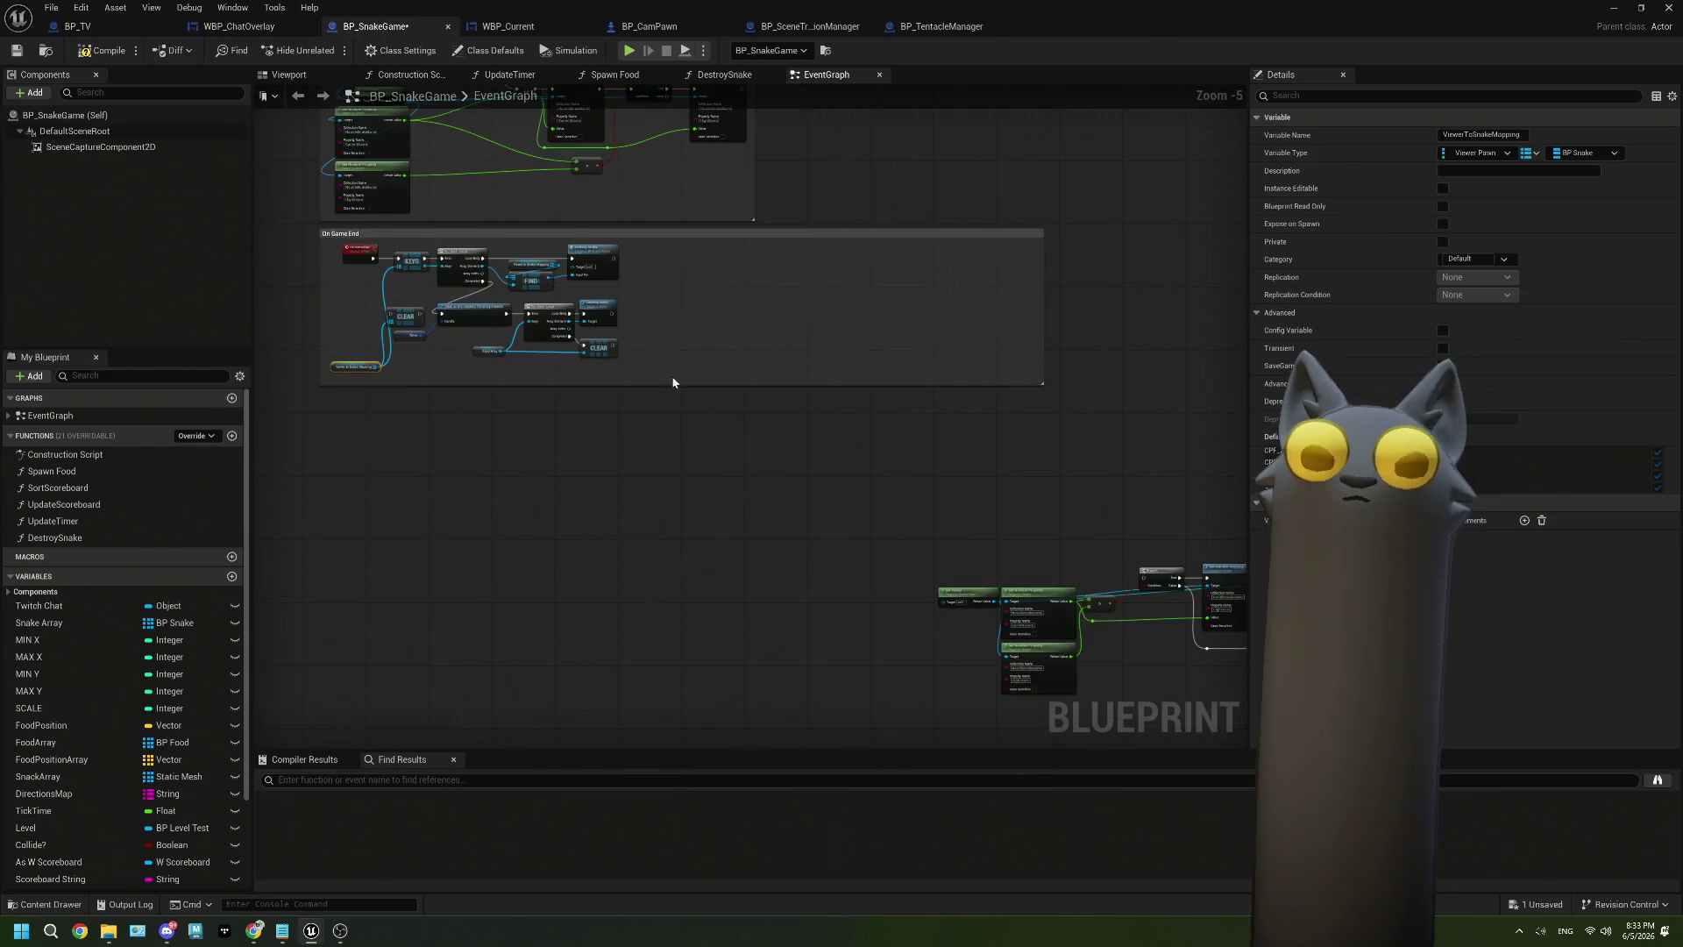
scroll(631, 362, "up", 3)
mouse_move(597, 334)
left_mouse_down()
mouse_move(618, 496)
mouse_move(672, 352)
left_mouse_up()
type("for")
key("Return")
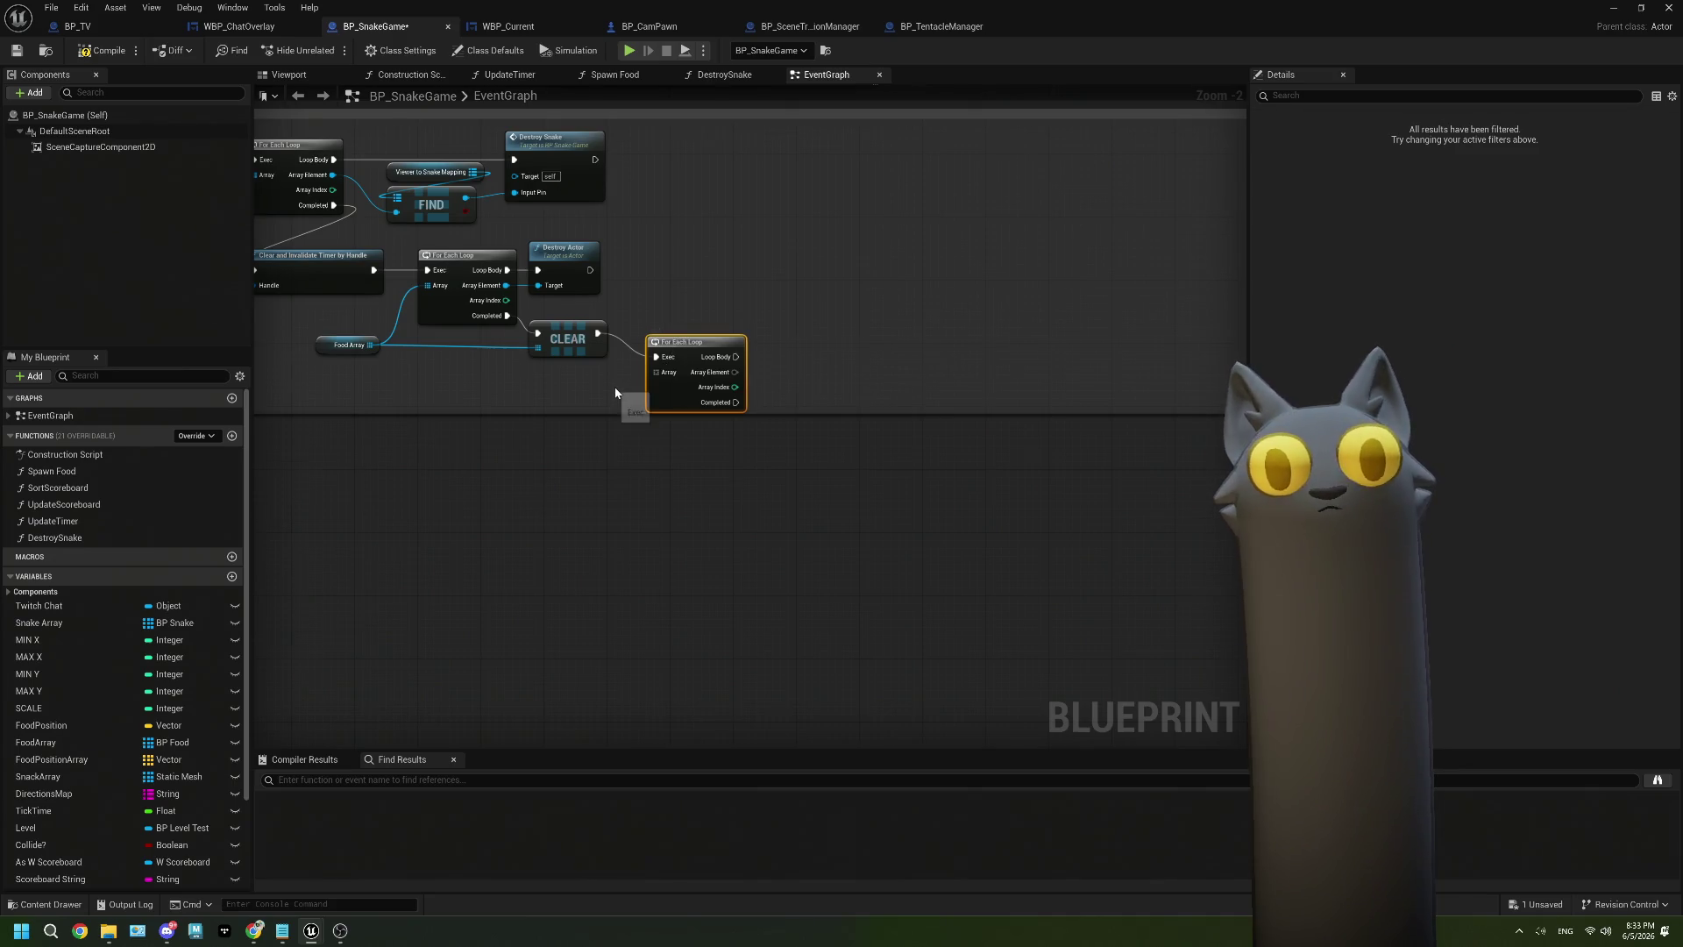
scroll(631, 402, "down", 1)
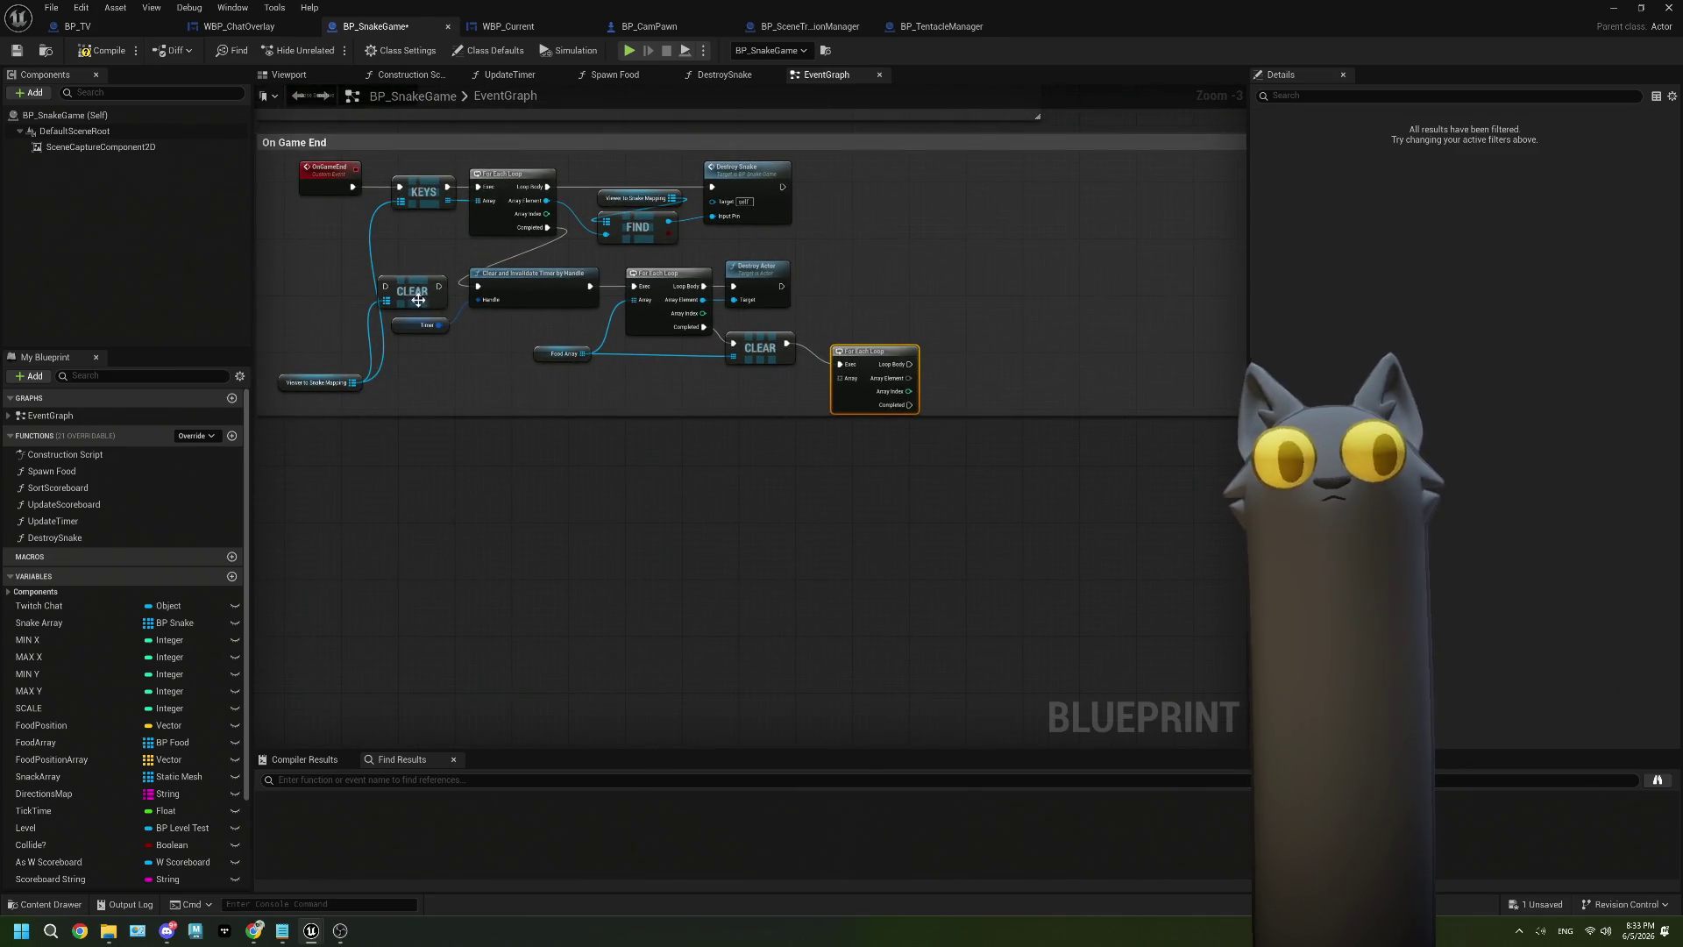
mouse_move(548, 227)
left_mouse_down()
mouse_move(731, 390)
mouse_move(840, 383)
mouse_move(489, 491)
left_mouse_up()
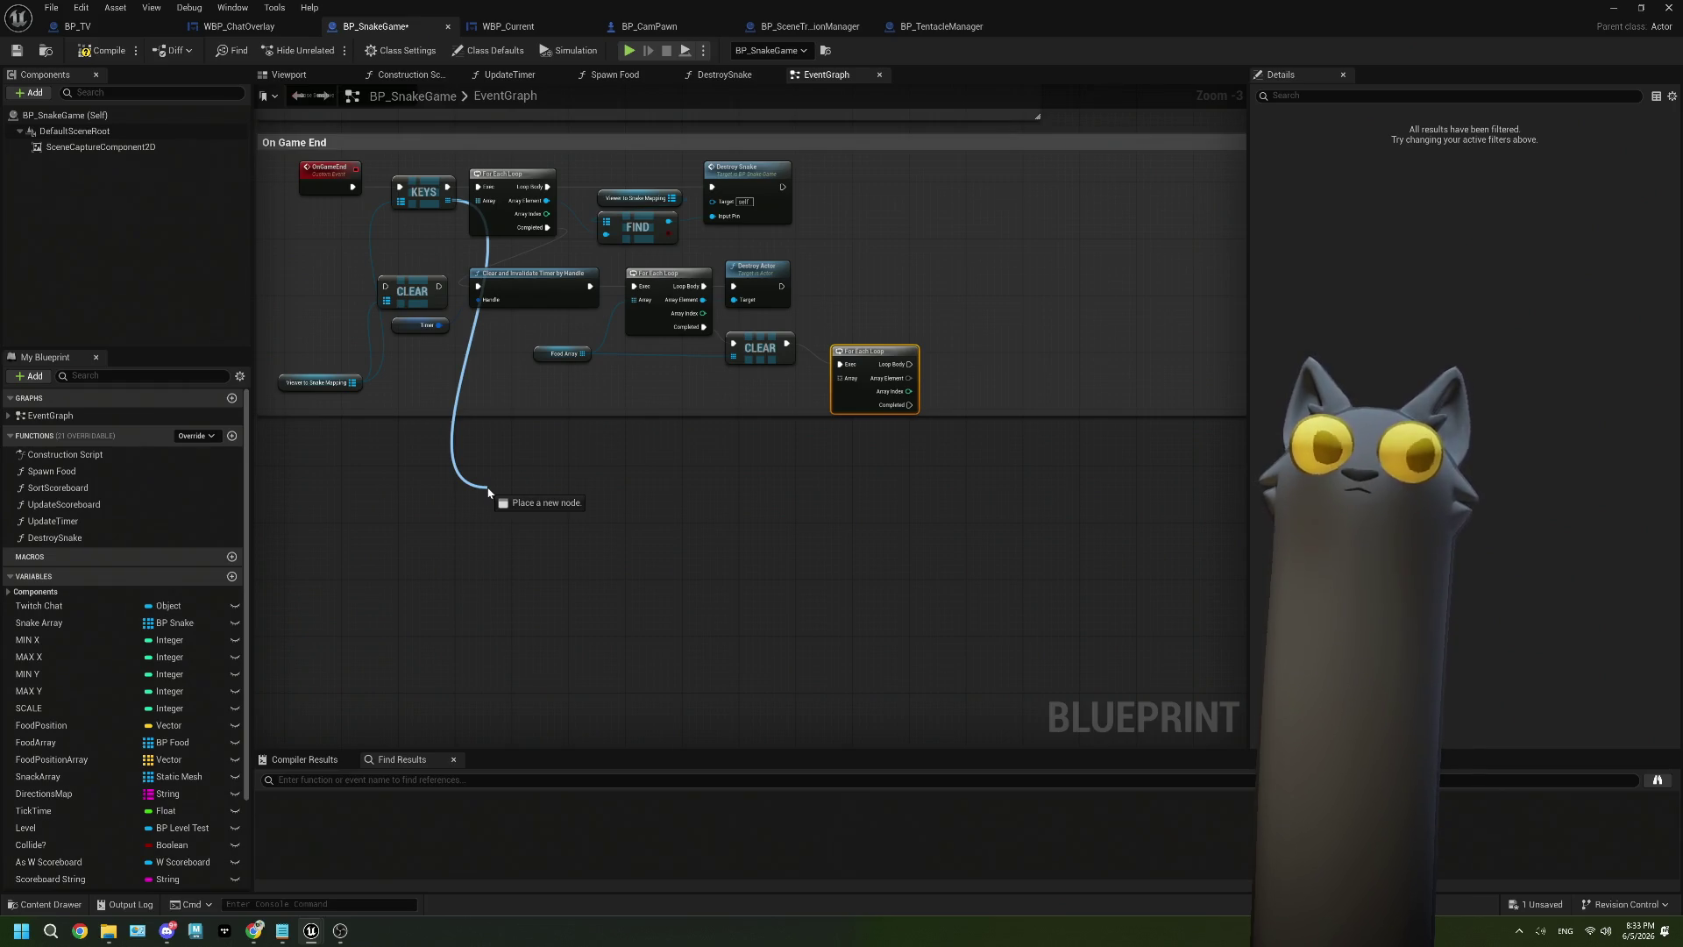
left_click_drag(489, 492, 488, 492)
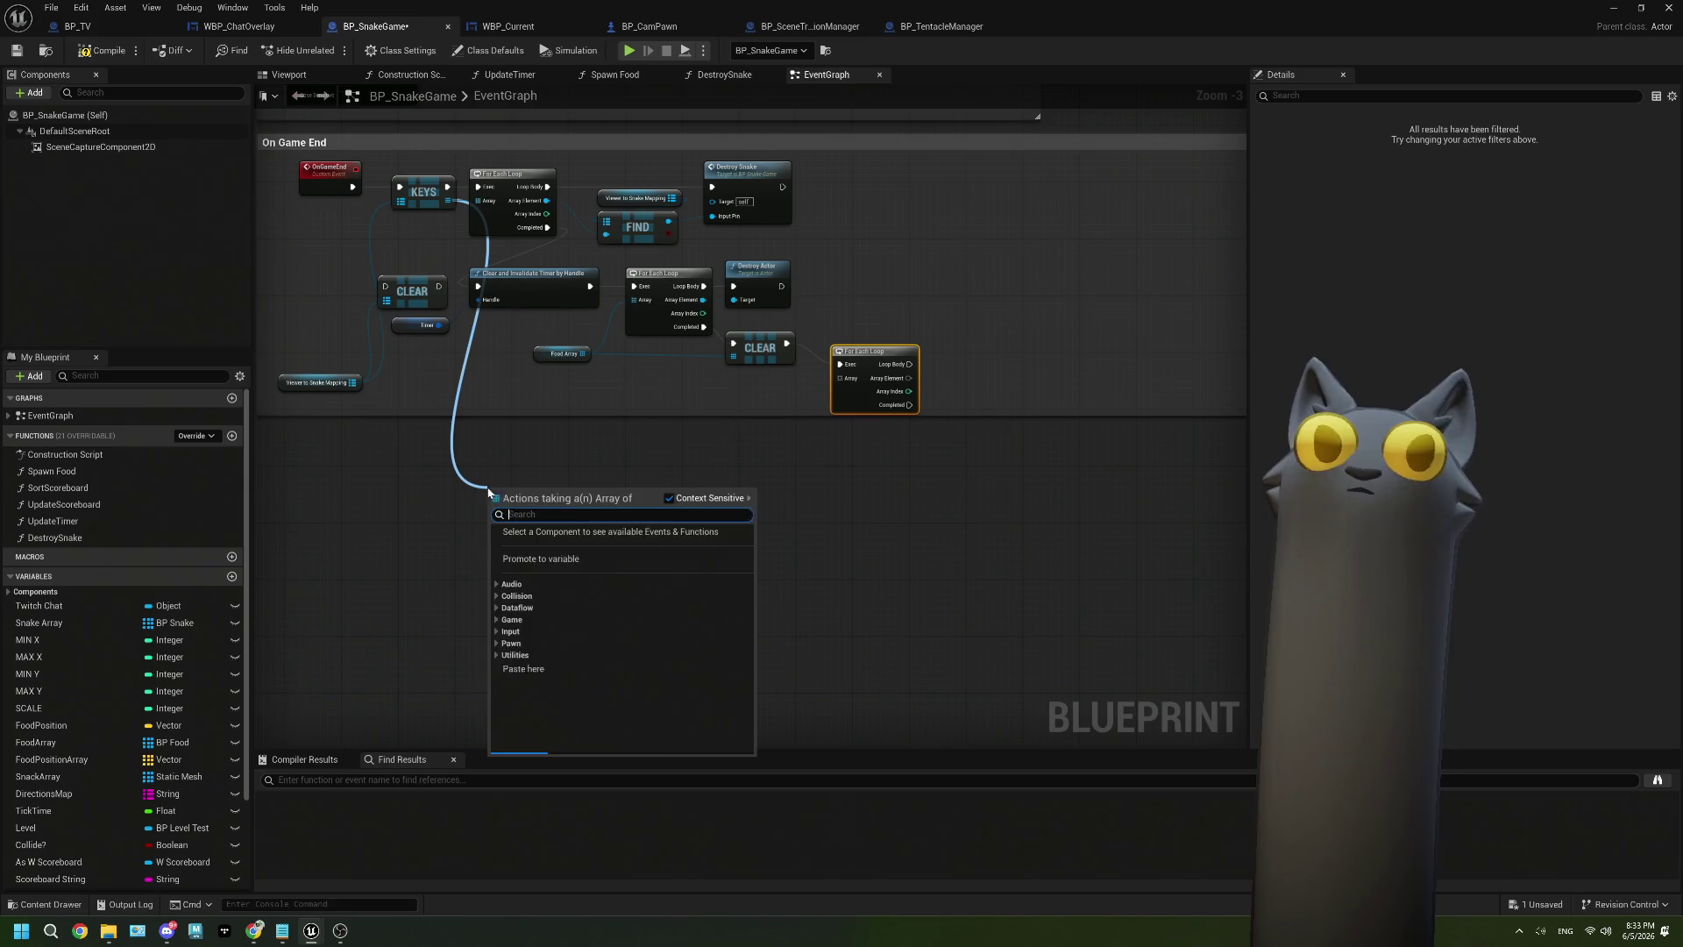
left_click(402, 175)
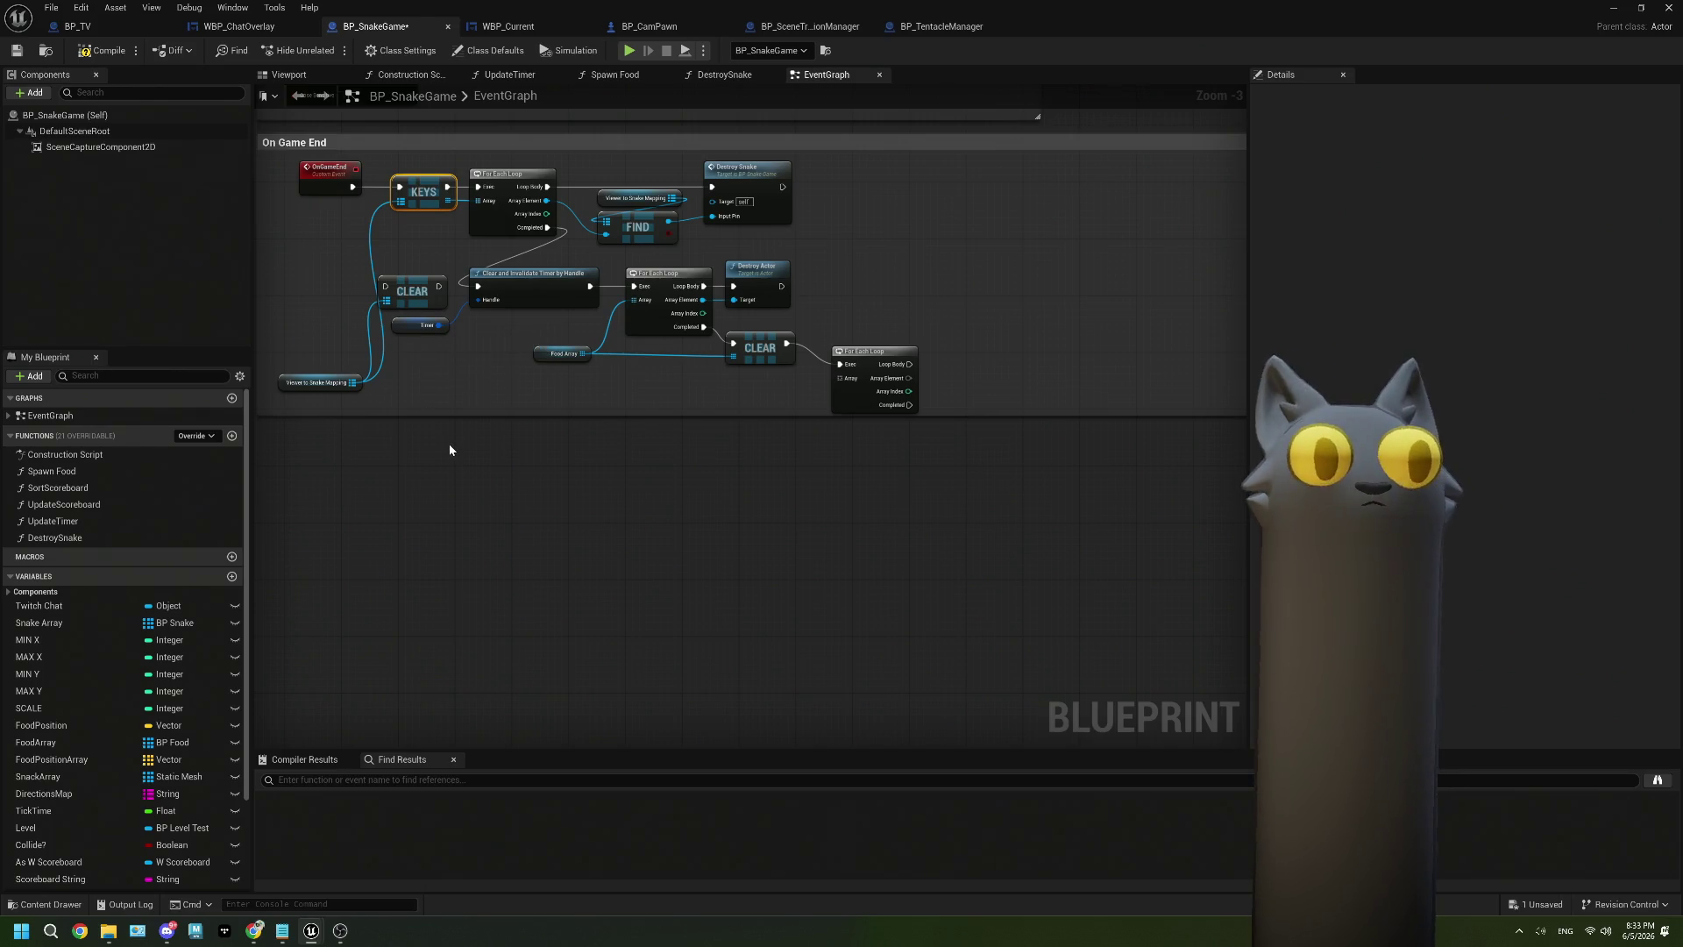
Move the KEYS node below via copy-paste and add a Values node from the snake mapping before the first loop.
key("ctrl+c")
key("ctrl+v")
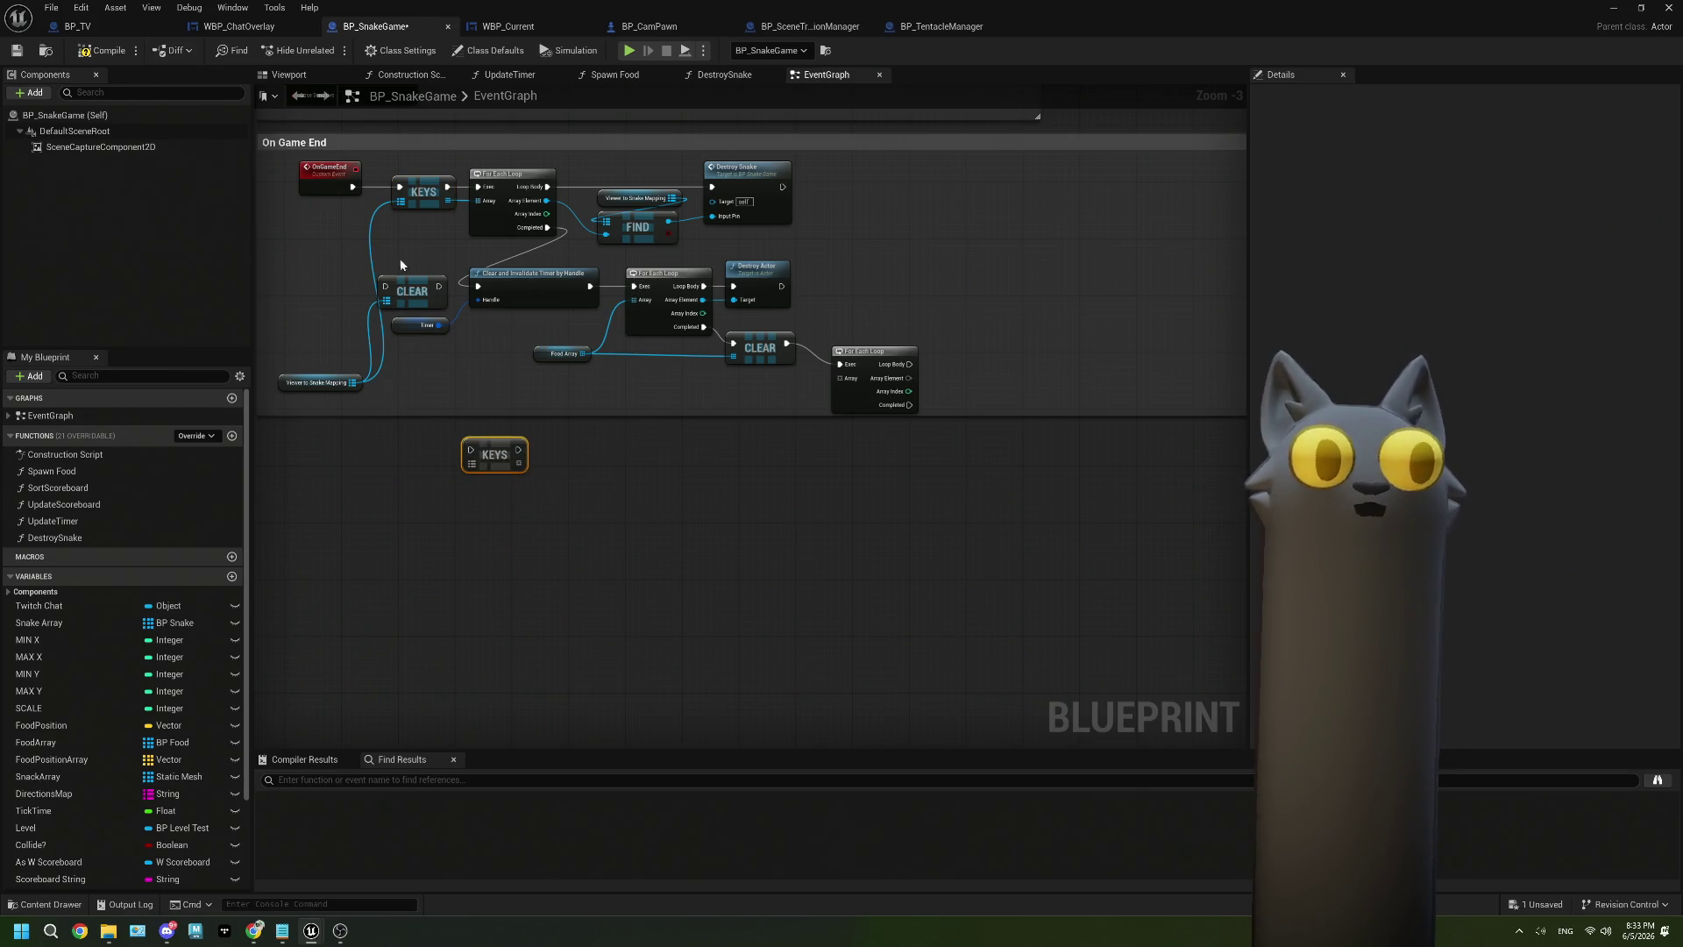
key("Delete")
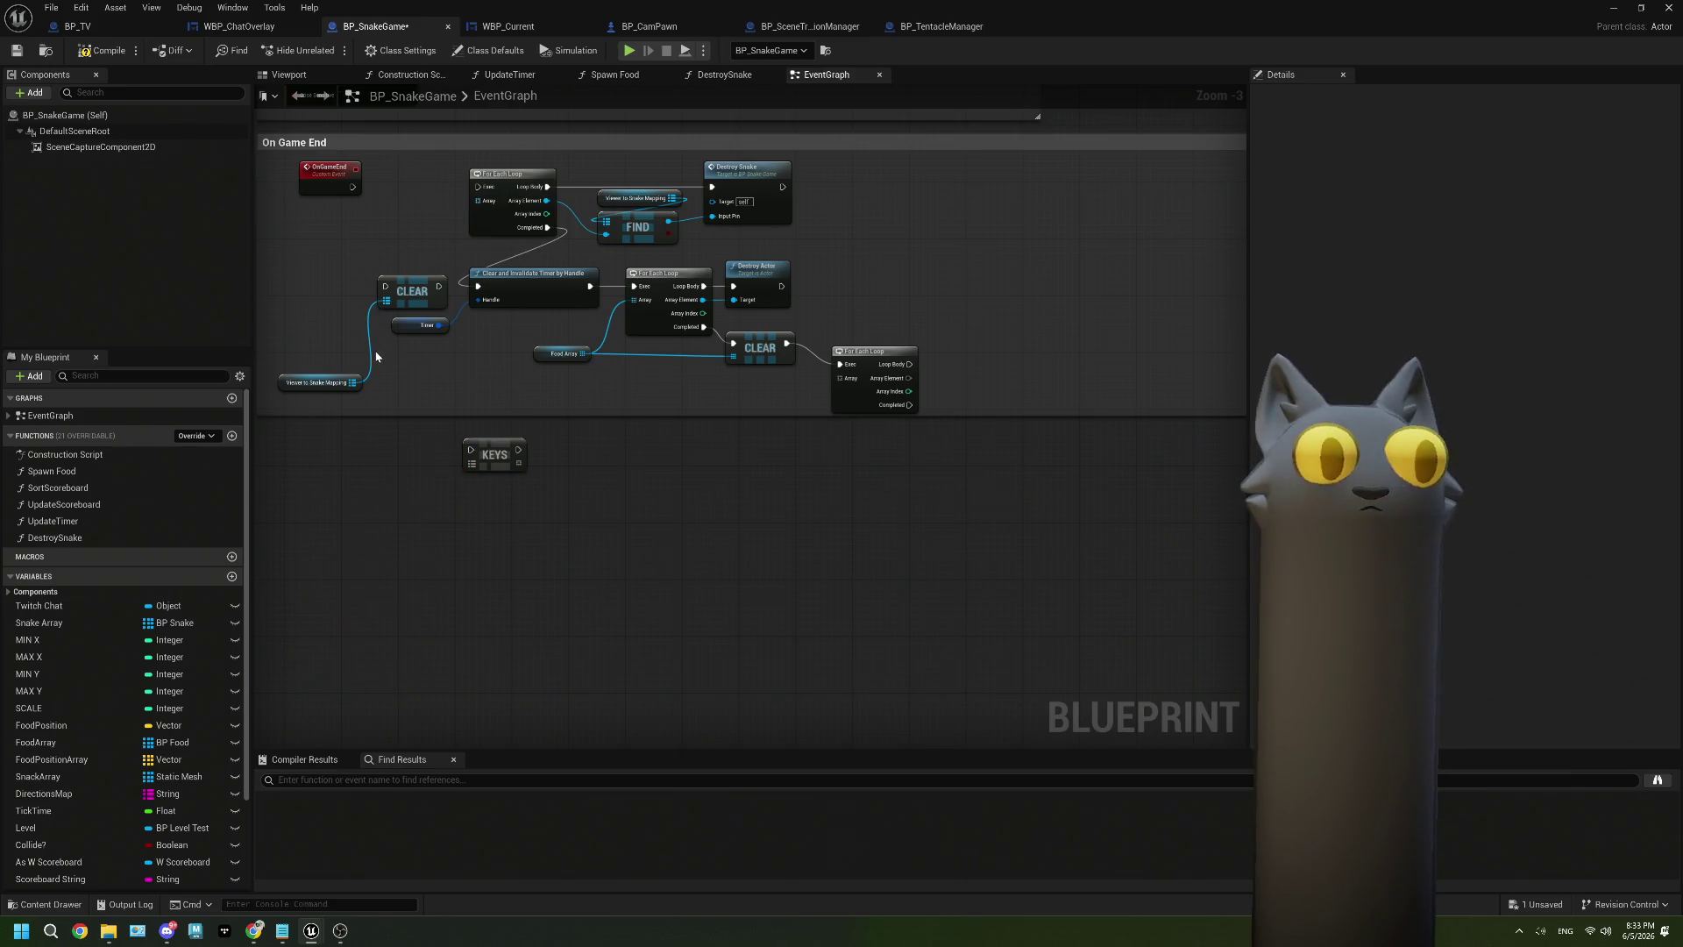
left_click_drag(353, 383, 396, 248)
type("valu")
key("Return")
scroll(399, 250, "up", 1)
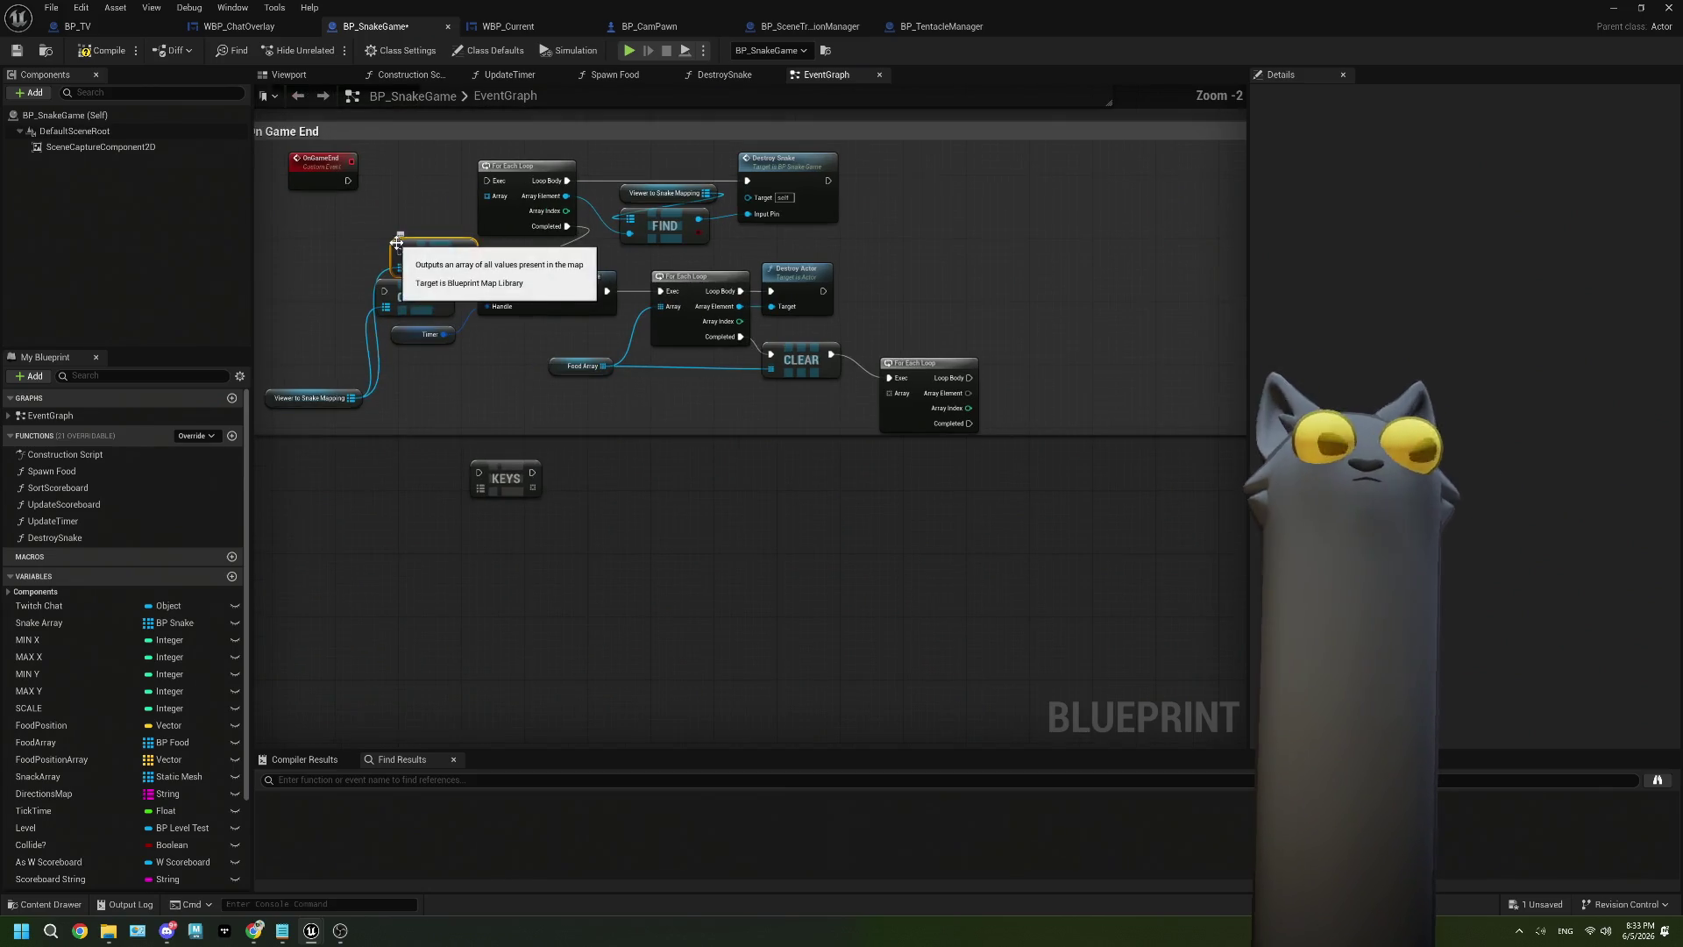
left_click_drag(399, 252, 432, 182)
Delete FIND and its mapping getter, feeding the map values into the loop's array.
left_click_drag(652, 181, 682, 248)
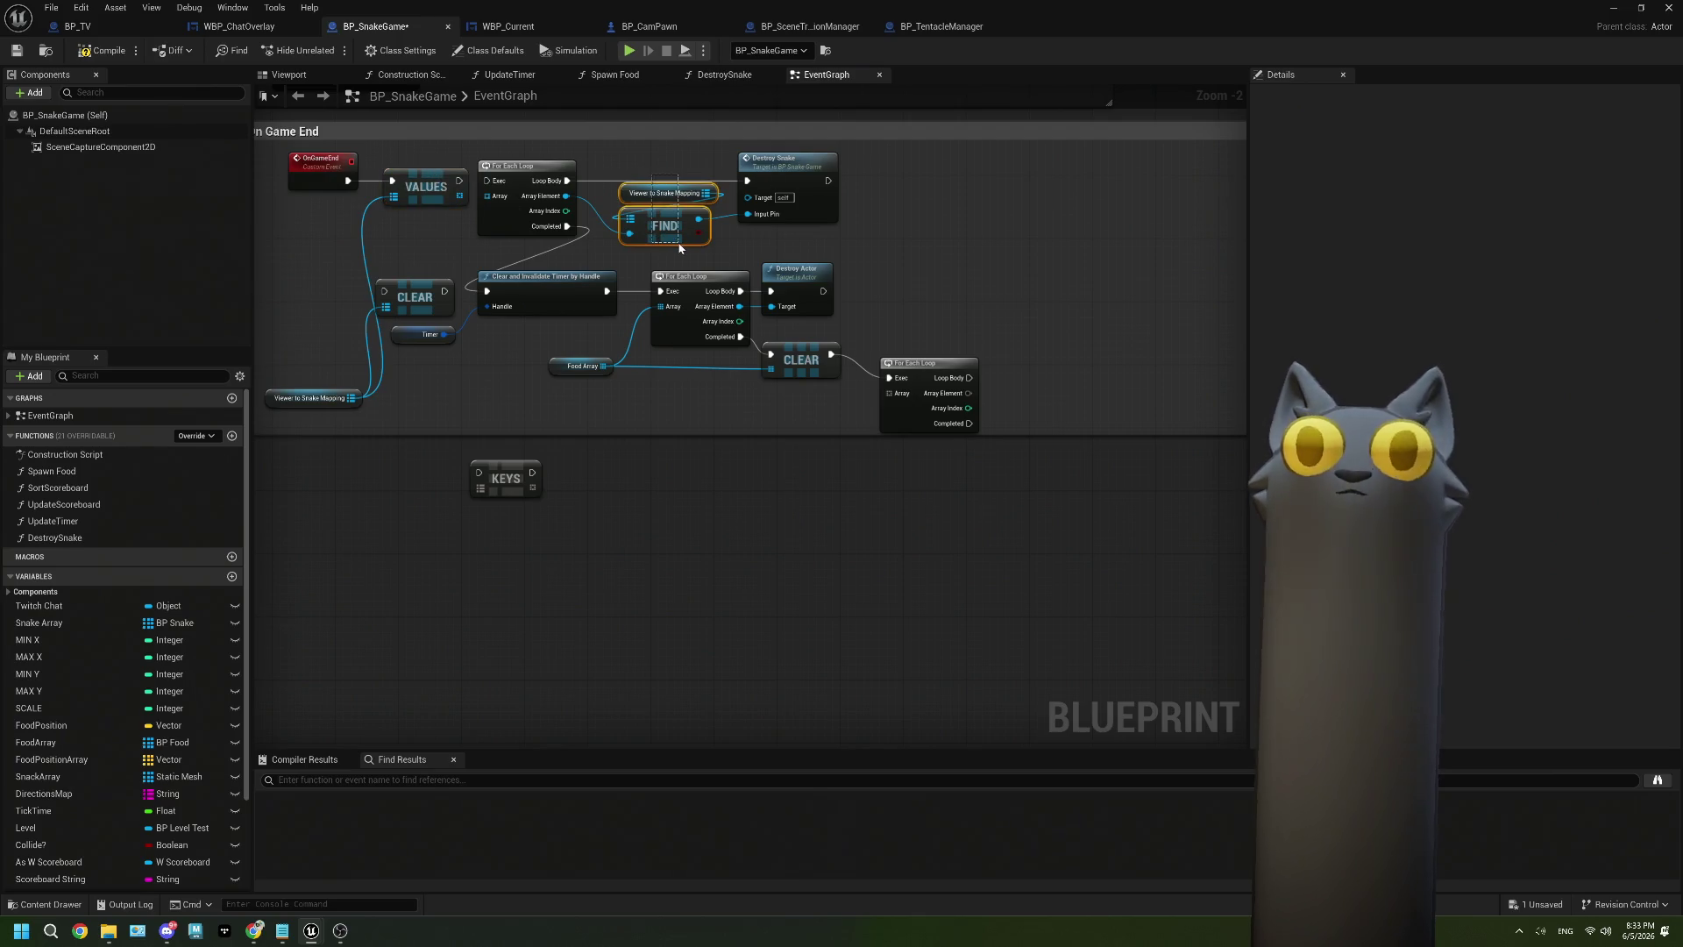
key("Delete")
mouse_move(458, 194)
left_mouse_down()
mouse_move(675, 230)
mouse_move(747, 214)
mouse_move(646, 180)
left_mouse_up()
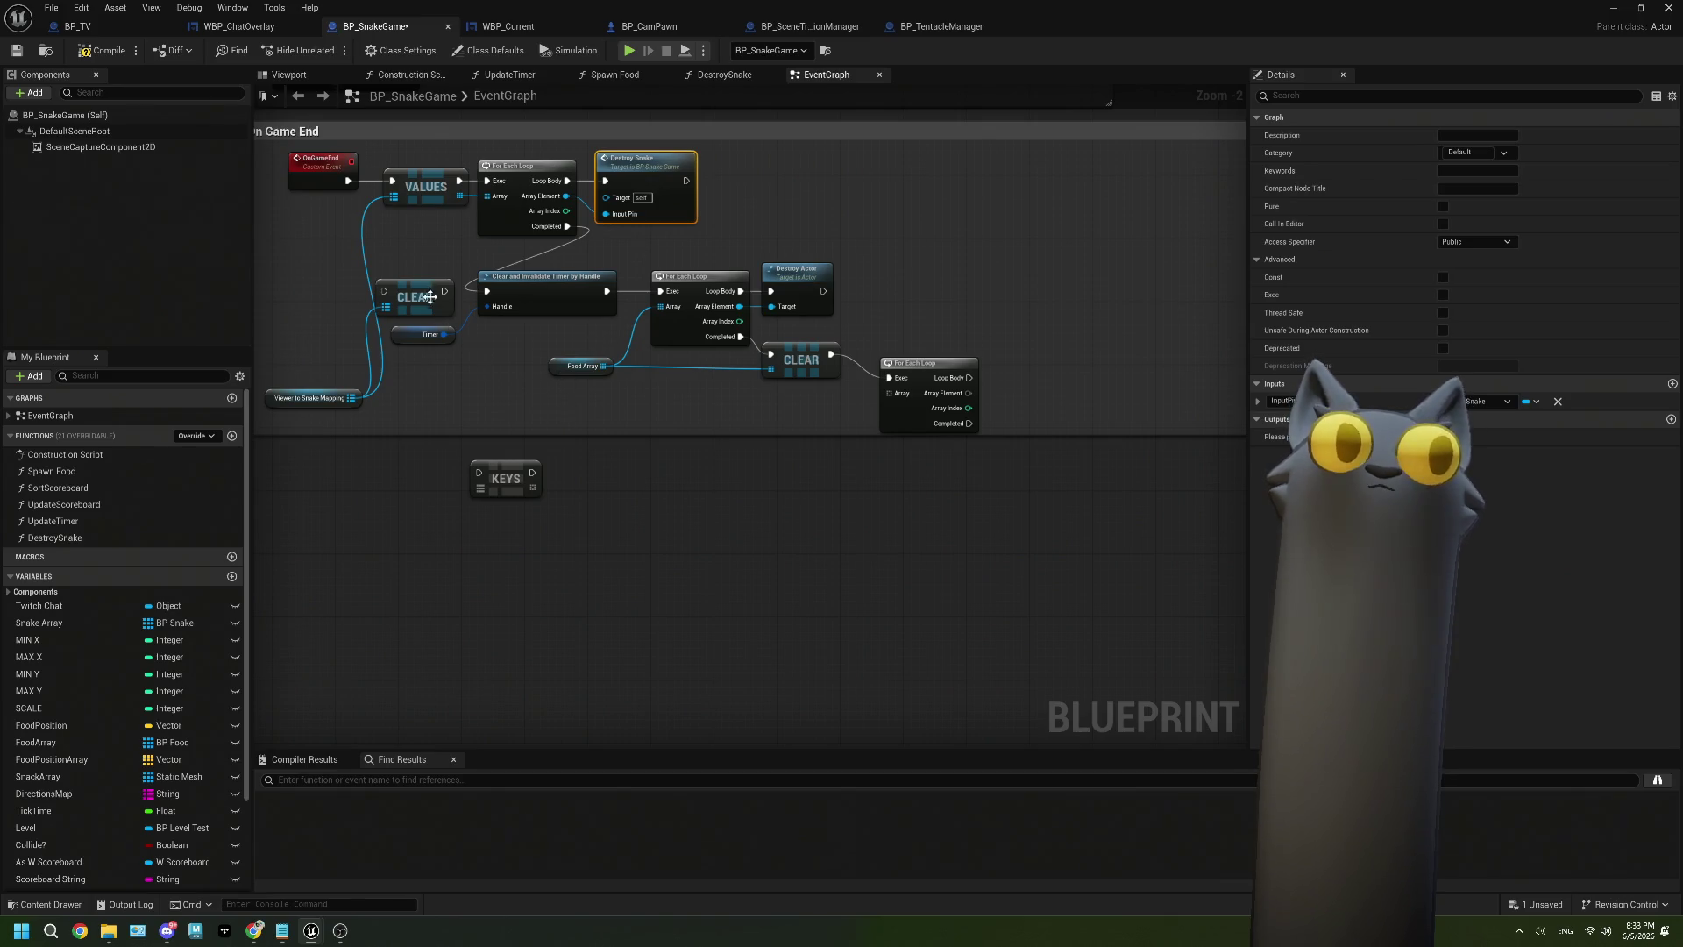
Feed Viewer to Snake Mapping into the KEYS node driving the second For Each Loop.
mouse_move(351, 398)
left_mouse_down()
mouse_move(477, 468)
mouse_move(481, 488)
mouse_move(986, 474)
mouse_move(821, 410)
mouse_move(752, 420)
mouse_move(786, 406)
mouse_move(825, 427)
mouse_move(898, 389)
mouse_move(854, 386)
mouse_move(899, 369)
mouse_move(907, 388)
left_mouse_up()
scroll(860, 419, "up", 2)
scroll(907, 388, "down", 2)
mouse_move(762, 481)
left_mouse_down()
mouse_move(572, 365)
mouse_move(706, 386)
mouse_move(654, 379)
mouse_move(605, 495)
left_mouse_up()
scroll(728, 435, "up", 1)
Add a Delay node after CLEAR with a duration of 10 seconds.
left_click_drag(639, 288, 566, 396)
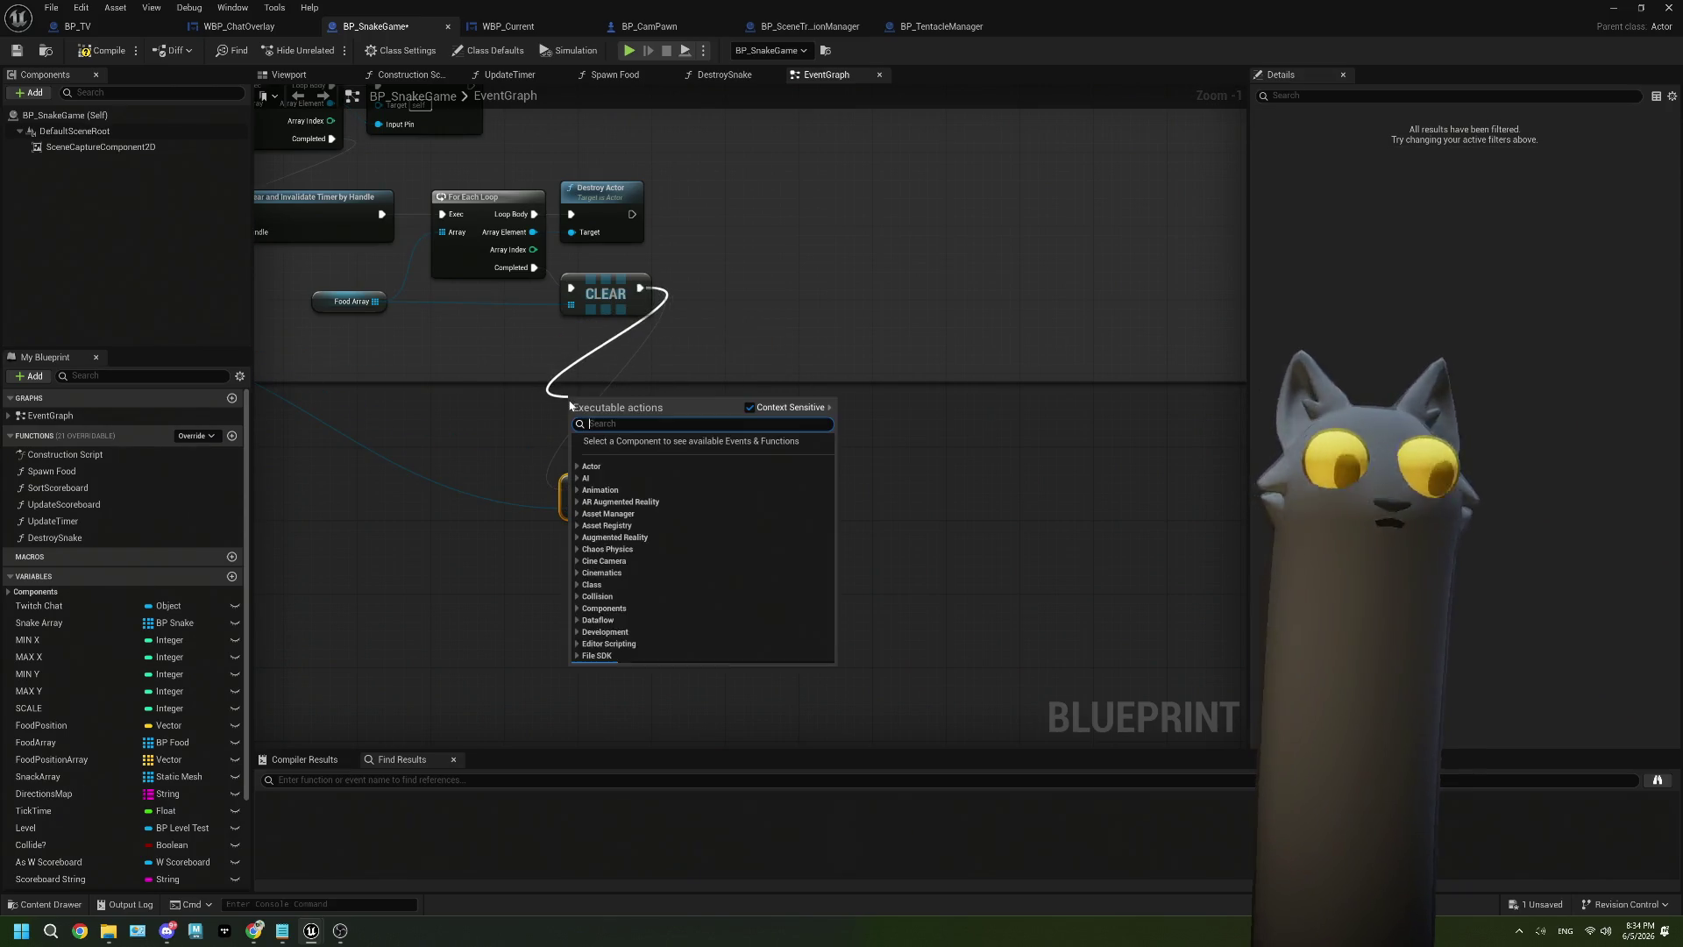
type("delay")
key("Return")
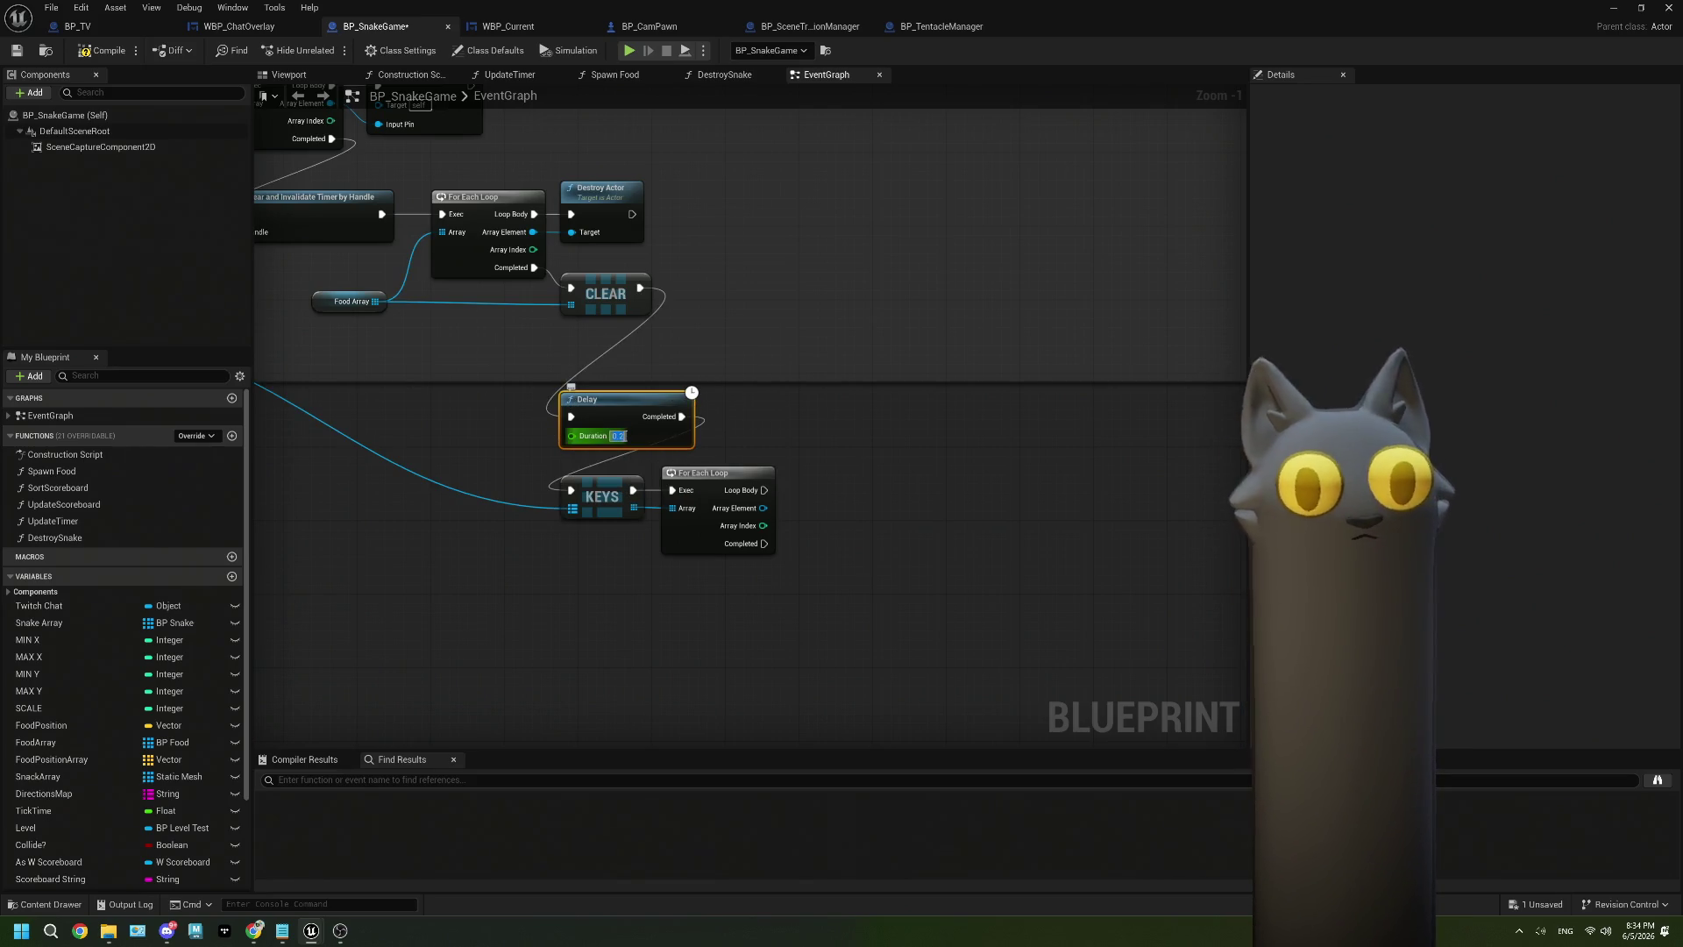
left_click(622, 436)
type("10")
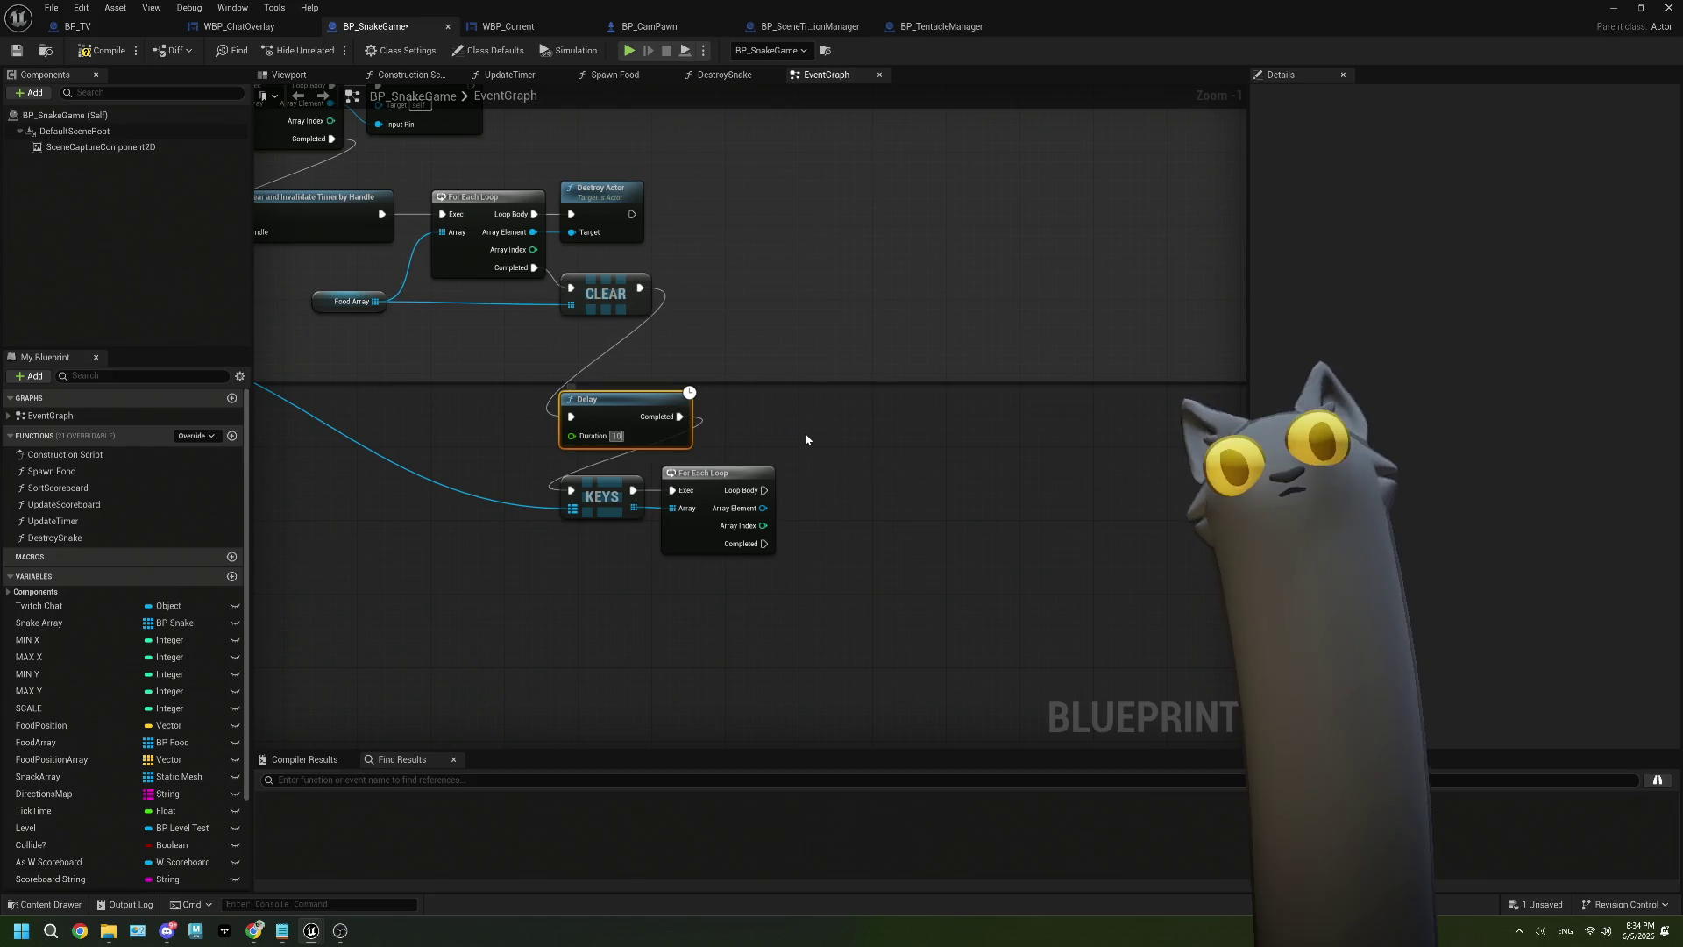
left_click_drag(636, 414, 615, 396)
scroll(650, 431, "down", 3)
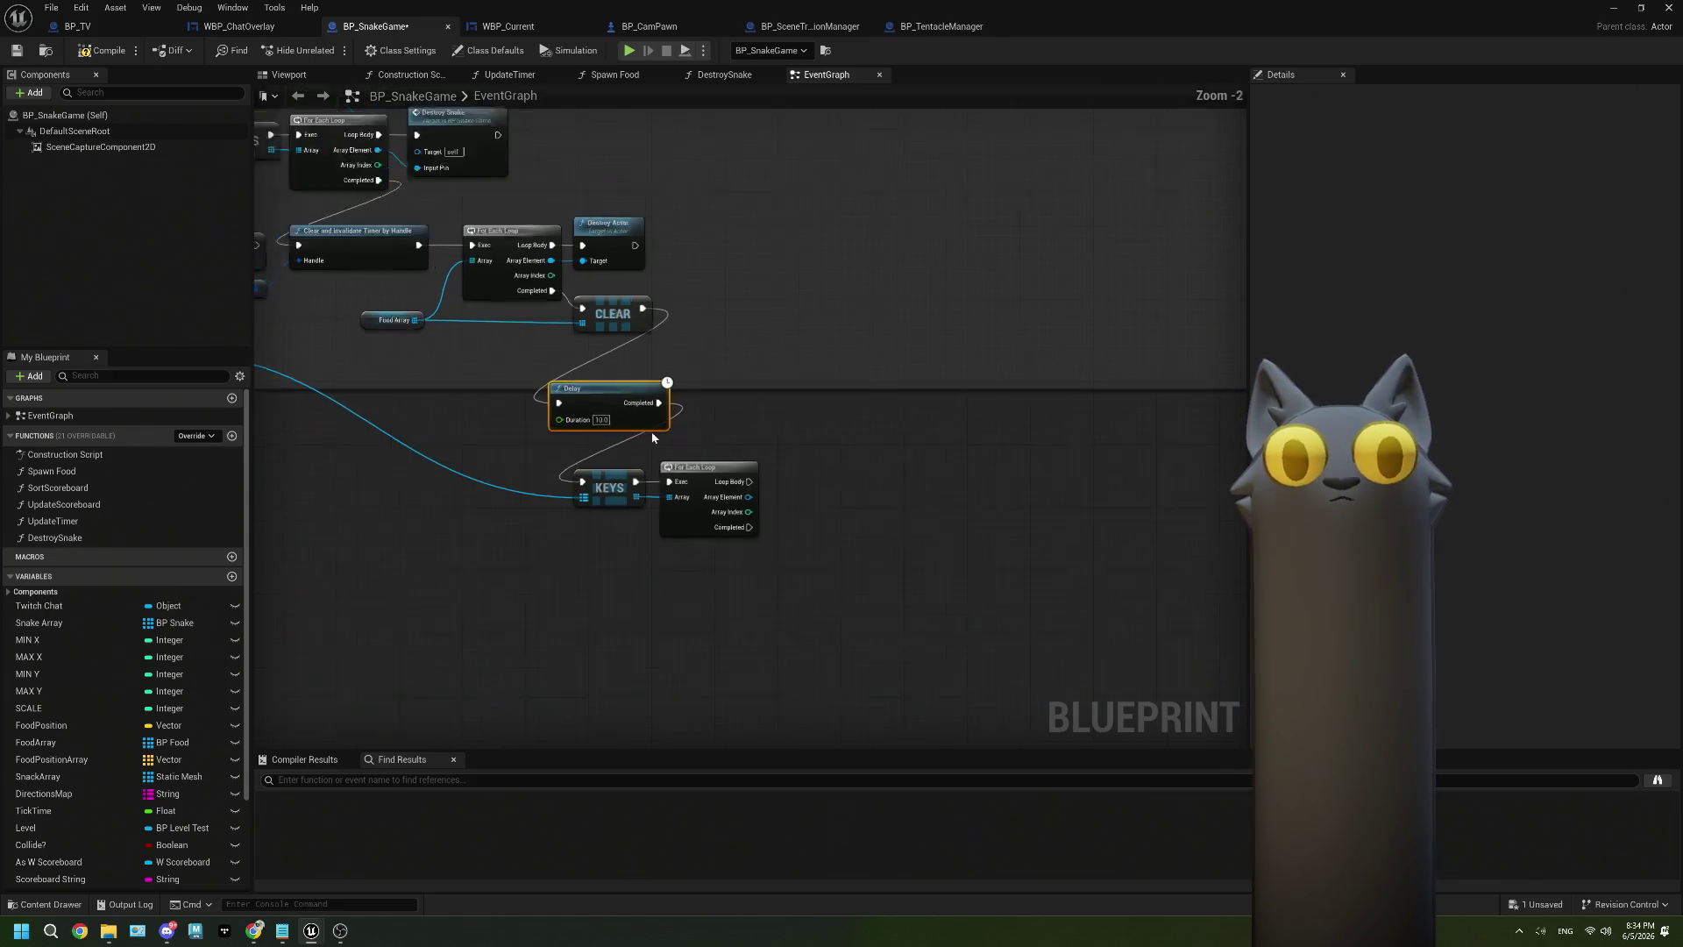
Wire the keys loop's Array Element to Get Viewer's Target and its Loop Body into the Branch.
left_click_drag(1062, 533, 706, 424)
scroll(706, 424, "down", 2)
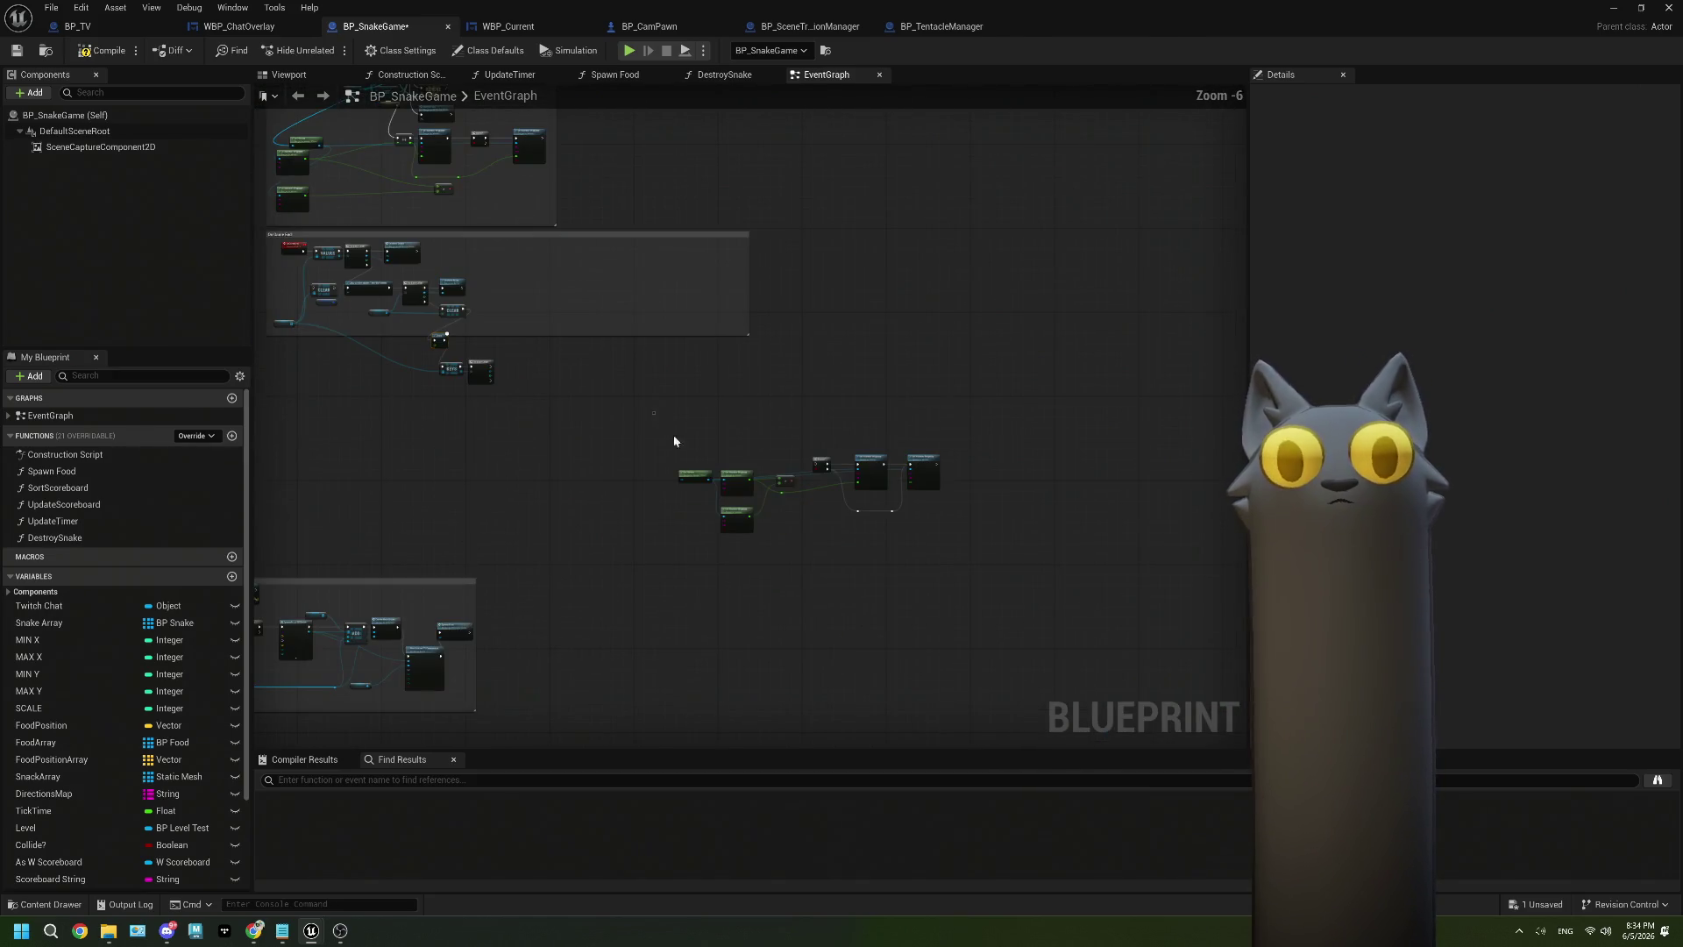
scroll(574, 280, "up", 5)
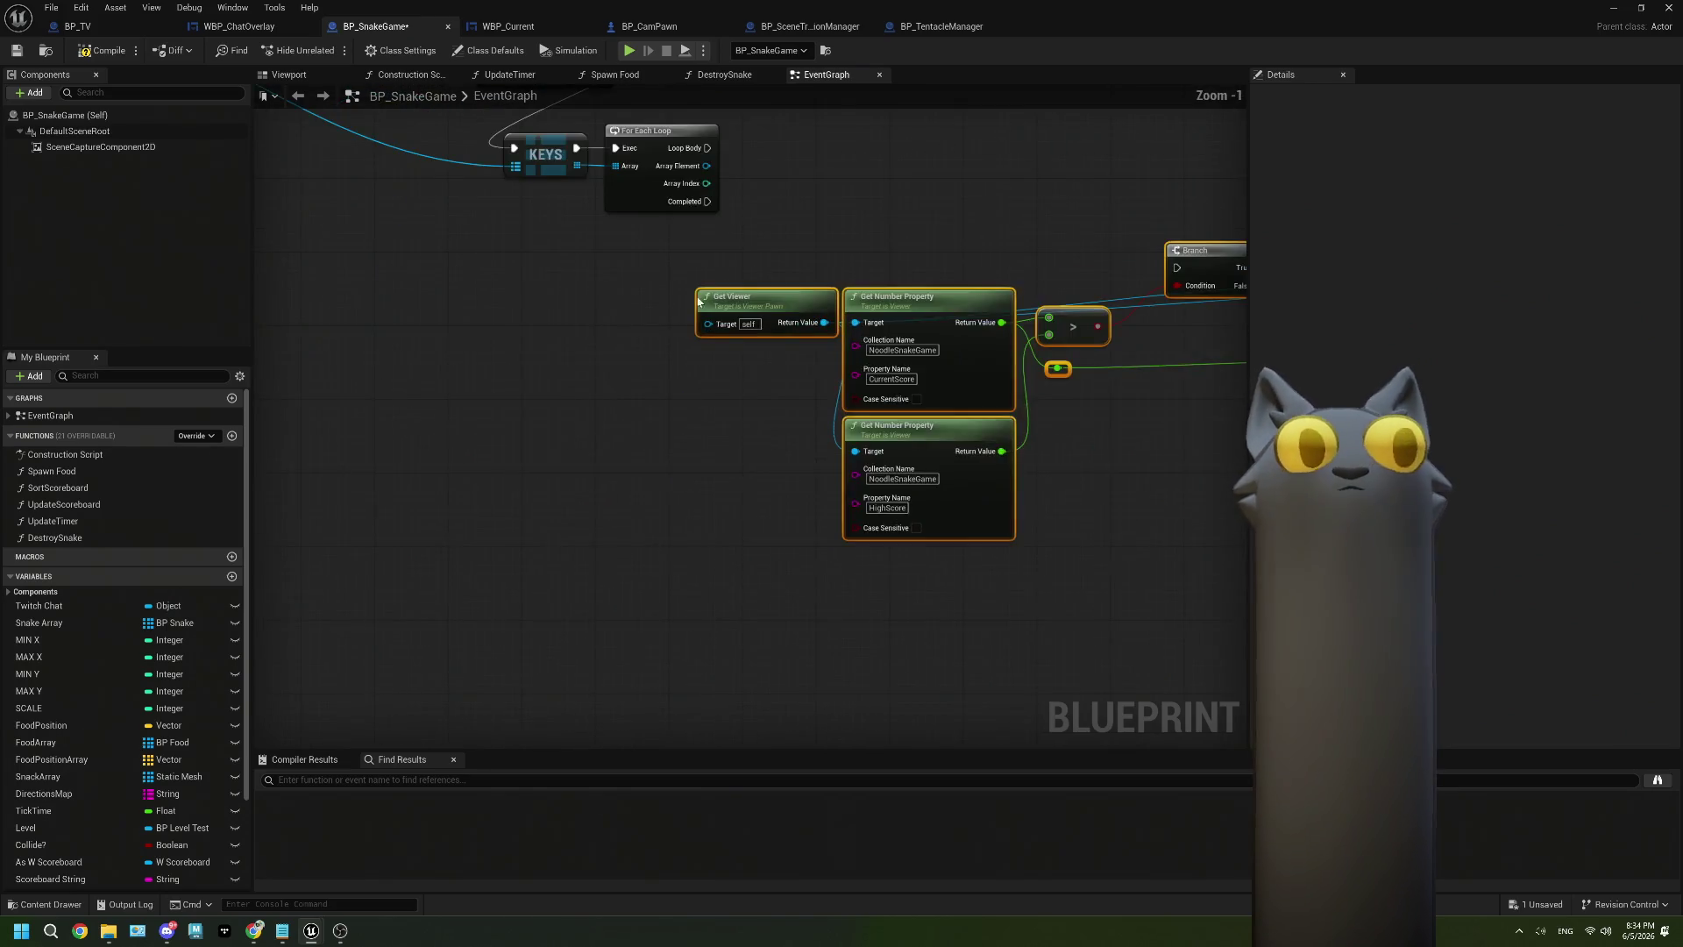
scroll(473, 351, "up", 1)
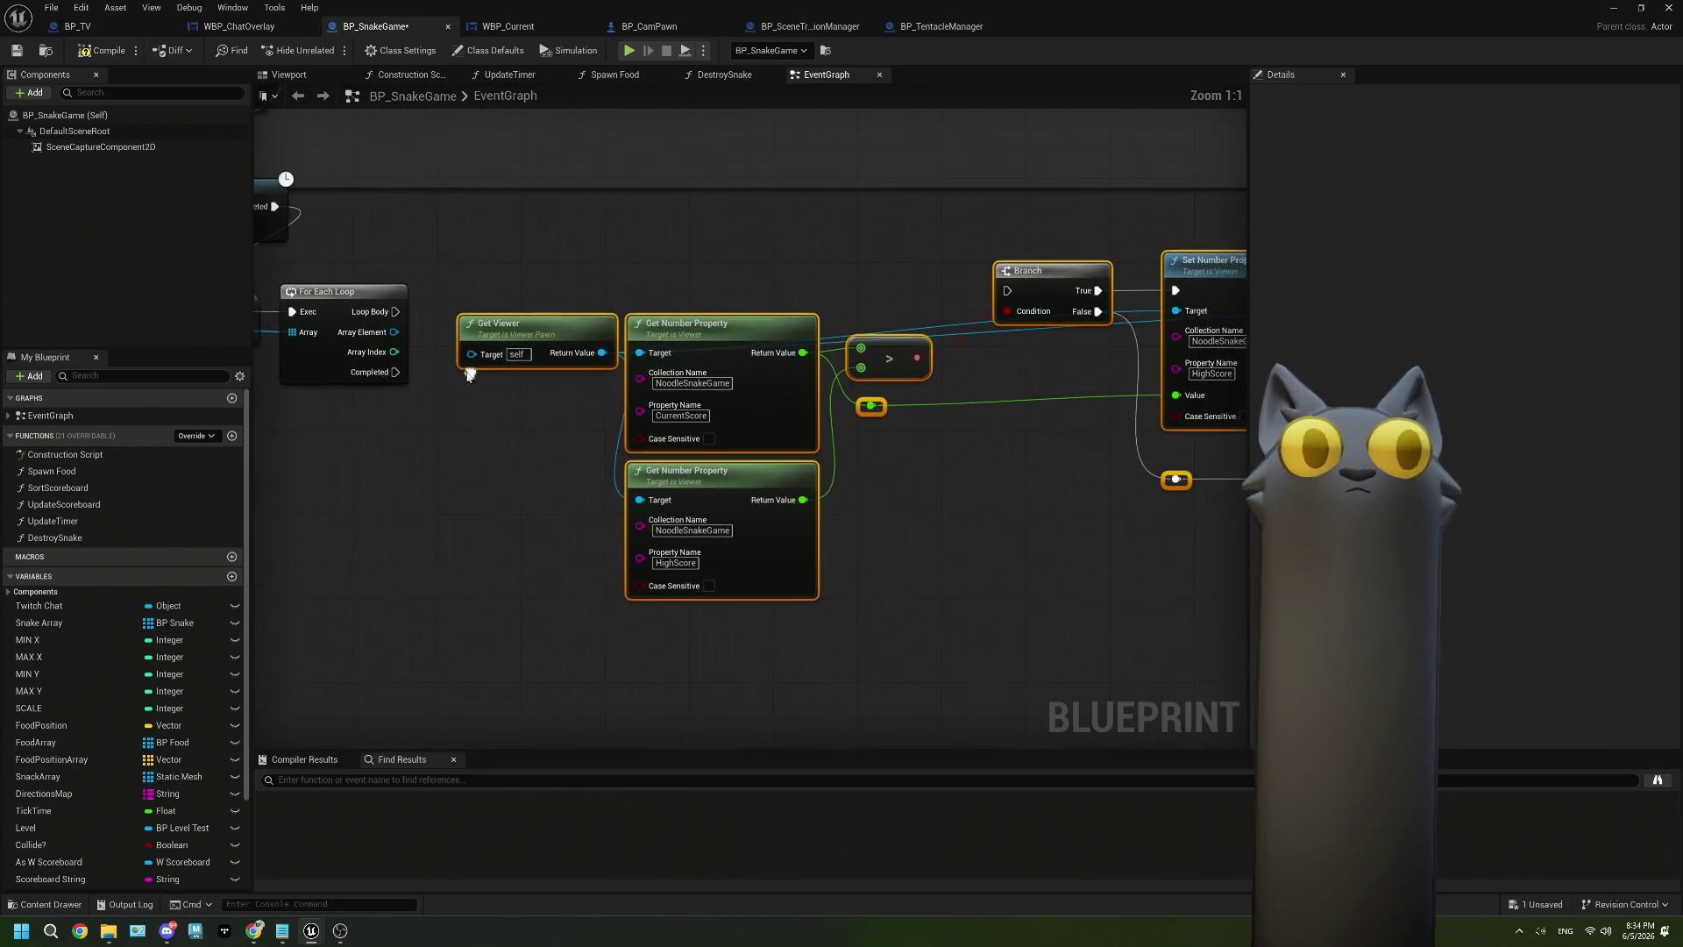
left_click_drag(391, 332, 464, 361)
mouse_move(394, 311)
left_mouse_down()
mouse_move(1005, 290)
mouse_move(1028, 300)
mouse_move(1012, 313)
left_mouse_up()
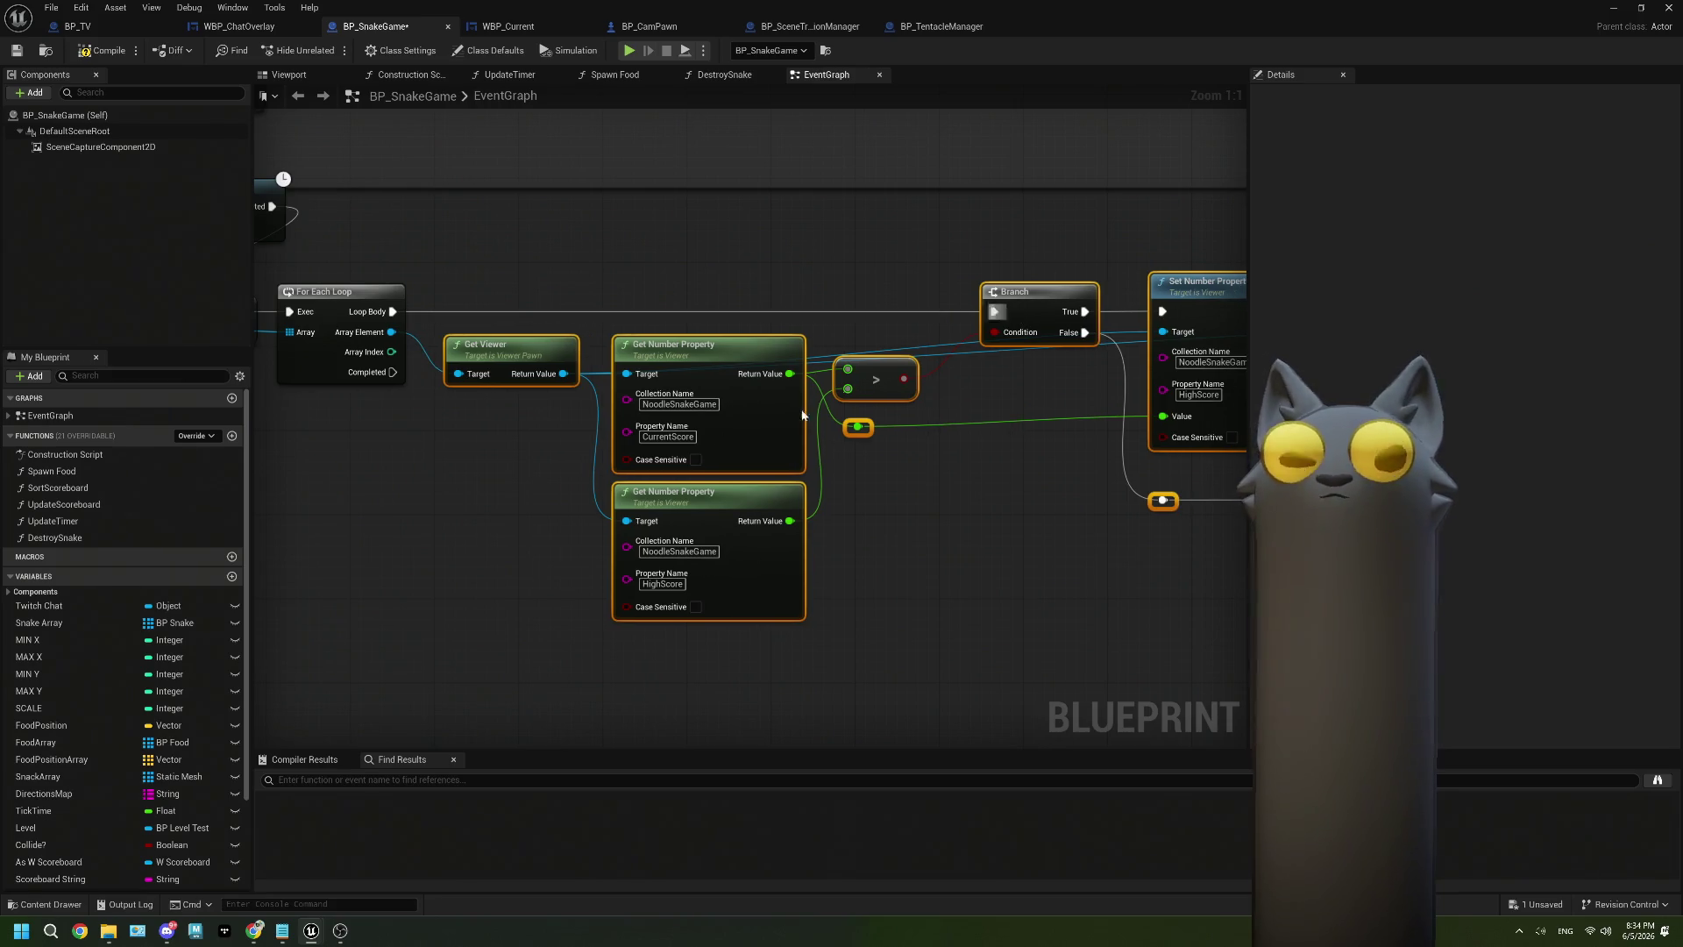
left_click(803, 415)
scroll(561, 491, "down", 2)
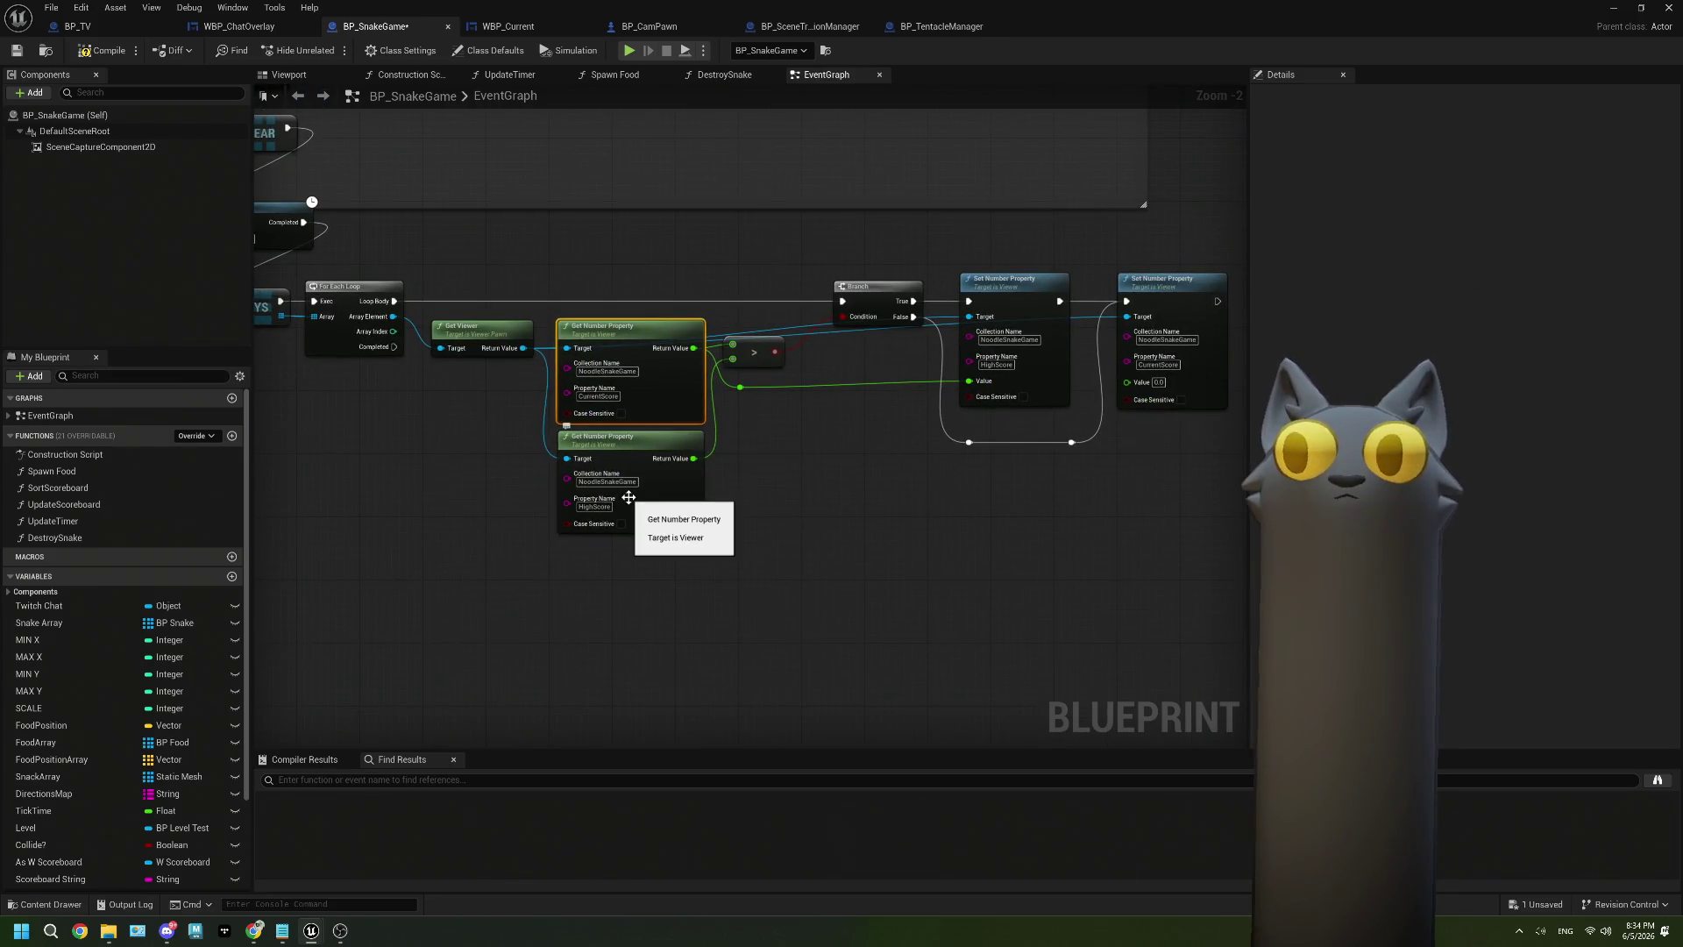
scroll(629, 497, "down", 3)
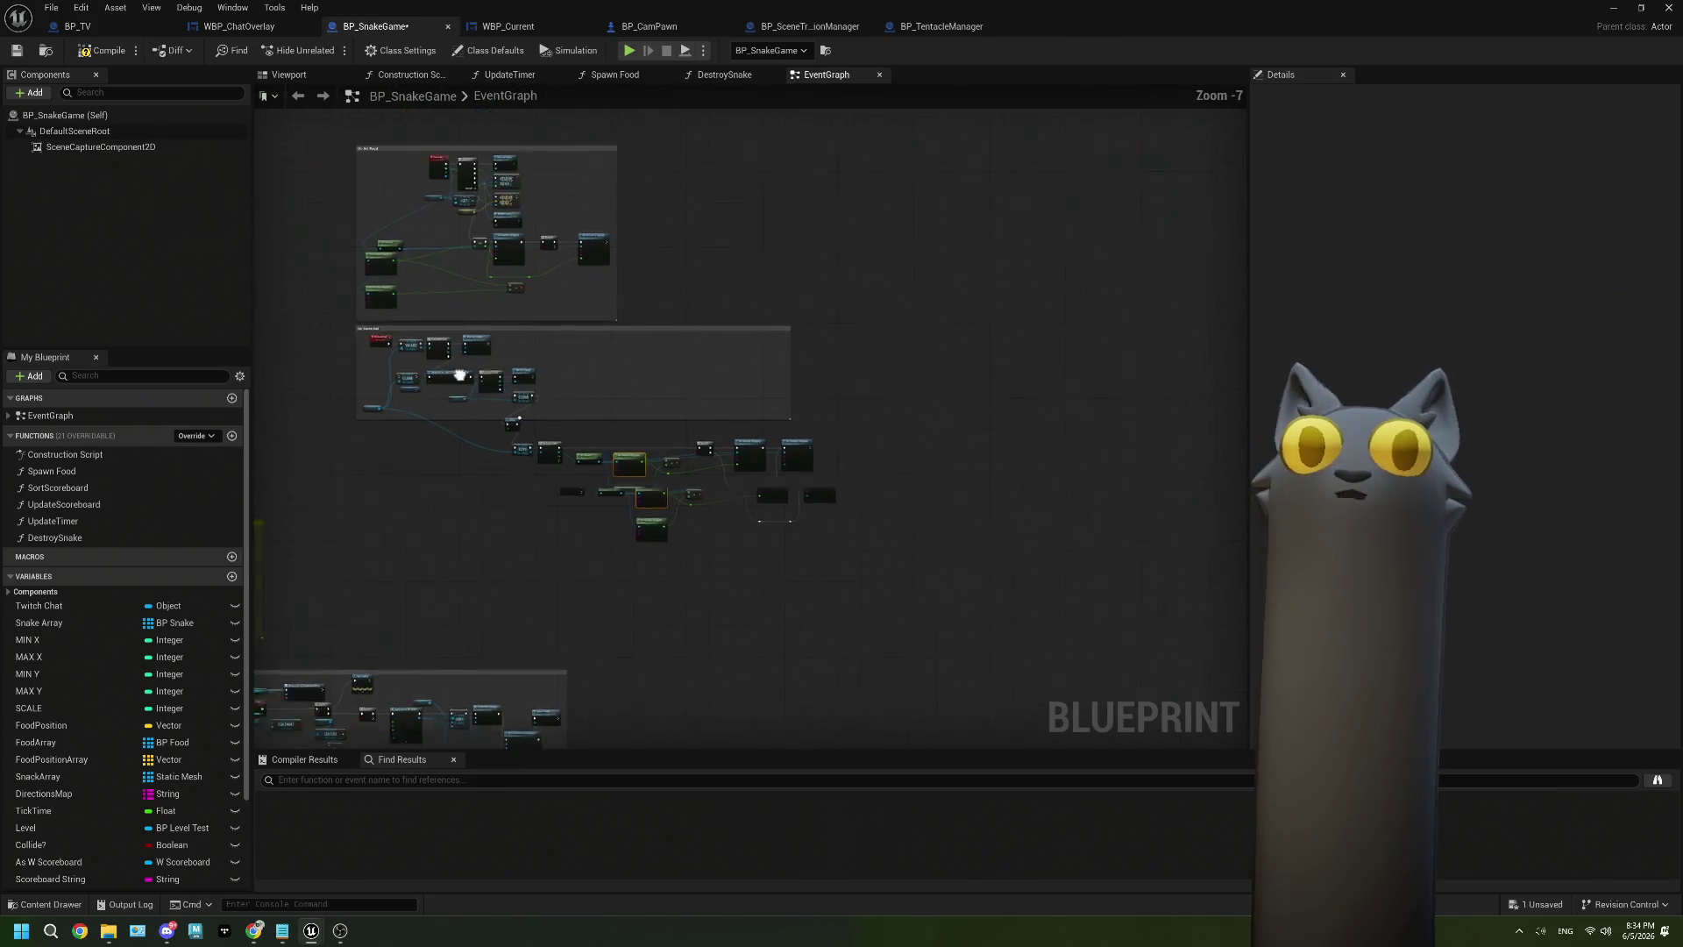
scroll(639, 491, "up", 3)
mouse_move(636, 503)
left_mouse_down()
mouse_move(639, 484)
mouse_move(826, 372)
left_mouse_up()
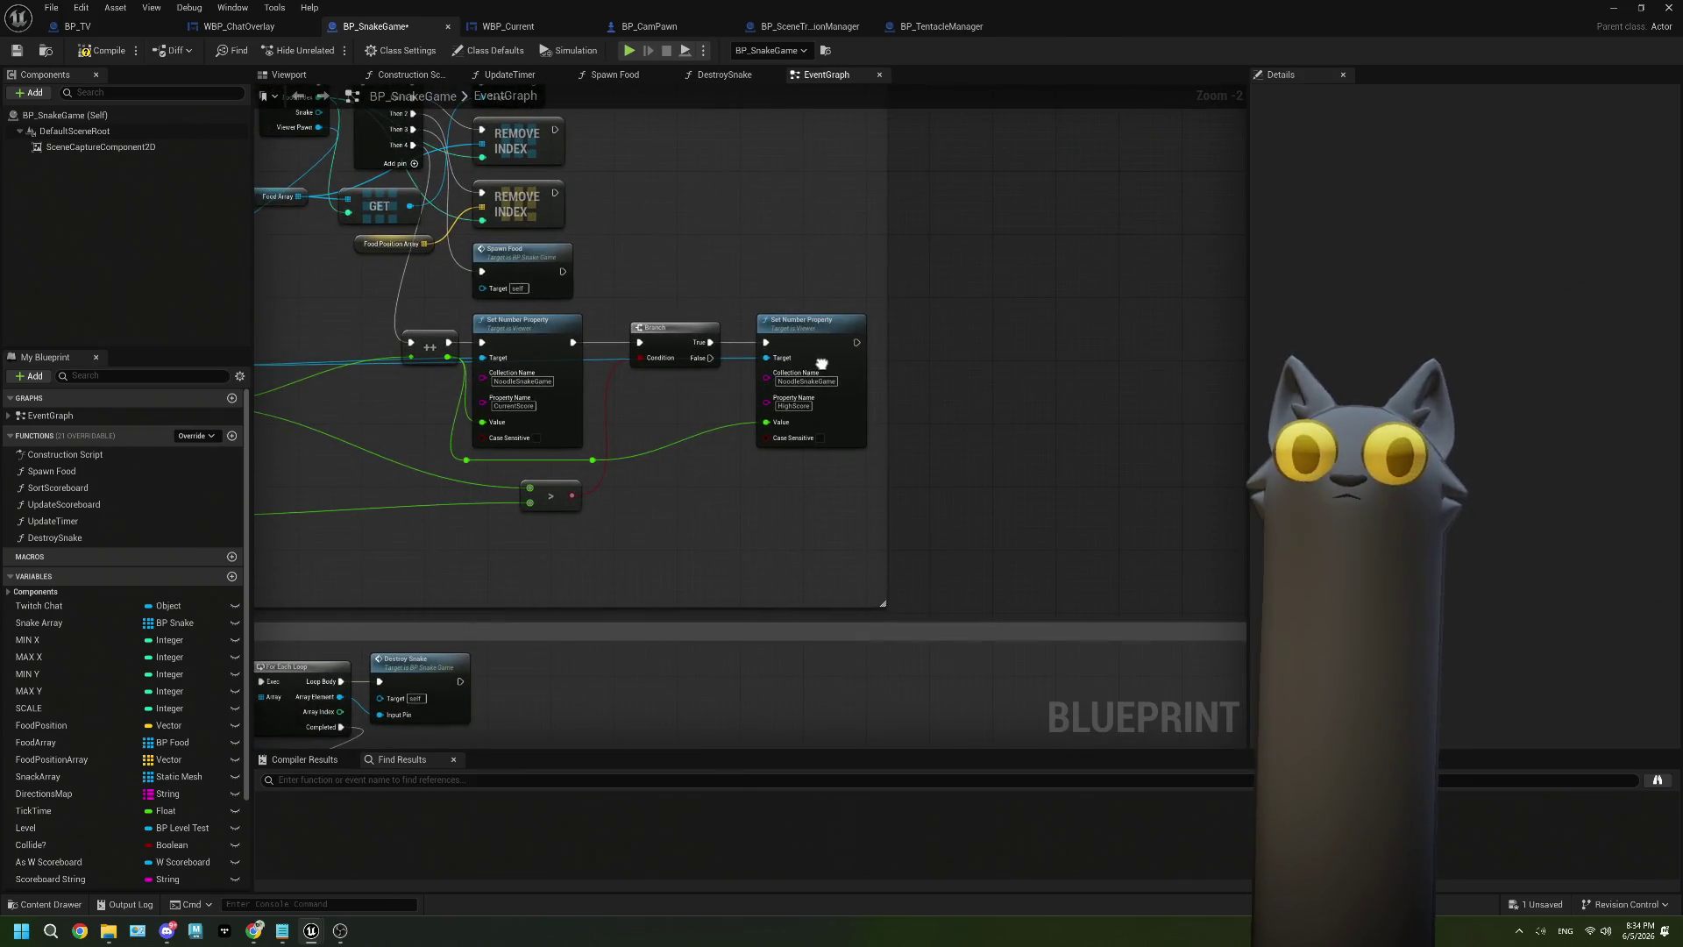
mouse_move(1124, 717)
left_mouse_down()
mouse_move(824, 441)
mouse_move(706, 398)
mouse_move(820, 433)
mouse_move(564, 451)
mouse_move(688, 440)
mouse_move(661, 406)
mouse_move(746, 447)
mouse_move(968, 486)
left_mouse_up()
Delete the HighScore setter, Branch and both score getters, moving the CurrentScore setter beside Get Viewer.
scroll(654, 403, "down", 4)
scroll(865, 494, "up", 4)
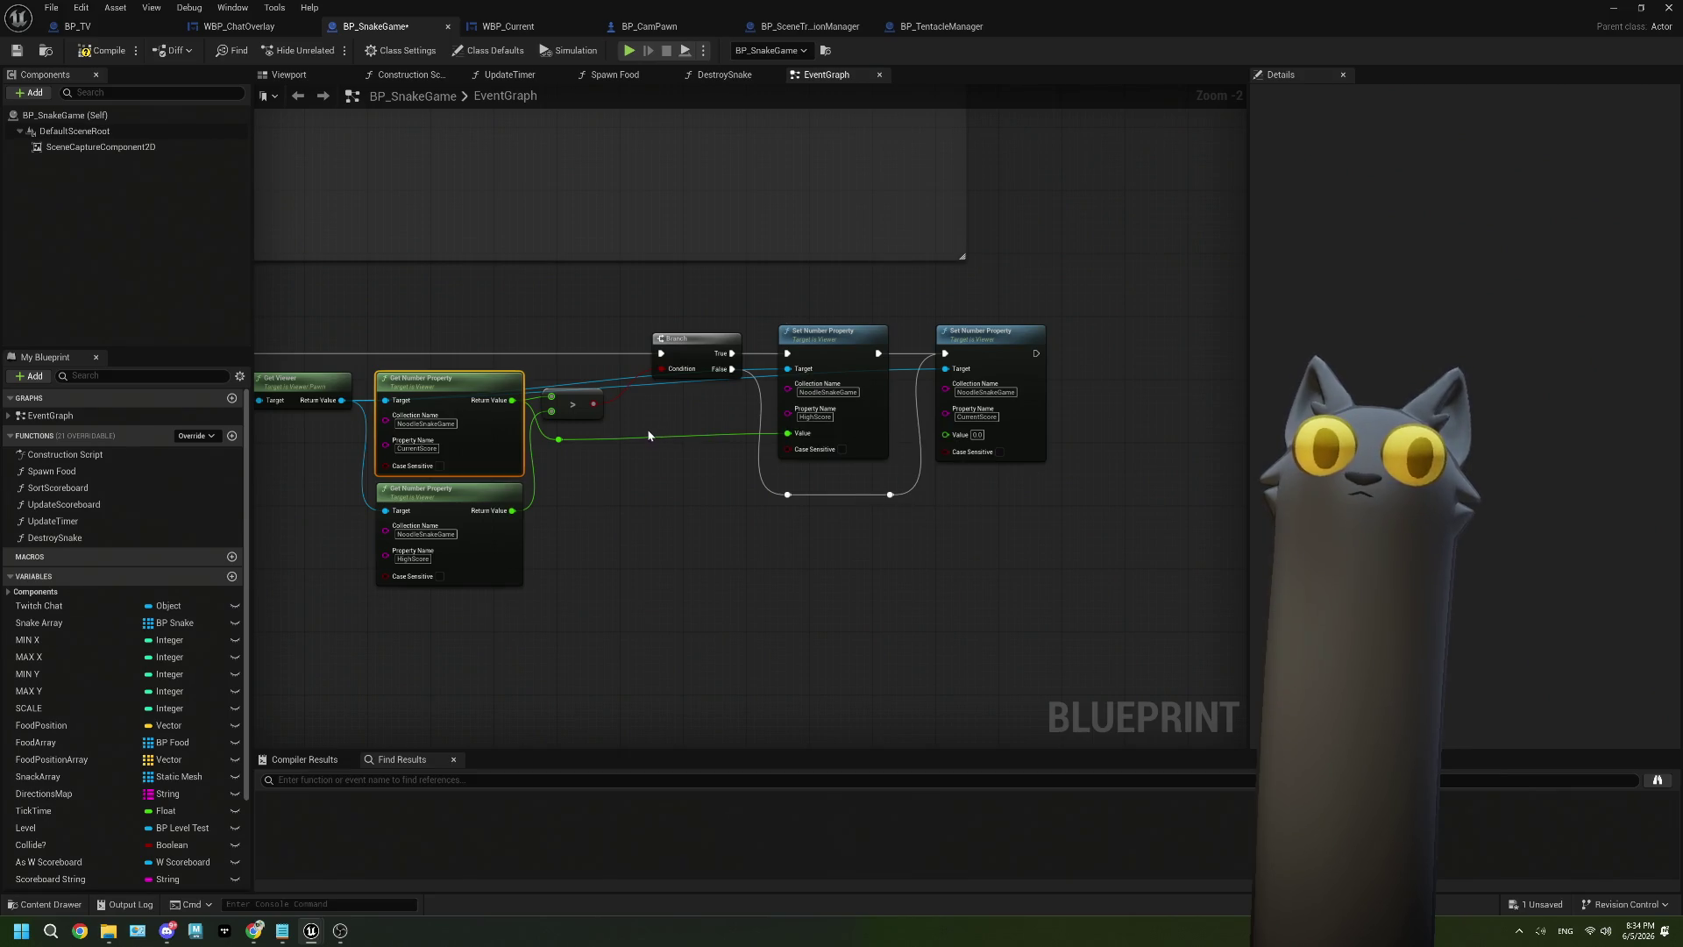
left_click(870, 448)
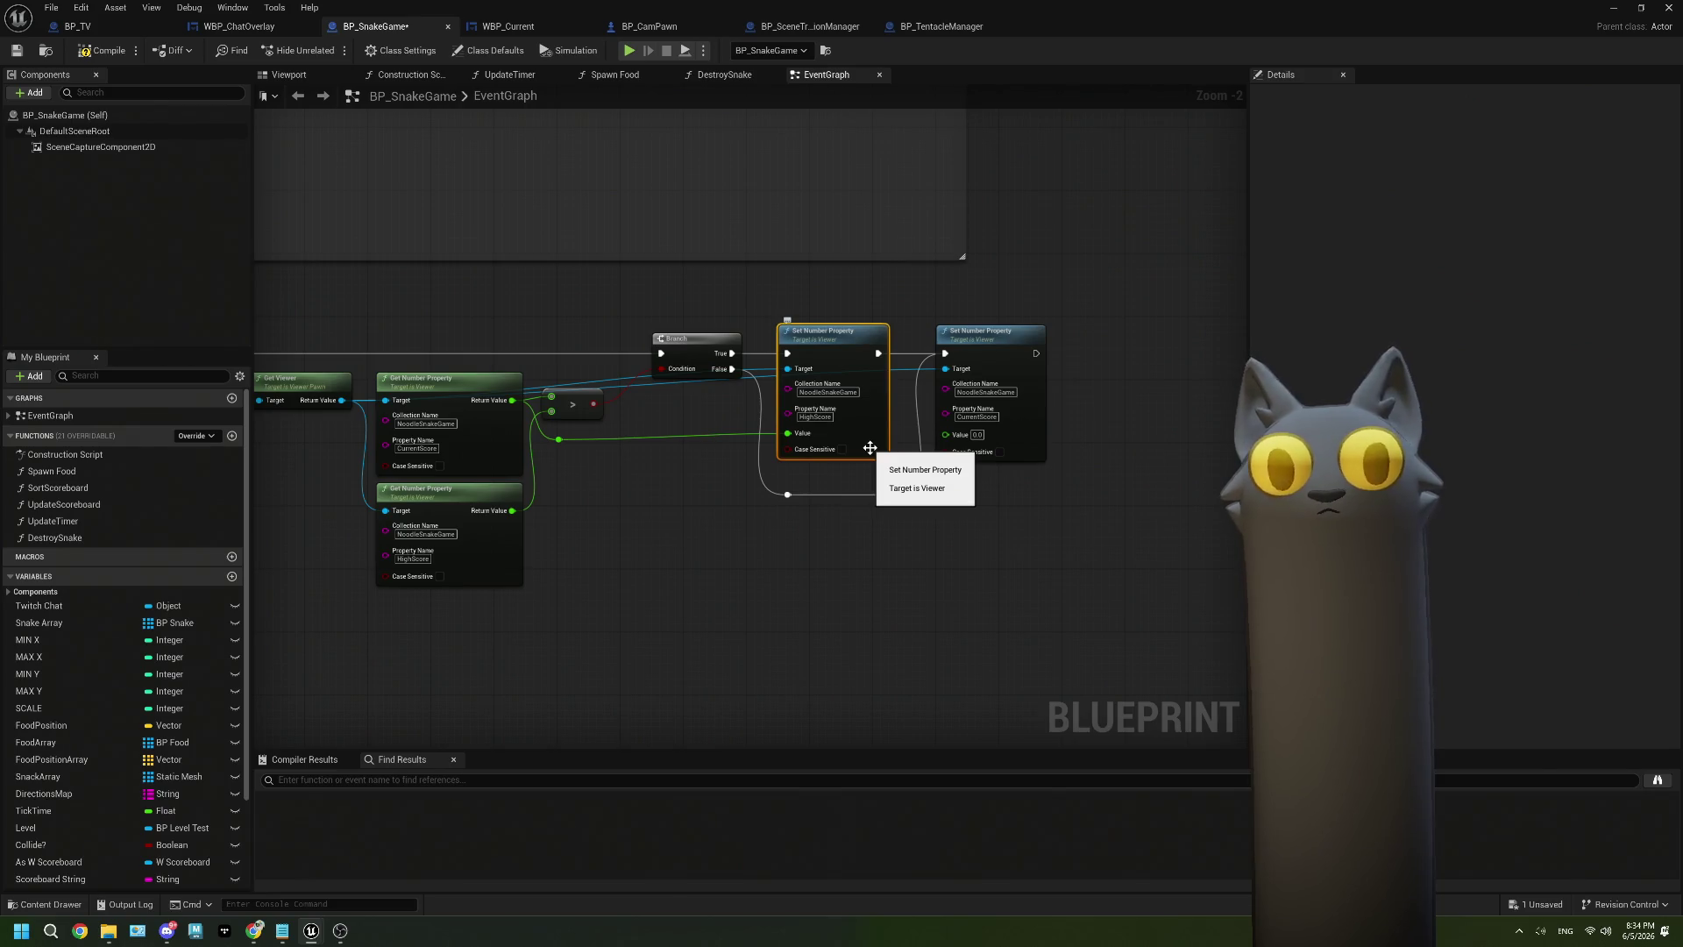
key("Delete")
left_click_drag(355, 378, 800, 377)
left_click(848, 367)
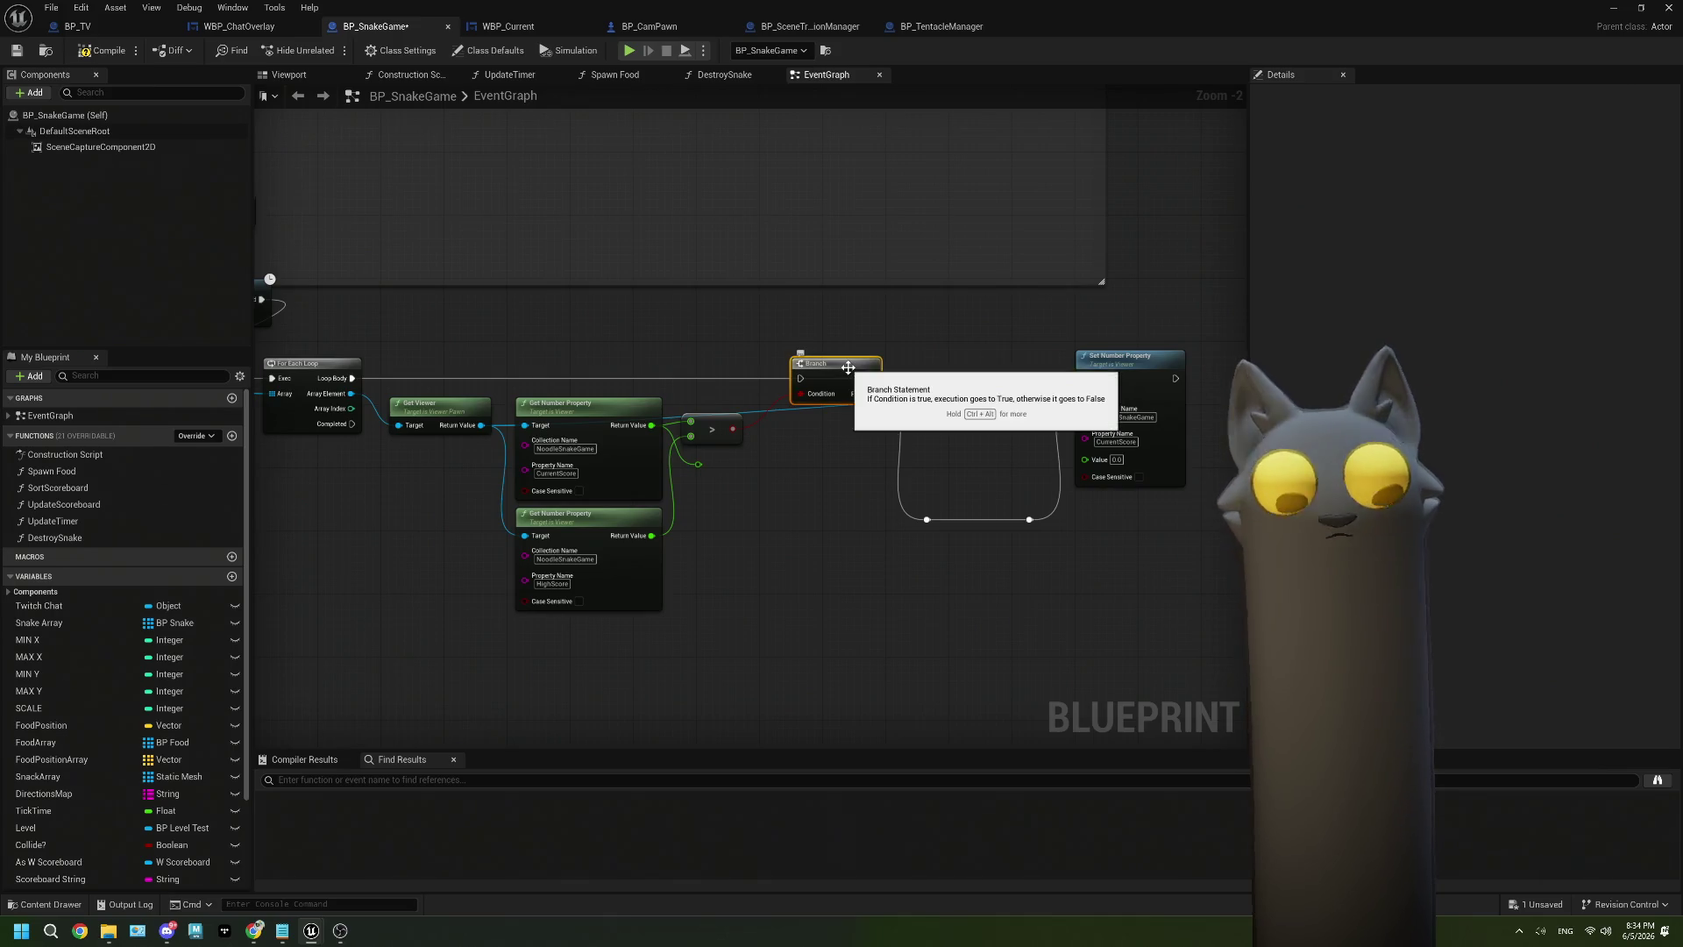
key("Delete")
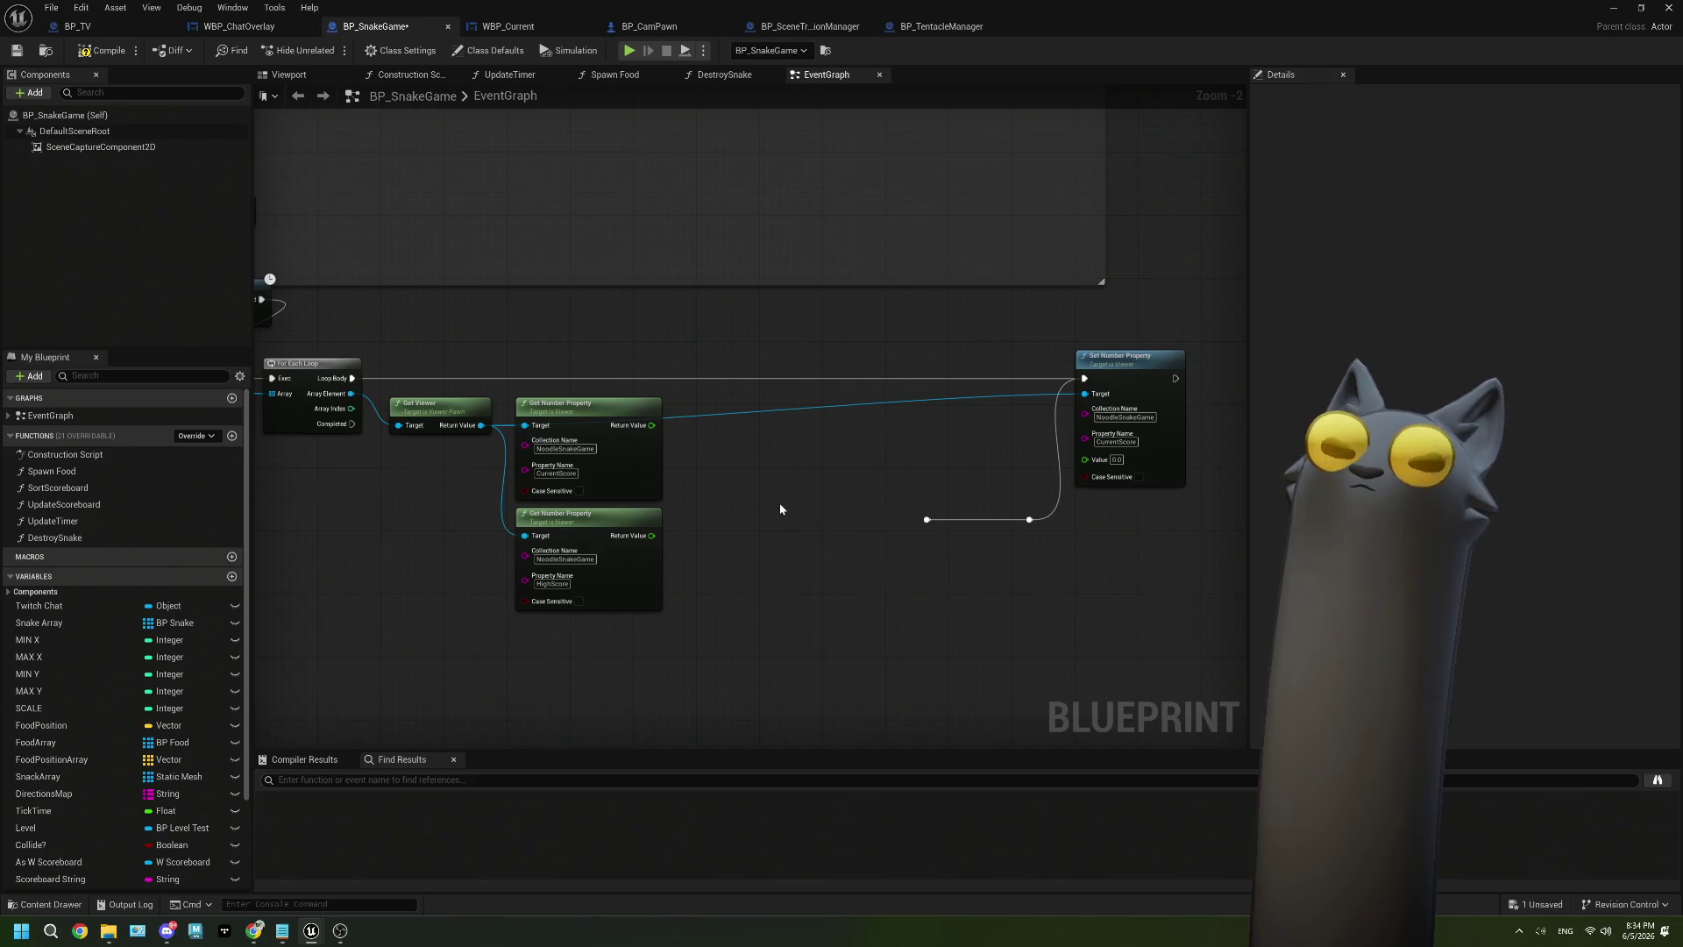
left_click_drag(776, 513, 847, 506)
left_click_drag(810, 577, 732, 461)
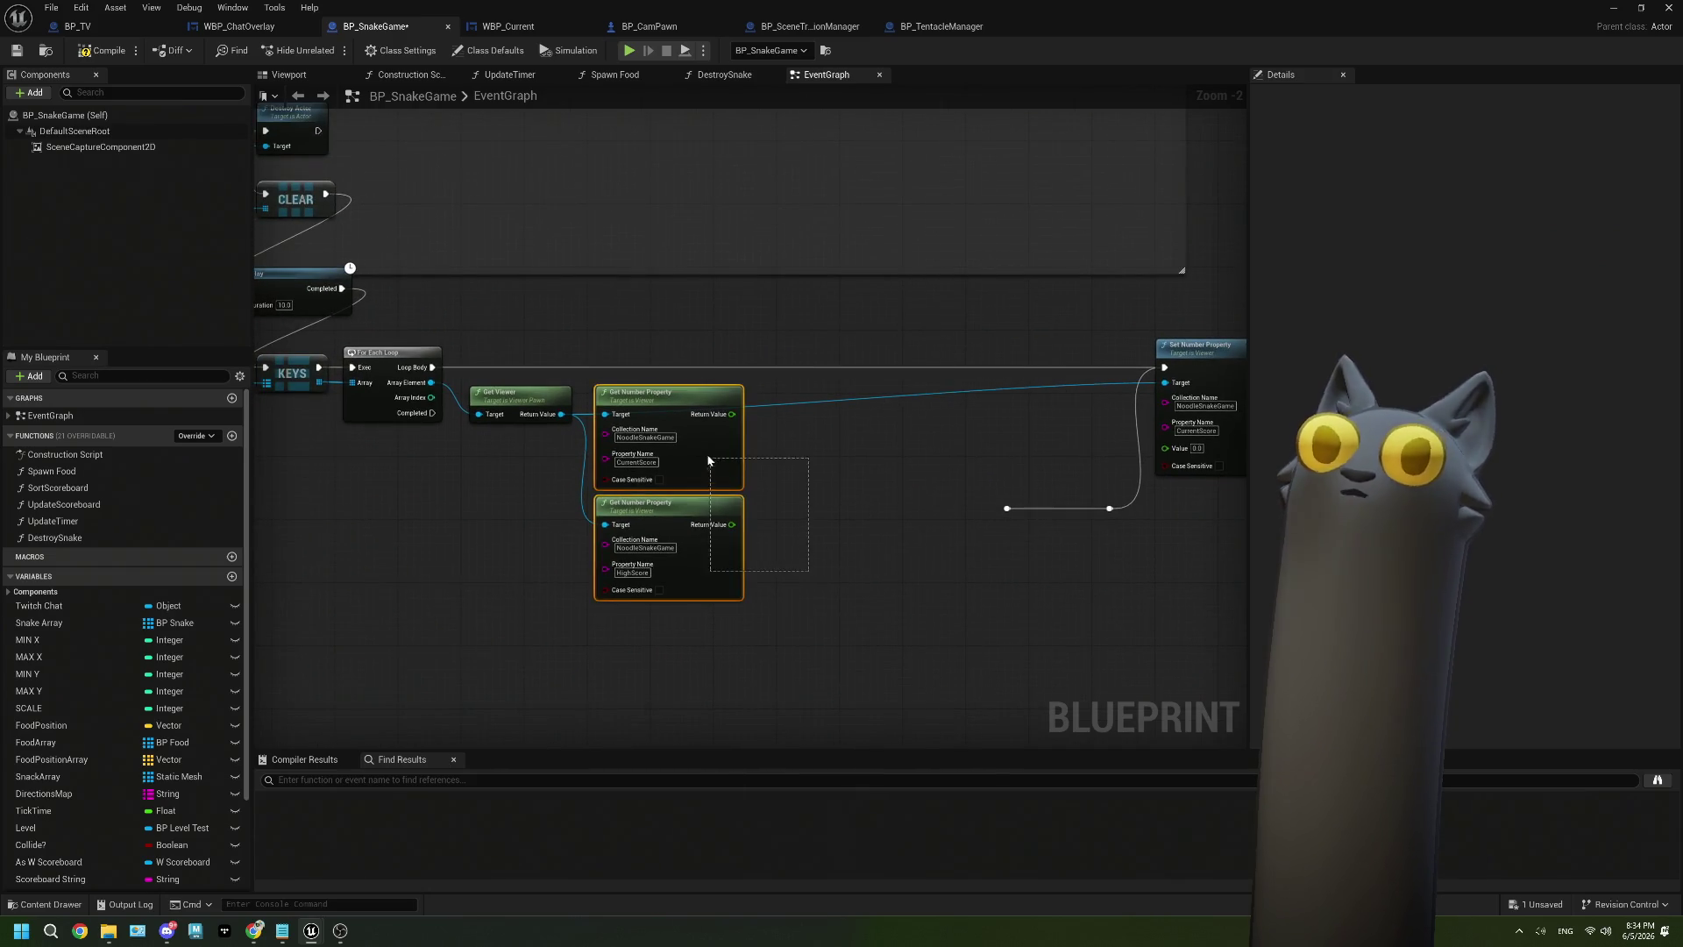
key("Delete")
left_click_drag(1175, 362, 649, 360)
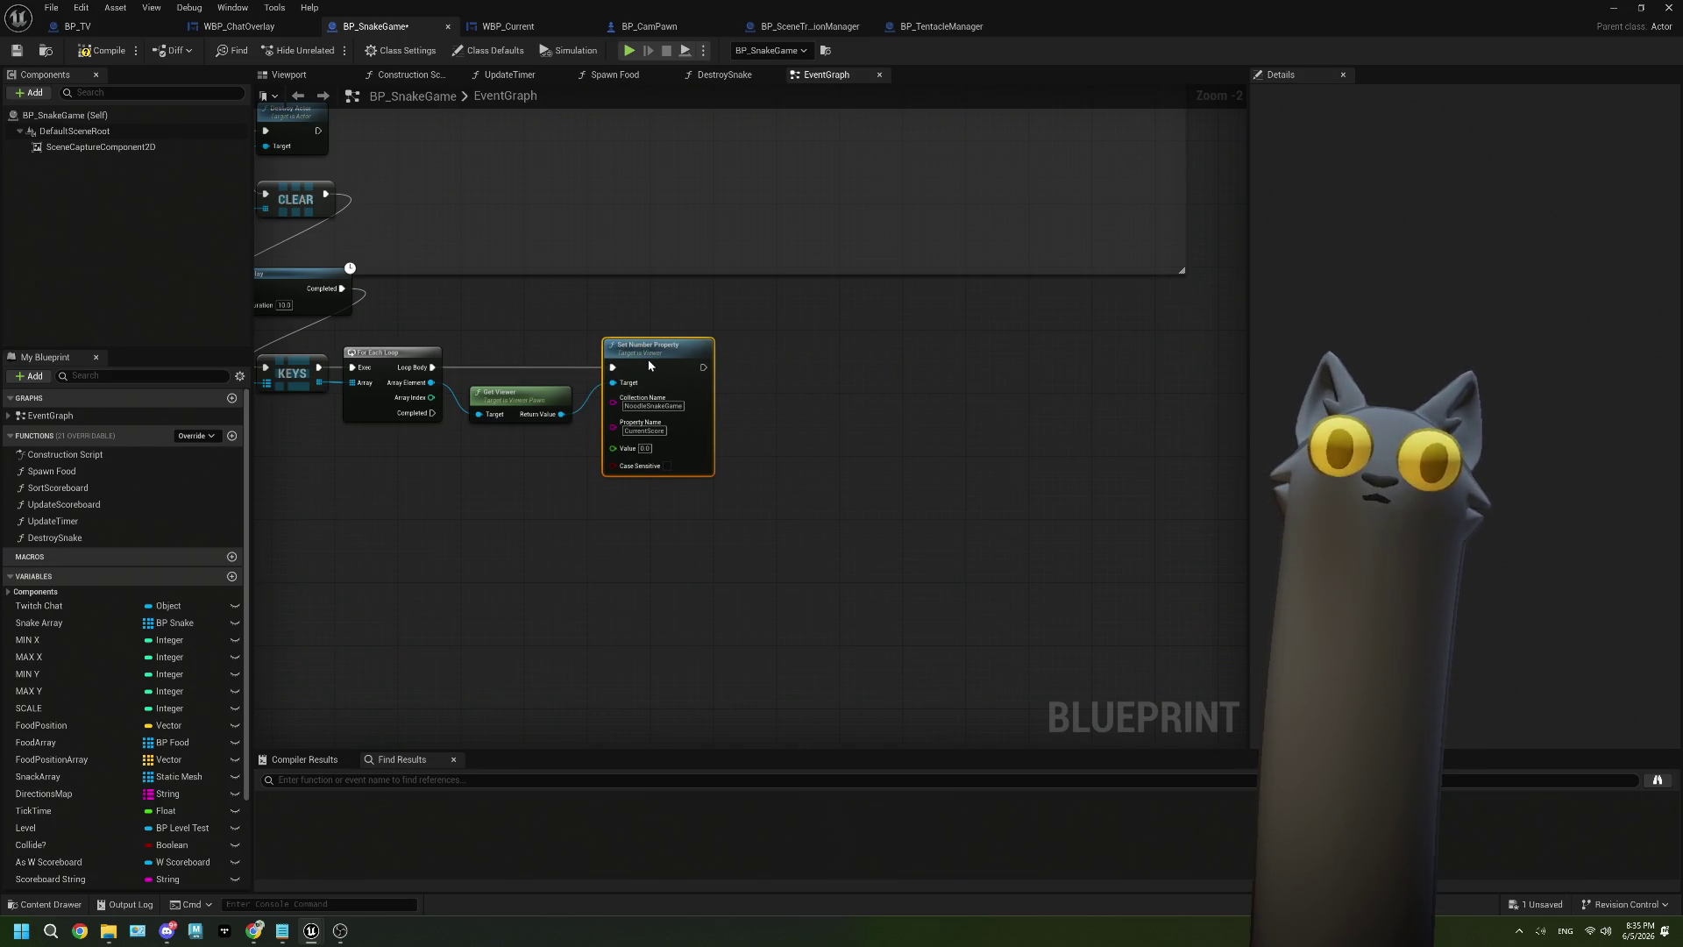
Add a CLEAR node for Viewer to Snake Mapping after the keys loop completes.
mouse_move(494, 551)
left_mouse_down()
mouse_move(572, 548)
mouse_move(631, 519)
left_mouse_up()
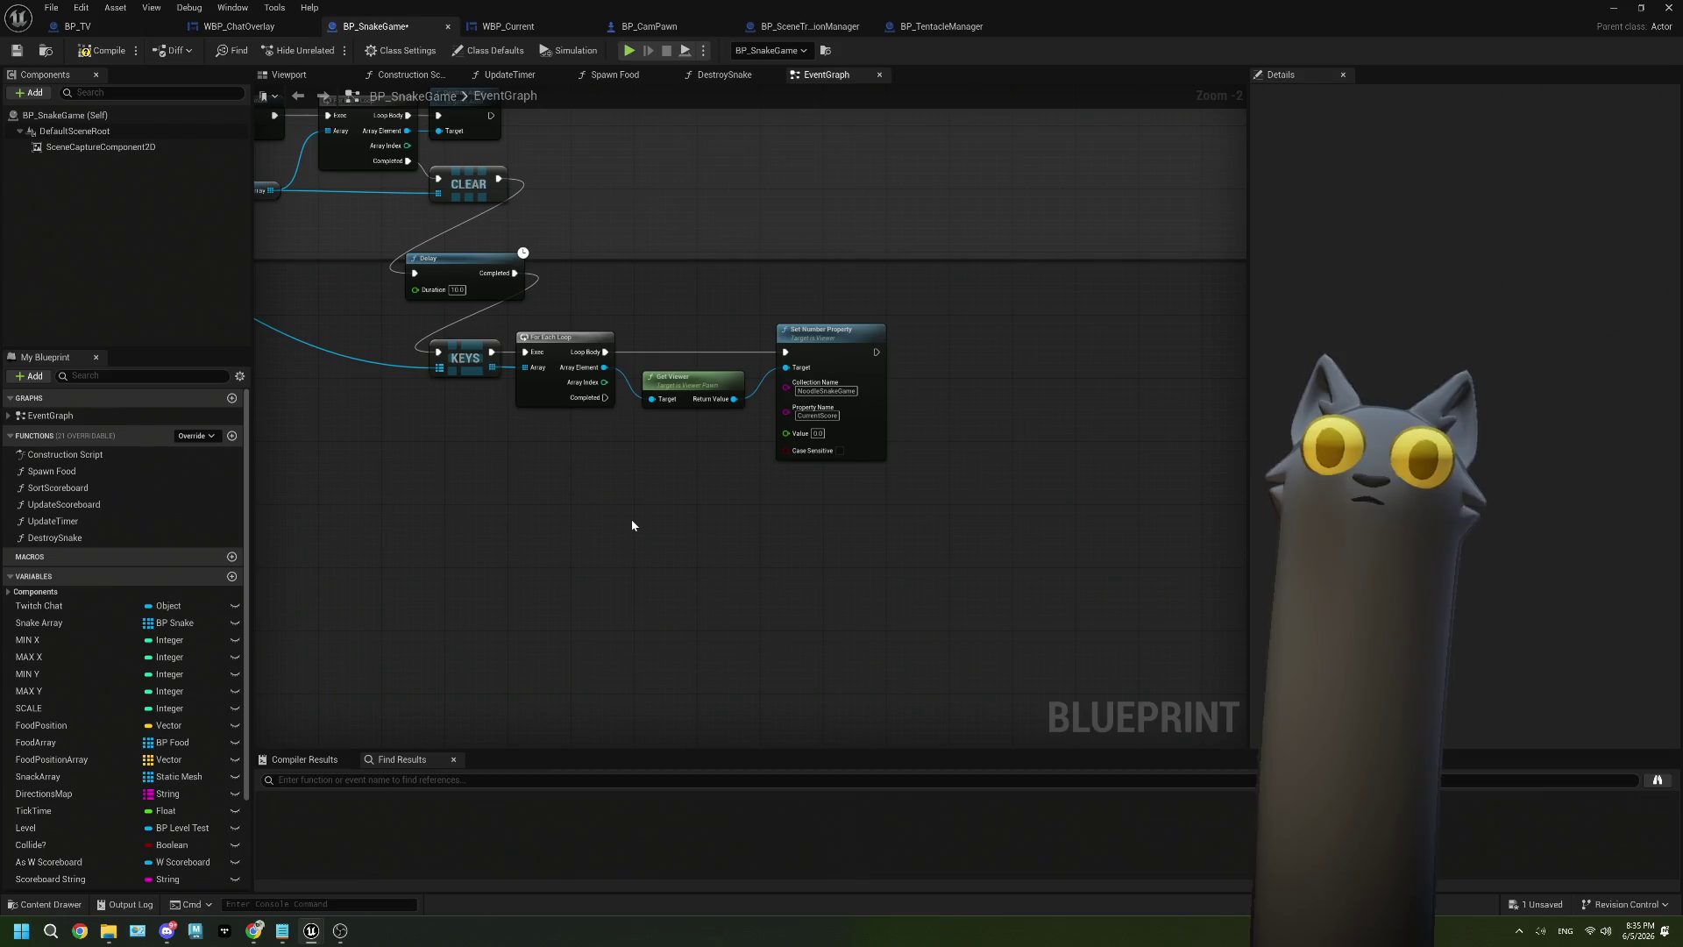
left_click_drag(879, 491, 860, 475)
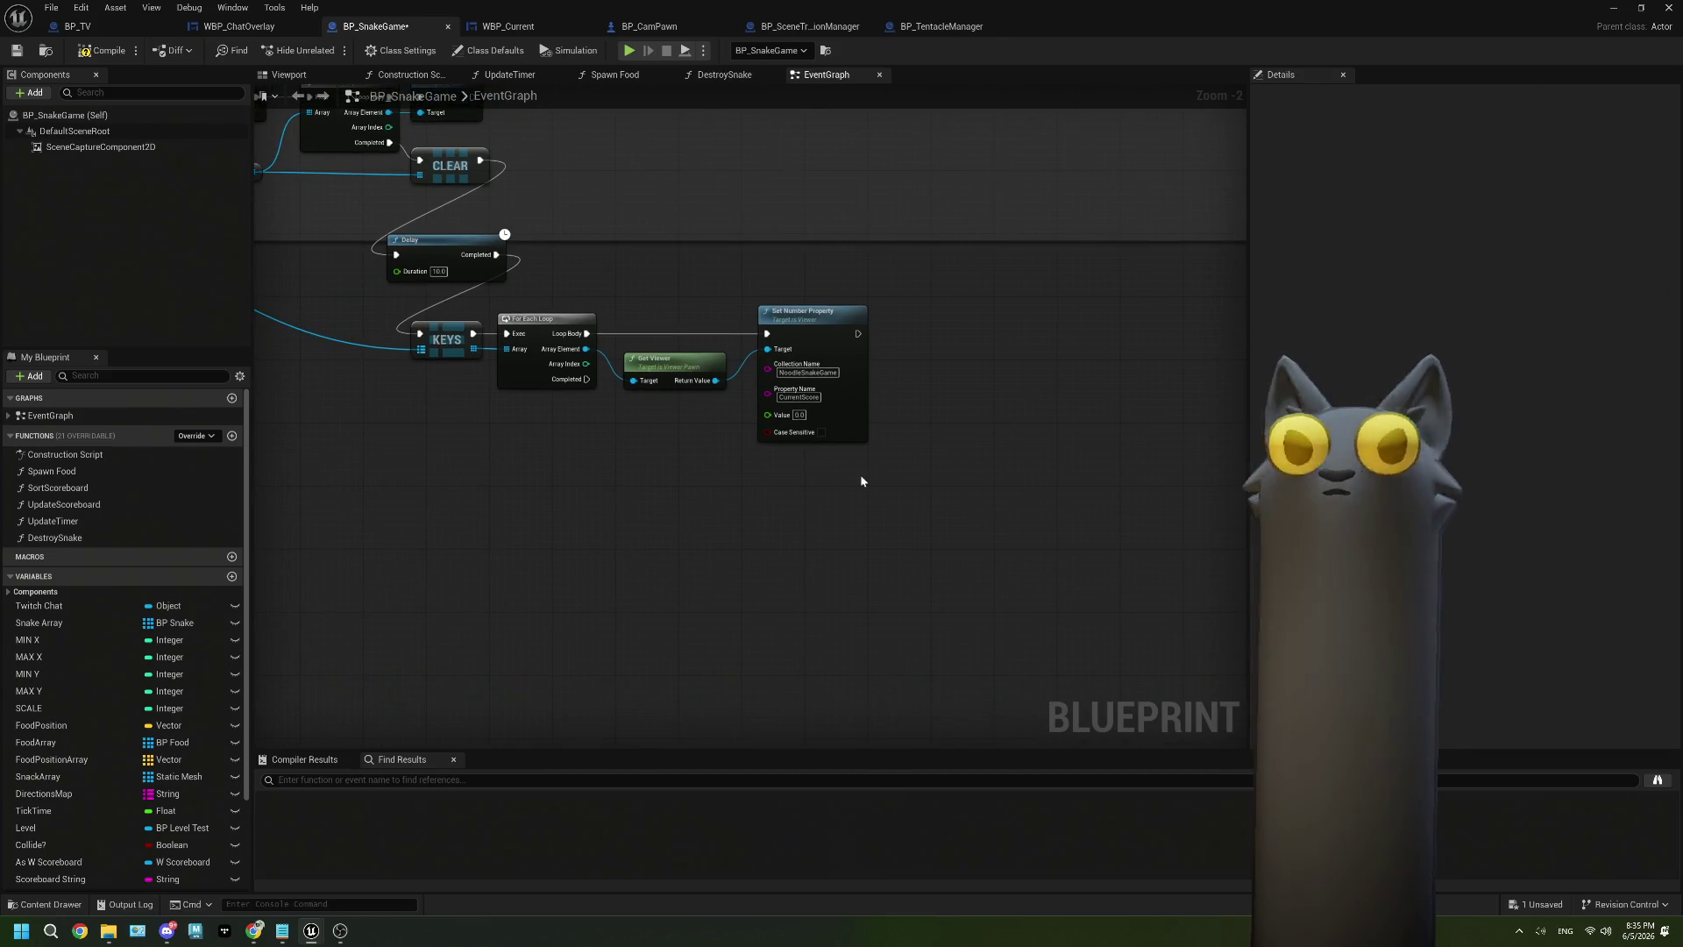
mouse_move(607, 465)
left_mouse_down()
mouse_move(630, 445)
mouse_move(960, 502)
mouse_move(1060, 604)
left_mouse_up()
key("ctrl+v")
mouse_move(903, 590)
left_mouse_down()
mouse_move(866, 546)
mouse_move(956, 565)
mouse_move(921, 562)
left_mouse_up()
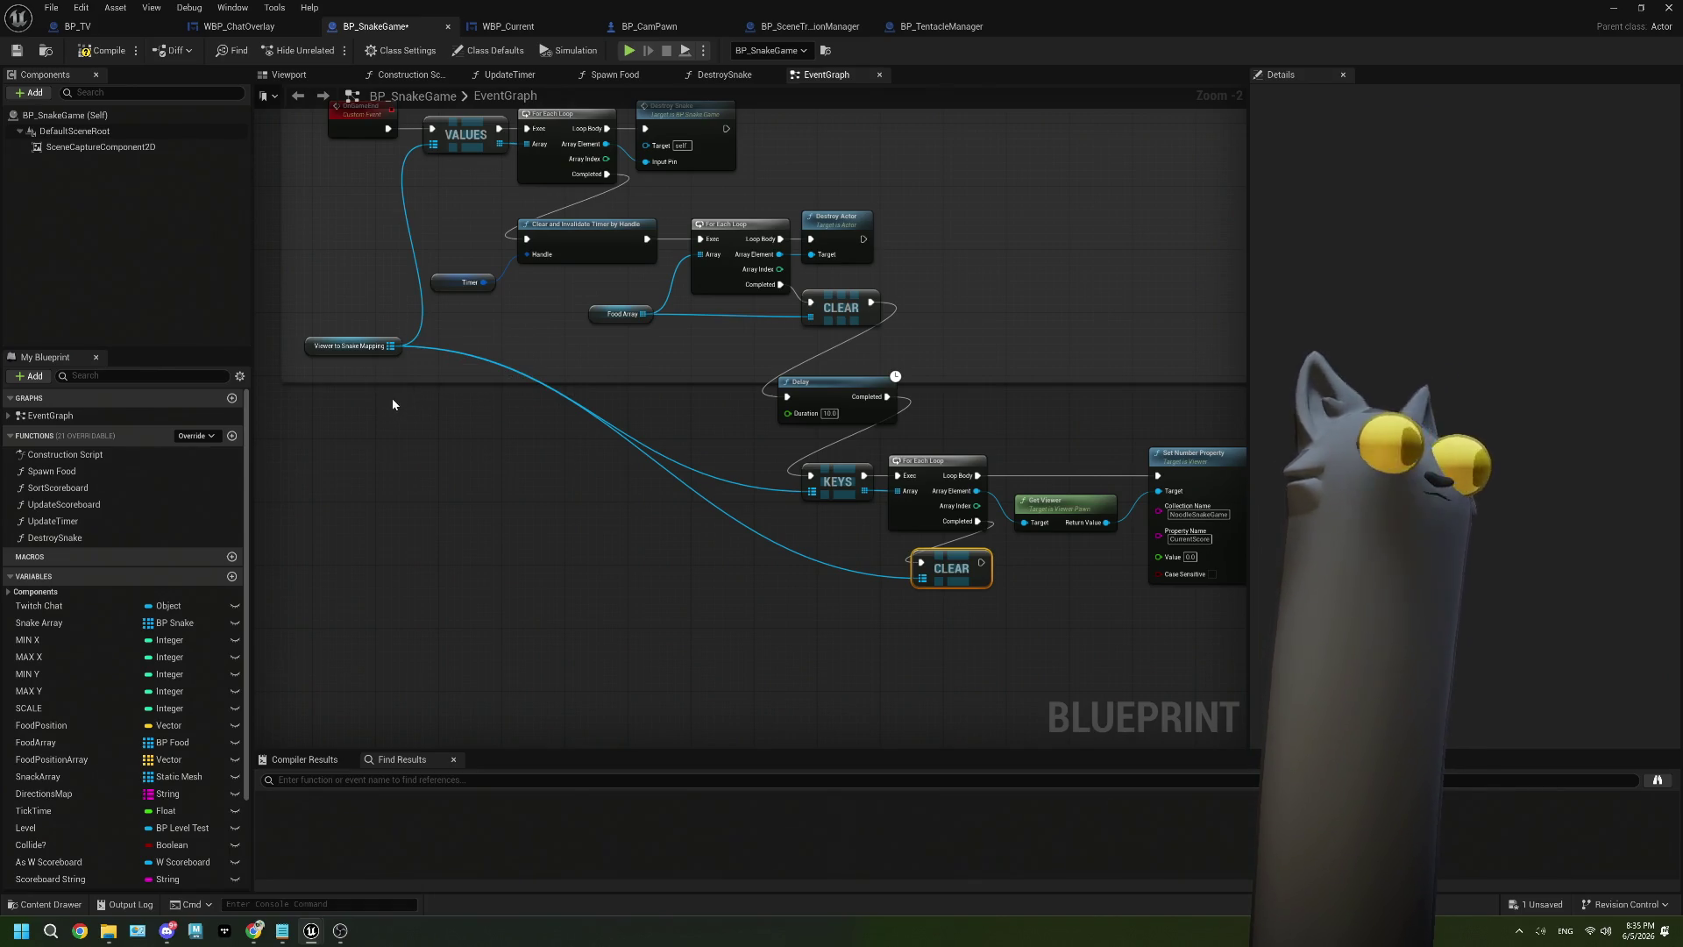
Save BP_SnakeGame, fit the On Game End comment box around its nodes, and move to BP_TentacleManager.
left_click(17, 51)
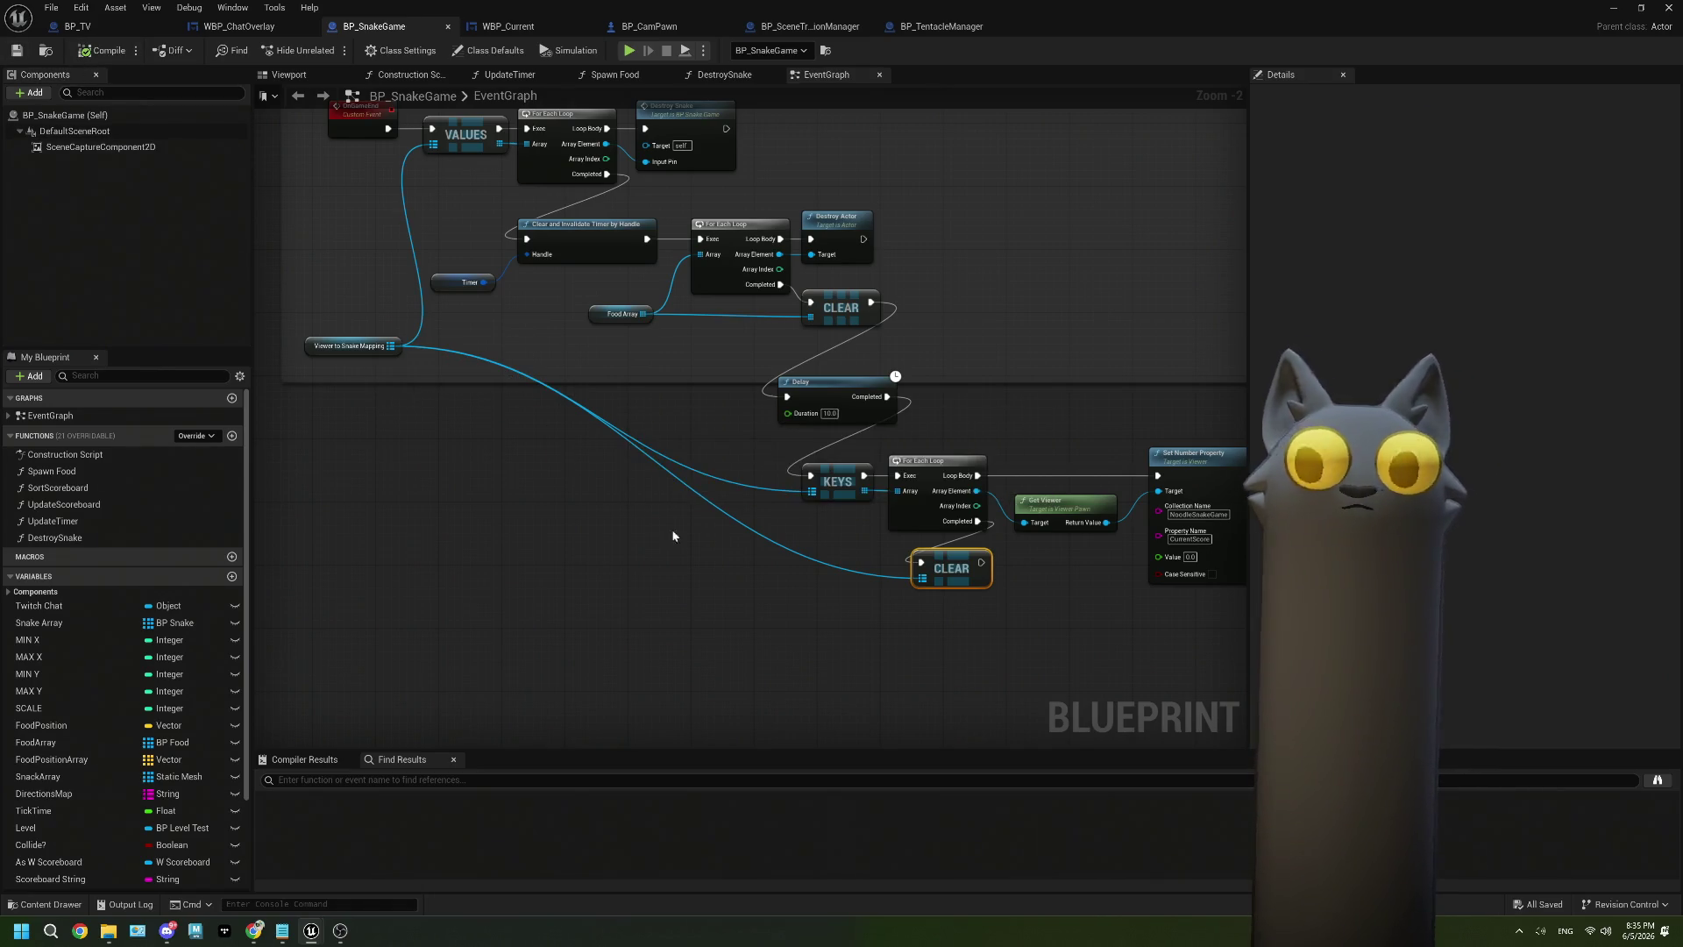
scroll(550, 480, "down", 3)
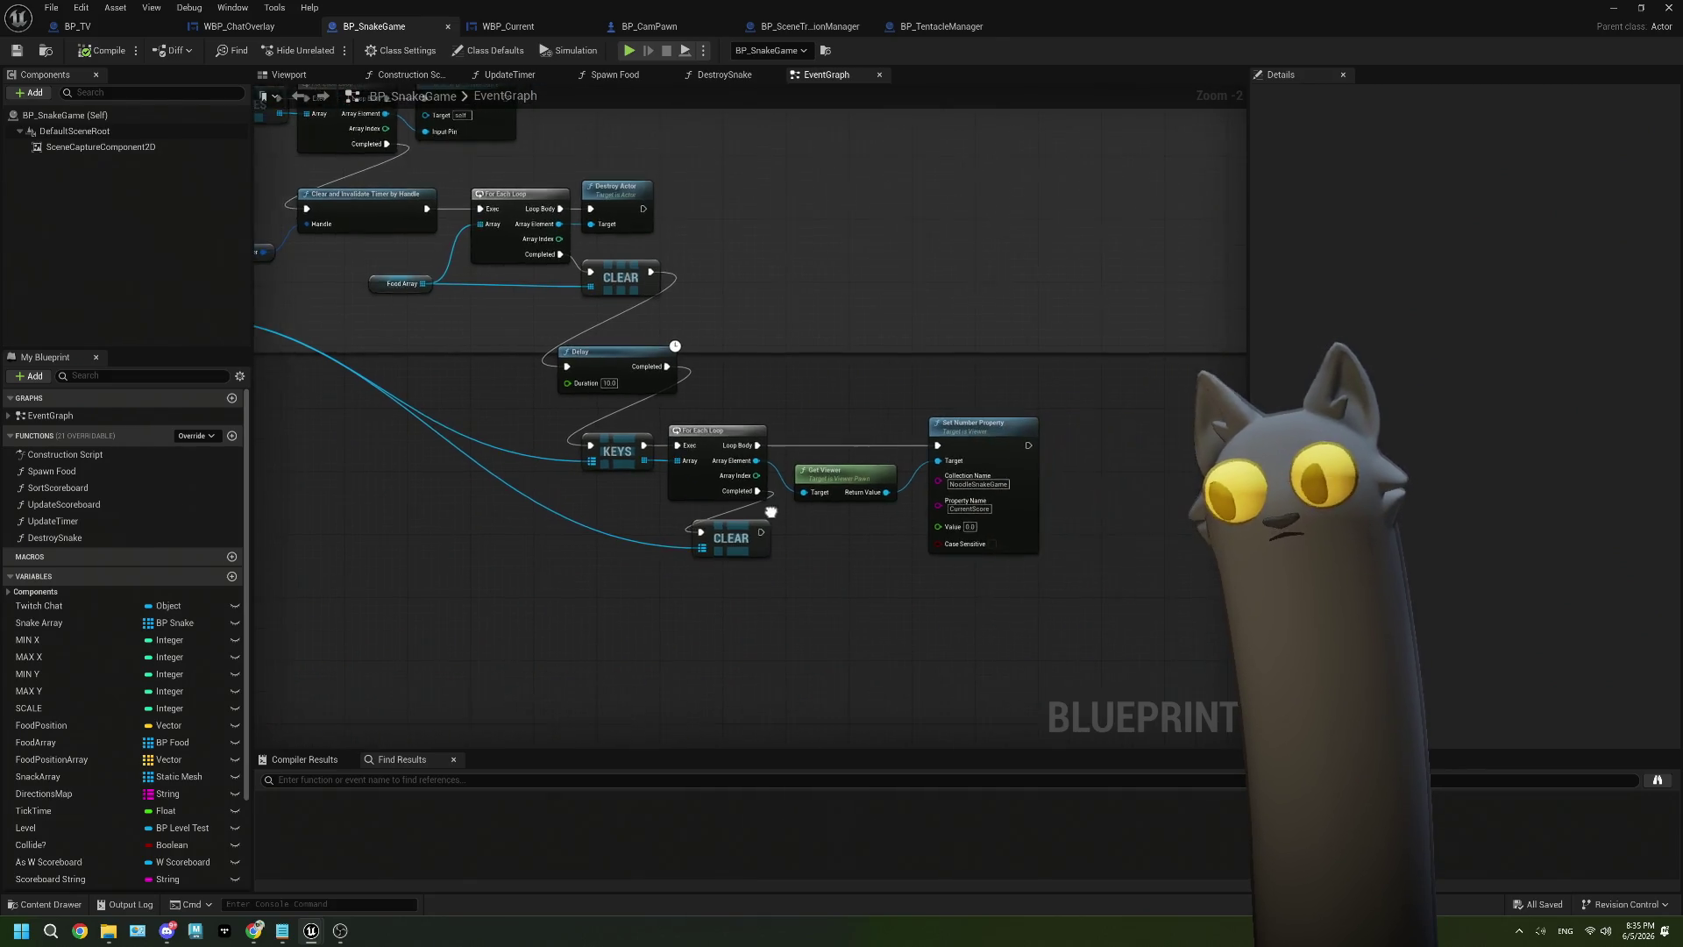
left_click_drag(937, 430, 935, 552)
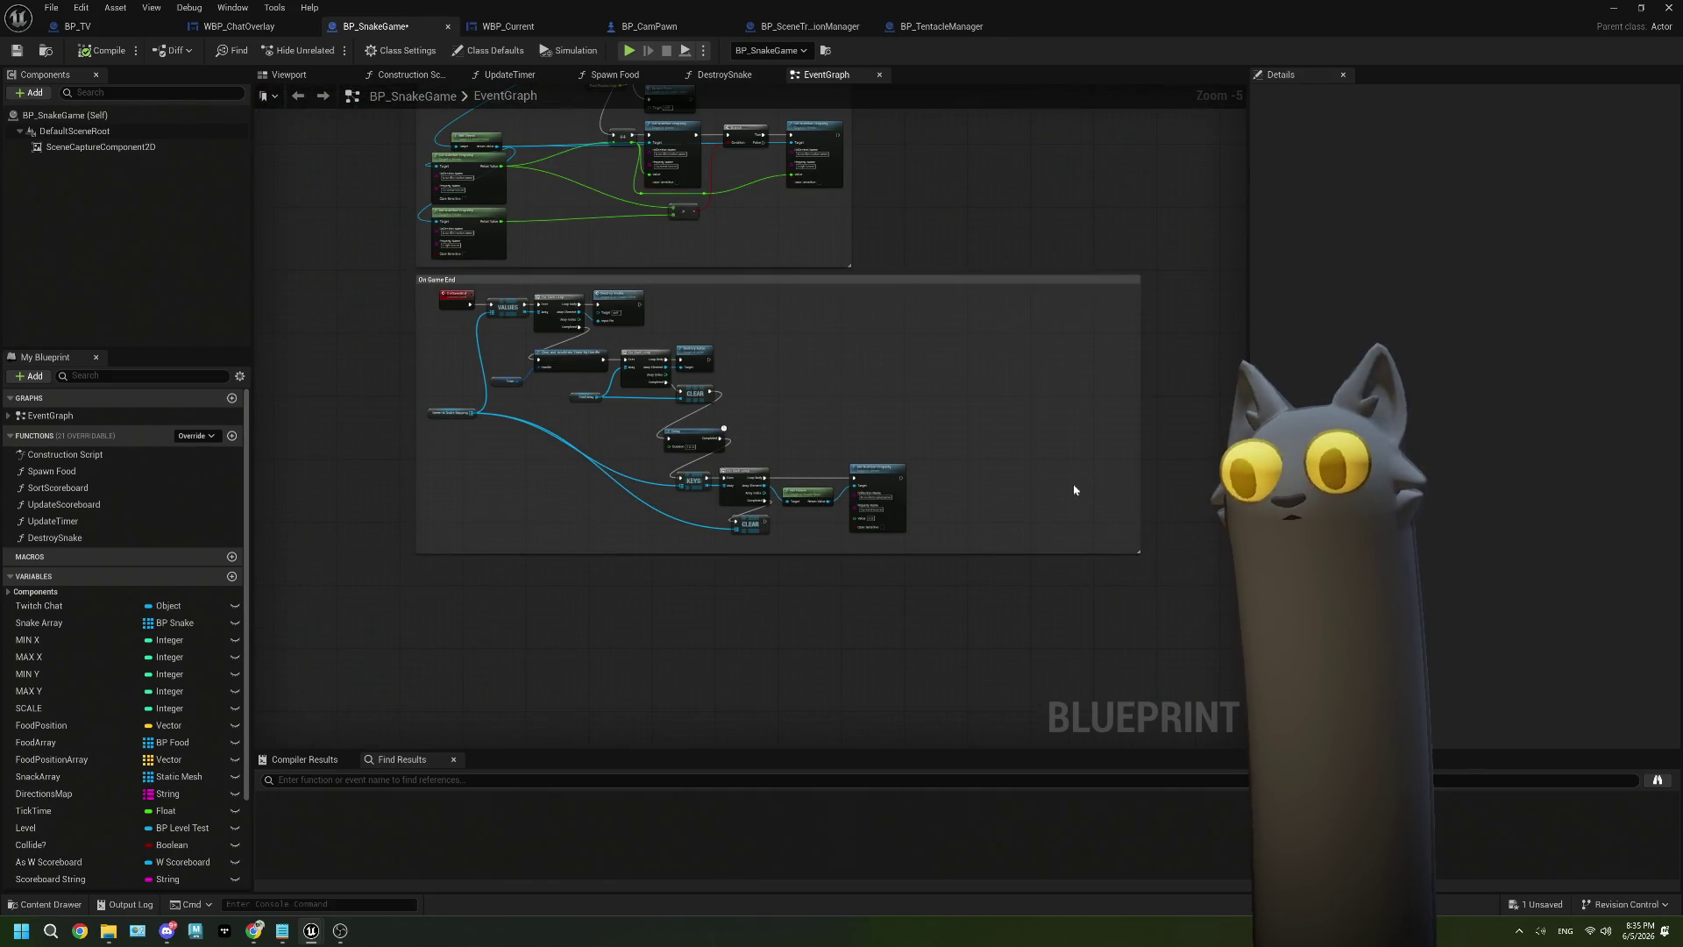
left_click_drag(1139, 430, 928, 422)
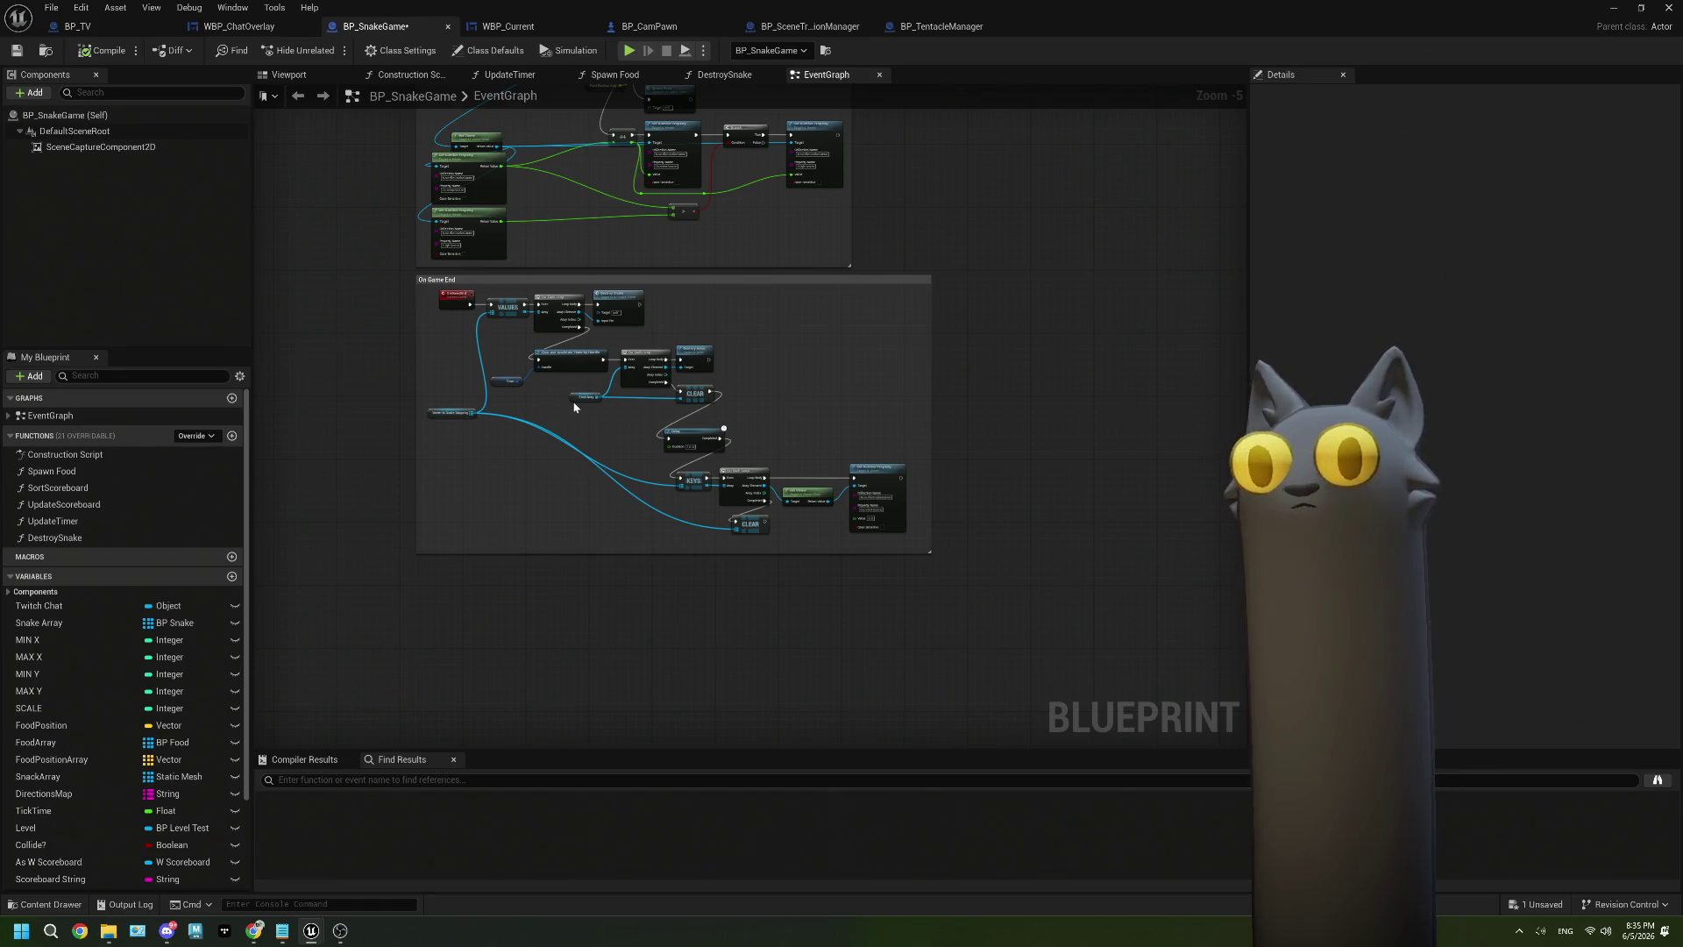
scroll(667, 433, "up", 2)
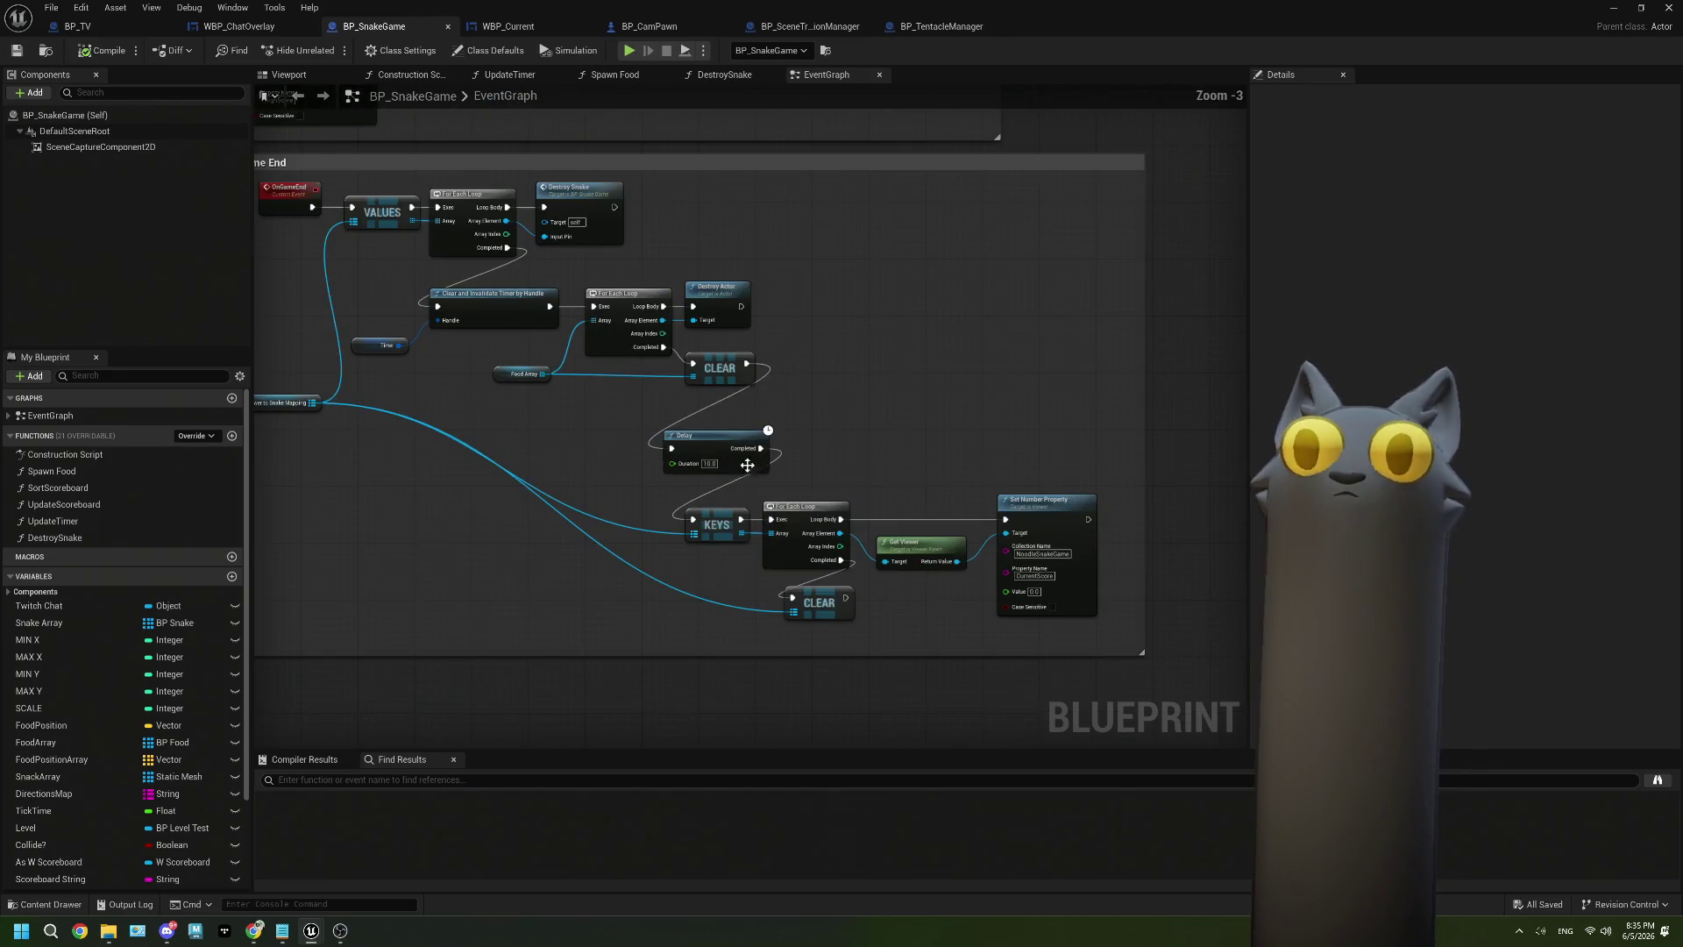
left_click(960, 27)
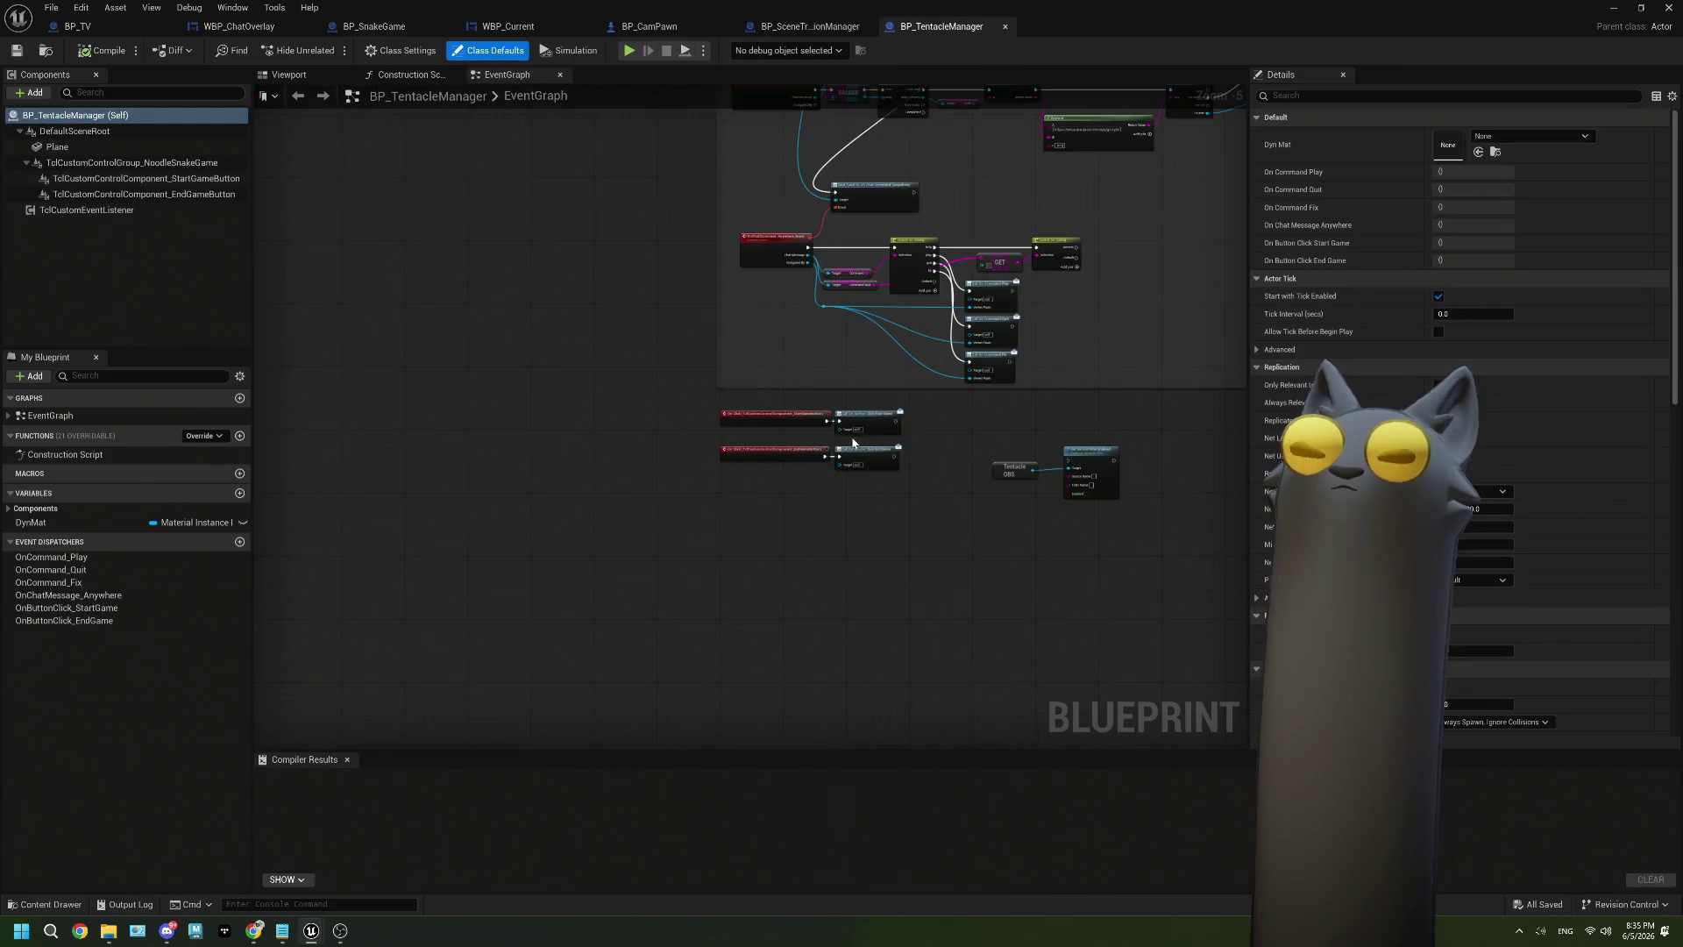
Minimize the blueprint editor, play the Noodlecat_Env level, free the mouse with Shift+F1, and show the Tentacle dashboard.
scroll(854, 443, "up", 3)
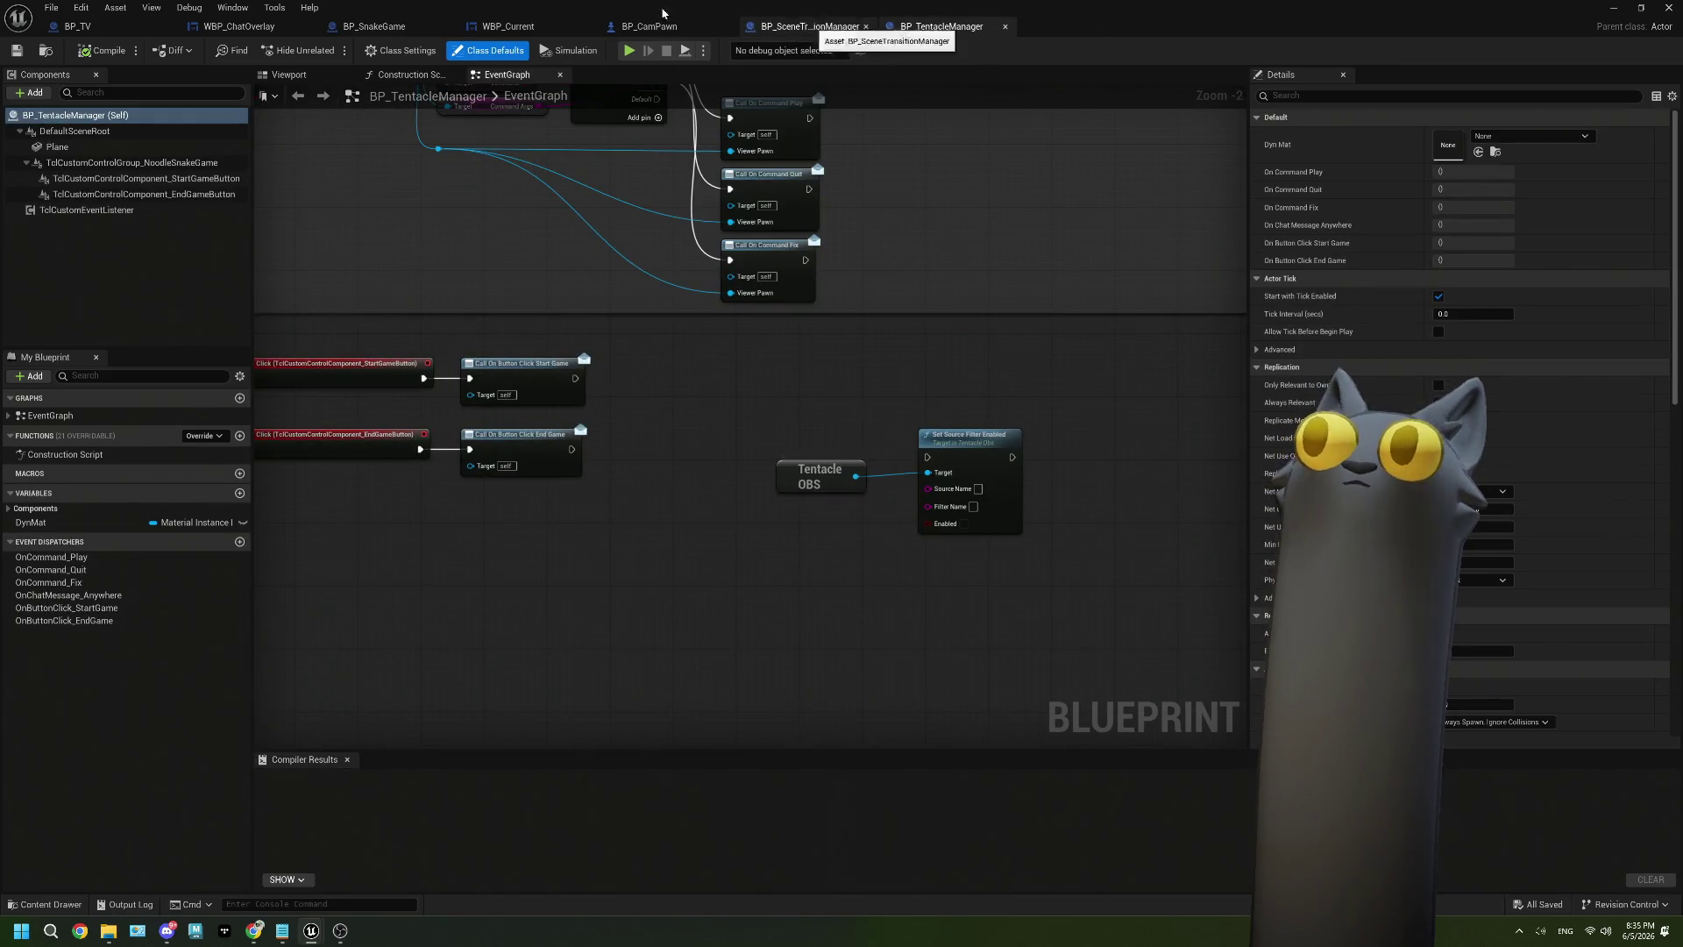
left_click(1613, 10)
left_click(341, 50)
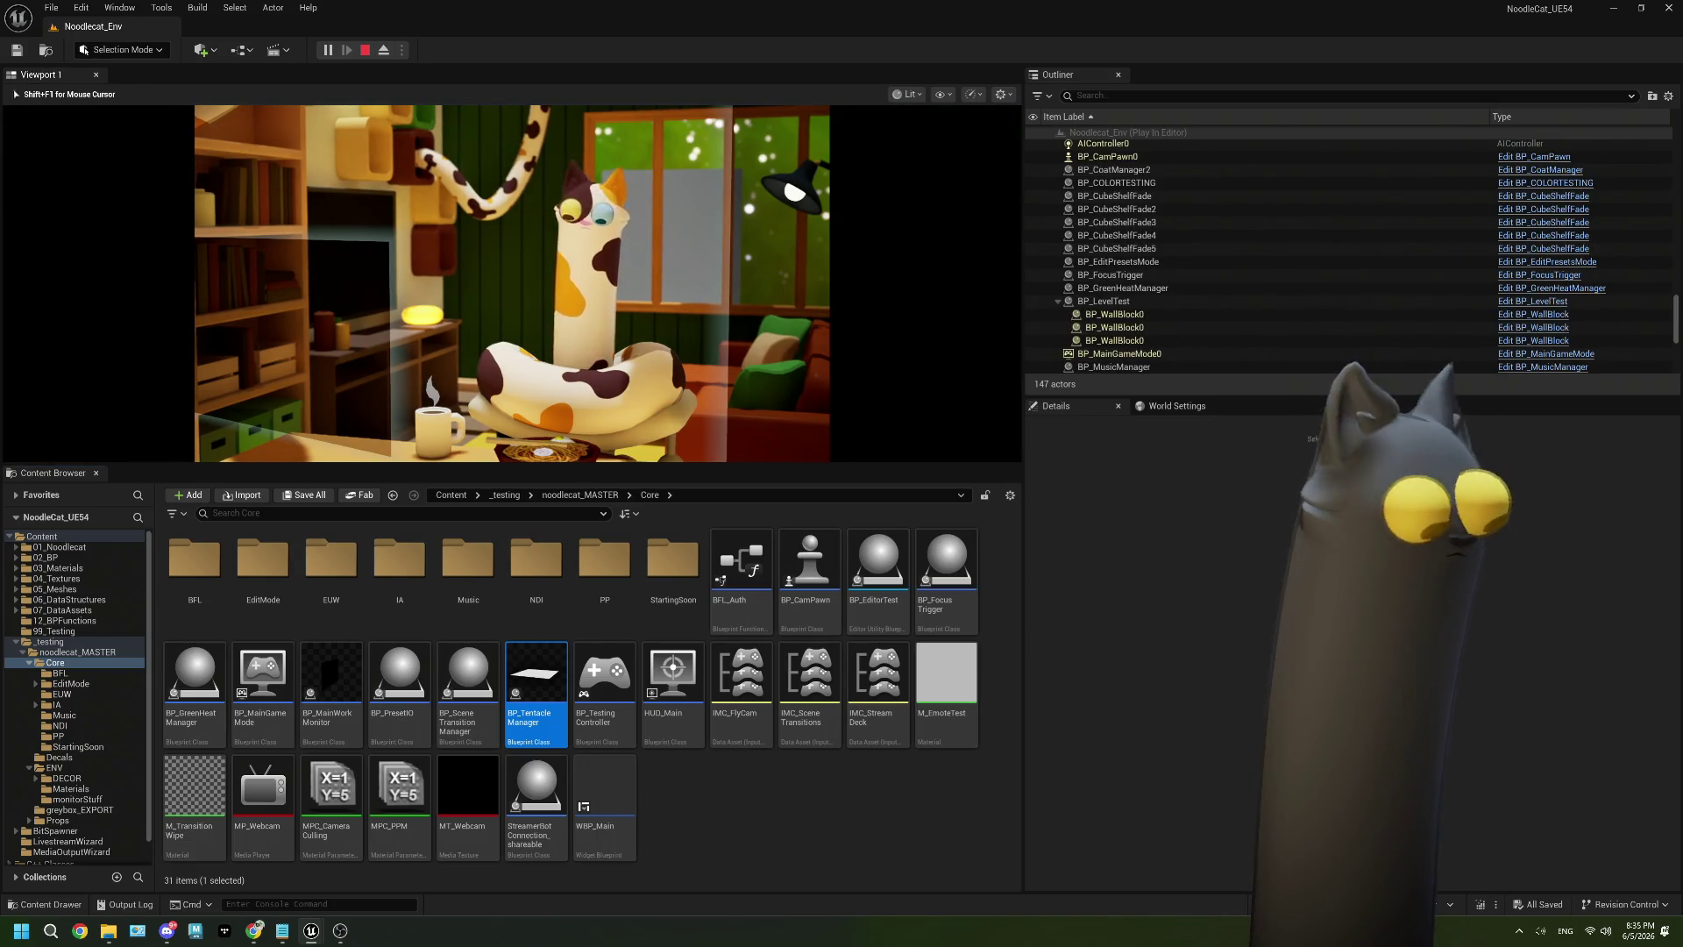
key("shift+F1")
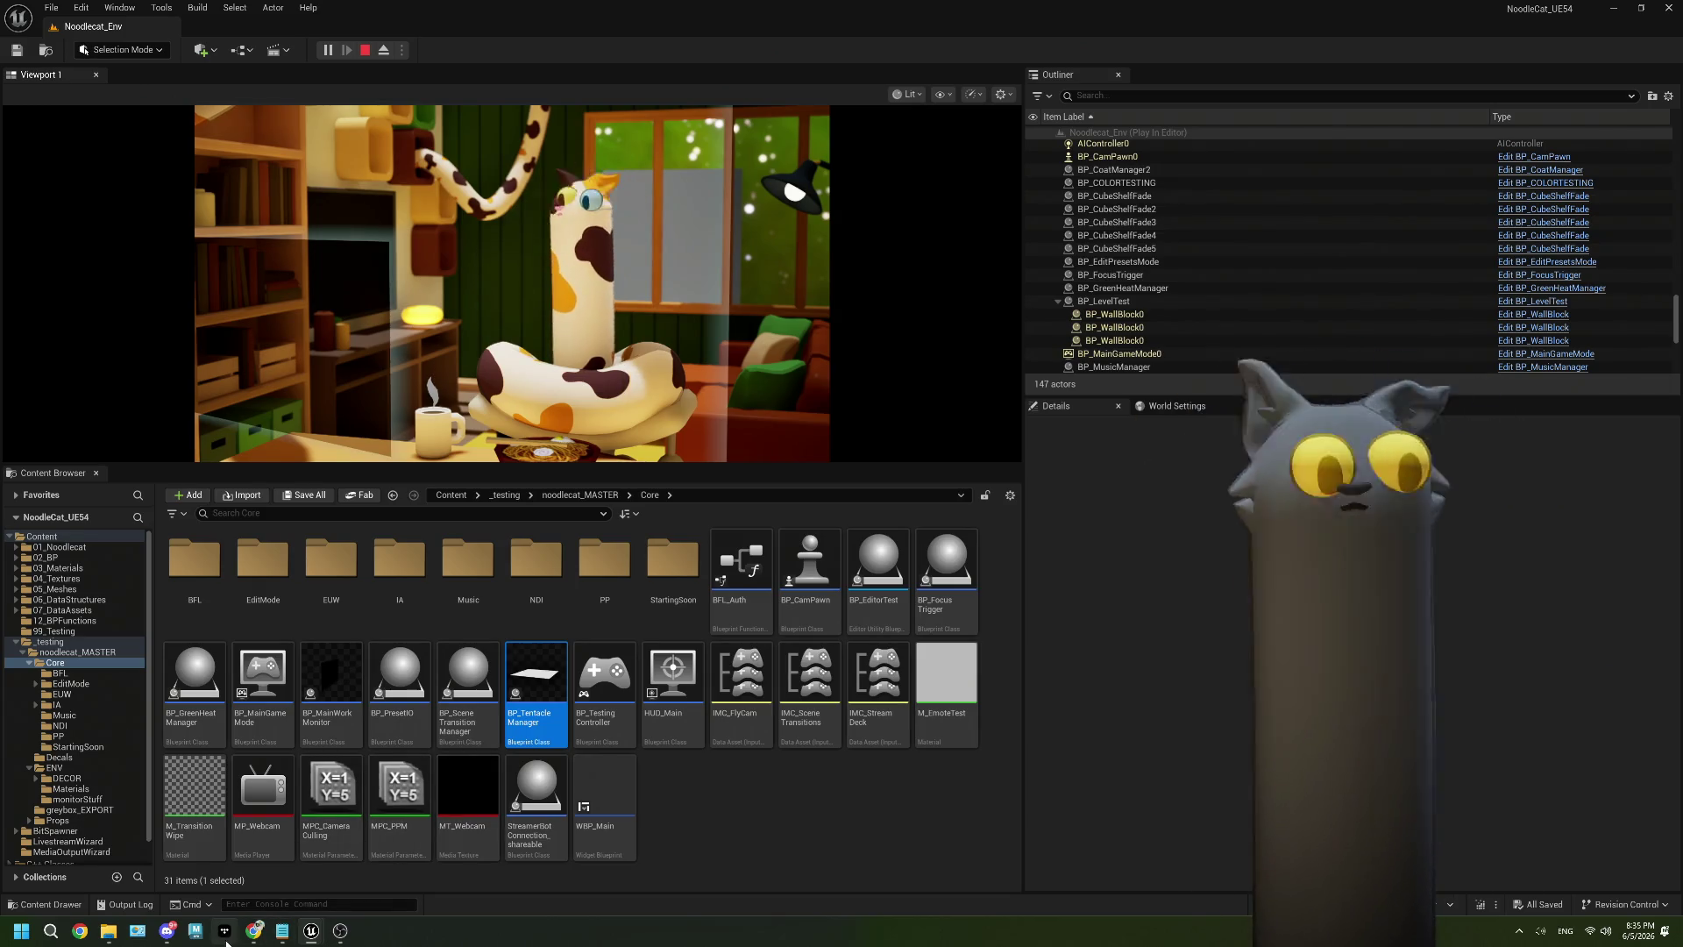
left_click(254, 931)
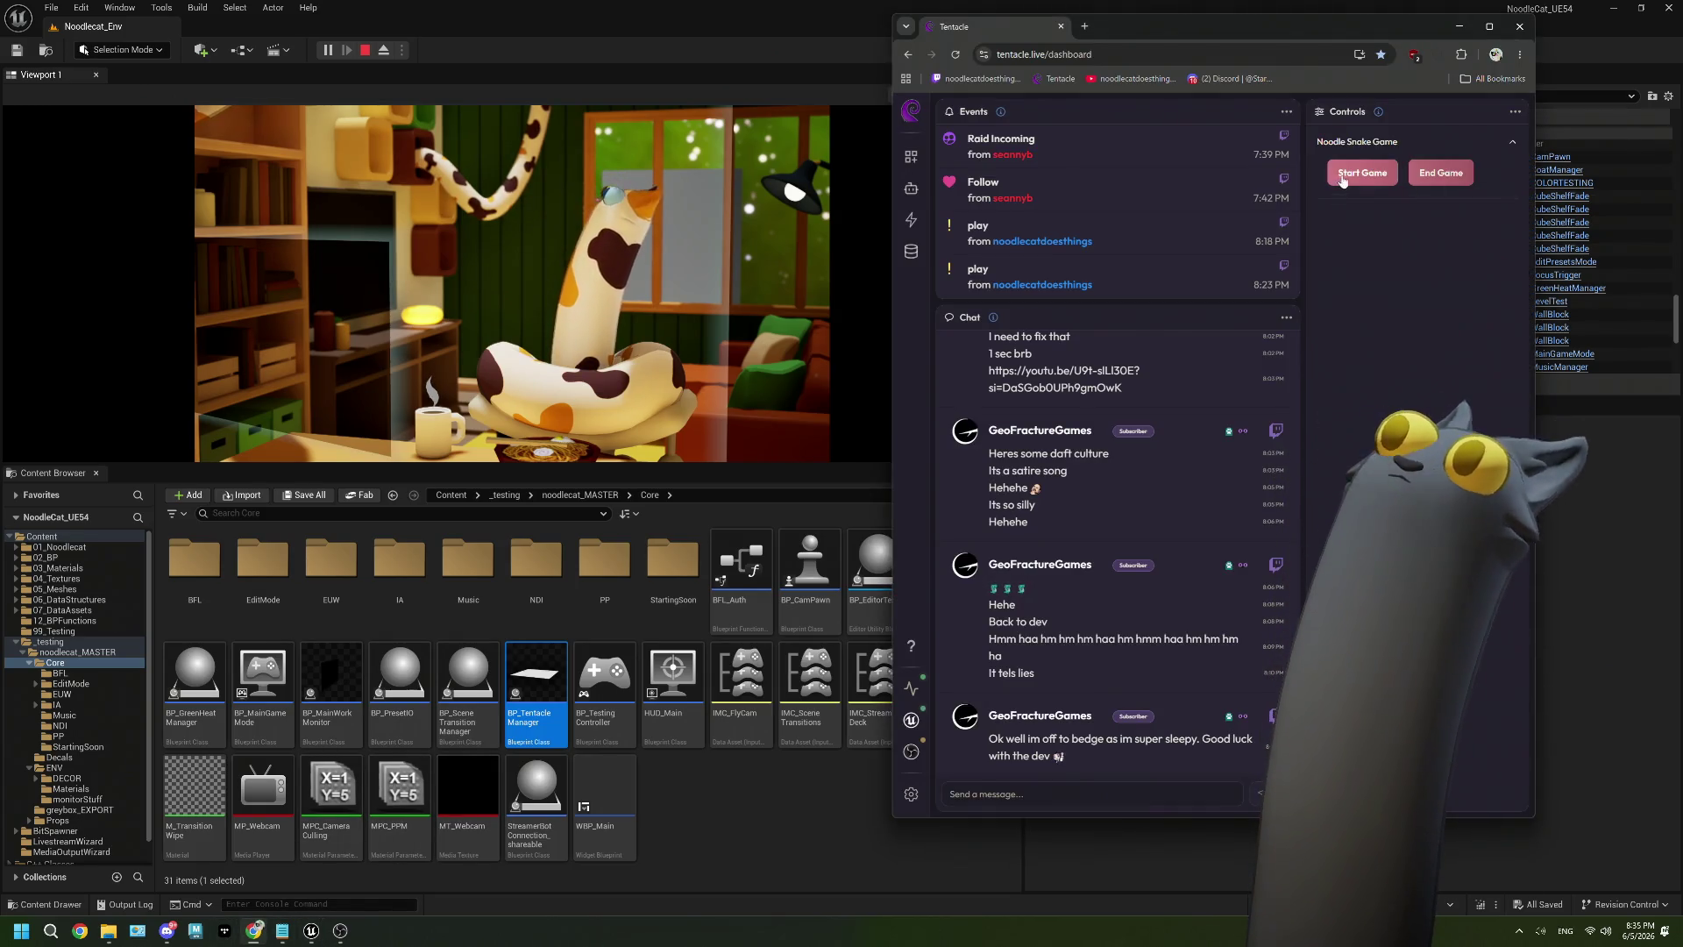
Start the Noodle Snake Game in Tentacle and join it by sending !play in chat.
left_click(1342, 175)
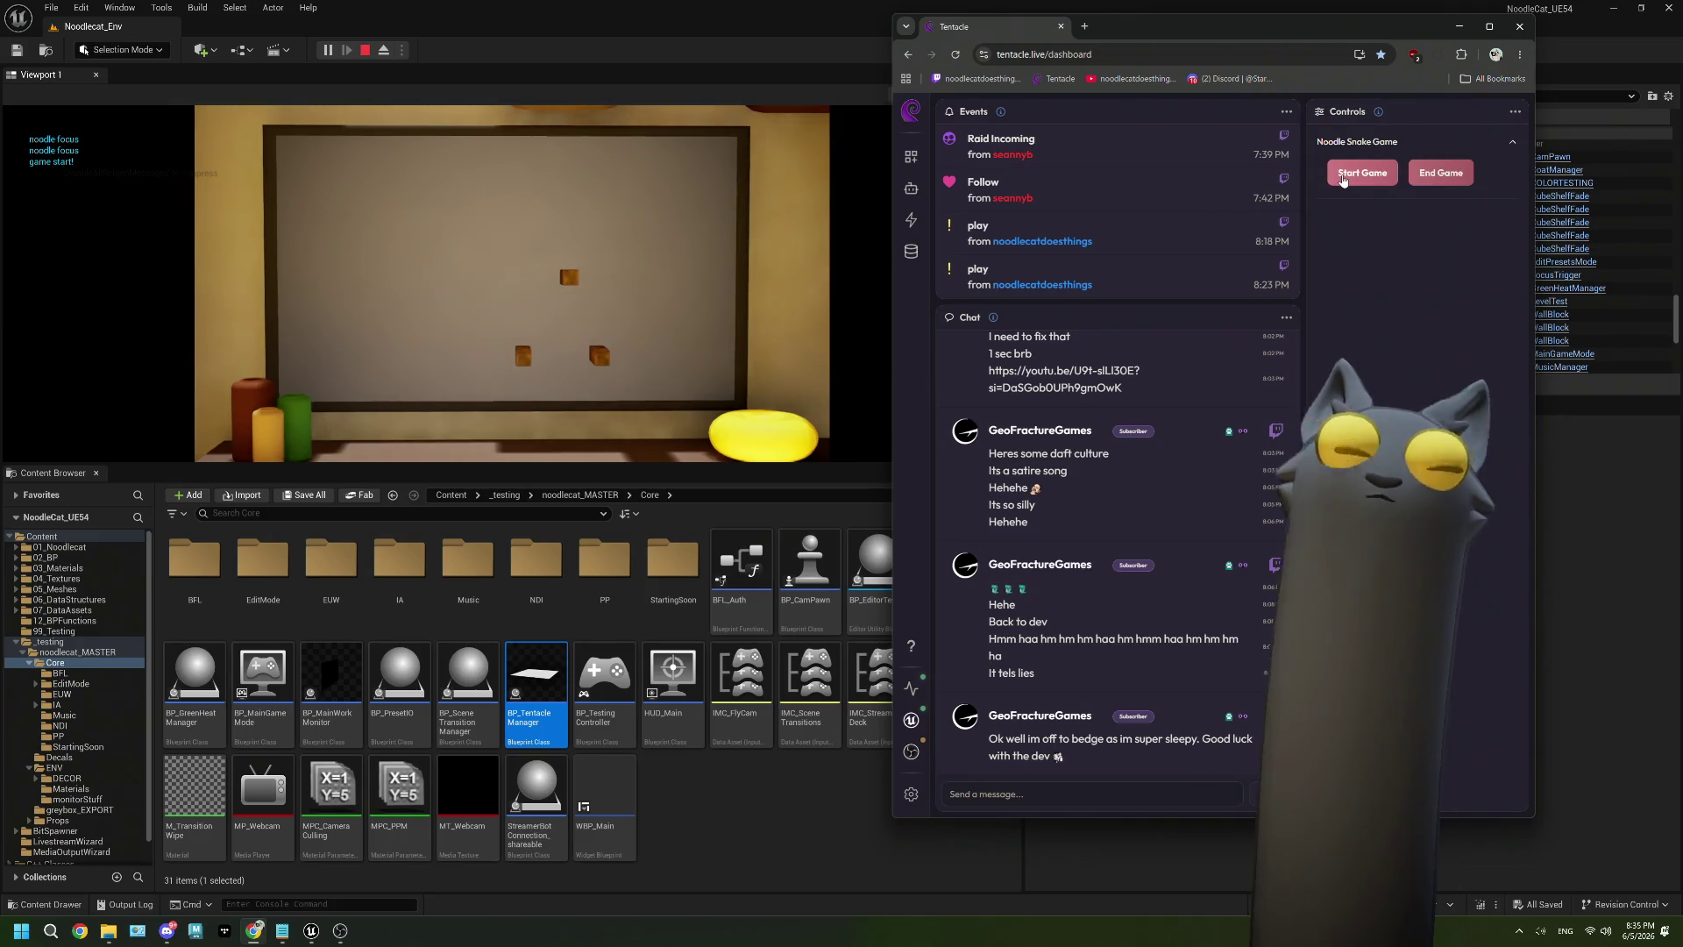
left_click(1015, 796)
type("!play")
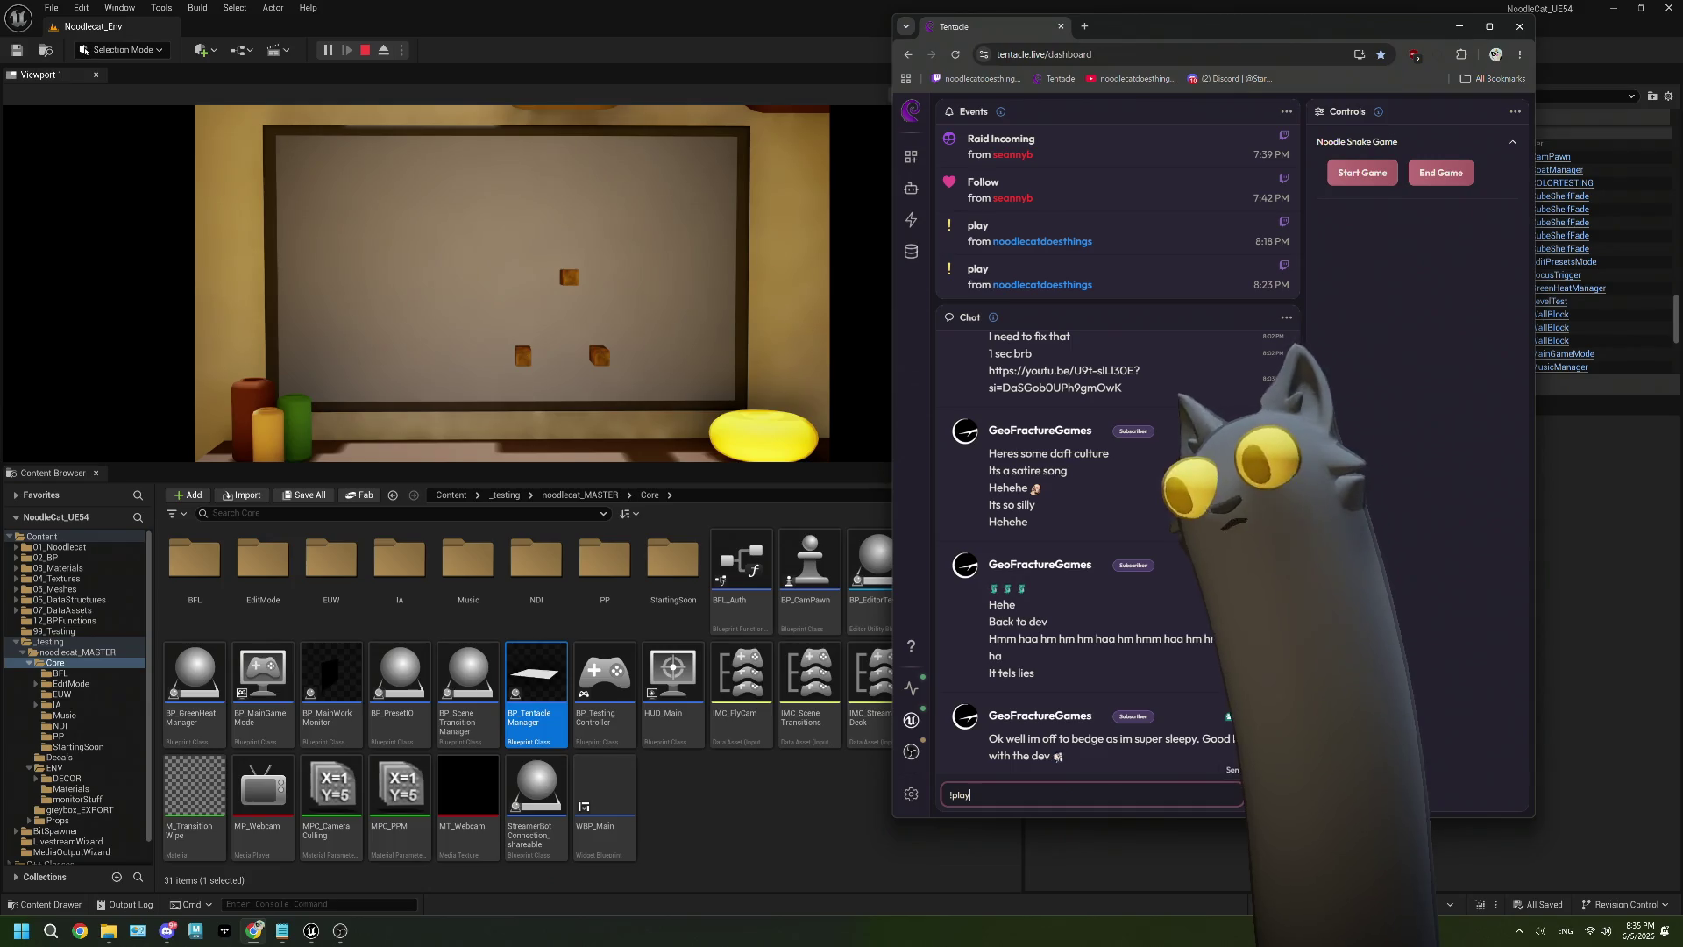
key("Return")
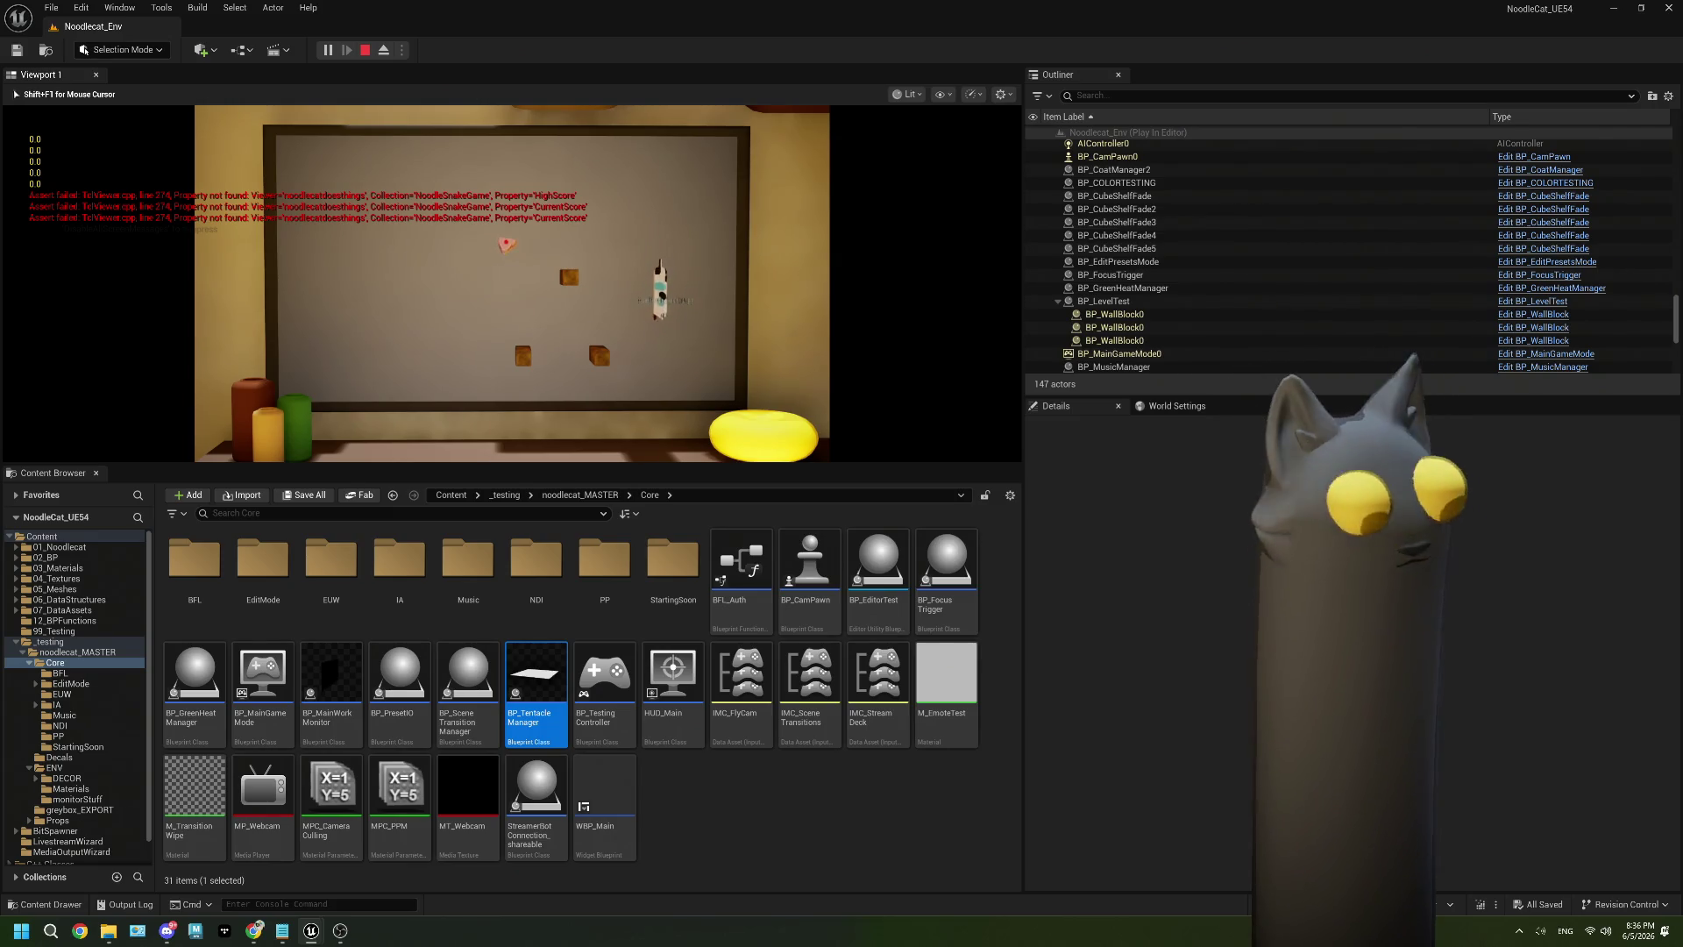
End the snake game round in Tentacle and open NoodleSnakeGame's viewer properties.
key("shift+F1")
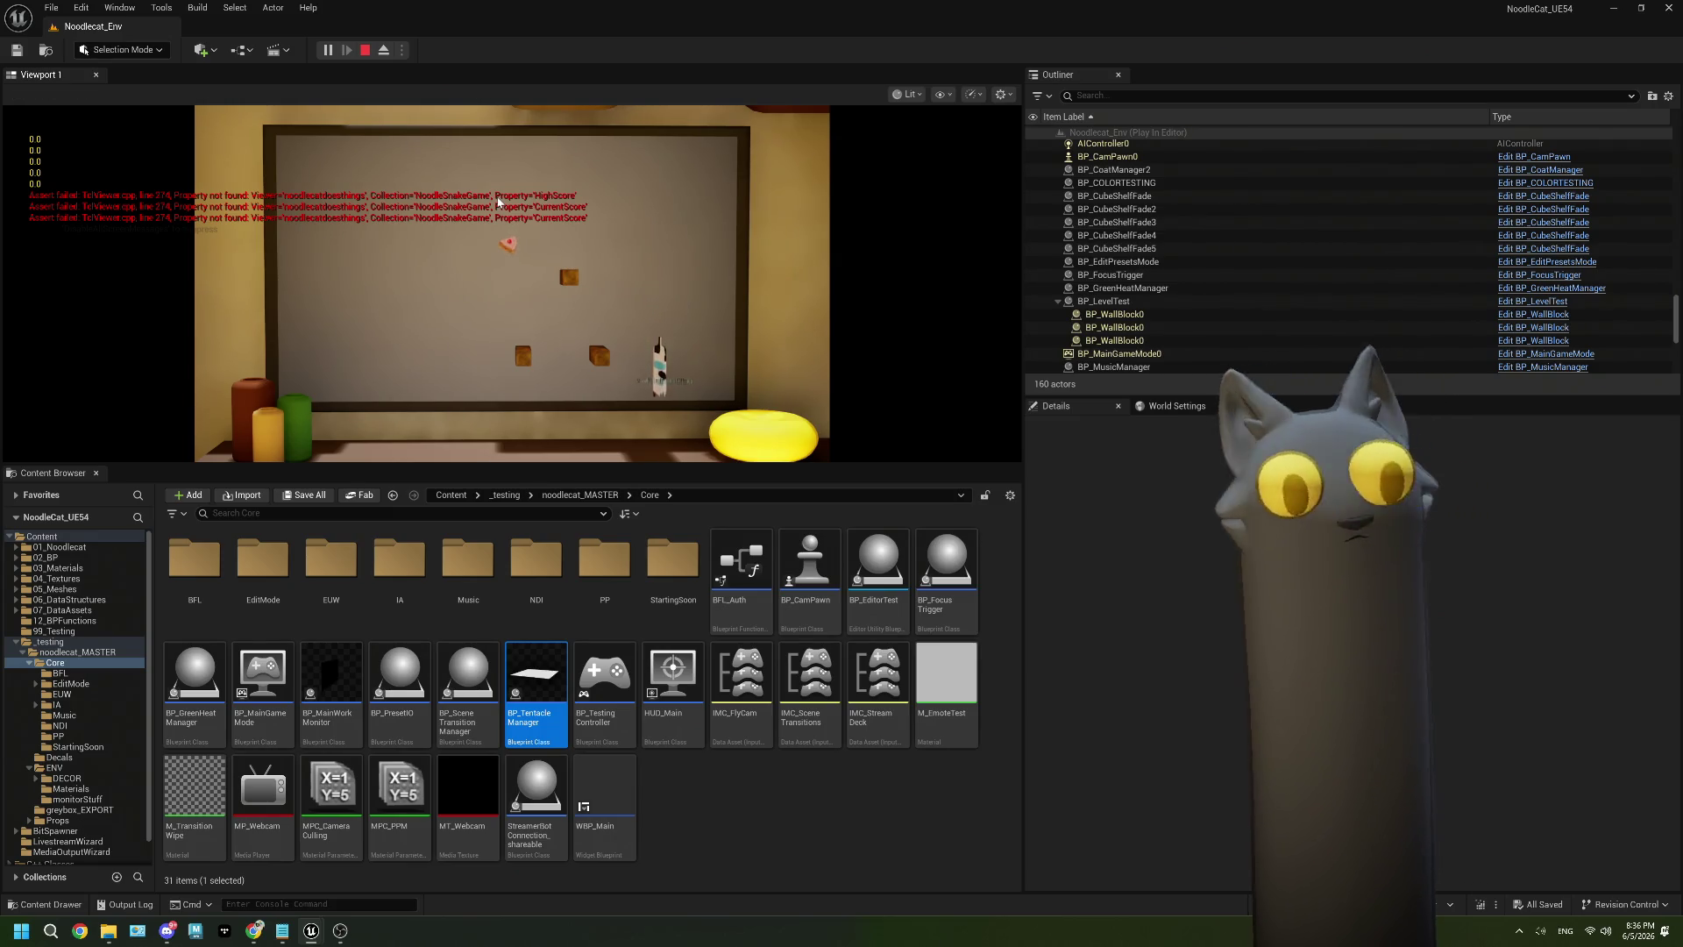
left_click(253, 931)
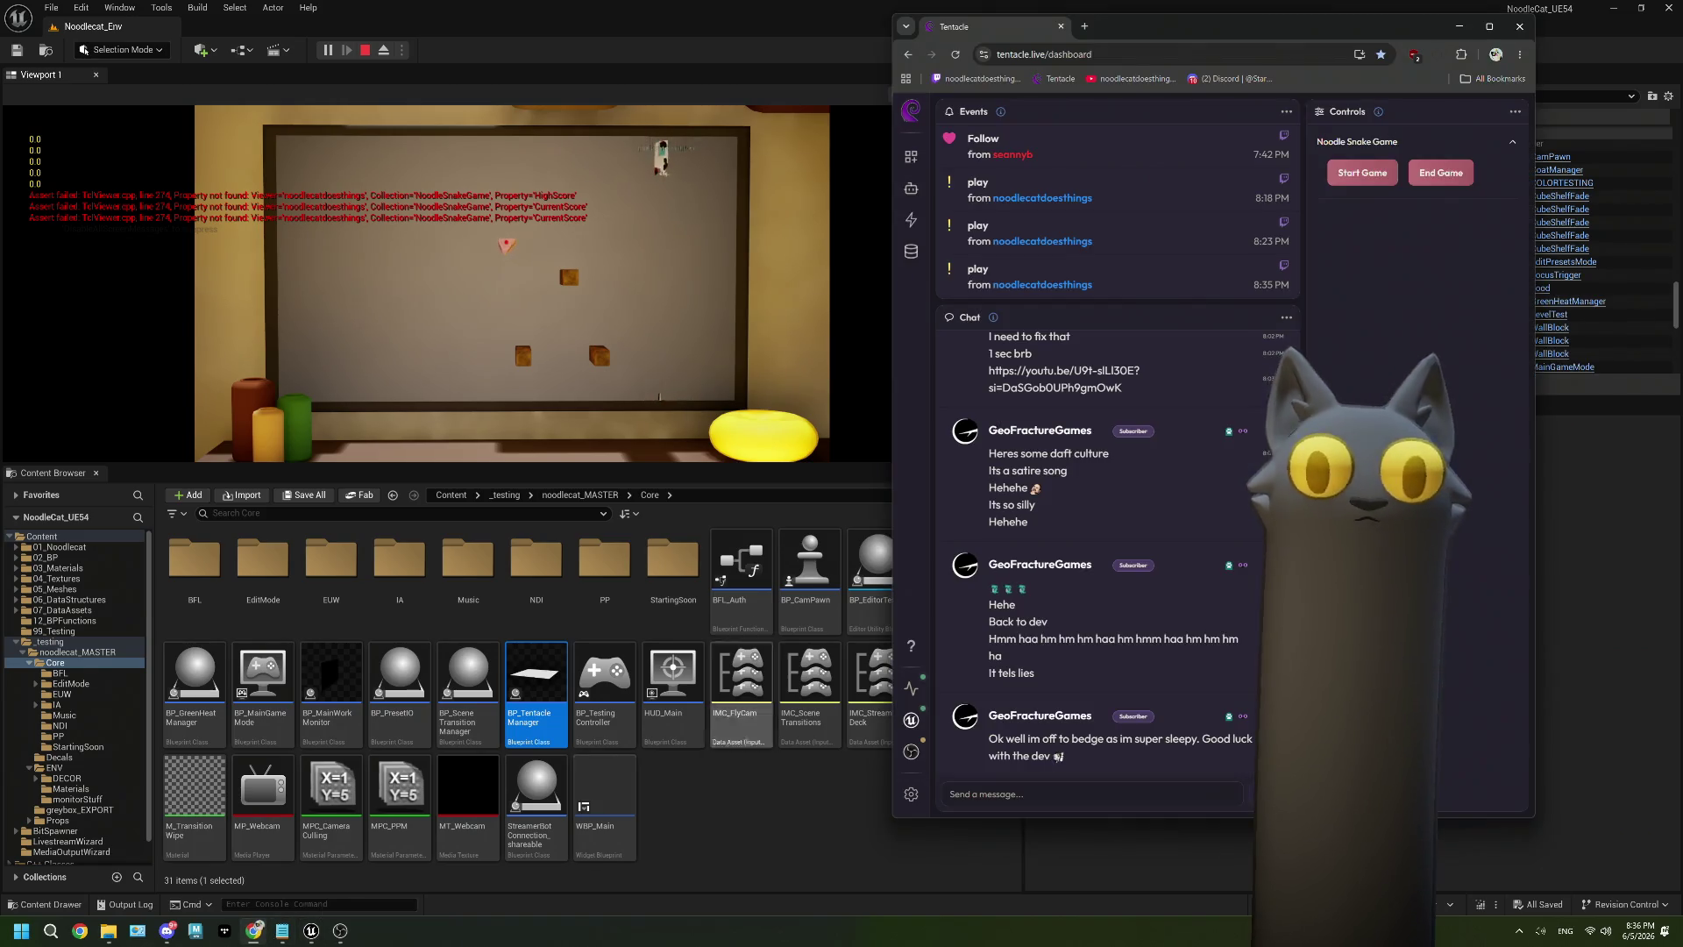
left_click(1436, 174)
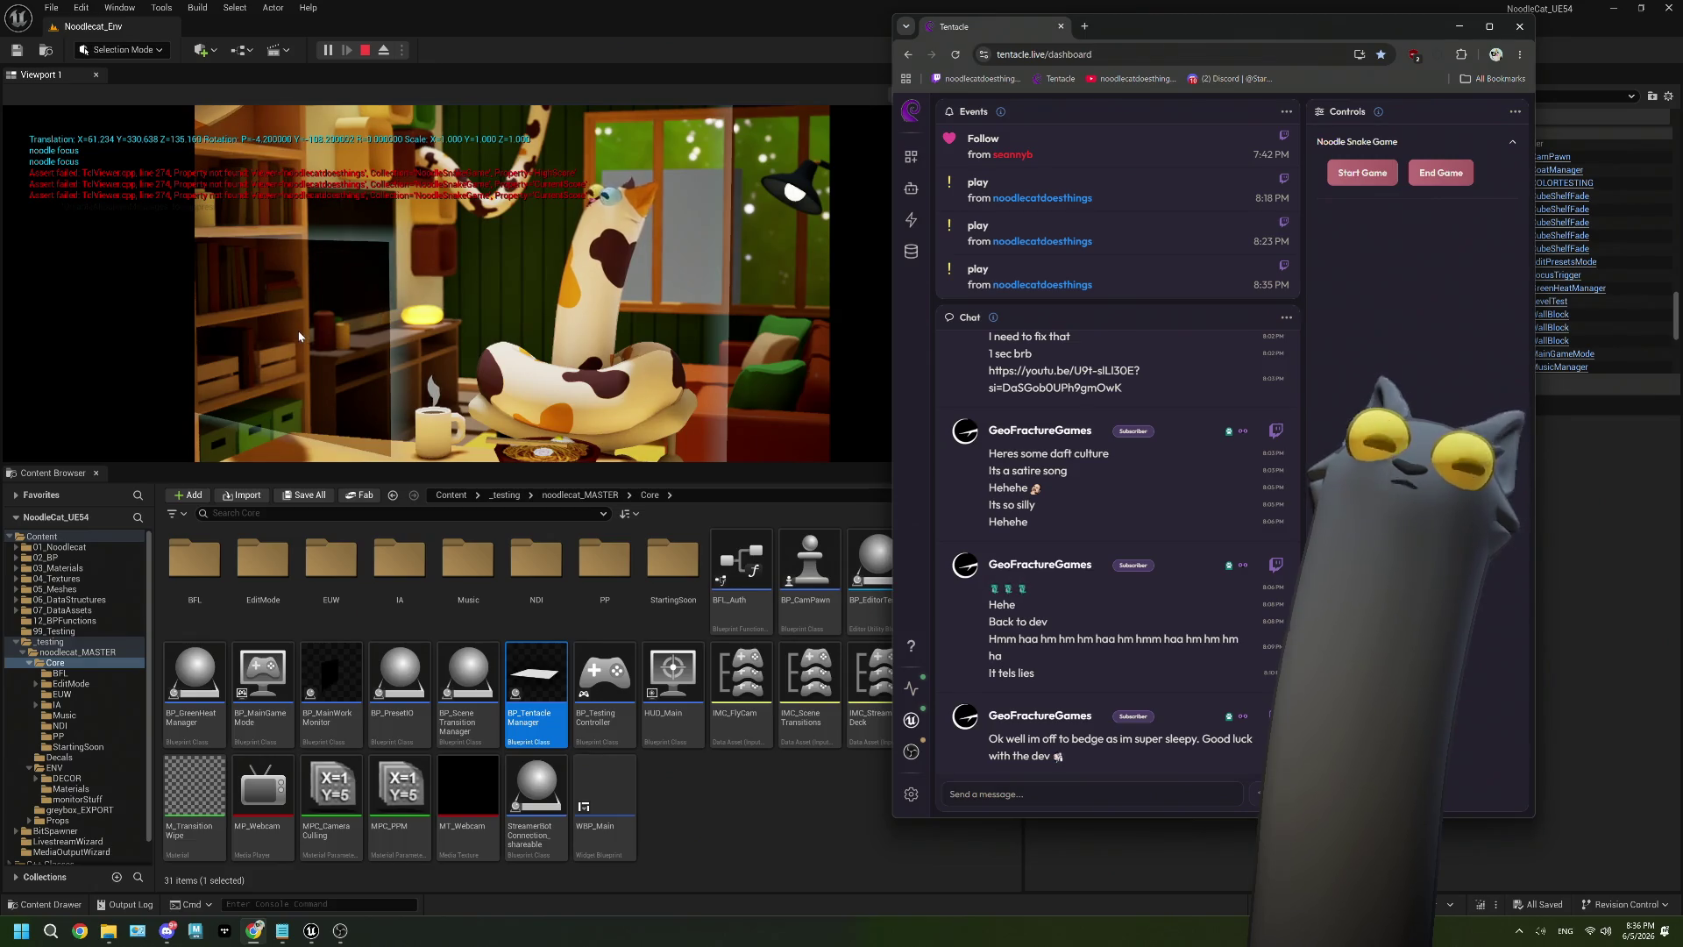
left_click(911, 252)
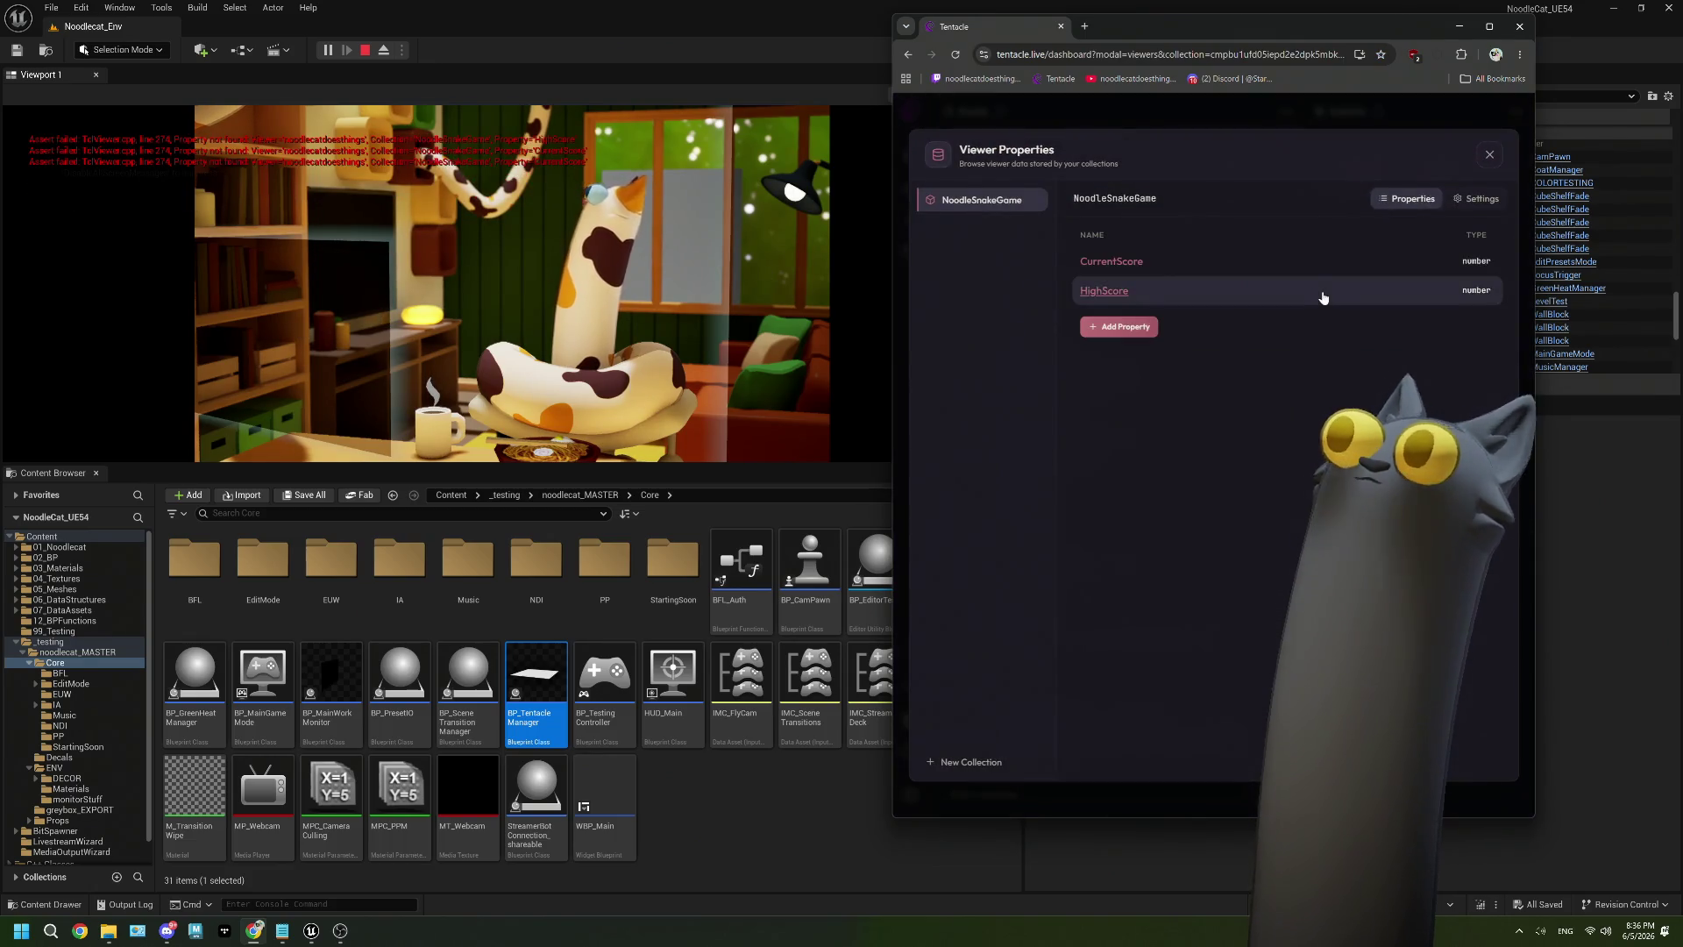
Review each viewer's HighScore values, its sort order choices and its property settings.
left_click(1105, 291)
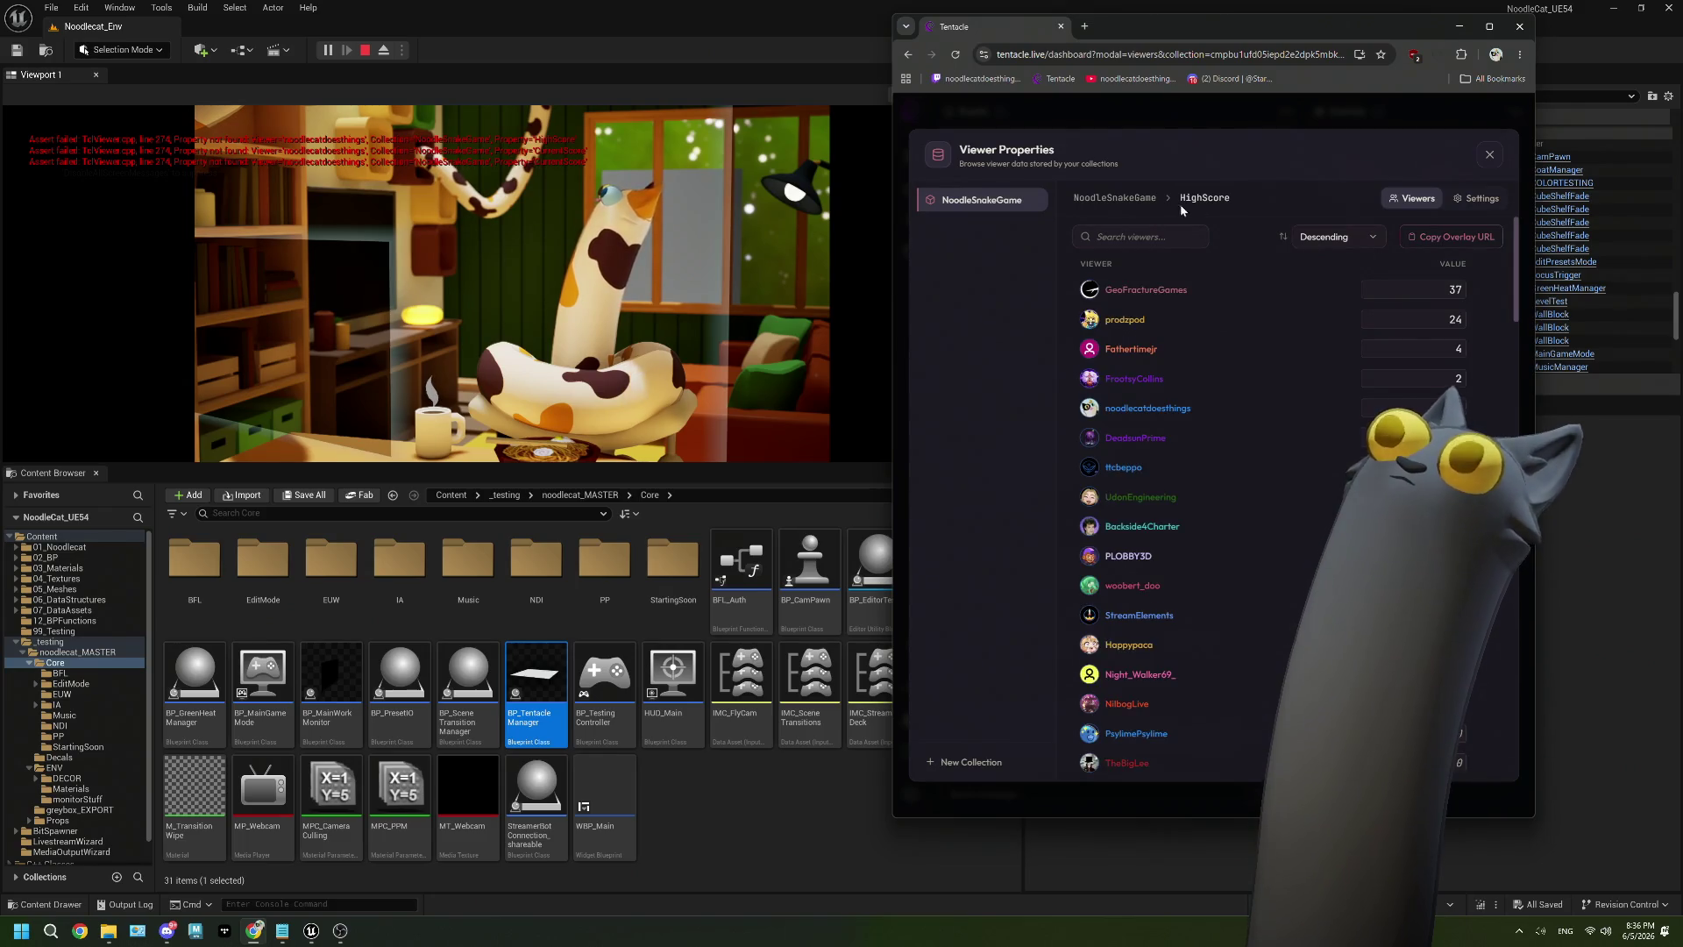
left_click(1357, 238)
left_click(1359, 237)
left_click(1498, 199)
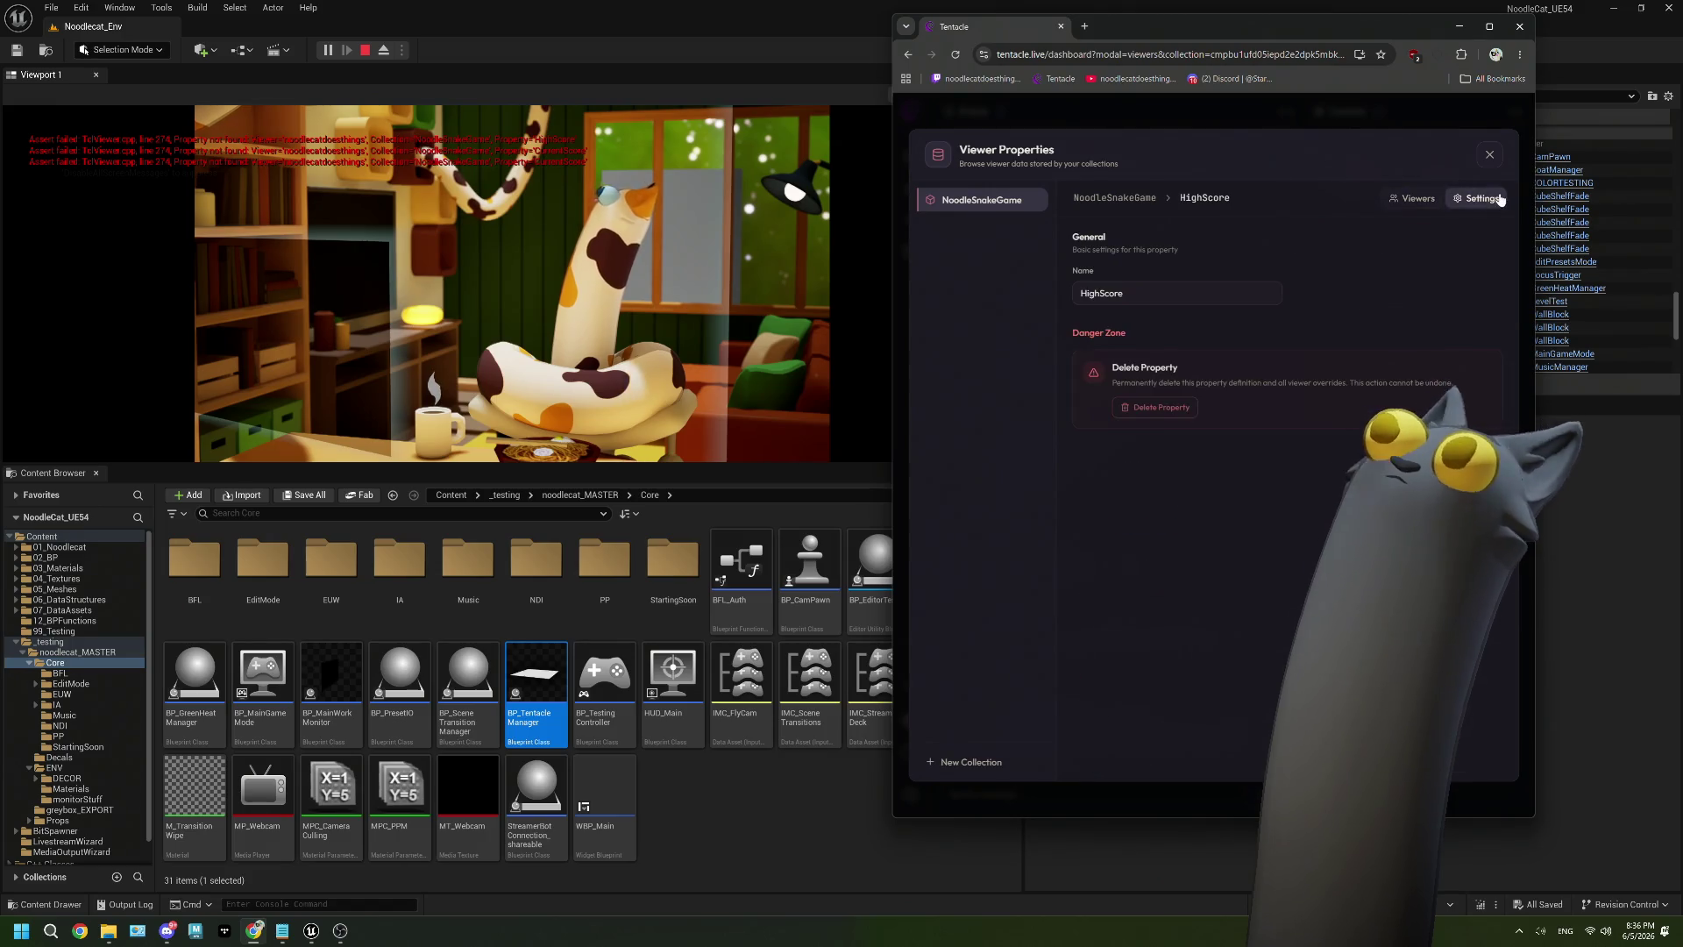
left_click(1426, 203)
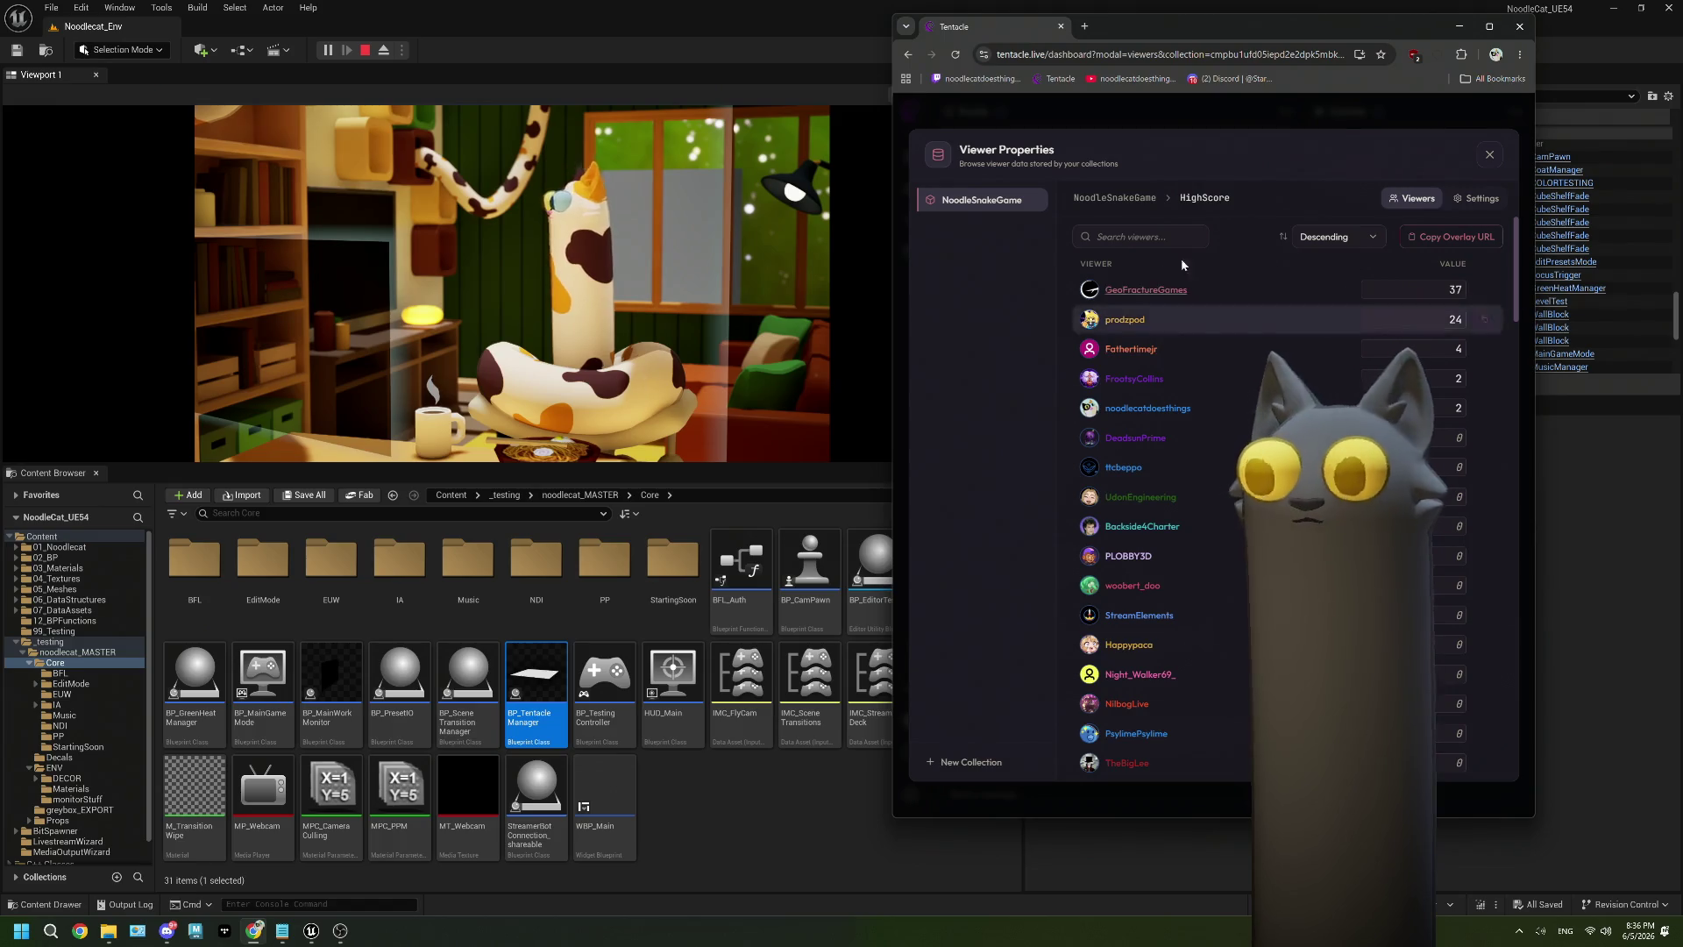
Copy the HighScore overlay URL, close the viewer properties and return to Unreal.
left_click(1452, 237)
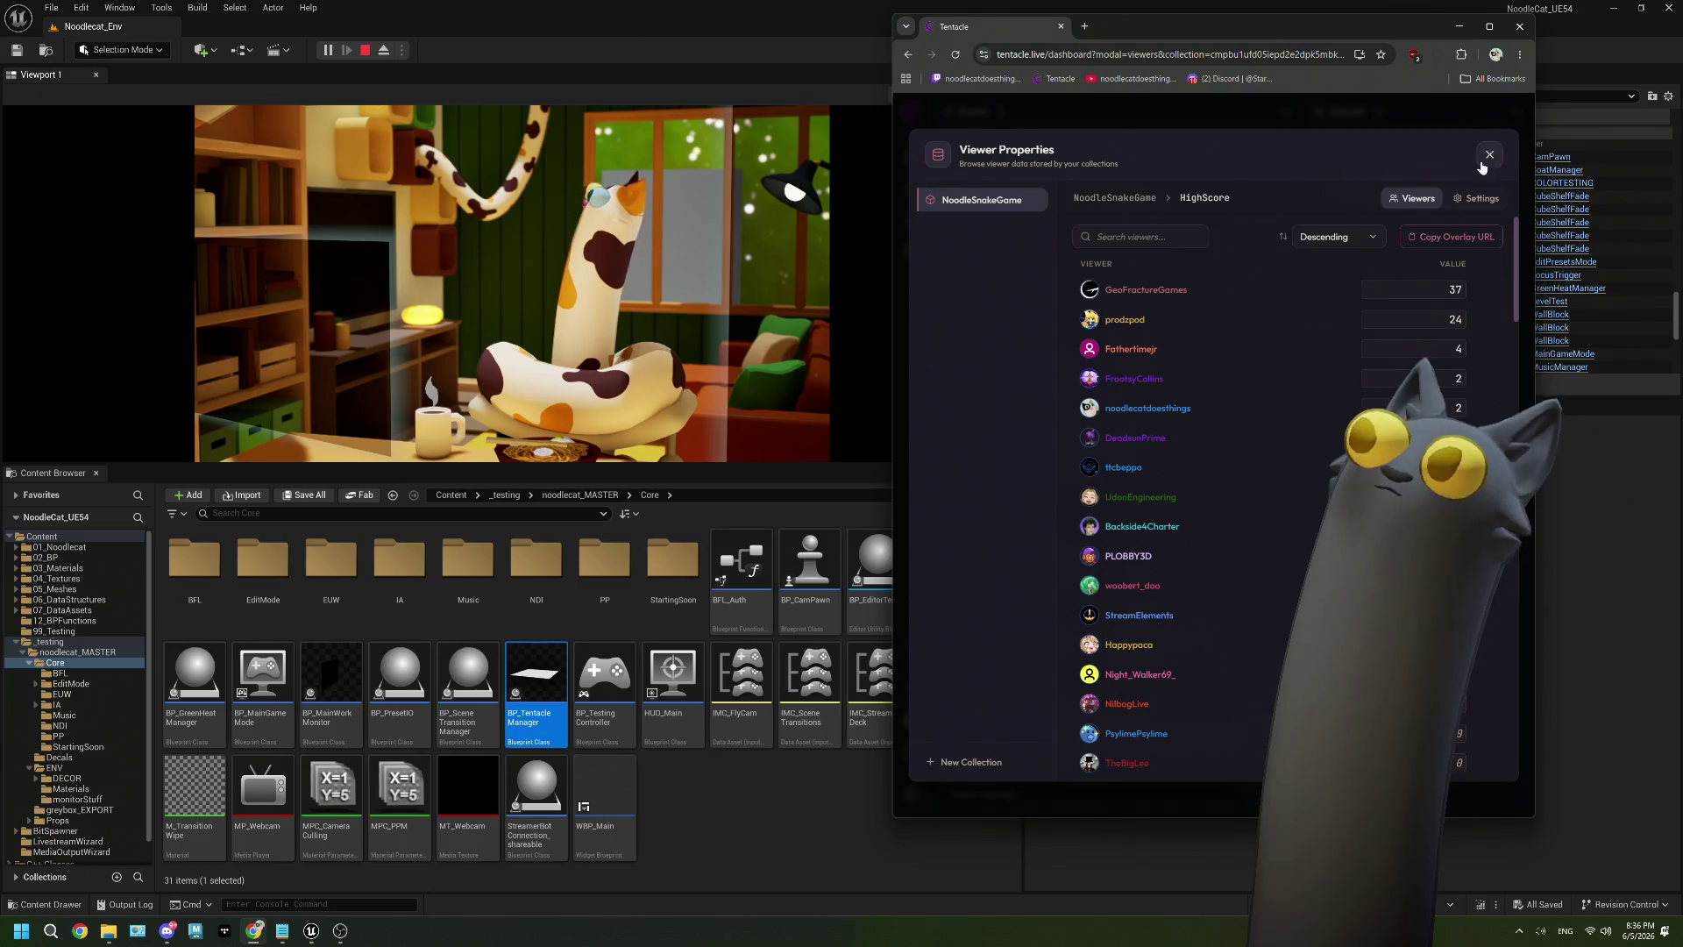
left_click(1482, 165)
left_click(279, 78)
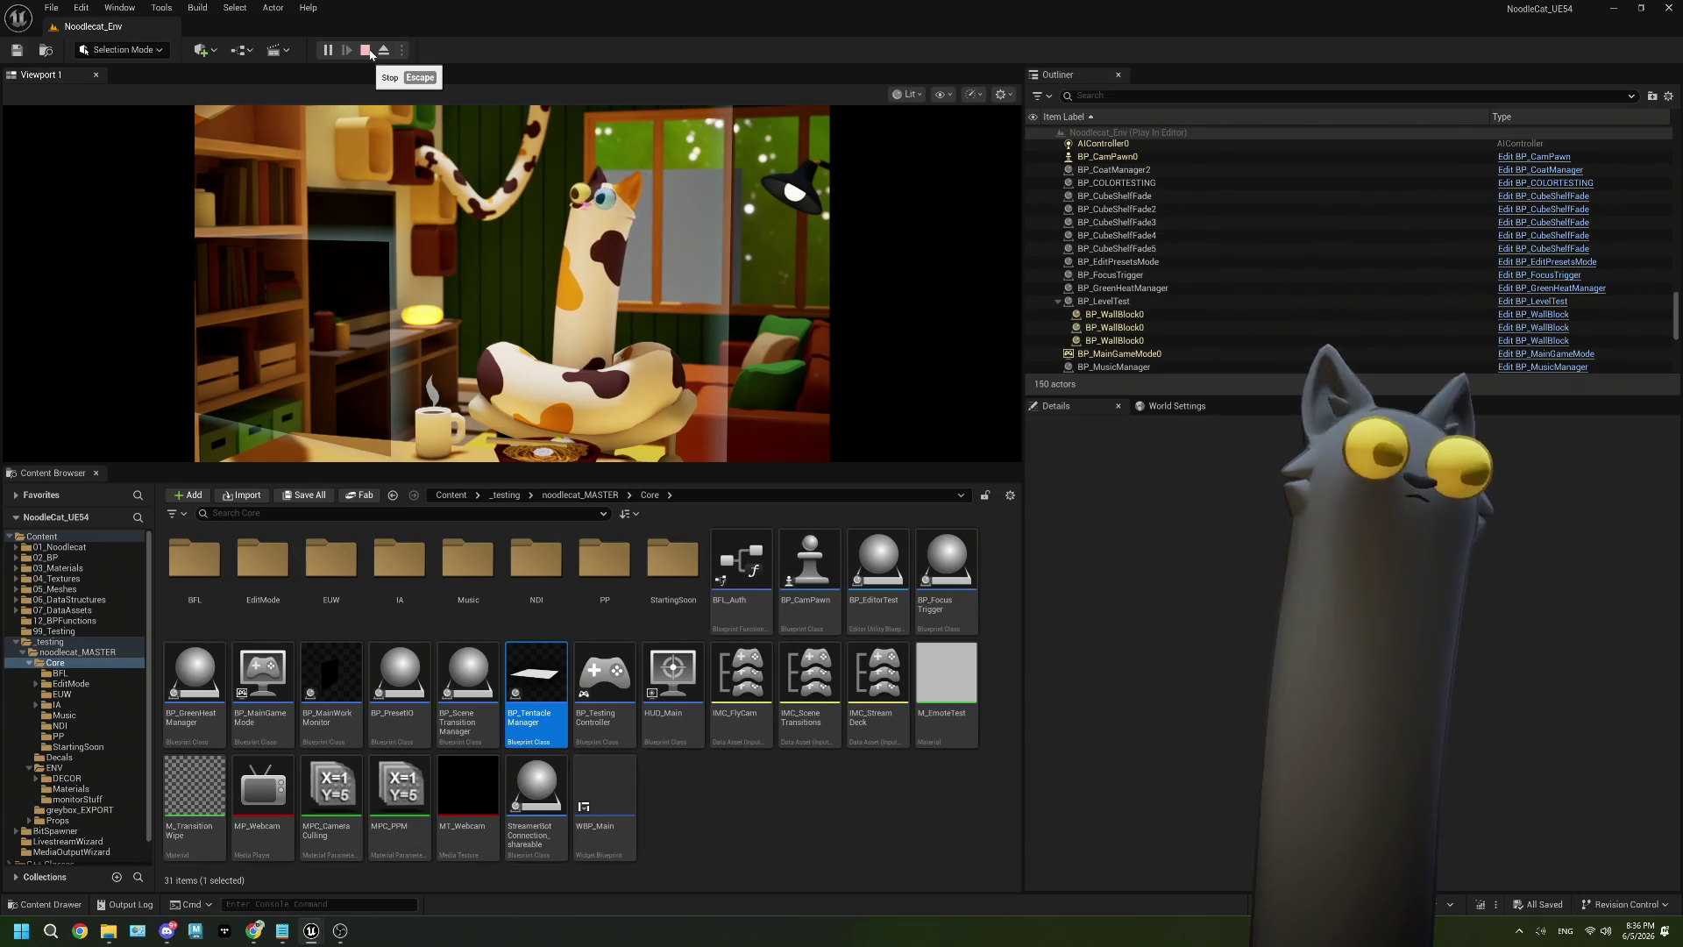
Stop the play session and open BP_TentacleManager from the Content Browser.
left_click(367, 51)
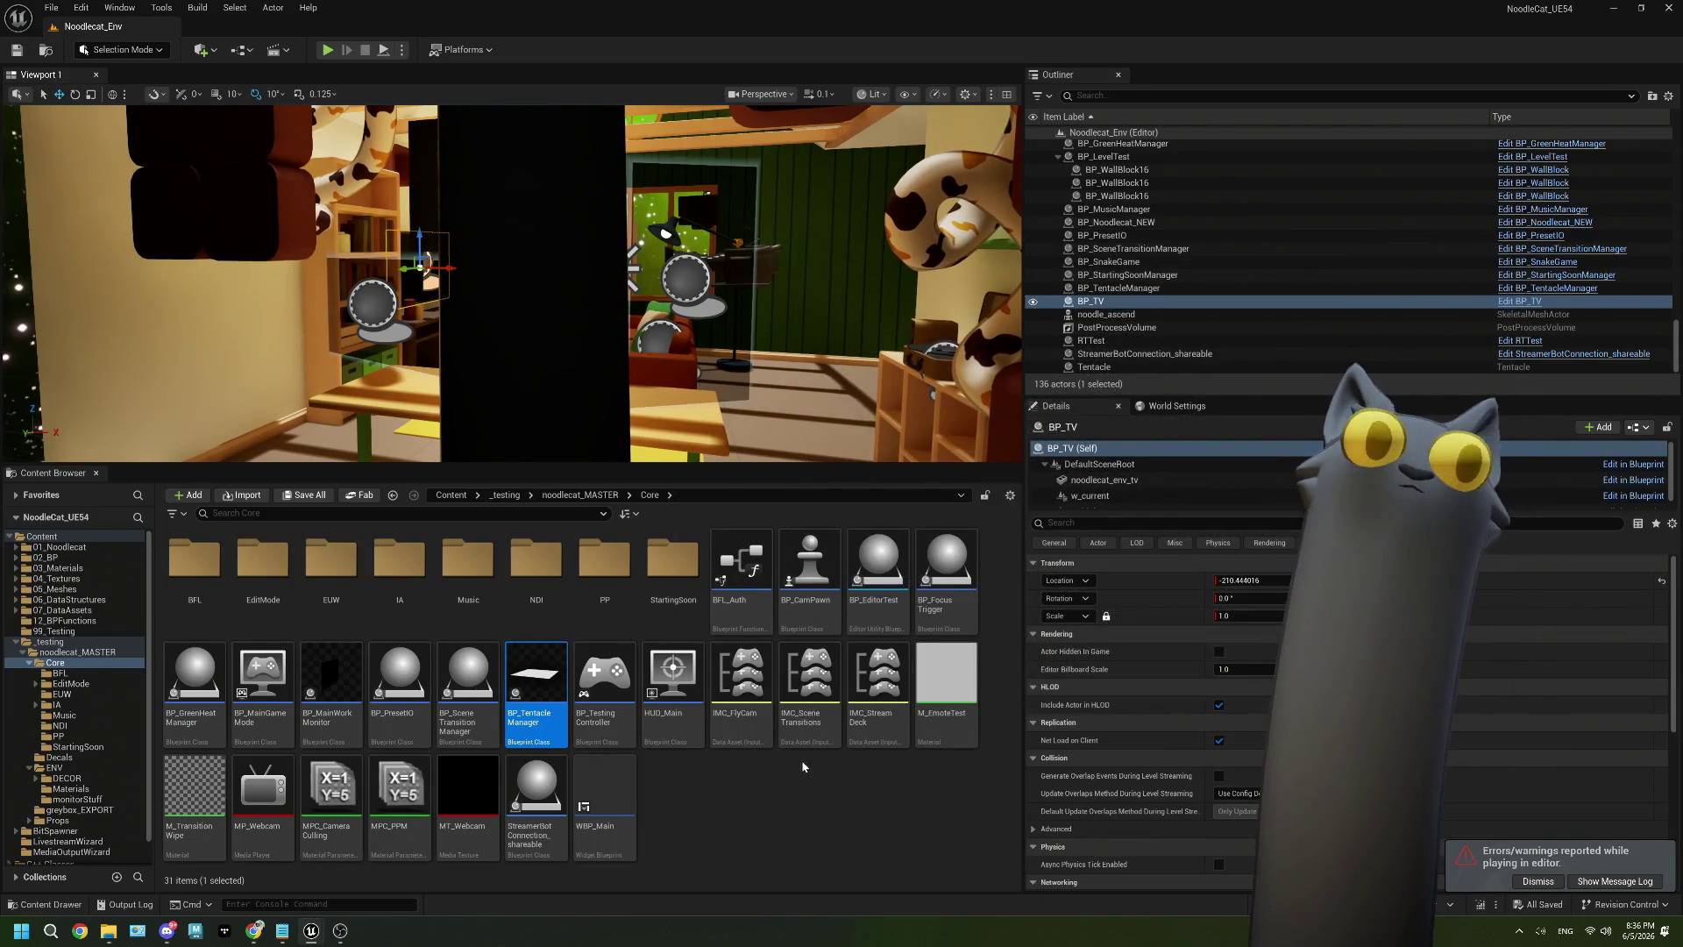
left_click(800, 790)
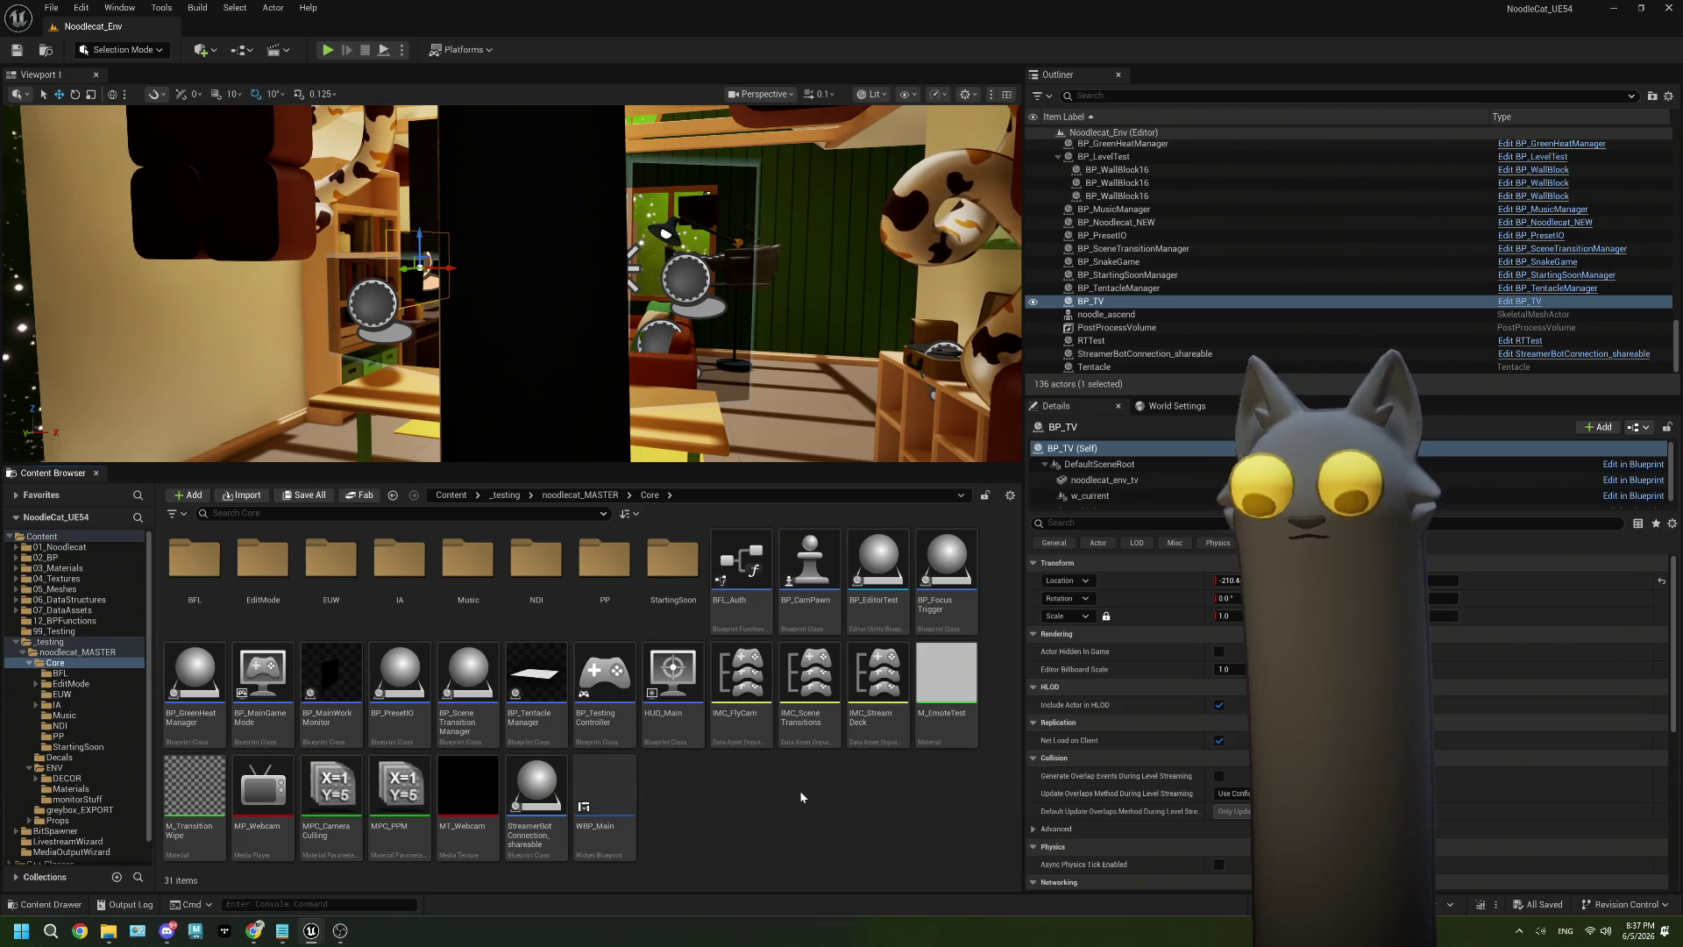
mouse_move(561, 350)
left_mouse_down()
mouse_move(526, 351)
mouse_move(561, 351)
left_mouse_up()
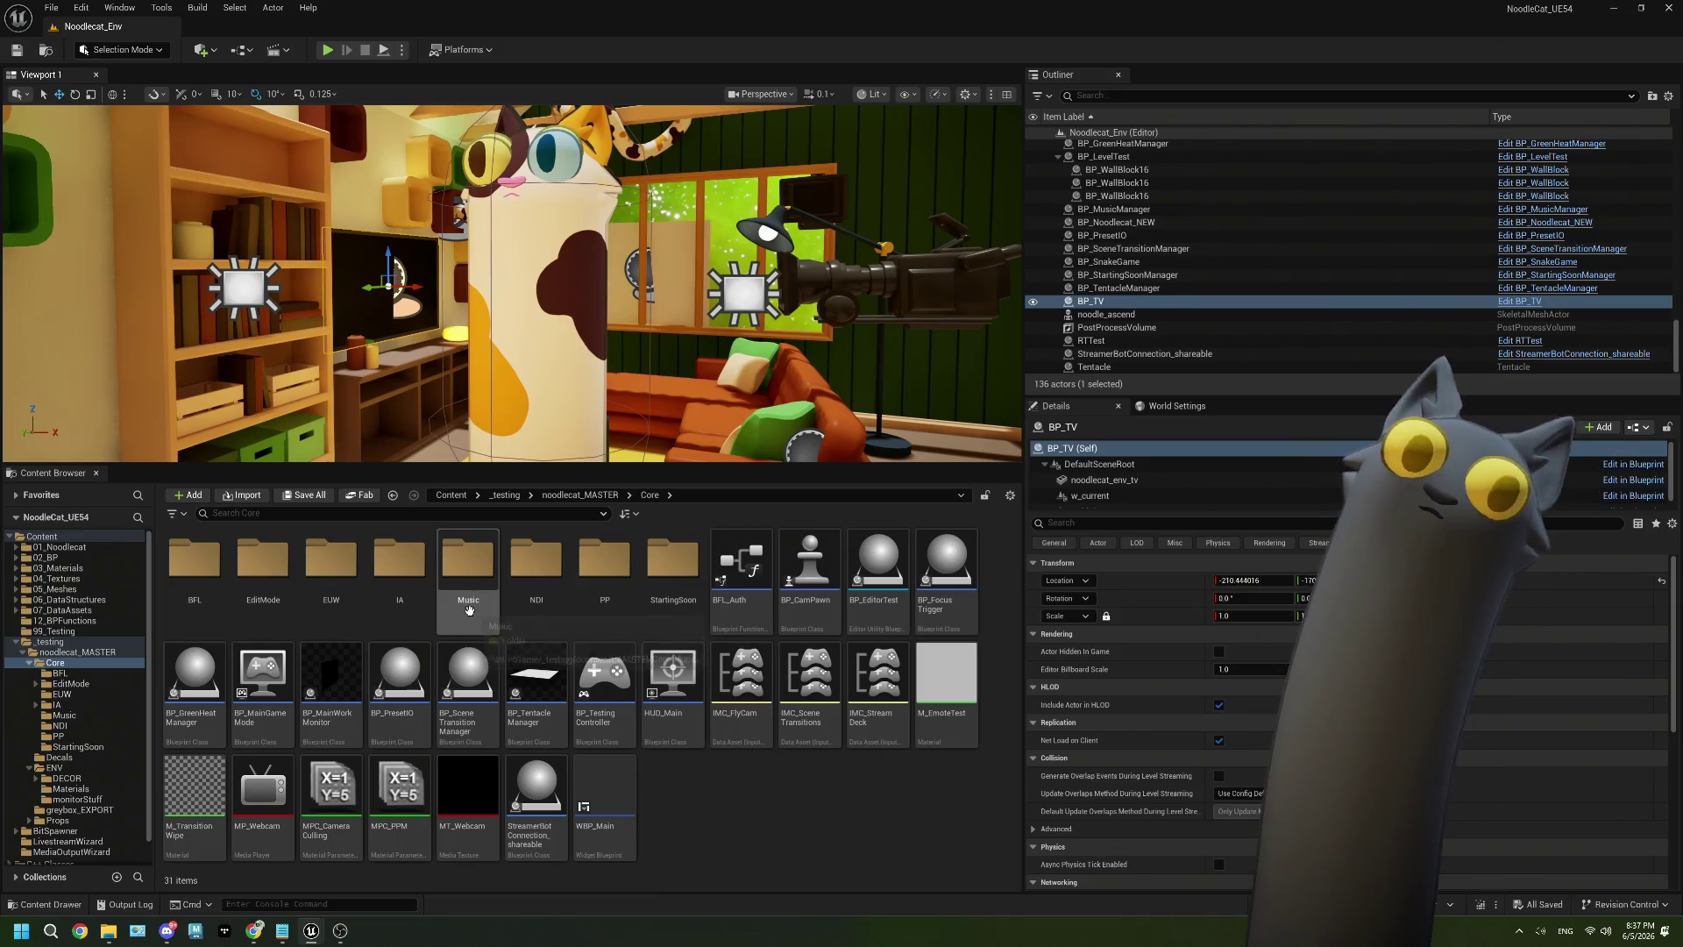
mouse_move(534, 701)
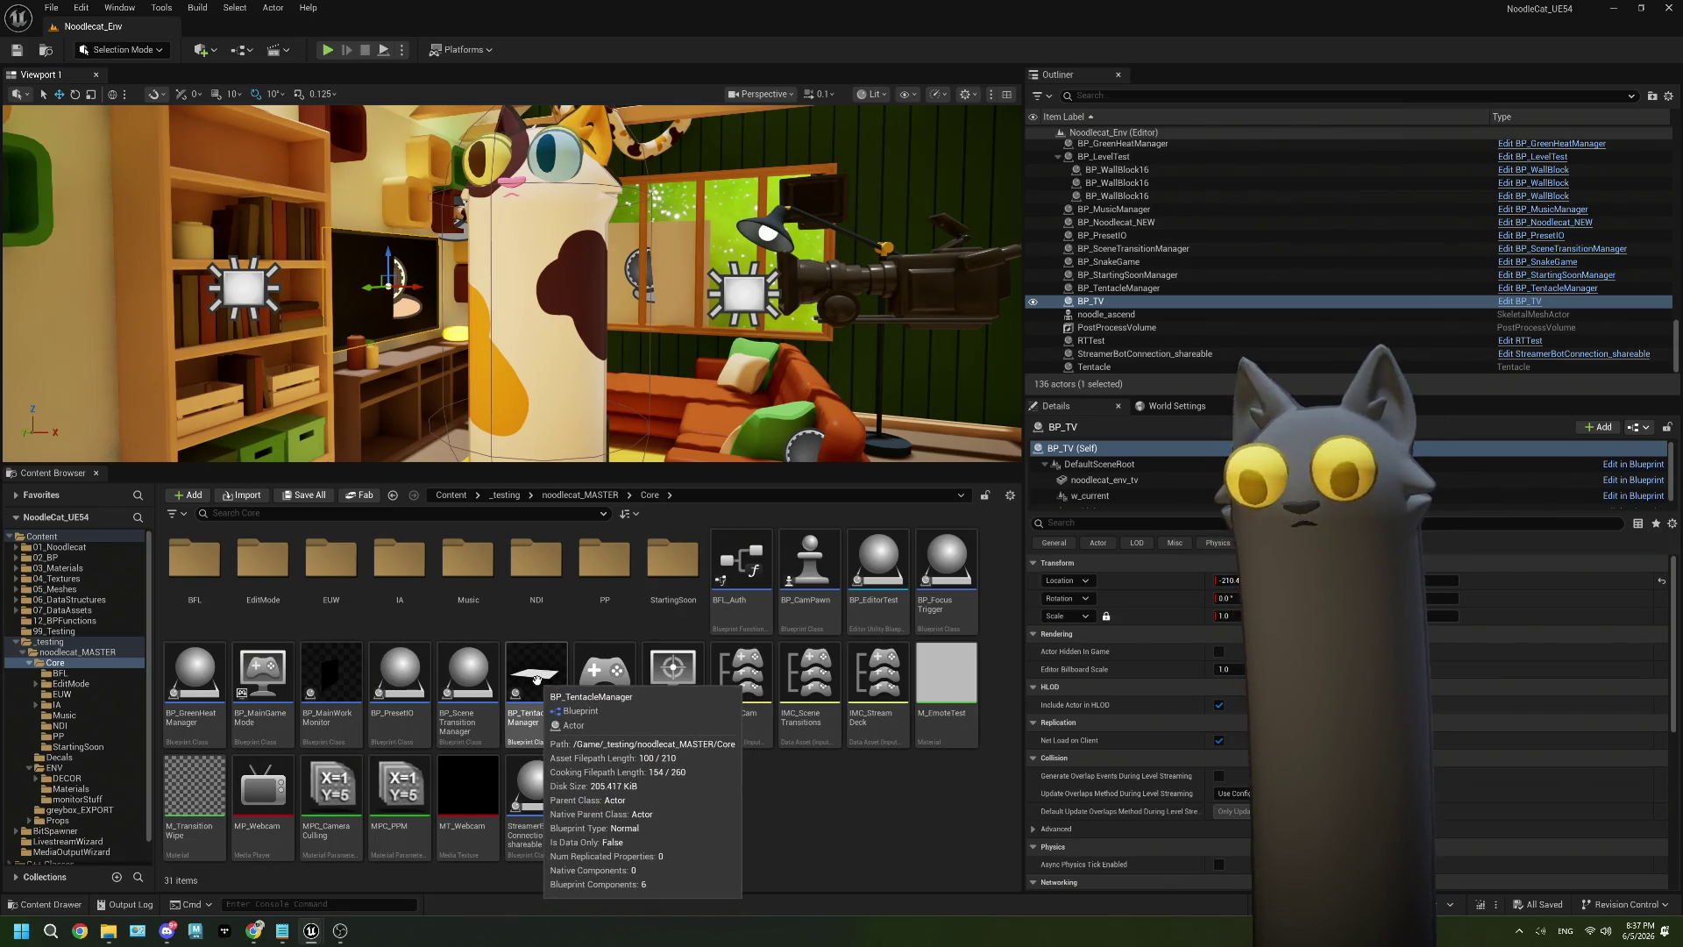
double_click(545, 685)
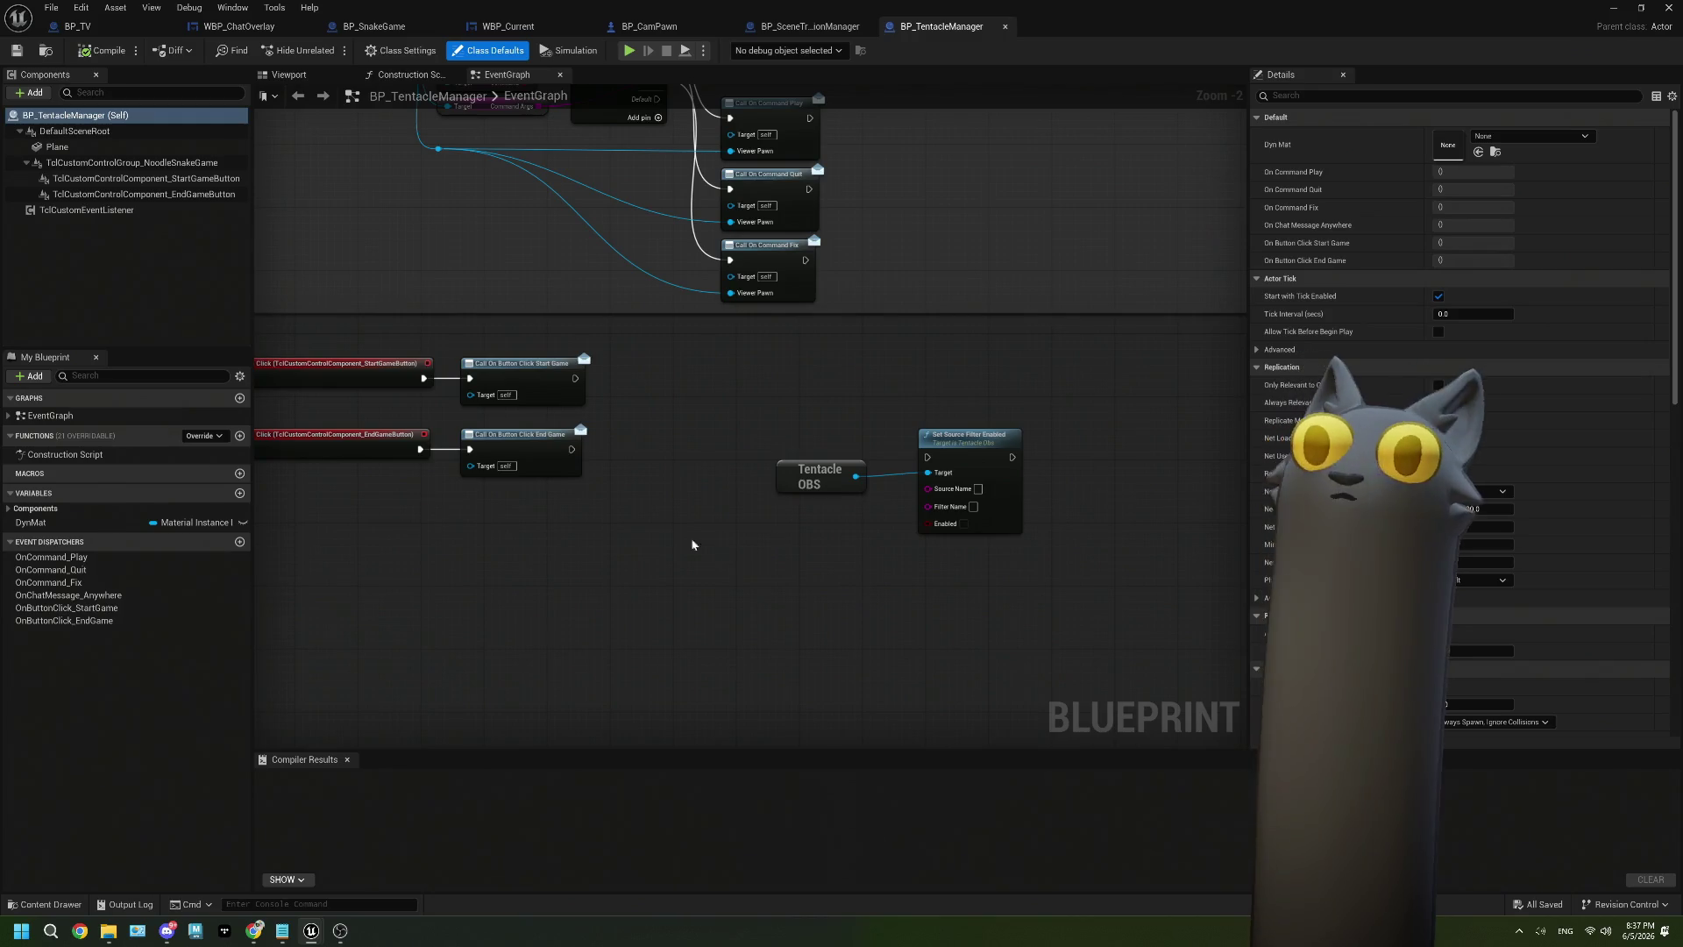
Add a Custom Control (Button) component named ScoreRecapButton, nested under EndGameButton.
scroll(725, 518, "up", 1)
left_click(171, 165)
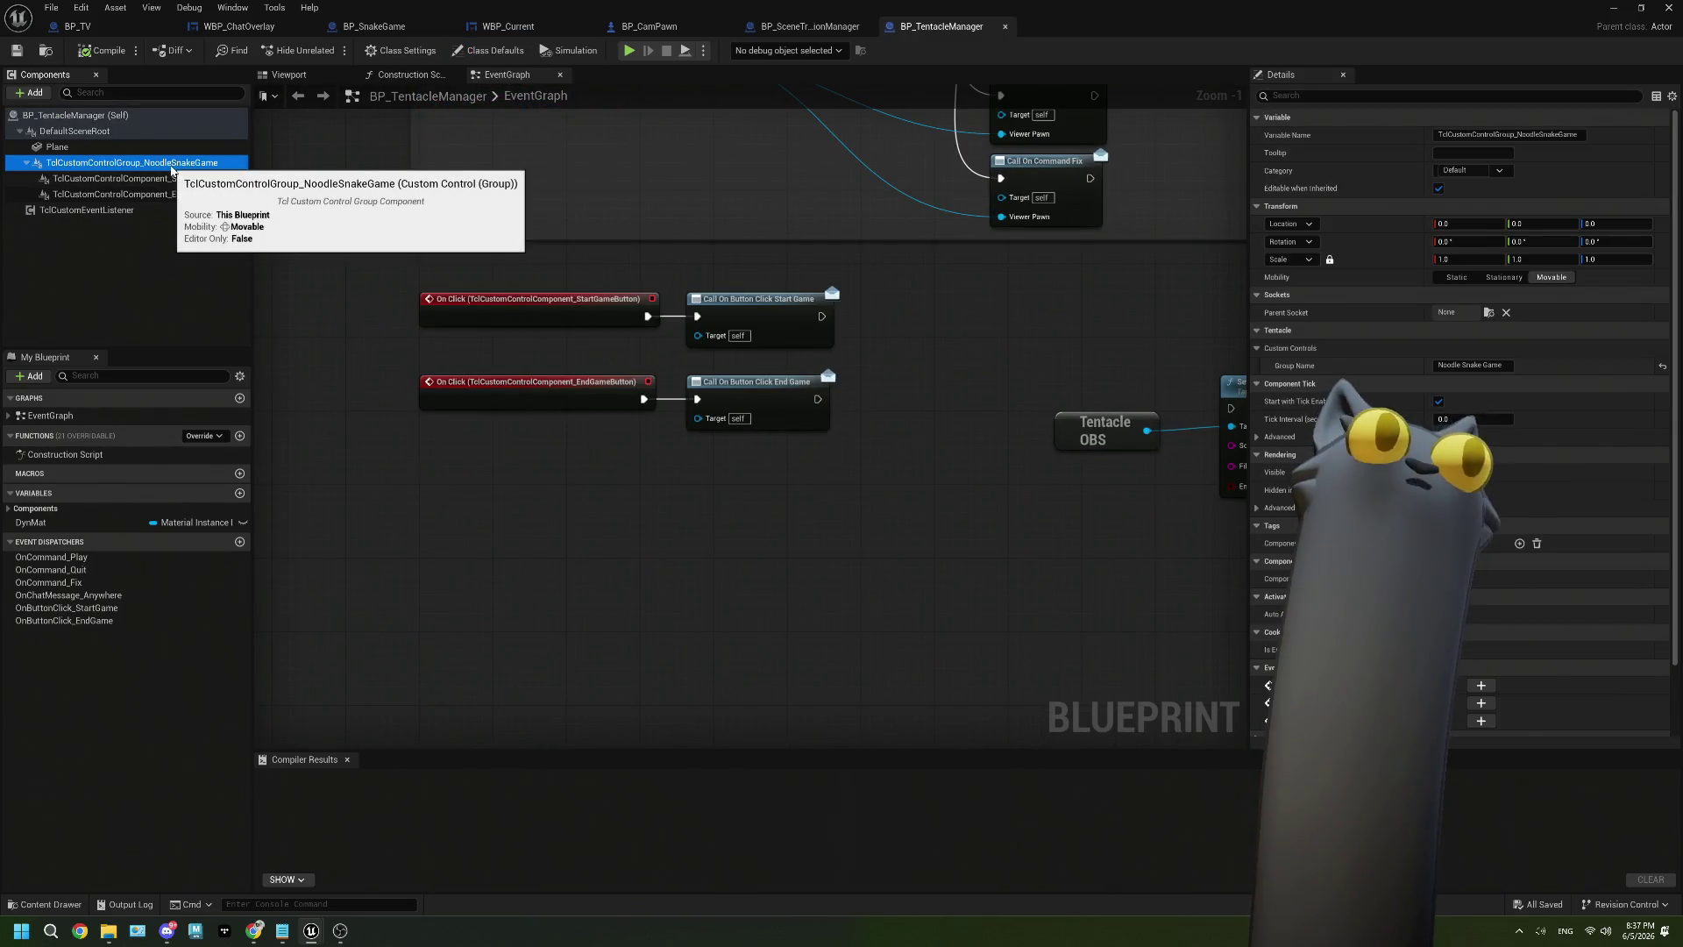
left_click(27, 93)
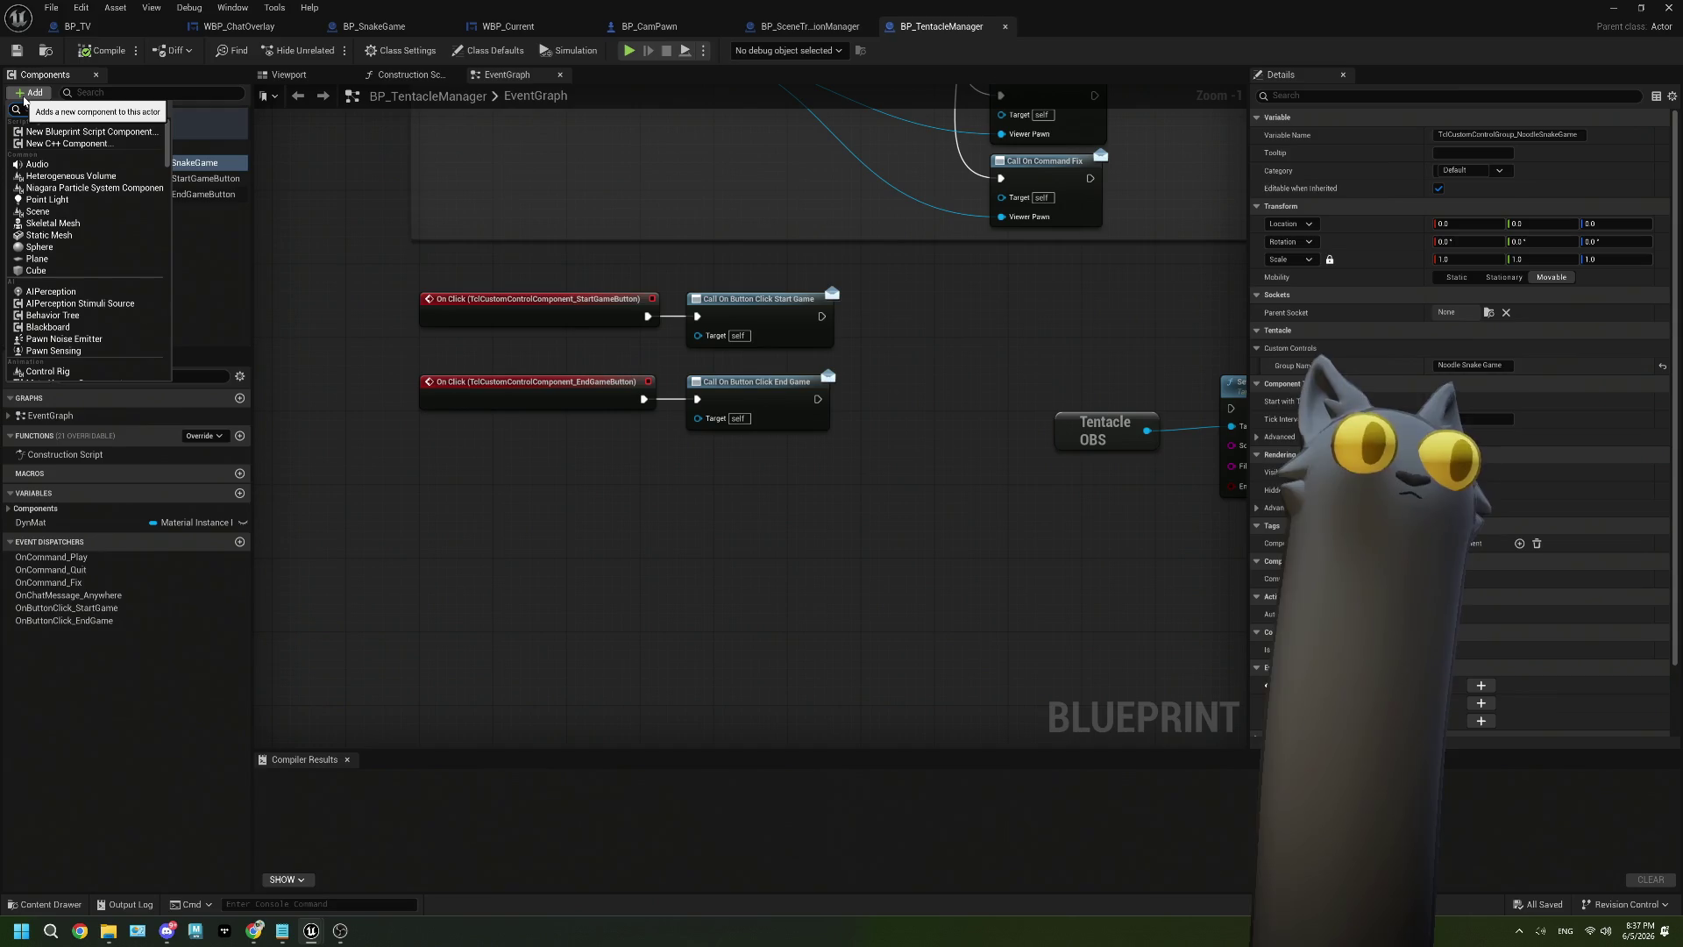
type("but")
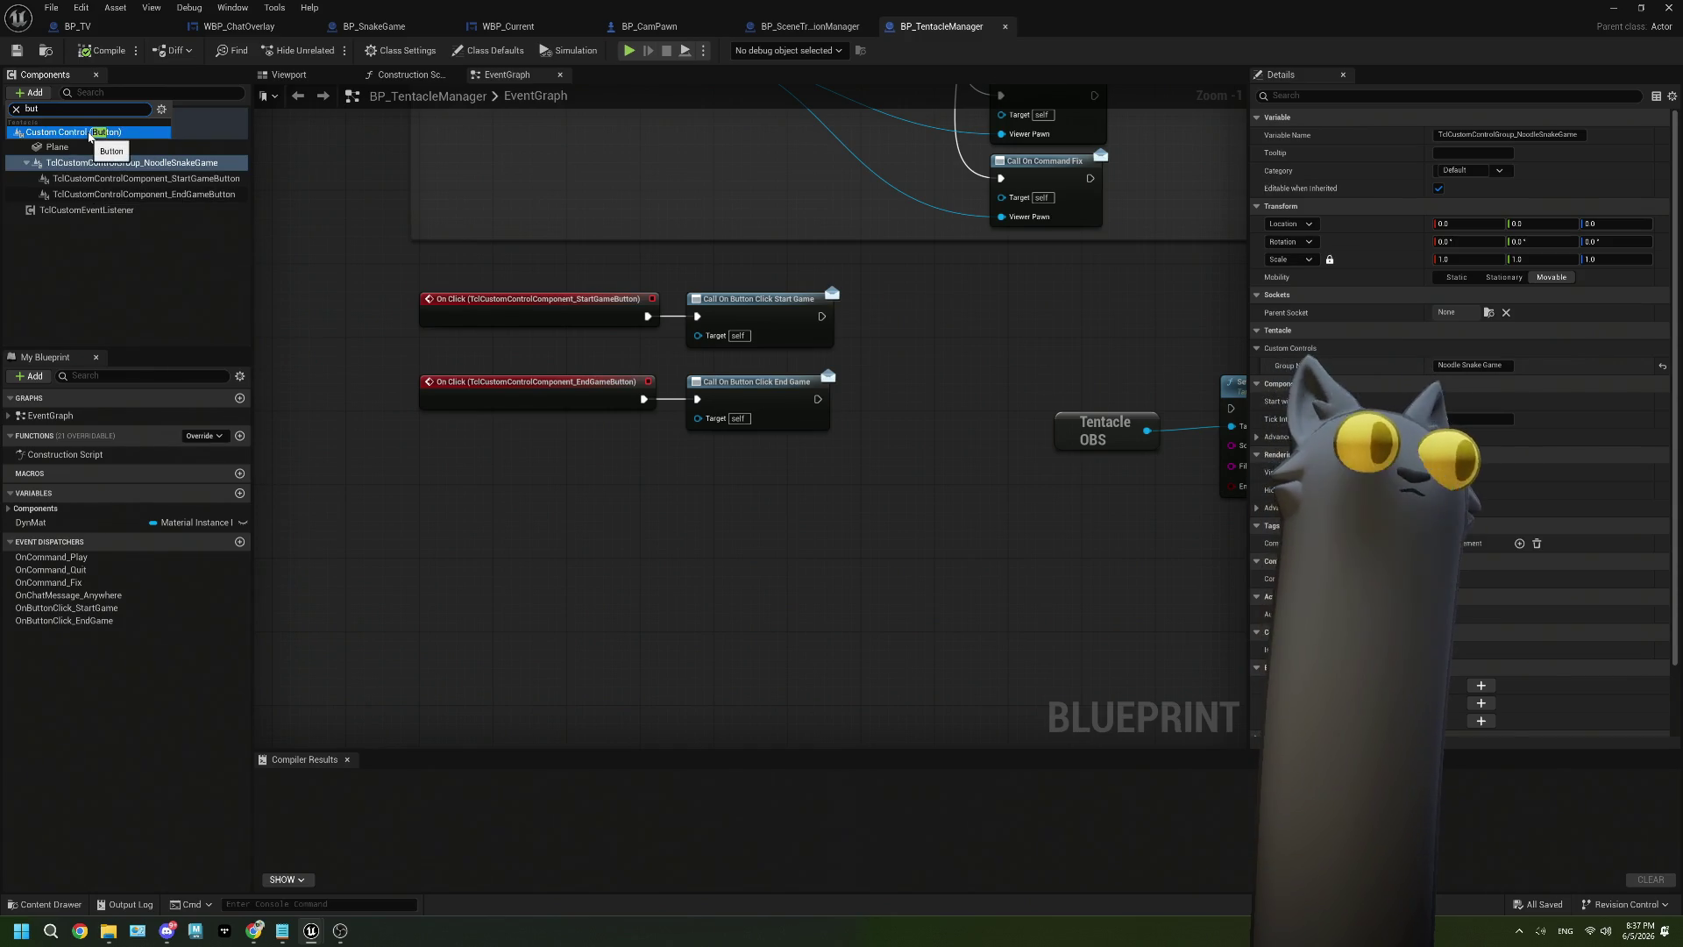
left_click(90, 133)
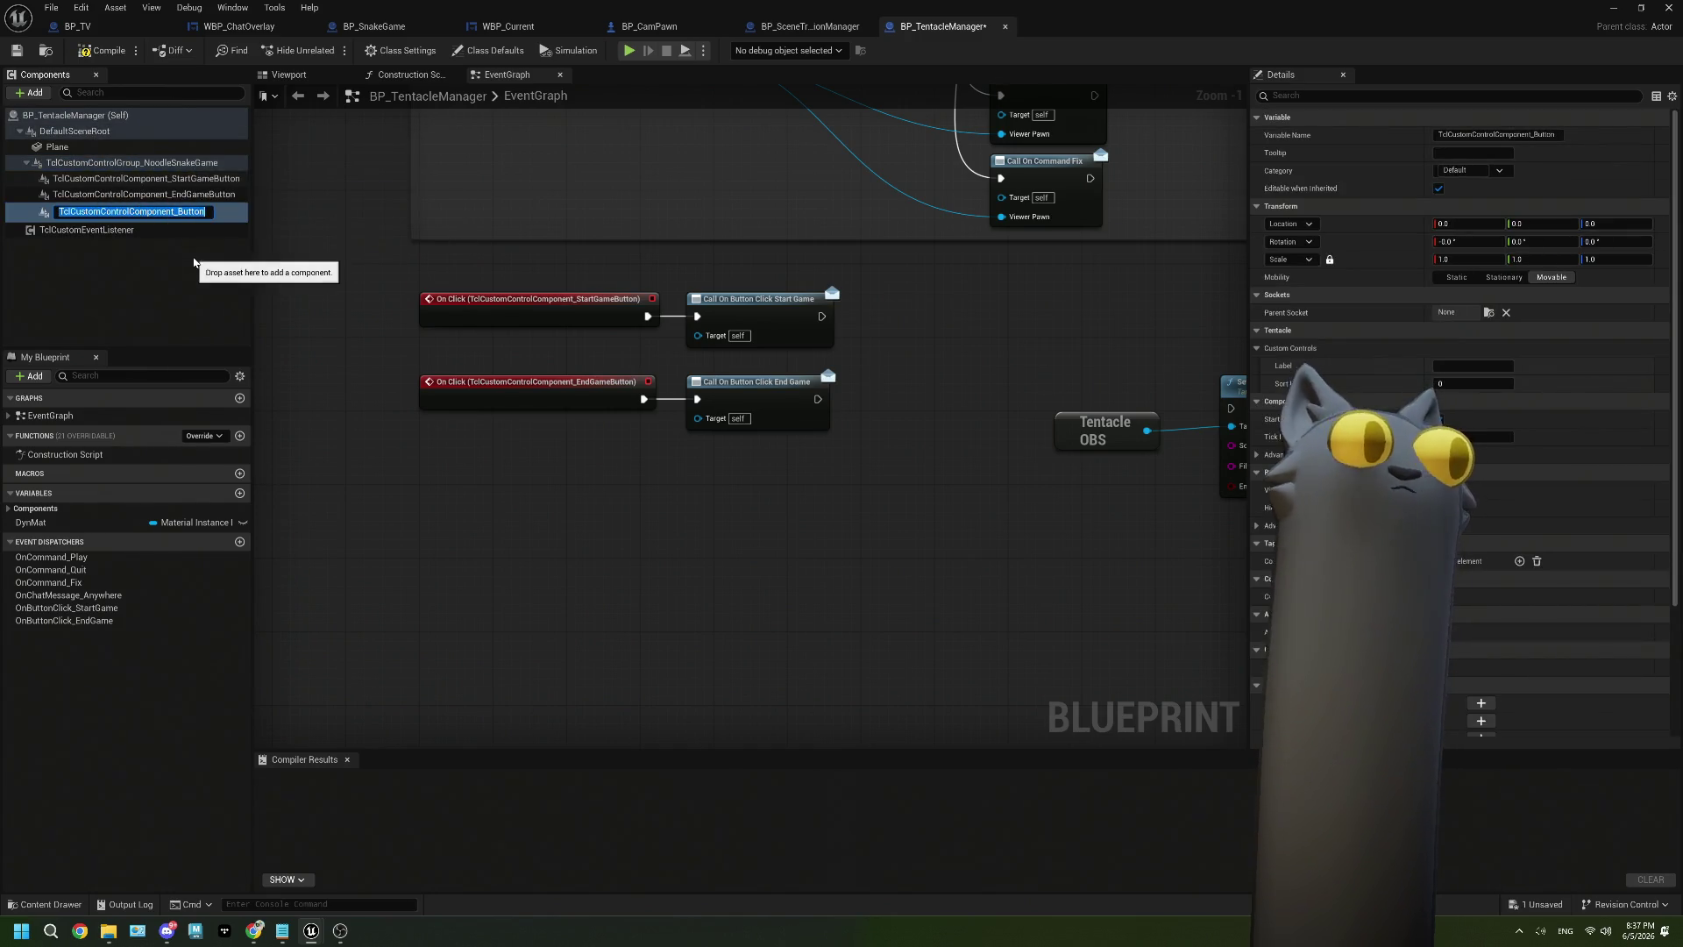
key("Left")
key("Left")
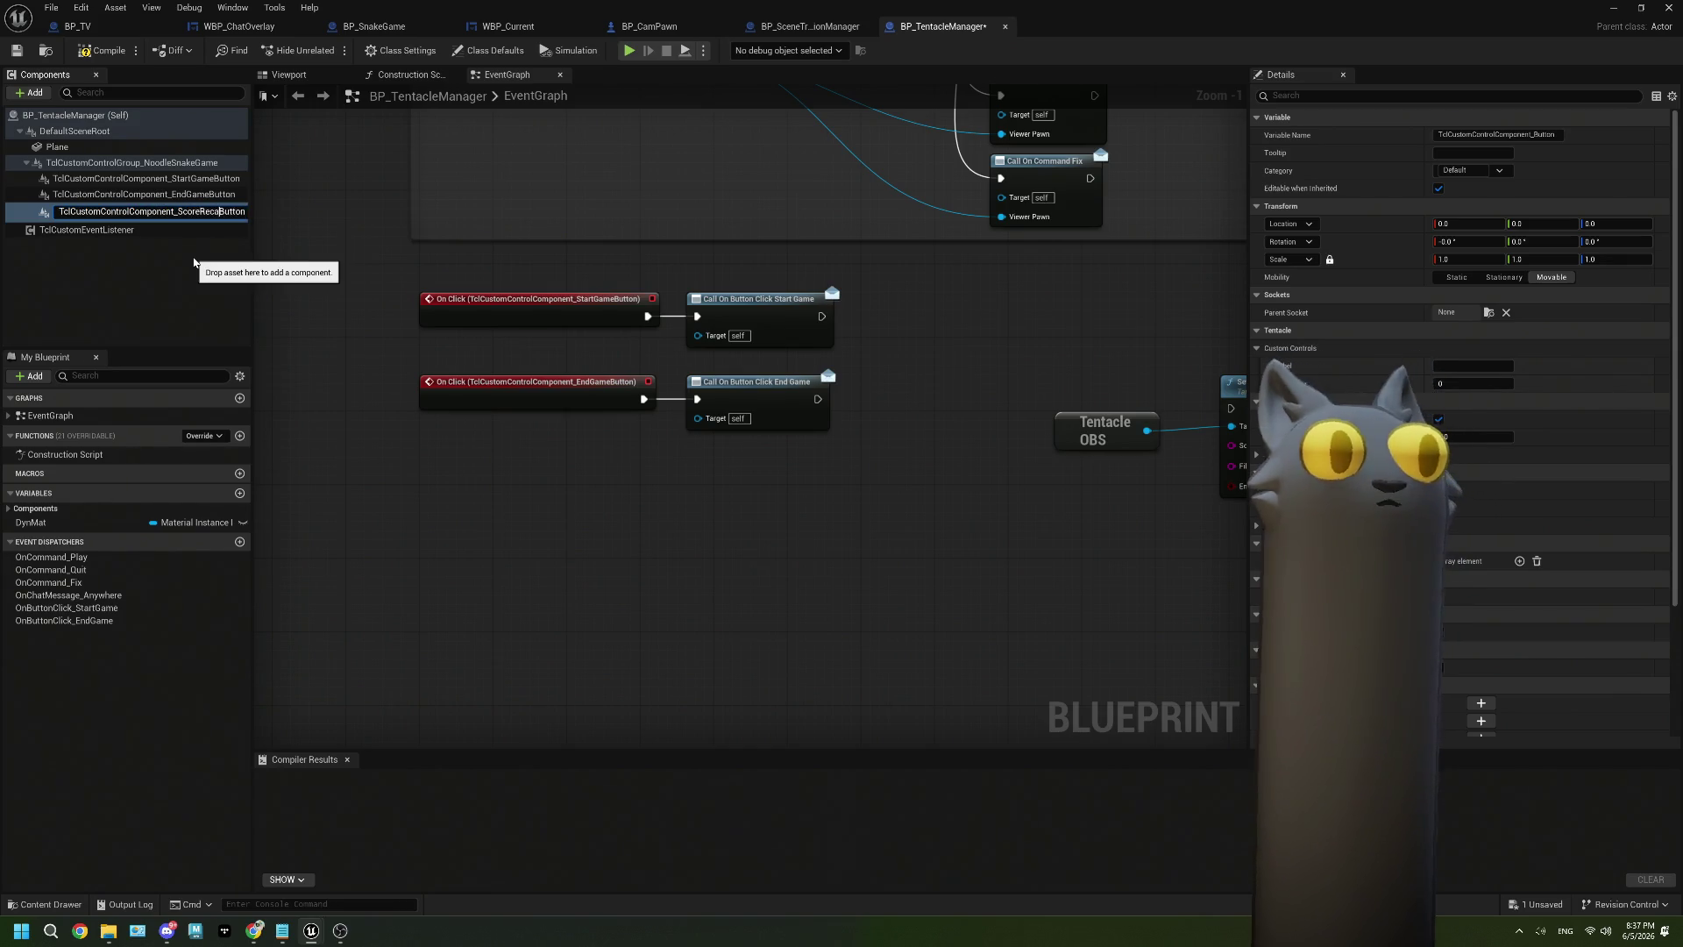
type("p")
key("Return")
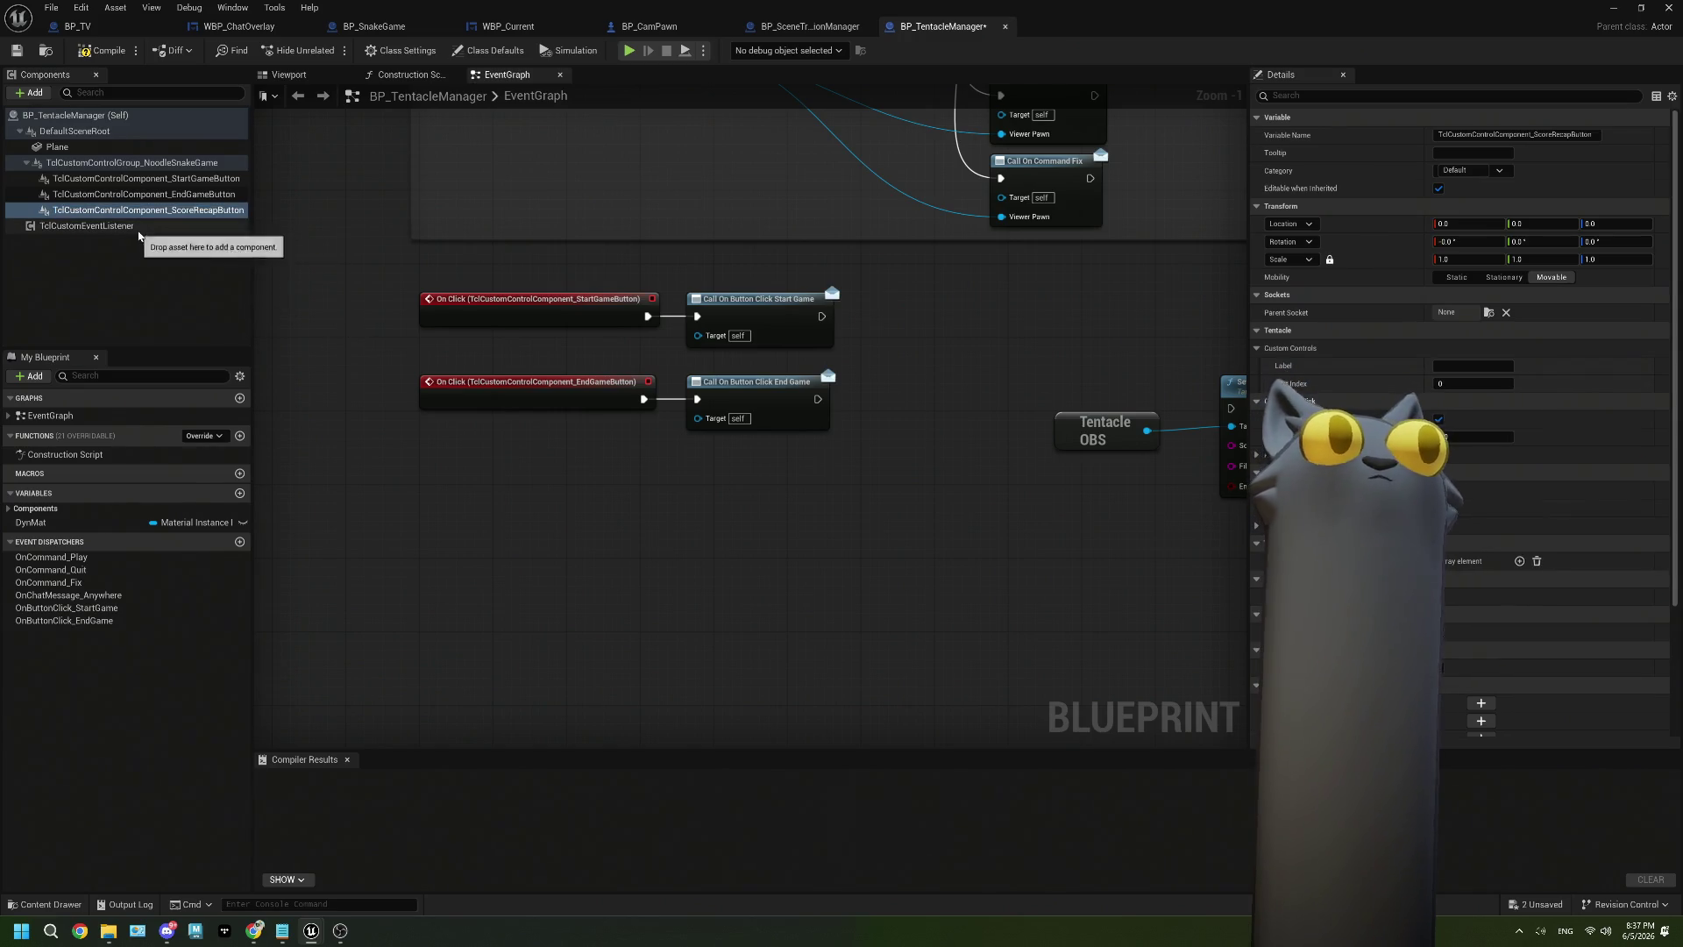
left_click_drag(97, 211, 144, 198)
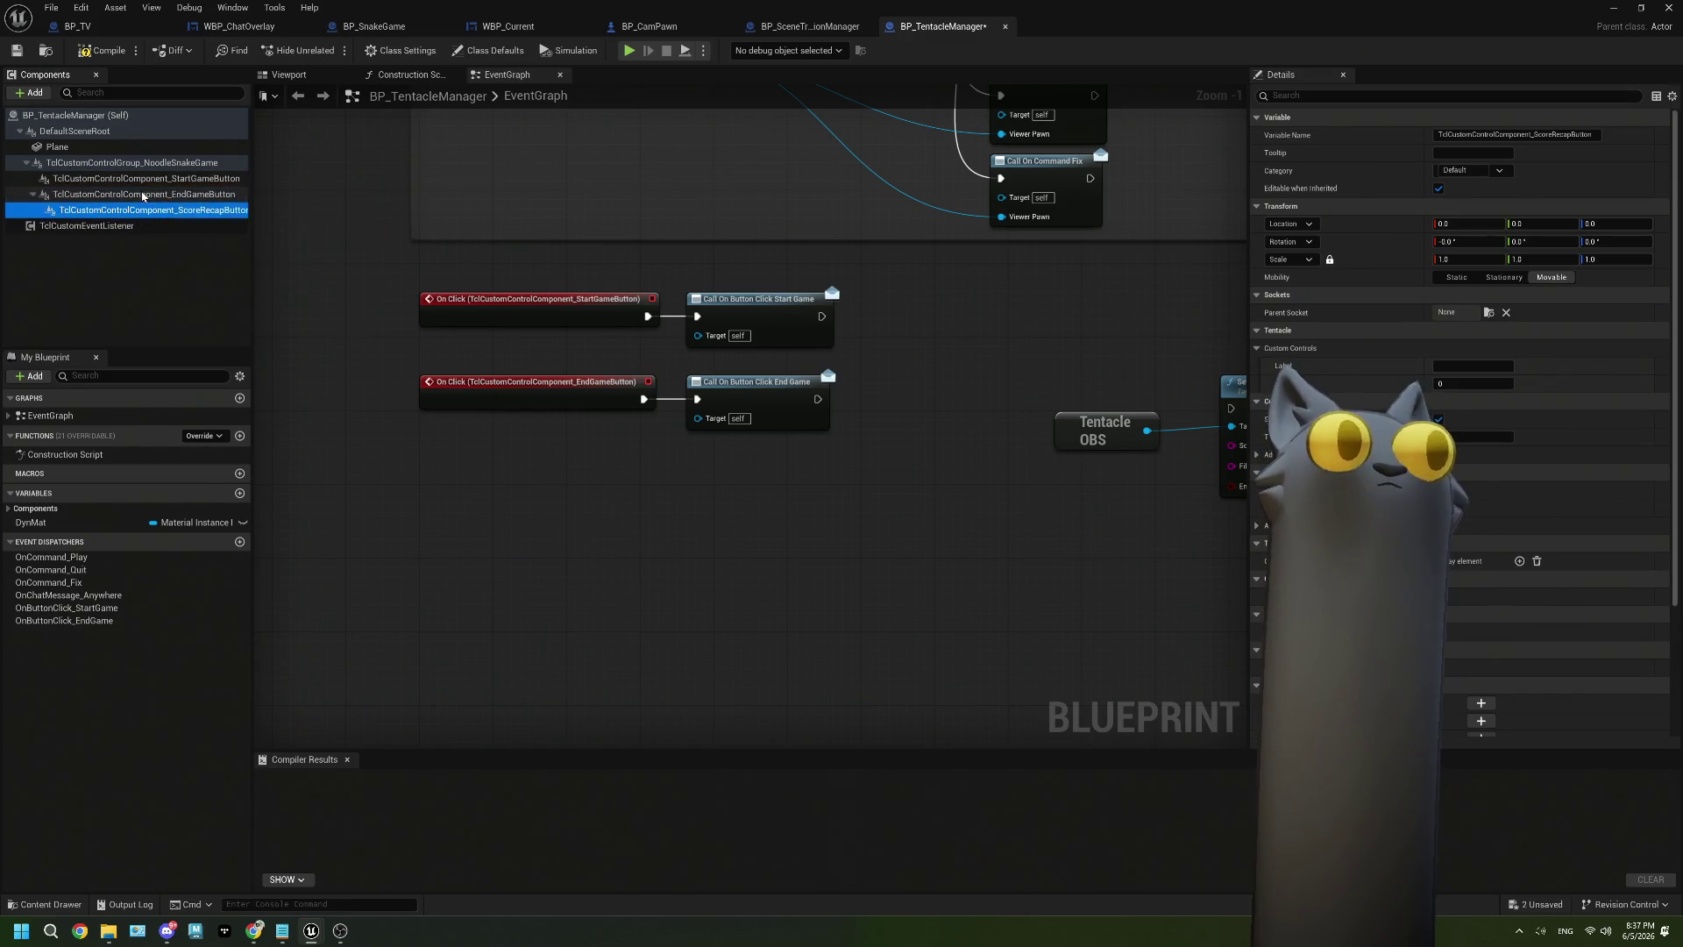
Give ScoreRecapButton sort index 1 and label 'Show Scores', then compile and save.
left_click(175, 194)
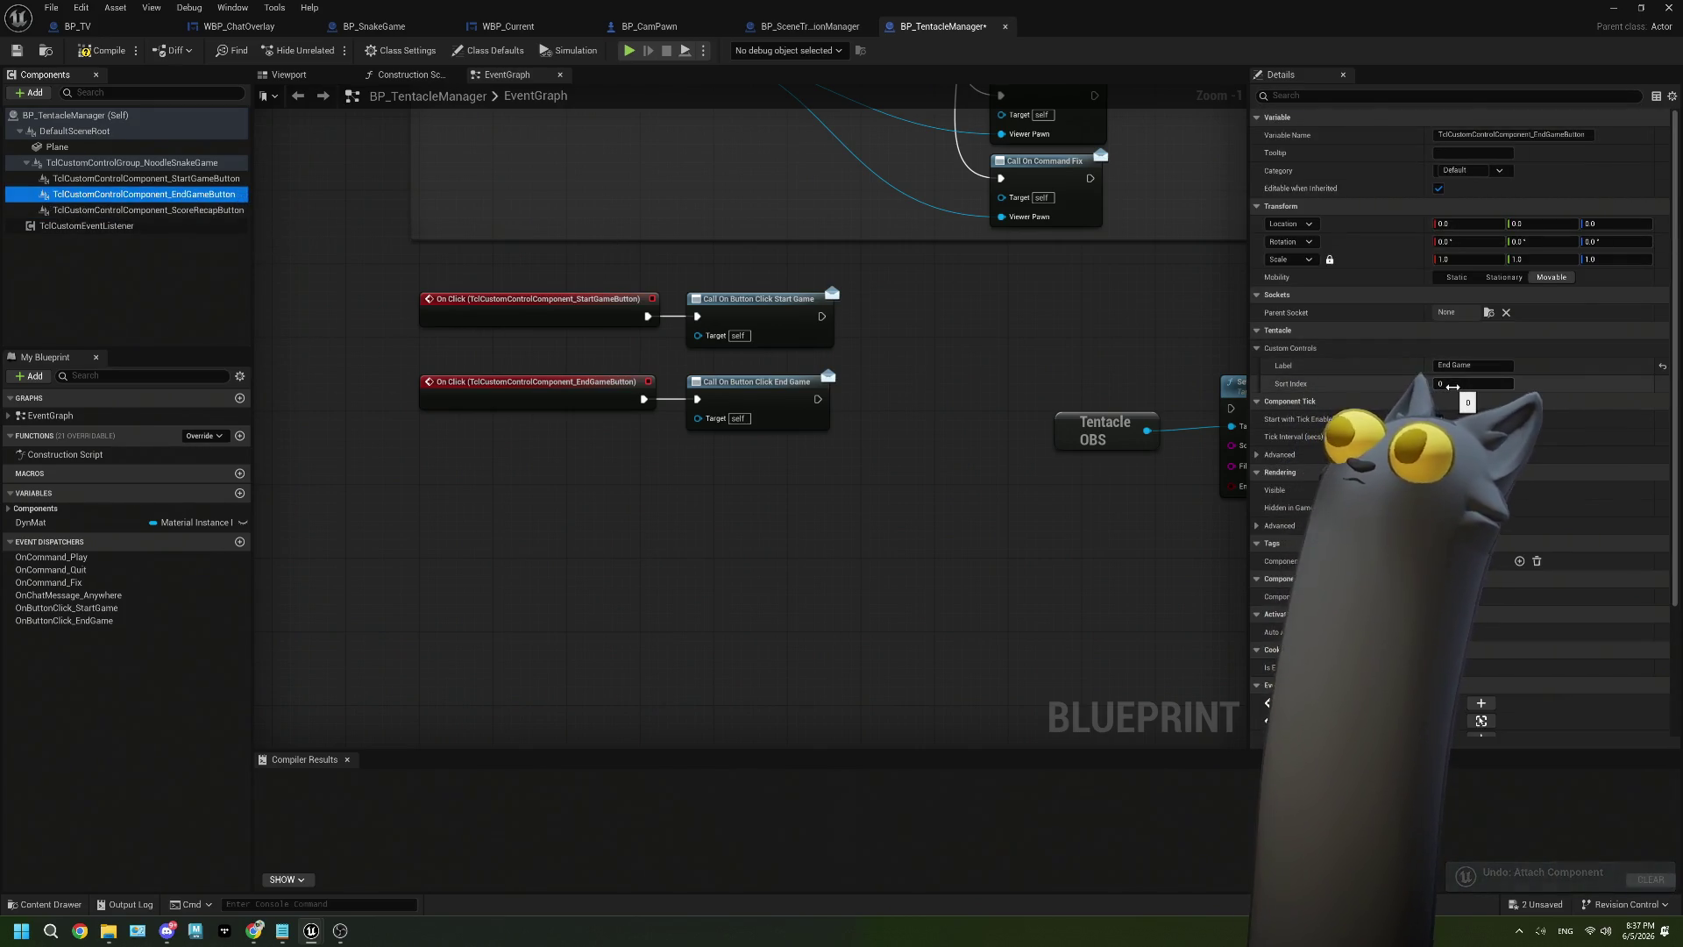
left_click(1453, 387)
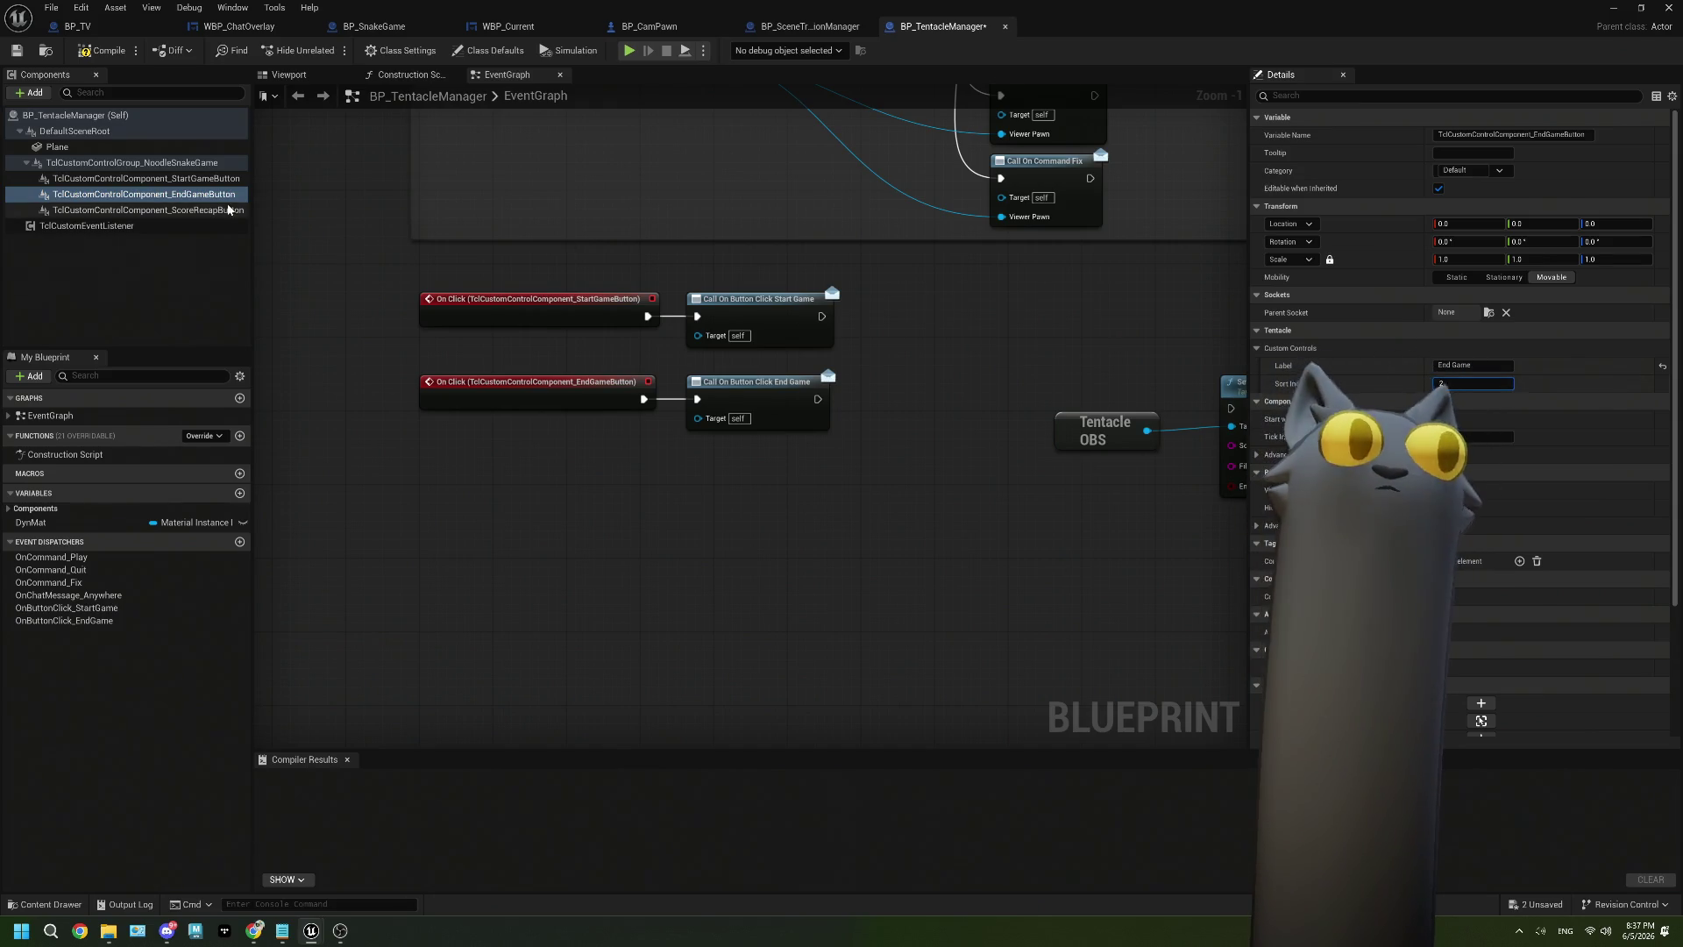
left_click(147, 210)
left_click(1467, 386)
type("1")
left_click(1472, 367)
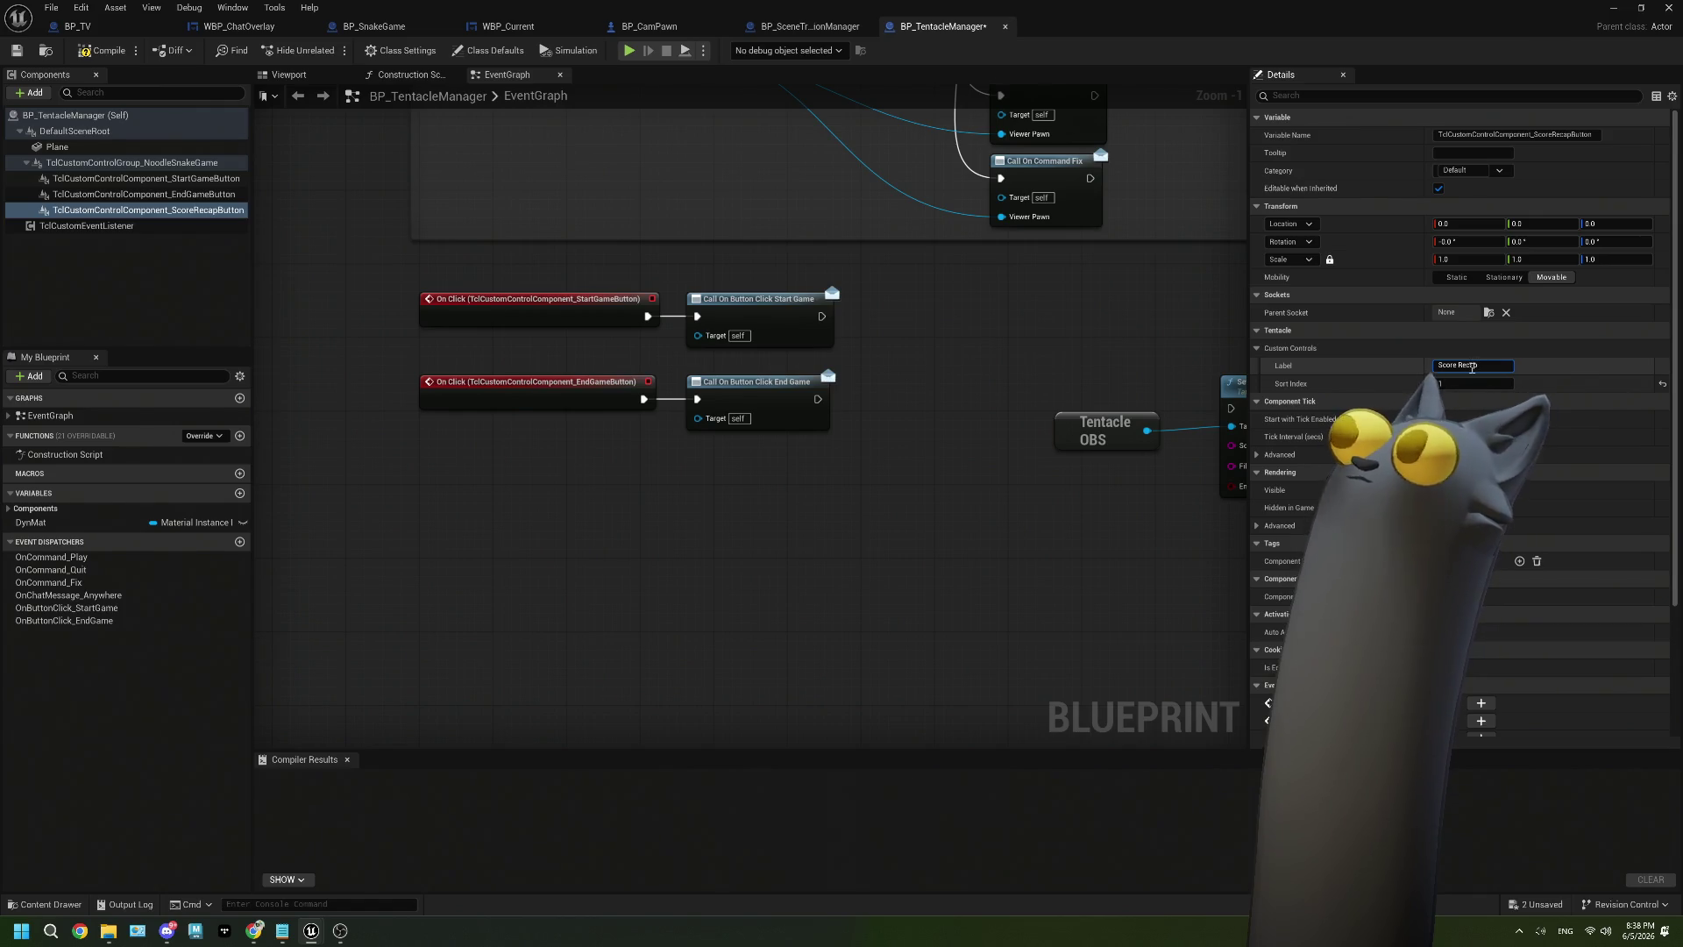
key("BackSpace")
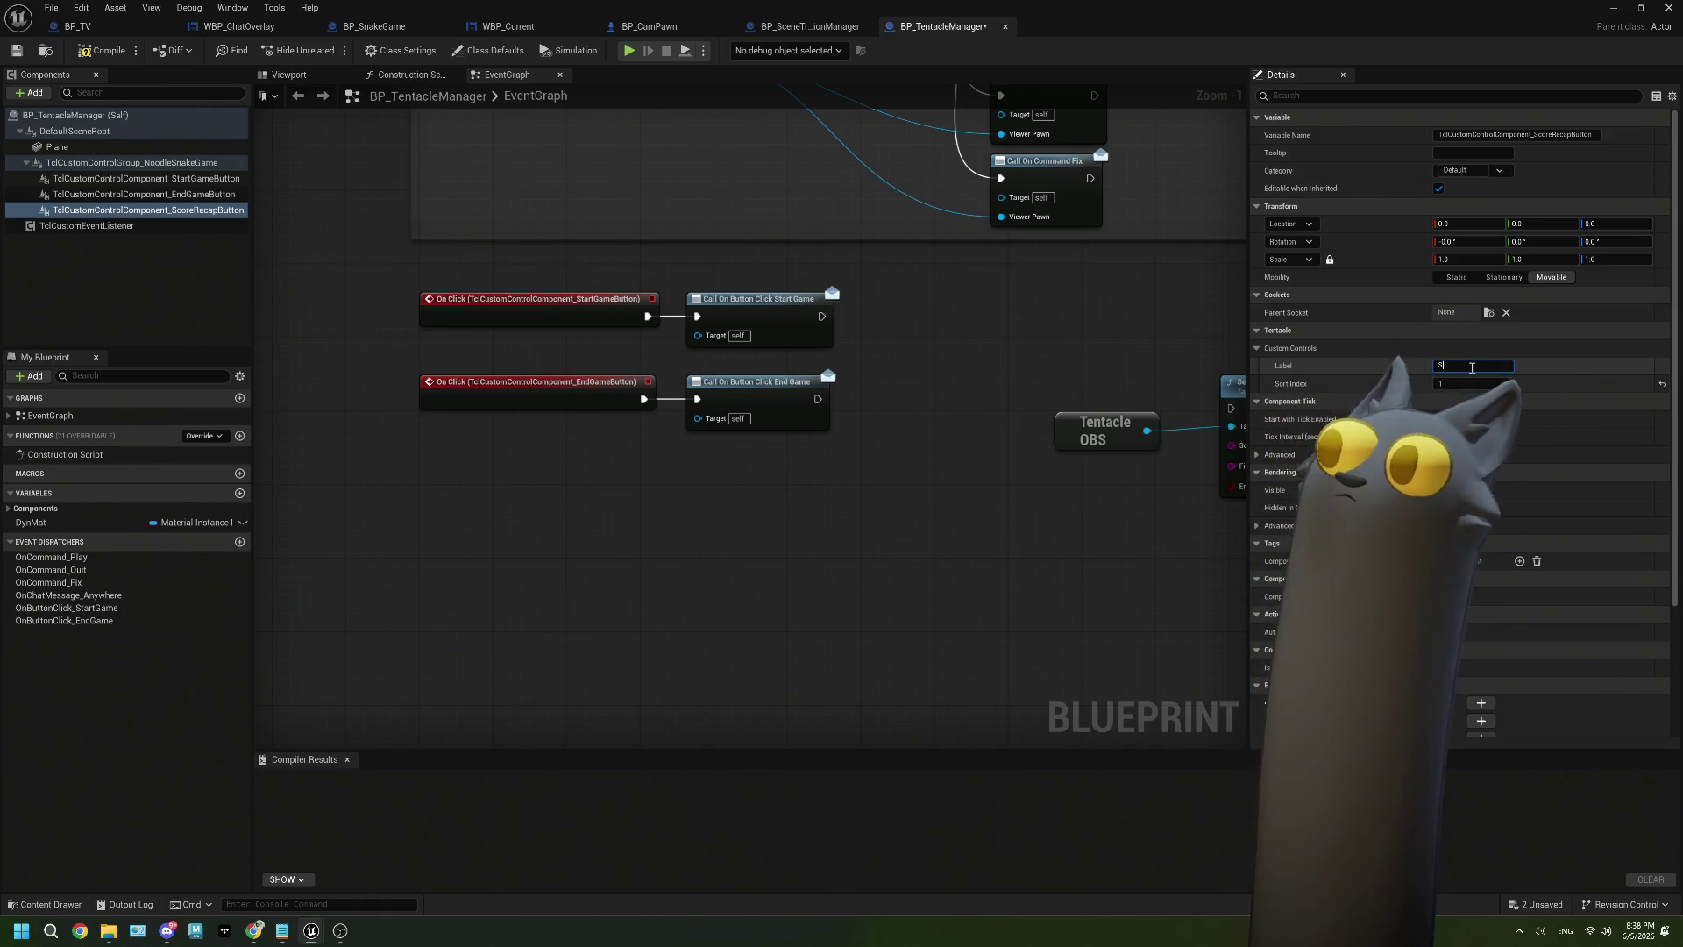
type("Scores")
key("Return")
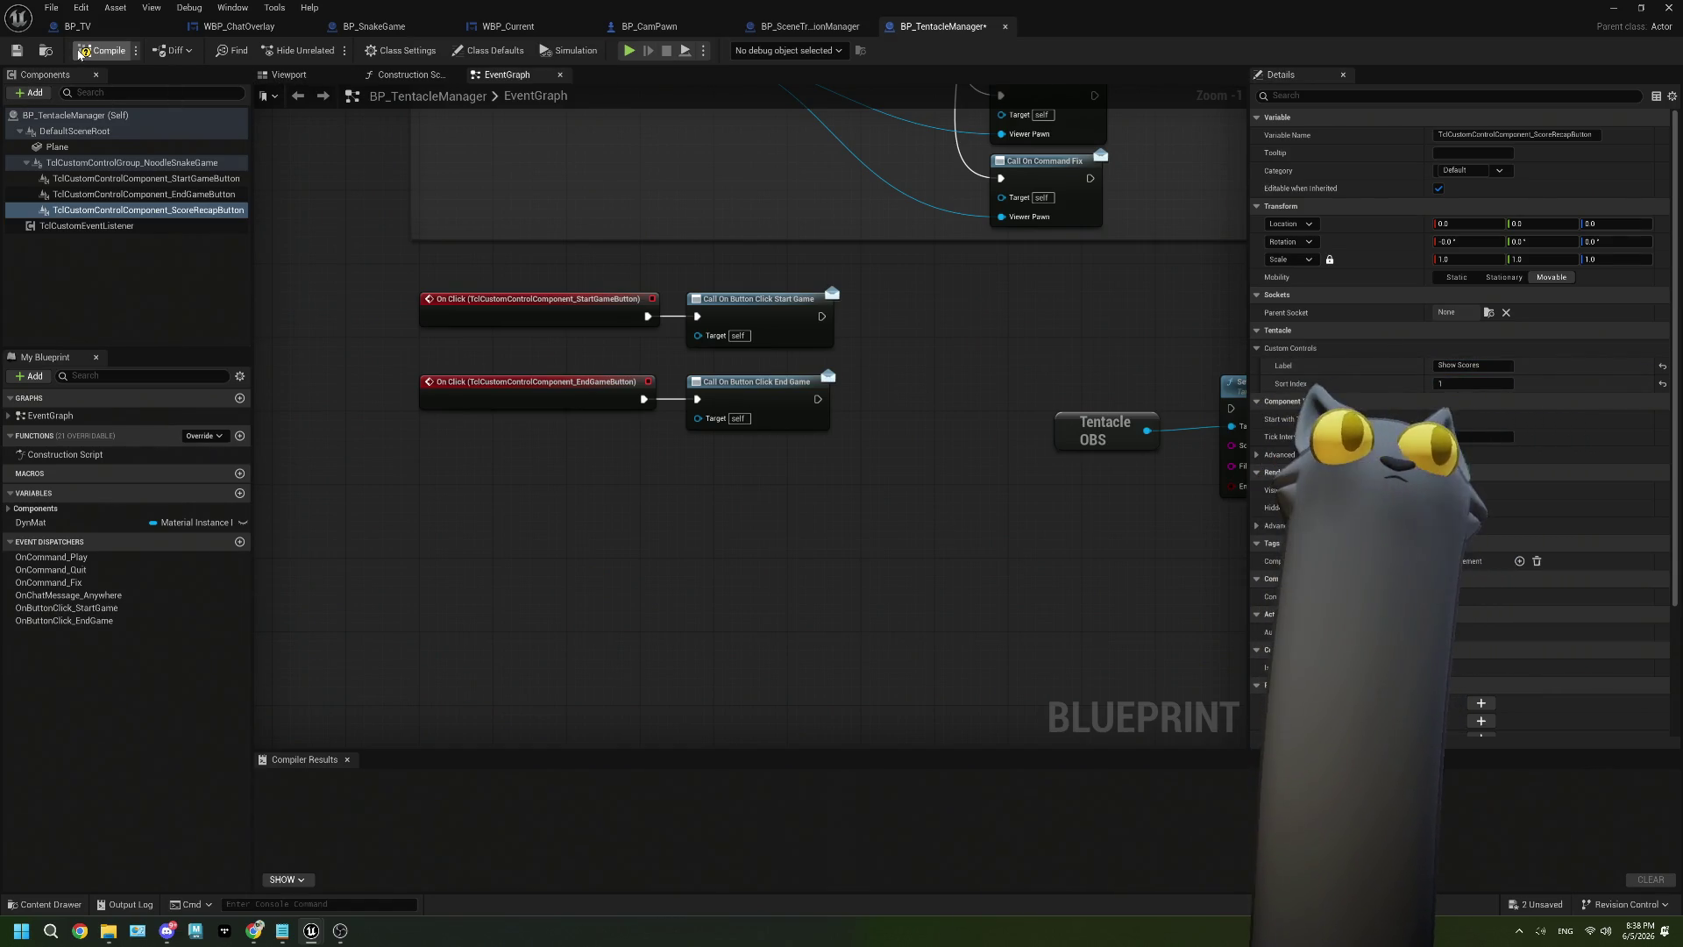
left_click(19, 50)
mouse_move(867, 510)
left_mouse_down()
mouse_move(737, 488)
mouse_move(894, 470)
left_mouse_up()
Add an On Clicked event for ScoreRecapButton, placed between the existing button events.
left_click_drag(79, 213, 488, 434)
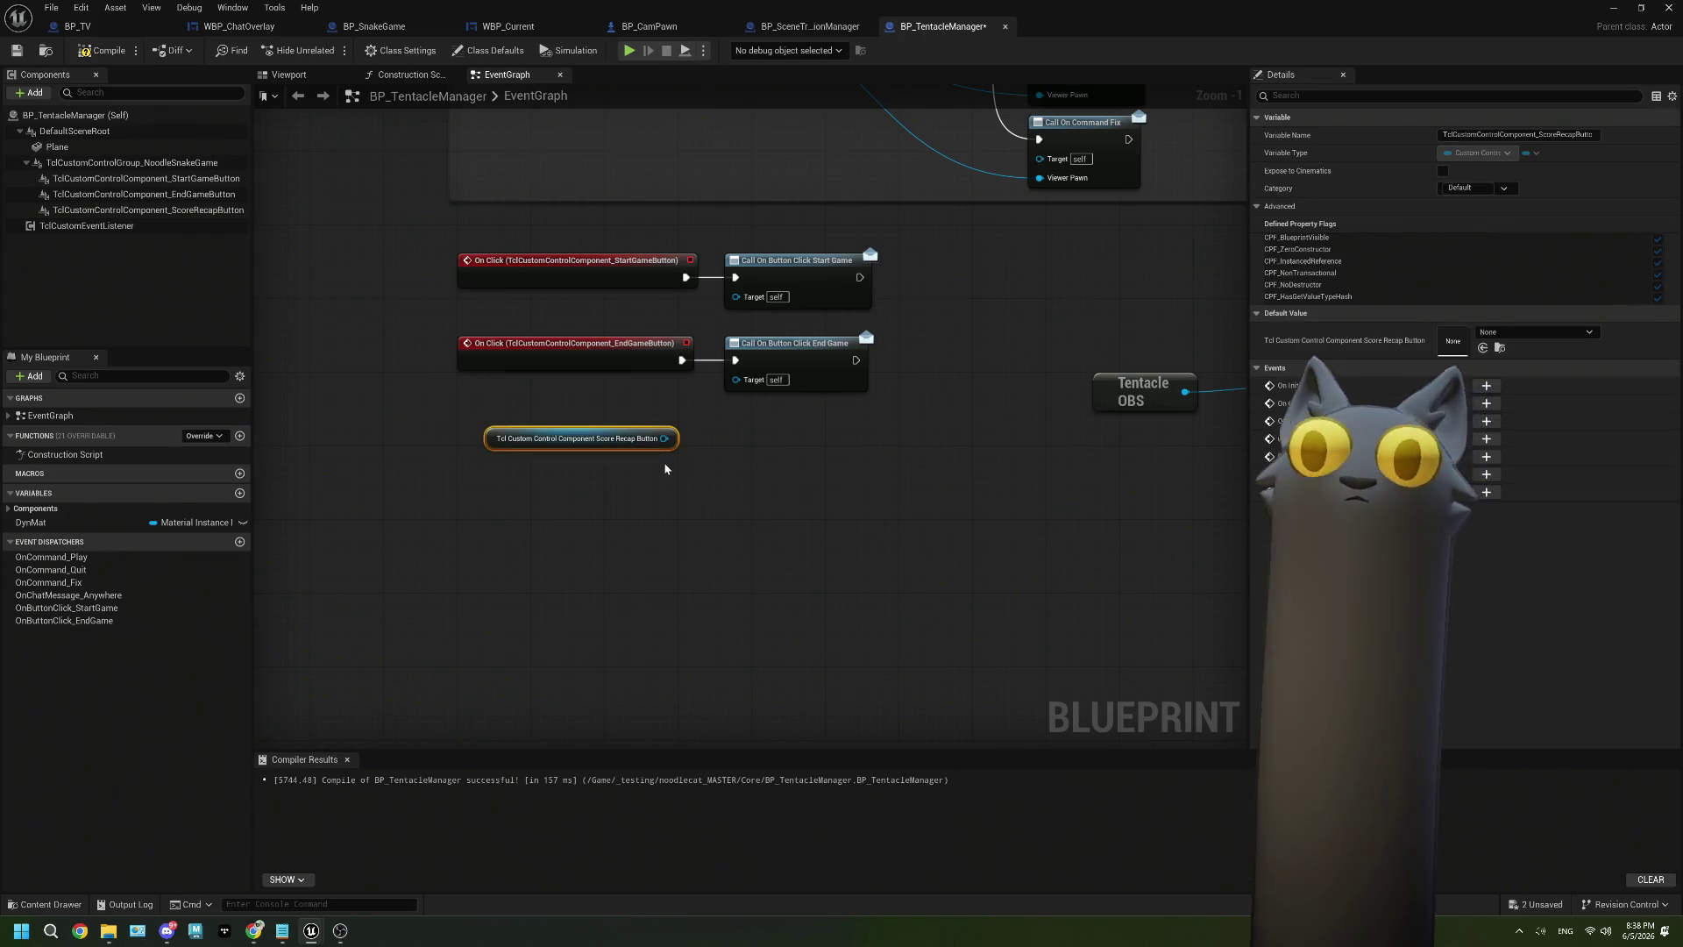
key("Delete")
mouse_move(807, 466)
left_mouse_down()
mouse_move(633, 377)
mouse_move(627, 494)
left_mouse_up()
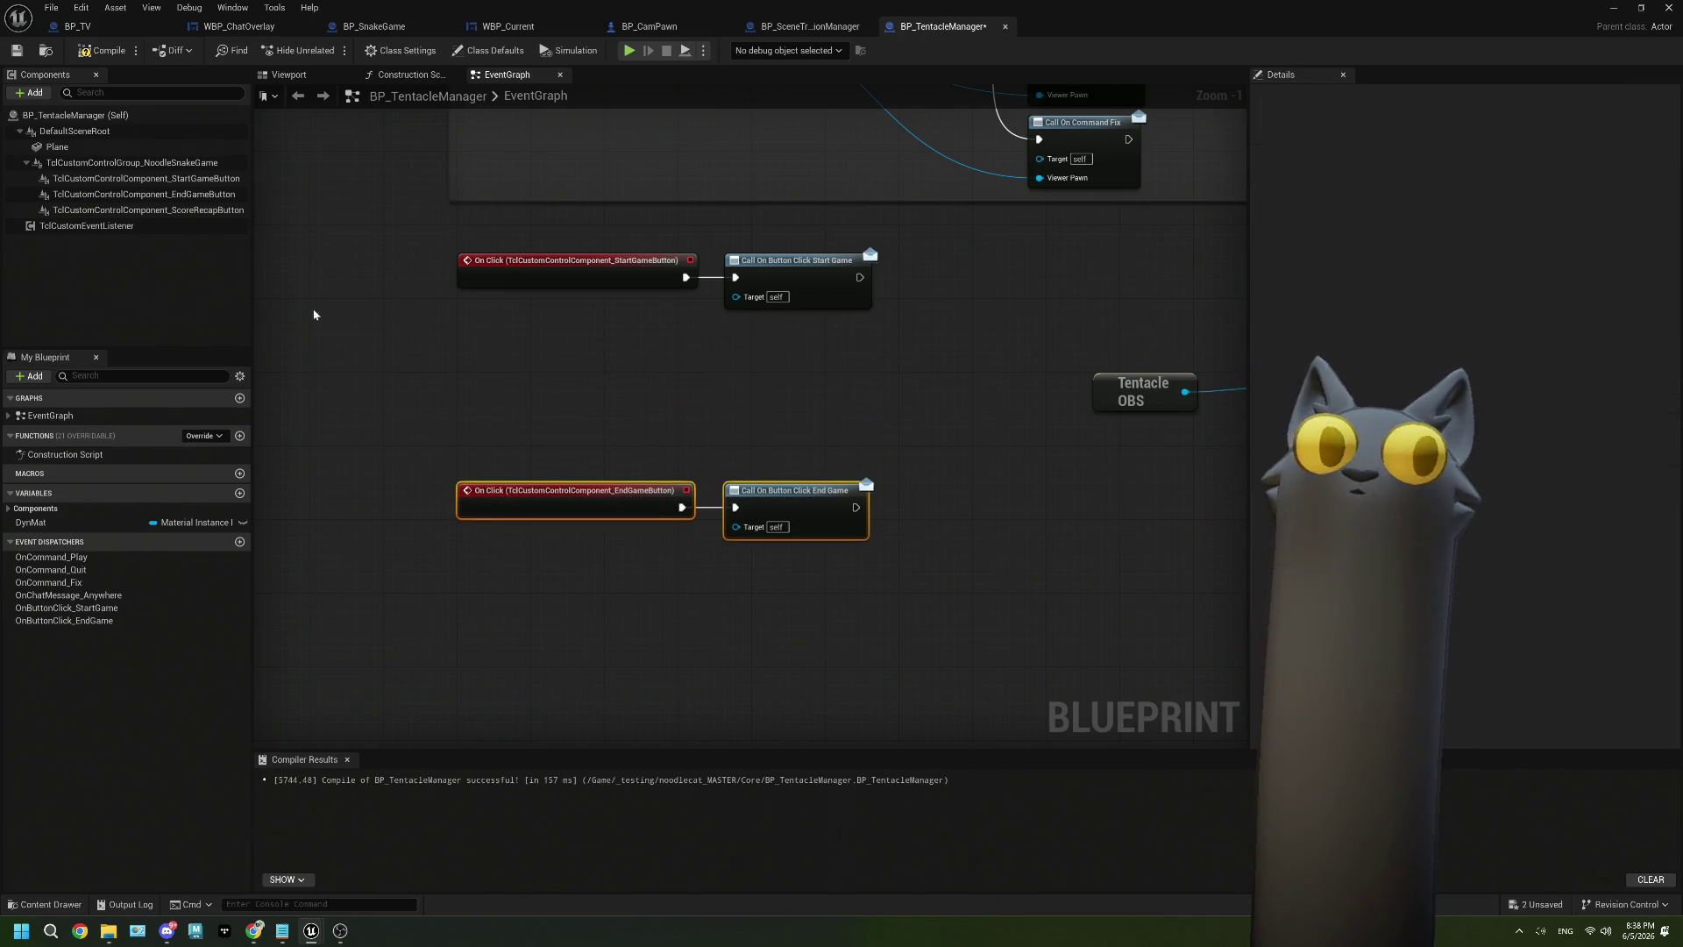
left_click(567, 391)
left_click(198, 211)
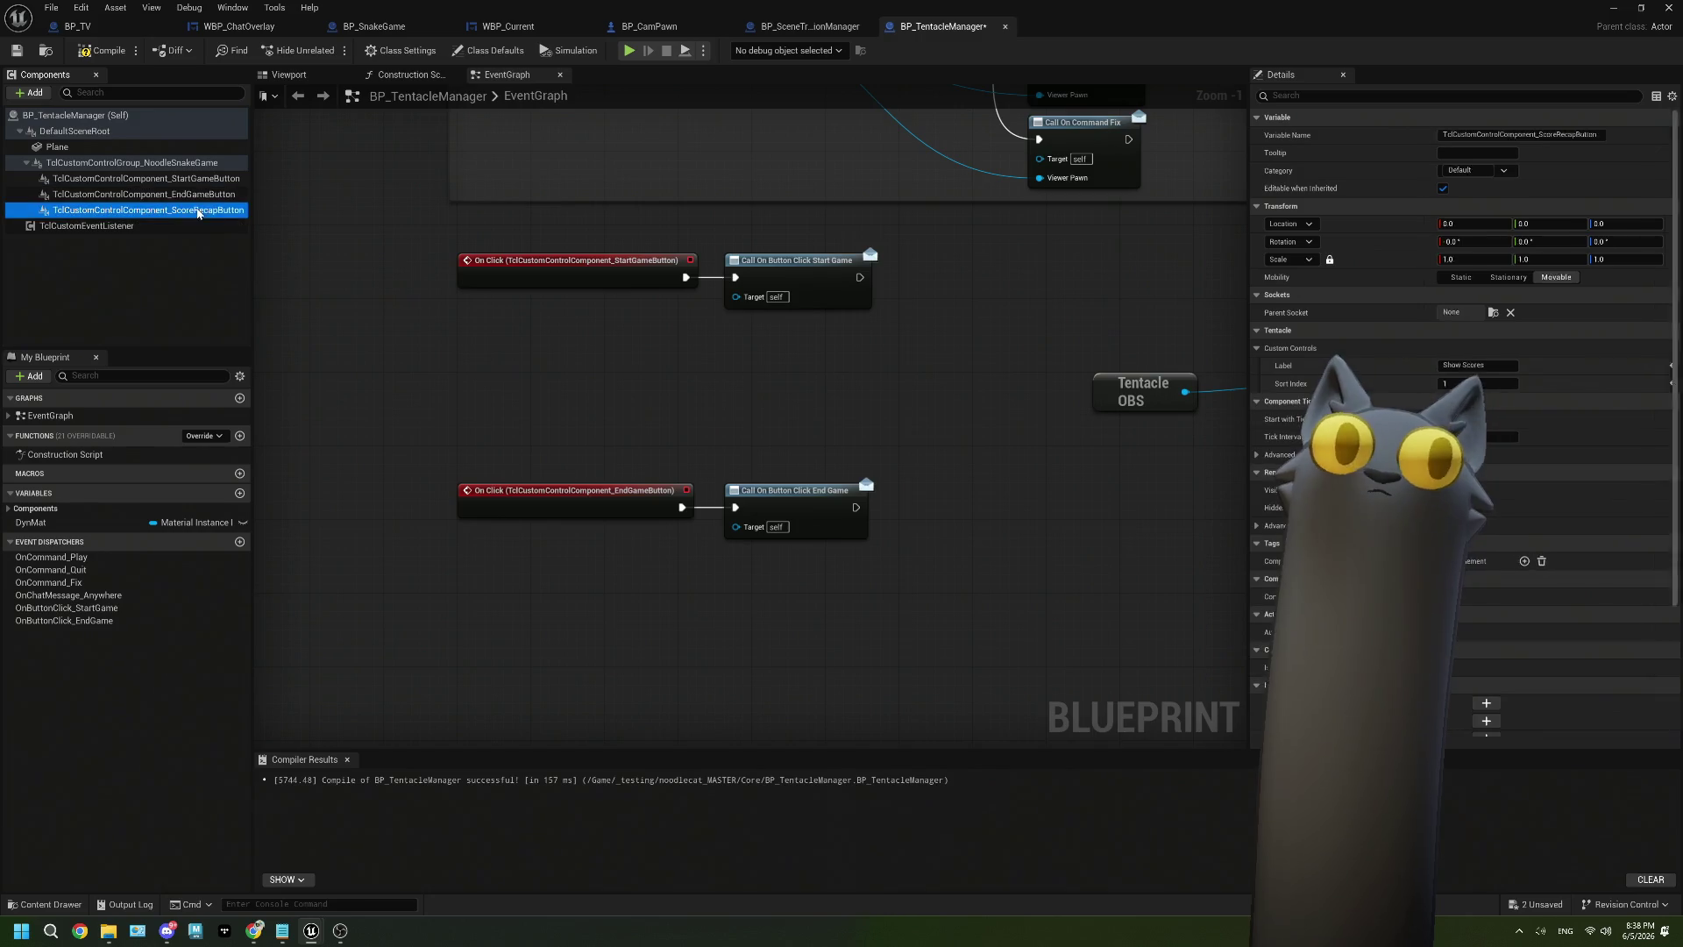
scroll(1455, 439, "down", 4)
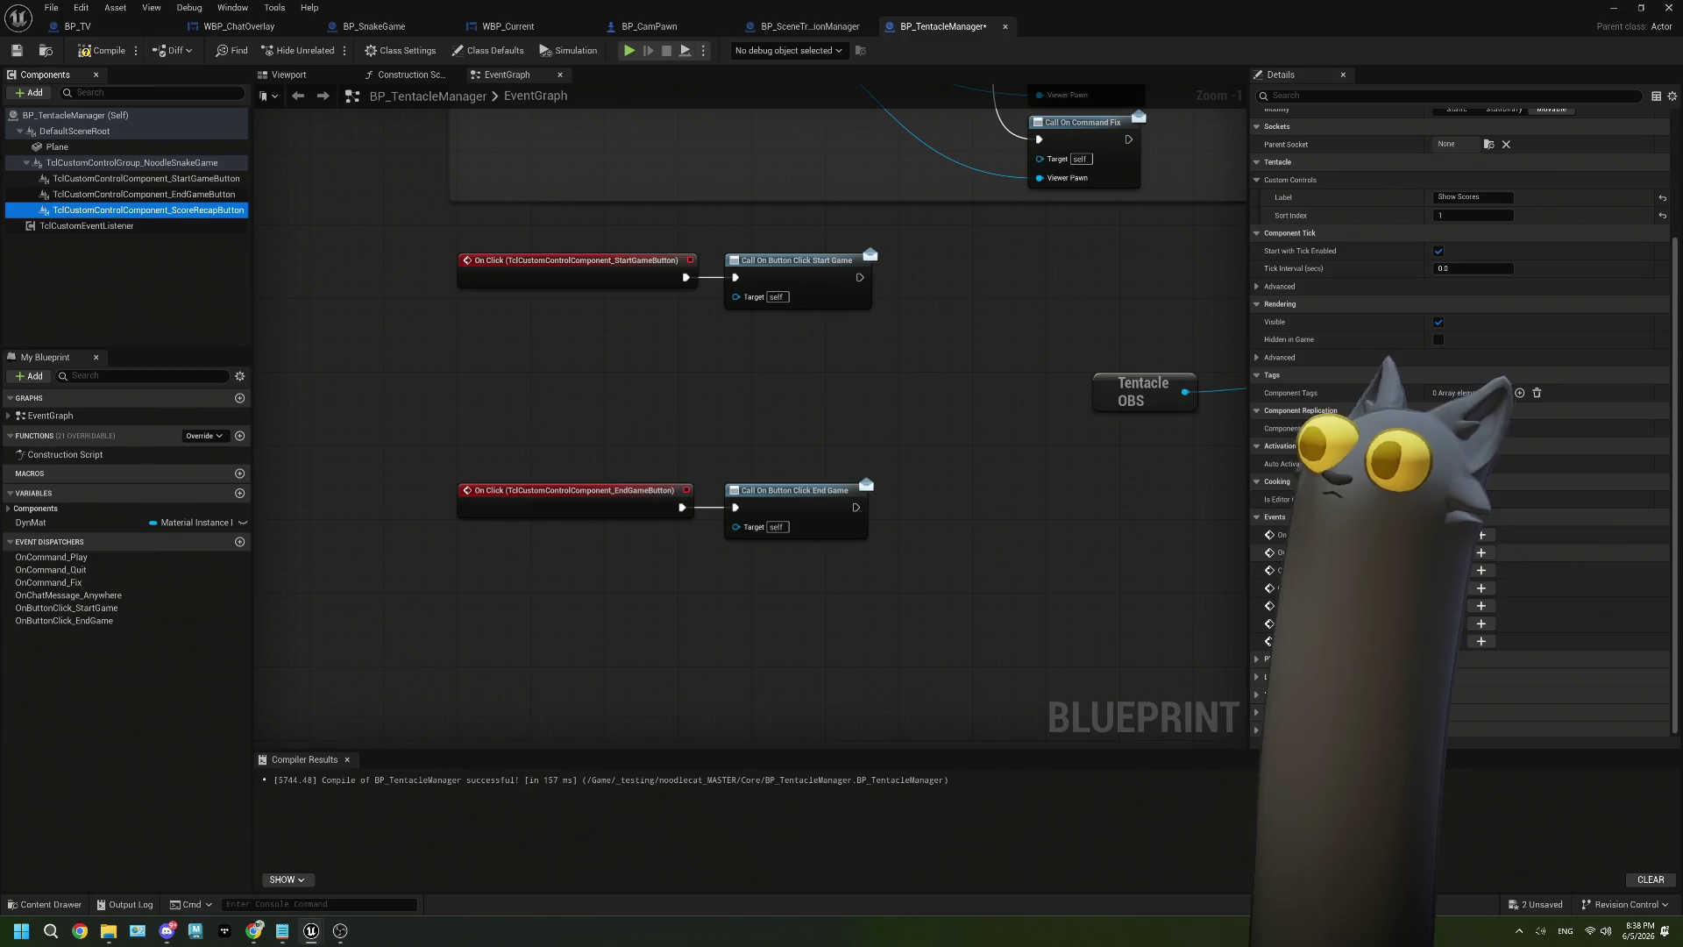
left_click(1482, 552)
scroll(827, 424, "up", 1)
mouse_move(798, 418)
left_mouse_down()
mouse_move(891, 144)
mouse_move(921, 392)
mouse_move(669, 392)
left_mouse_up()
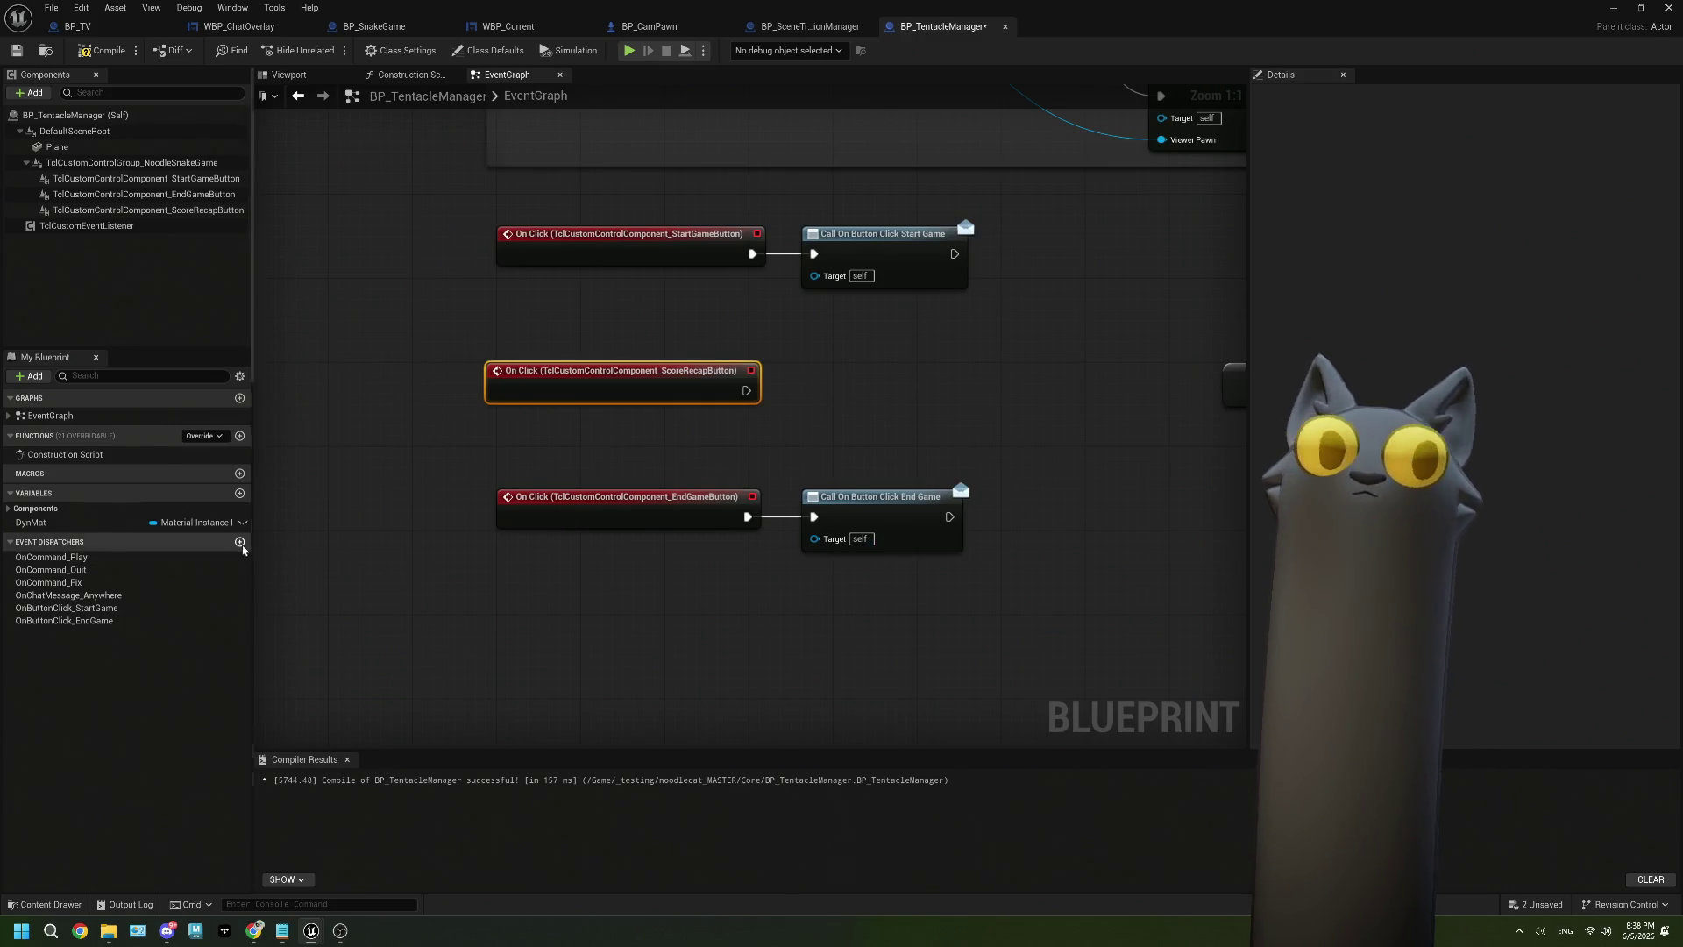
Create the OnButtonClick_ScoreRecap dispatcher, call it from the click event, and compile.
left_click(239, 541)
type("OnButtonClick_ScoreRecap")
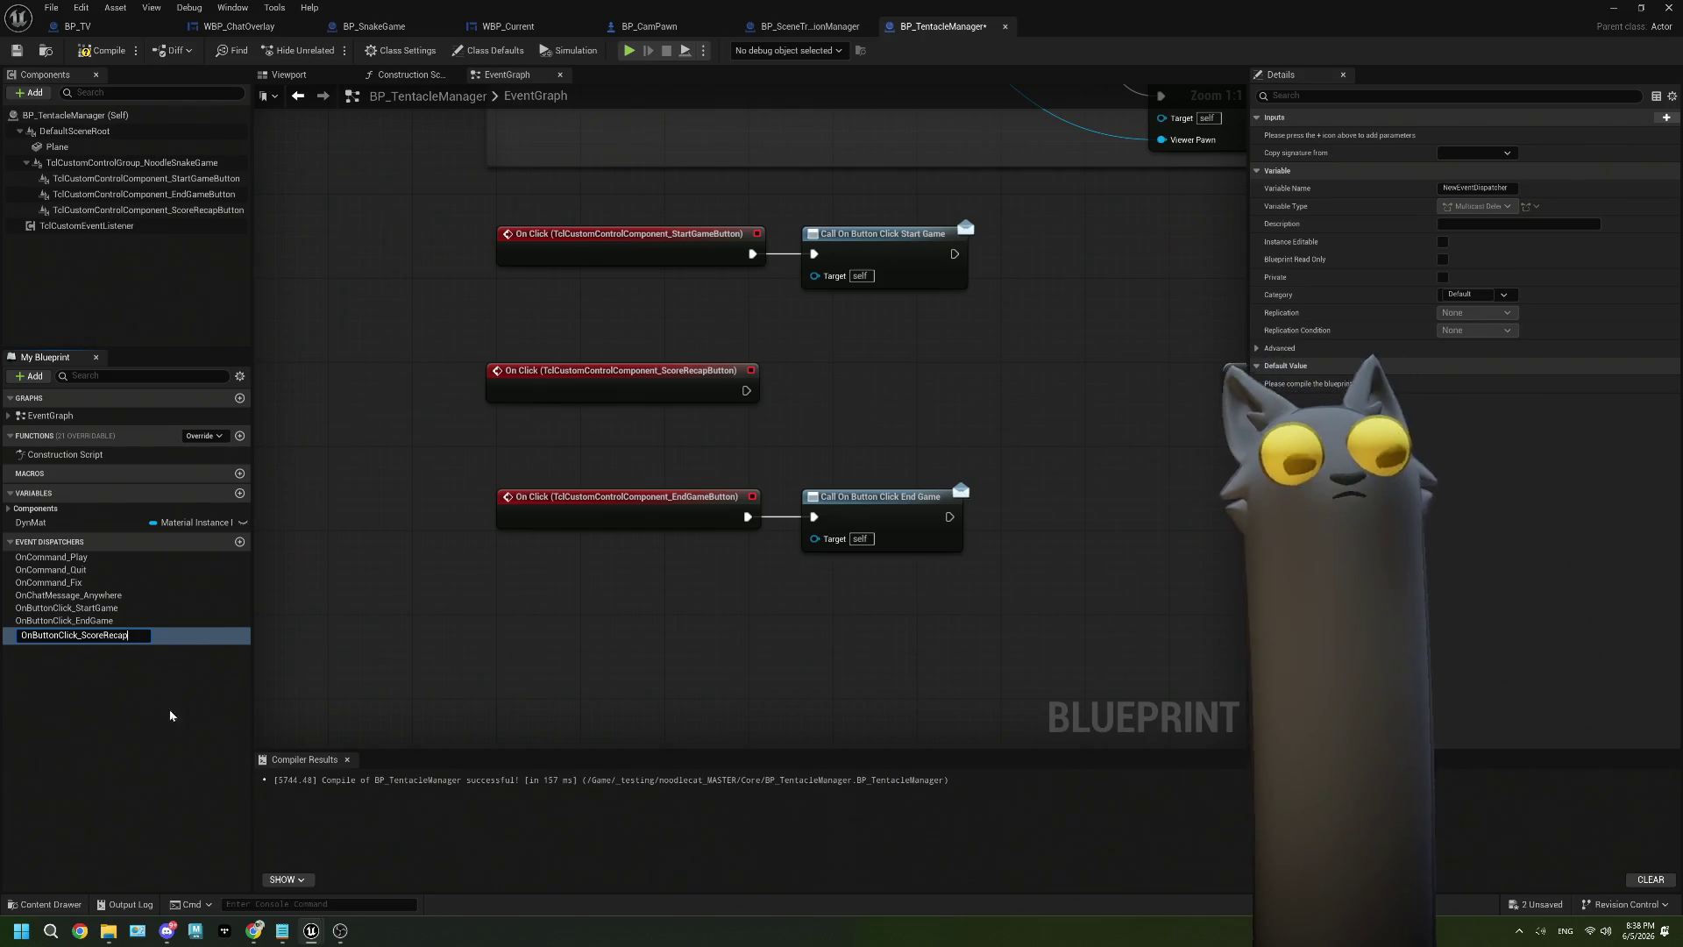
key("Return")
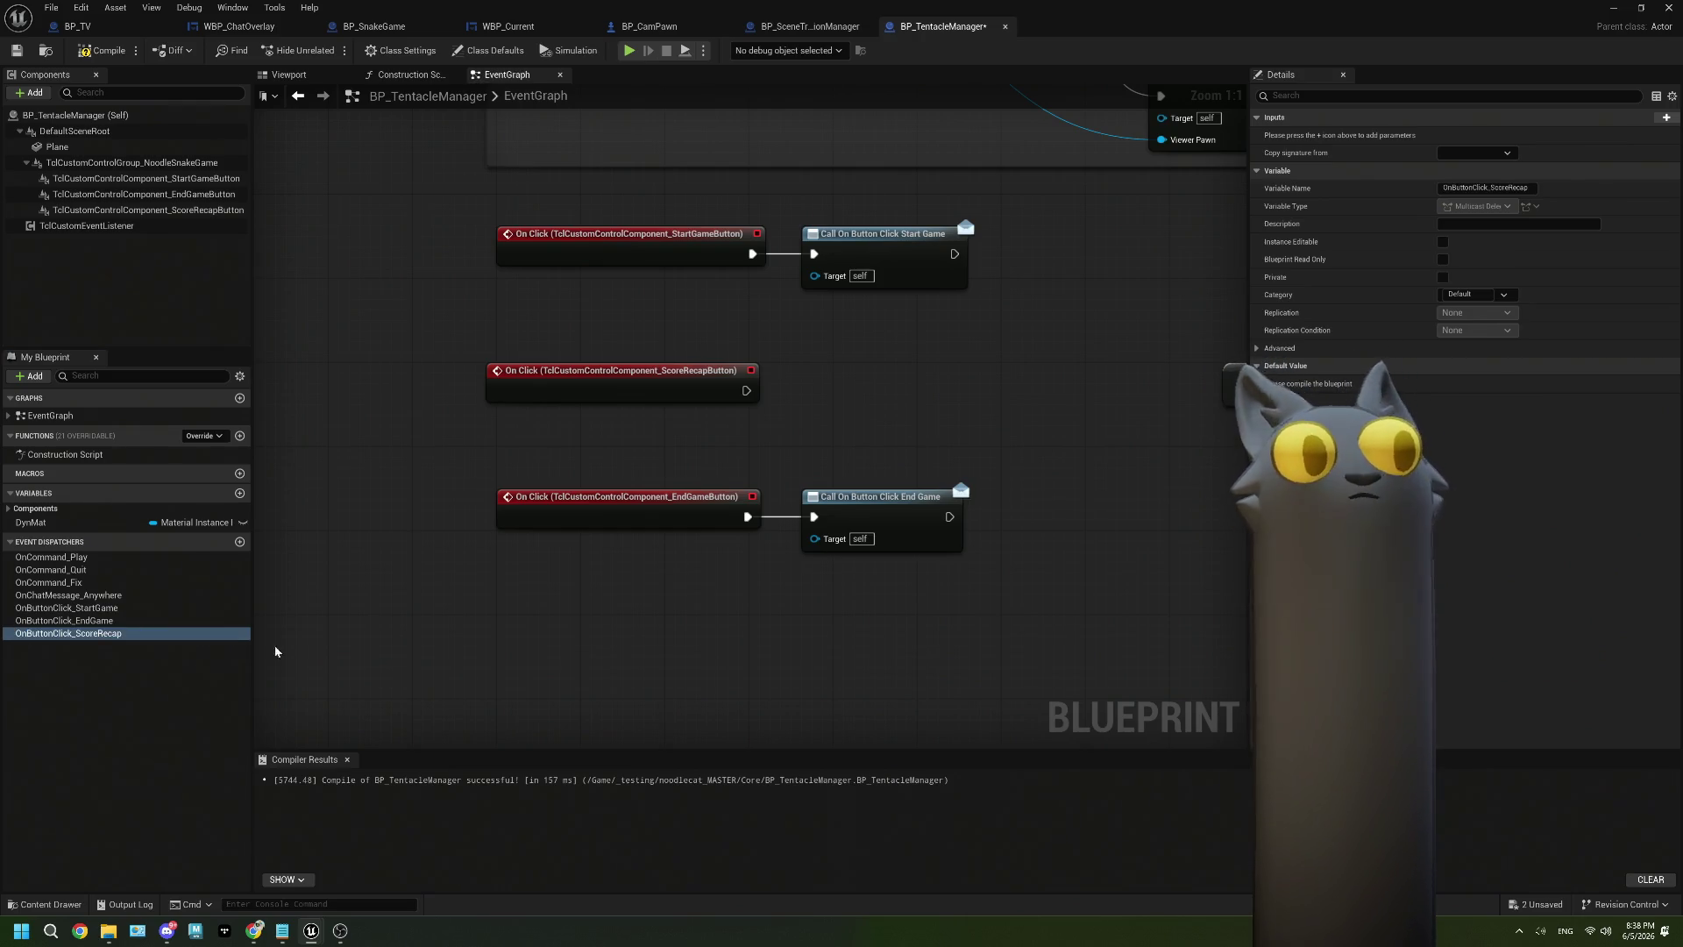
left_click_drag(180, 634, 871, 389)
left_click(820, 431)
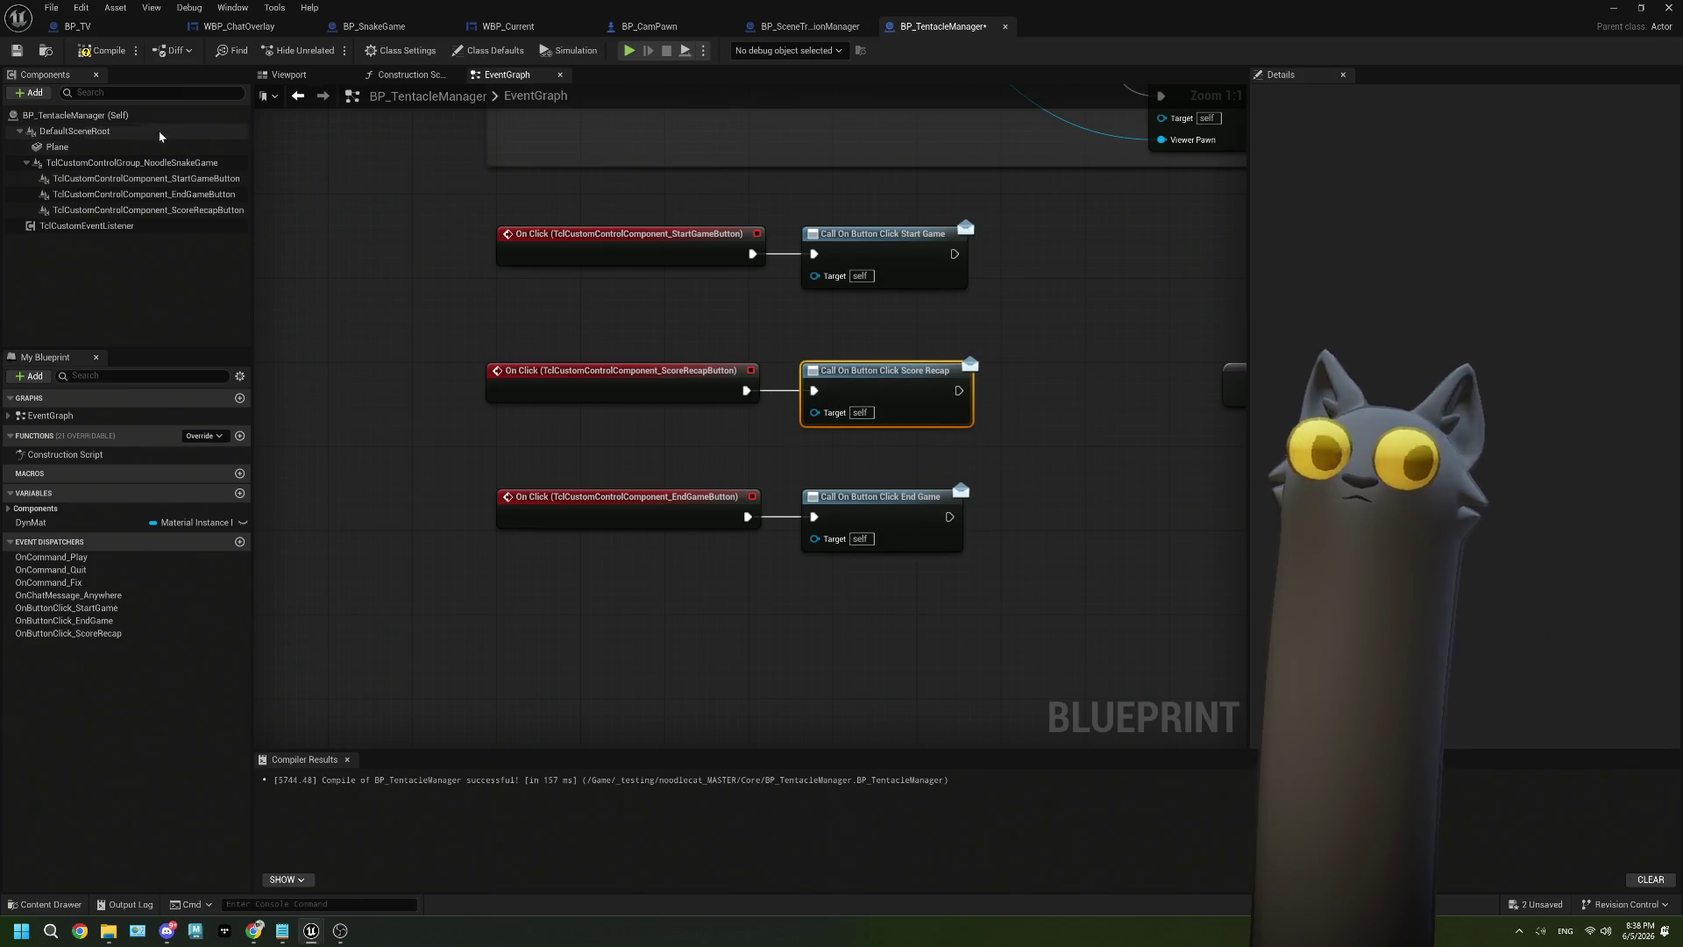
left_click(10, 52)
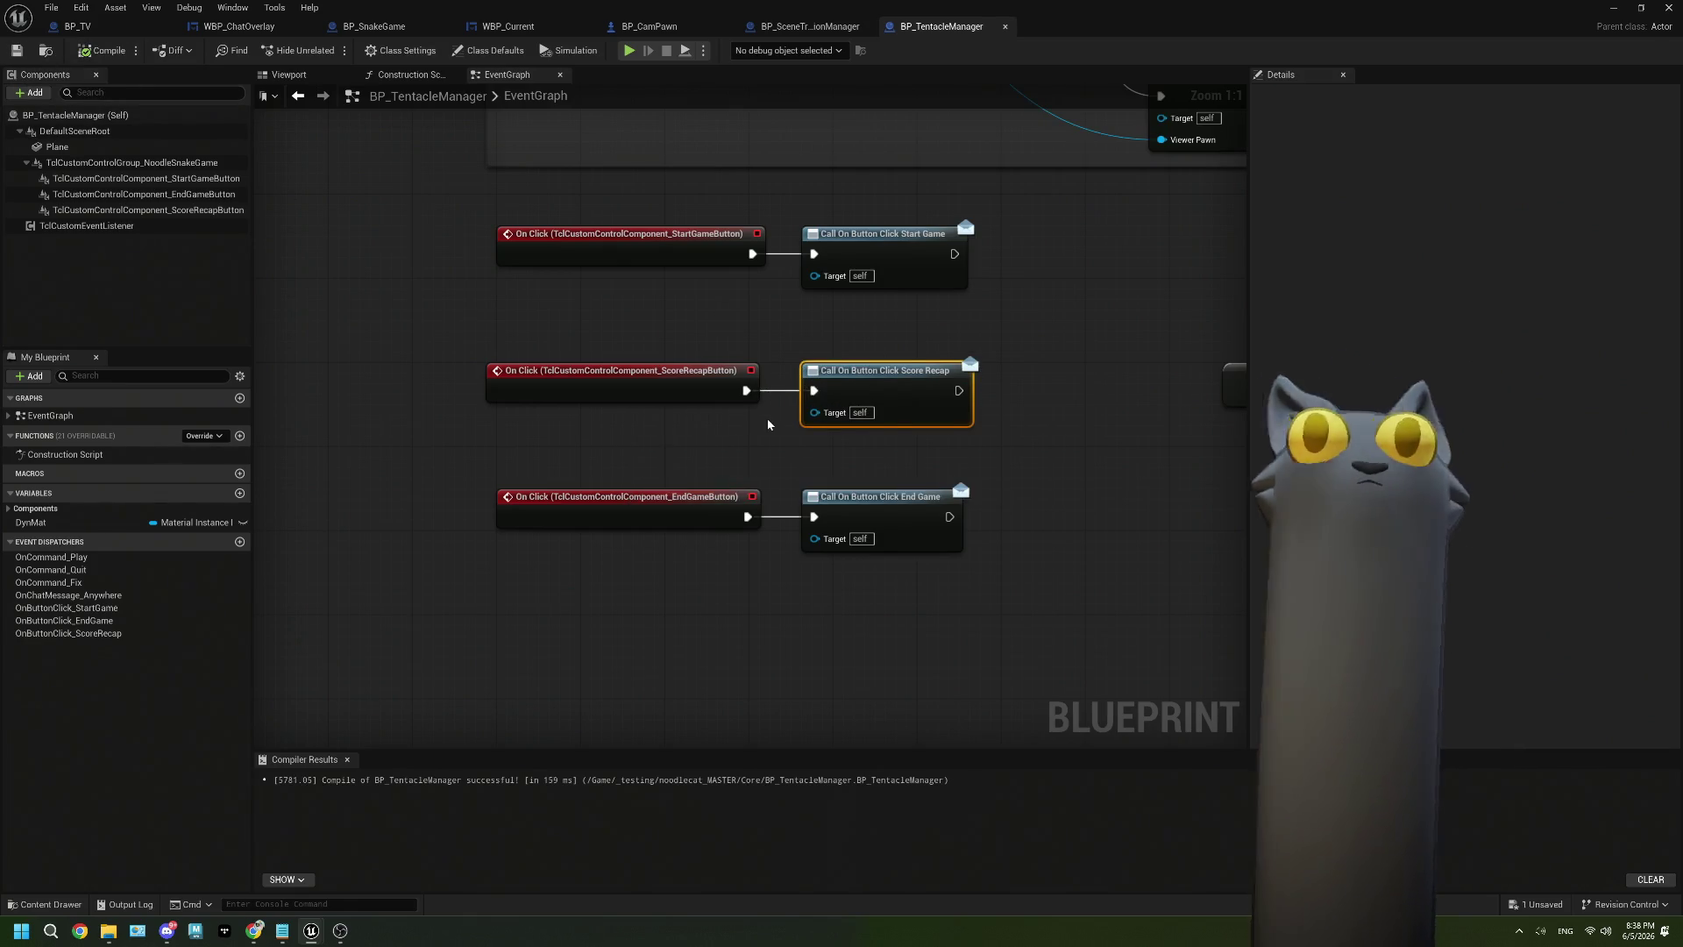
Switch to the BP_SnakeGame blueprint and delete its Delay node.
left_click(668, 28)
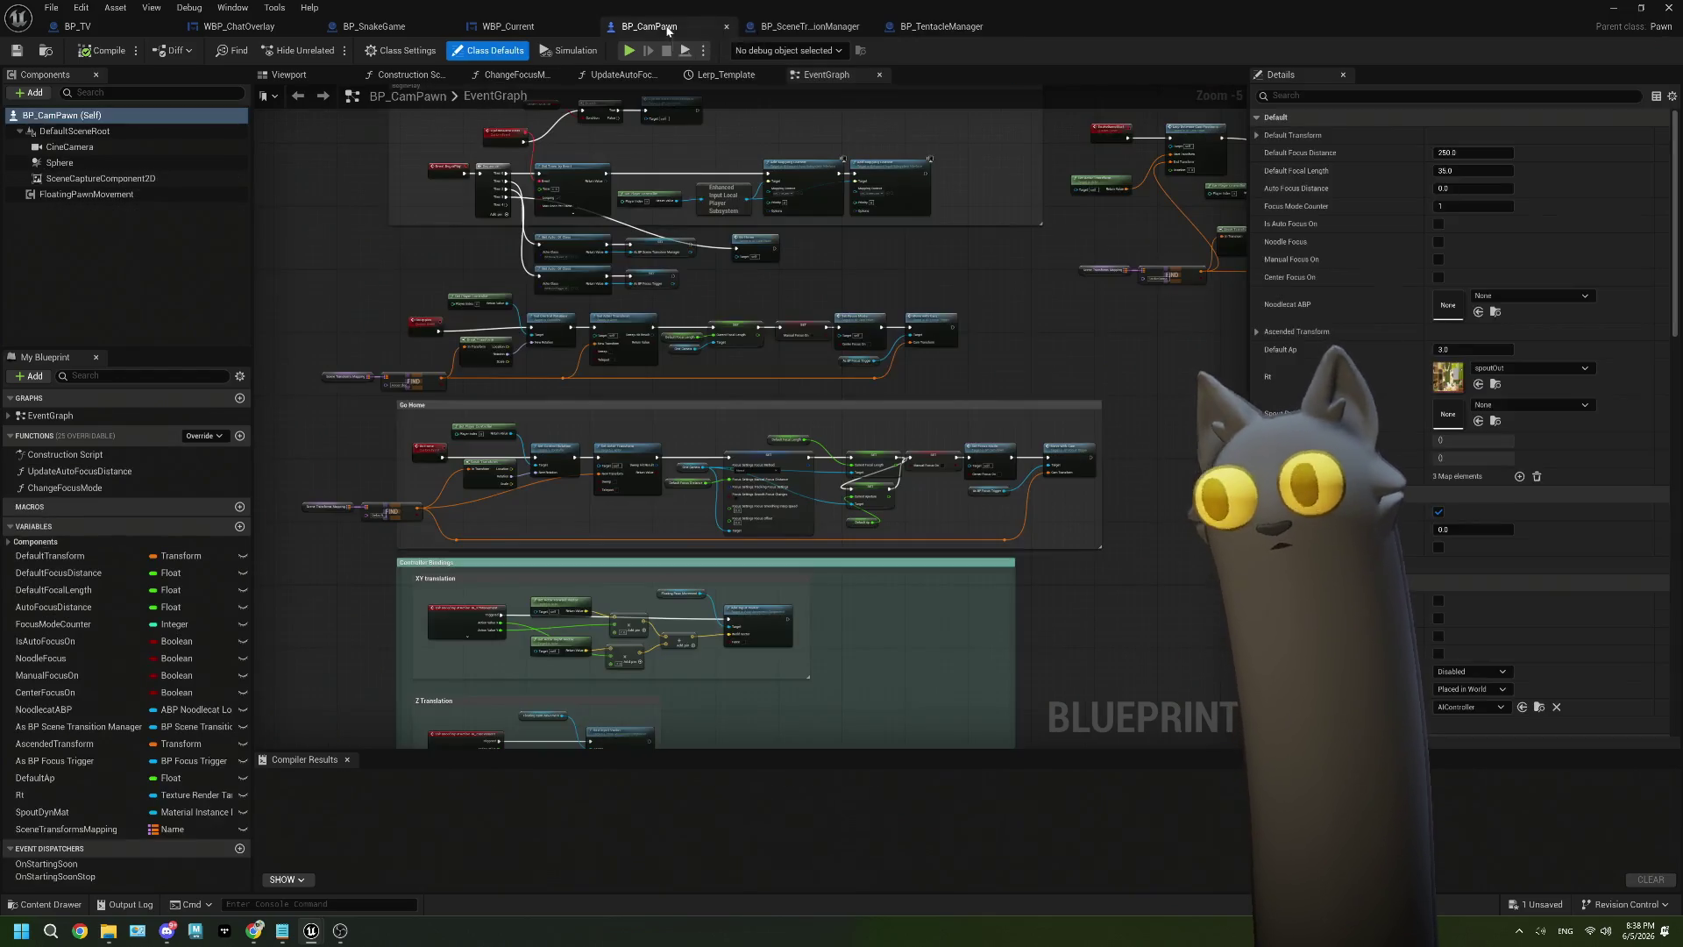
mouse_move(710, 529)
left_mouse_down()
mouse_move(781, 504)
mouse_move(855, 165)
left_mouse_up()
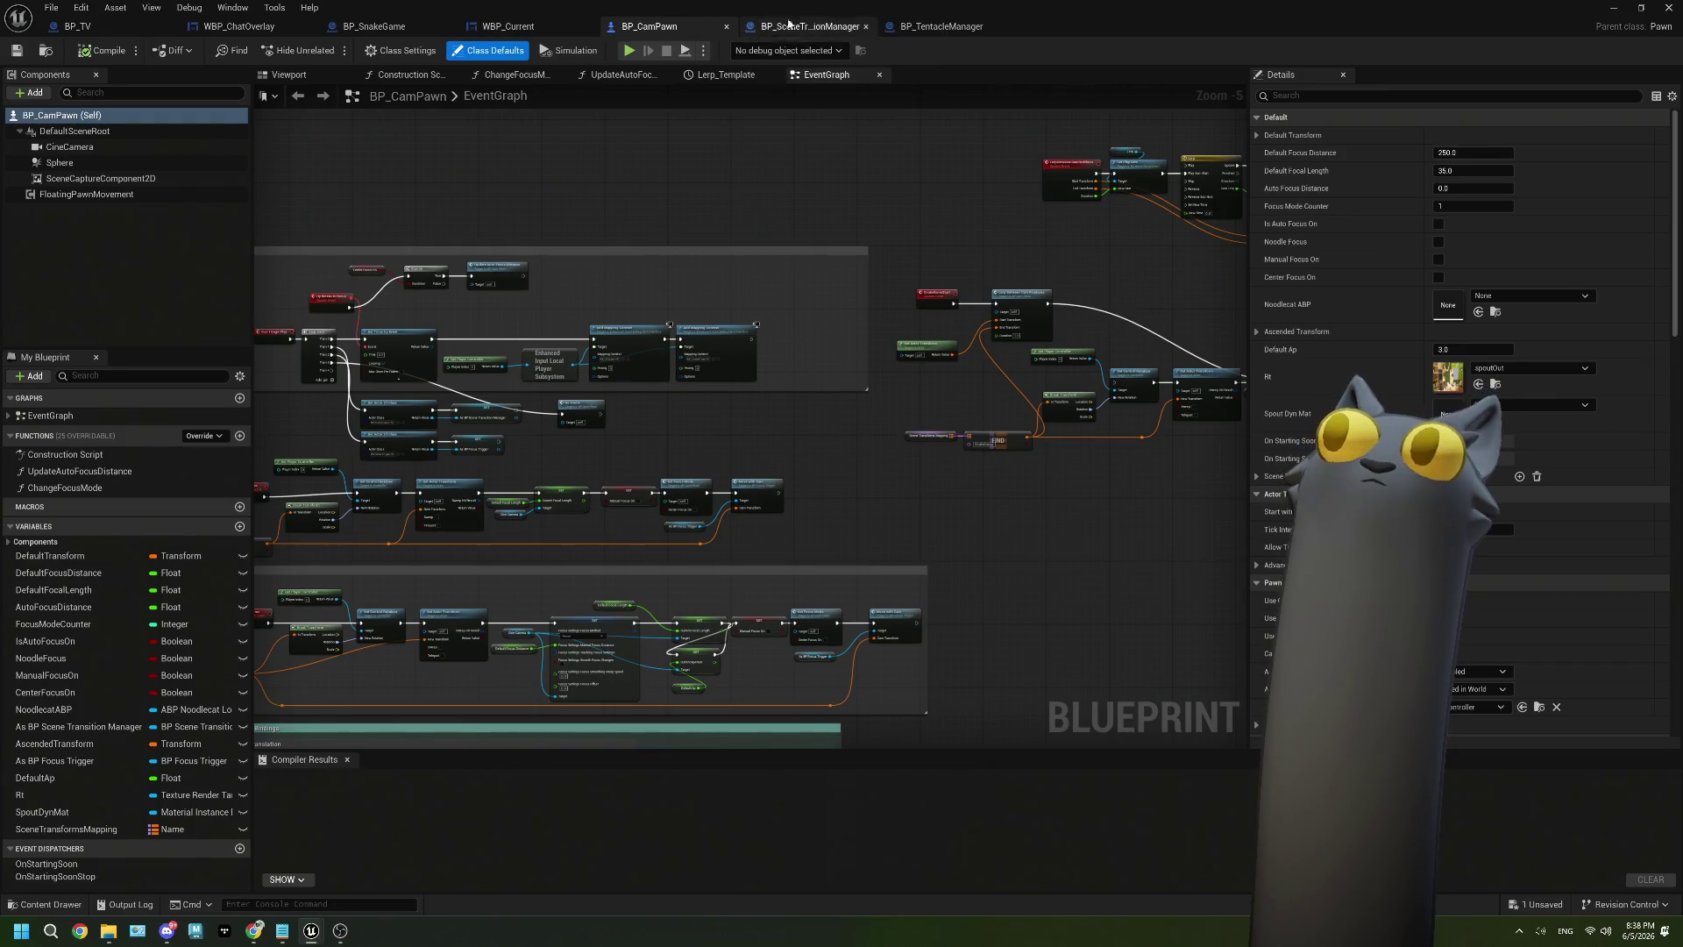
left_click(800, 27)
left_click(943, 26)
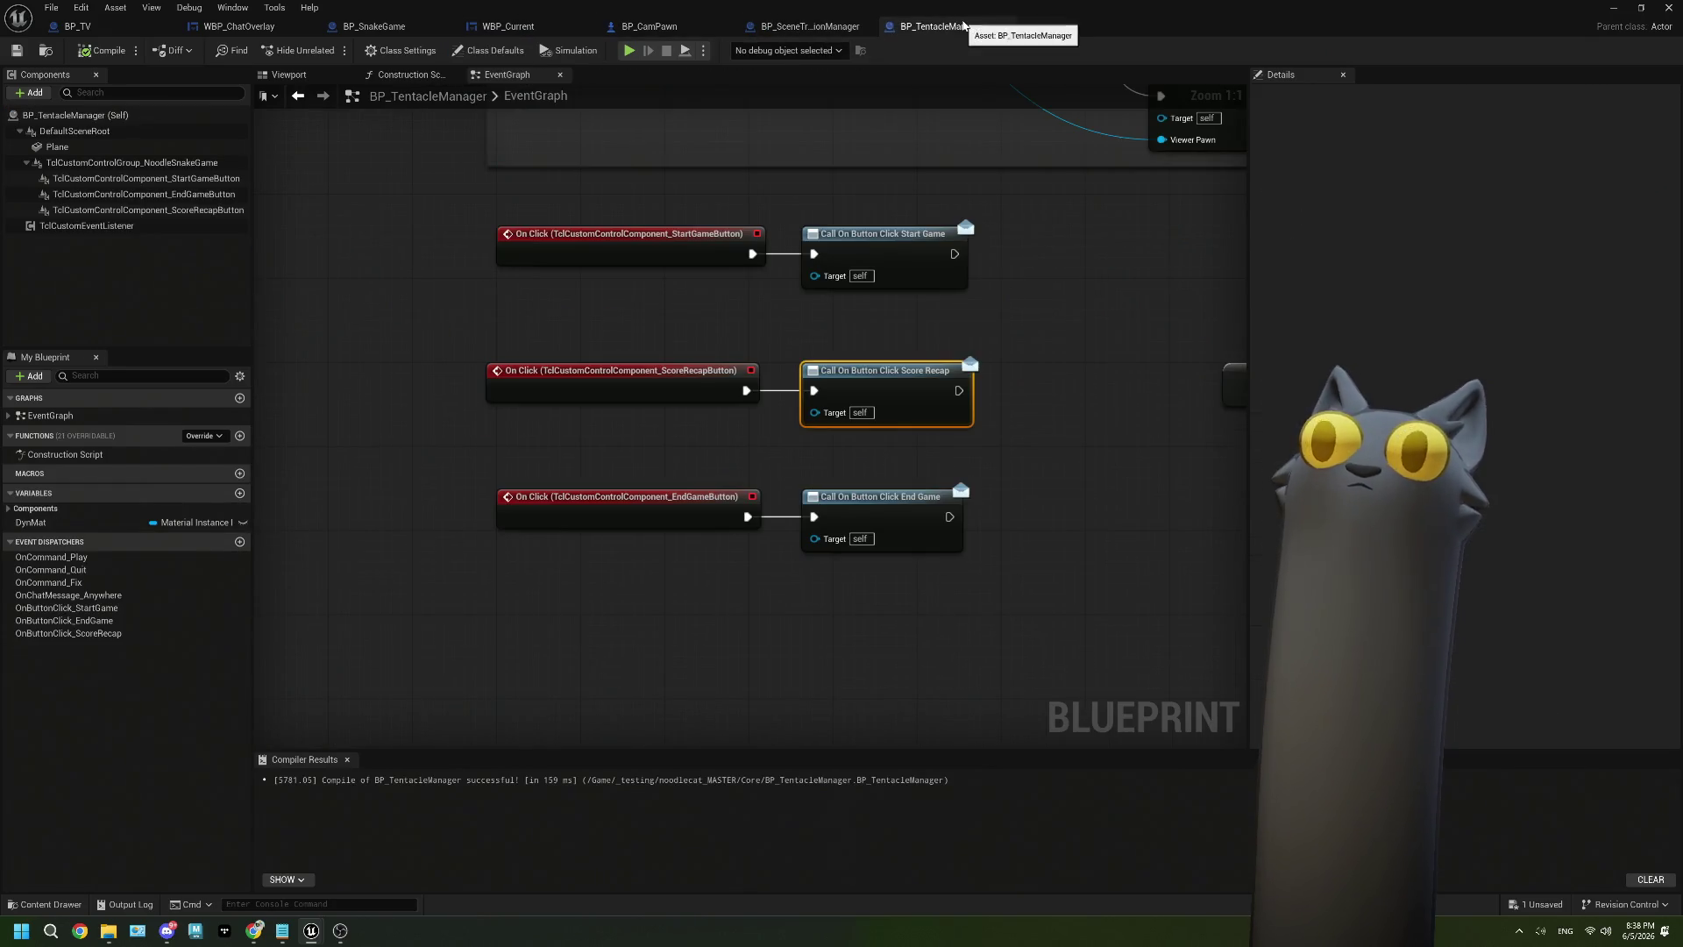
left_click_drag(359, 26, 237, 26)
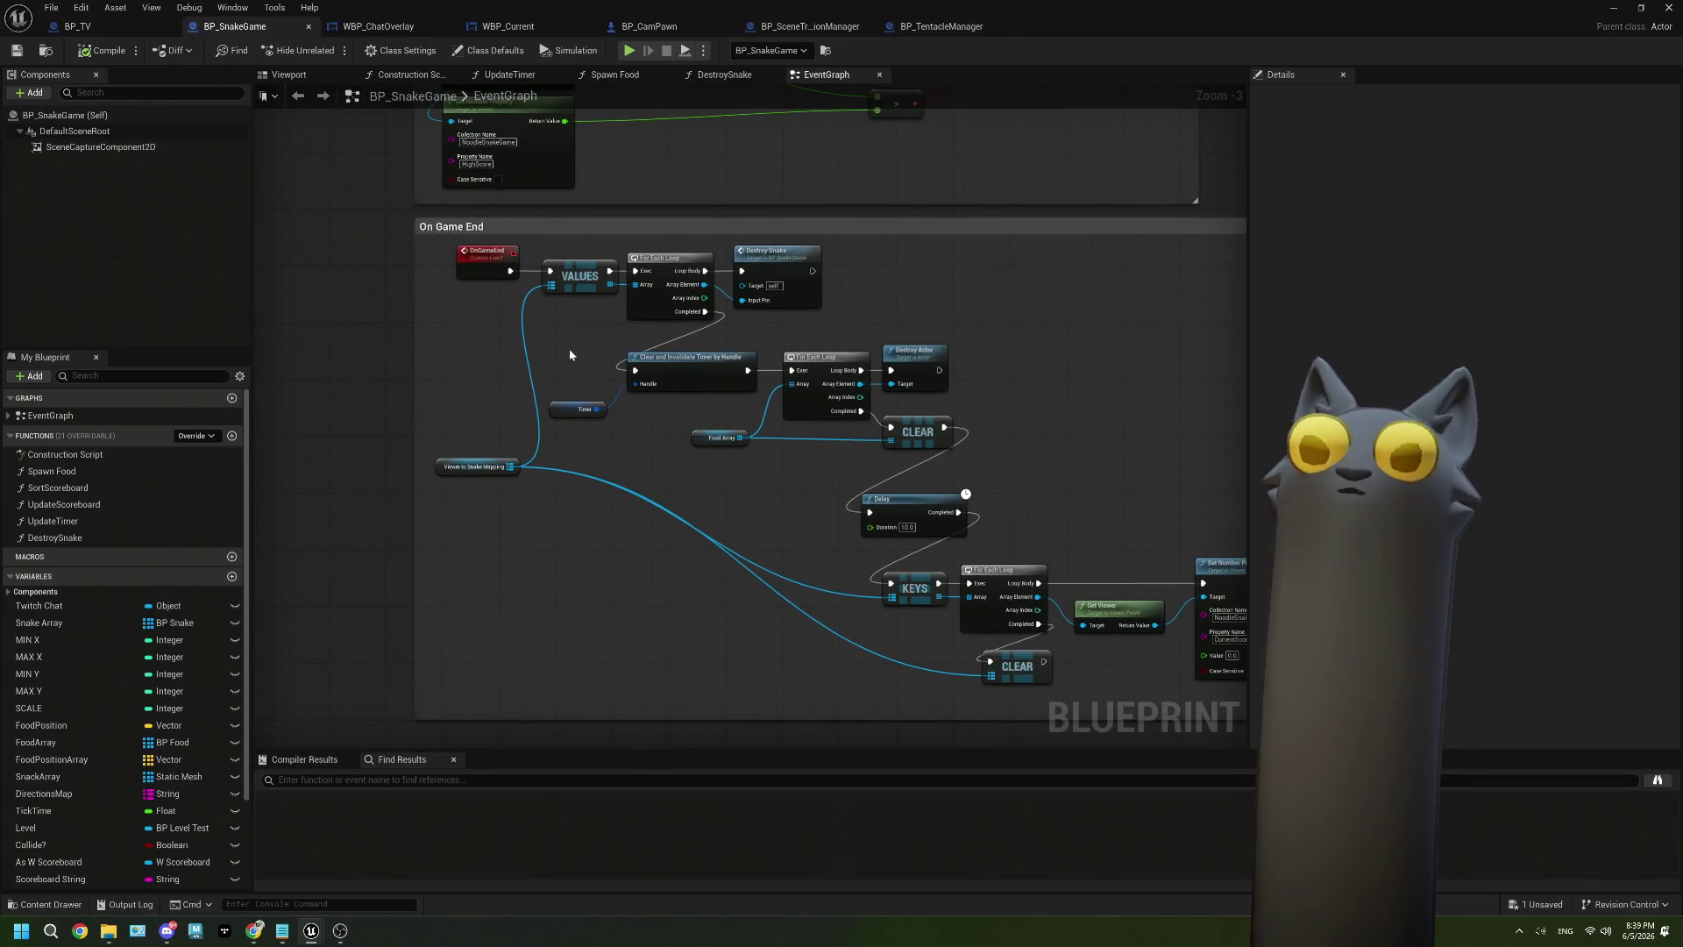
scroll(701, 489, "up", 3)
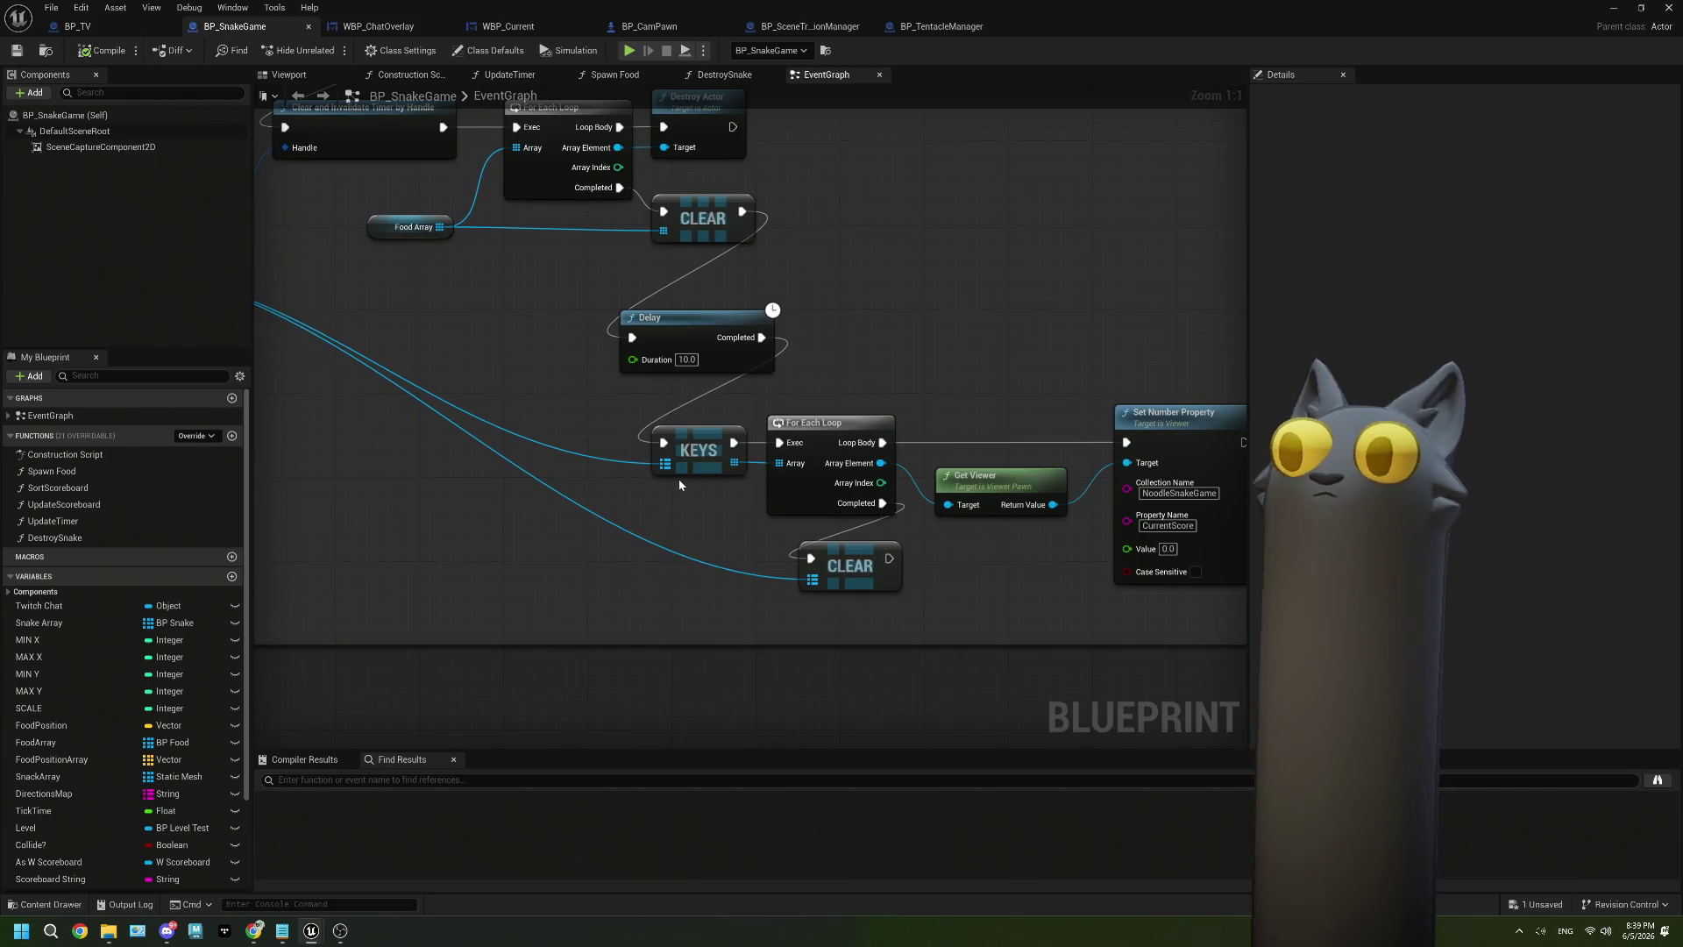
left_click(592, 439)
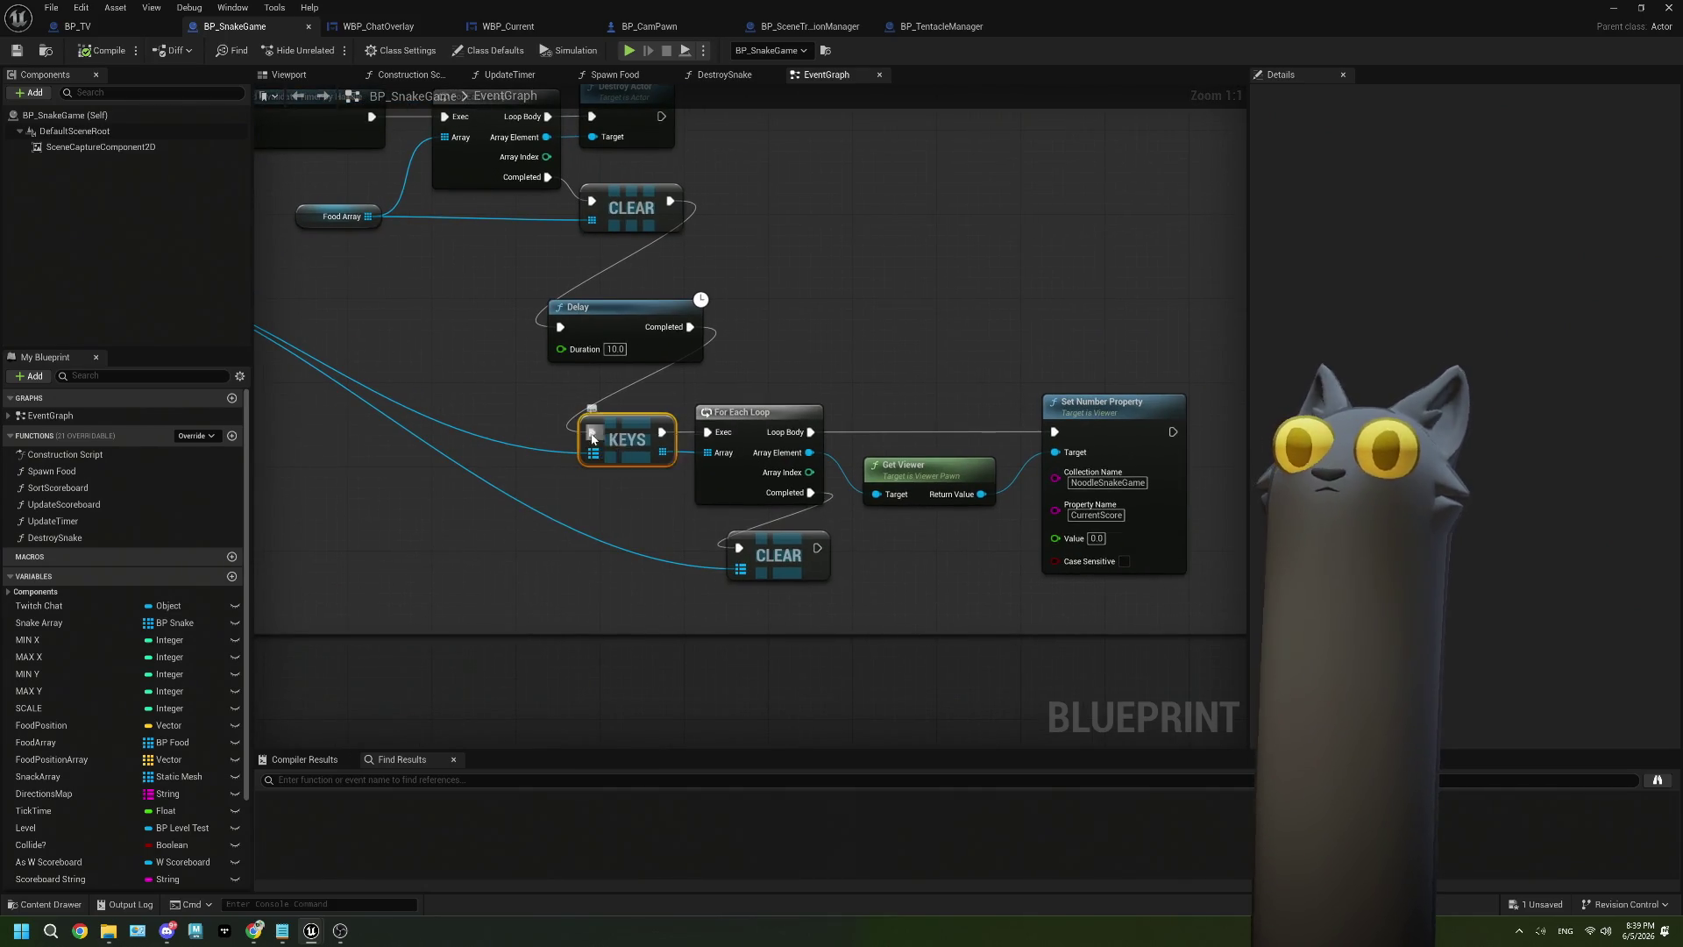
left_click(619, 333)
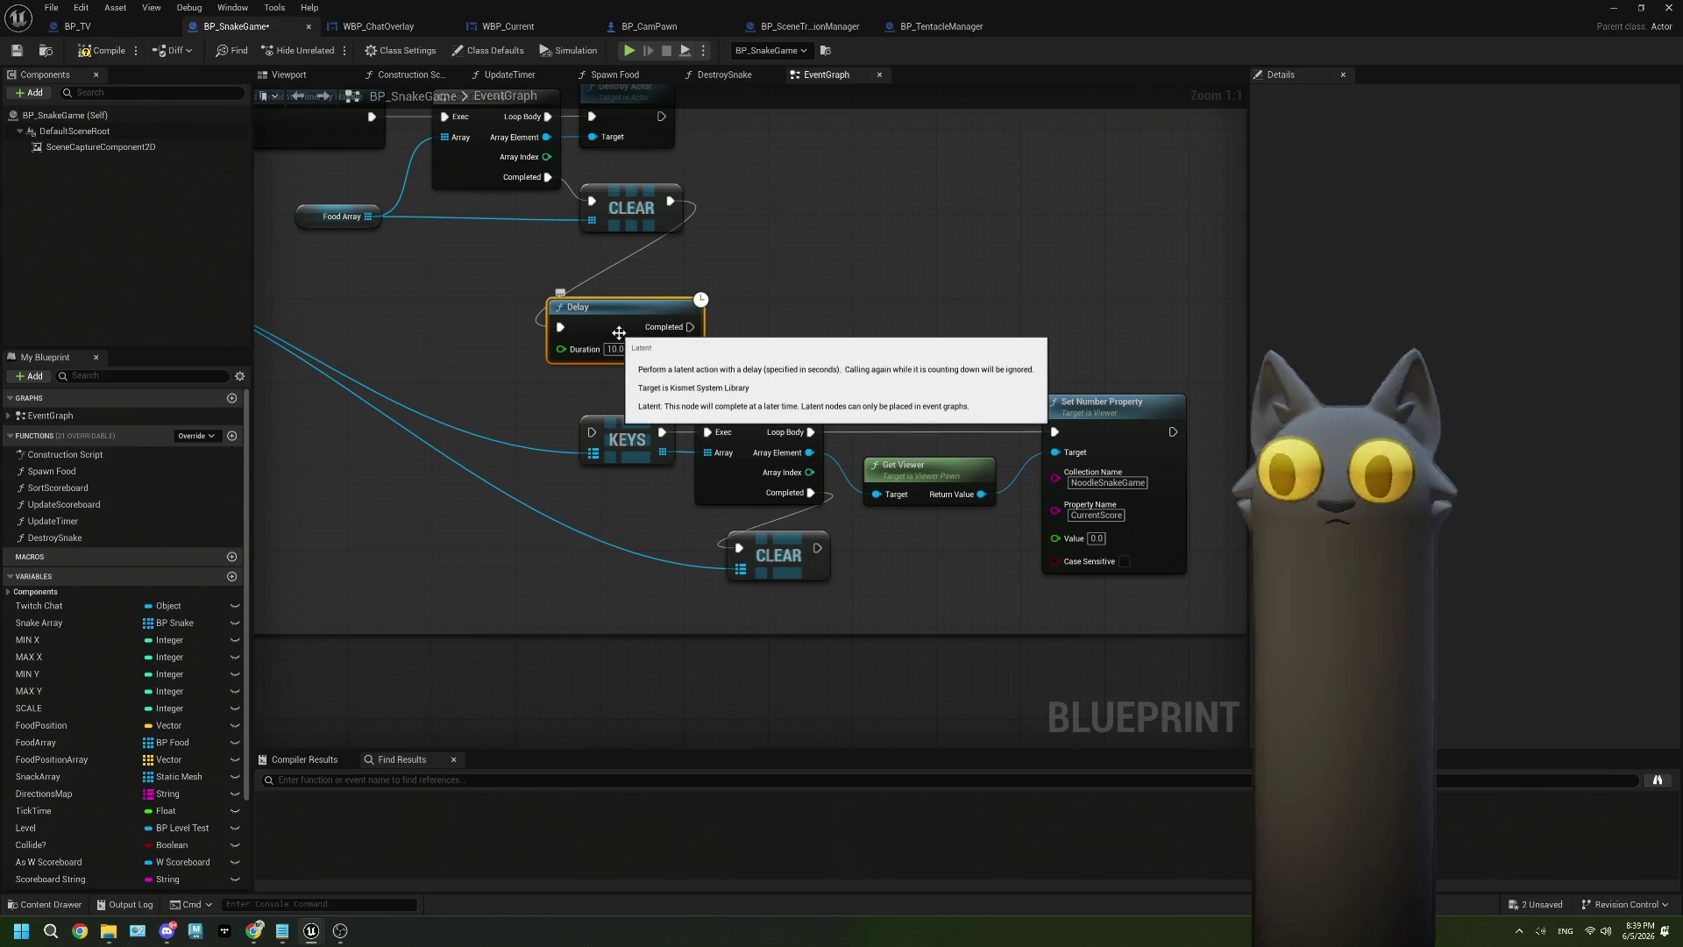
key("Delete")
scroll(722, 391, "down", 2)
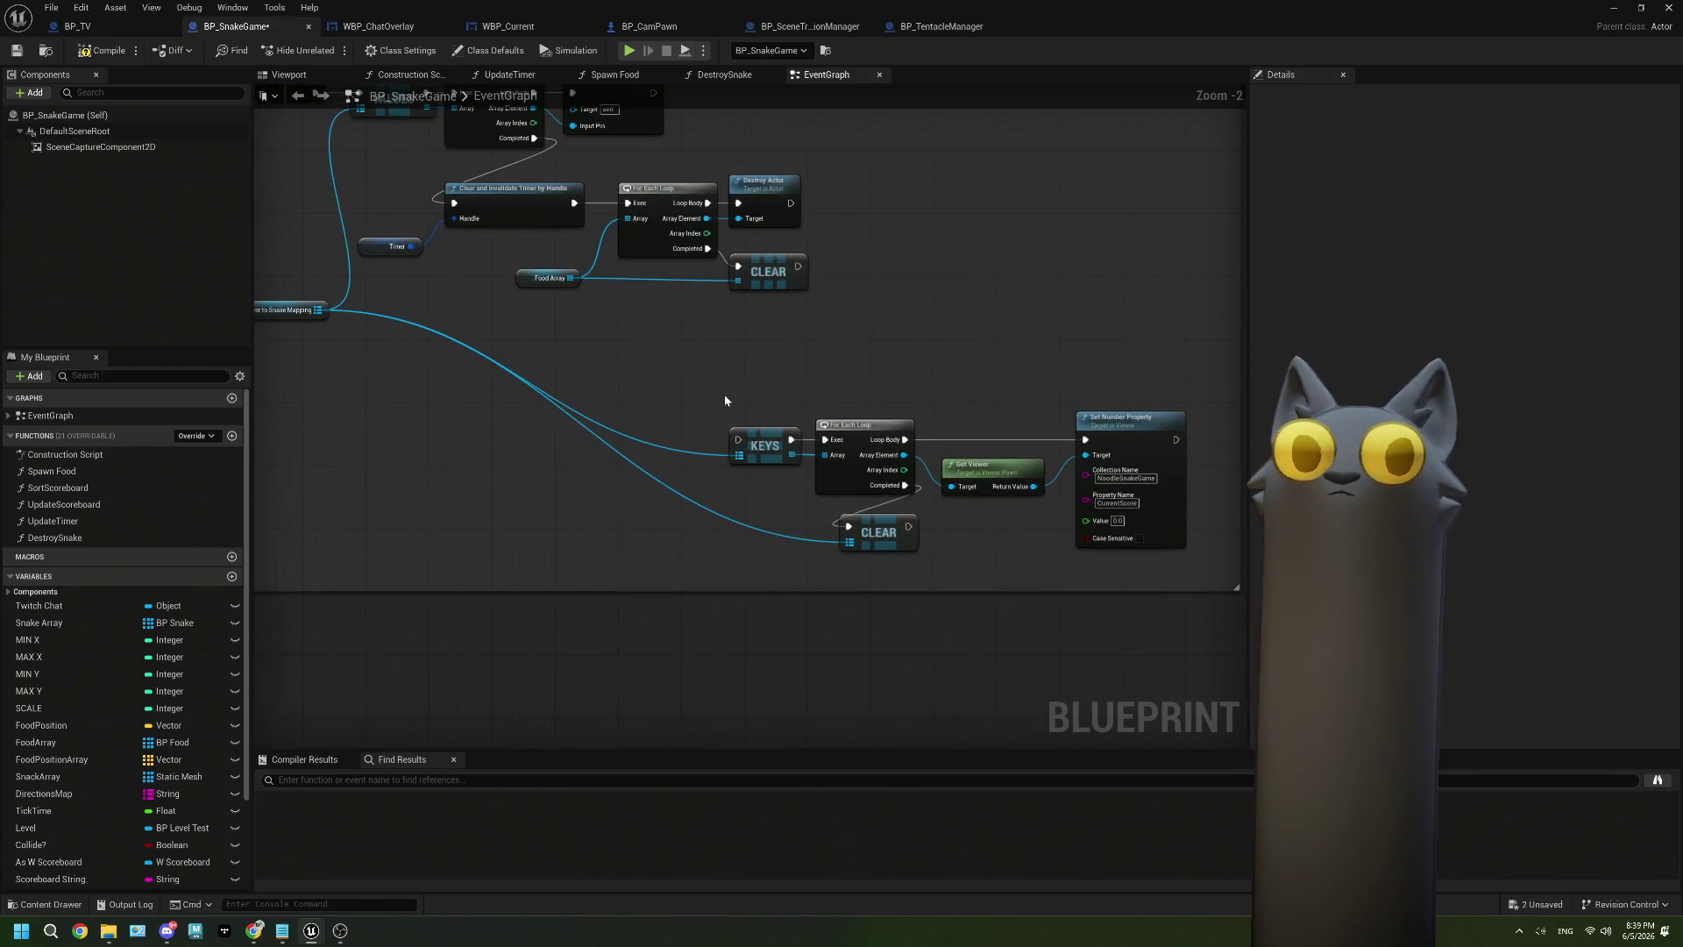
scroll(658, 419, "up", 1)
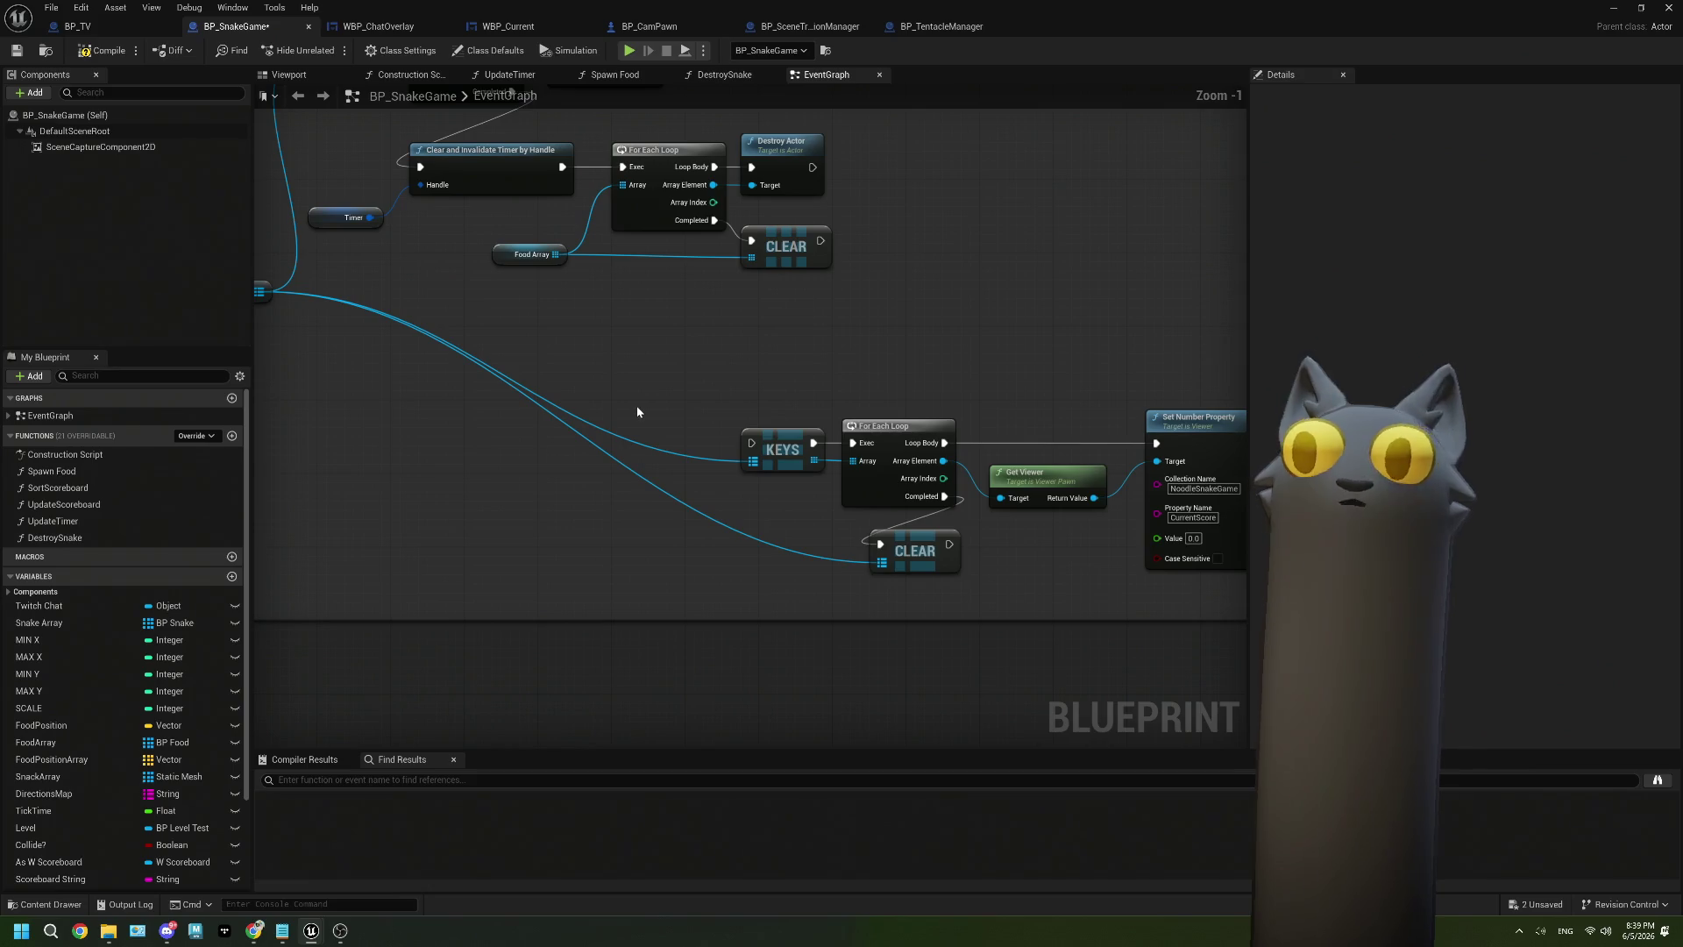
Move OnGameEnd beside KEYS and add the OnScoreRecap custom event wired into VALUES.
right_click(637, 409)
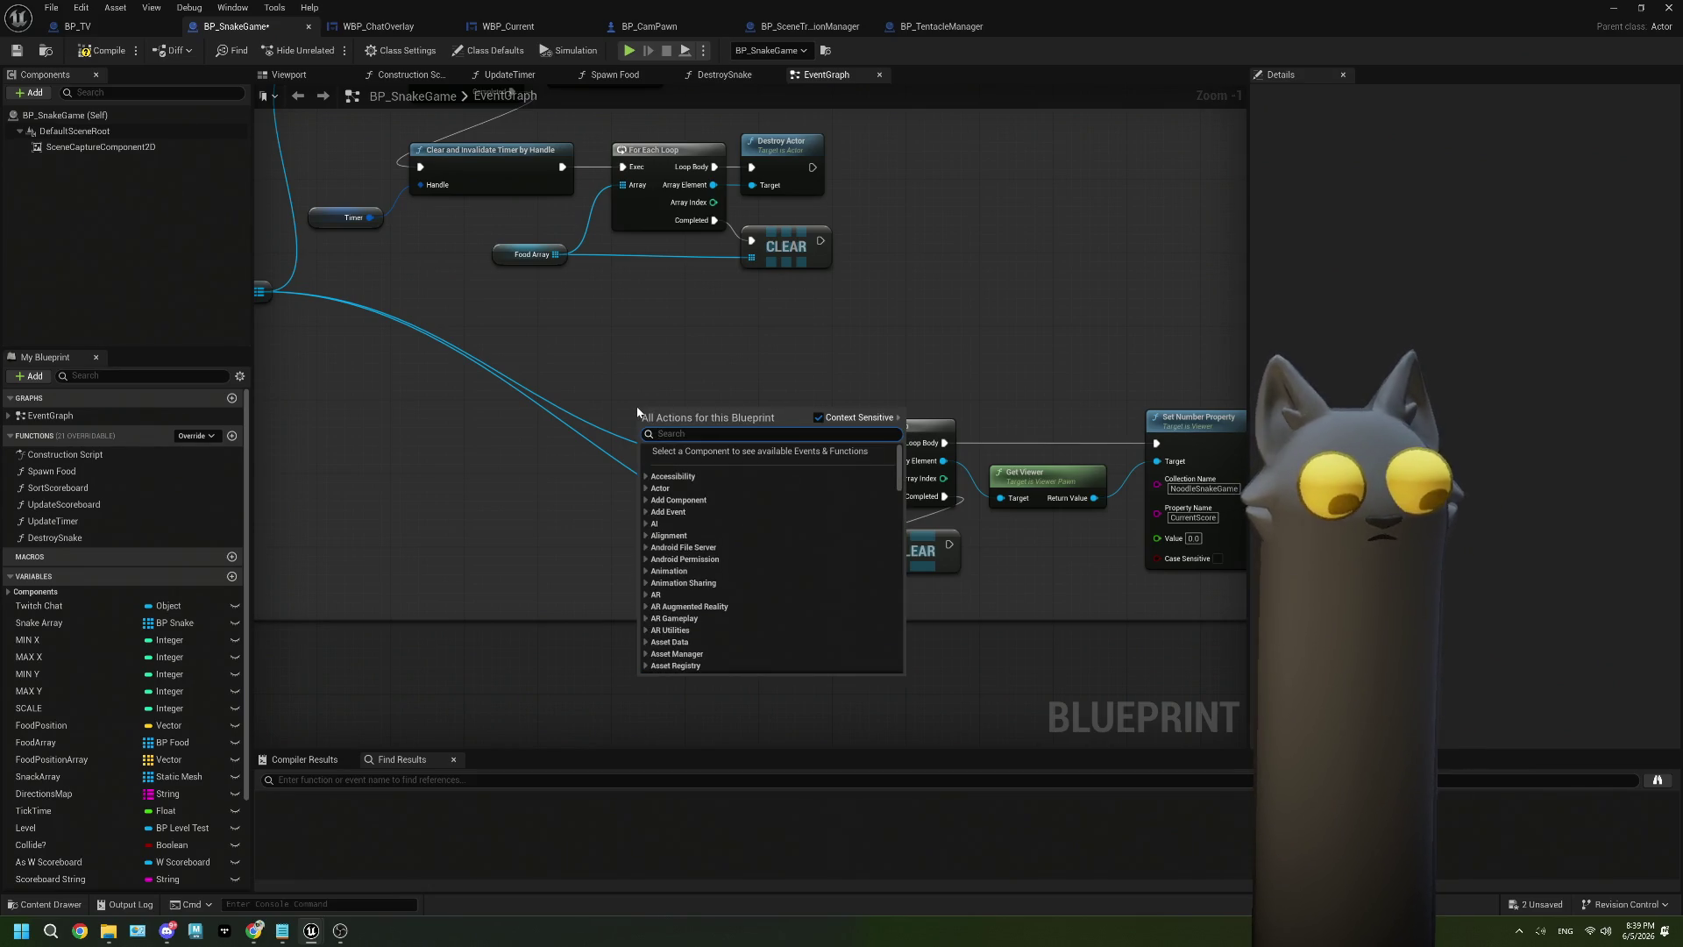
key("Escape")
left_click_drag(576, 349, 703, 451)
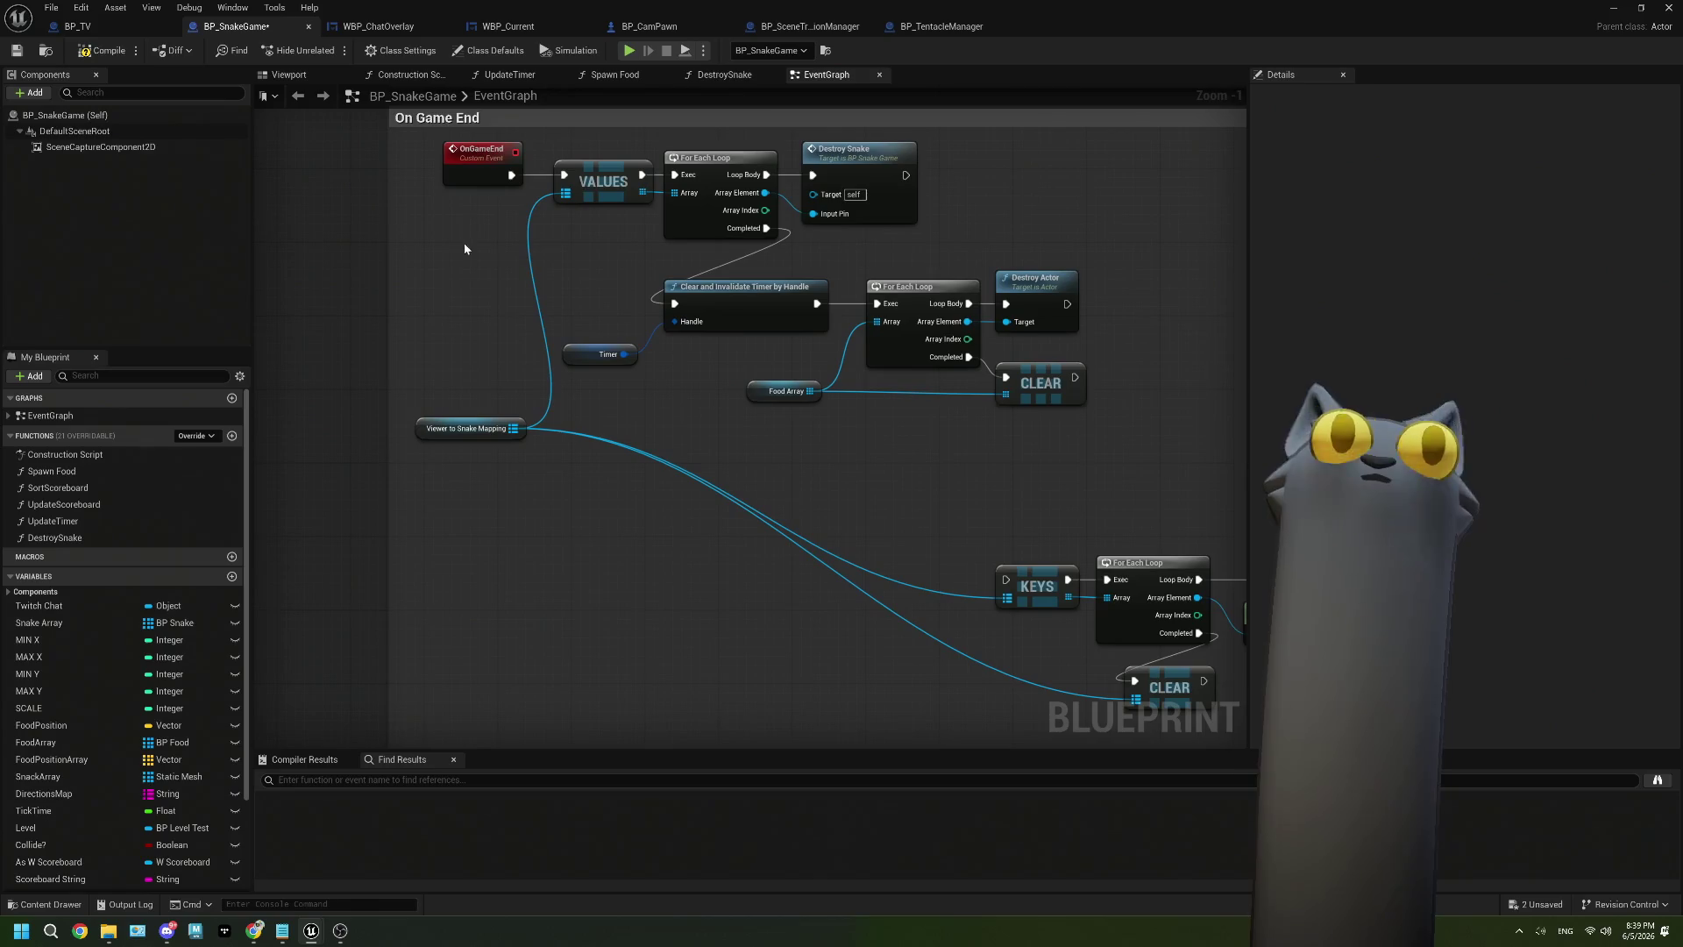
right_click(509, 175)
key("Escape")
mouse_move(454, 167)
left_mouse_down()
mouse_move(774, 543)
mouse_move(1005, 579)
left_mouse_up()
left_click_drag(811, 538, 932, 539)
left_click_drag(726, 411, 867, 481)
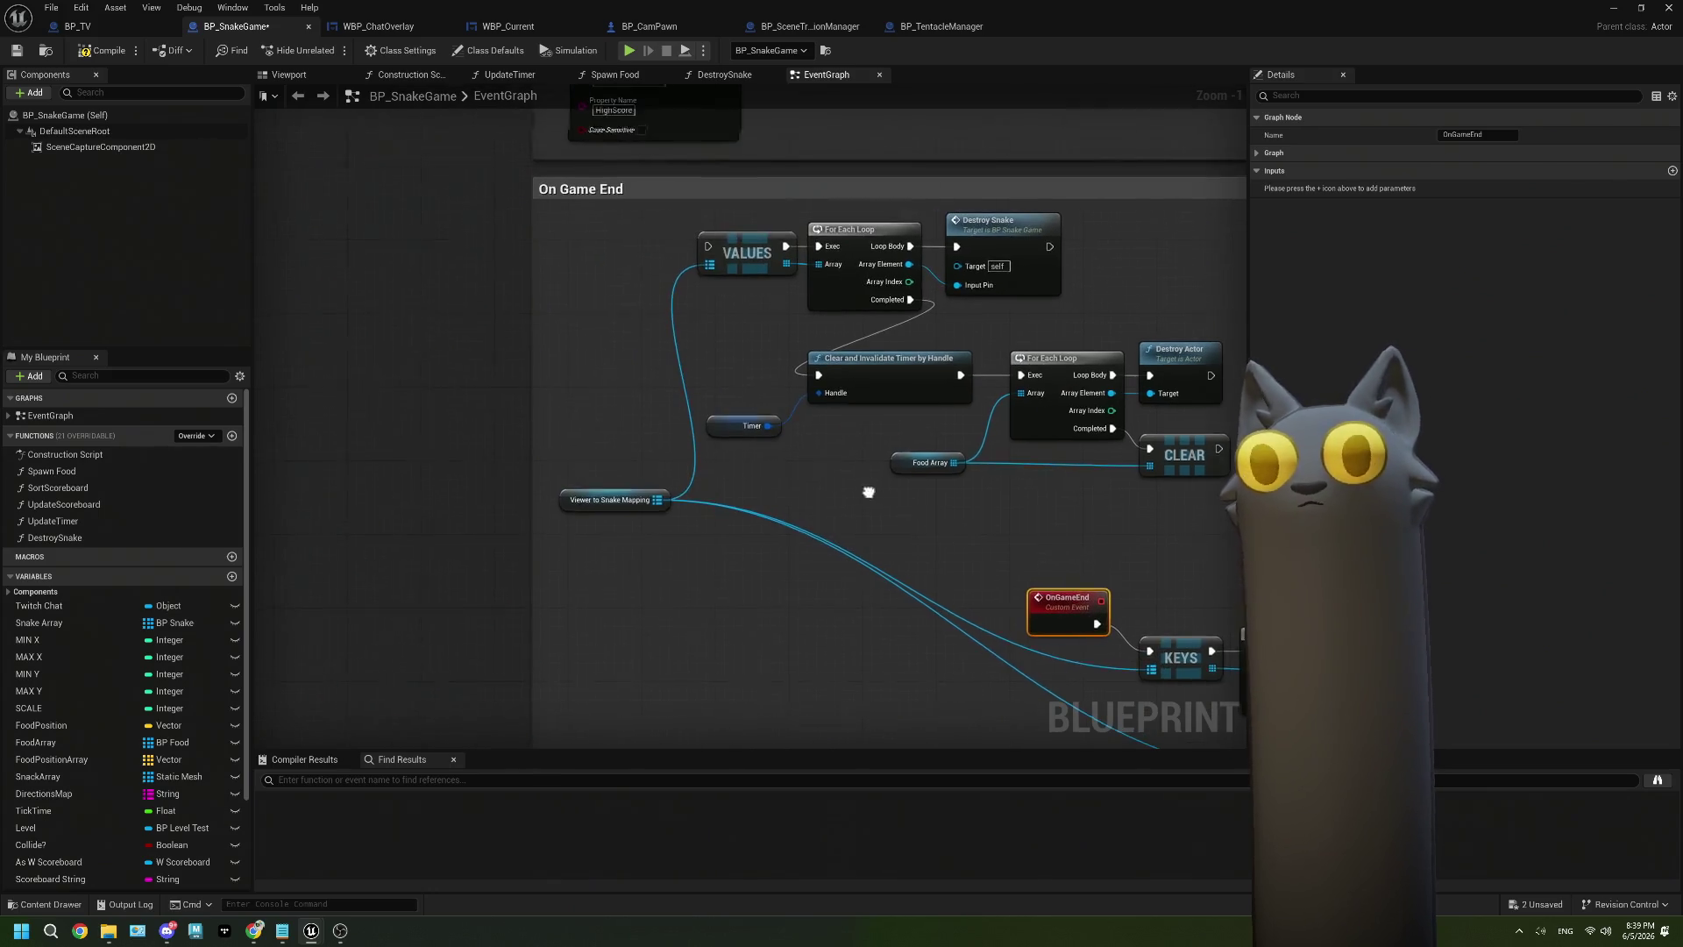
left_click_drag(706, 245, 648, 253)
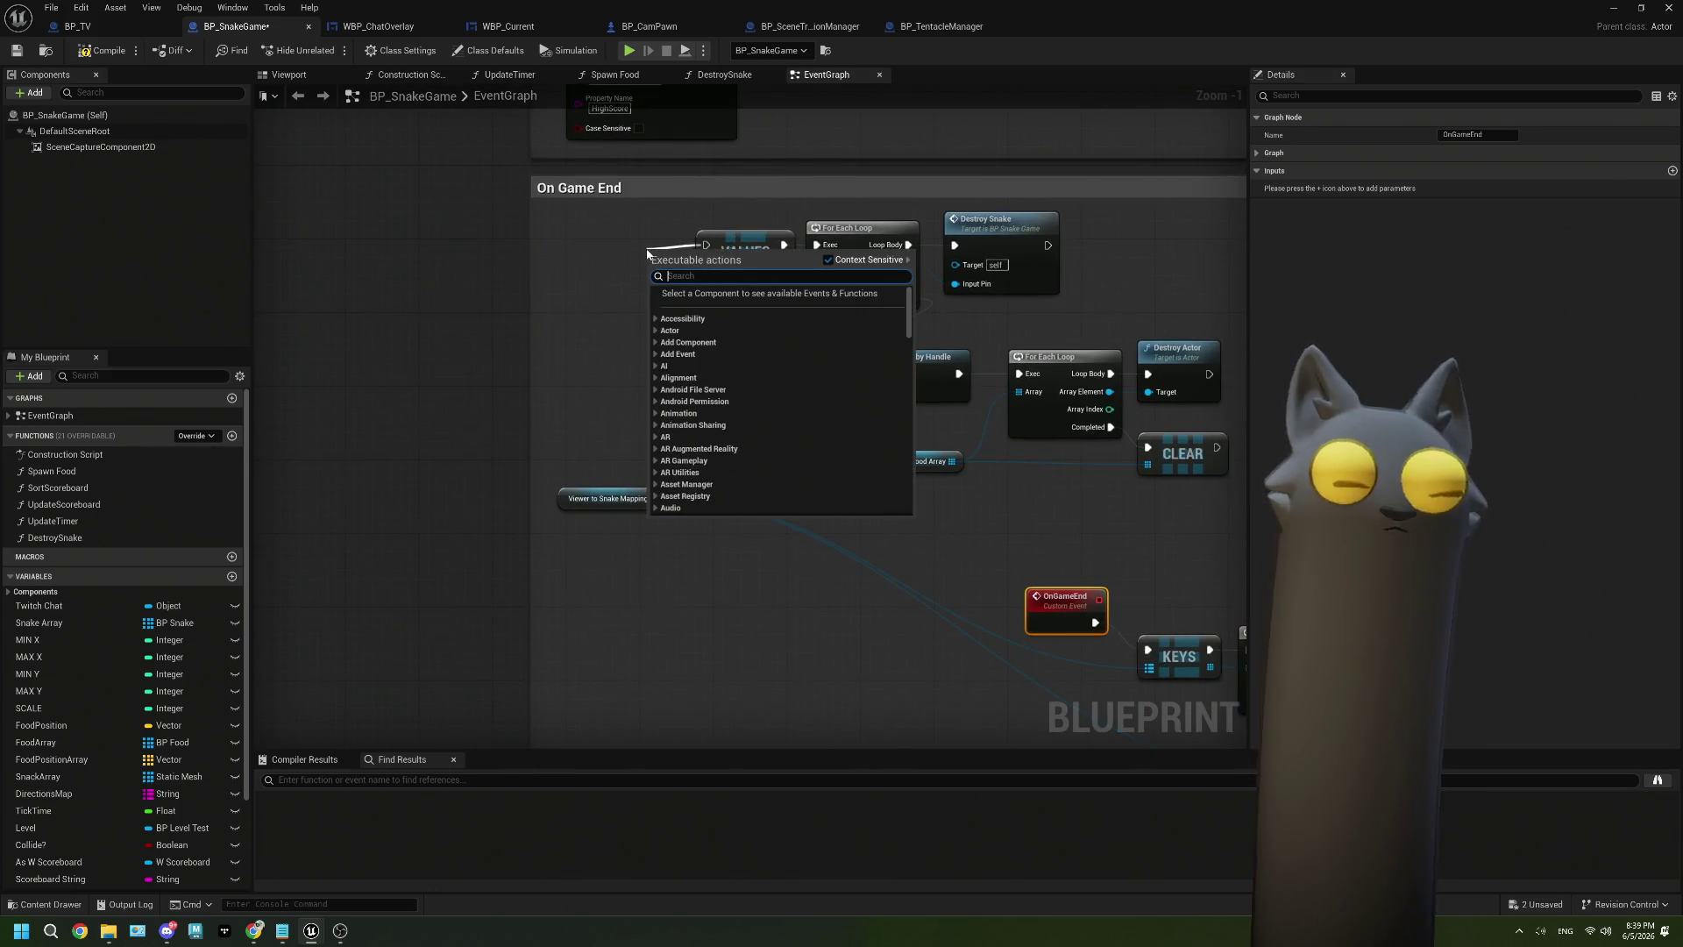
type("custom")
key("Return")
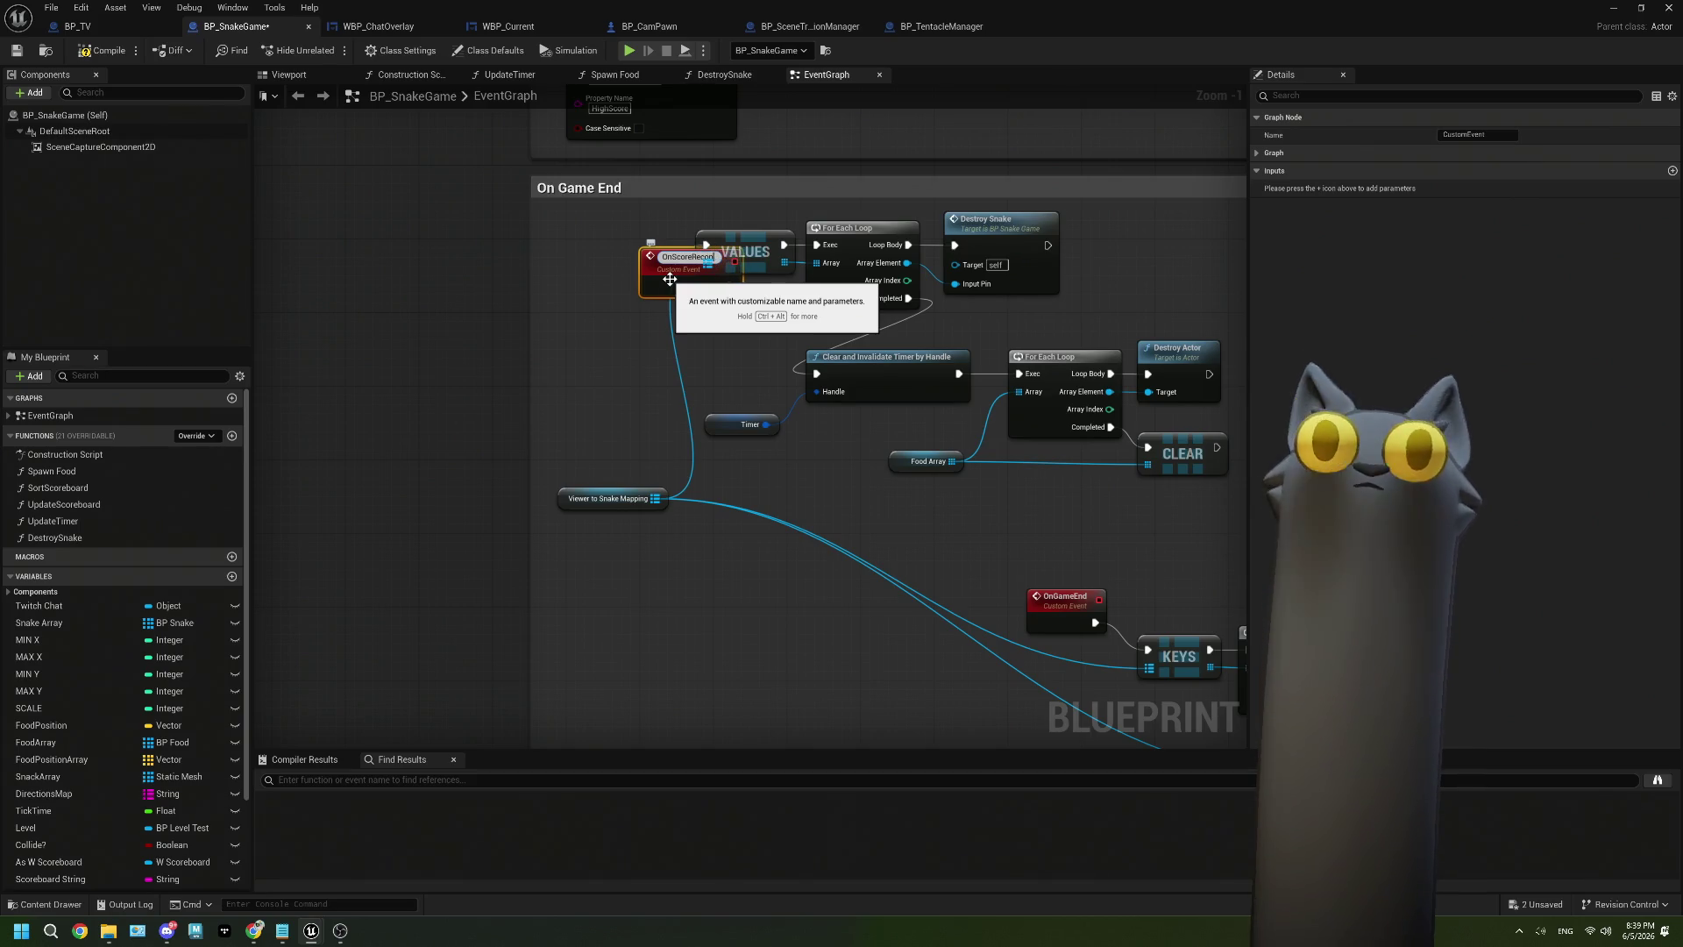
Add a Bind Event to On Button Click Score Recap node from the BP Tentacle Manager reference.
left_click_drag(670, 279, 585, 254)
scroll(574, 330, "down", 2)
scroll(658, 482, "down", 3)
scroll(815, 450, "up", 2)
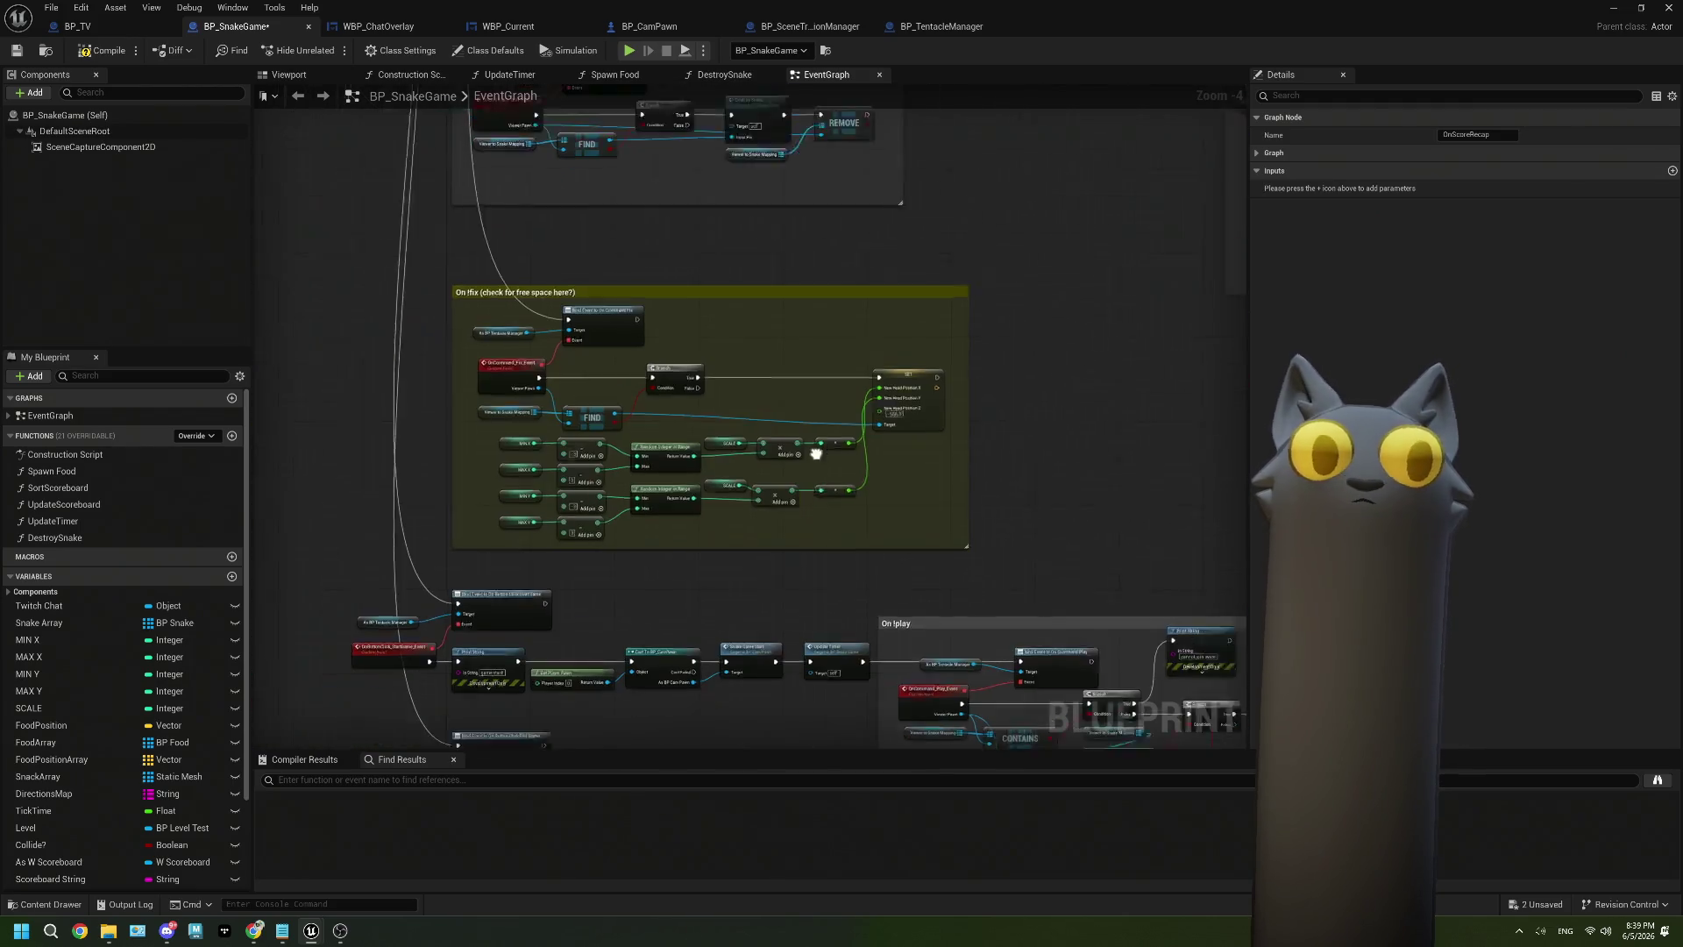
scroll(756, 538, "down", 1)
scroll(757, 538, "up", 2)
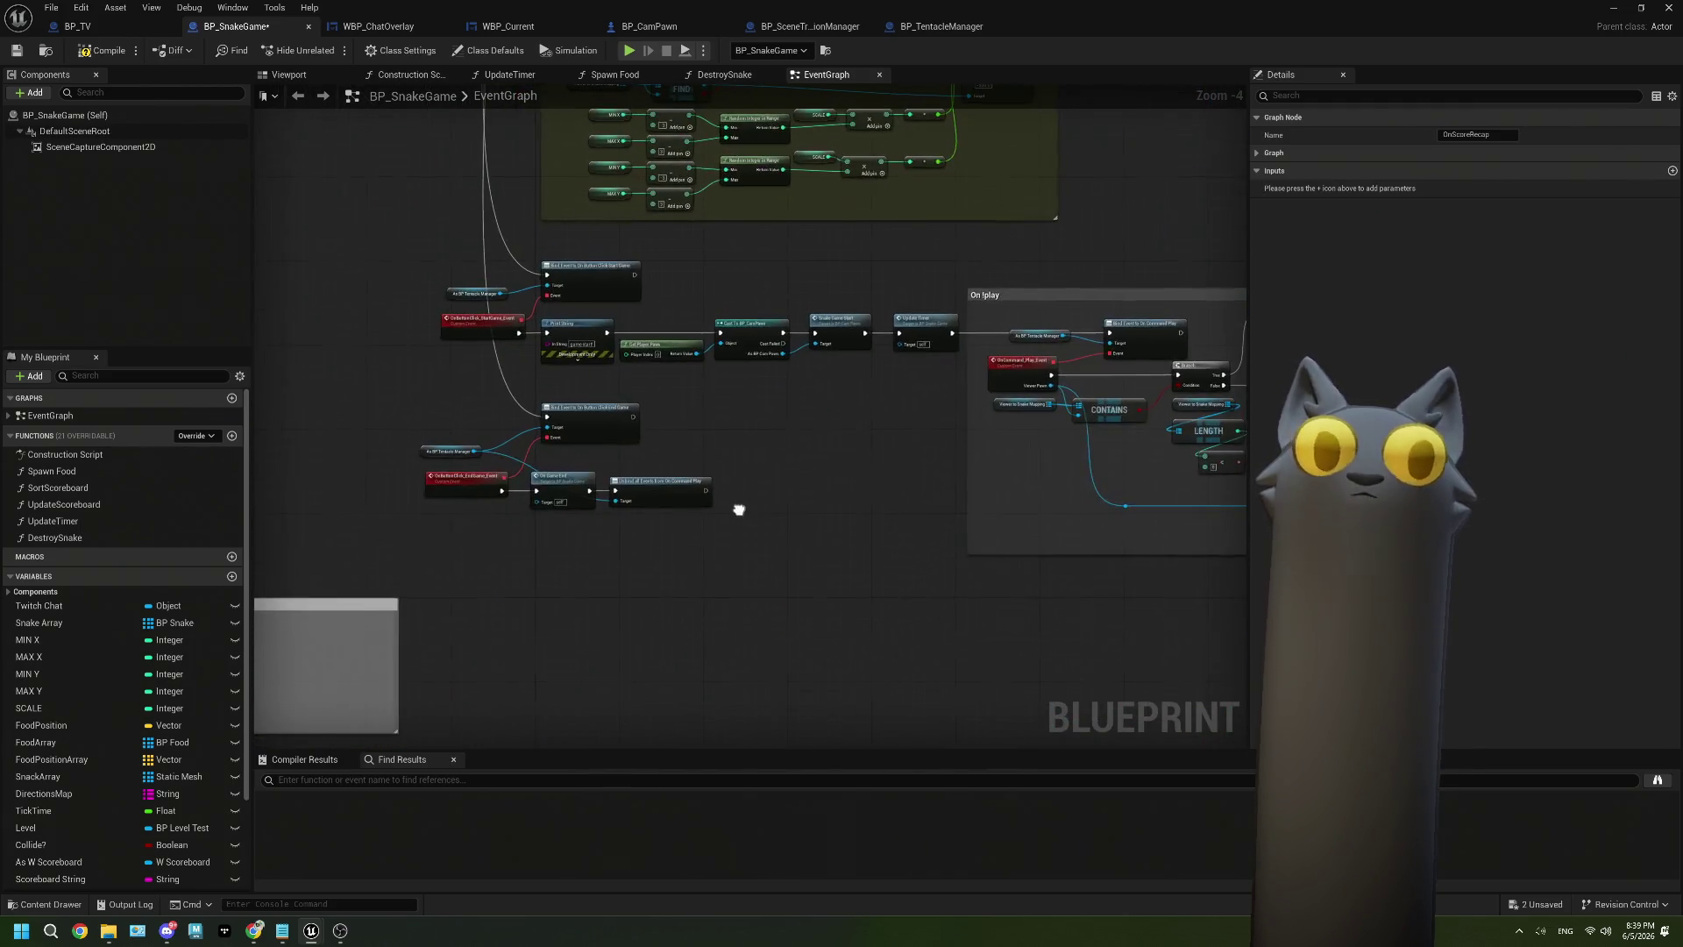
scroll(548, 558, "up", 1)
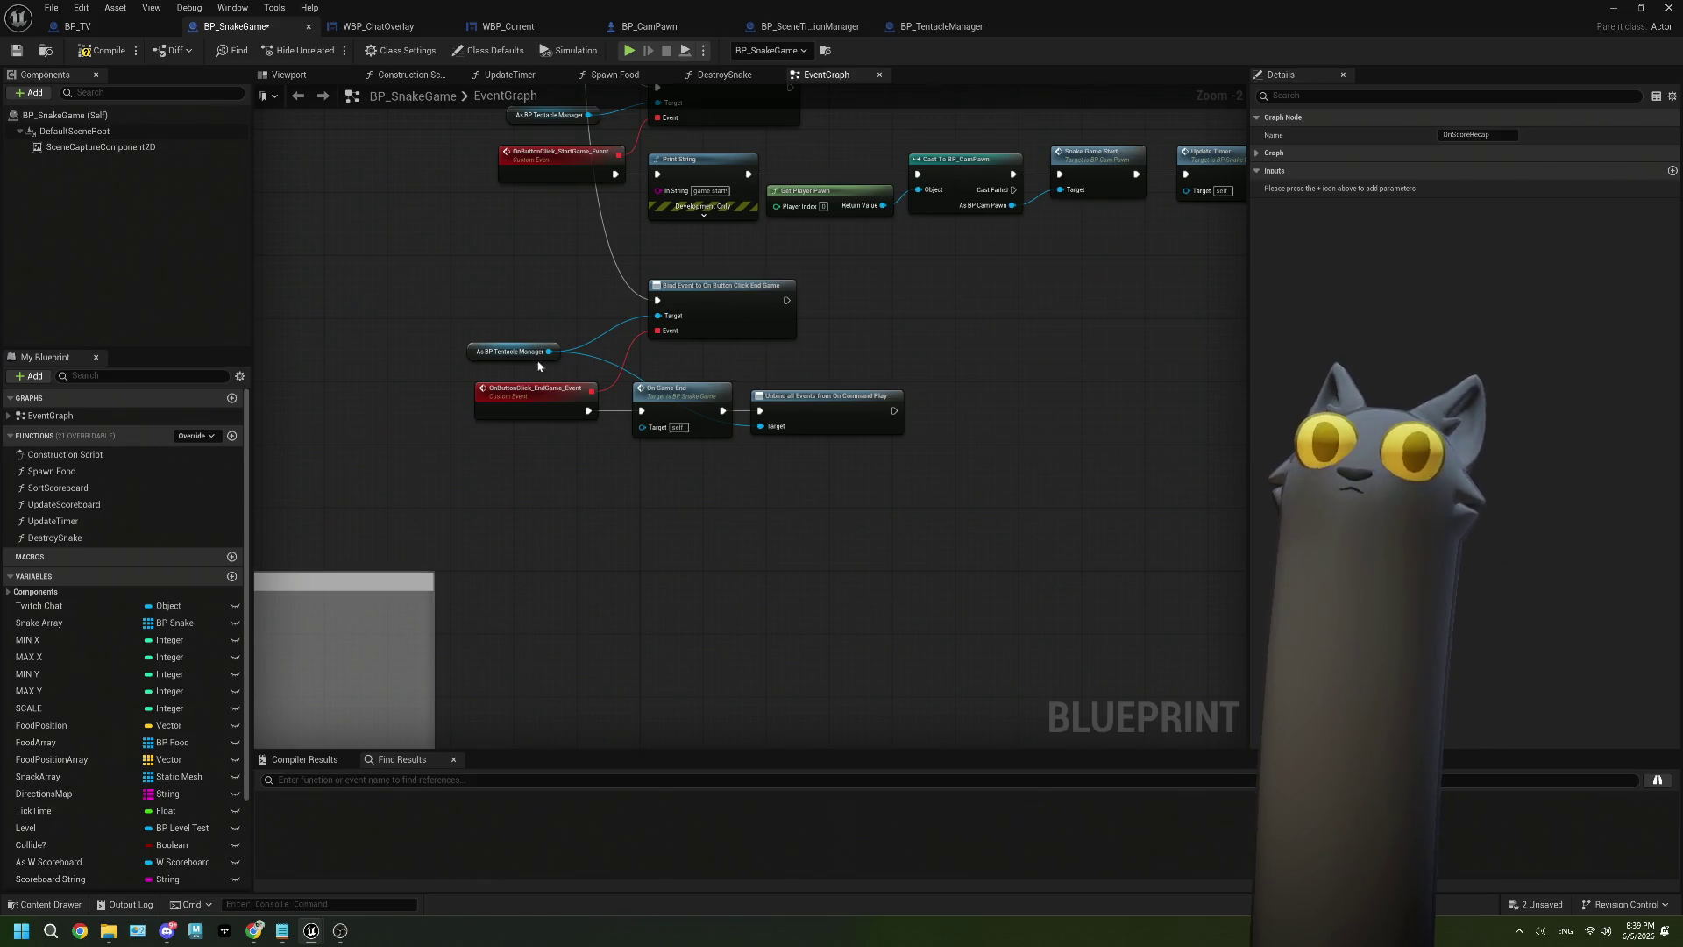
left_click_drag(548, 356, 593, 500)
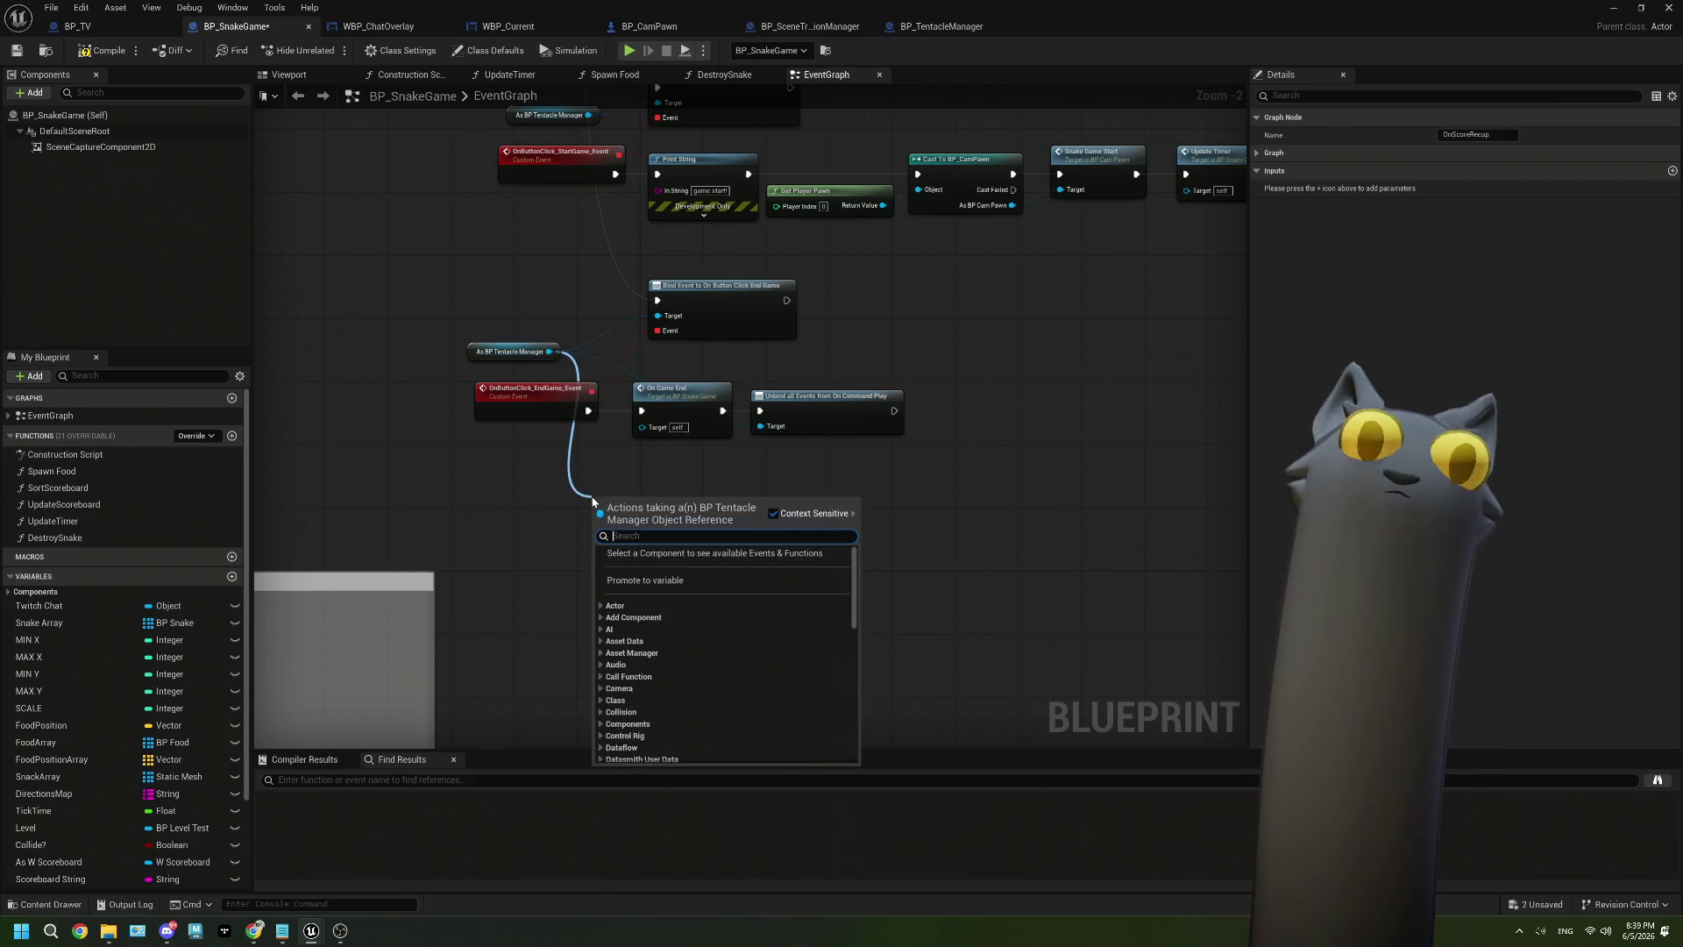
type("bind event")
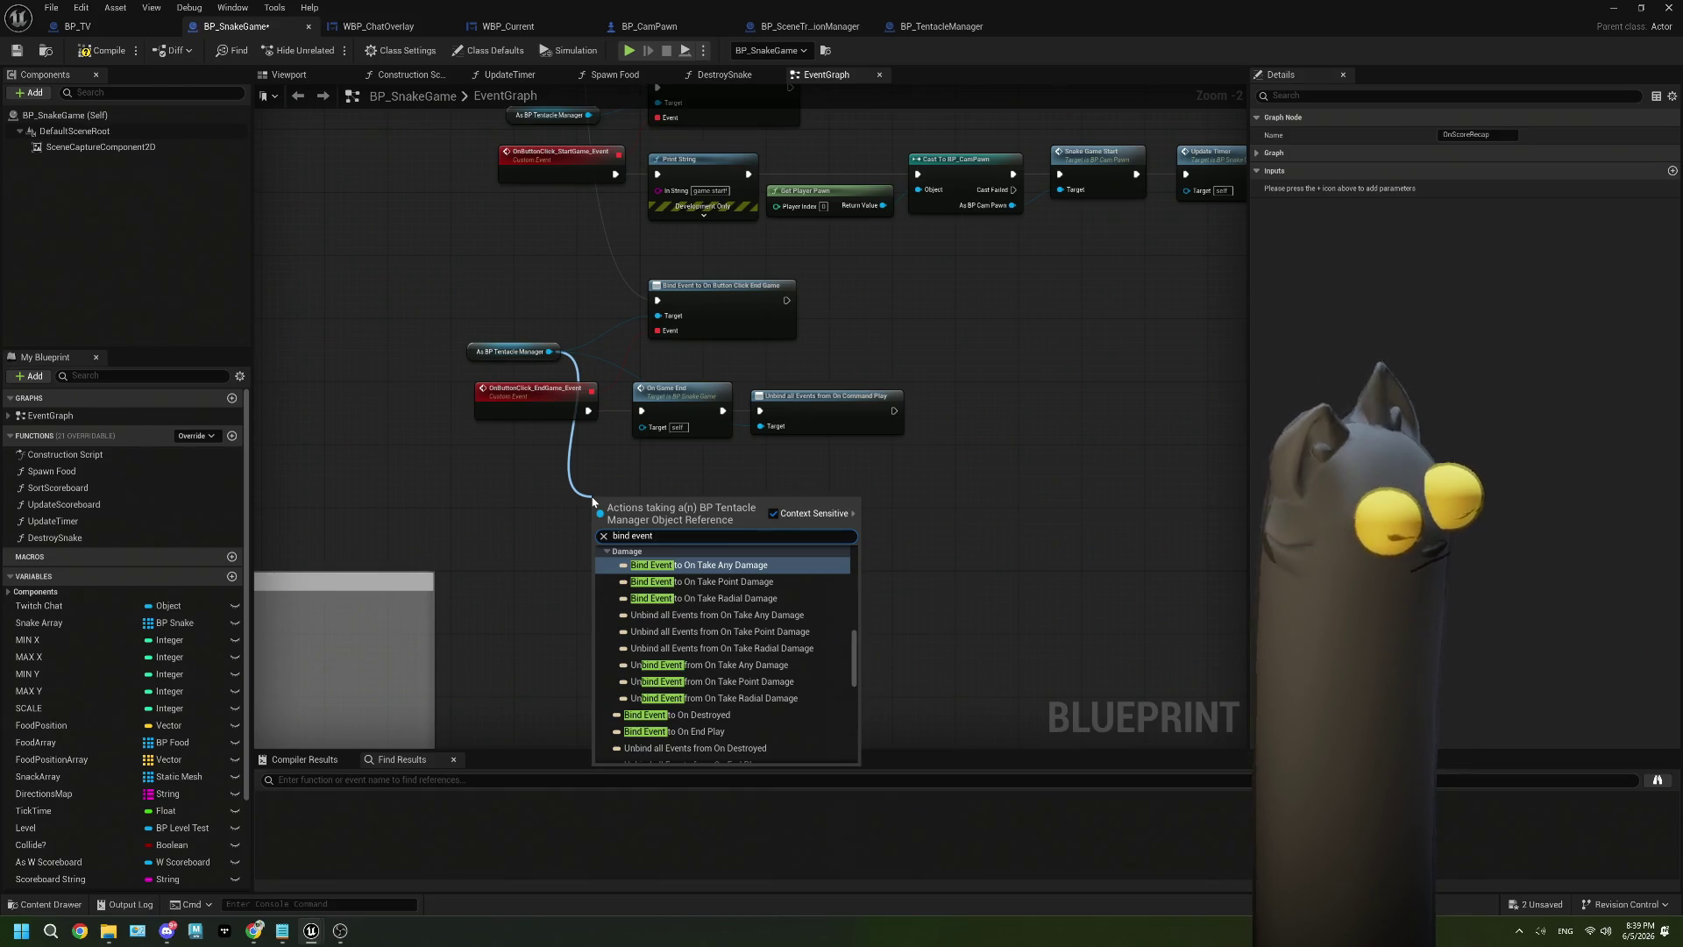
type(" rec")
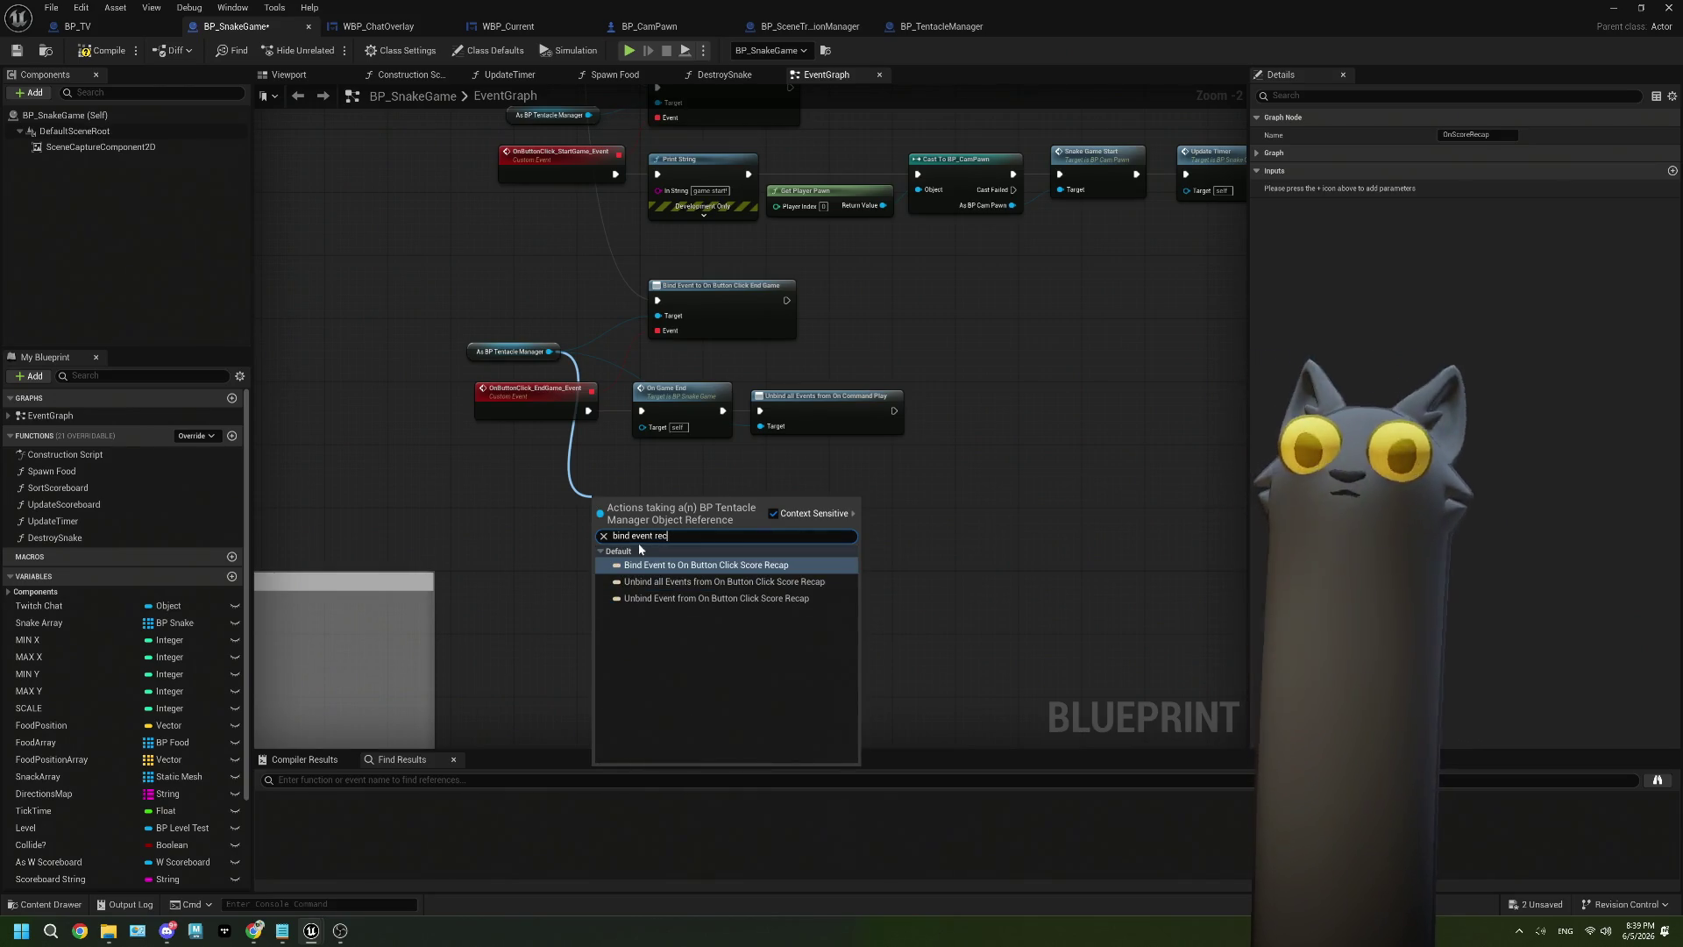
left_click(649, 564)
left_click_drag(698, 523, 738, 492)
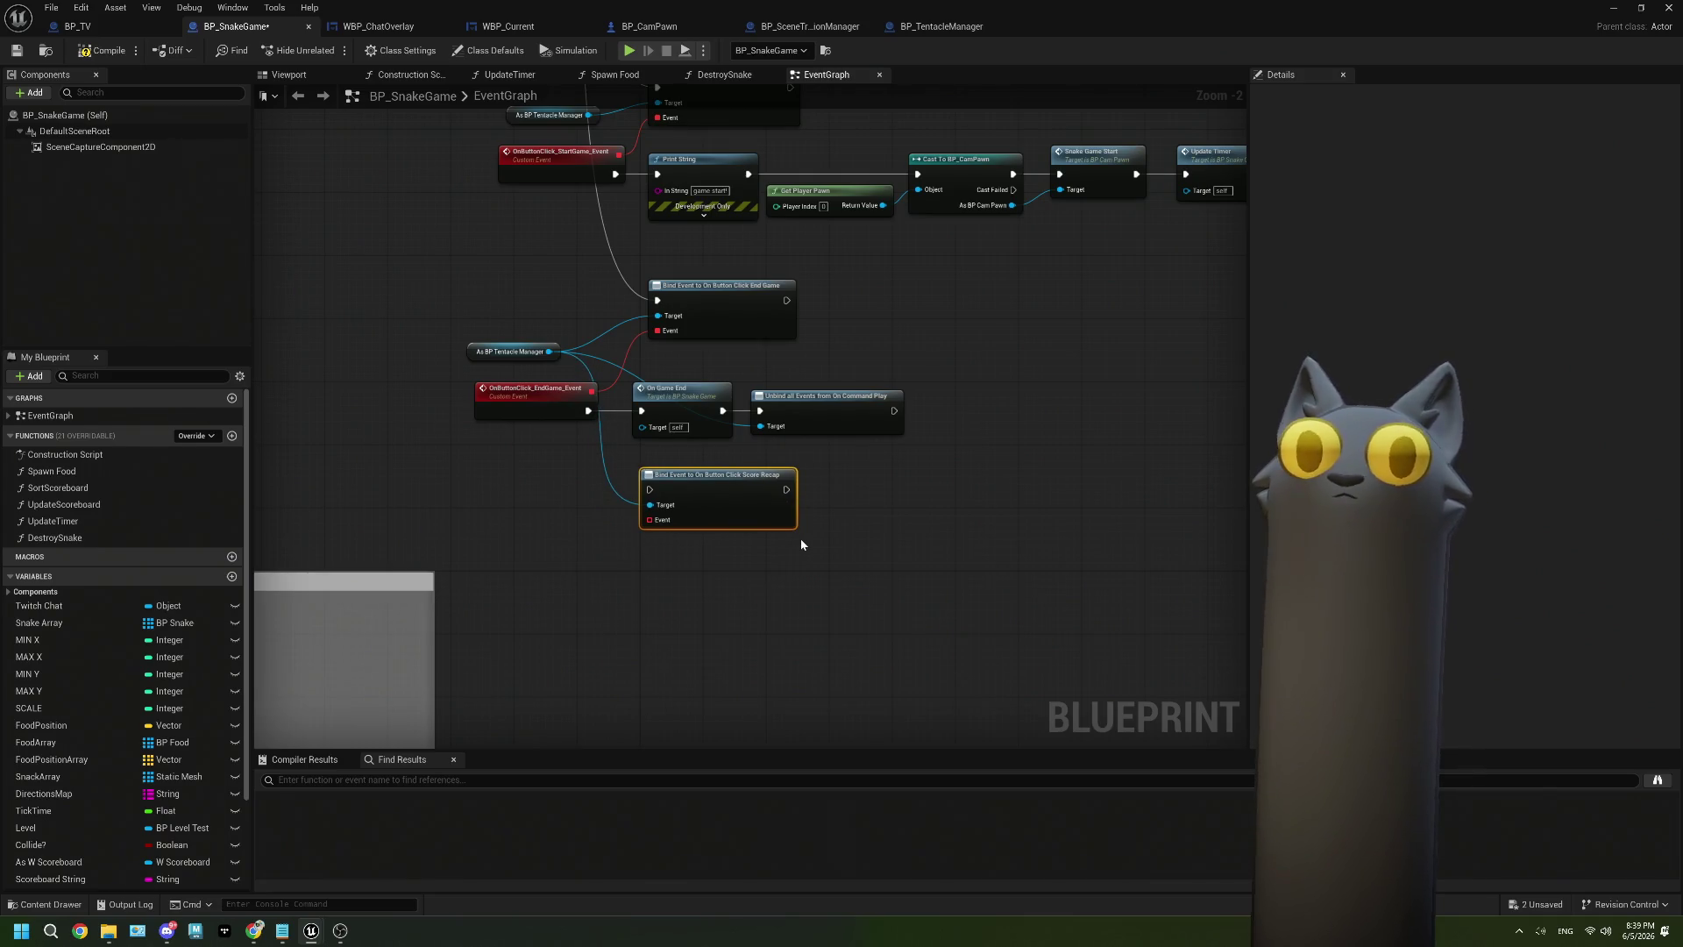
Locate the new Score Recap bind node in the graph and delete it.
scroll(801, 538, "down", 4)
mouse_move(801, 541)
left_mouse_down()
mouse_move(605, 556)
mouse_move(586, 733)
left_mouse_up()
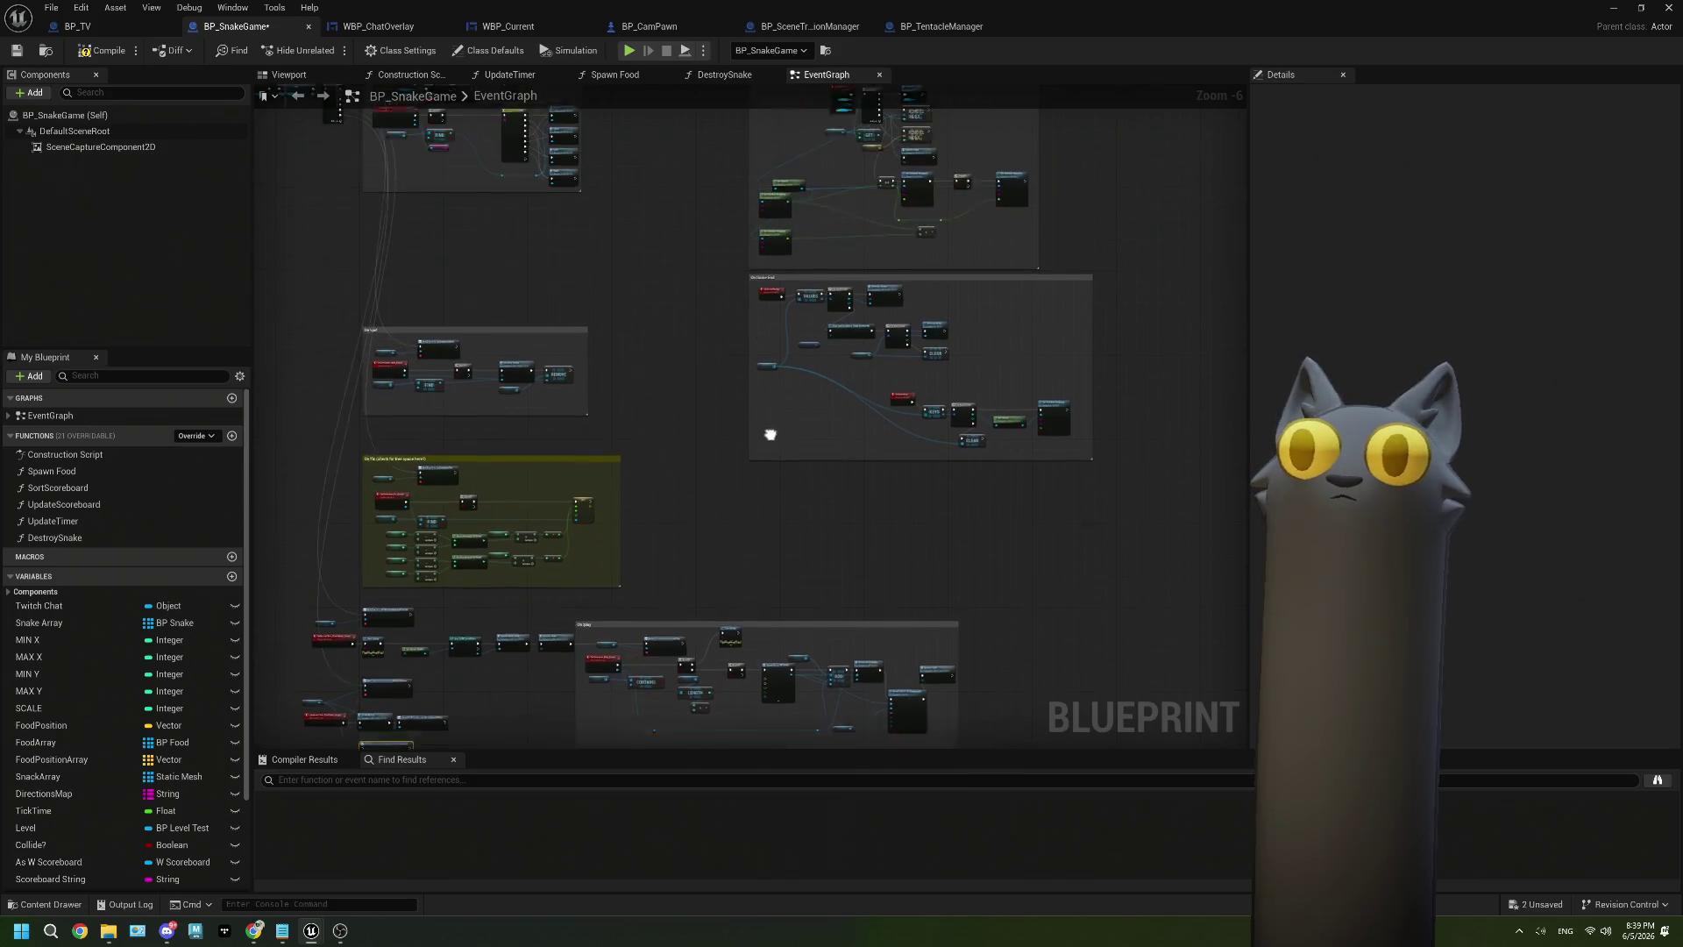
left_click_drag(491, 666, 628, 579)
scroll(504, 563, "up", 4)
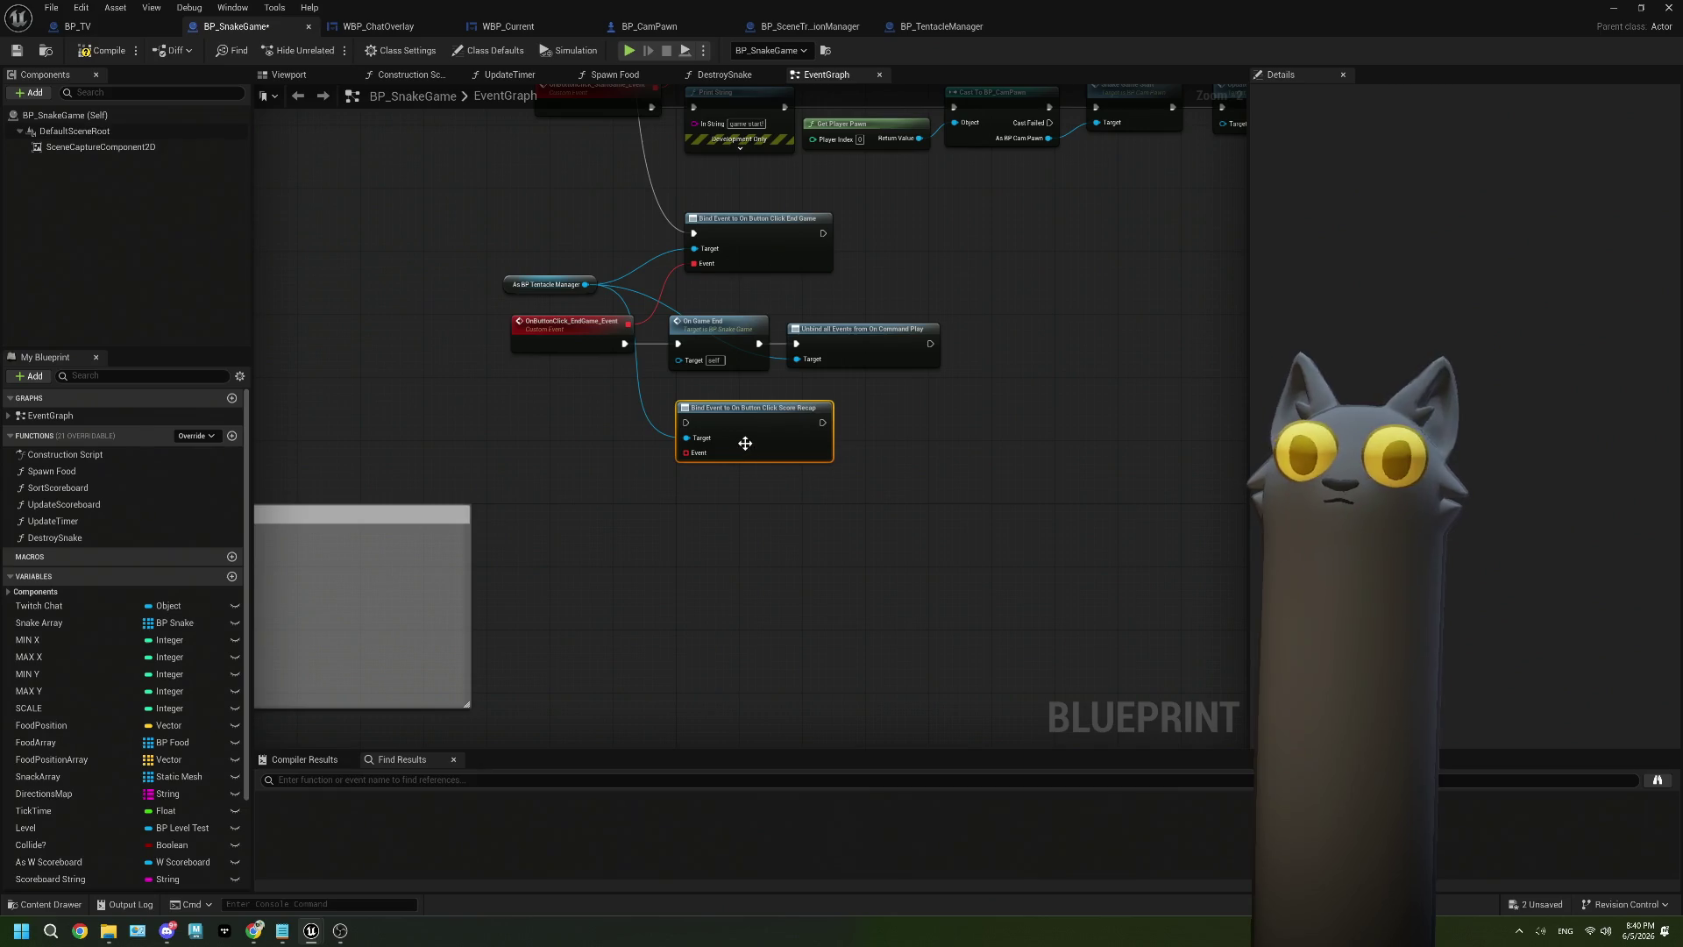
key("Delete")
Add Assign On Button Click Score Recap and chain it after the End Game bind.
left_click_drag(586, 284, 689, 457)
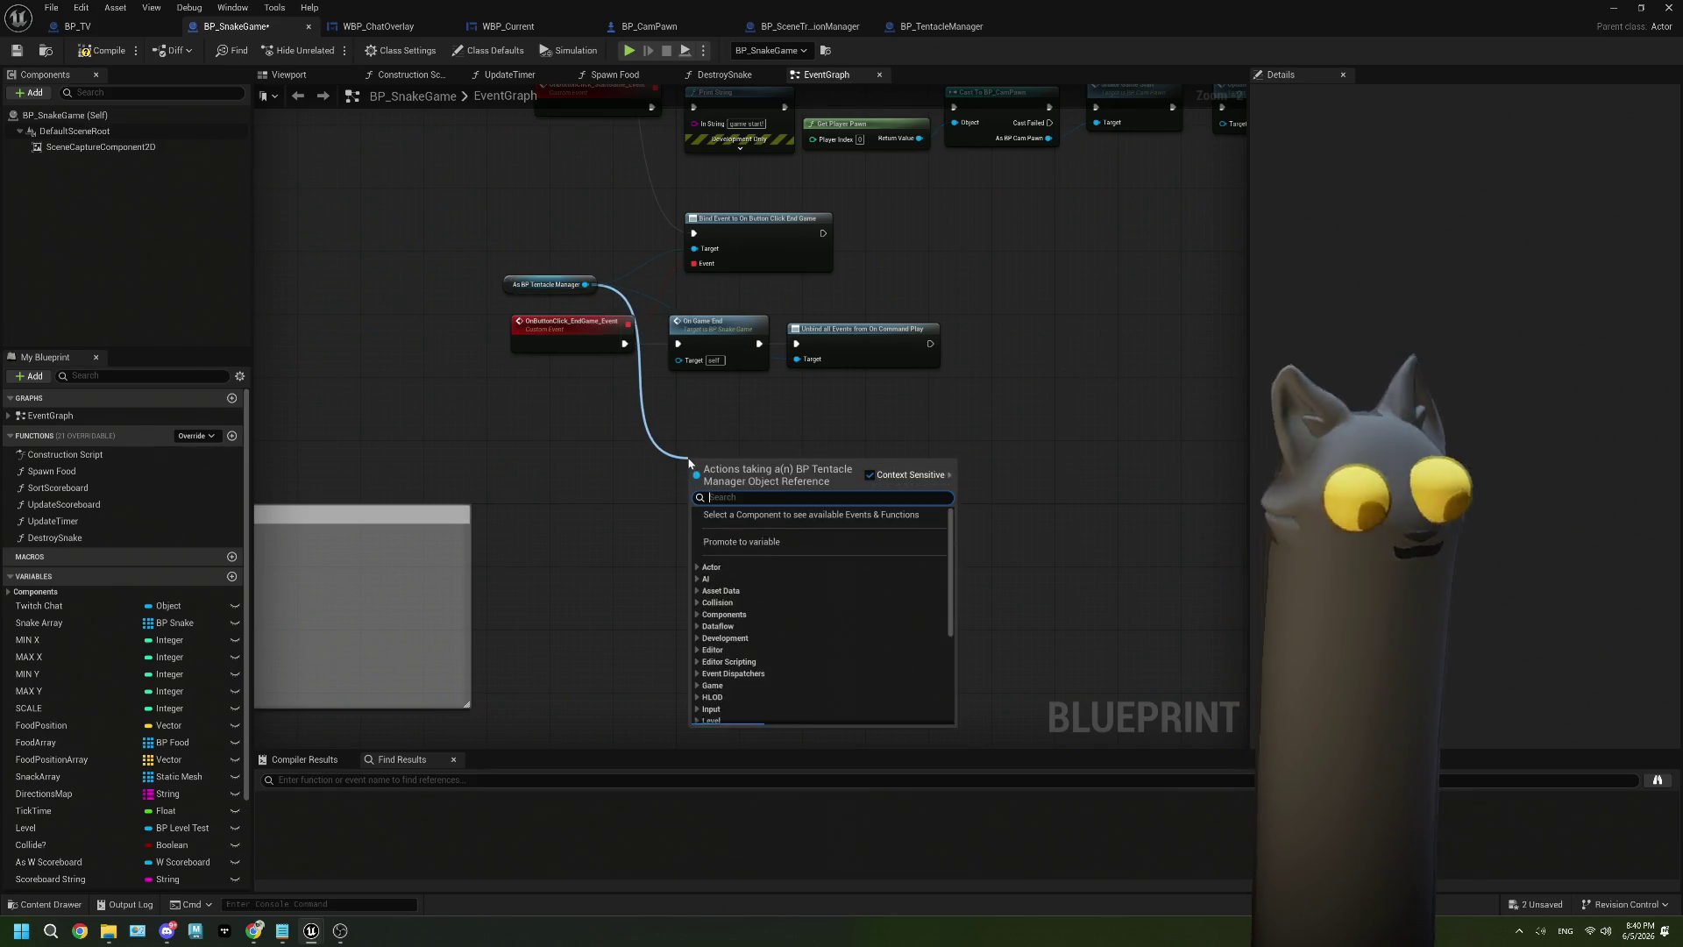
type("assi")
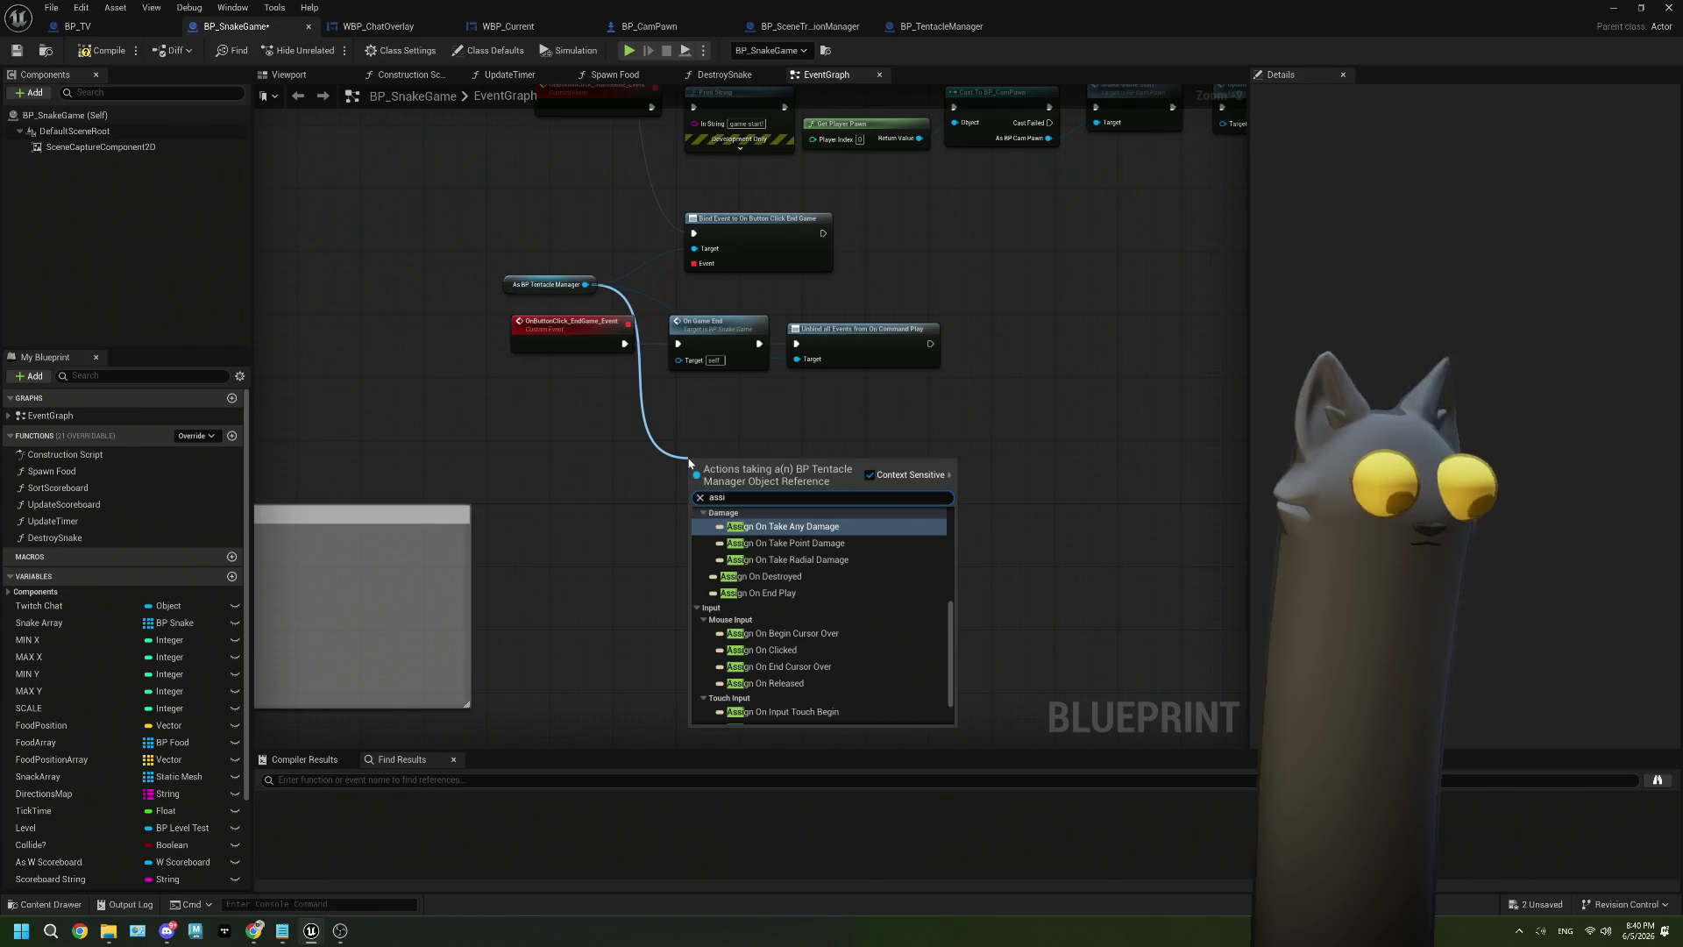
type(" score")
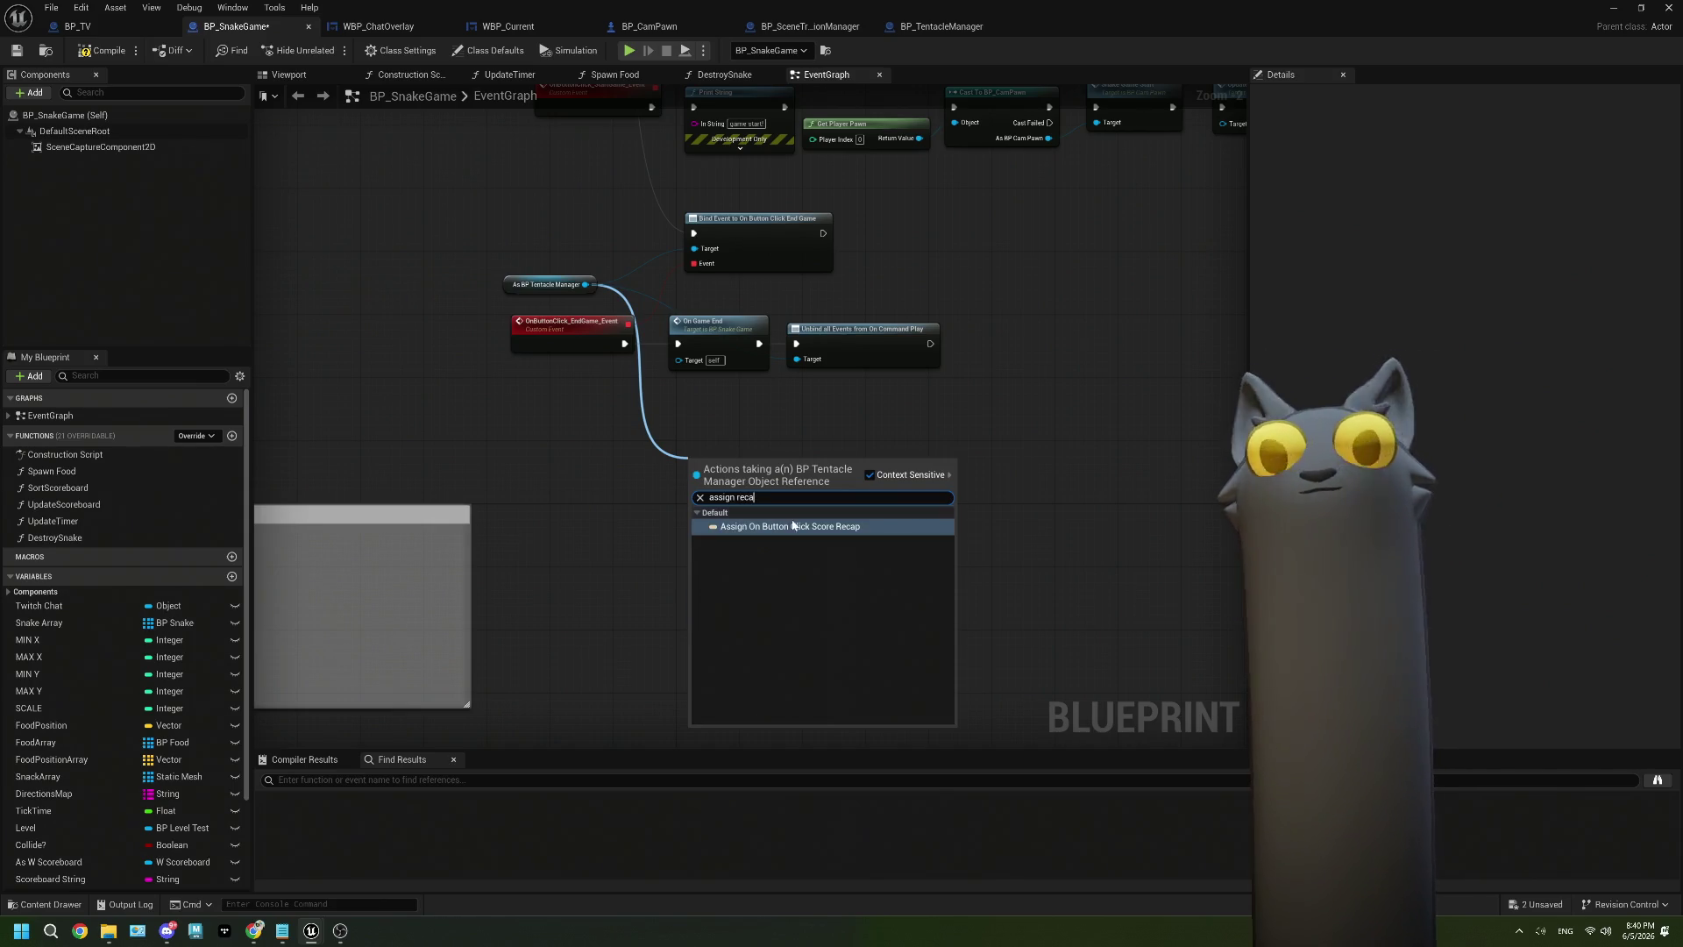
left_click(802, 526)
left_click_drag(699, 551, 619, 558)
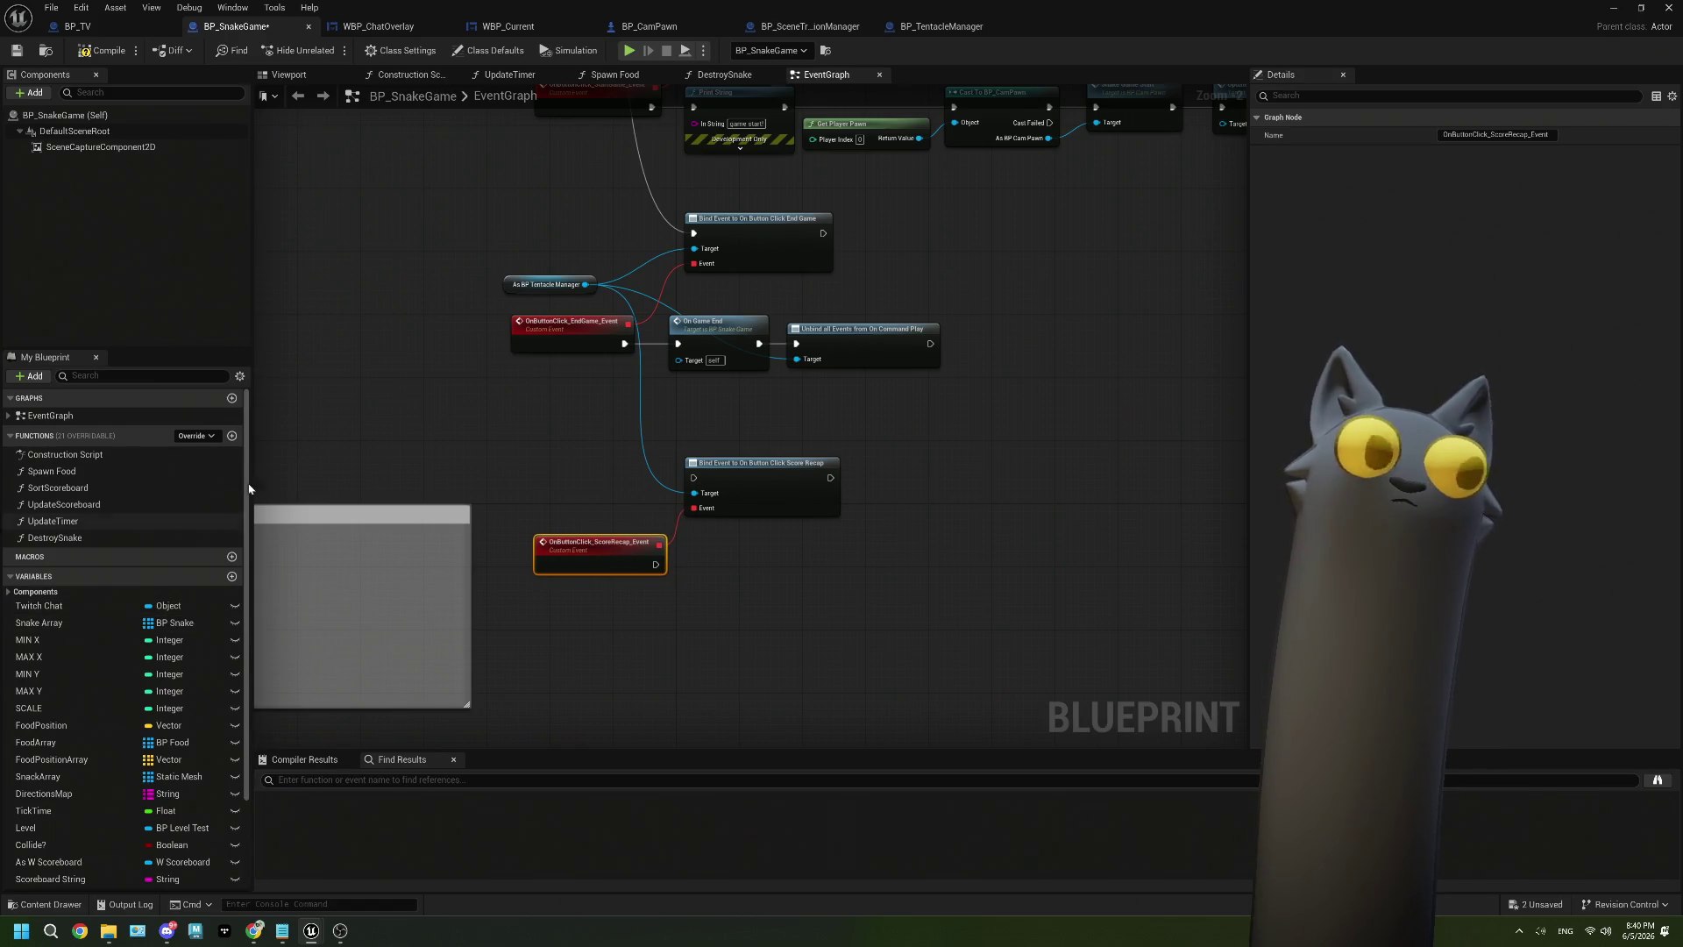
left_click_drag(823, 233, 697, 481)
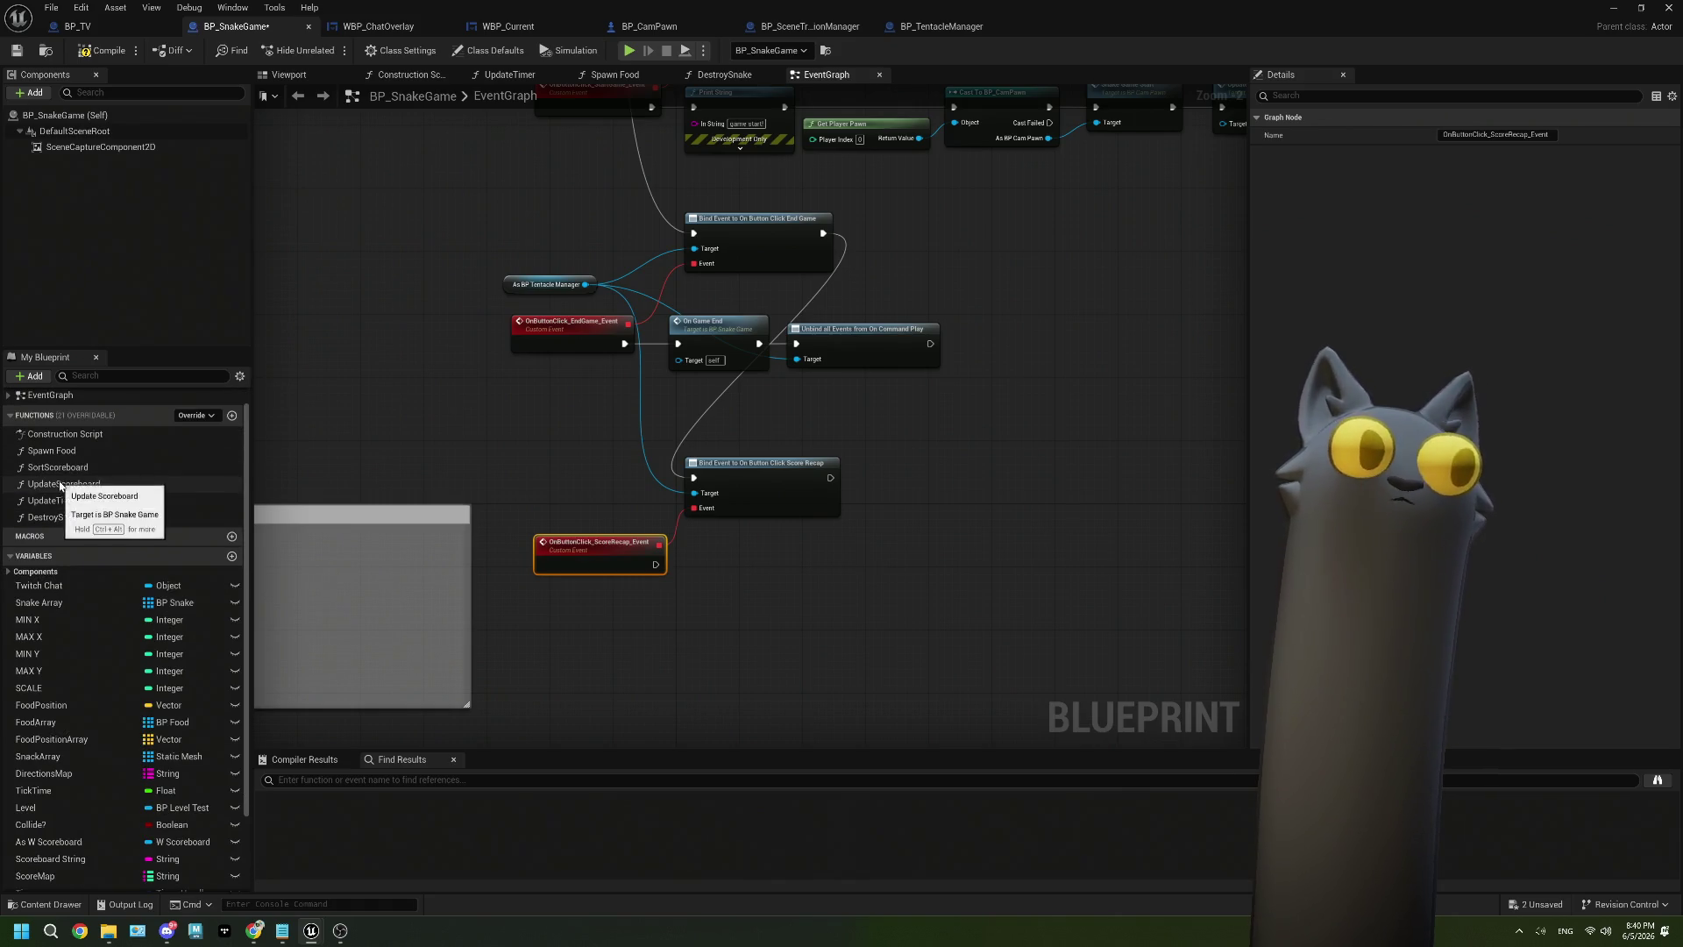
Call OnScoreRecap from the ScoreRecap custom event and save BP_SnakeGame.
left_click(9, 417)
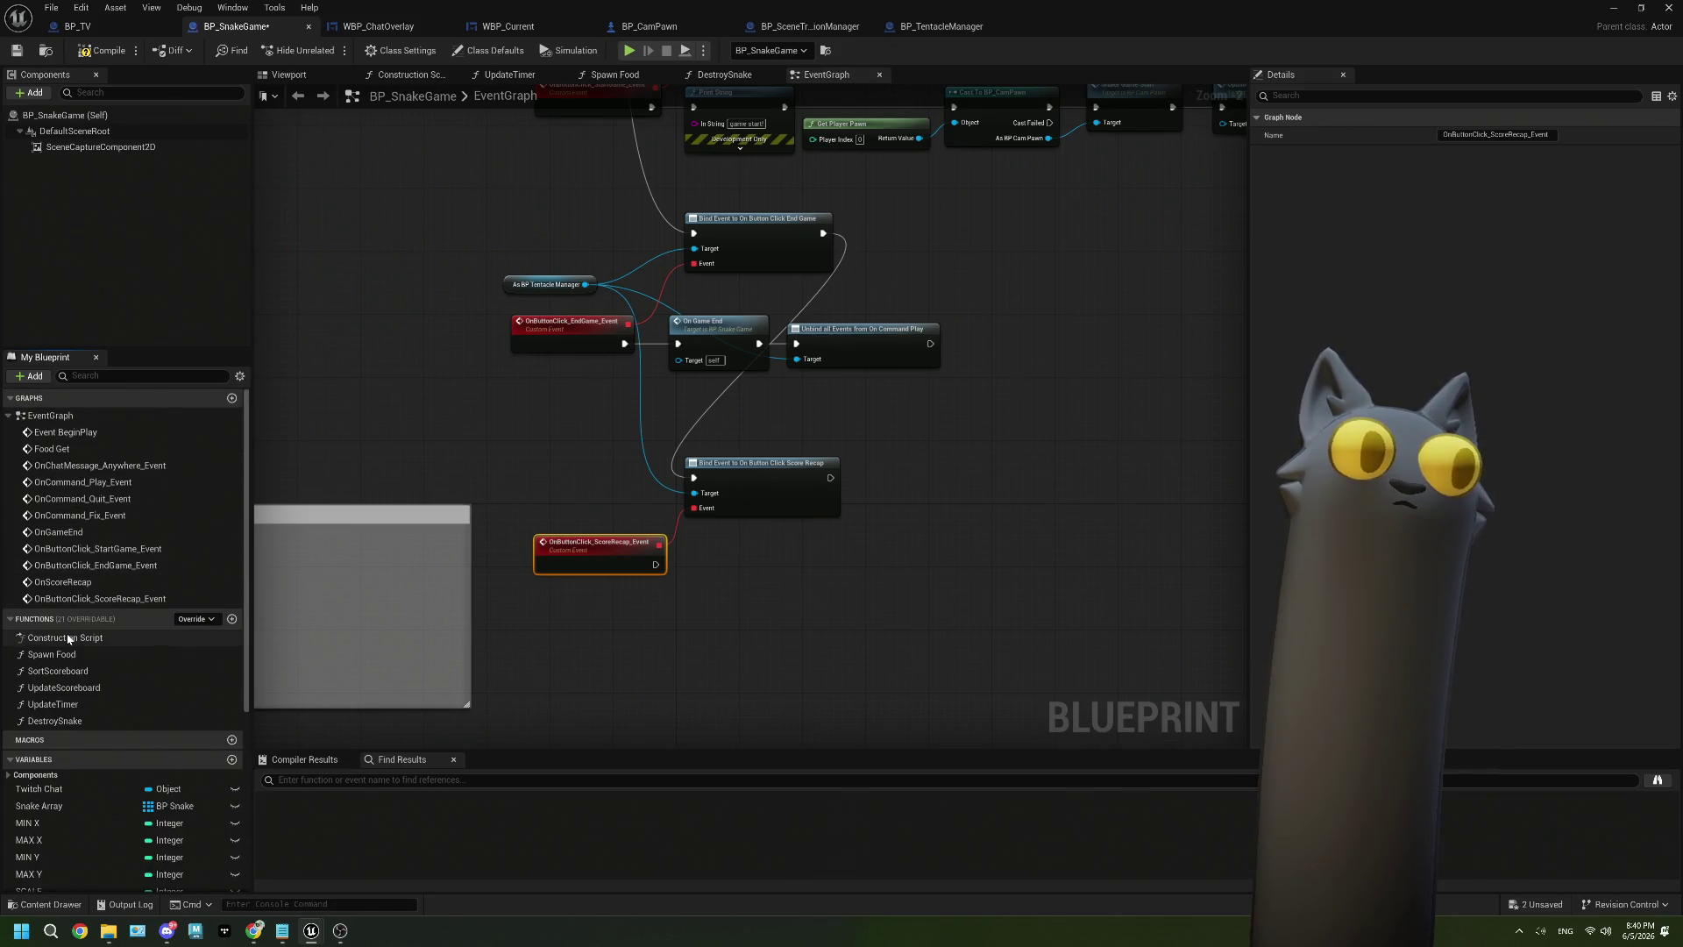
left_click(62, 582)
mouse_move(63, 582)
left_mouse_down()
mouse_move(589, 626)
mouse_move(690, 581)
mouse_move(693, 604)
mouse_move(741, 568)
left_mouse_up()
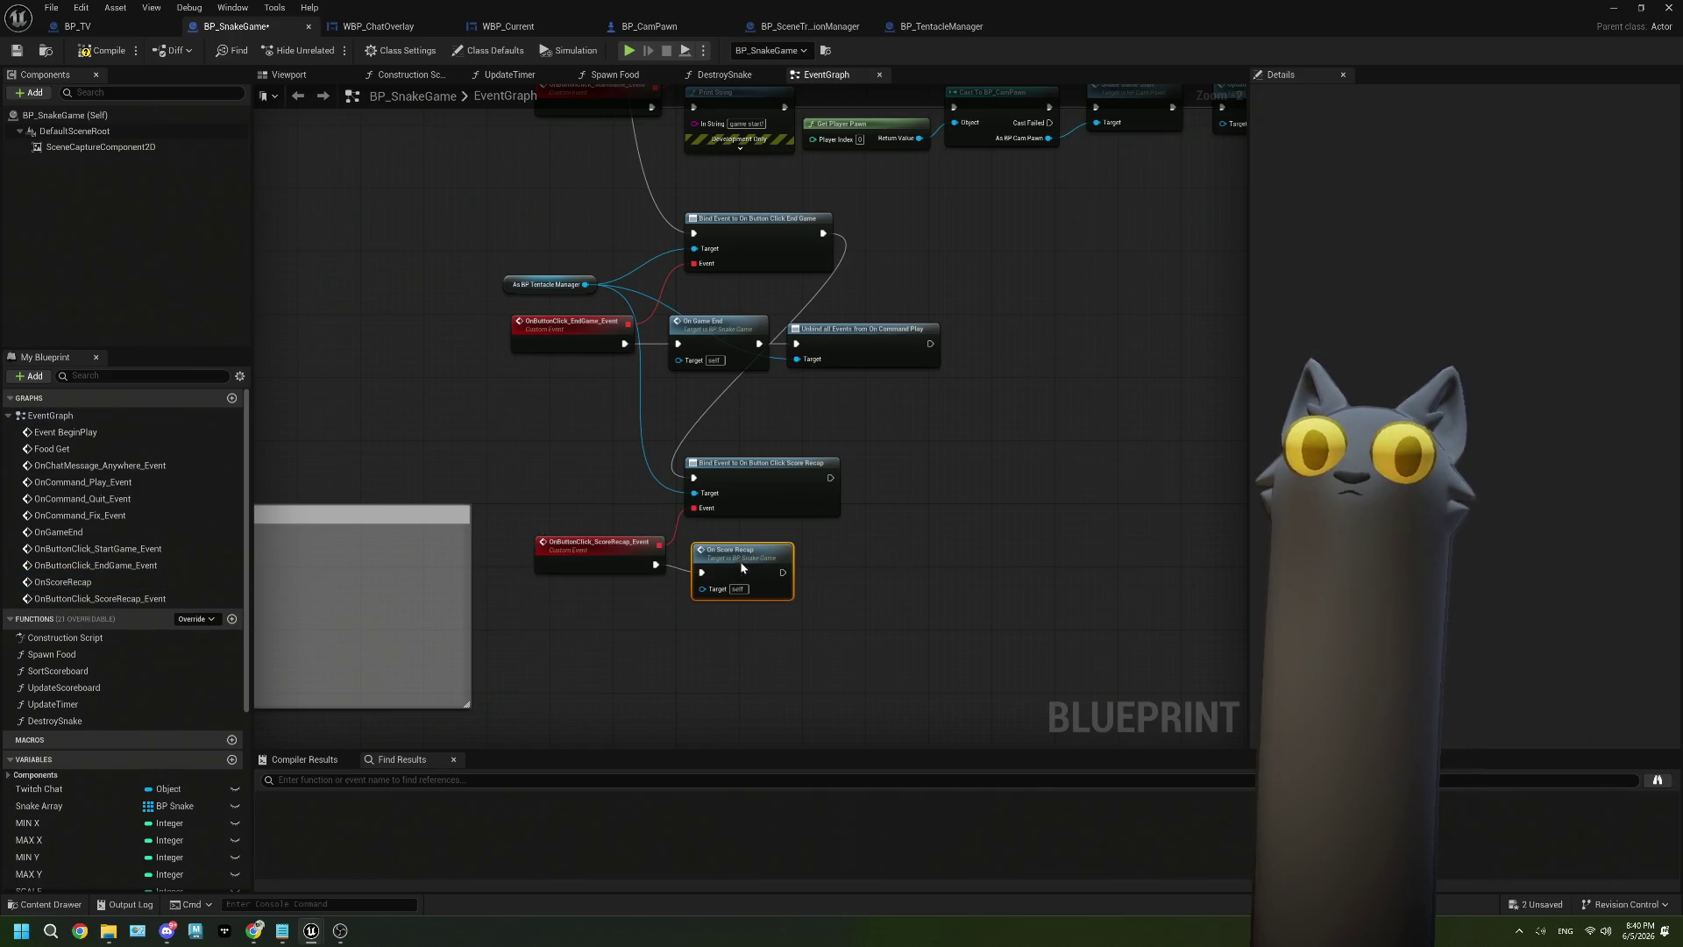
key("ctrl+s")
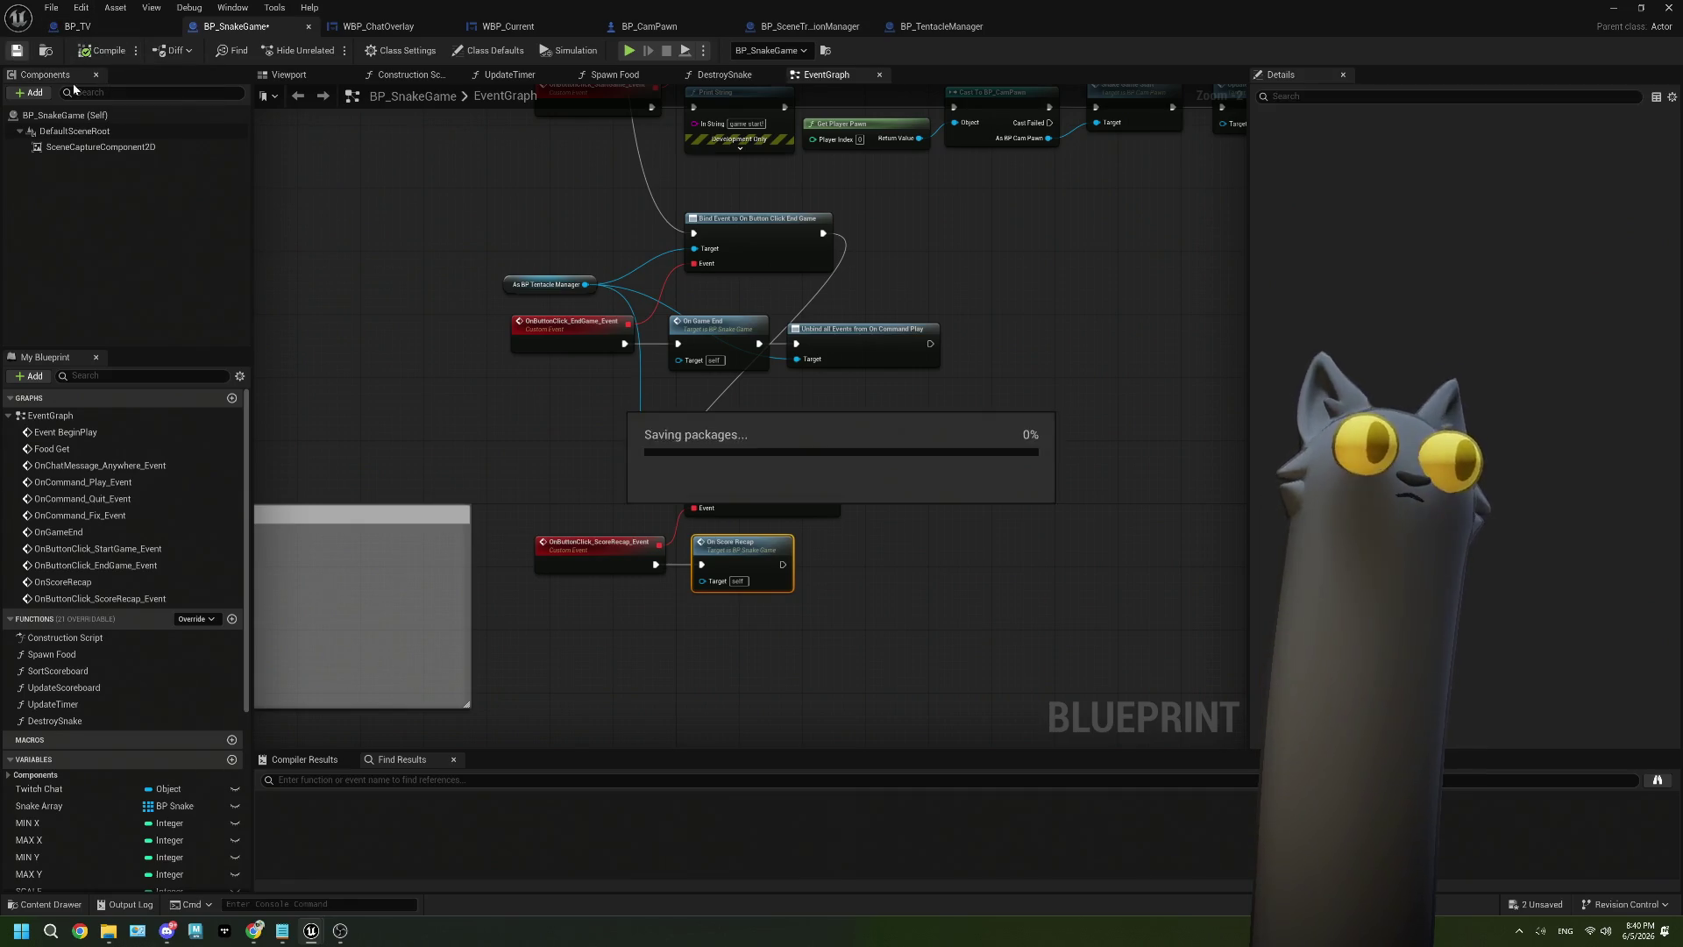
scroll(997, 438, "down", 1)
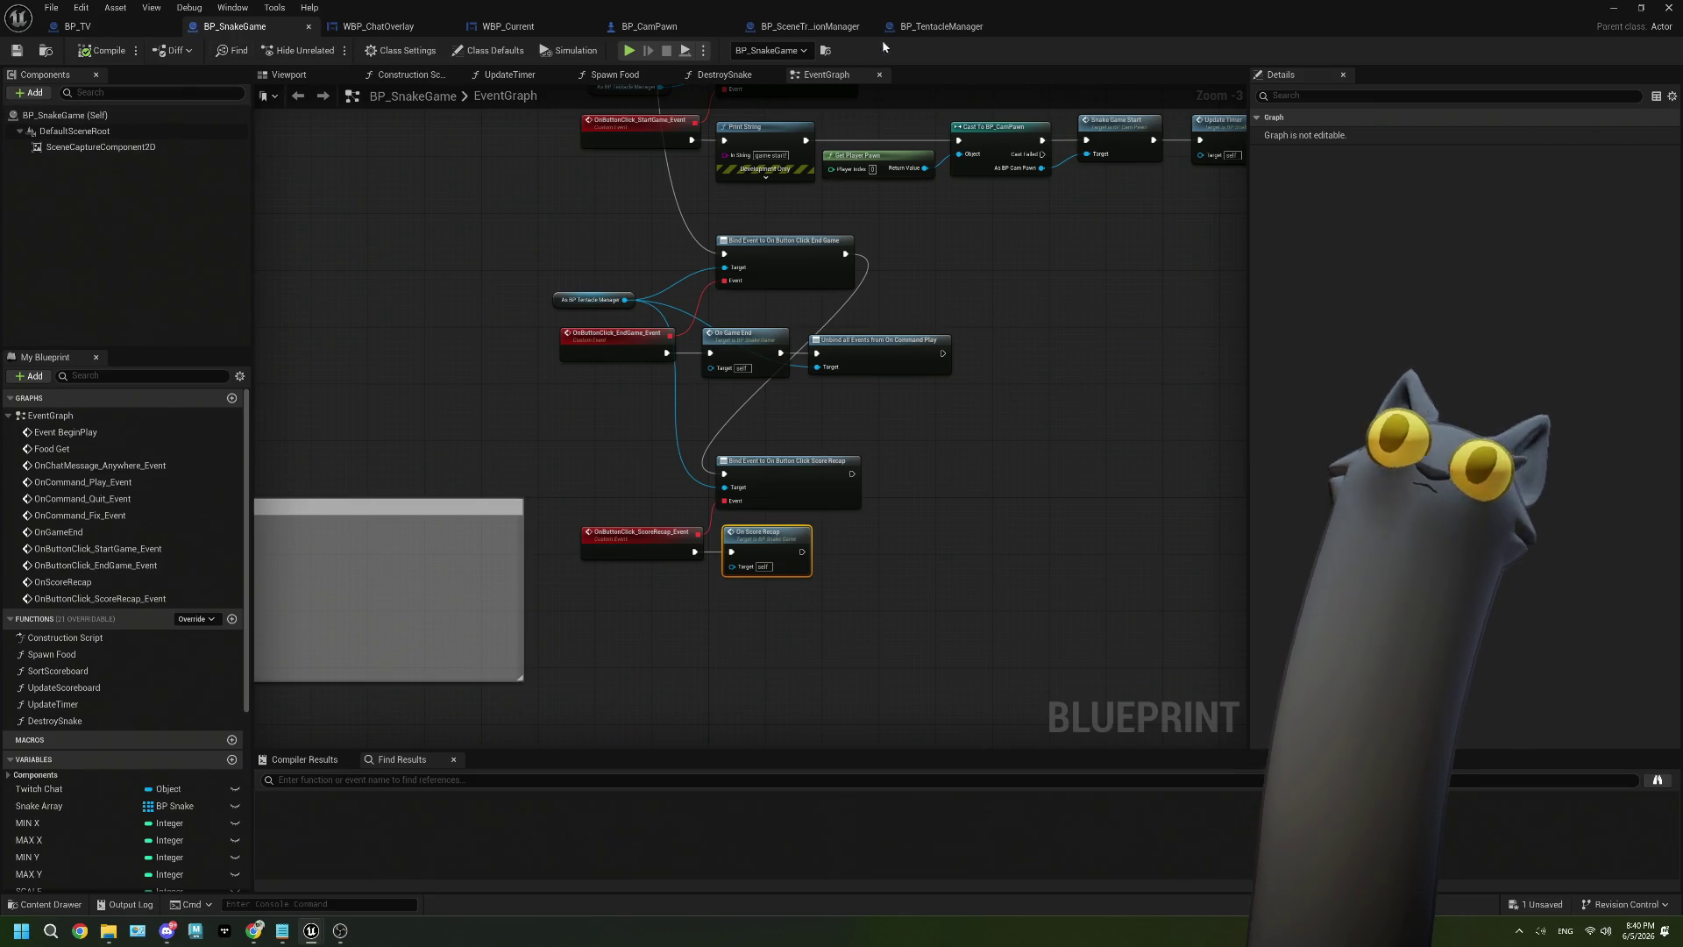
Switch to the BP_TV blueprint and delete its Delay node.
left_click(77, 26)
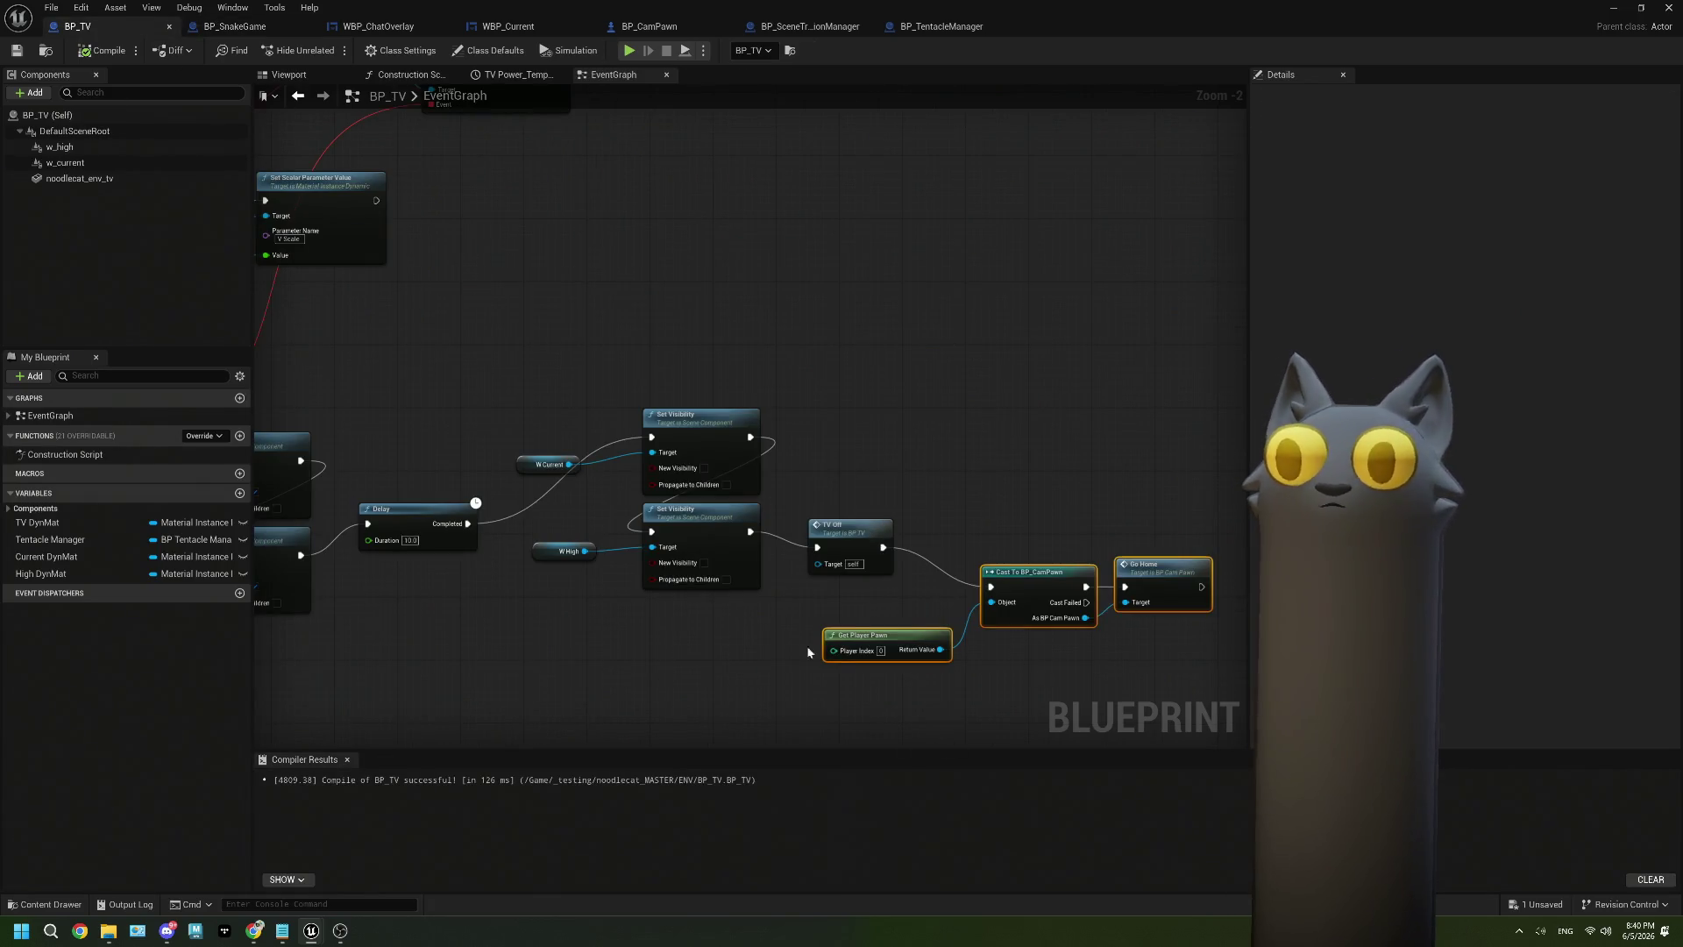
left_click_drag(590, 412, 663, 554)
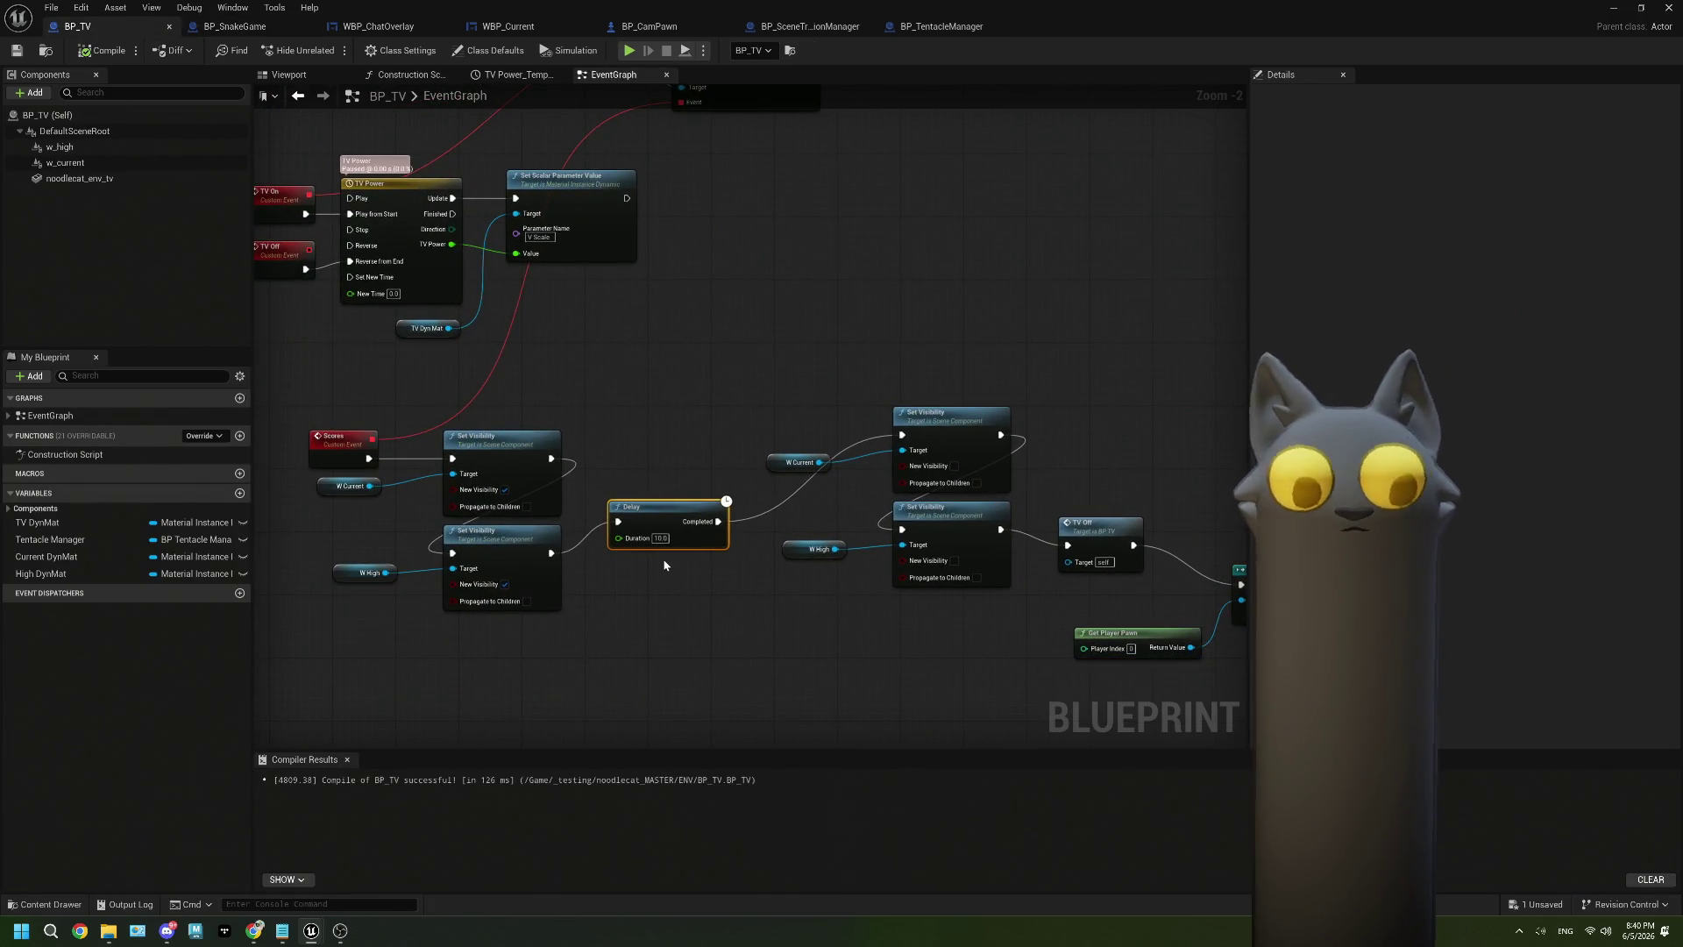
key("Delete")
scroll(764, 237, "up", 1)
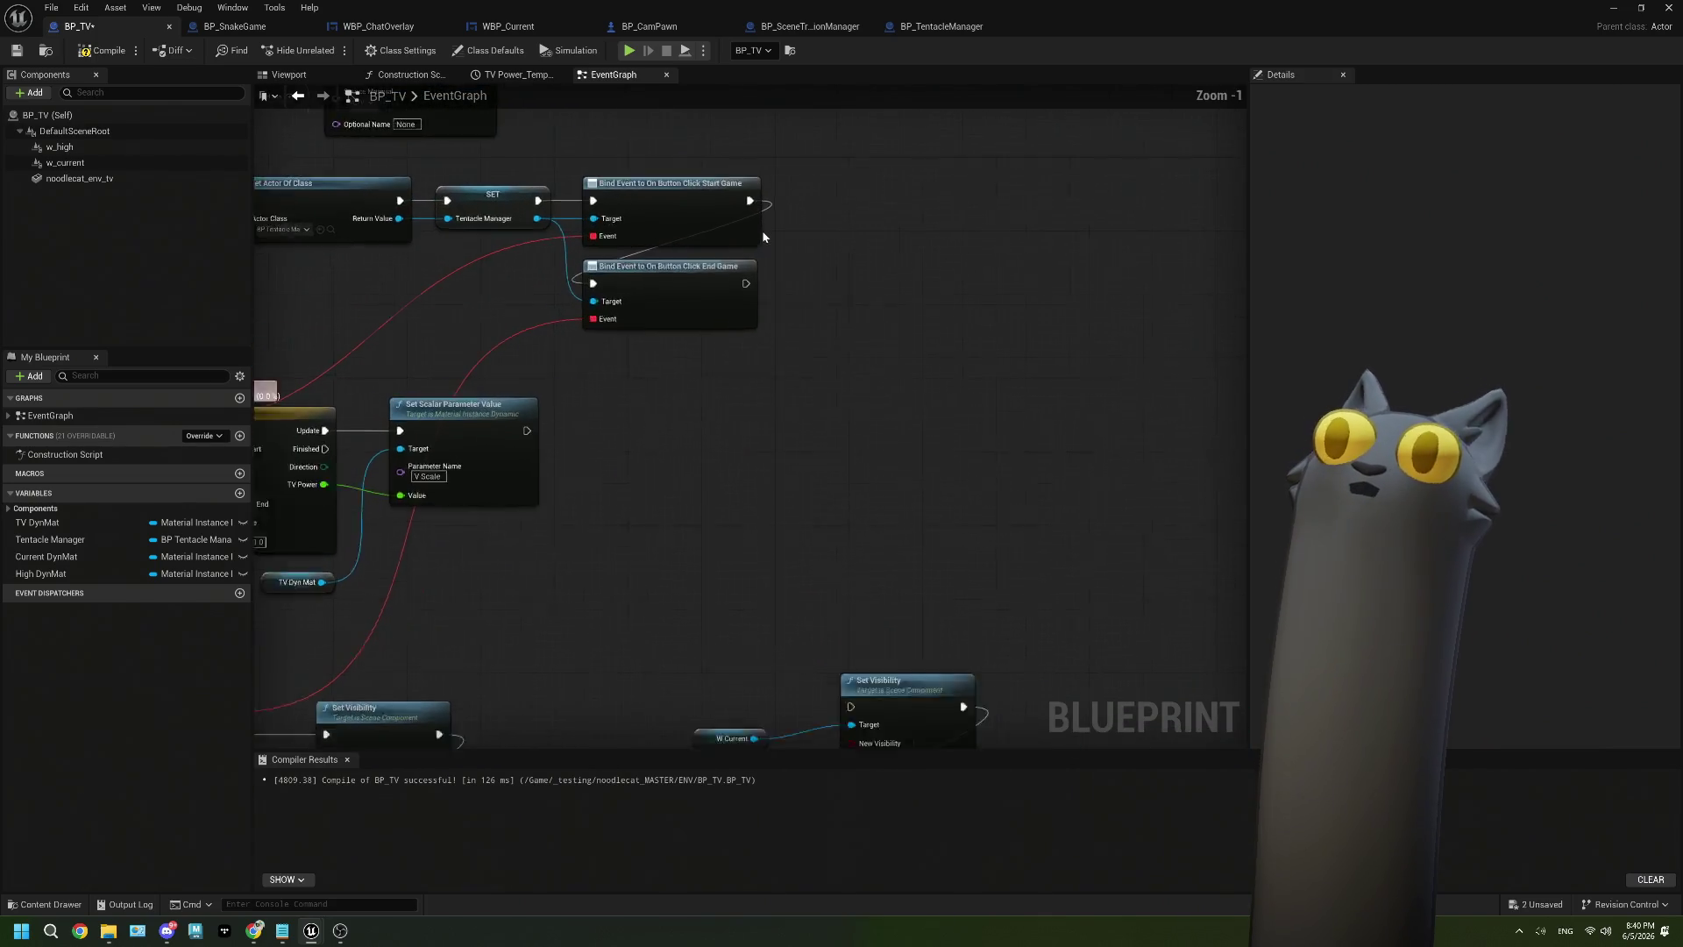
Bind On Button Click Score Recap to the Scores event and reconnect End Game to TV Off.
mouse_move(536, 219)
left_mouse_down()
mouse_move(602, 443)
mouse_move(570, 401)
left_mouse_up()
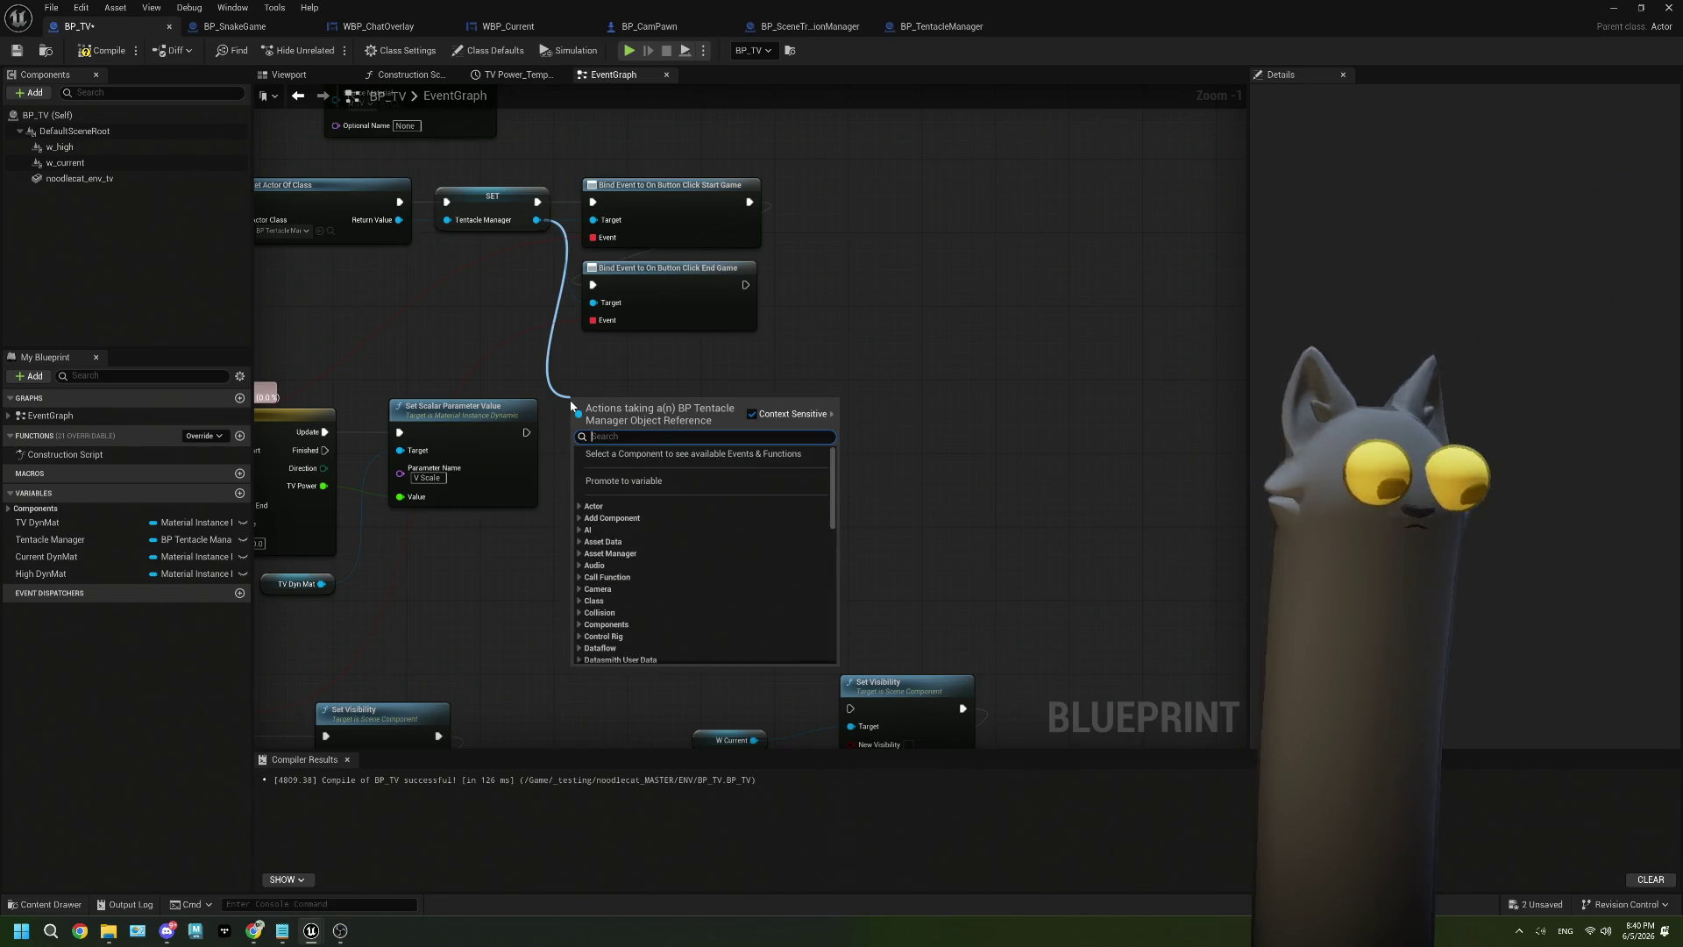
type("score recap")
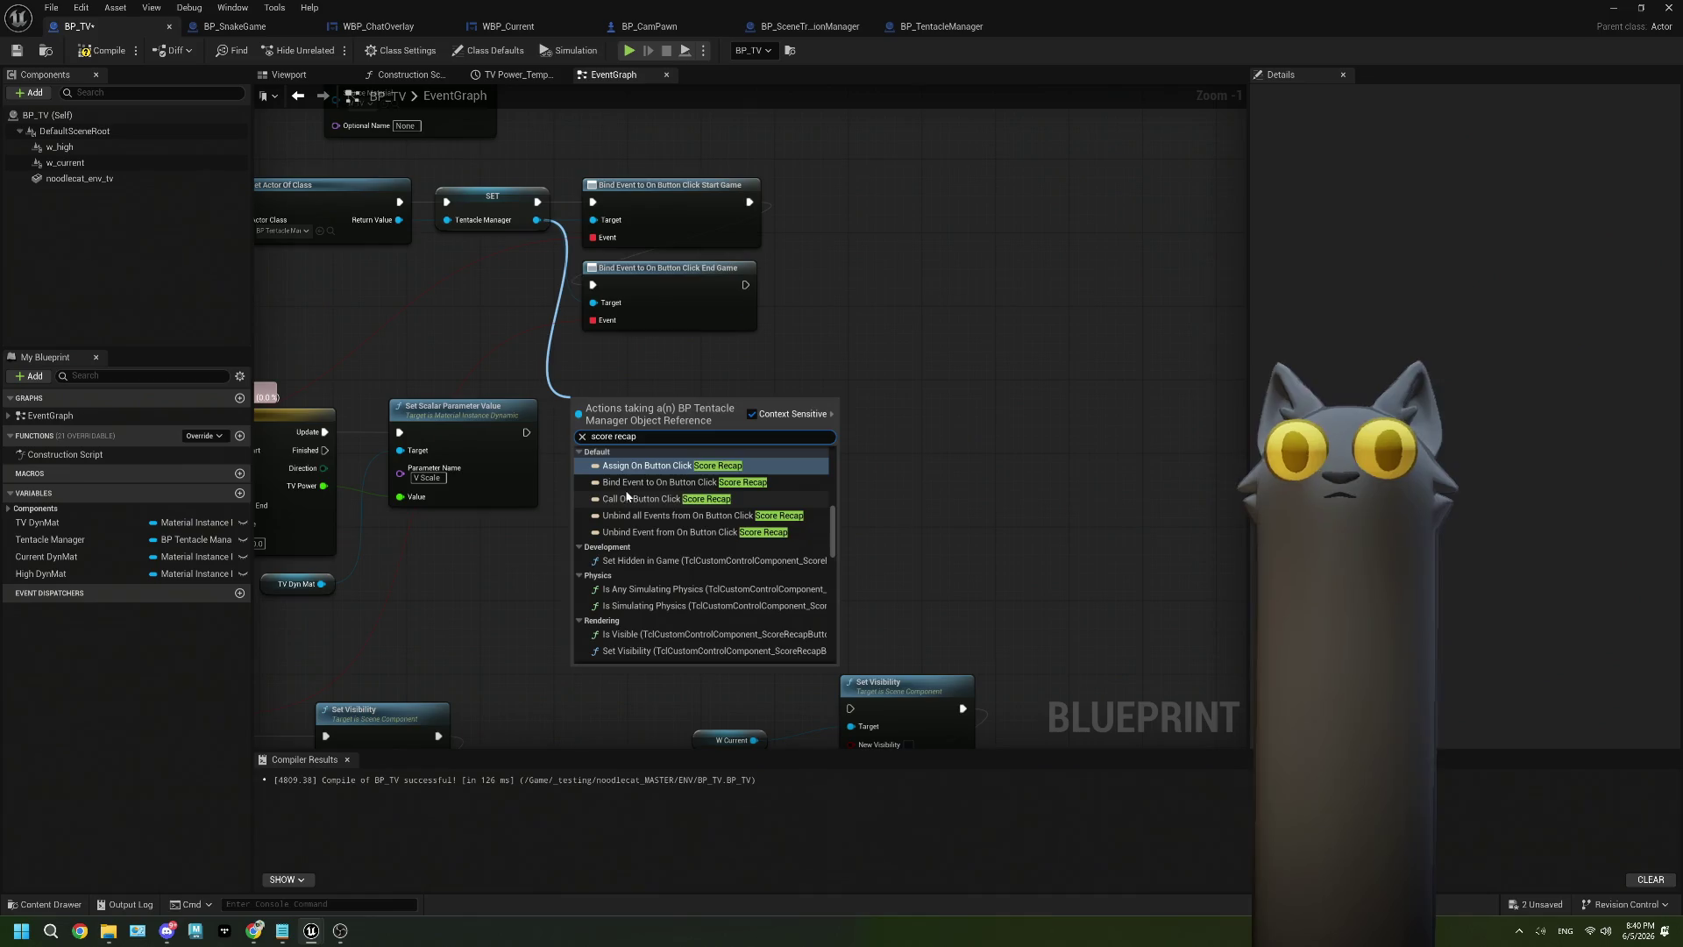
left_click(627, 482)
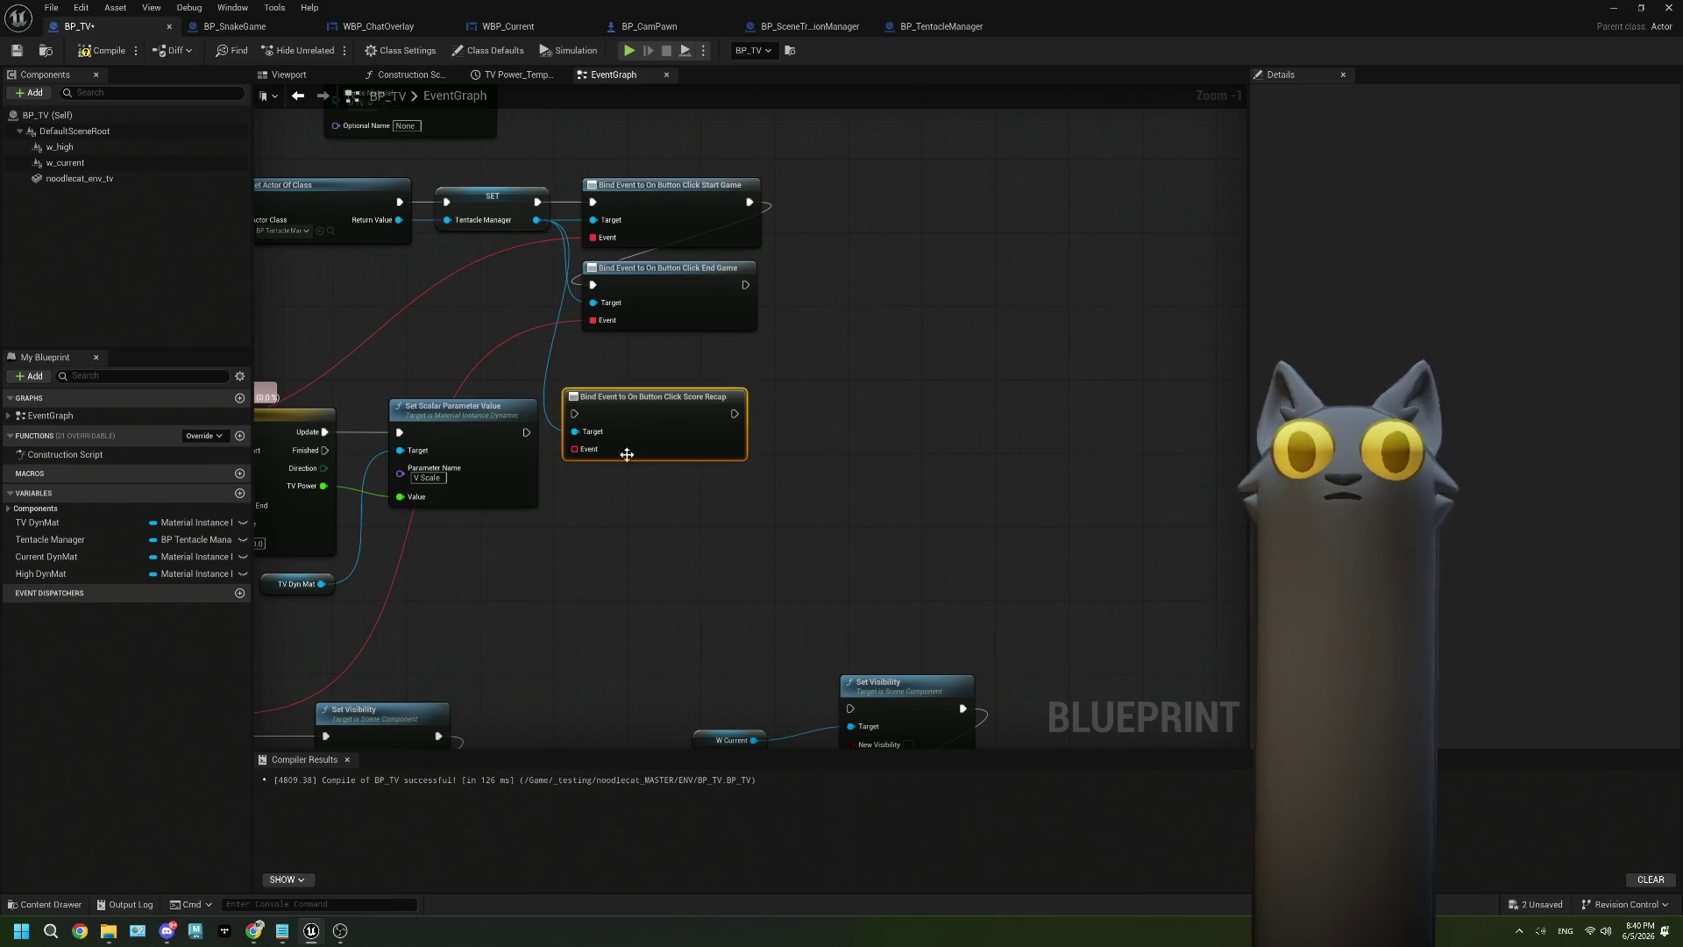
mouse_move(663, 460)
left_mouse_down()
mouse_move(876, 274)
mouse_move(741, 248)
mouse_move(722, 274)
mouse_move(887, 263)
mouse_move(857, 333)
left_mouse_up()
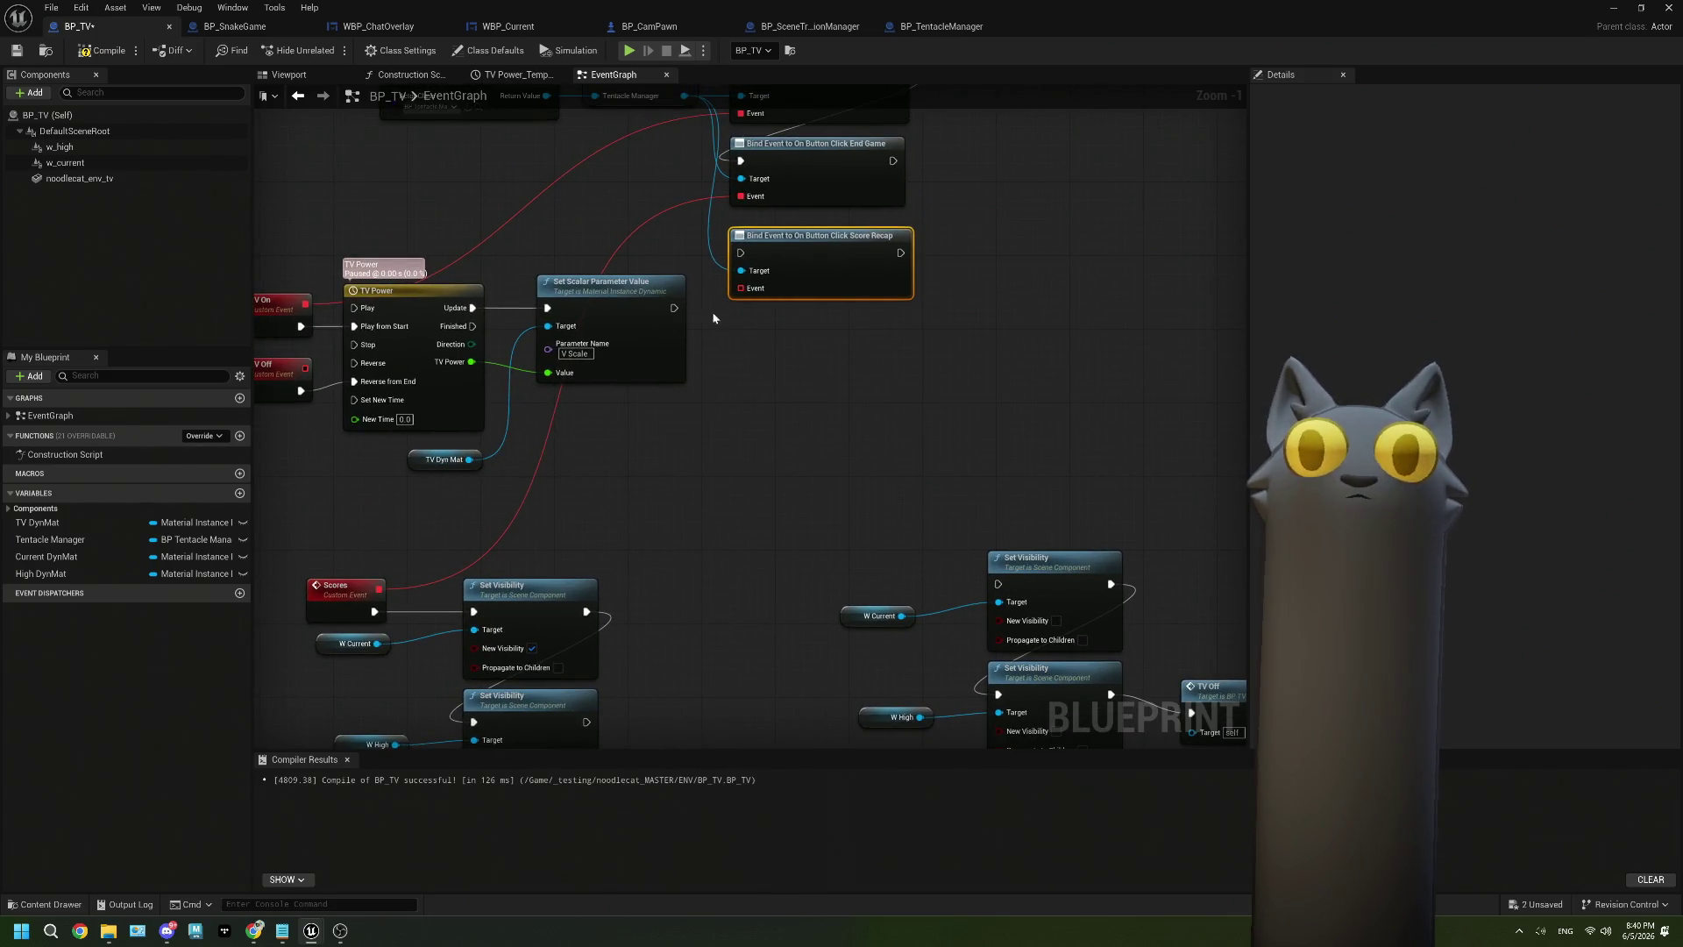
mouse_move(741, 287)
left_mouse_down()
mouse_move(368, 612)
mouse_move(379, 588)
left_mouse_up()
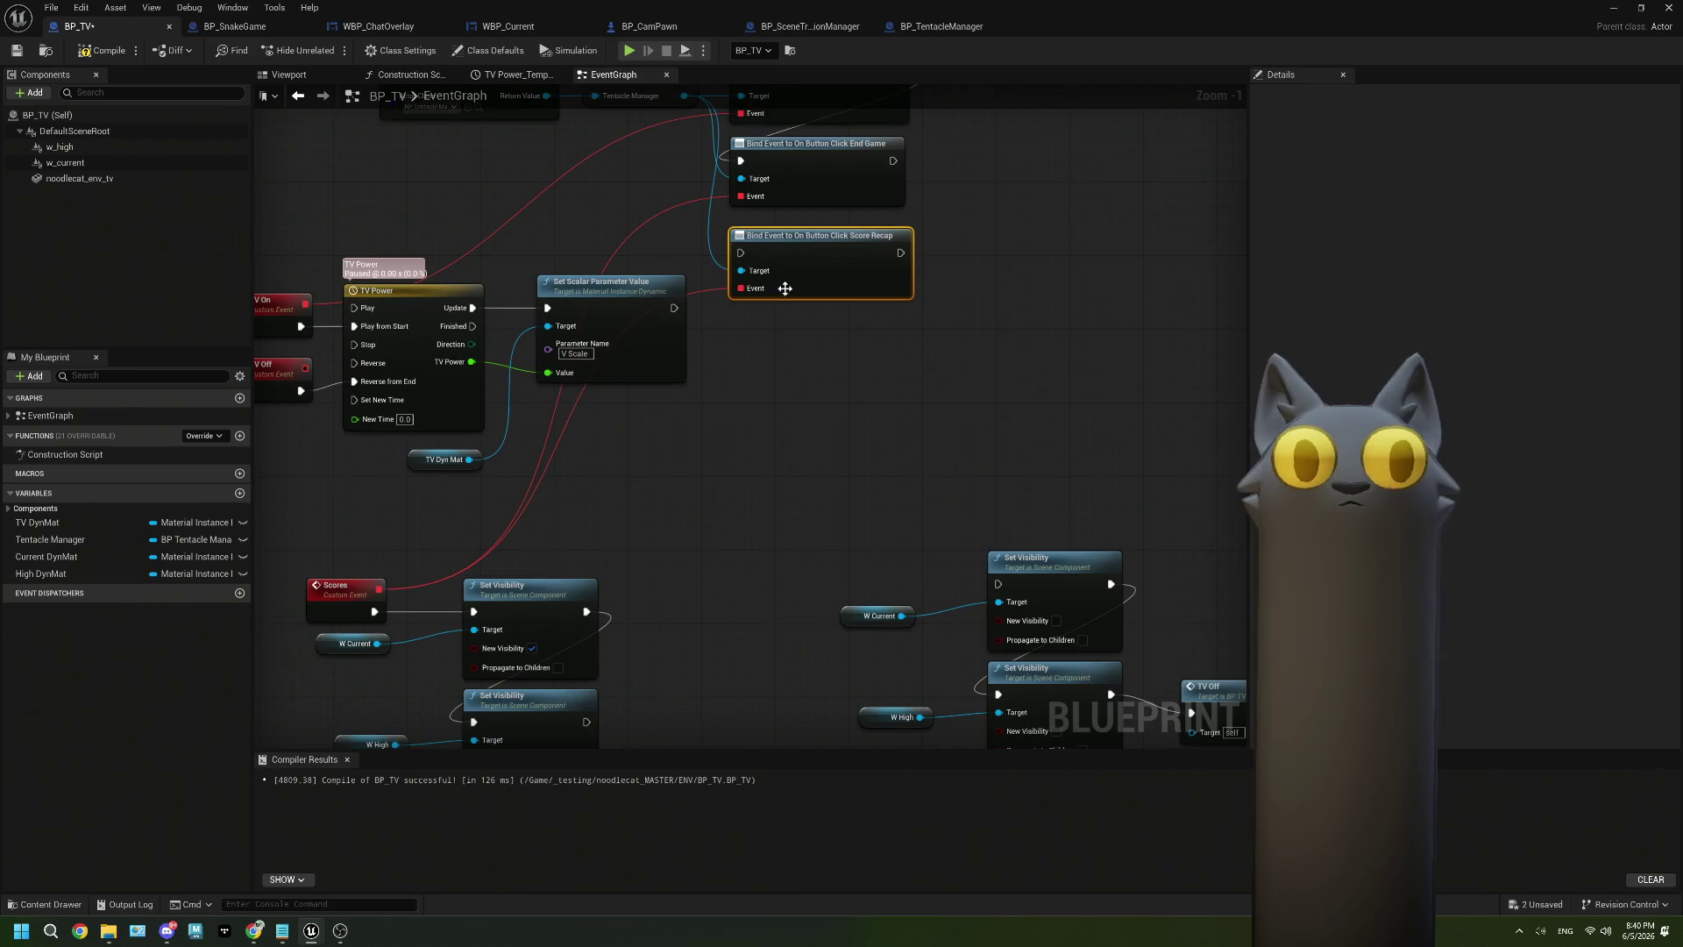
mouse_move(868, 531)
left_mouse_down()
mouse_move(713, 439)
mouse_move(808, 526)
mouse_move(828, 593)
left_mouse_up()
mouse_move(708, 254)
left_mouse_down()
mouse_move(402, 422)
mouse_move(293, 424)
mouse_move(648, 438)
mouse_move(304, 484)
mouse_move(340, 459)
mouse_move(504, 455)
left_mouse_up()
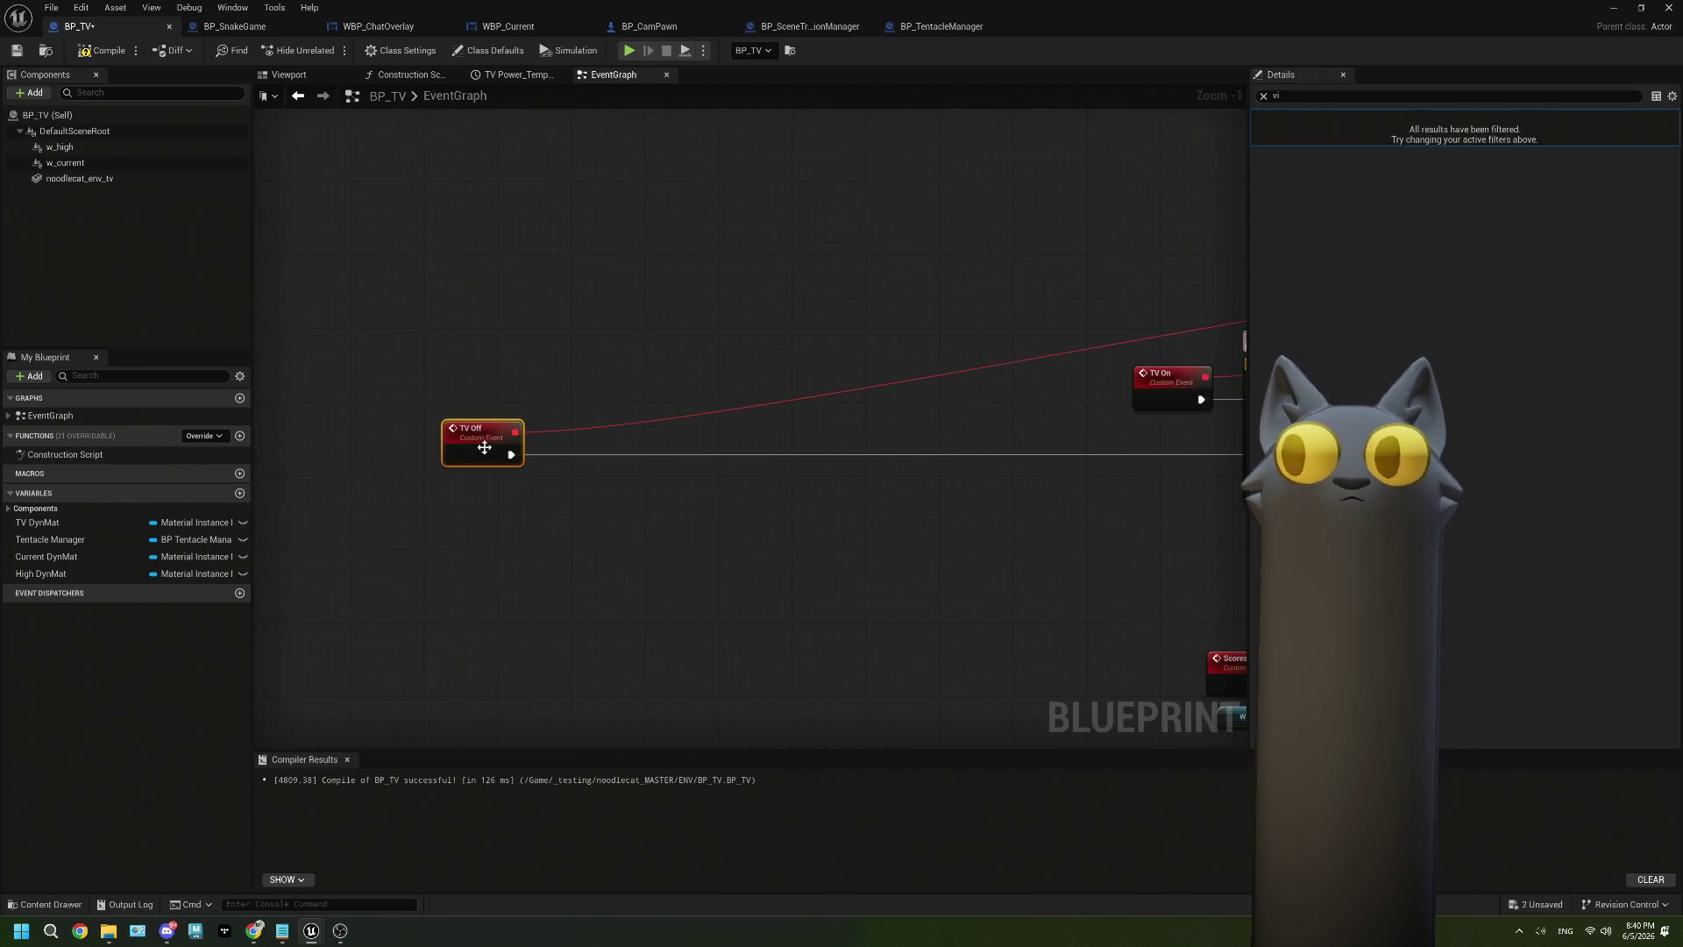
Add a Custom Event named OnEndGame to the BP_TV event graph.
scroll(504, 456, "down", 2)
mouse_move(1061, 596)
left_mouse_down()
mouse_move(710, 524)
mouse_move(461, 436)
mouse_move(269, 443)
left_mouse_up()
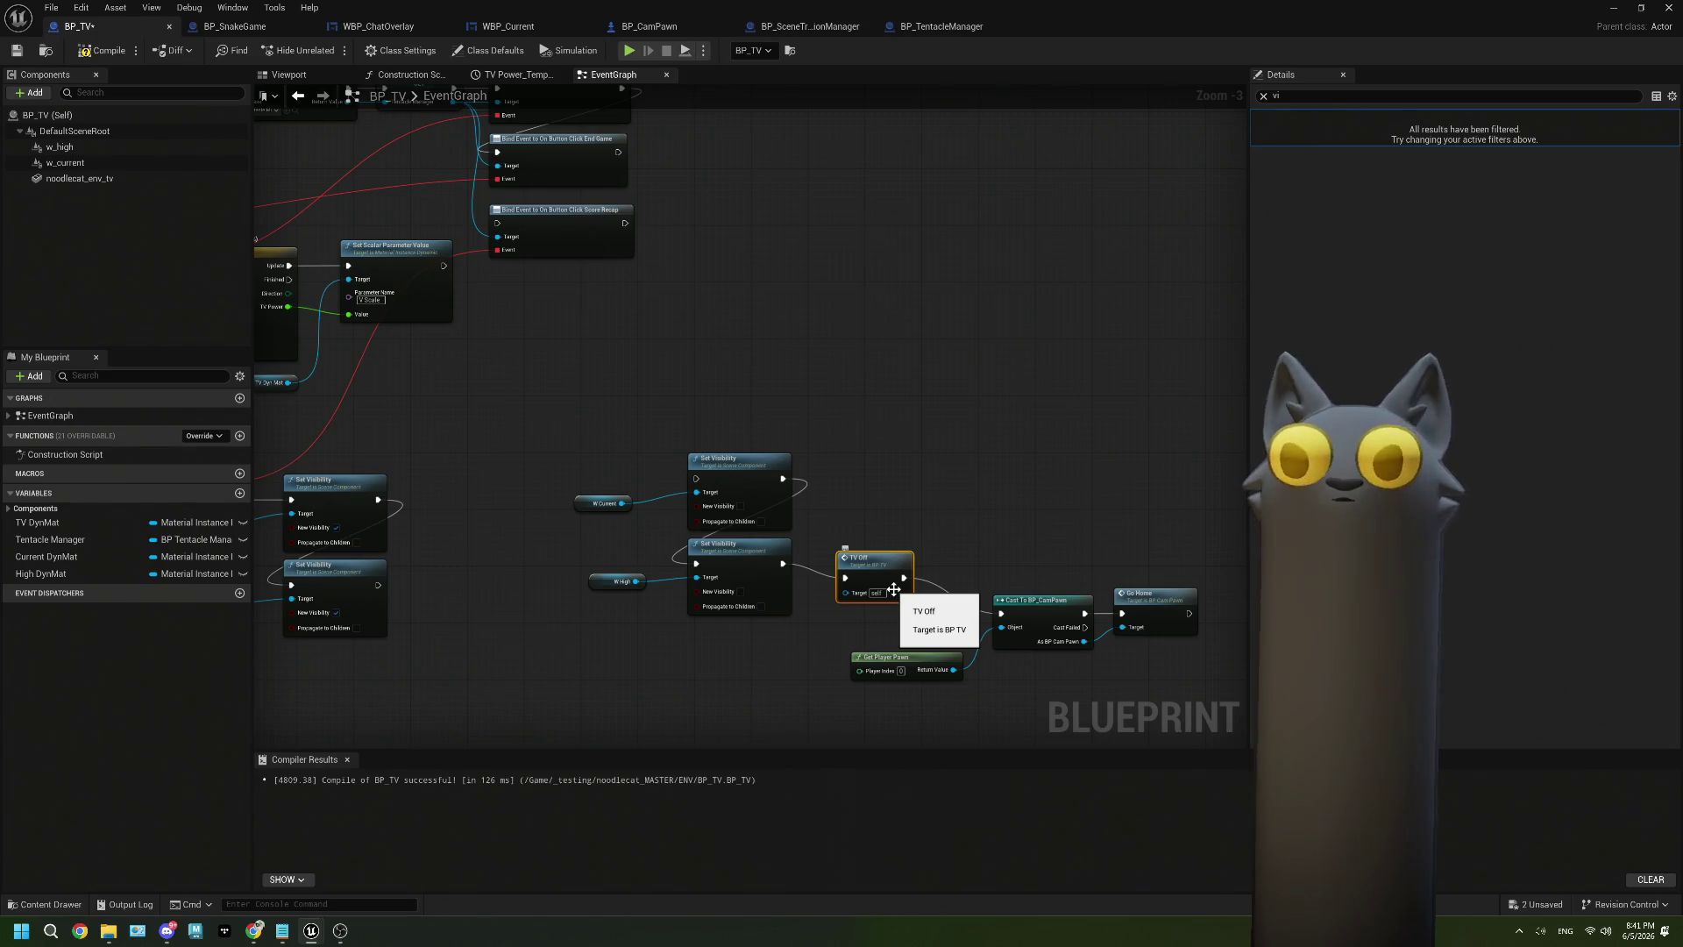
key("ctrl+z")
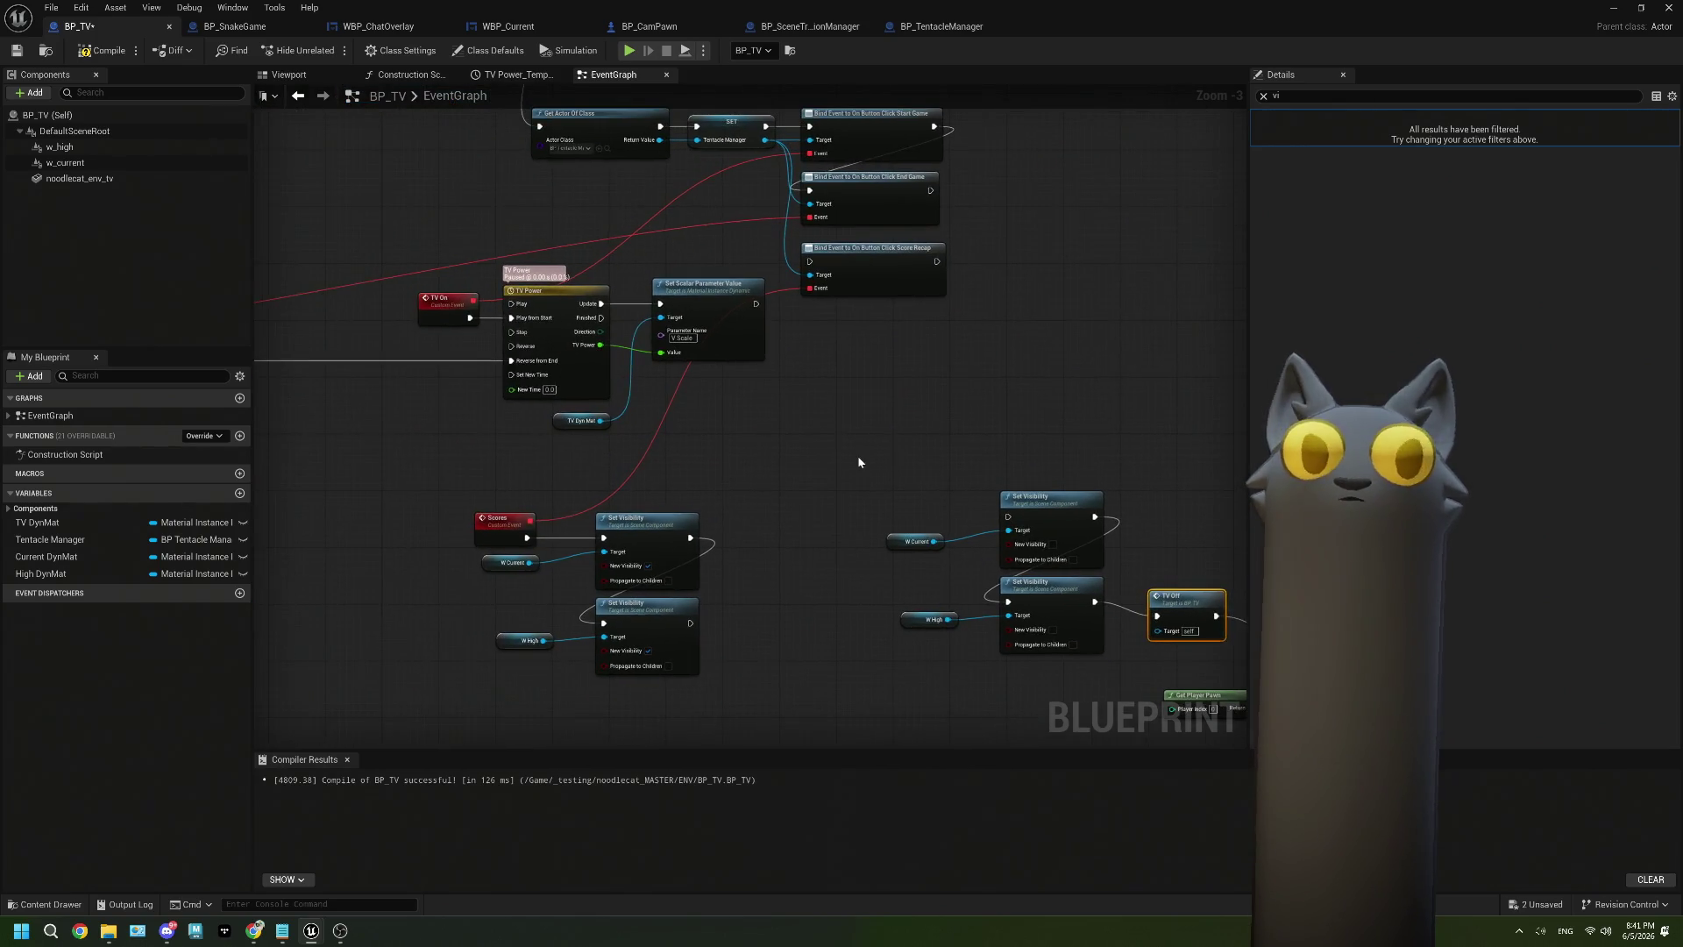
mouse_move(842, 251)
left_mouse_down()
mouse_move(722, 364)
mouse_move(729, 474)
mouse_move(843, 468)
left_mouse_up()
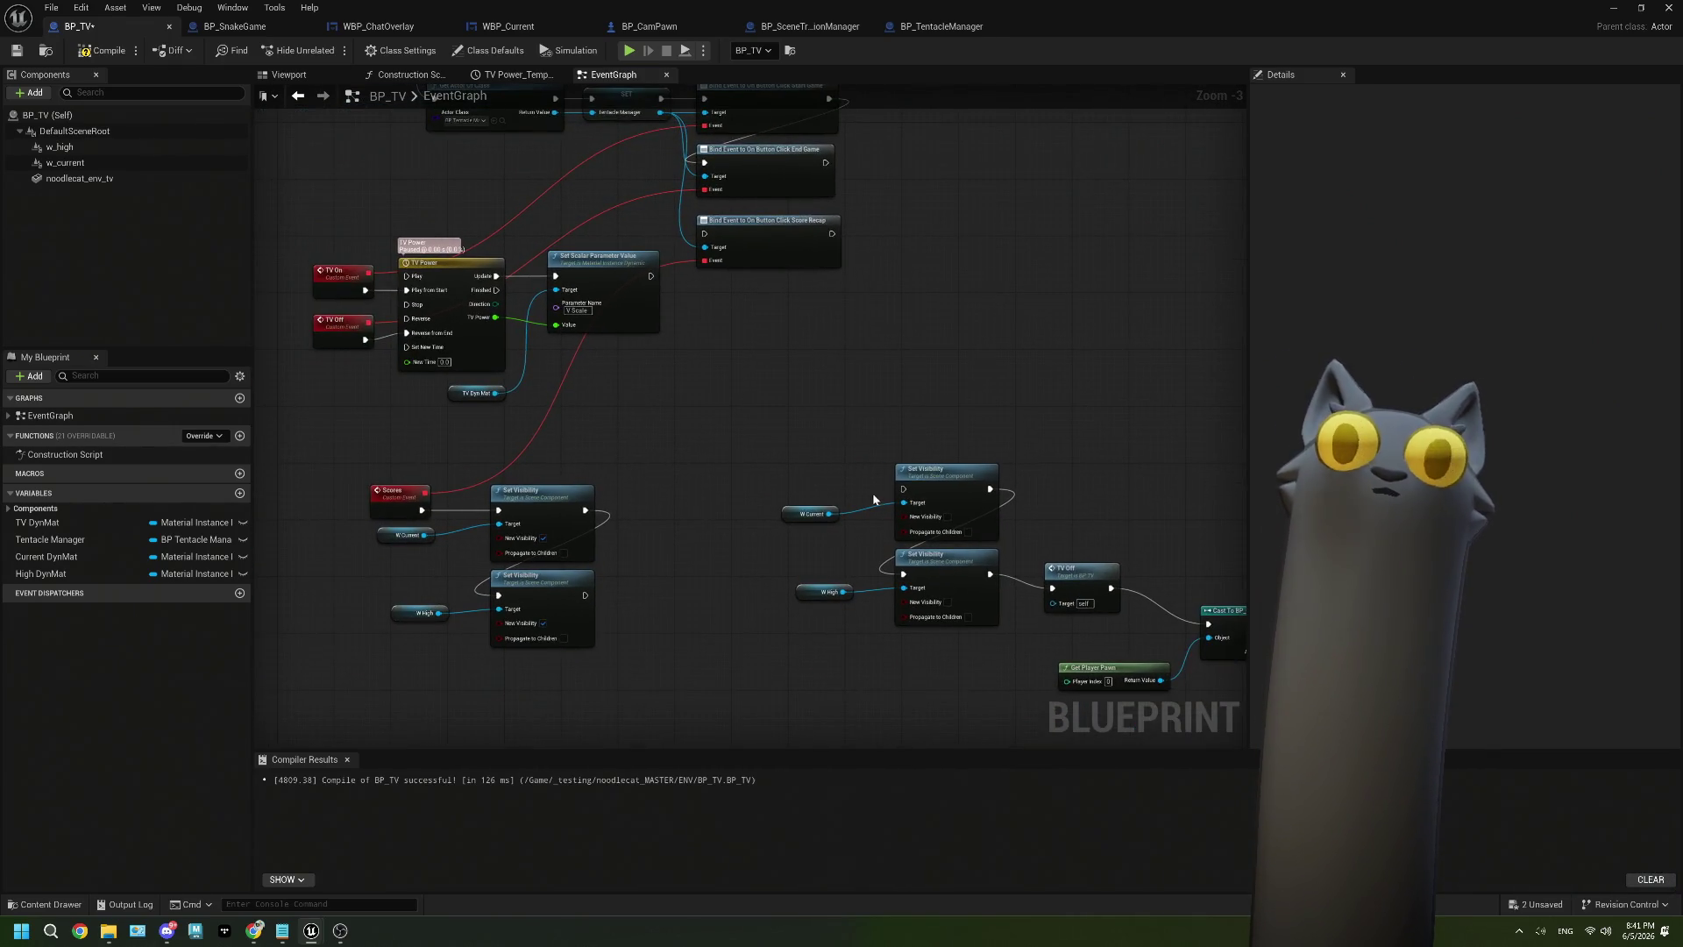
right_click(820, 456)
type("cus")
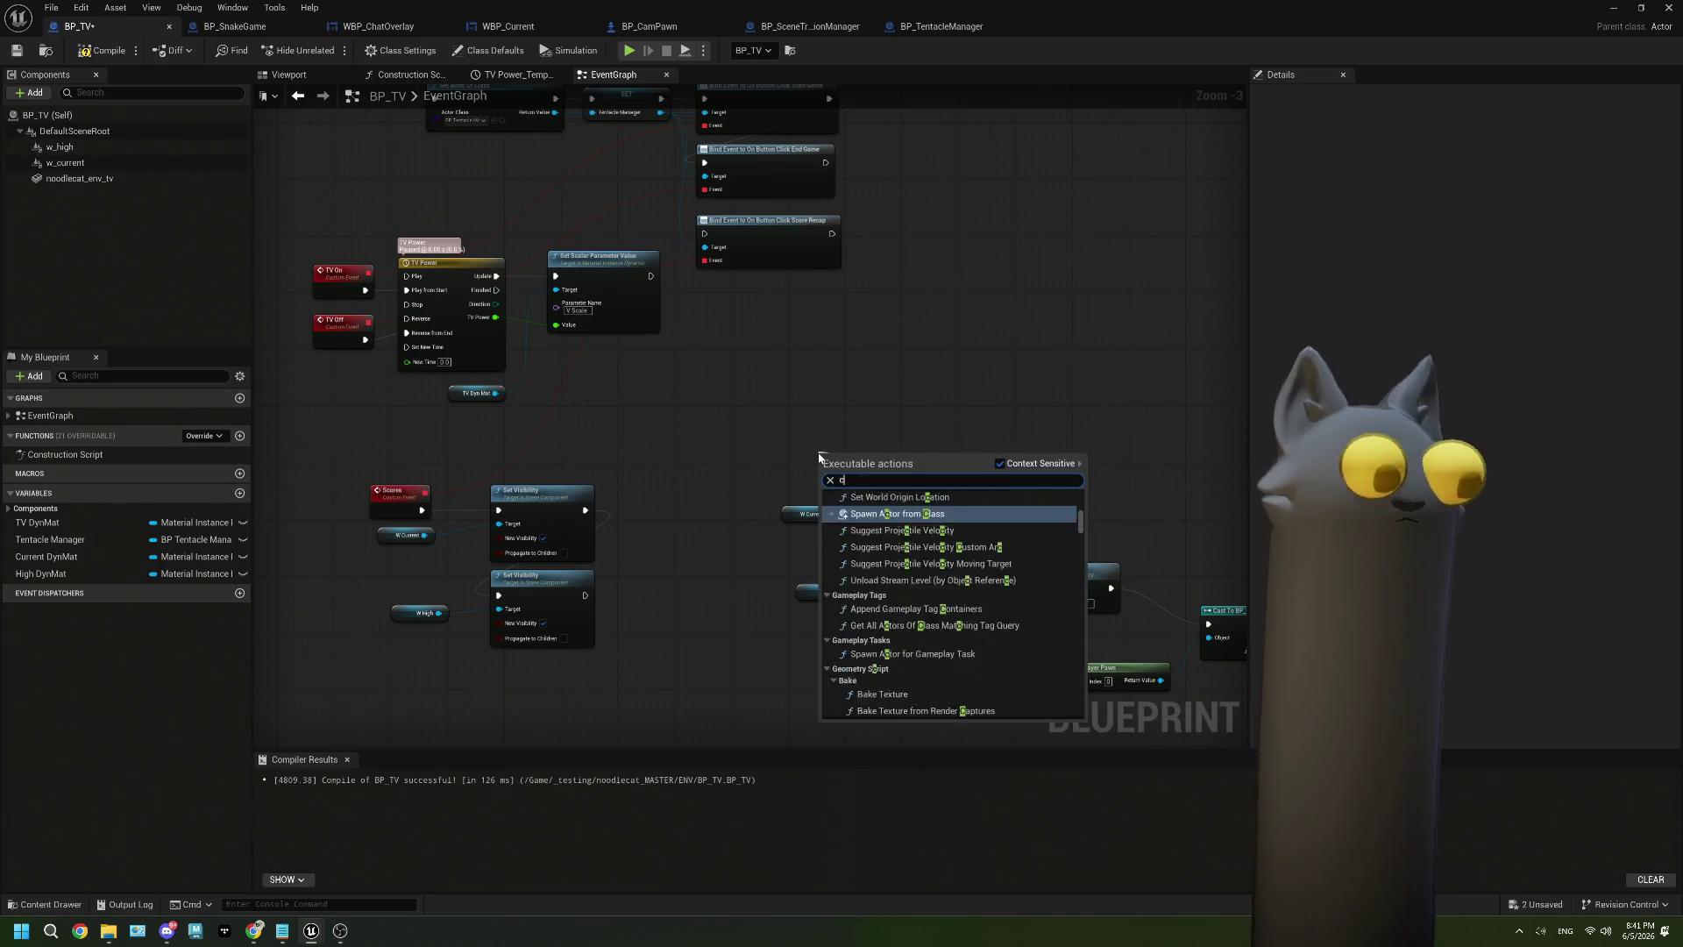
key("Return")
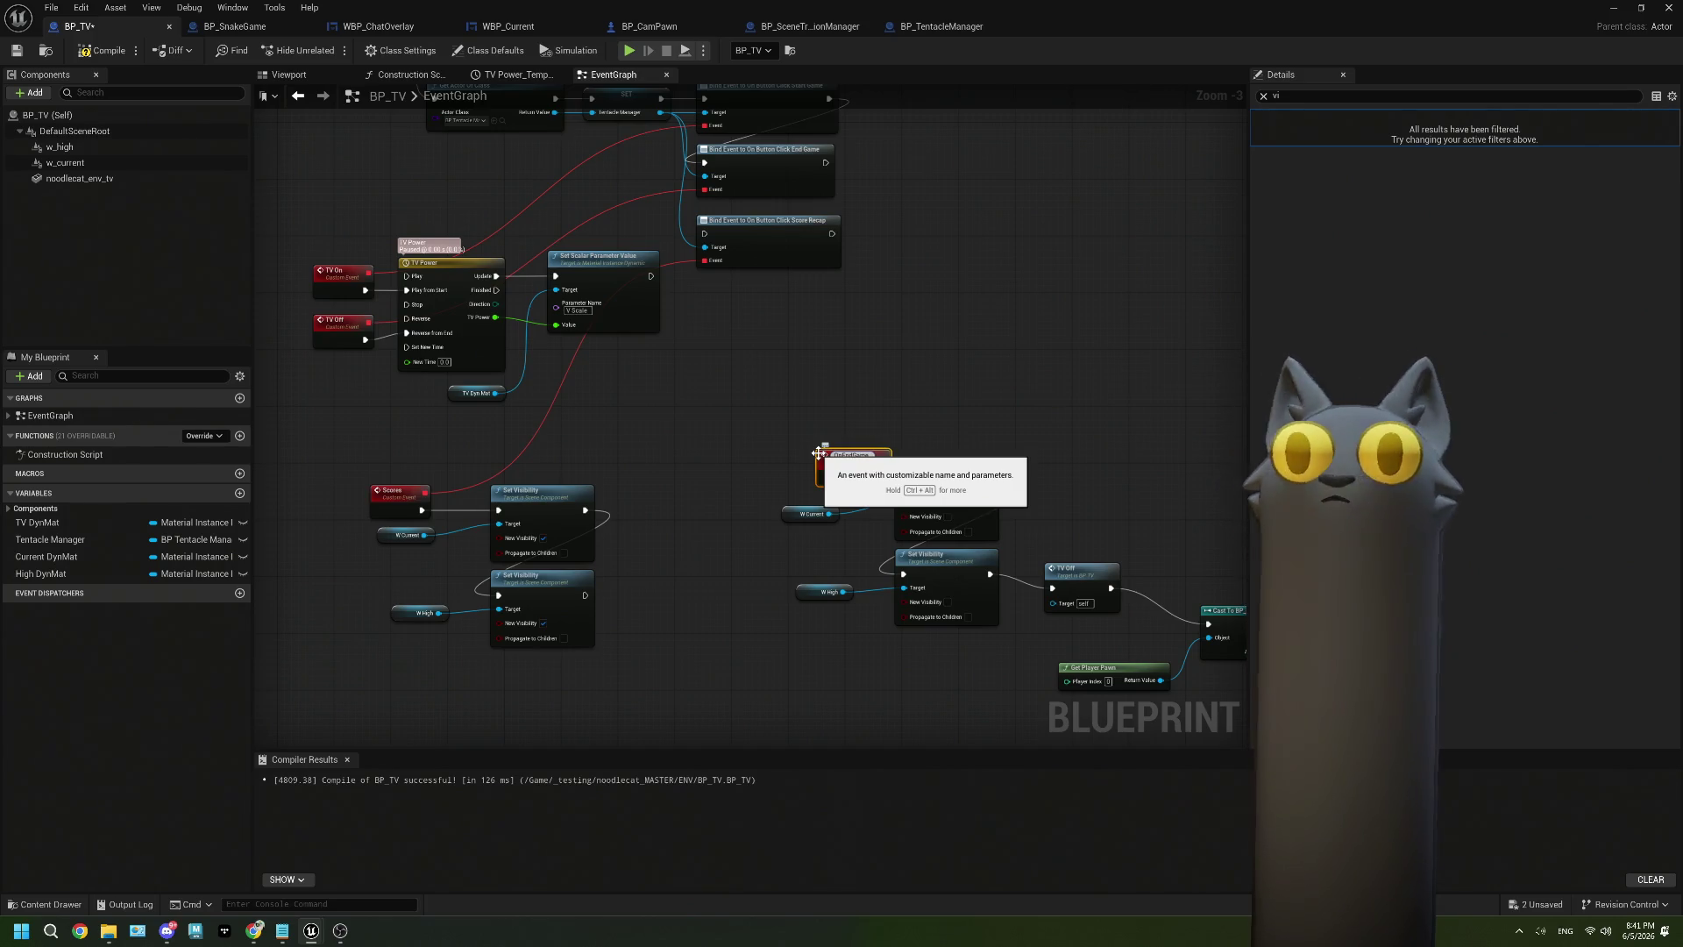
key("Return")
Wire the End Game click bind to OnEndGame, save BP_TV, and minimize the editor.
mouse_move(708, 194)
left_mouse_down()
mouse_move(842, 446)
mouse_move(815, 471)
mouse_move(816, 458)
mouse_move(748, 483)
left_mouse_up()
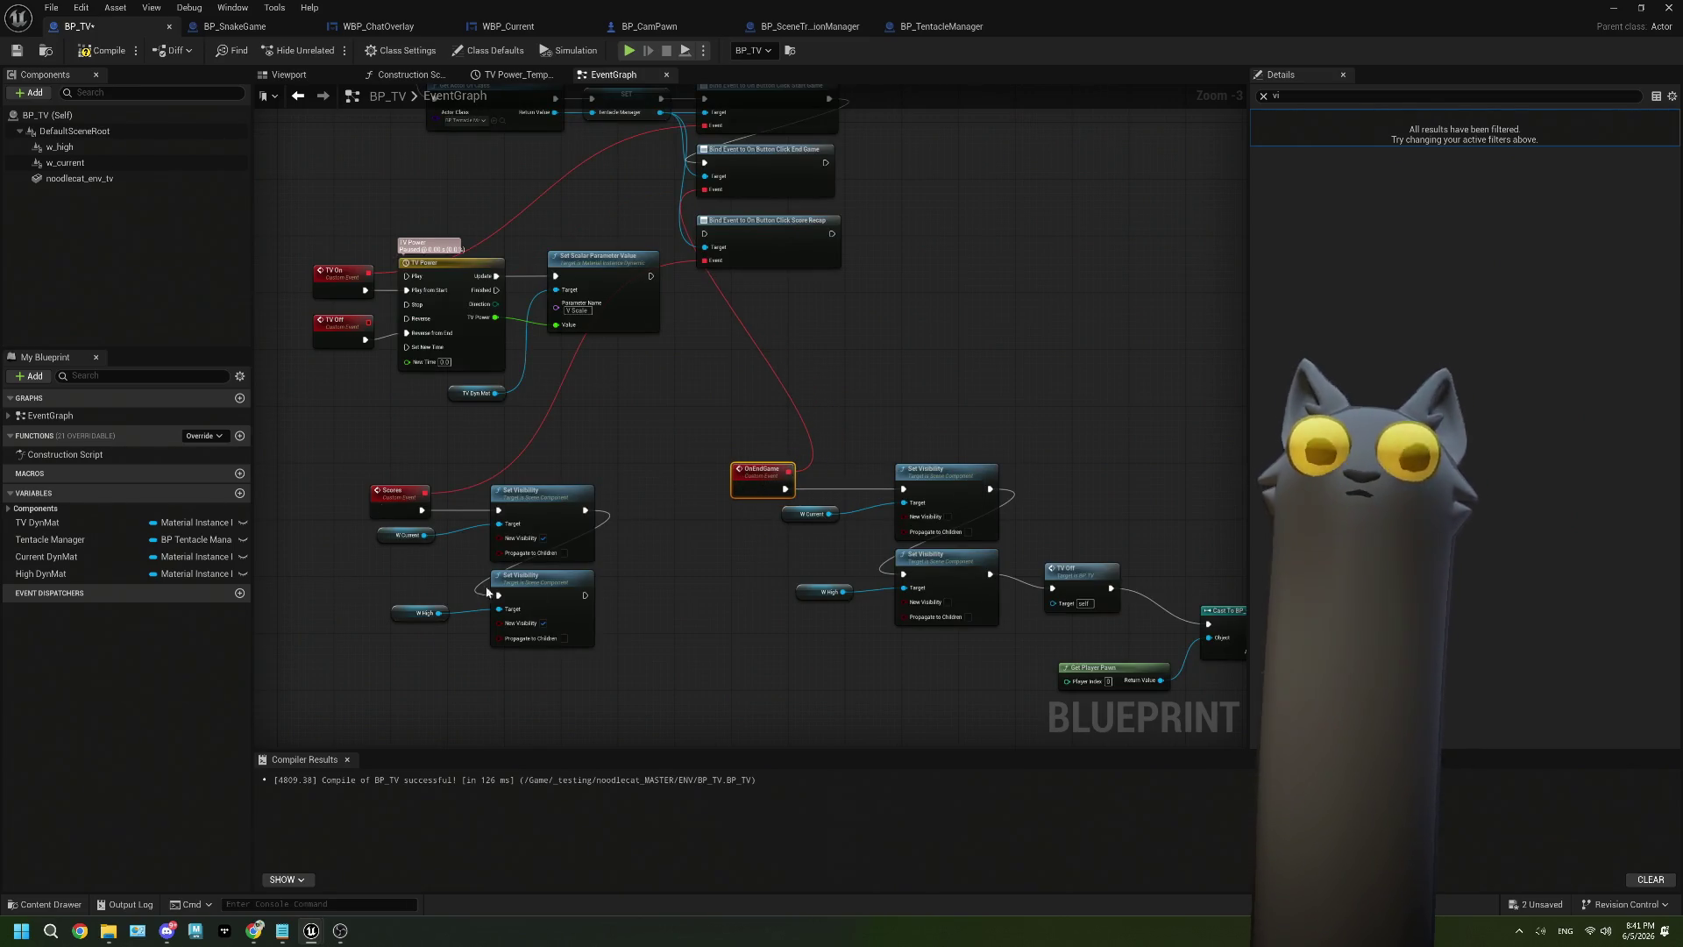
left_click_drag(488, 592, 289, 538)
mouse_move(964, 653)
left_mouse_down()
mouse_move(832, 653)
mouse_move(911, 620)
left_mouse_up()
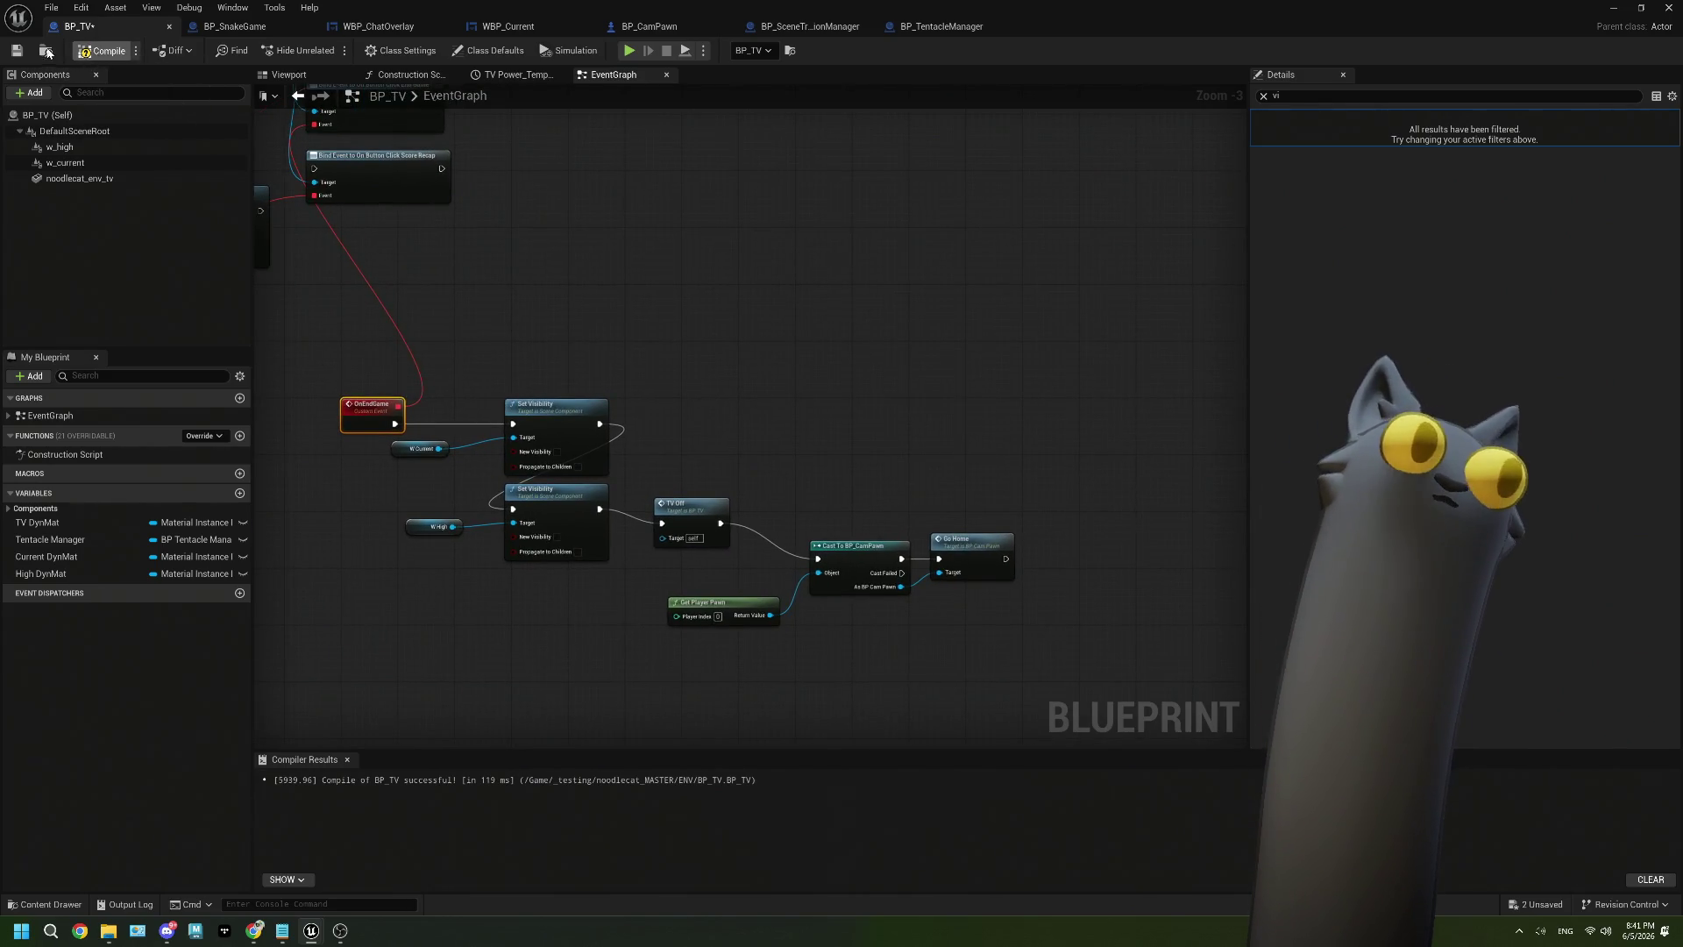
left_click(16, 50)
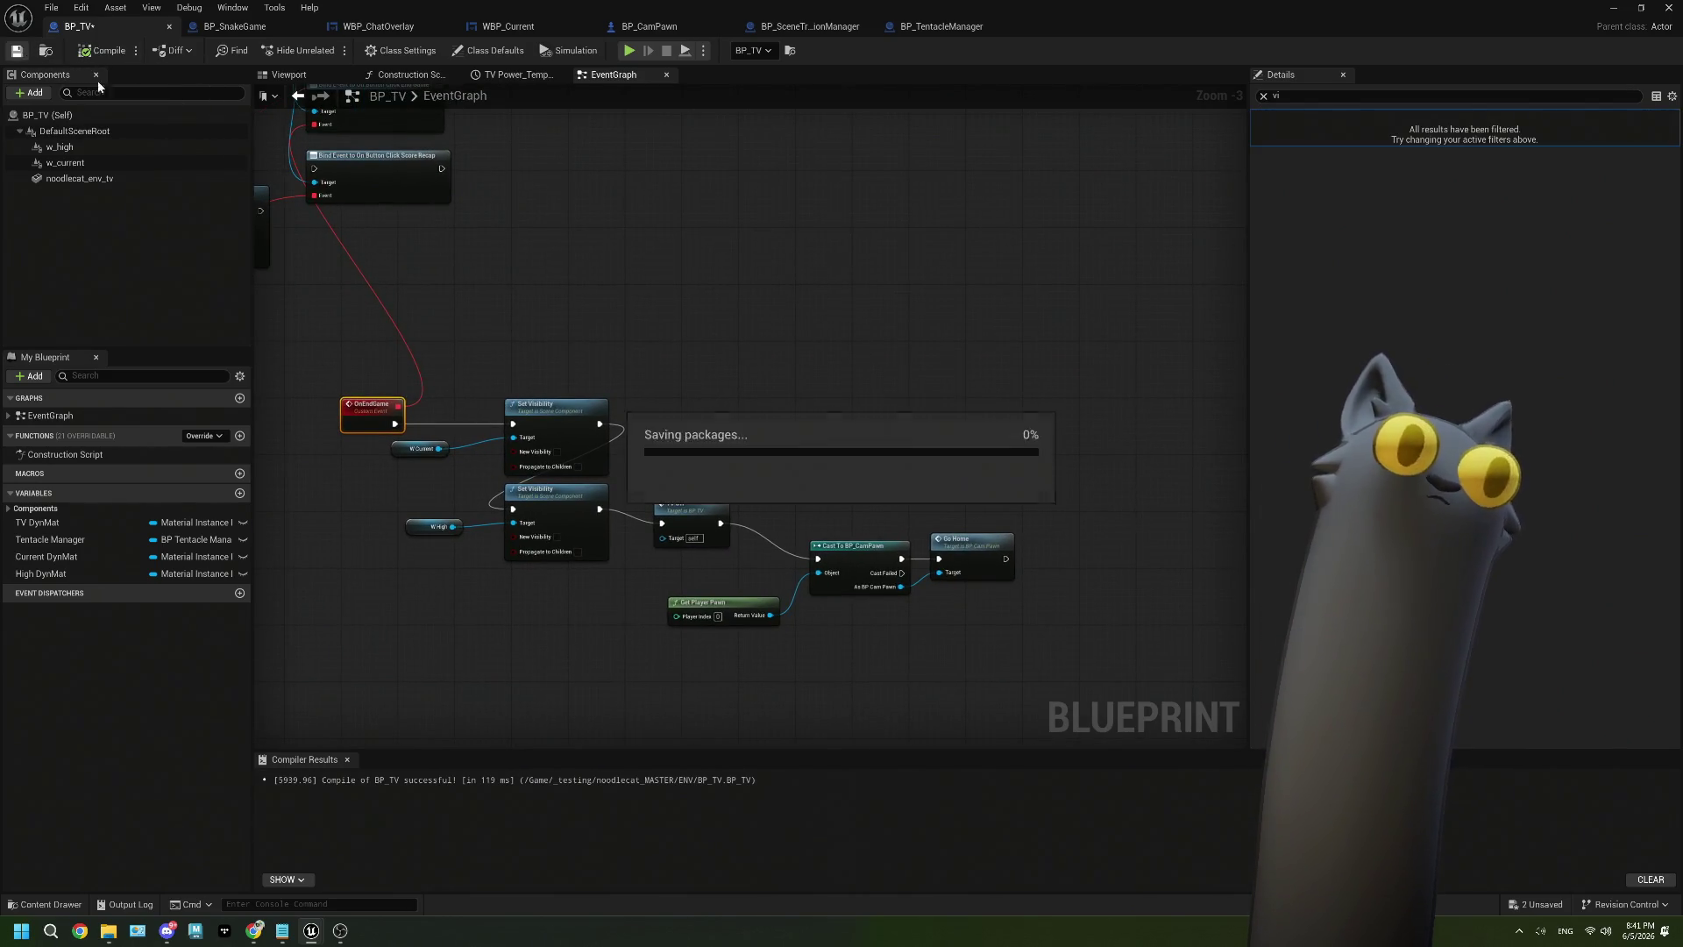
left_click(1615, 9)
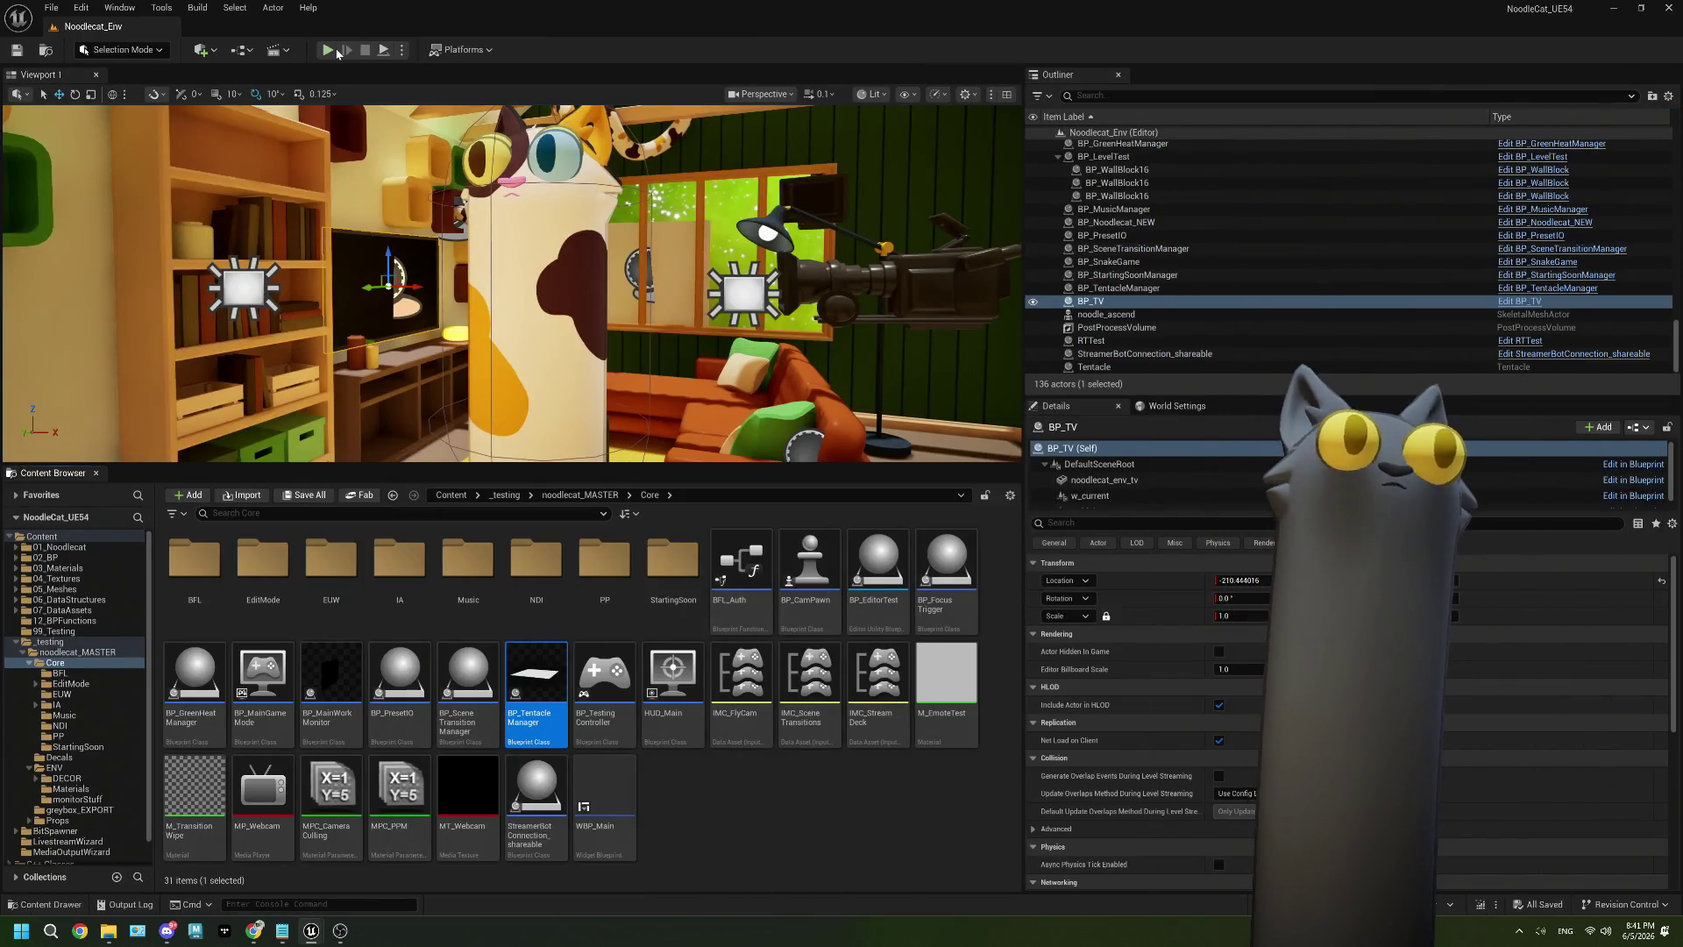
Test a round: play the level, start the Snake Game, send !play, end the game, stop.
left_click(329, 50)
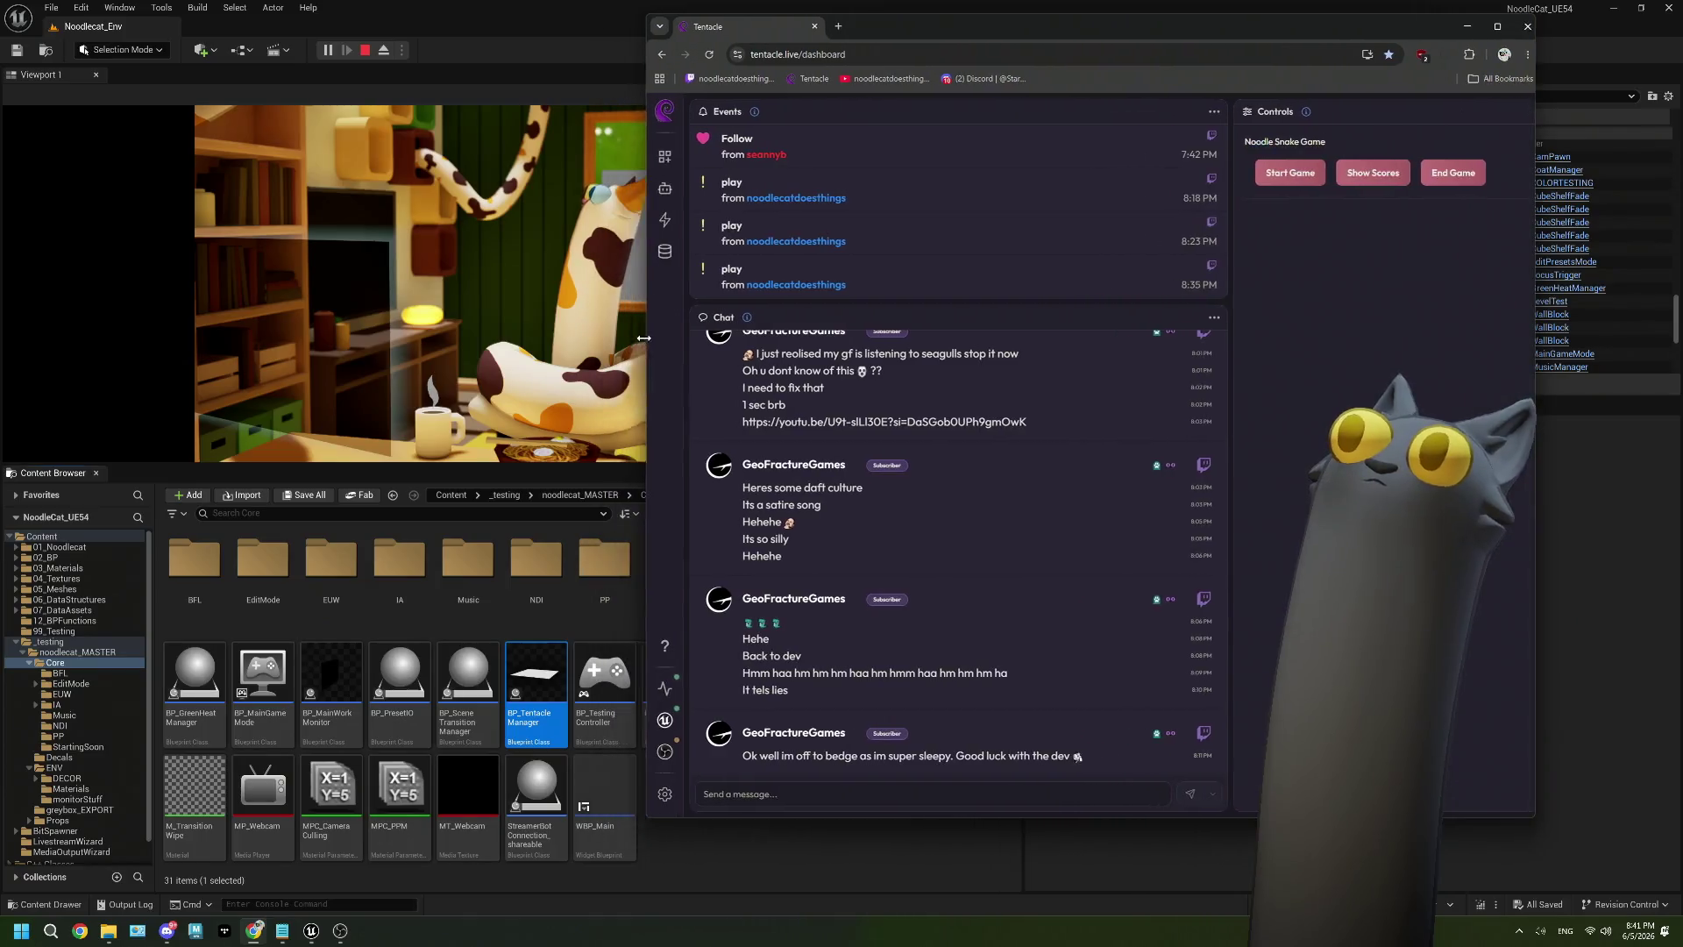
left_click(1319, 175)
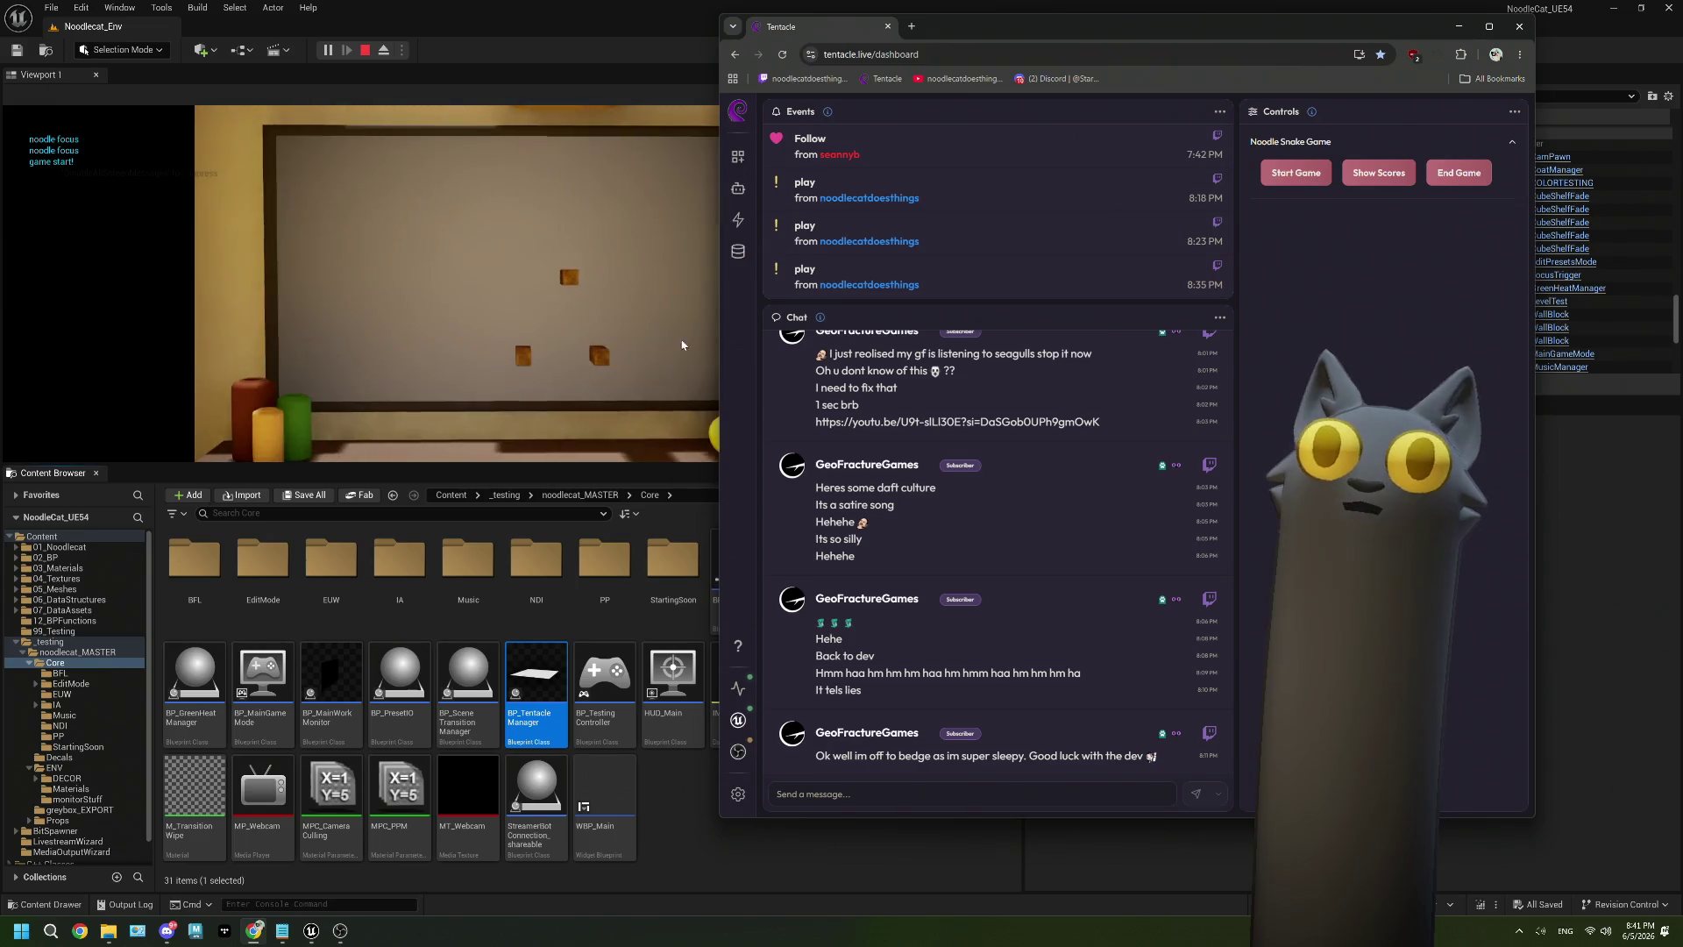
left_click(949, 802)
type("!play")
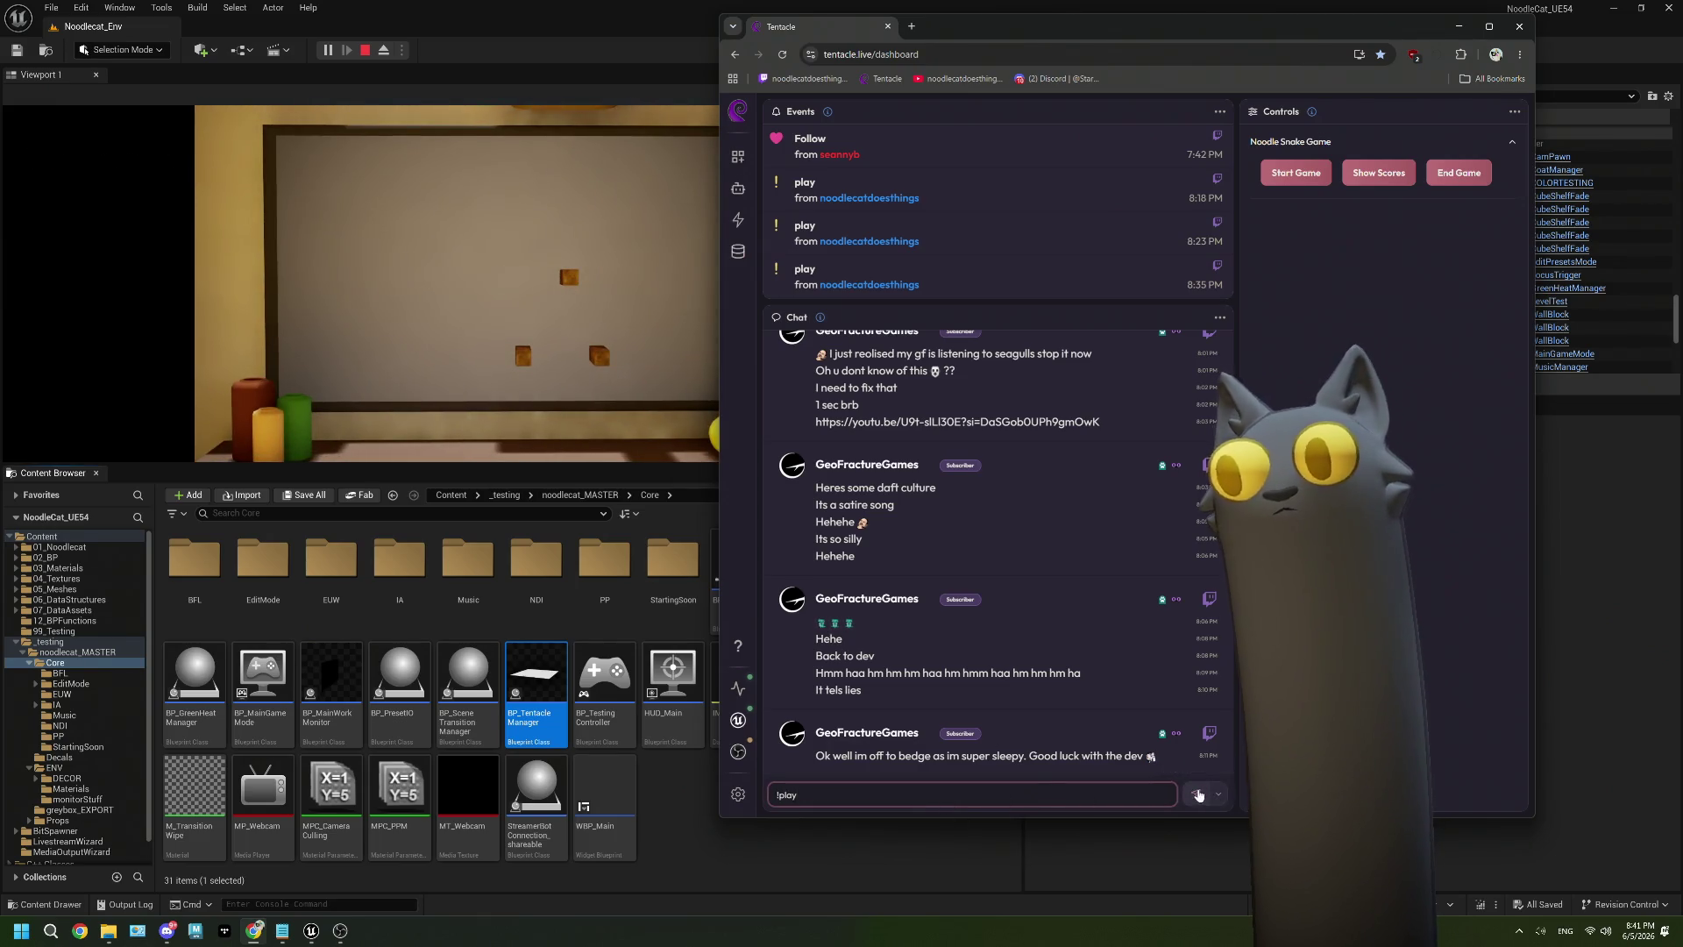
left_click(1198, 794)
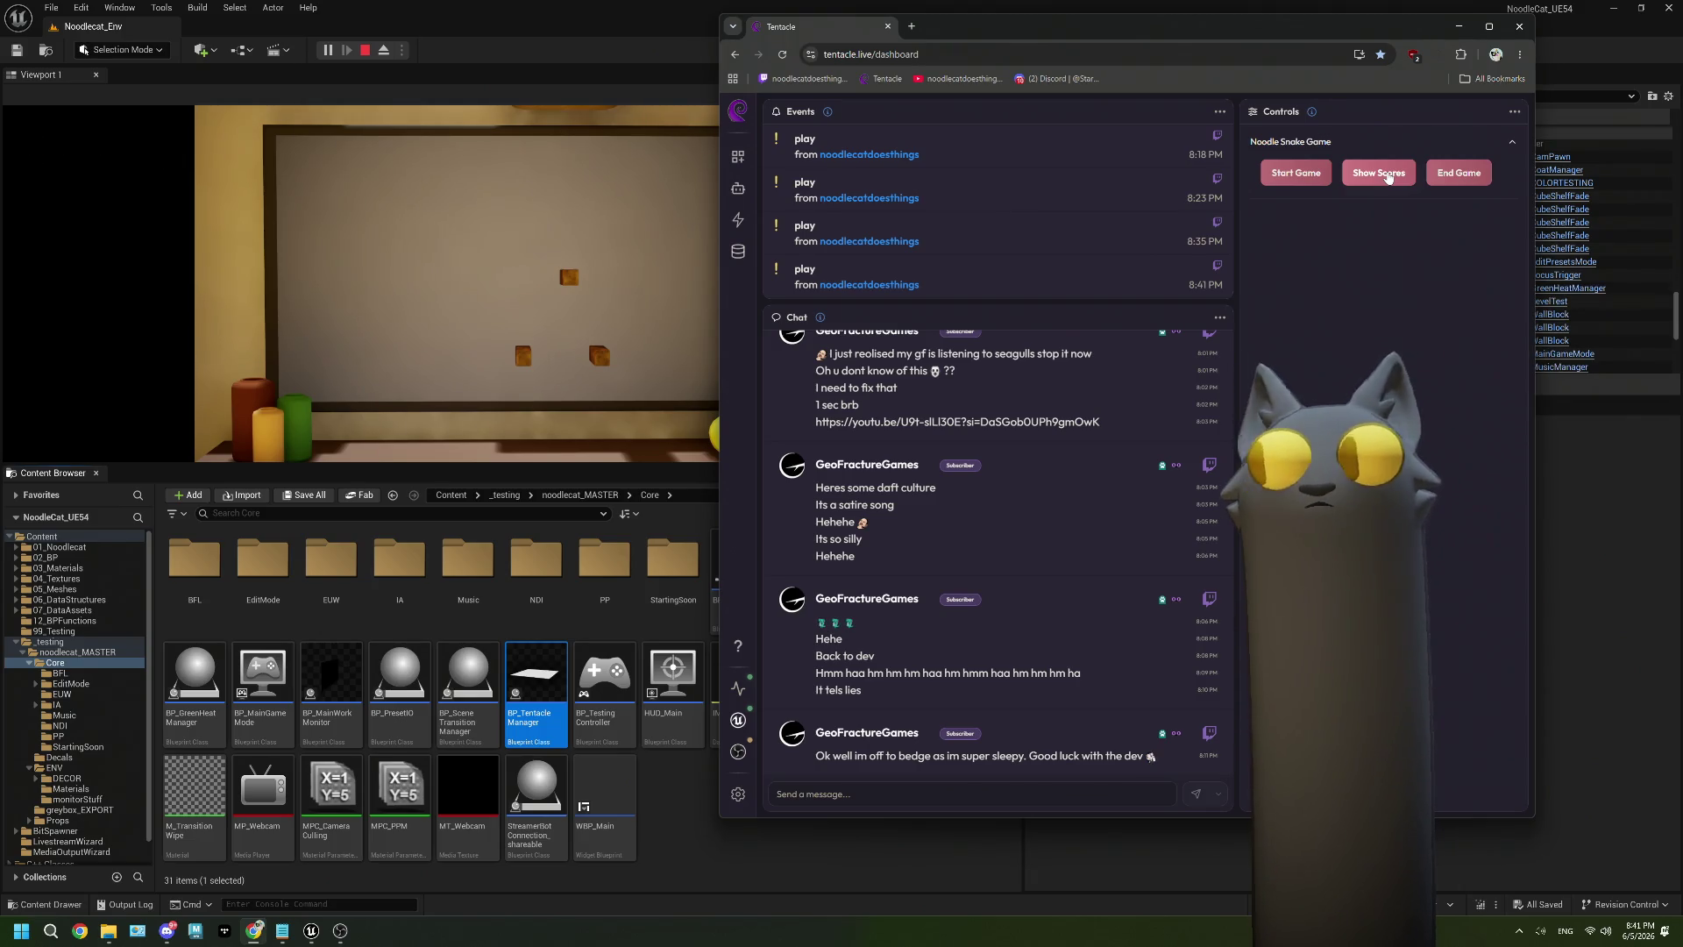
left_click(1461, 172)
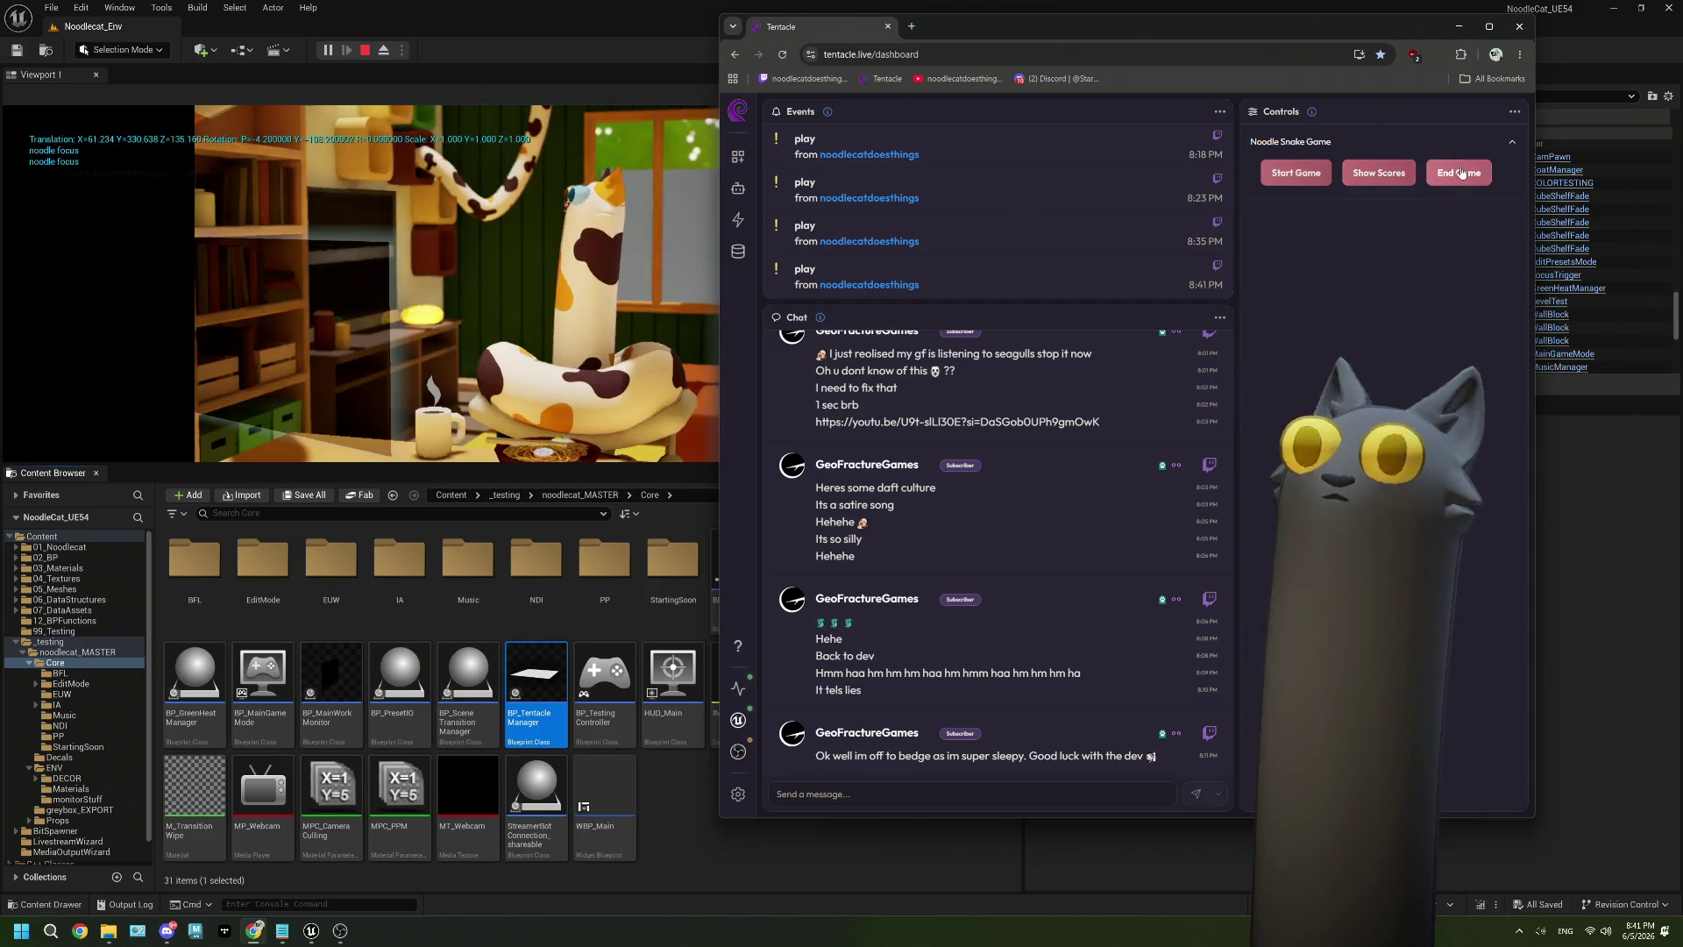
left_click(365, 50)
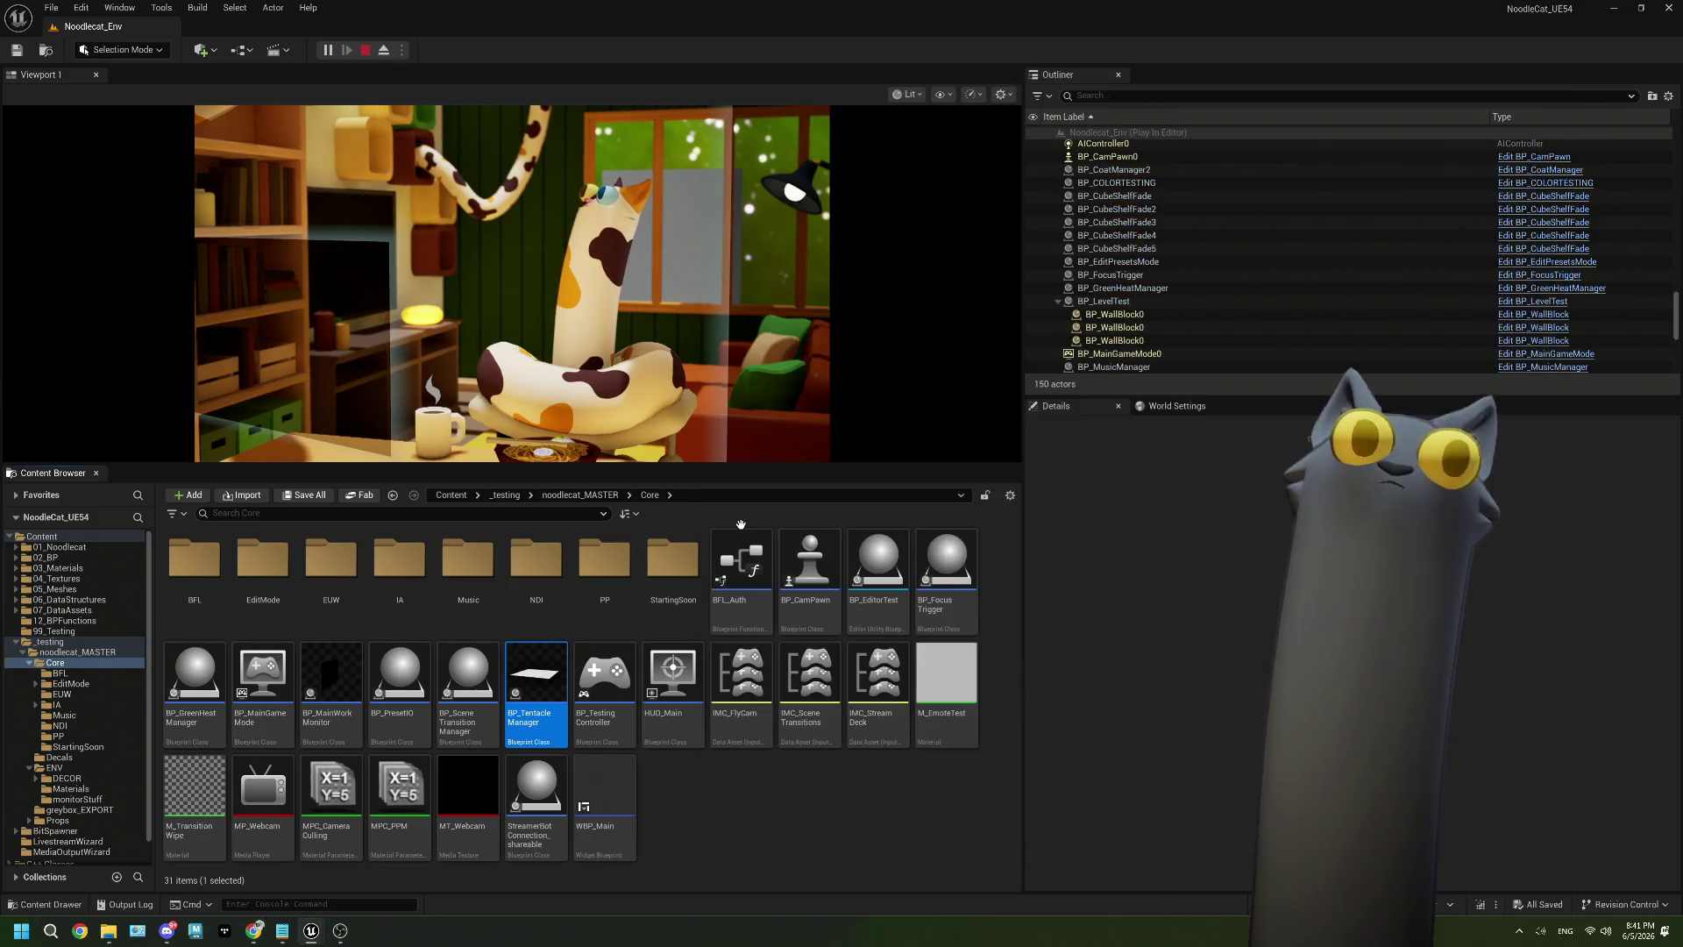
Pull a wire from the End Game bind's exec output in BP_TV and save the blueprint.
double_click(536, 688)
left_click(114, 31)
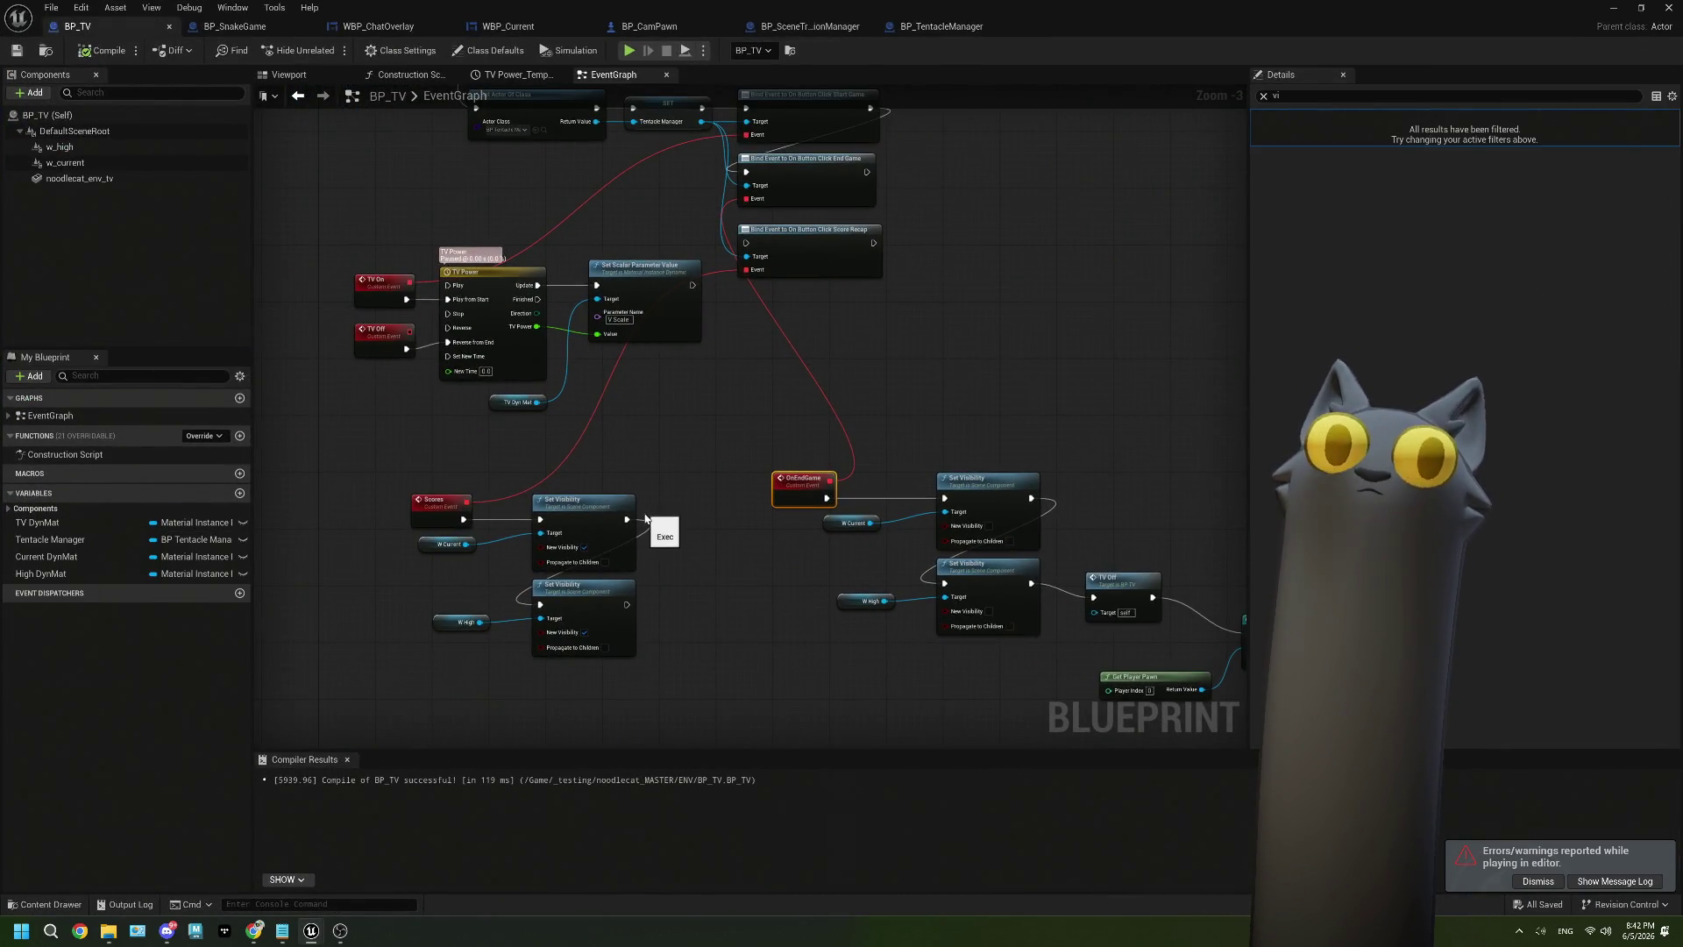
left_click_drag(851, 216, 731, 287)
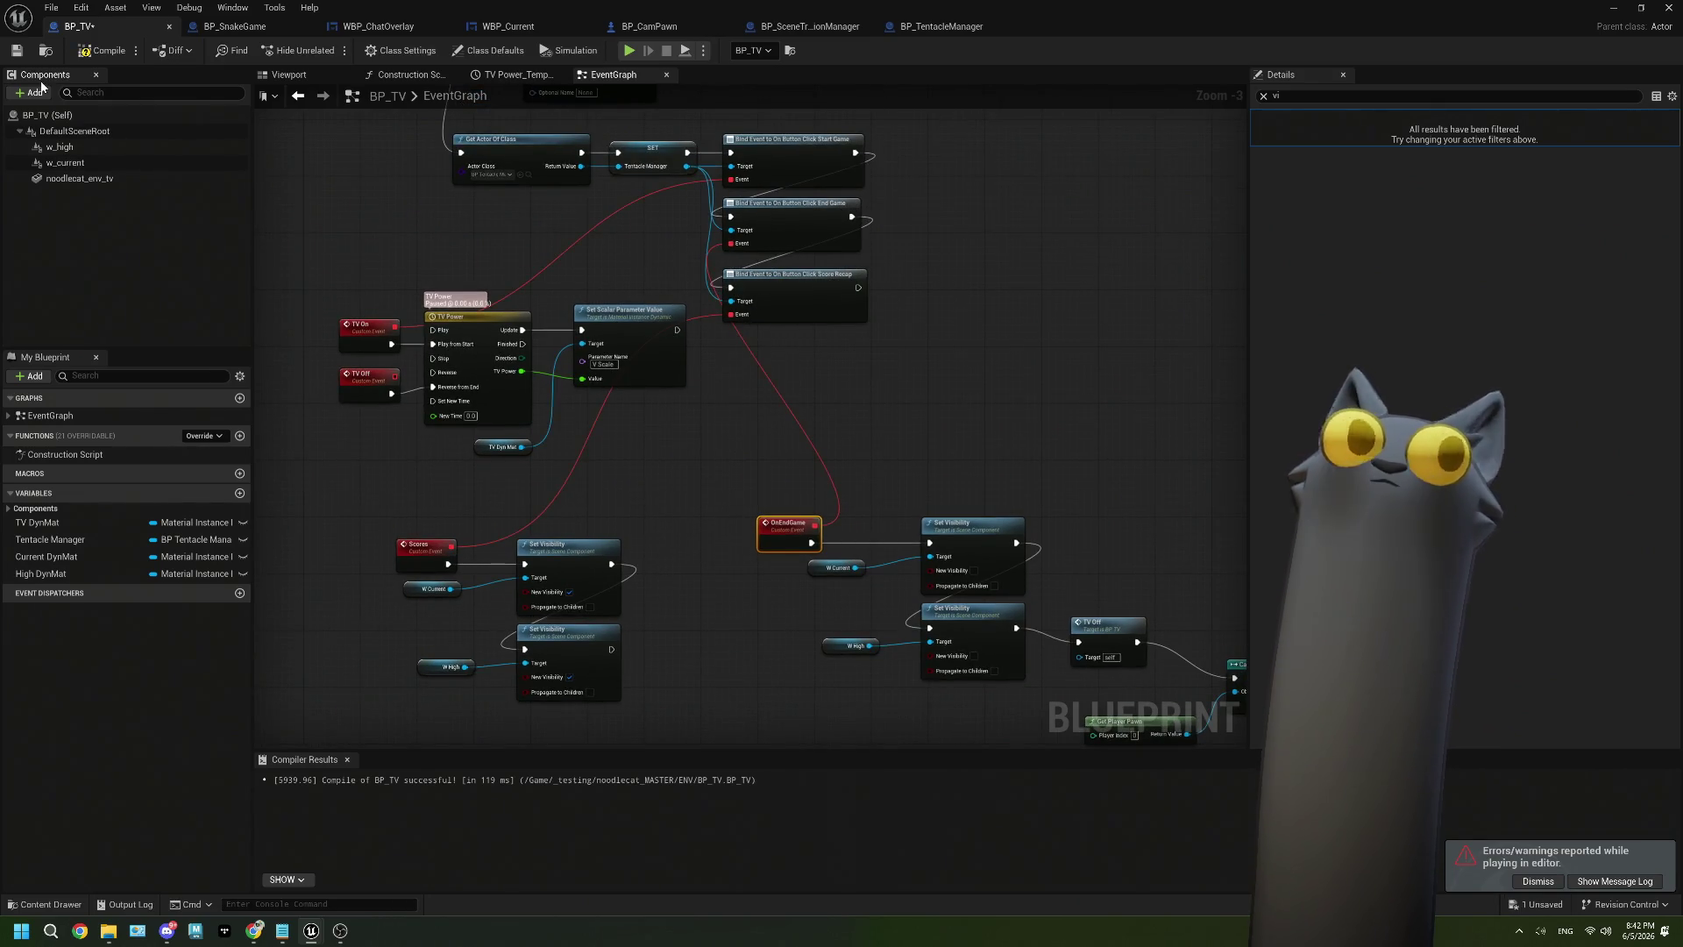
left_click(14, 53)
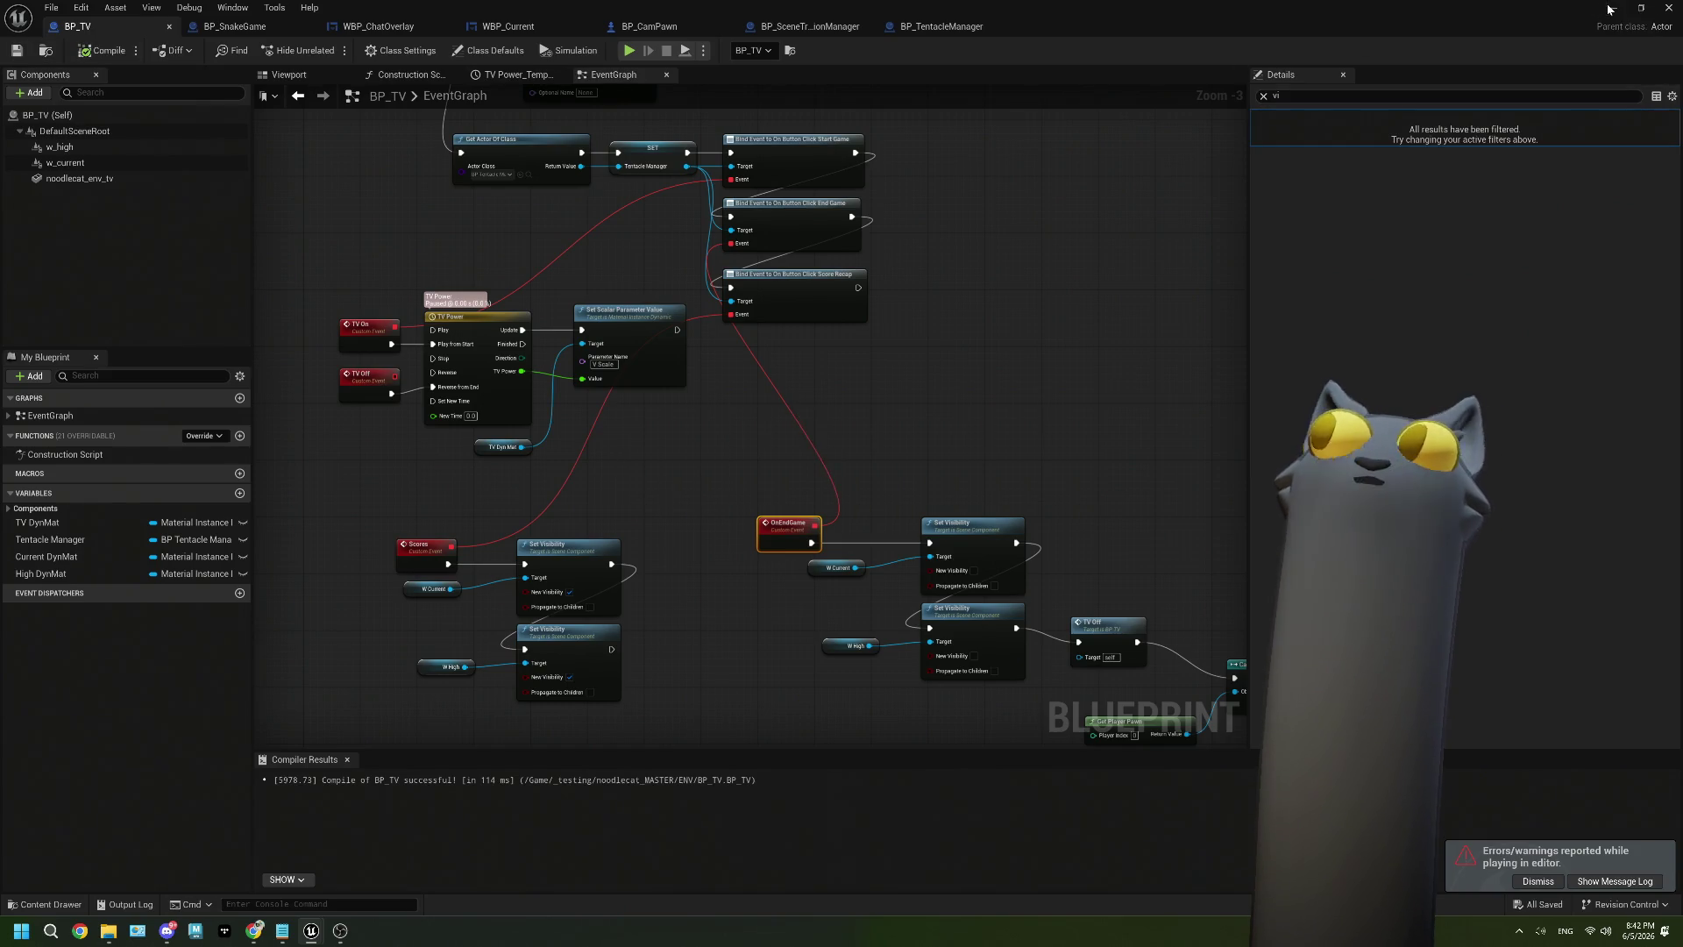
left_click(1610, 11)
Play the Noodlecat_Env level with an enlarged game viewport and bring Tentacle forward.
left_click(327, 50)
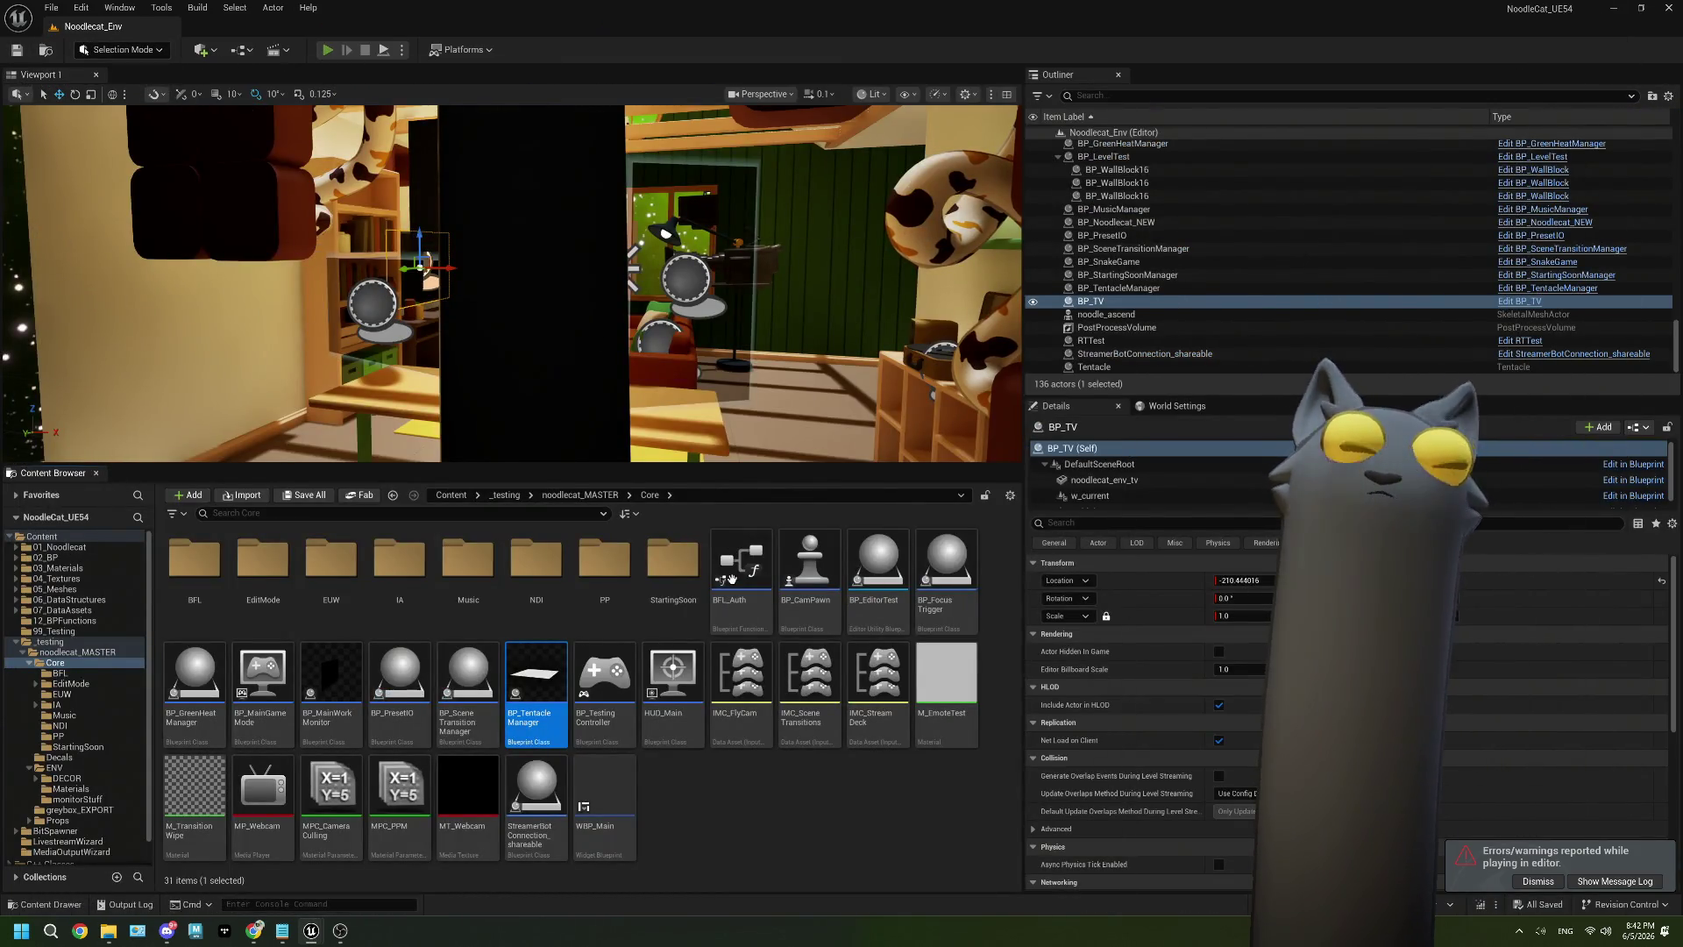
left_click_drag(564, 469, 564, 693)
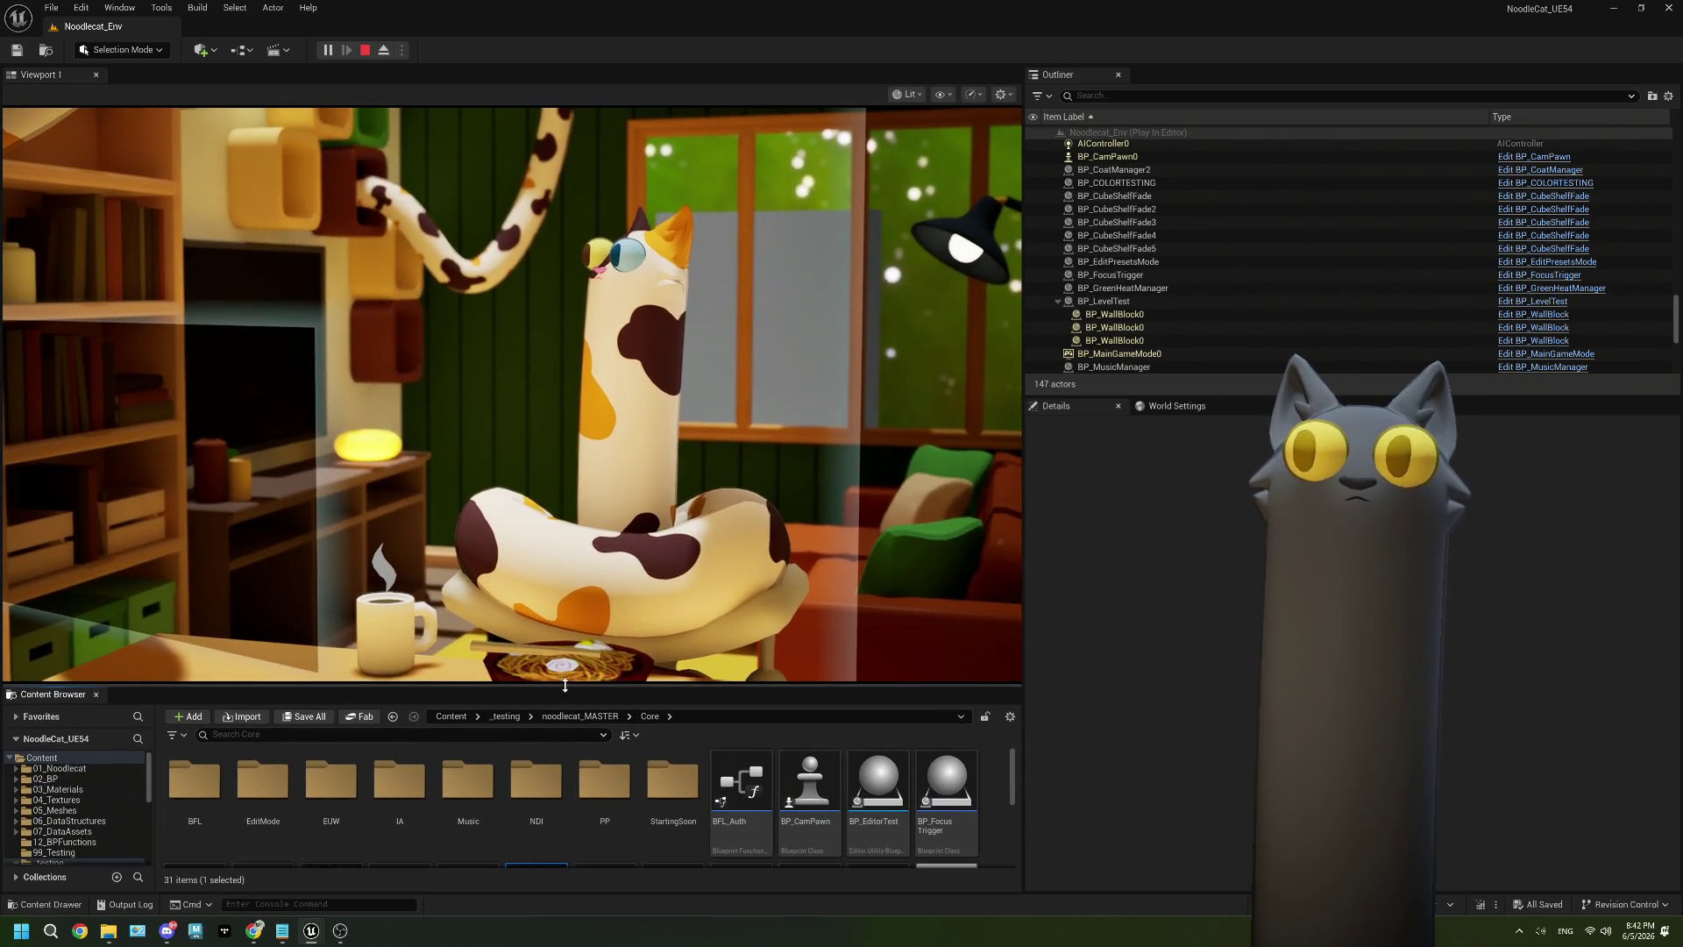
left_click(340, 931)
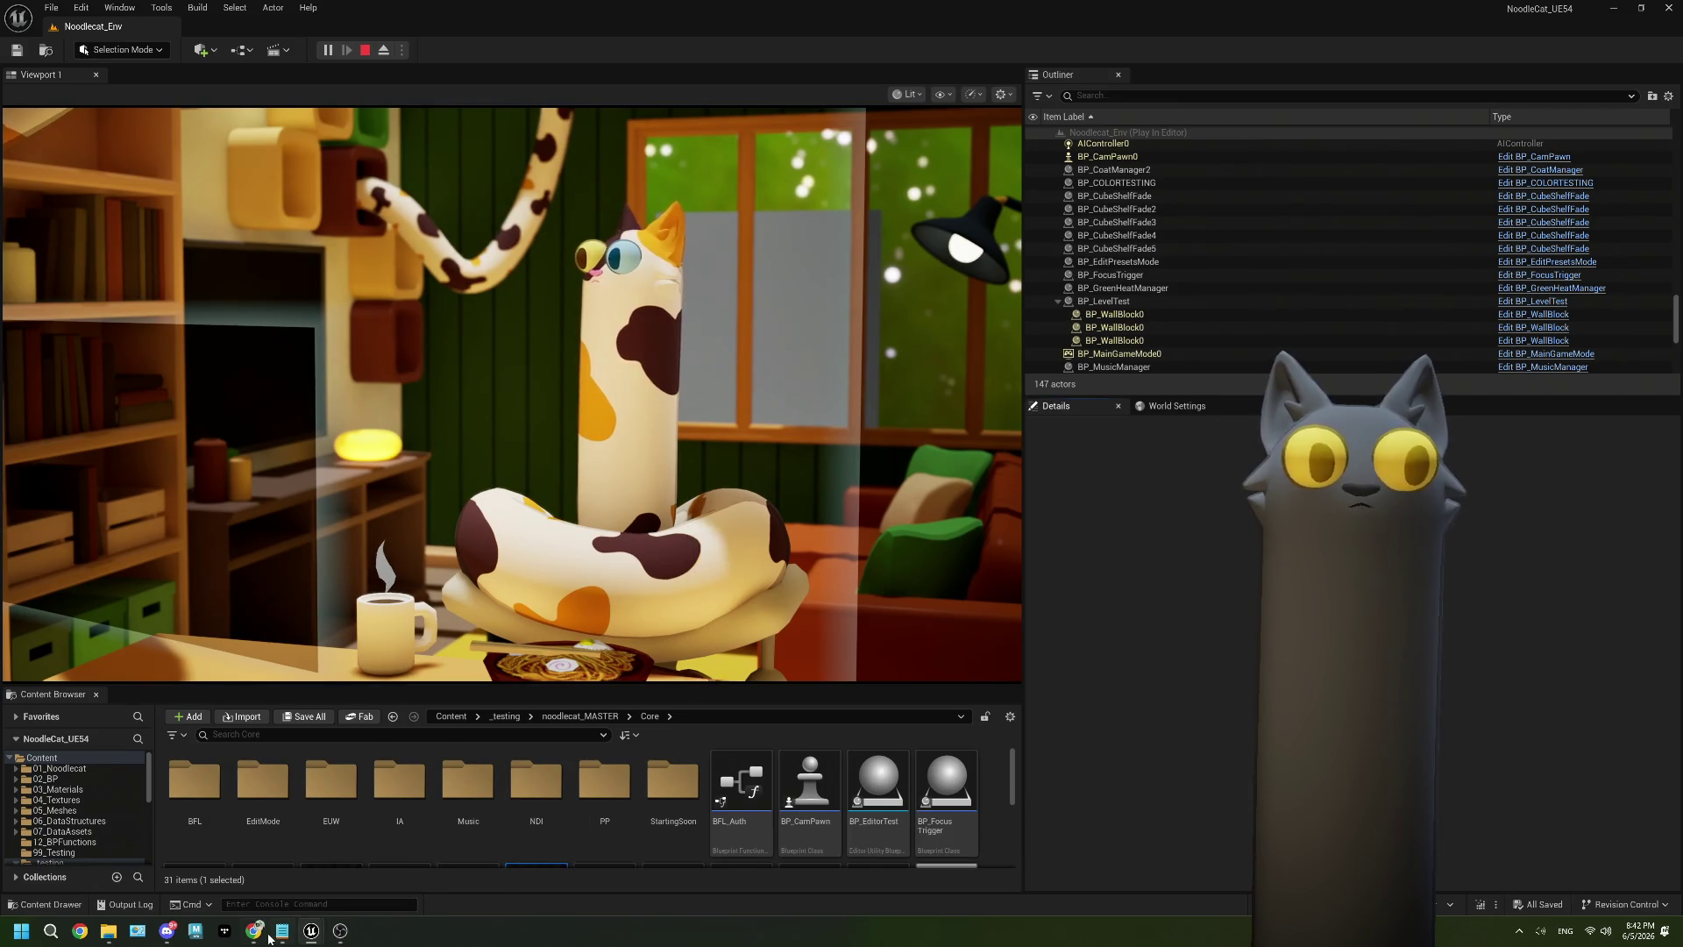
Start the Noodle Snake Game and join it by sending !play in chat.
left_click(1302, 174)
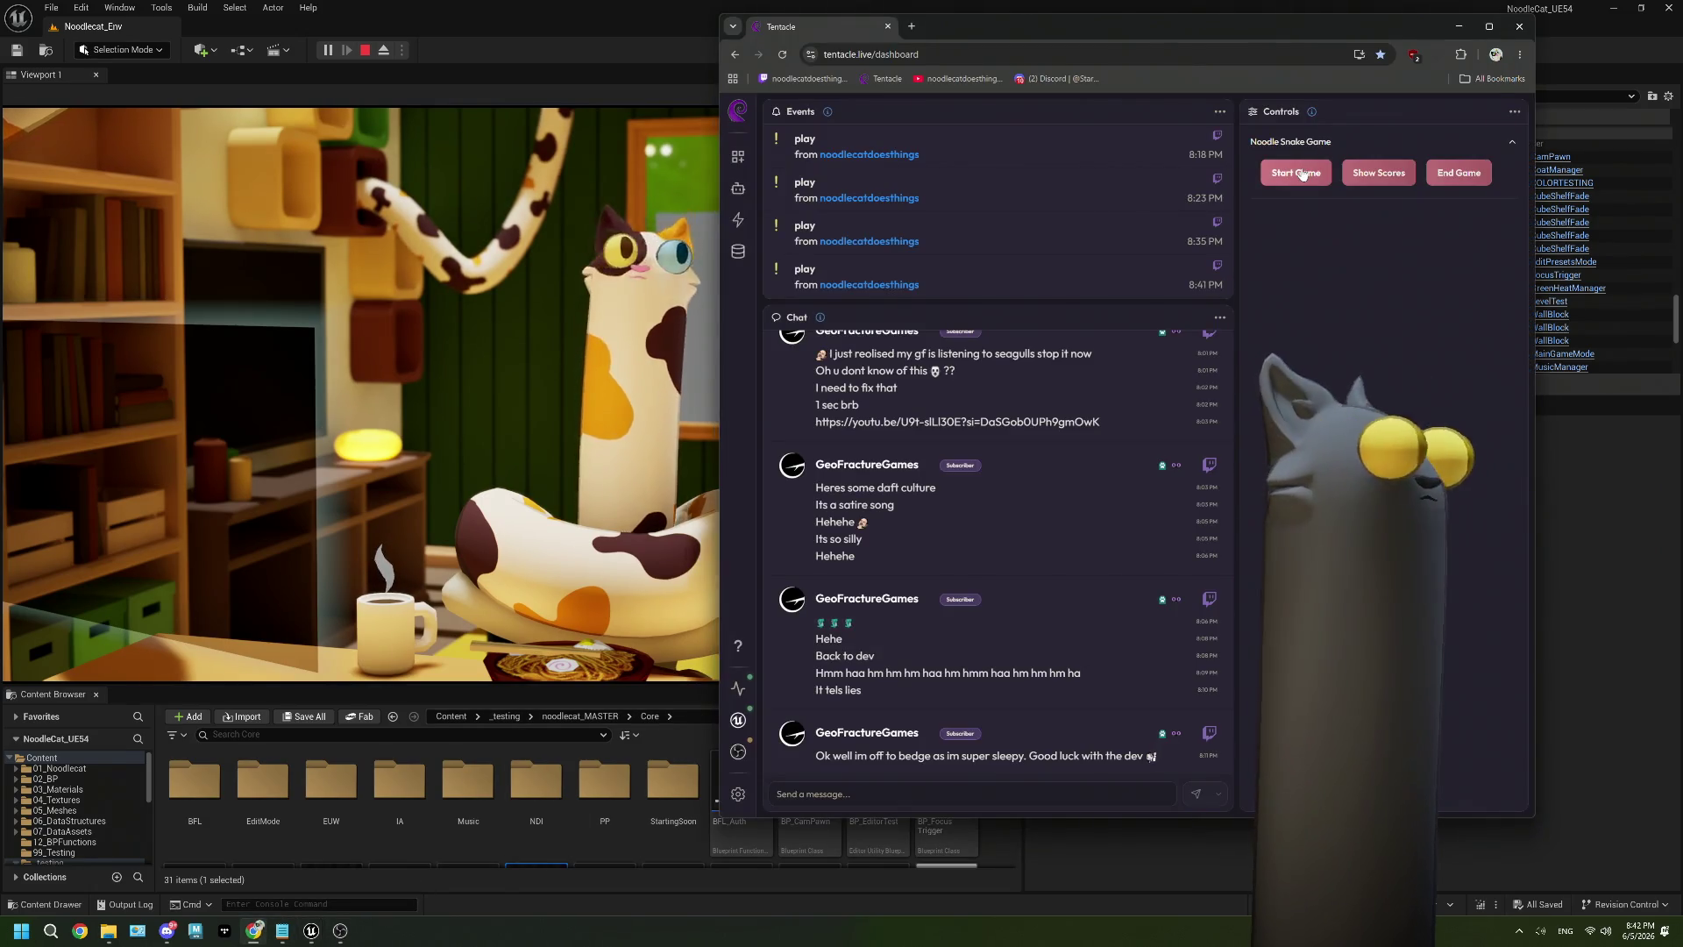
left_click(809, 794)
type("!play")
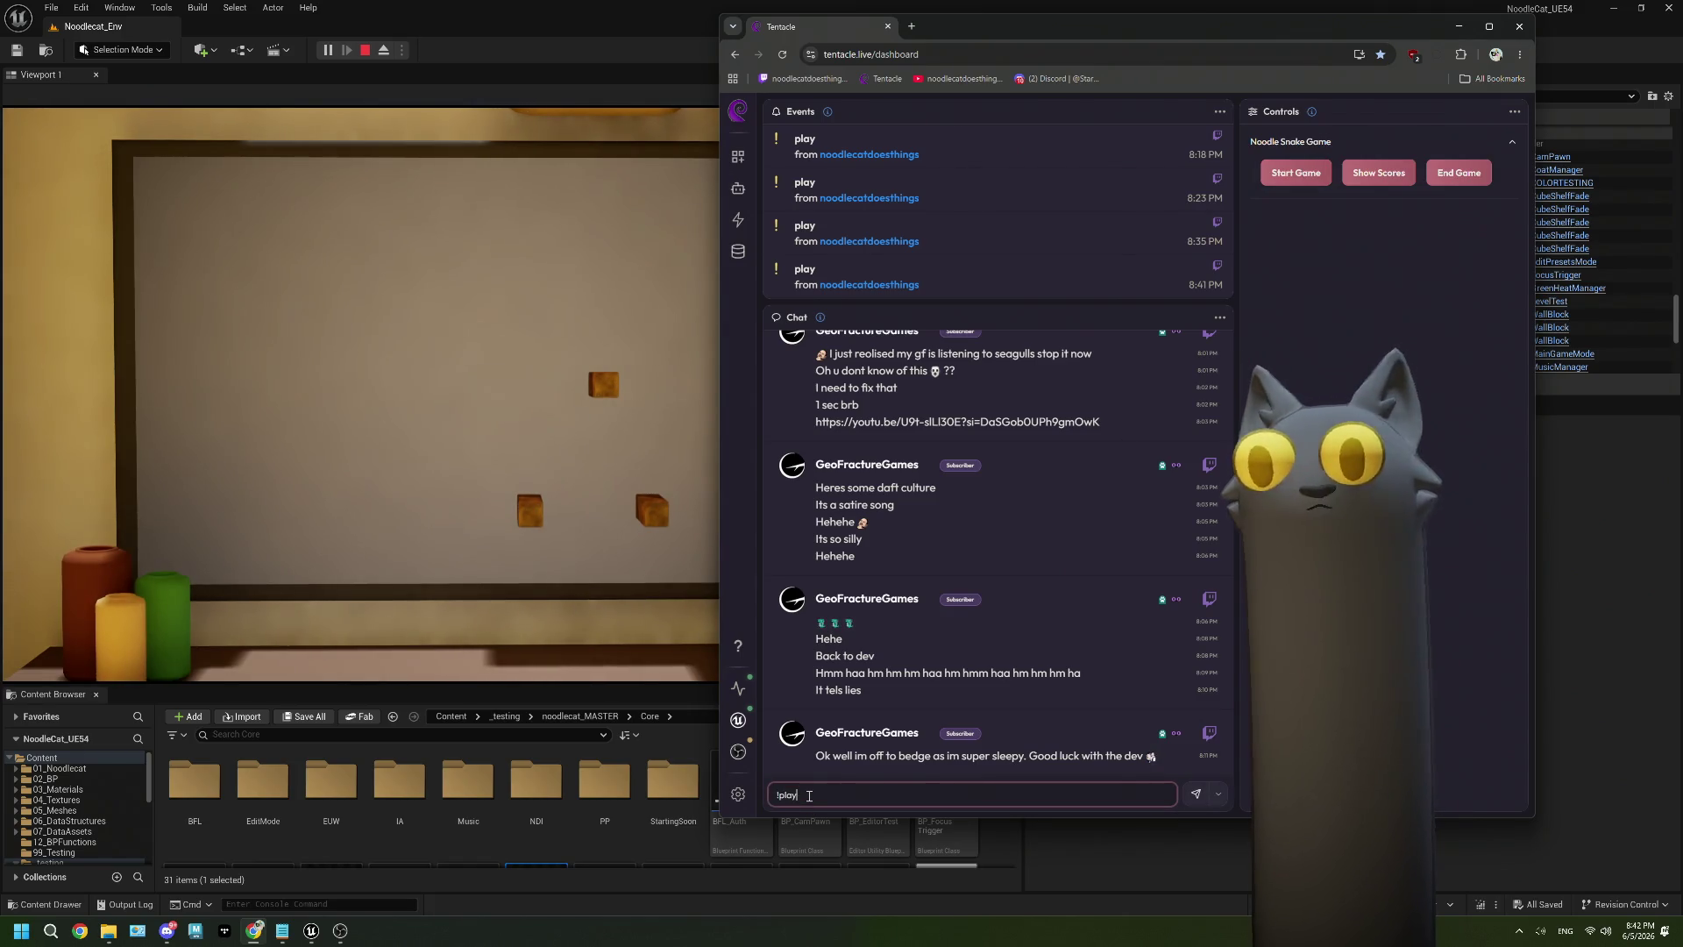
key("Return")
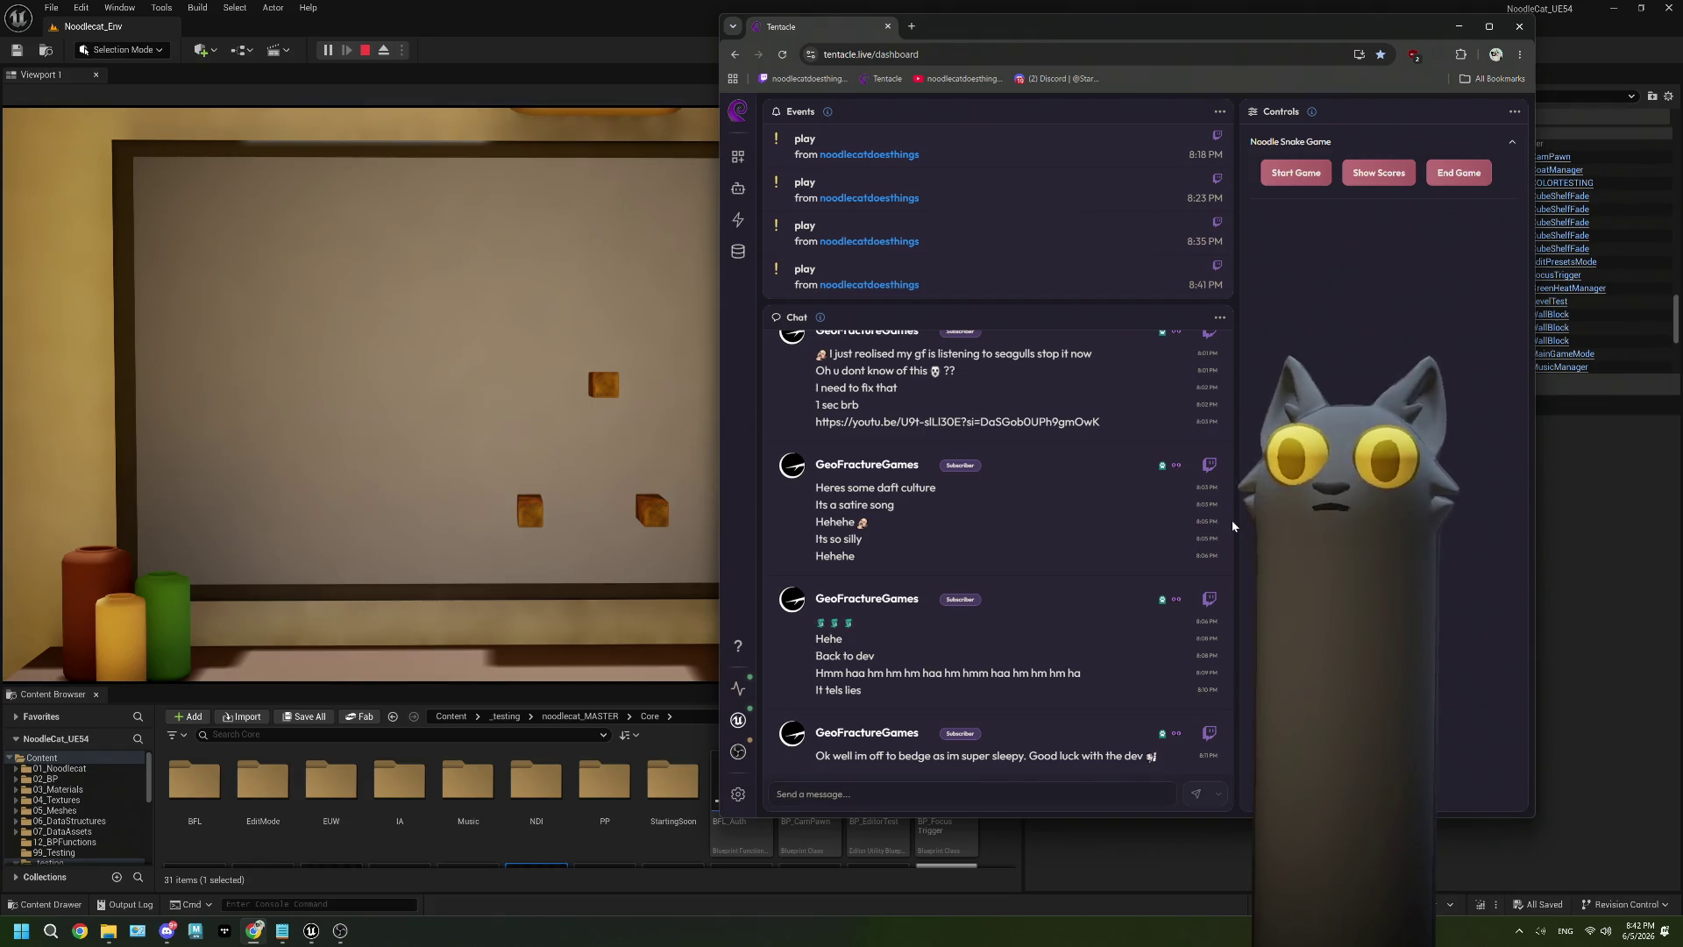
Show the current and high score boards, then end the snake game.
left_click(1394, 179)
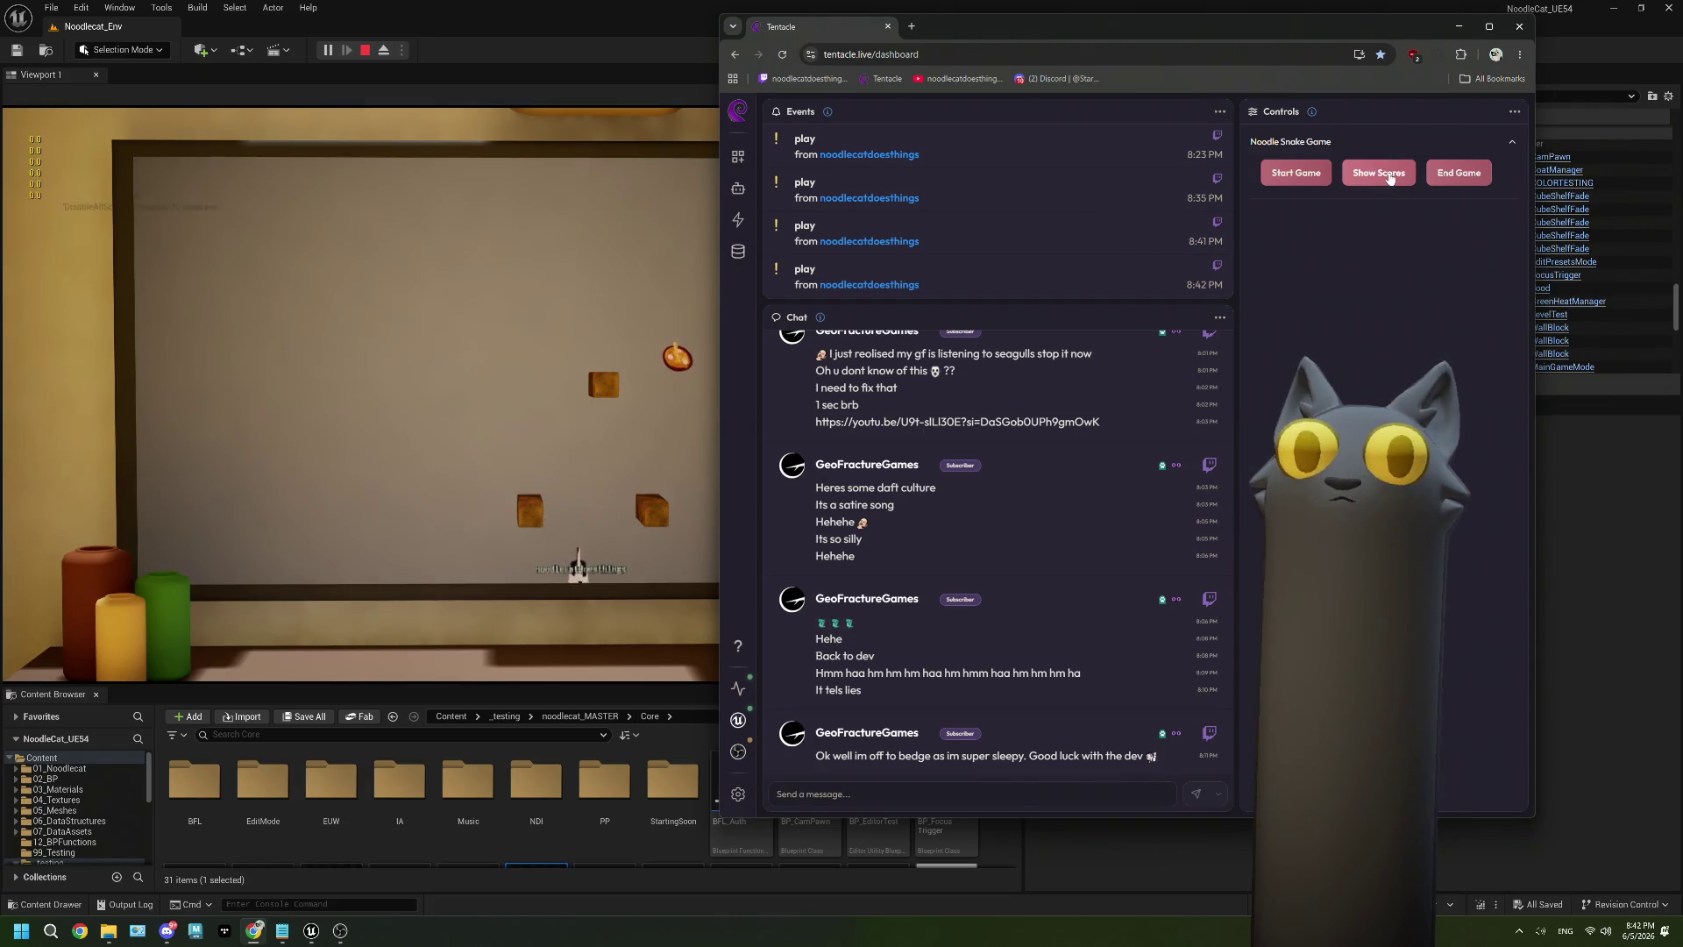
left_click_drag(1194, 33, 1309, 56)
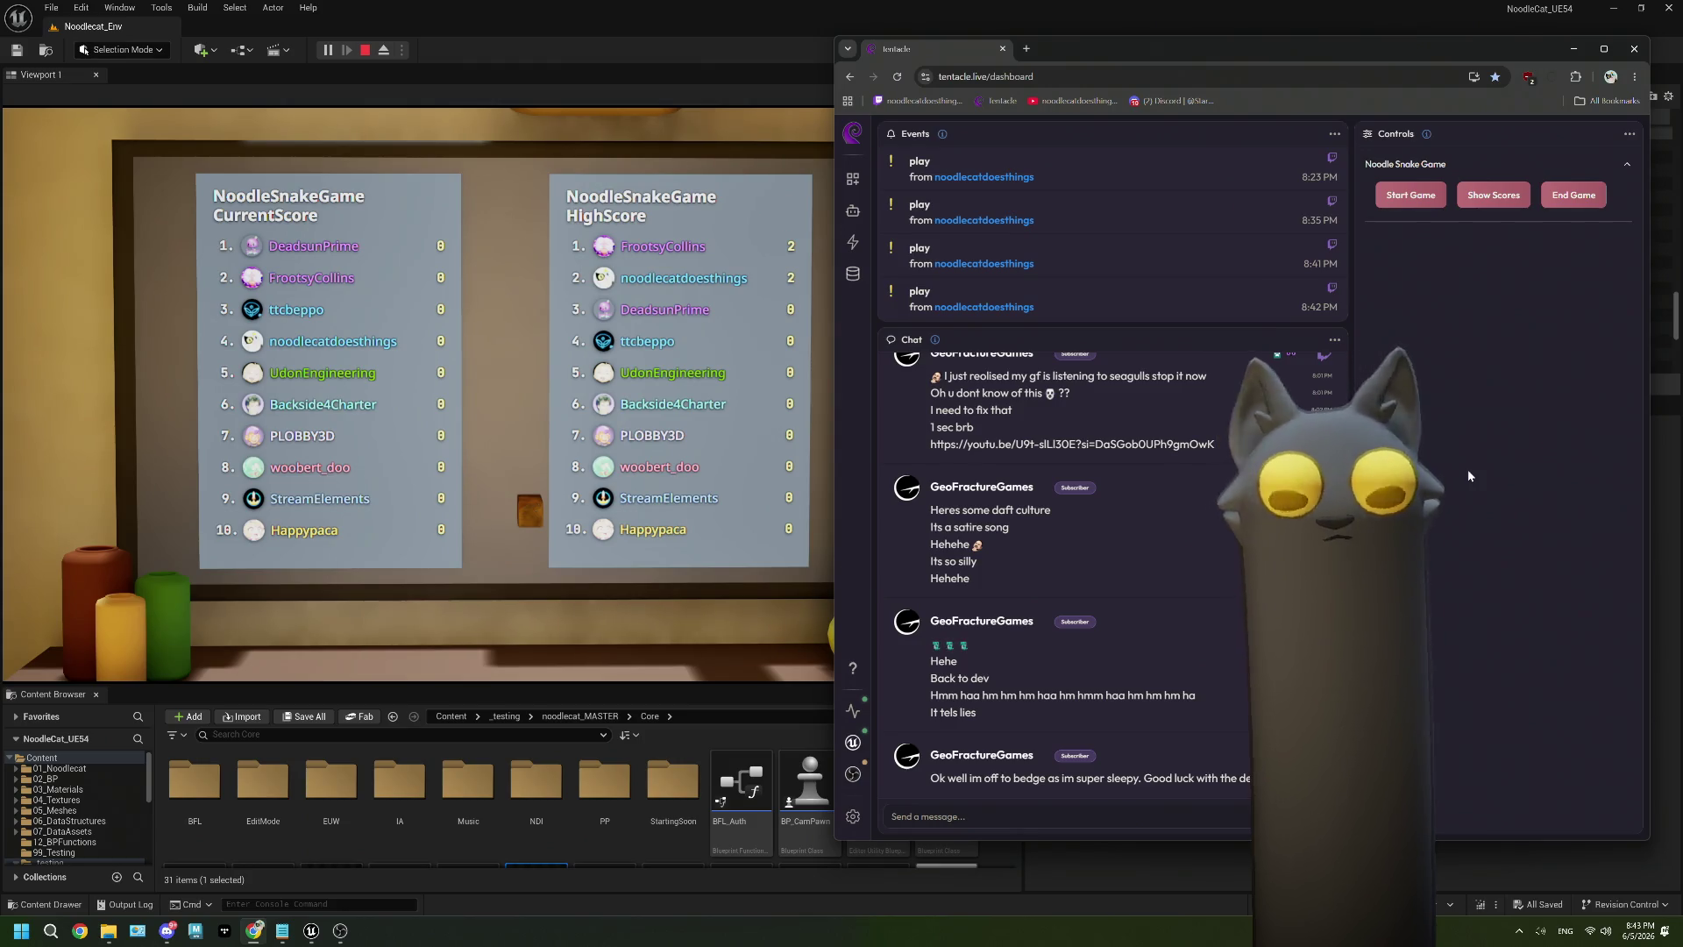
left_click(1574, 195)
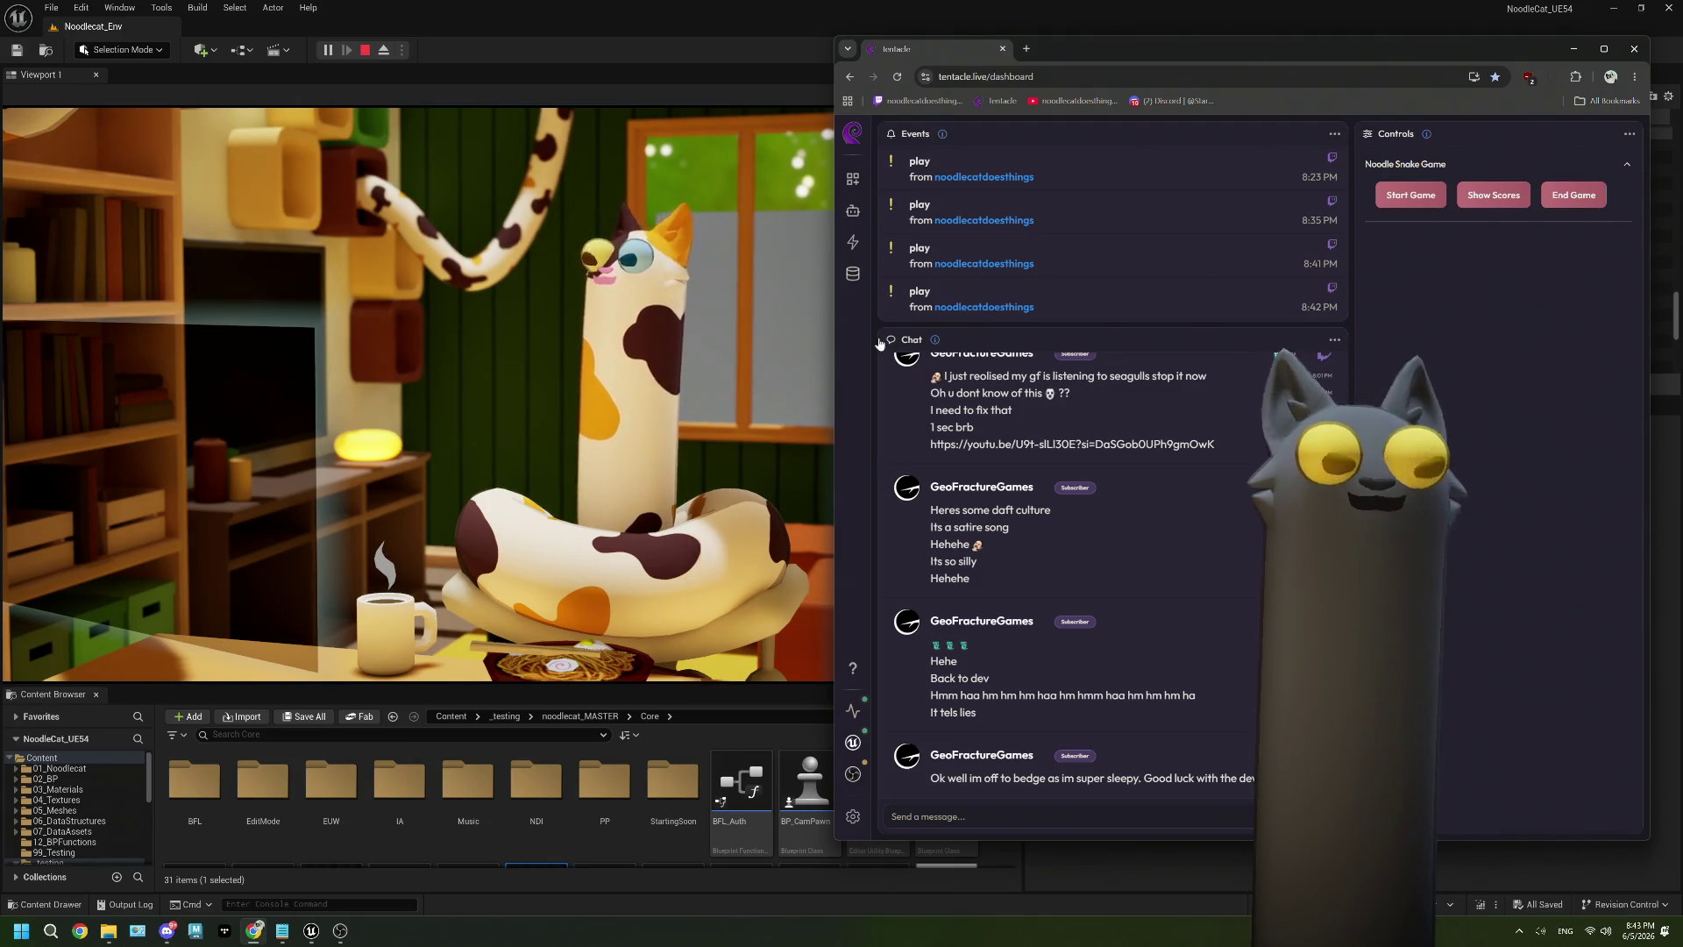
Stop Play-in-Editor, close the Message Log, and bring up the ThePlan.txt notes.
left_click(364, 50)
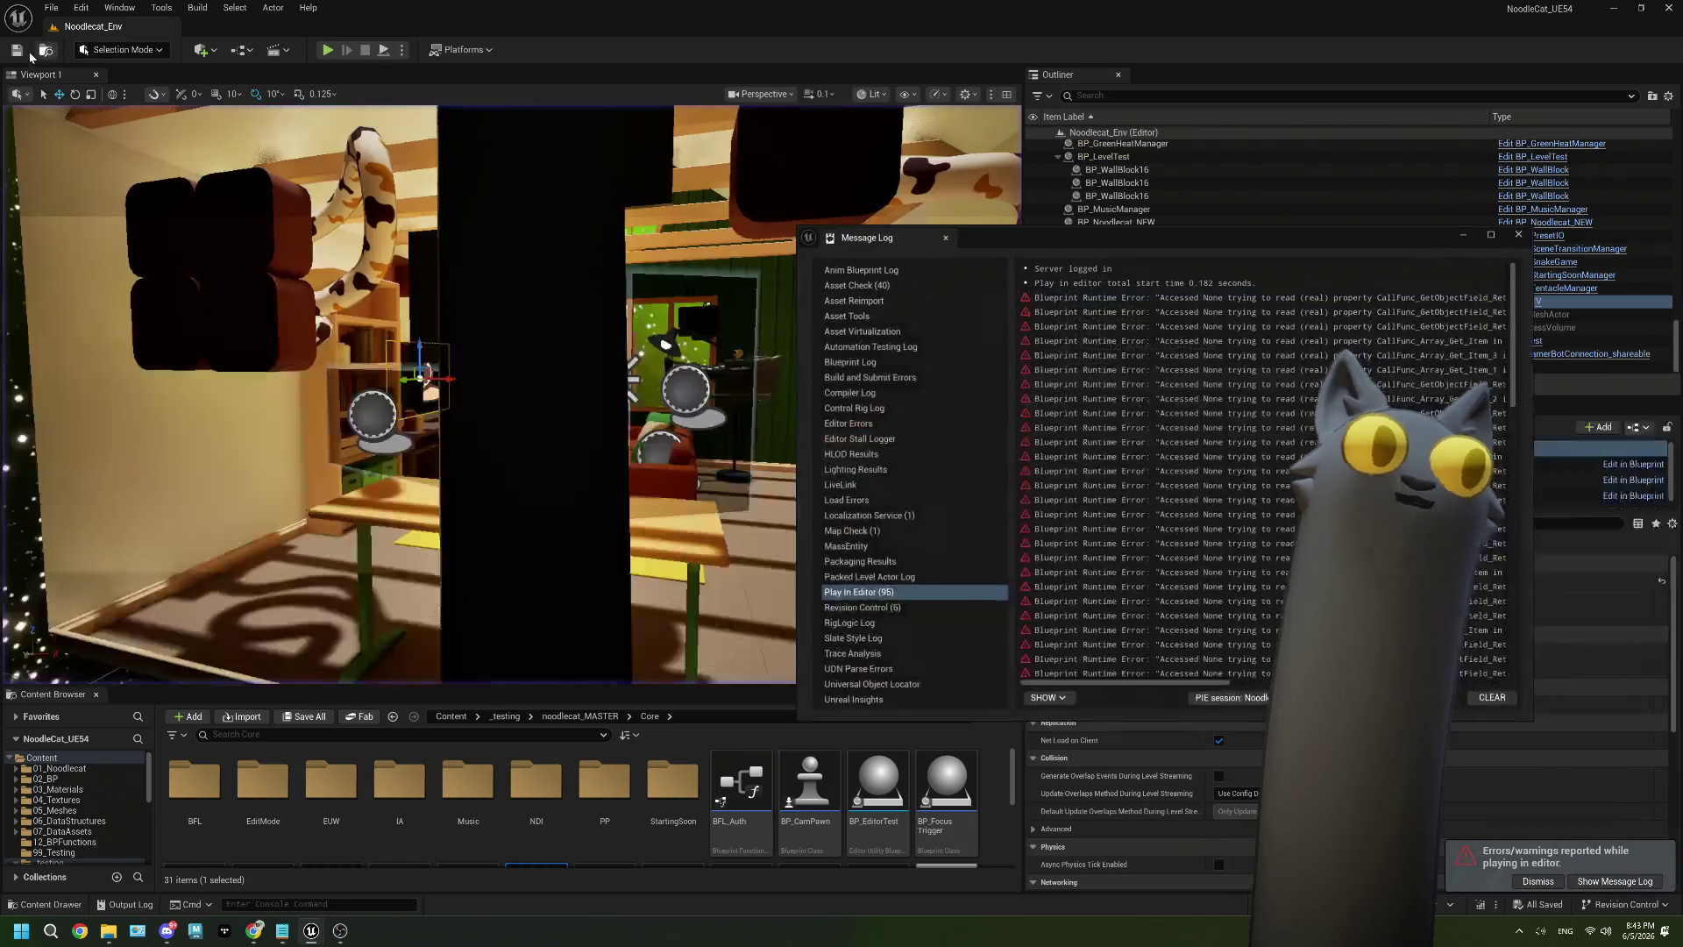
left_click(1518, 235)
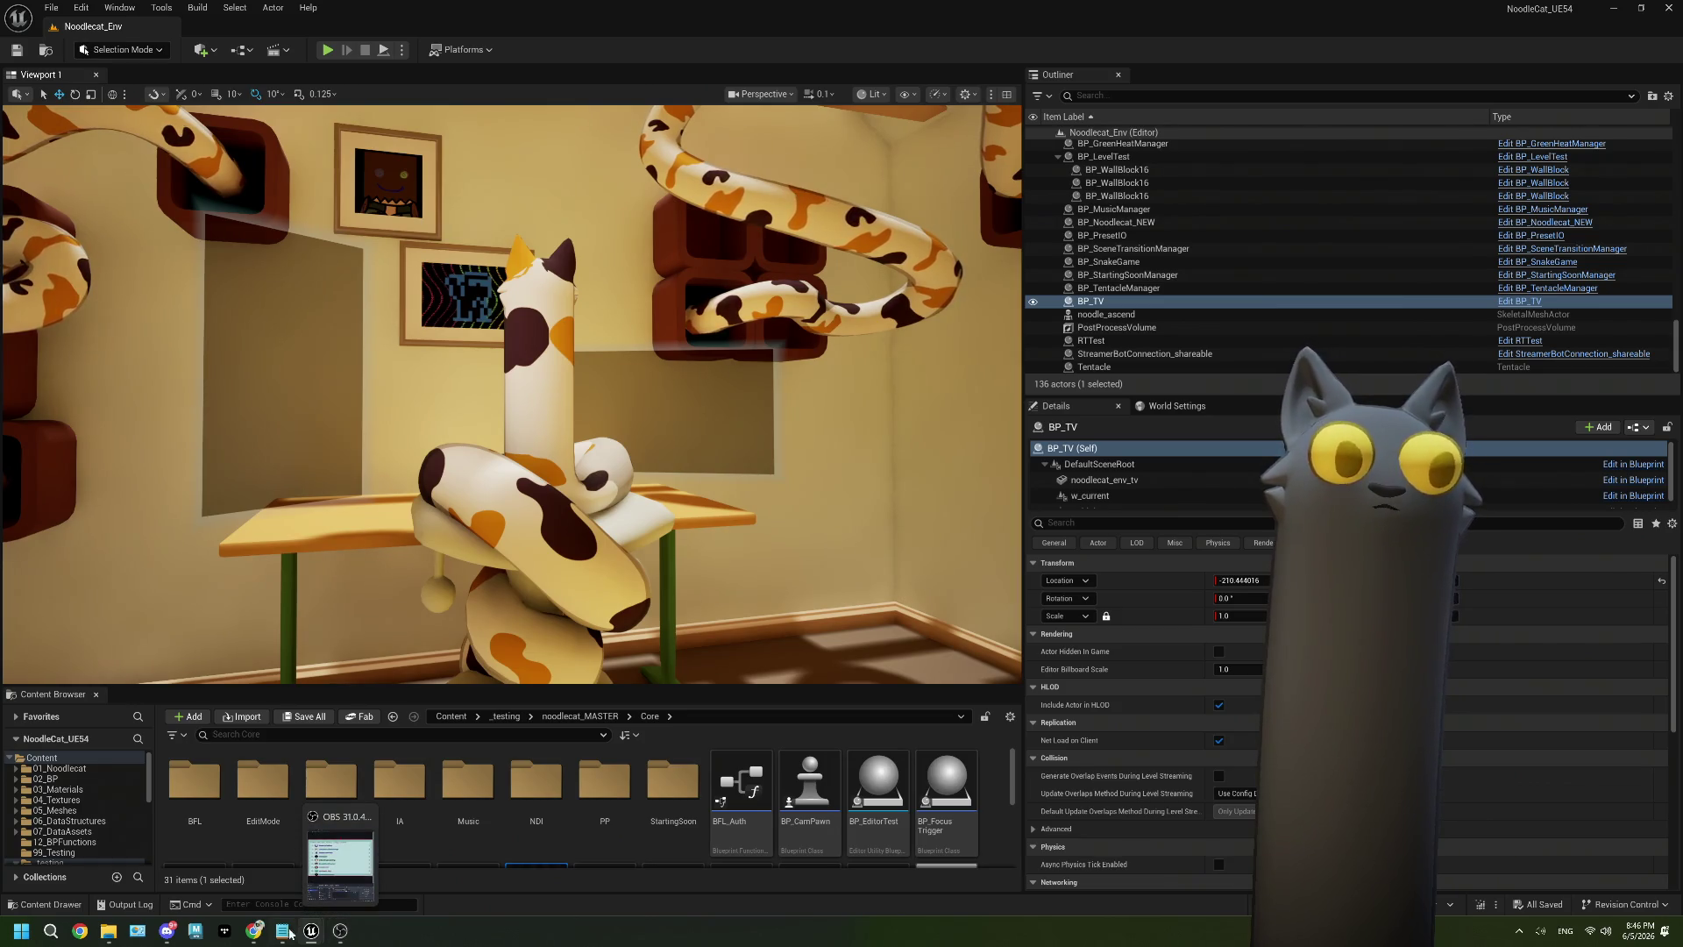
left_click(285, 933)
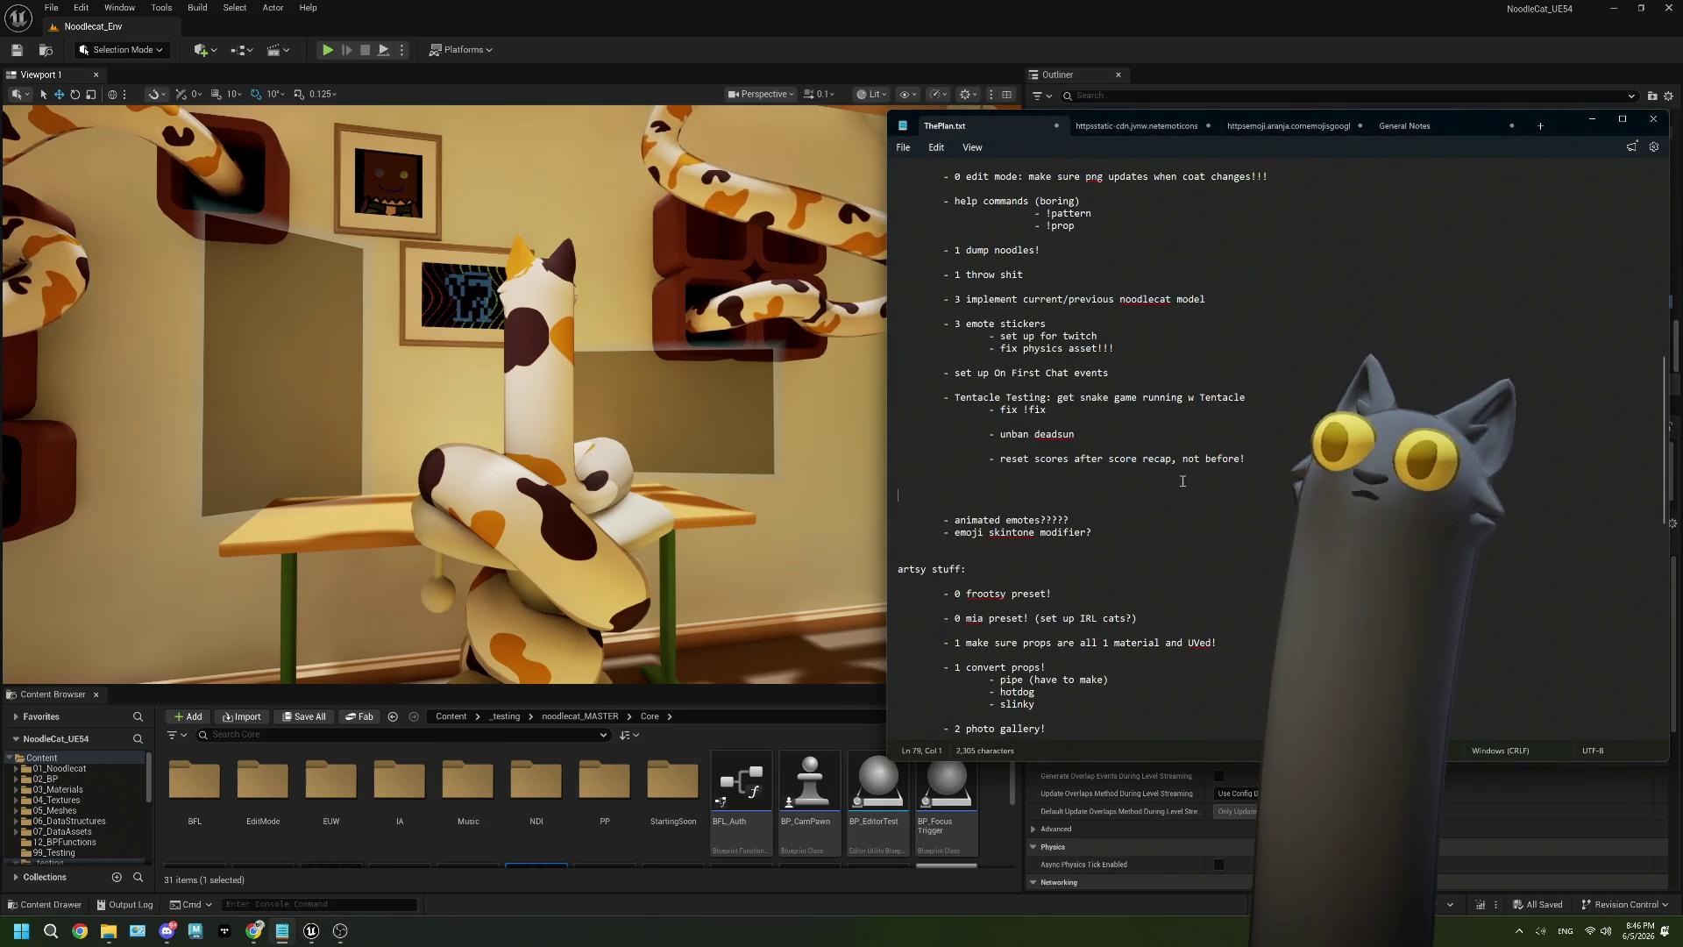
Delete the finished 'reset scores' to-do item from ThePlan.txt.
left_click_drag(1194, 462, 860, 459)
key("BackSpace")
key("BackSpace")
key("BackSpace")
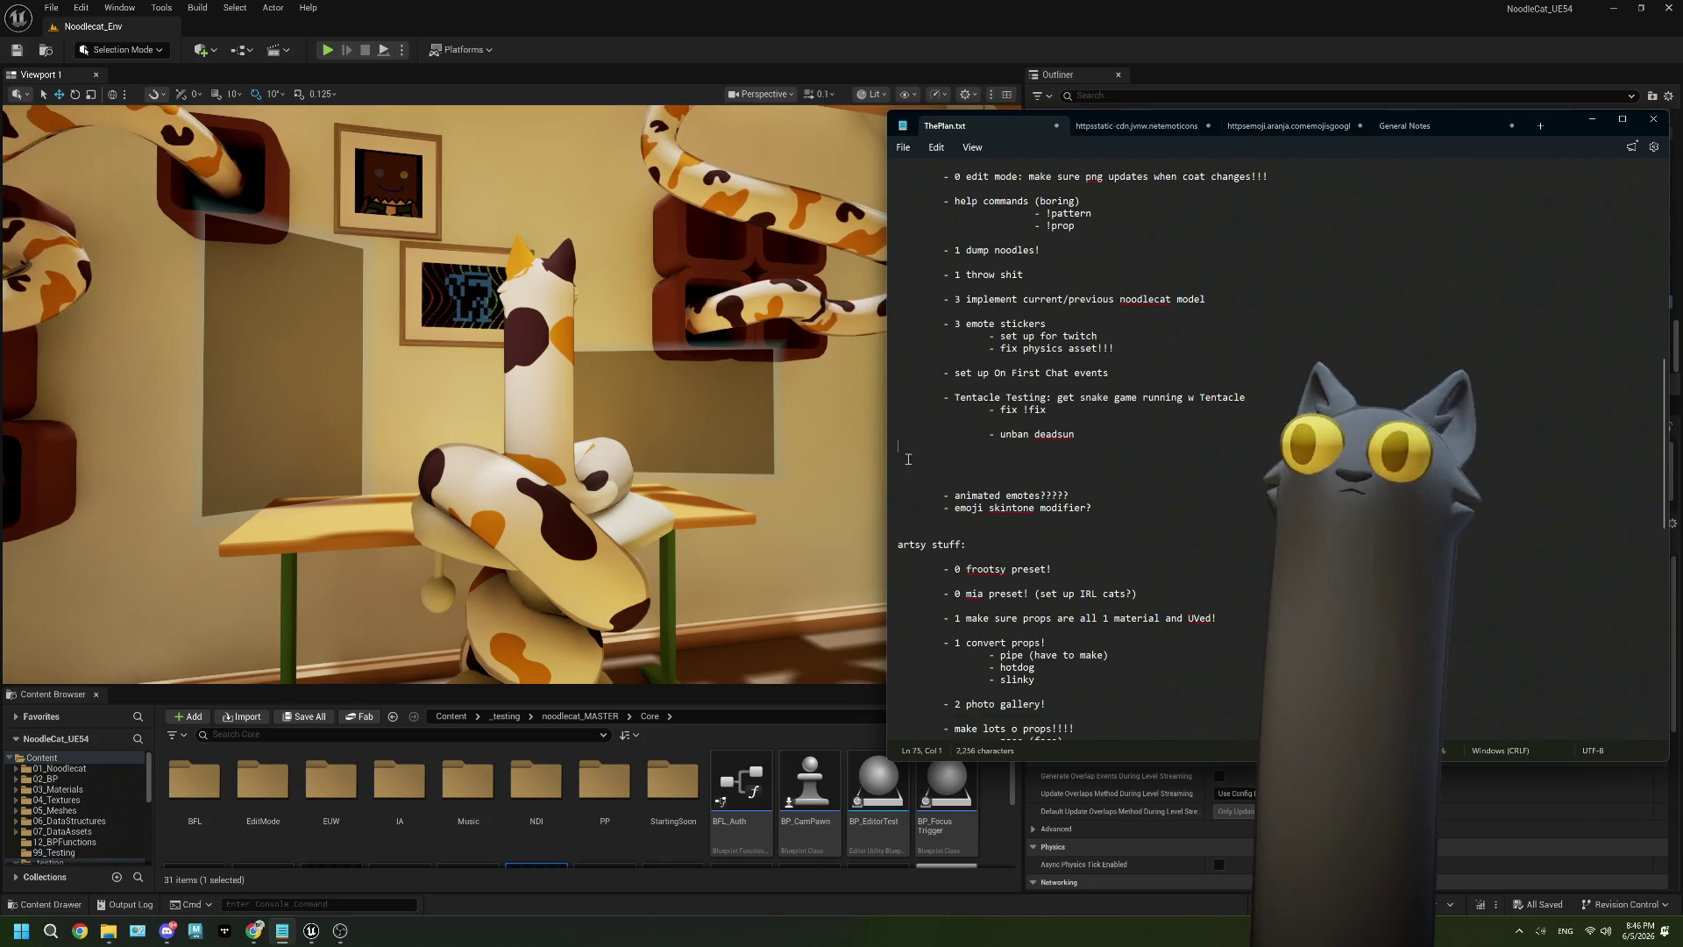
key("BackSpace")
Review the Tentacle Testing items 'fix !fix' and 'unban deadsun', then return to Unreal.
left_click_drag(1075, 436, 973, 437)
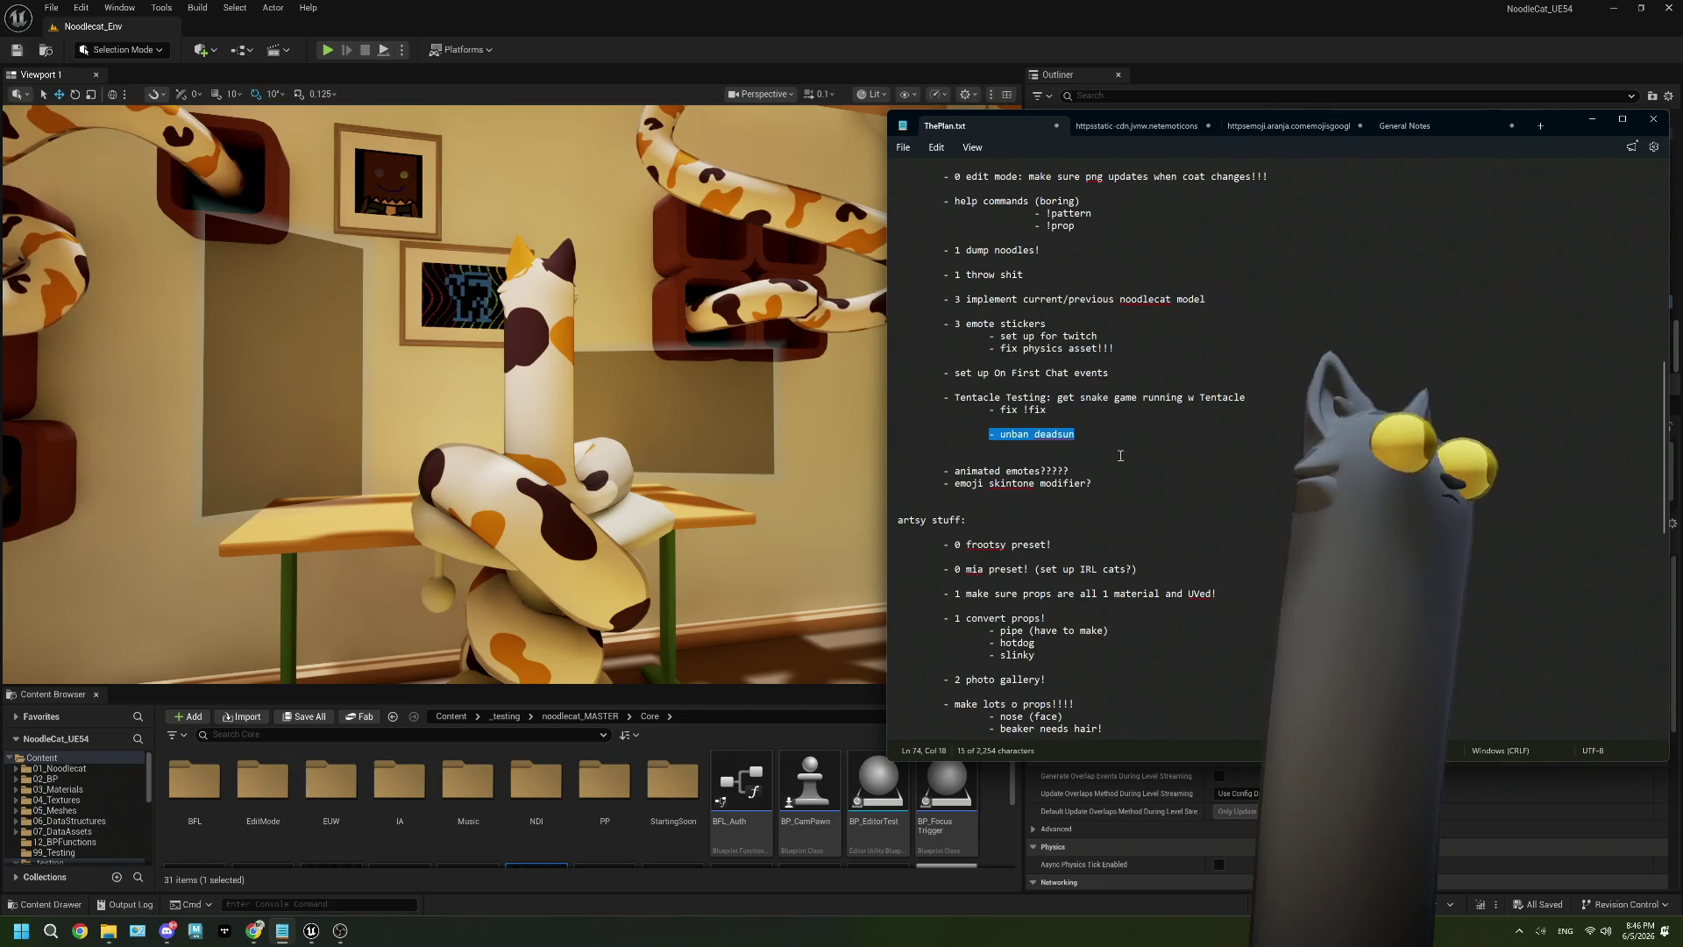
mouse_move(1557, 132)
left_mouse_down()
mouse_move(1272, 133)
mouse_move(1314, 127)
left_mouse_up()
mouse_move(835, 431)
left_mouse_down()
mouse_move(764, 431)
mouse_move(732, 409)
left_mouse_up()
left_click(840, 412)
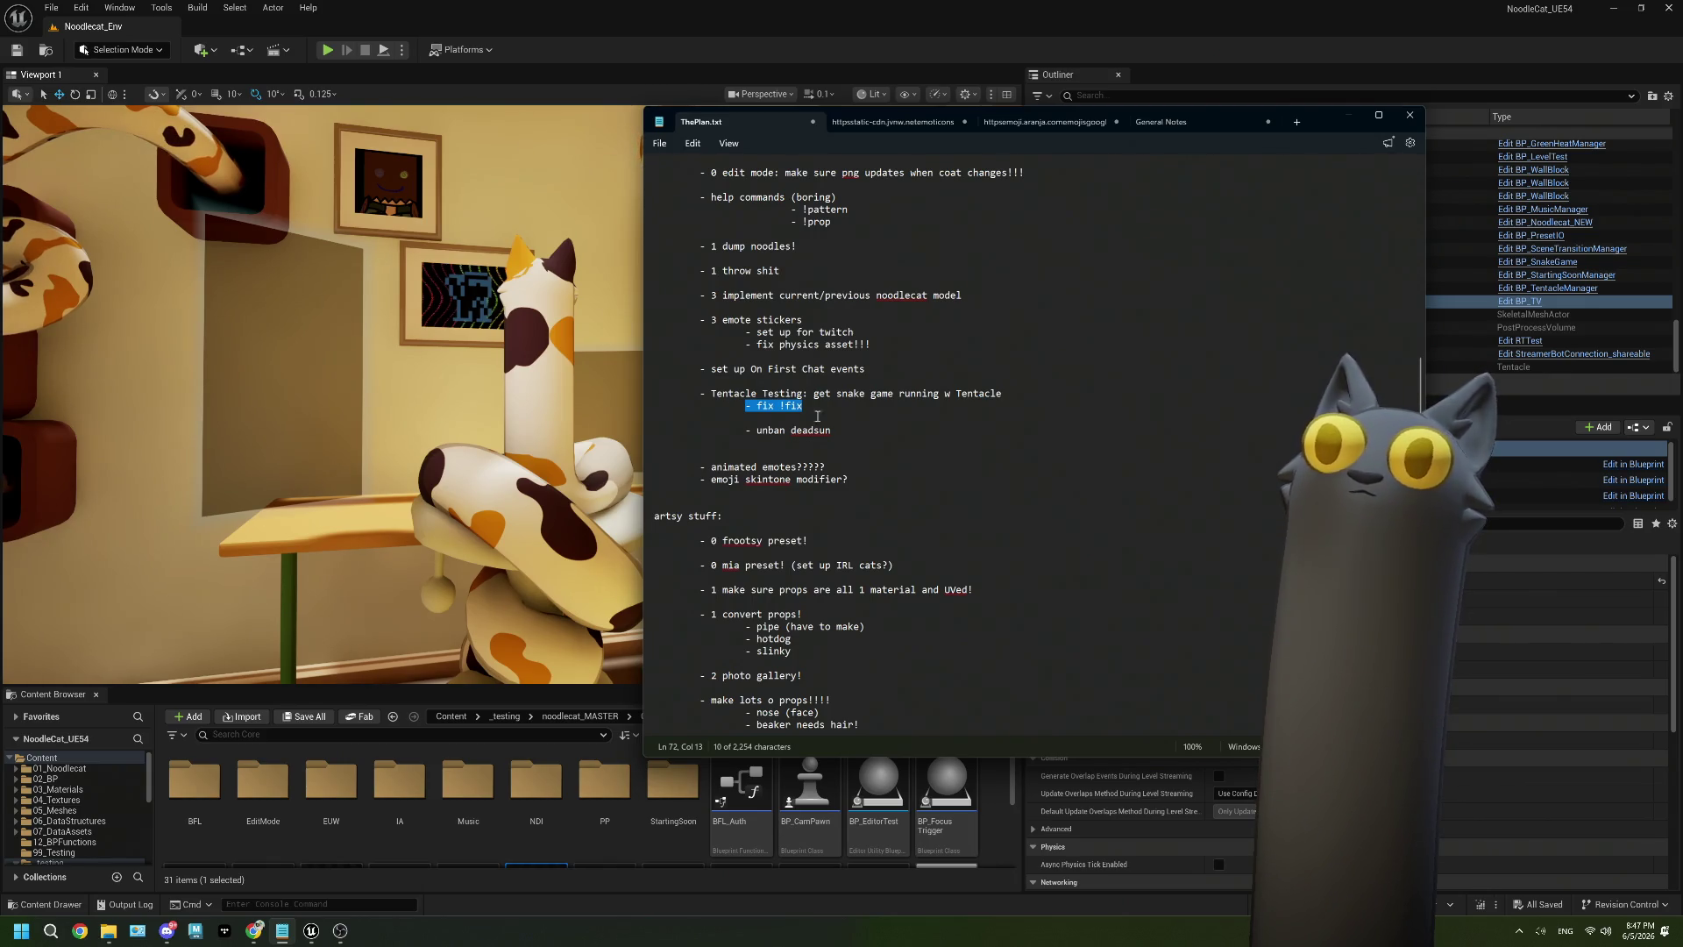
left_click(851, 420)
mouse_move(858, 435)
left_mouse_down()
mouse_move(655, 419)
mouse_move(639, 391)
left_mouse_up()
left_click(959, 418)
scroll(912, 438, "up", 2)
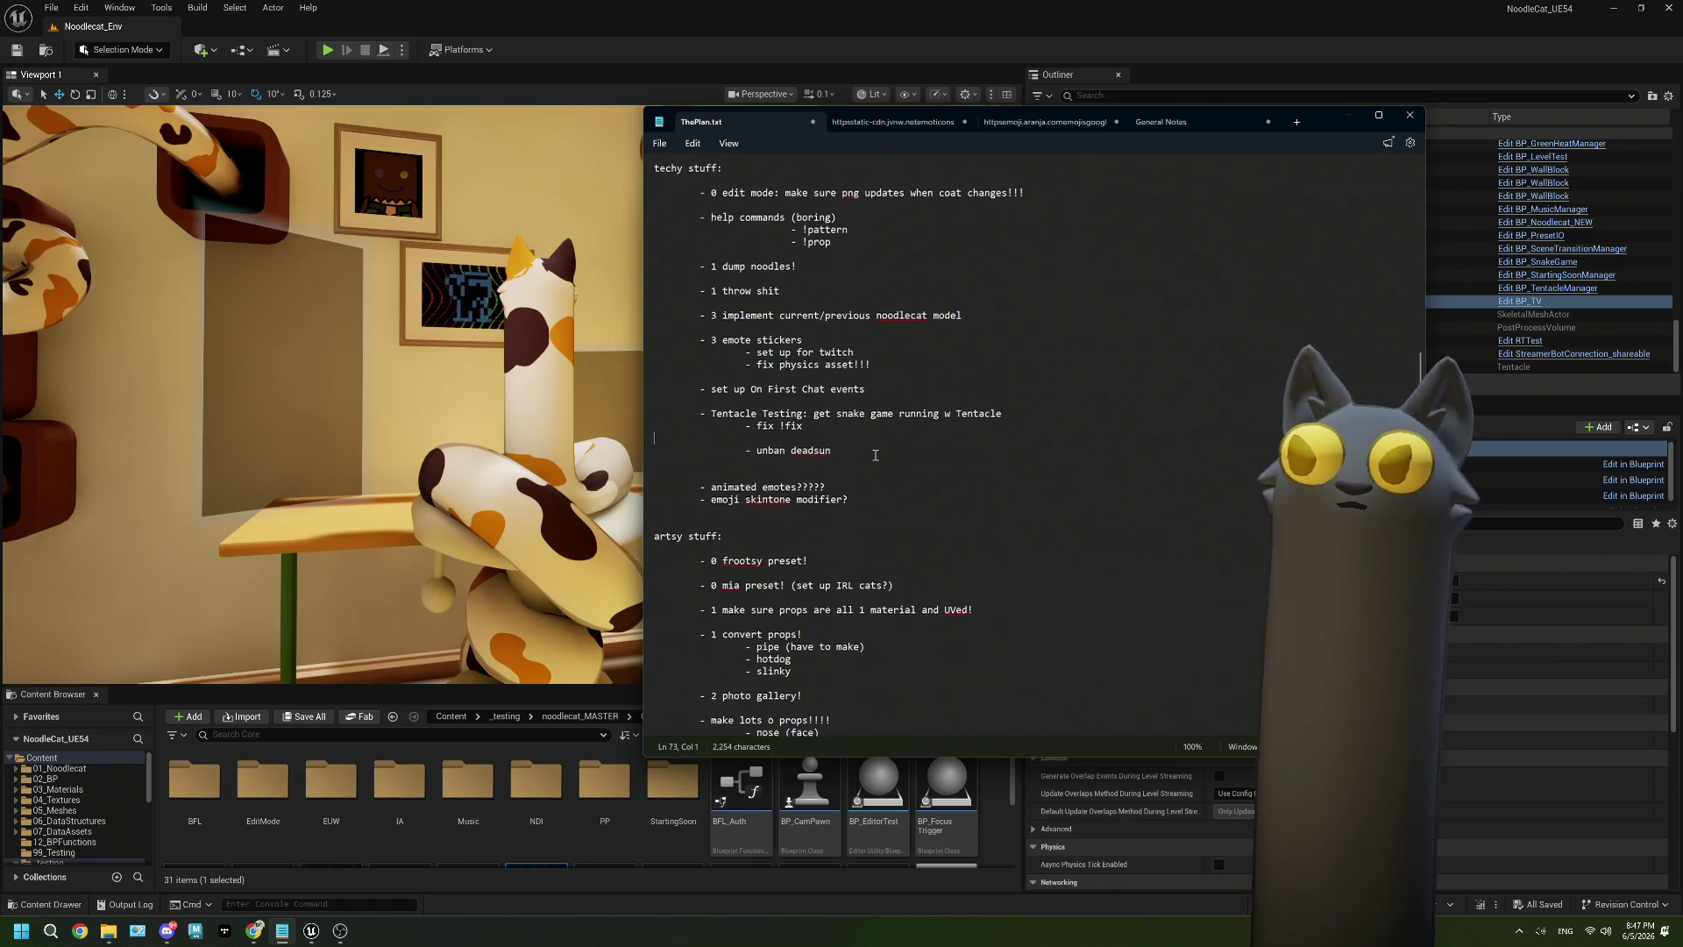
left_click_drag(868, 504, 590, 467)
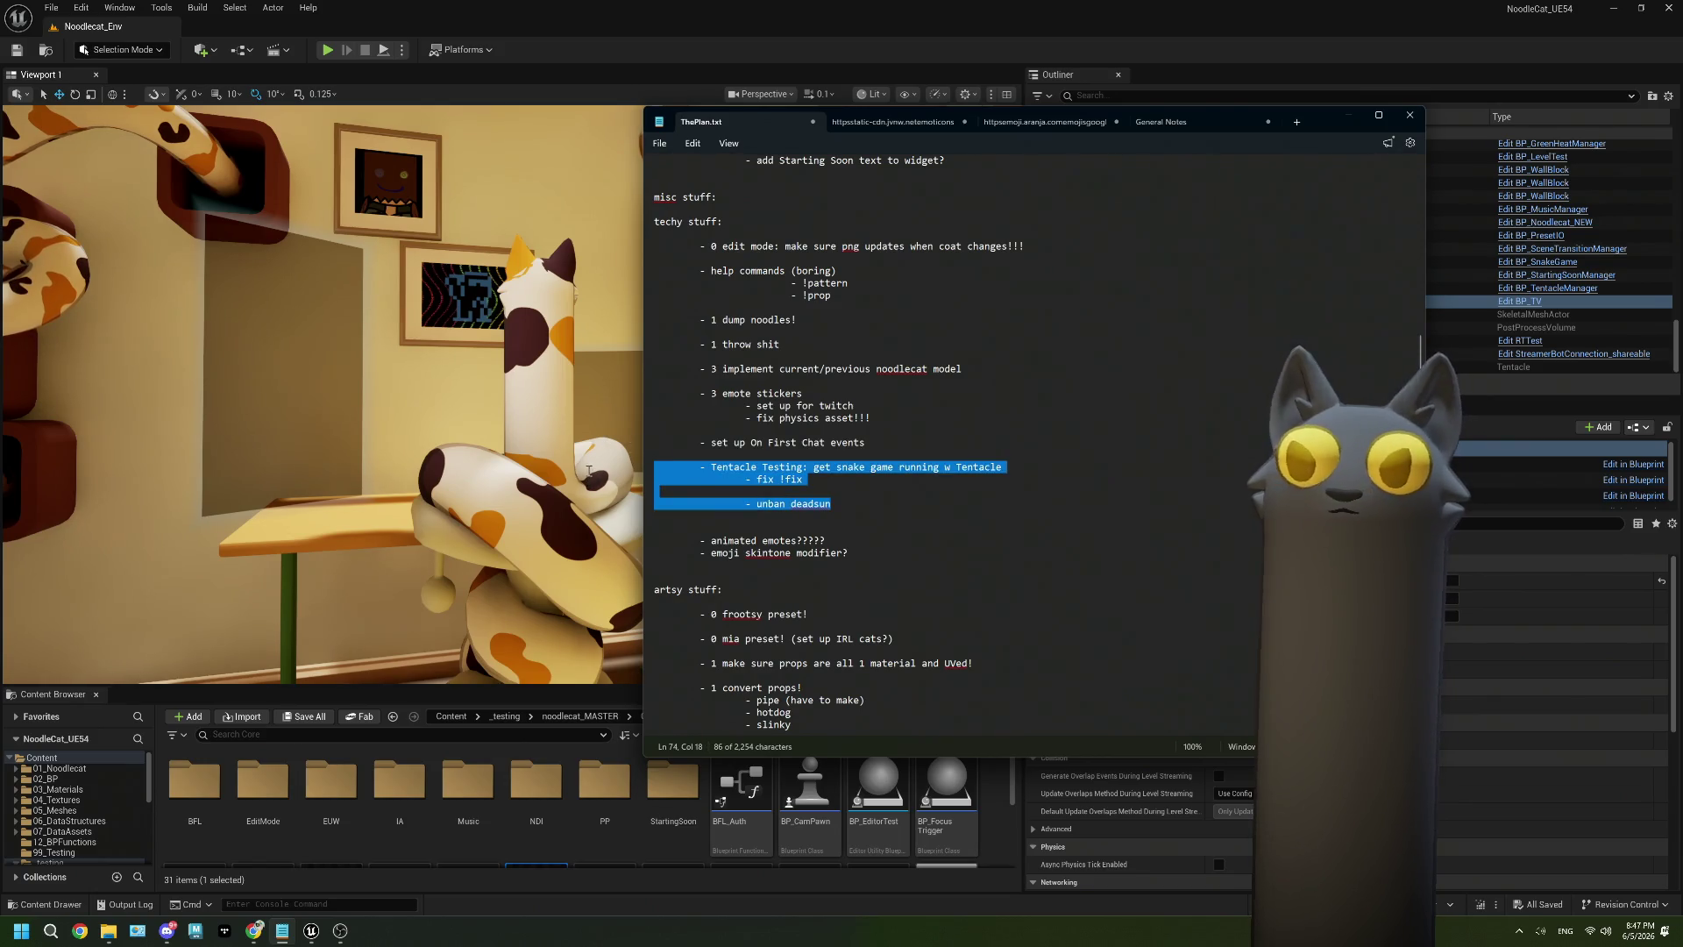
left_click(913, 550)
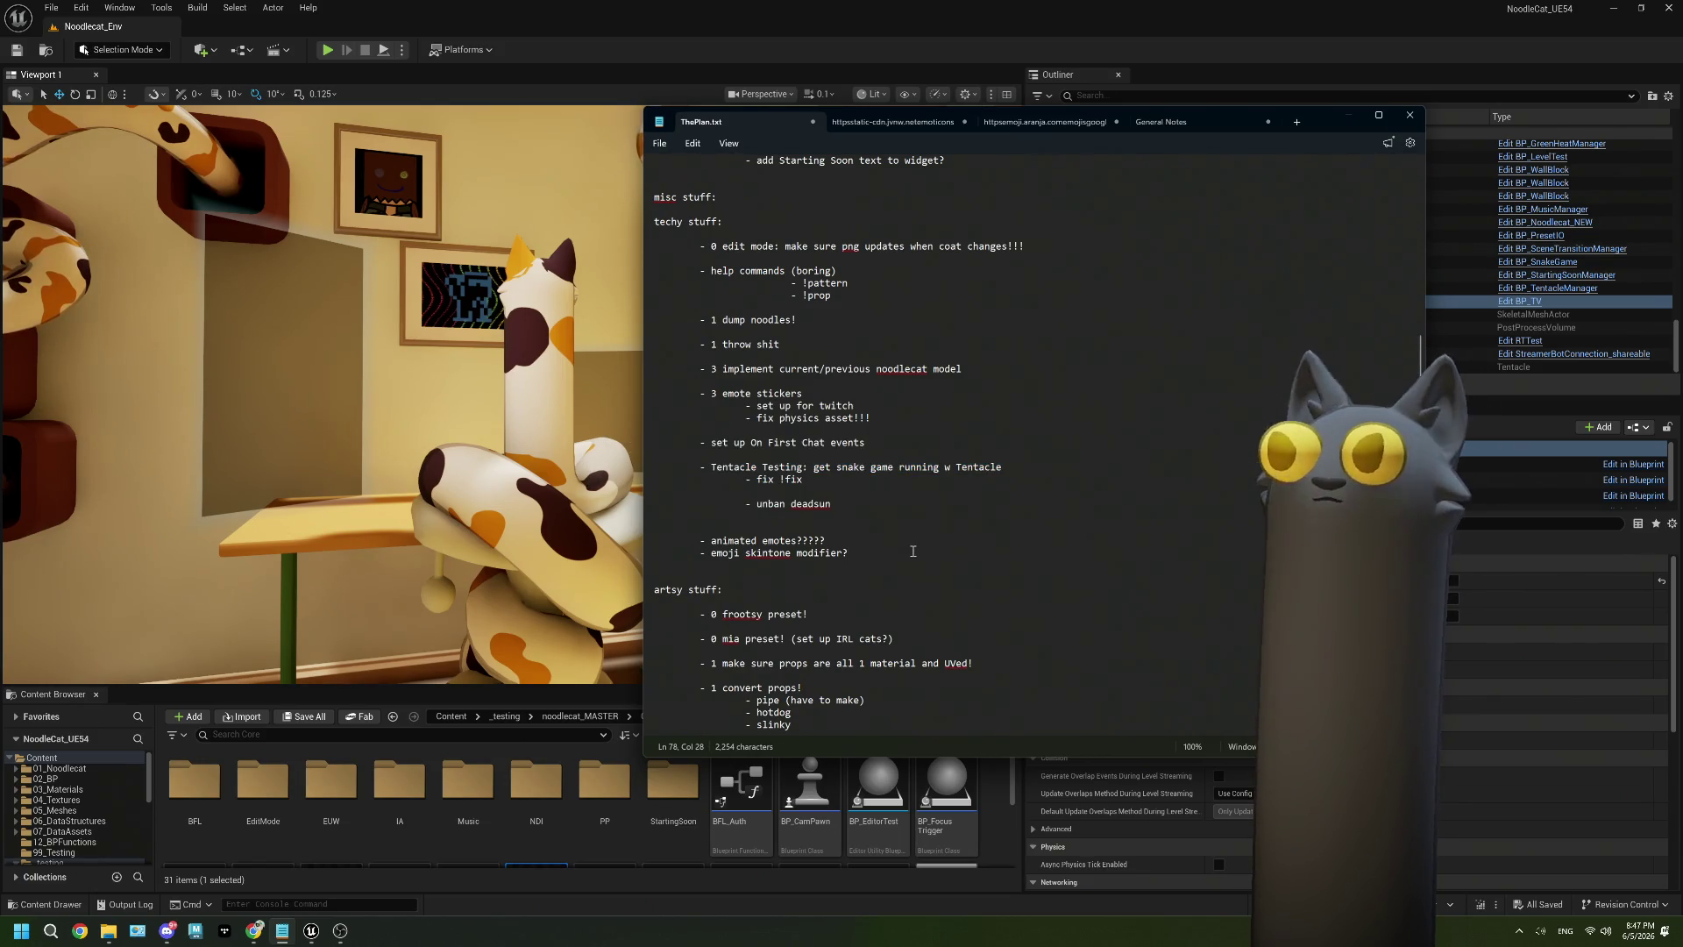
key("alt+Tab")
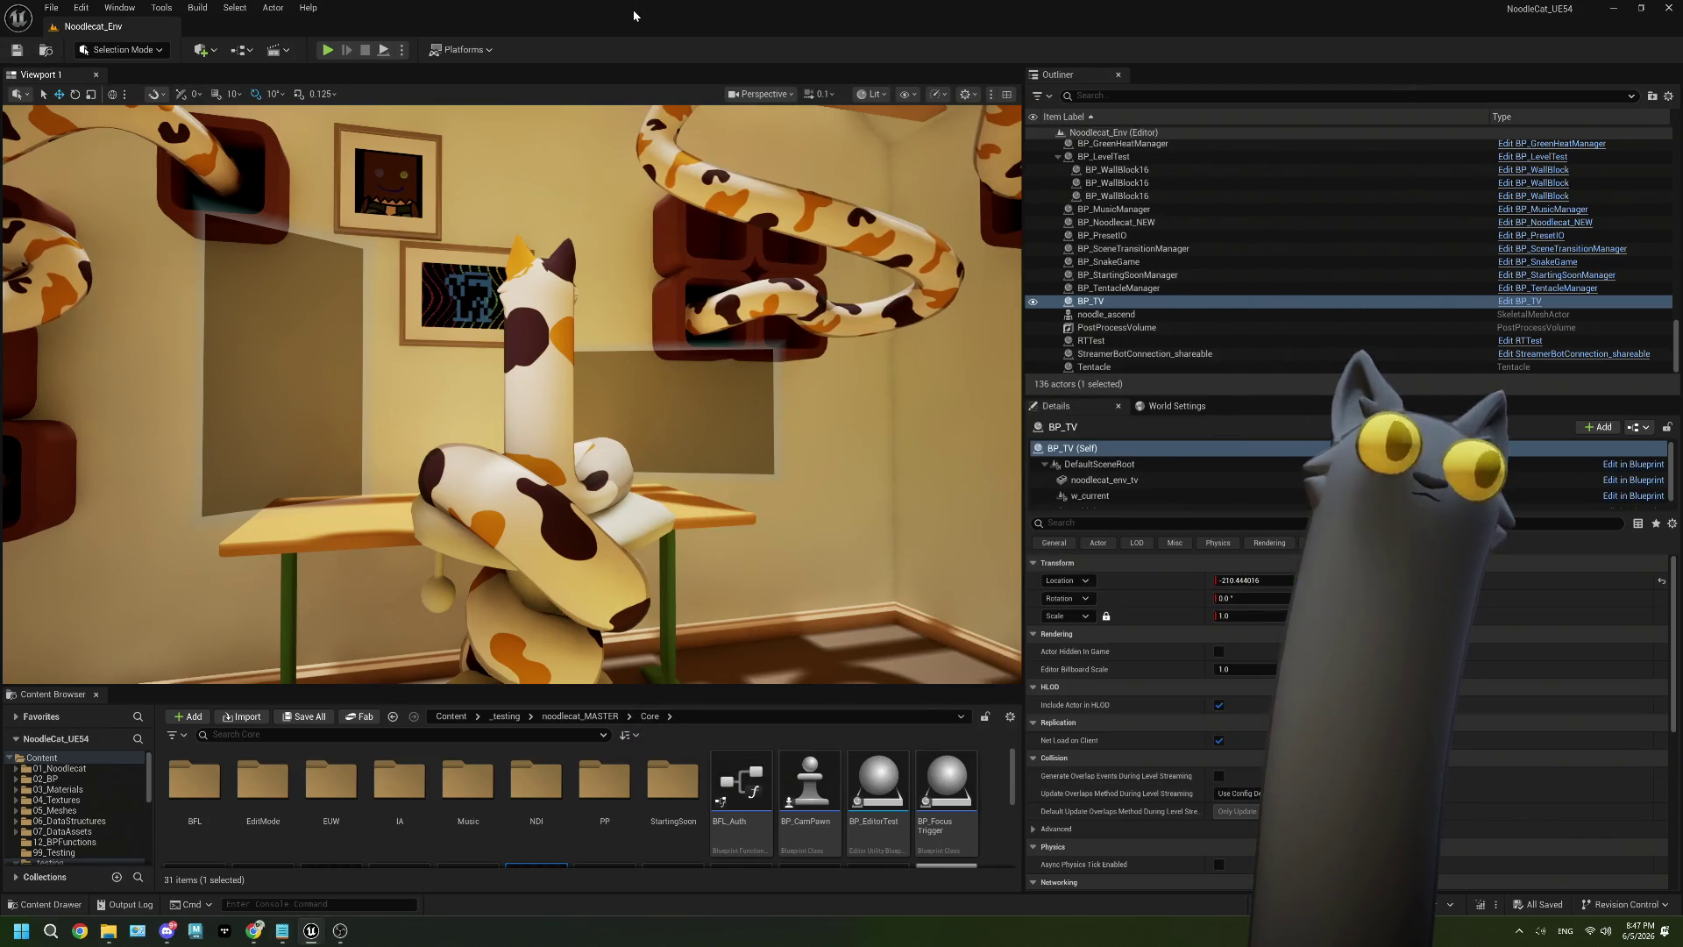
Shrink the viewport to enlarge the Content Browser and side panels, then bring back ThePlan.txt.
left_click_drag(901, 688, 901, 517)
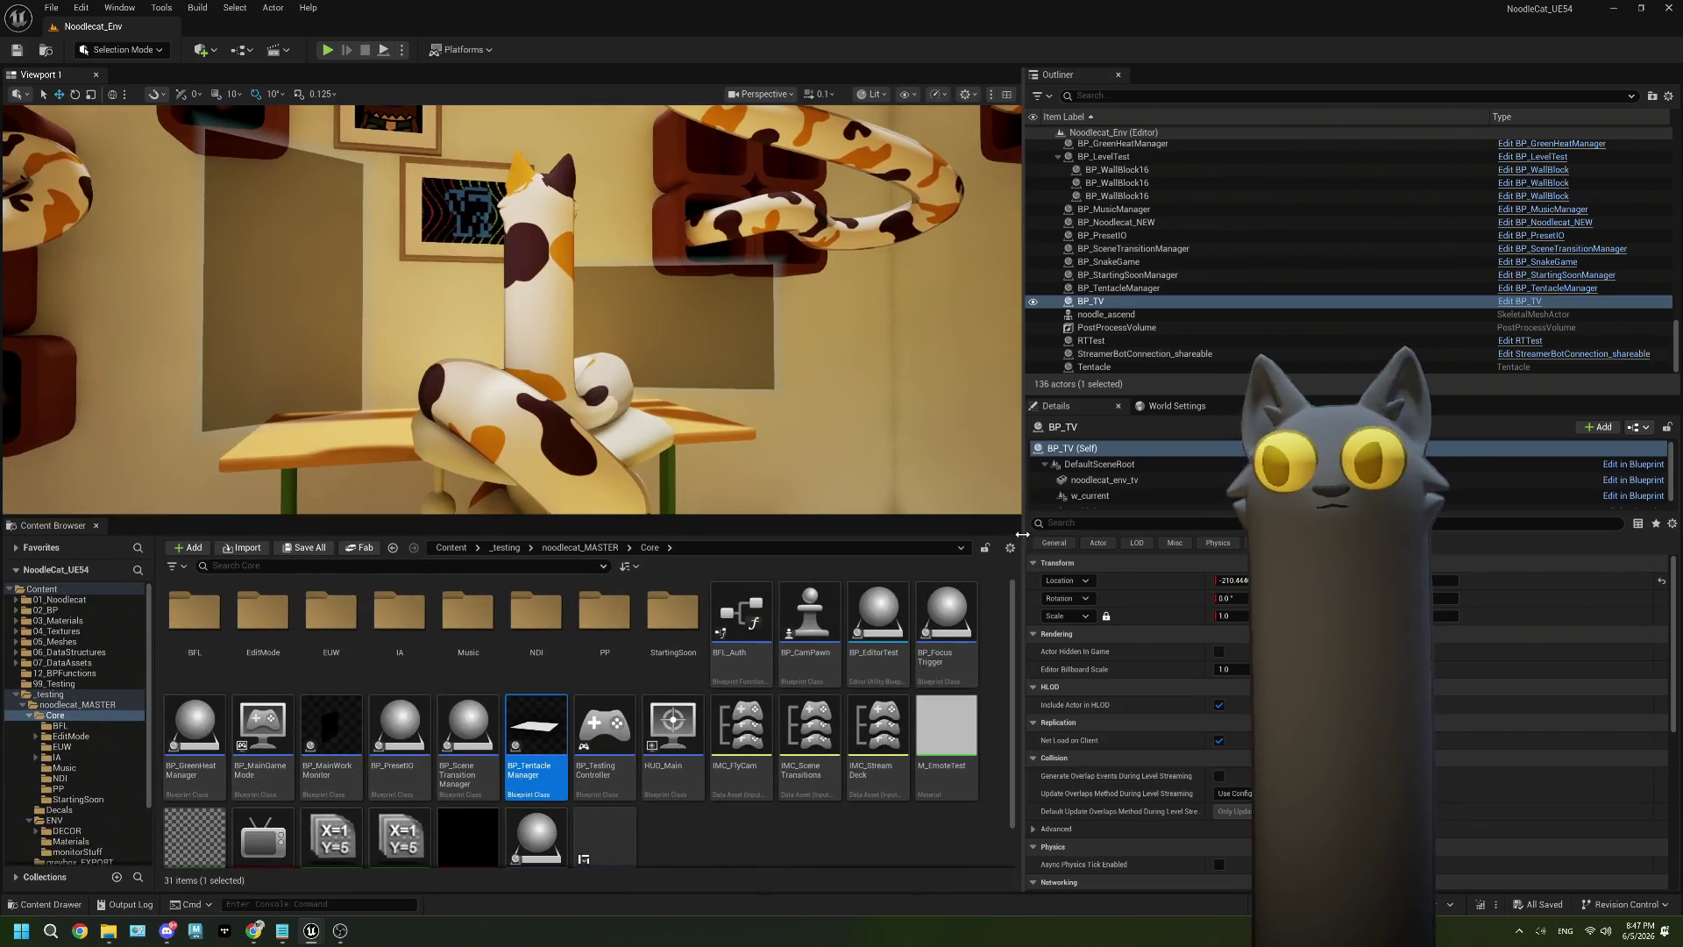
left_click_drag(1024, 532, 954, 532)
left_click(839, 846)
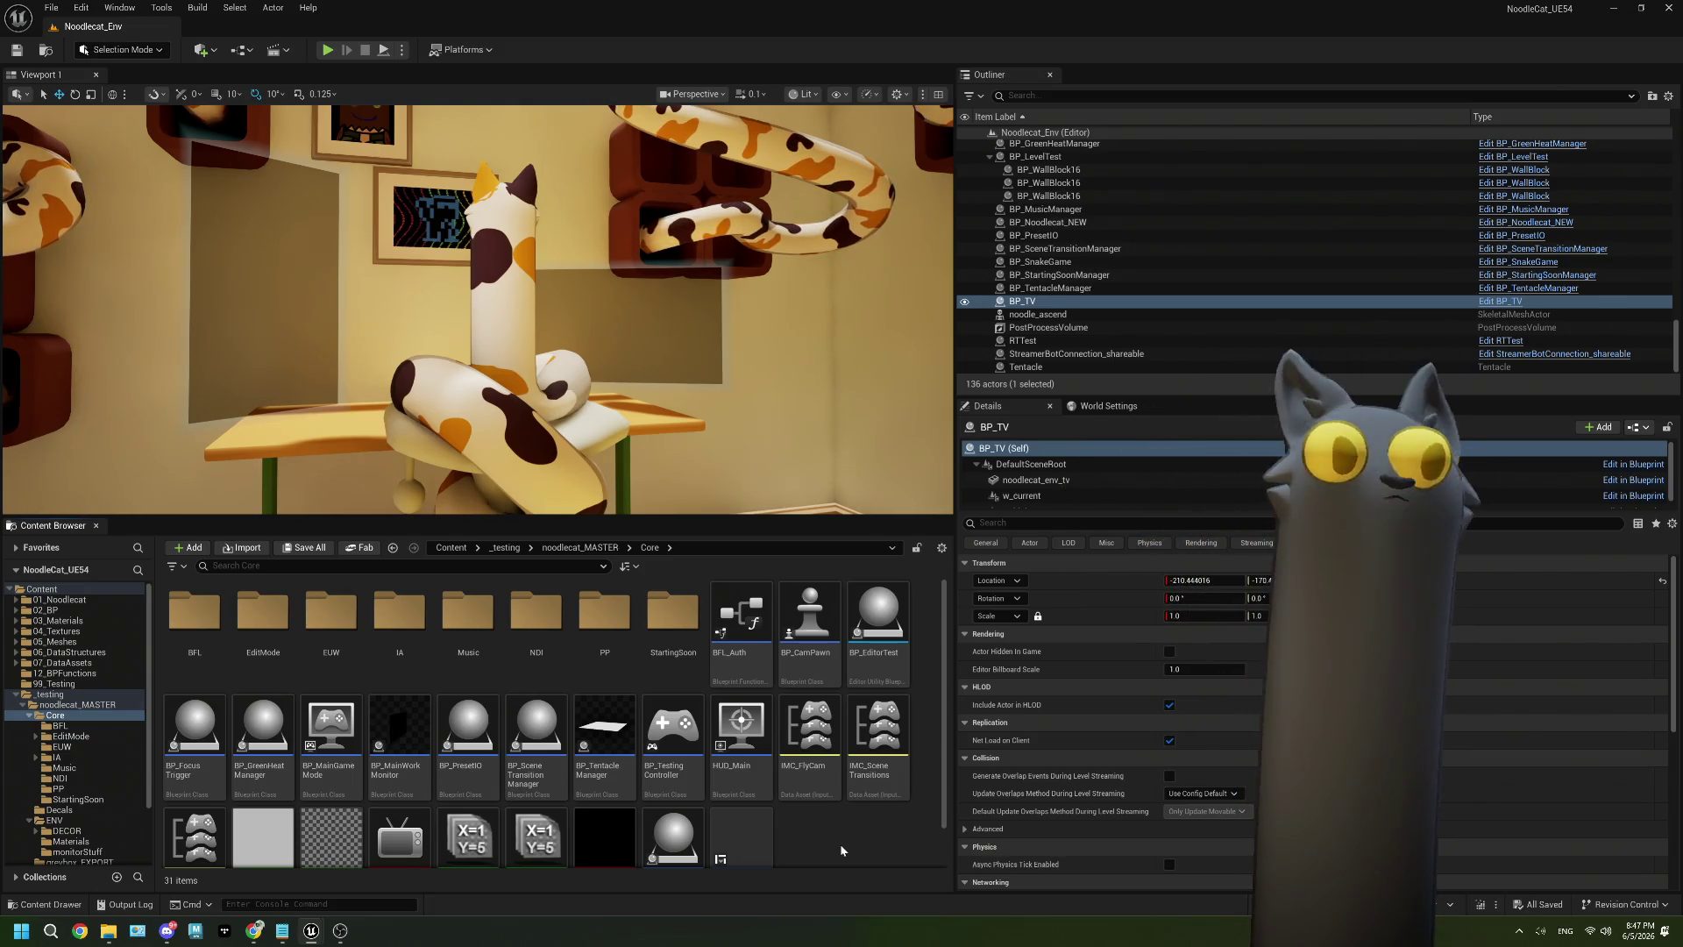
left_click(282, 931)
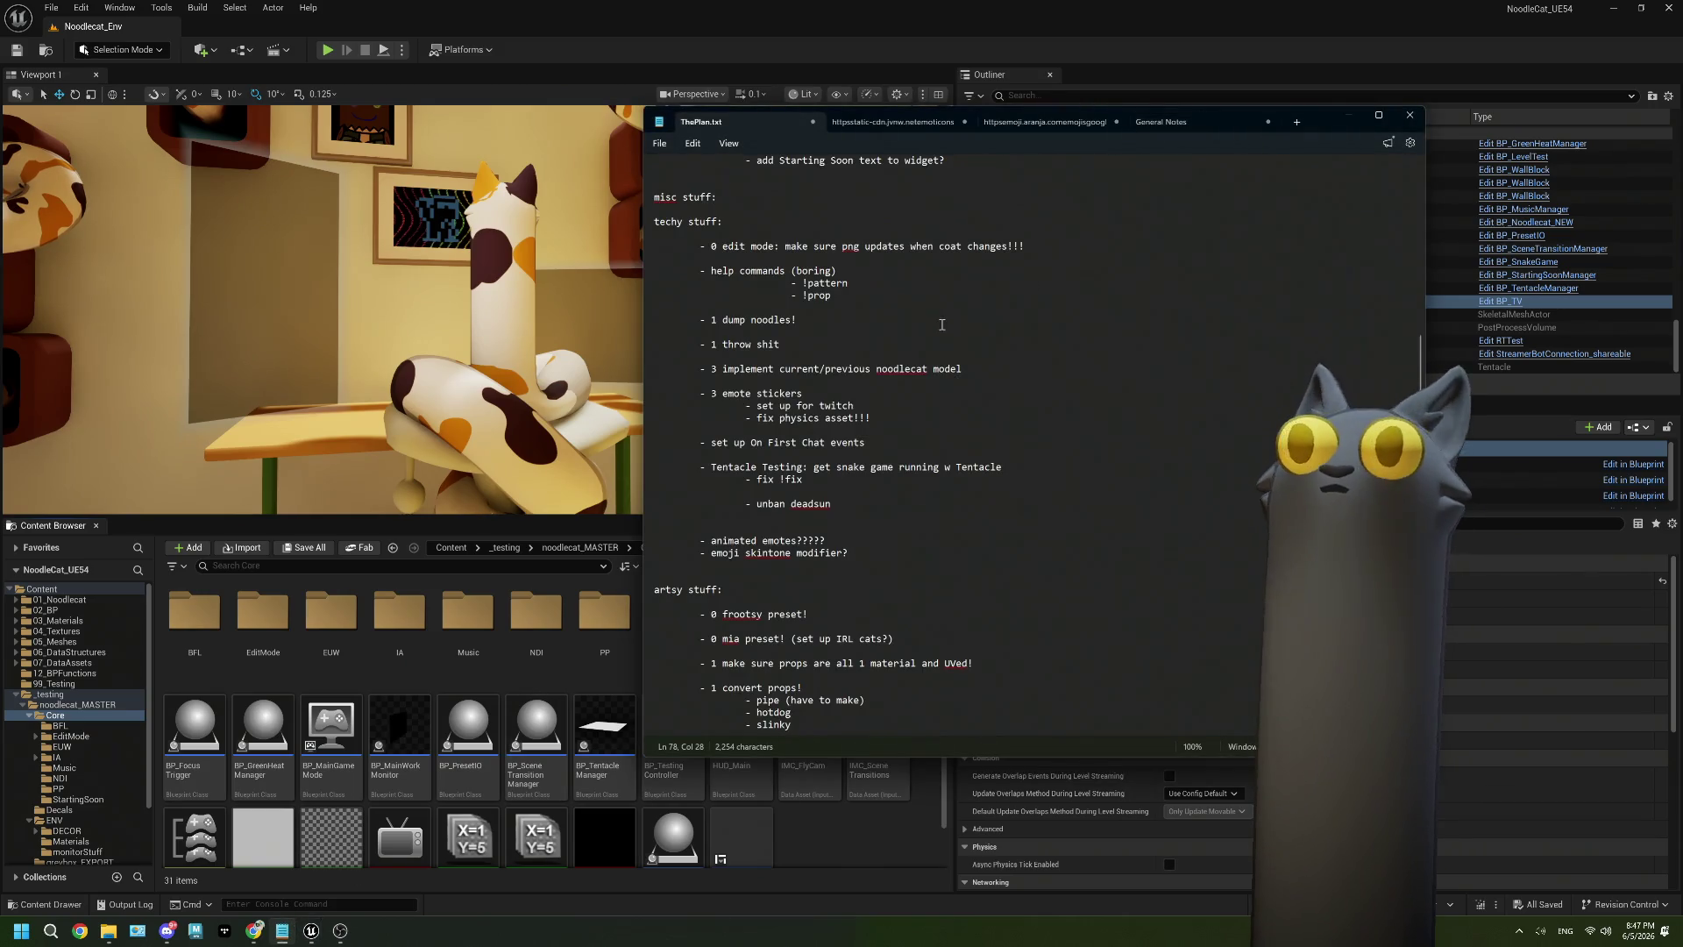
Read ThePlan.txt from the coat types section to the end, then bring Unreal back in front.
left_click_drag(662, 220, 657, 564)
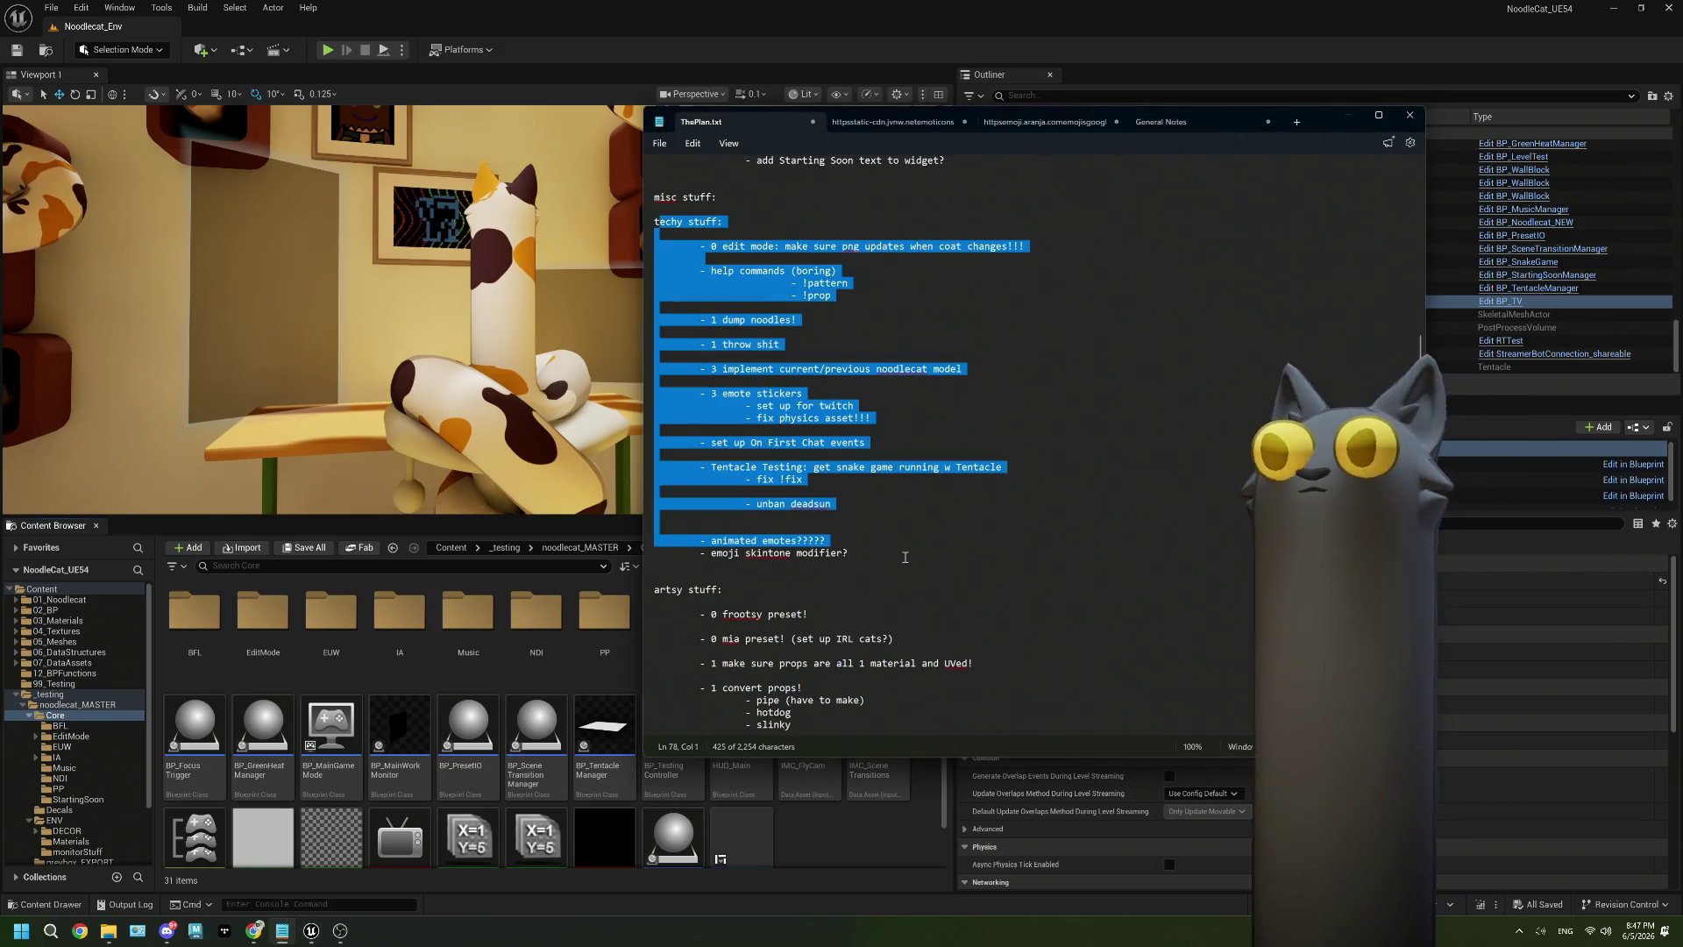
left_click(657, 565)
scroll(837, 548, "down", 4)
scroll(837, 549, "down", 4)
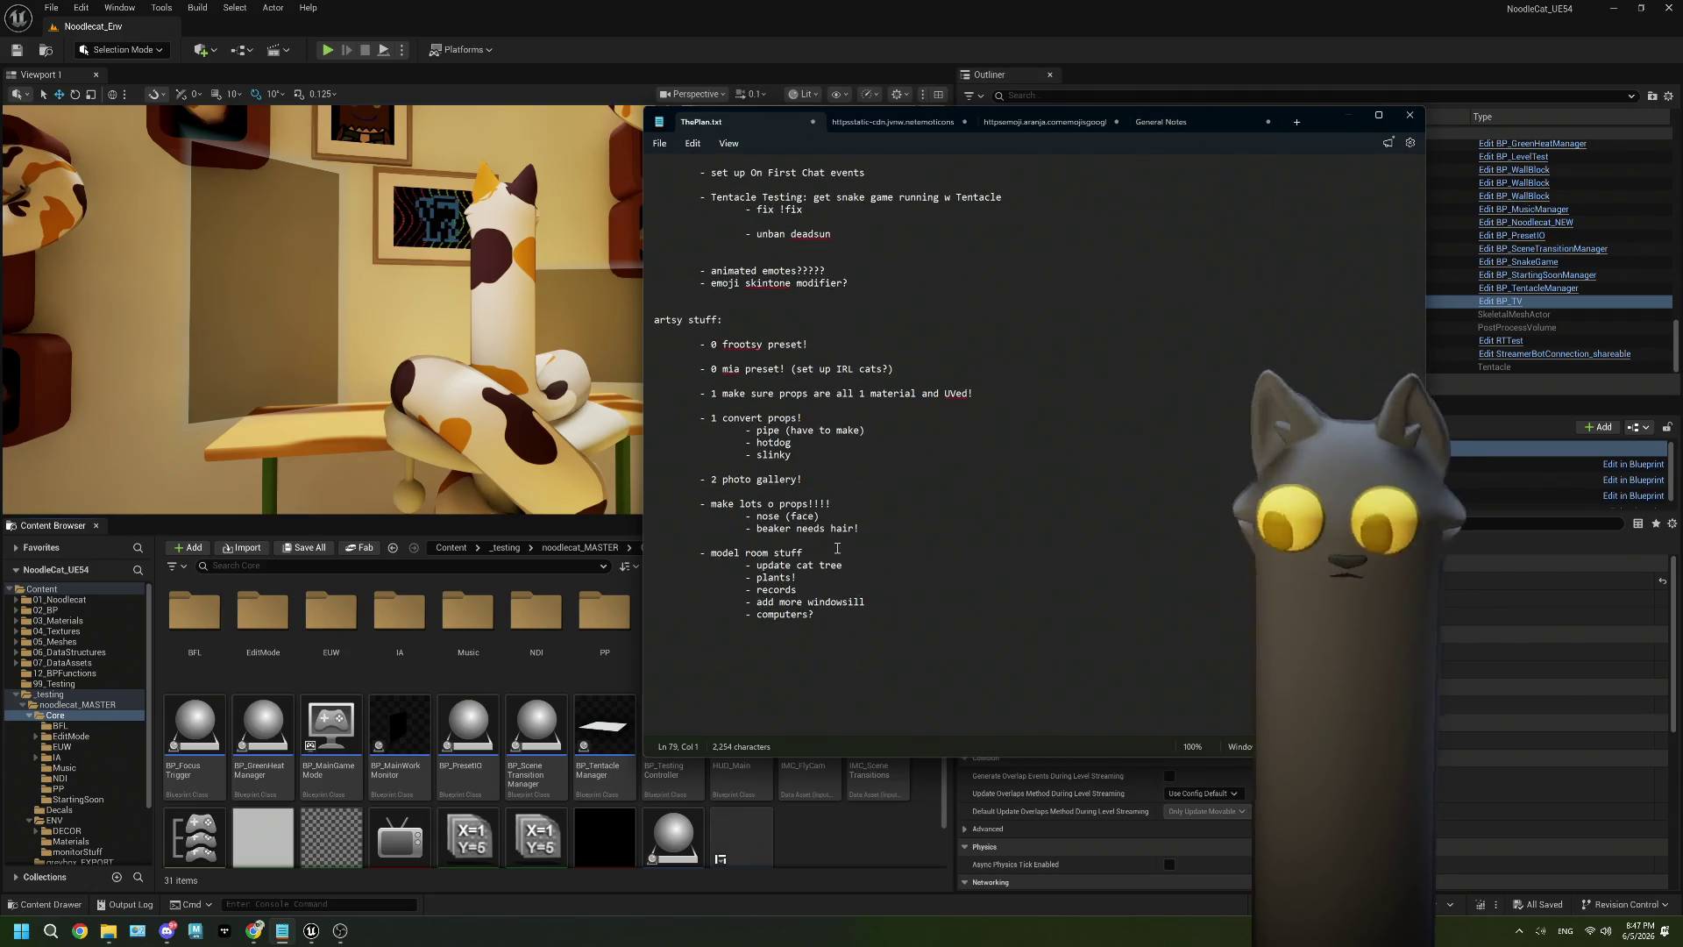
scroll(842, 549, "up", 6)
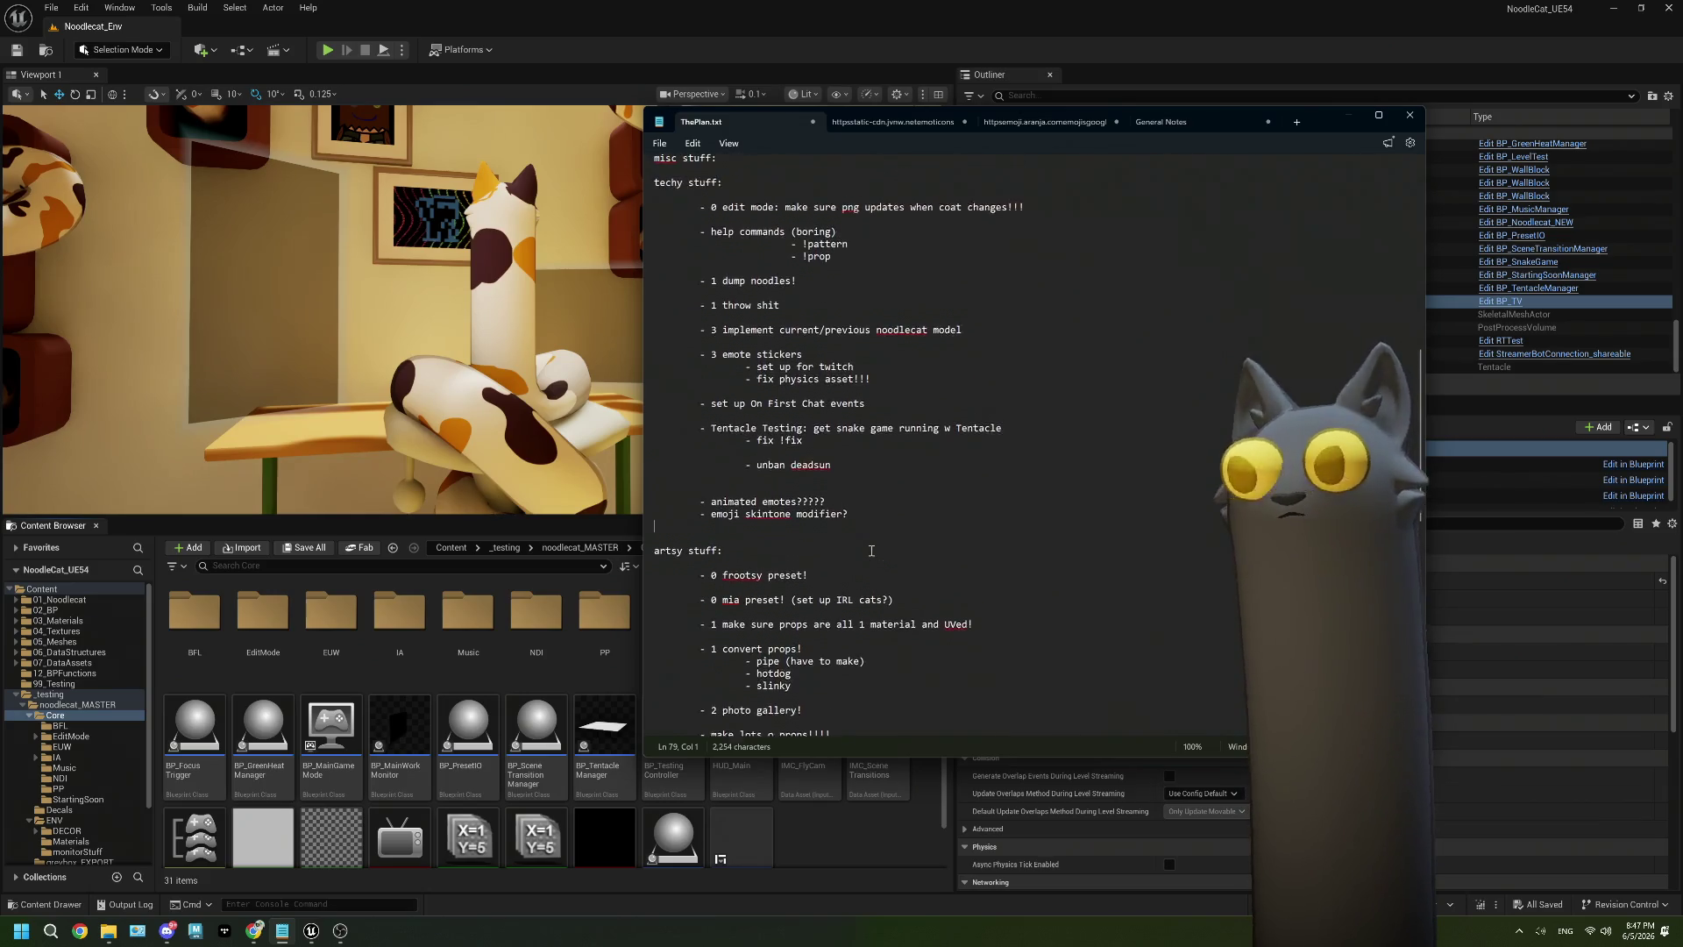
scroll(872, 551, "up", 2)
scroll(898, 558, "up", 2)
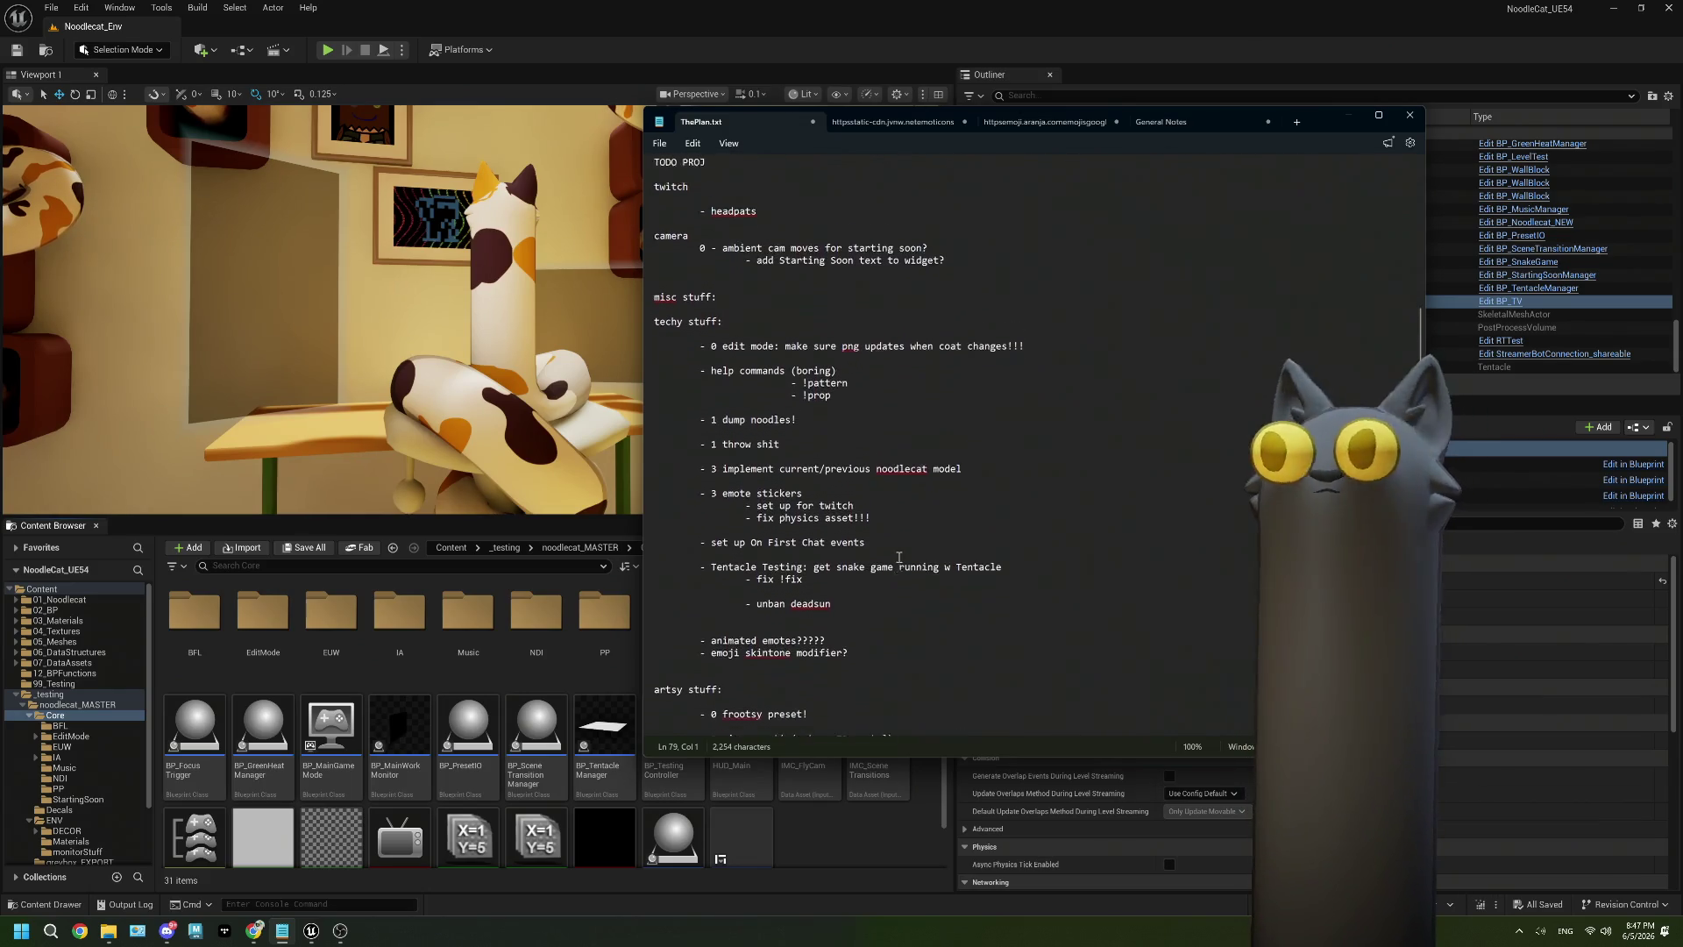
scroll(898, 557, "up", 2)
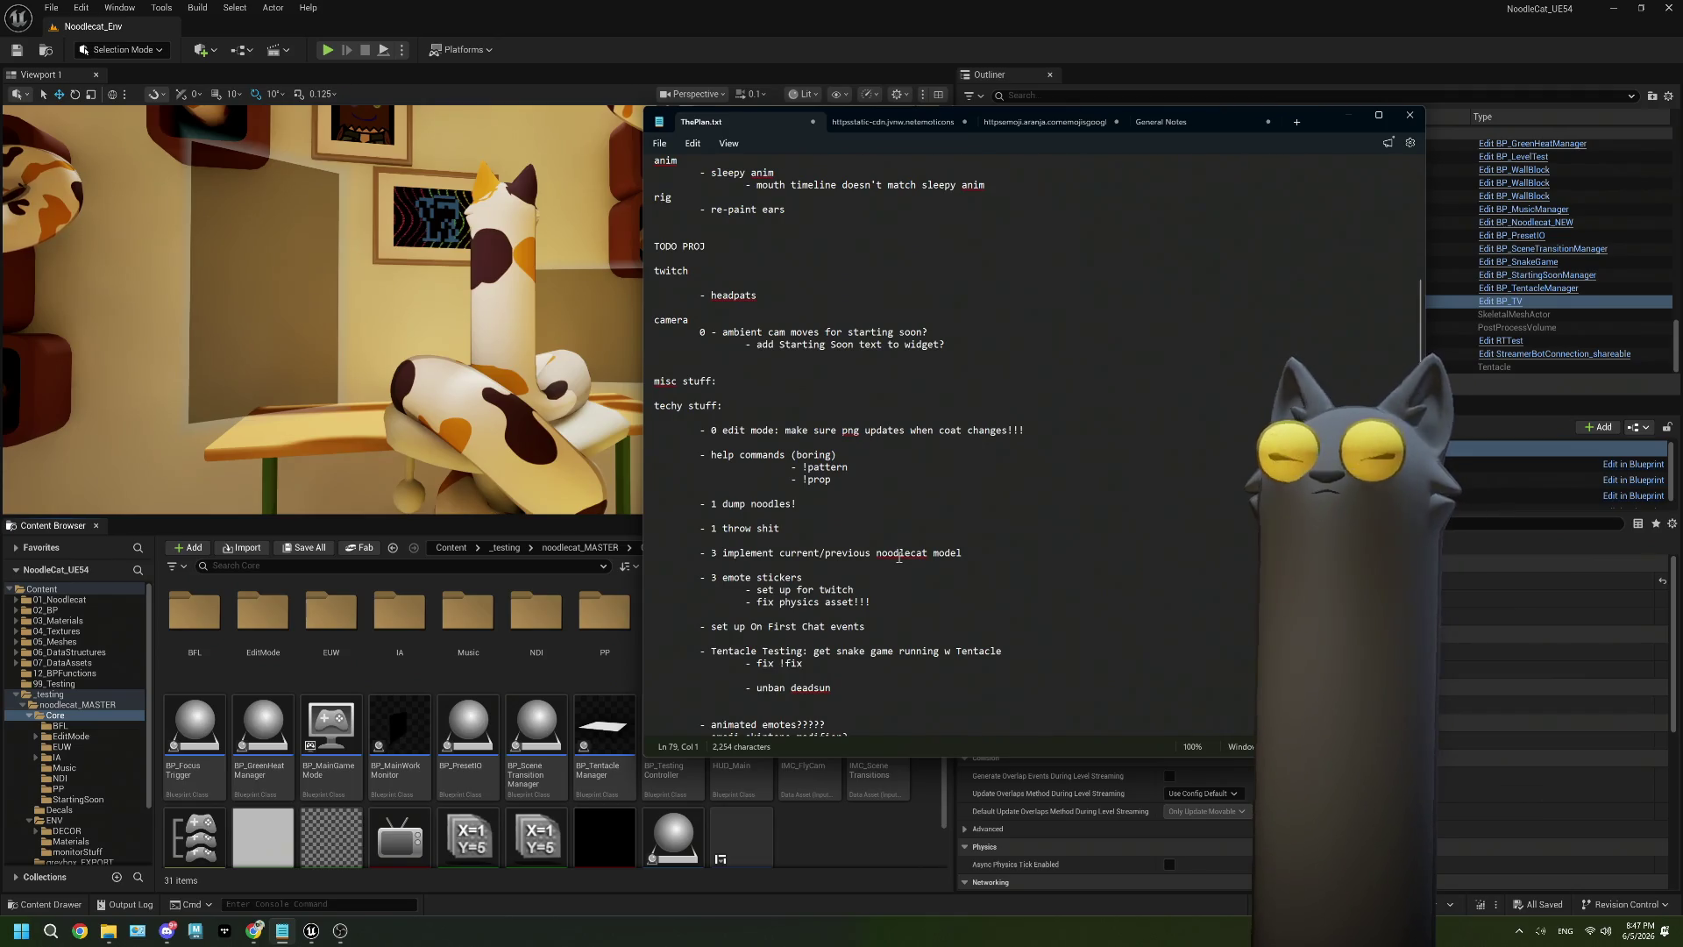
scroll(899, 558, "up", 1)
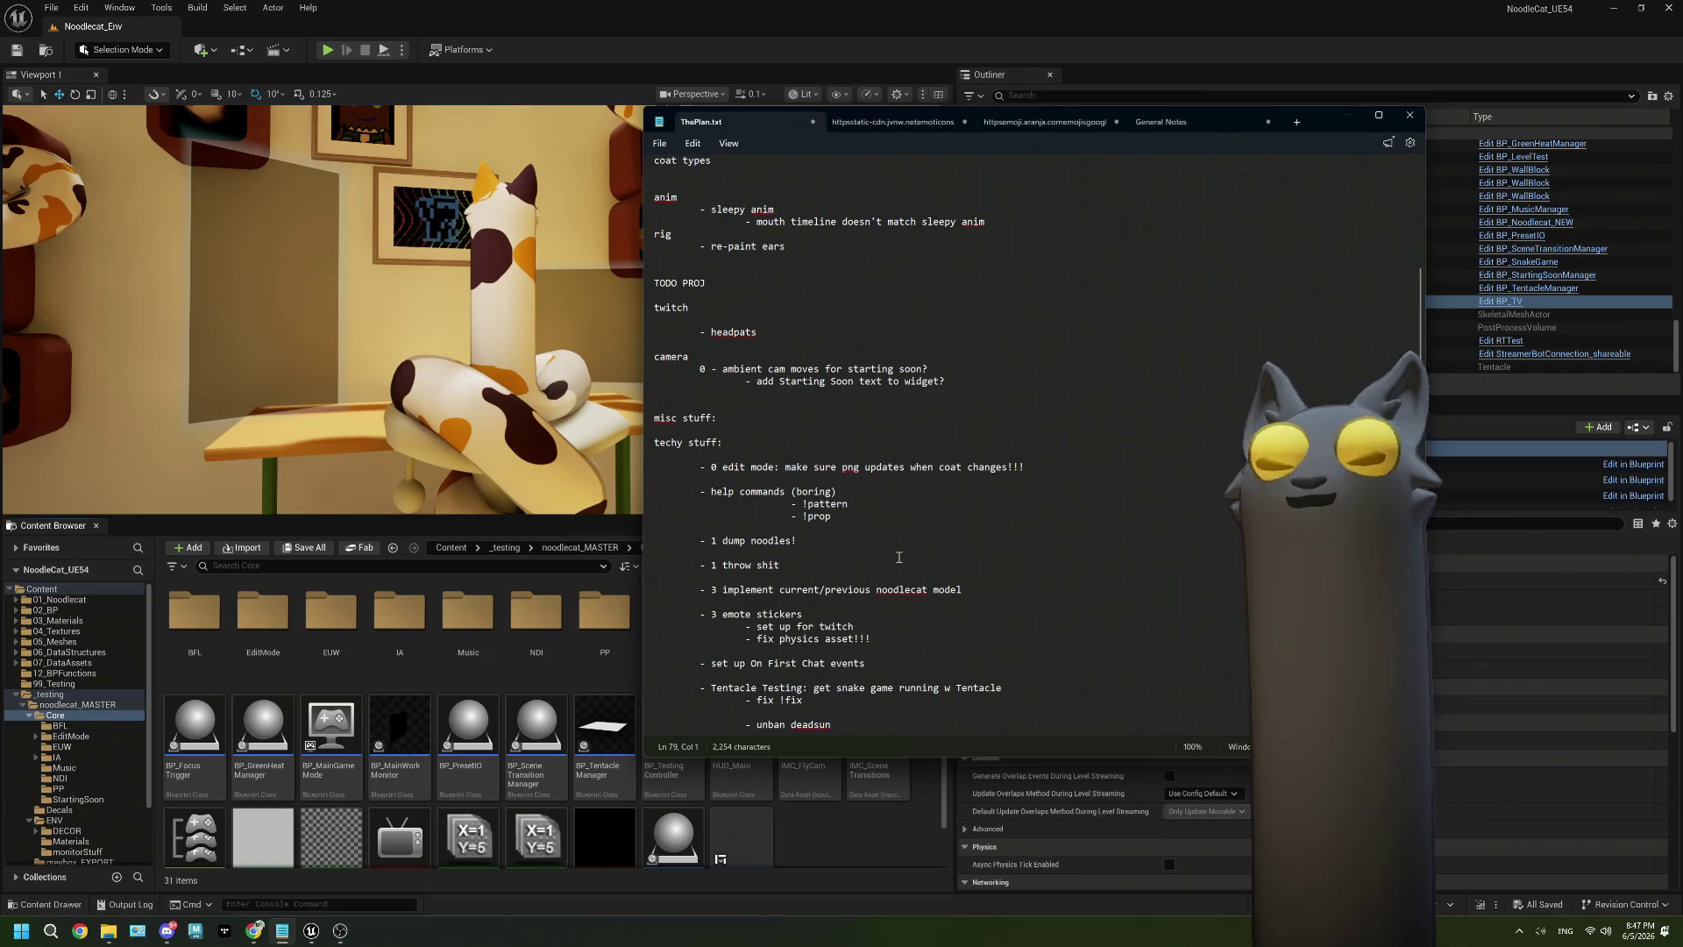
left_click(845, 839)
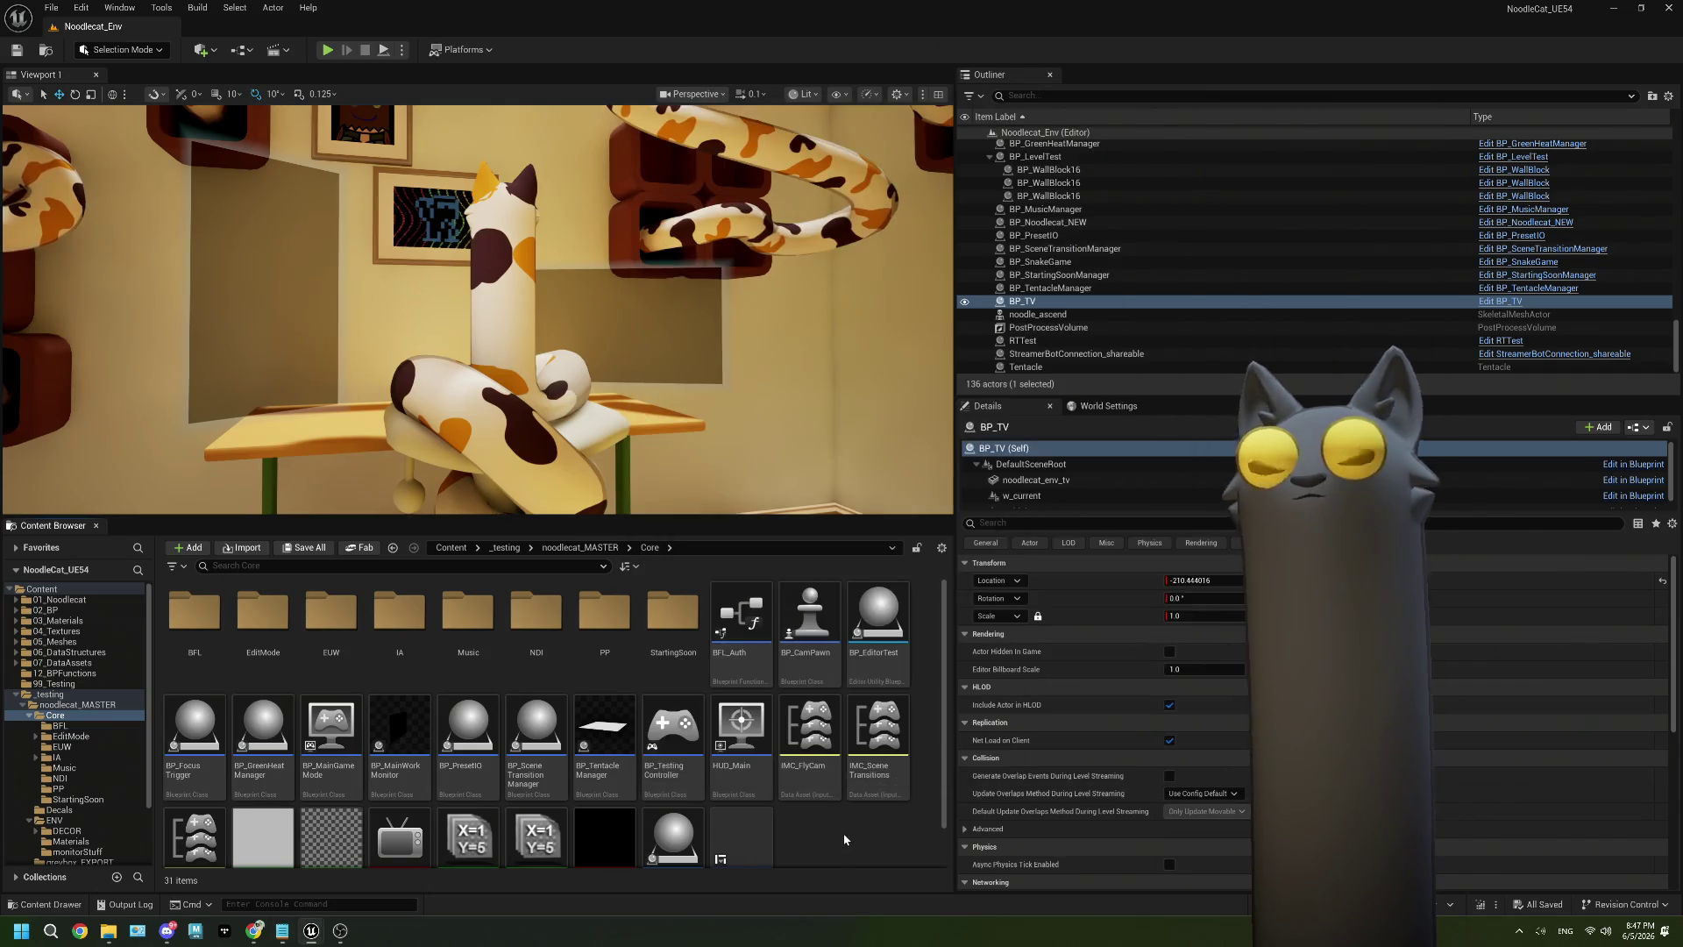
Enter the StartingSoon folder and open M_StartingSoonText in the Material Editor.
scroll(528, 674, "down", 1)
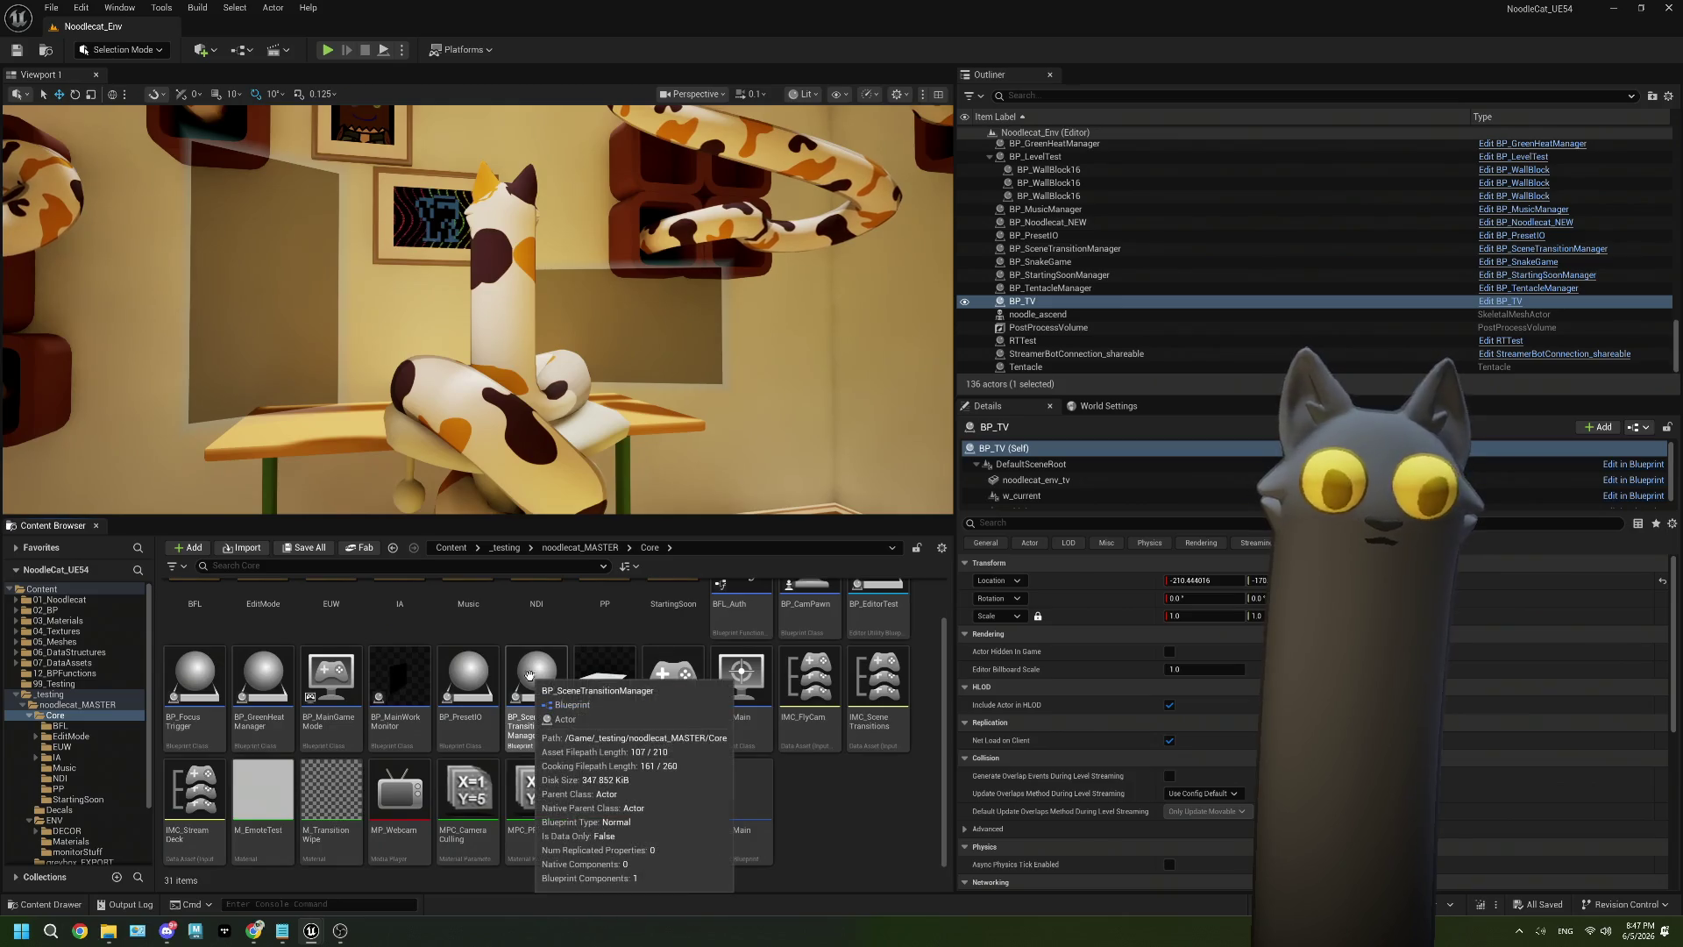
scroll(614, 692, "up", 1)
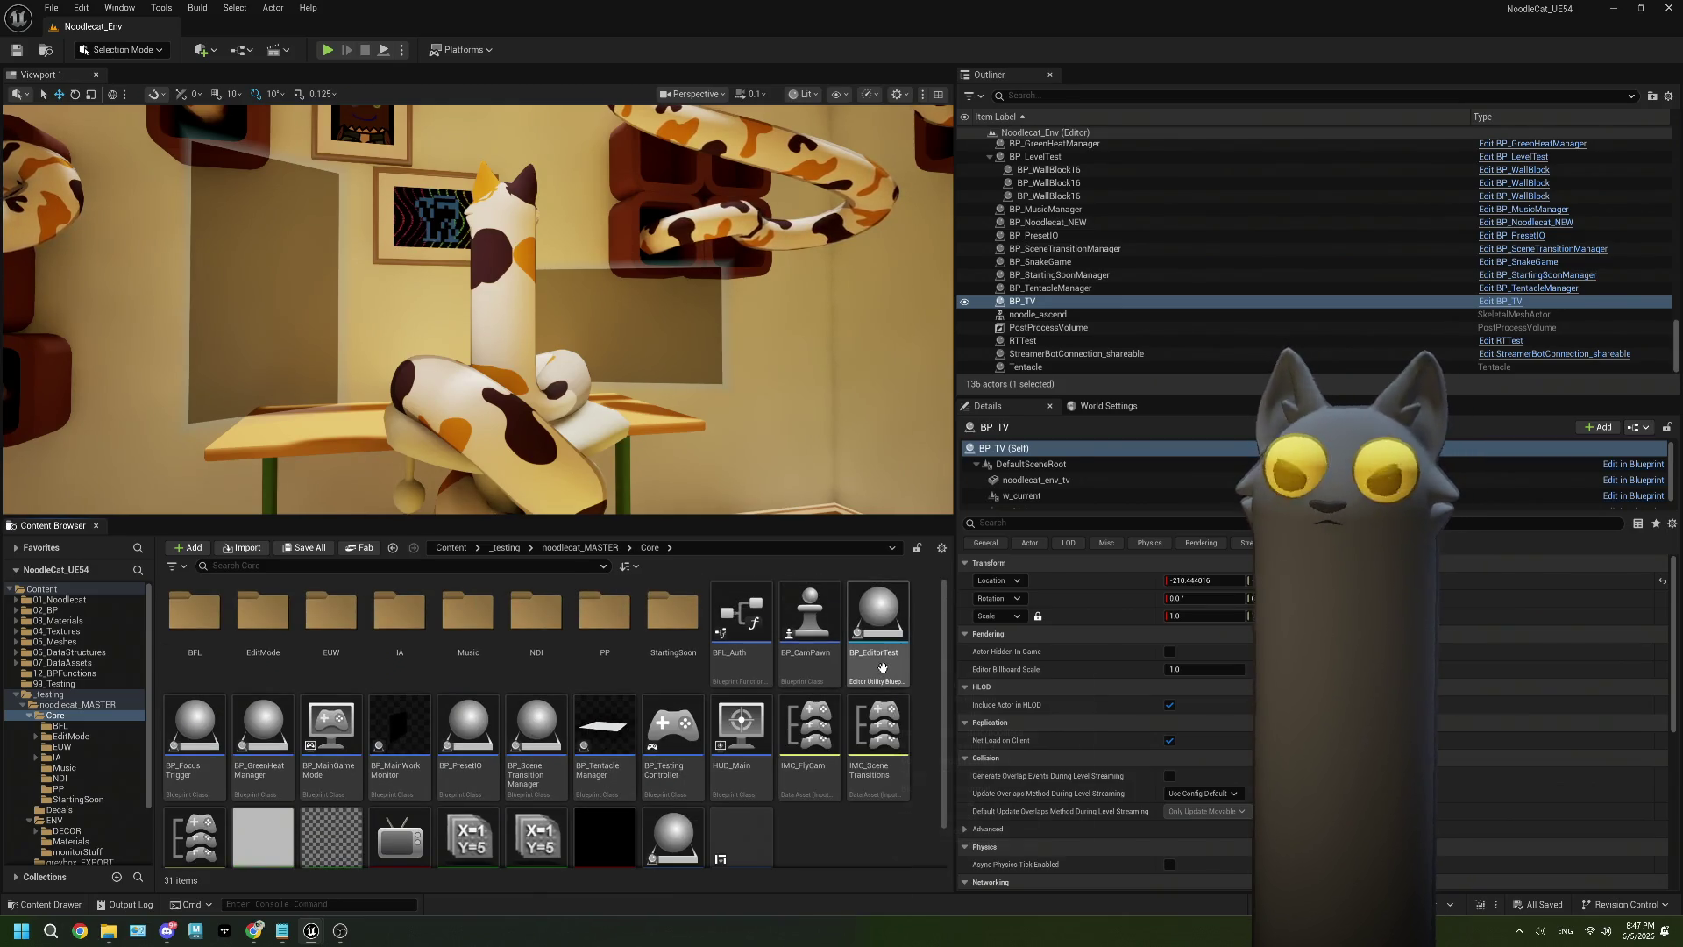
mouse_move(882, 668)
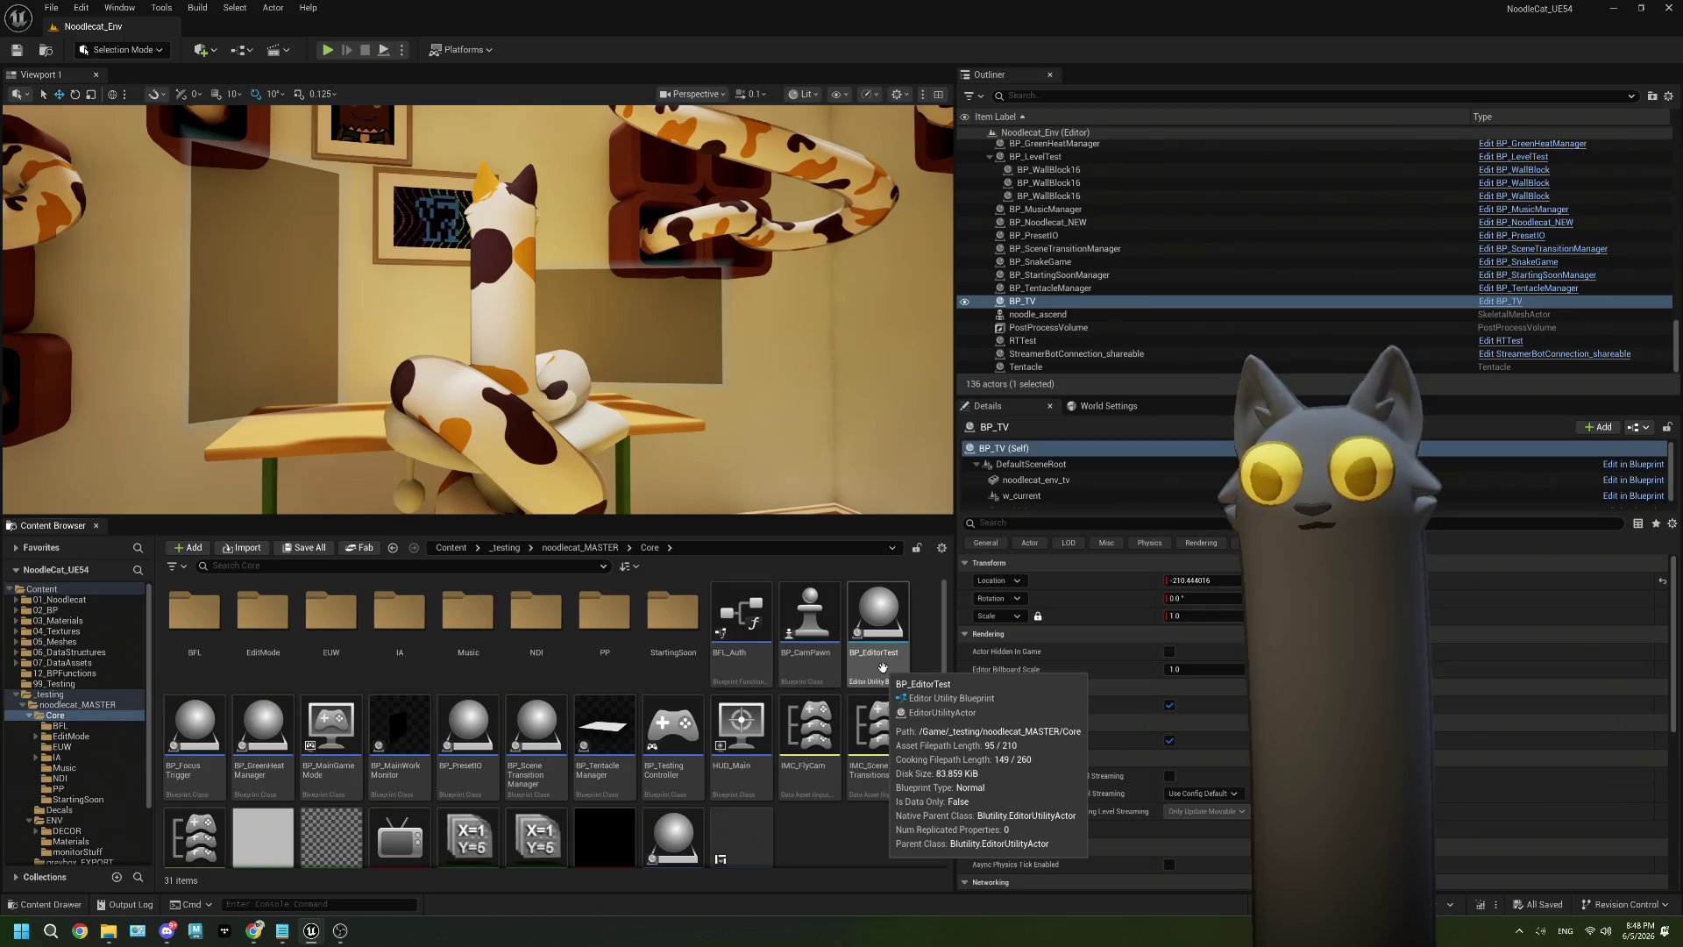
left_click(665, 633)
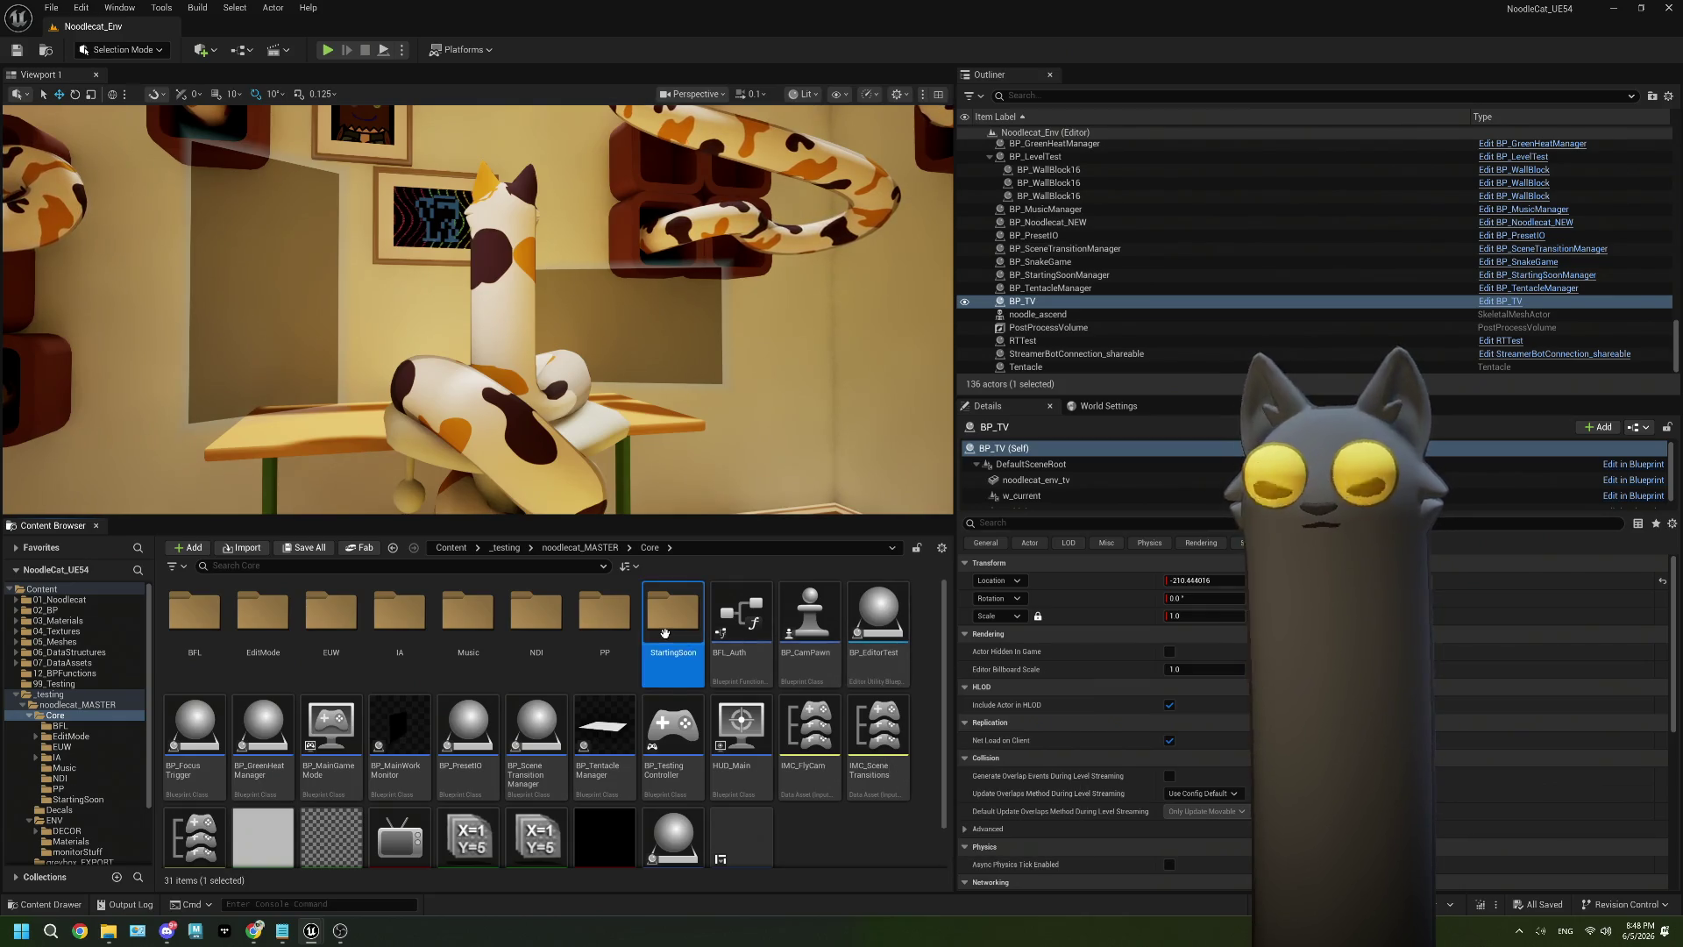
double_click(665, 632)
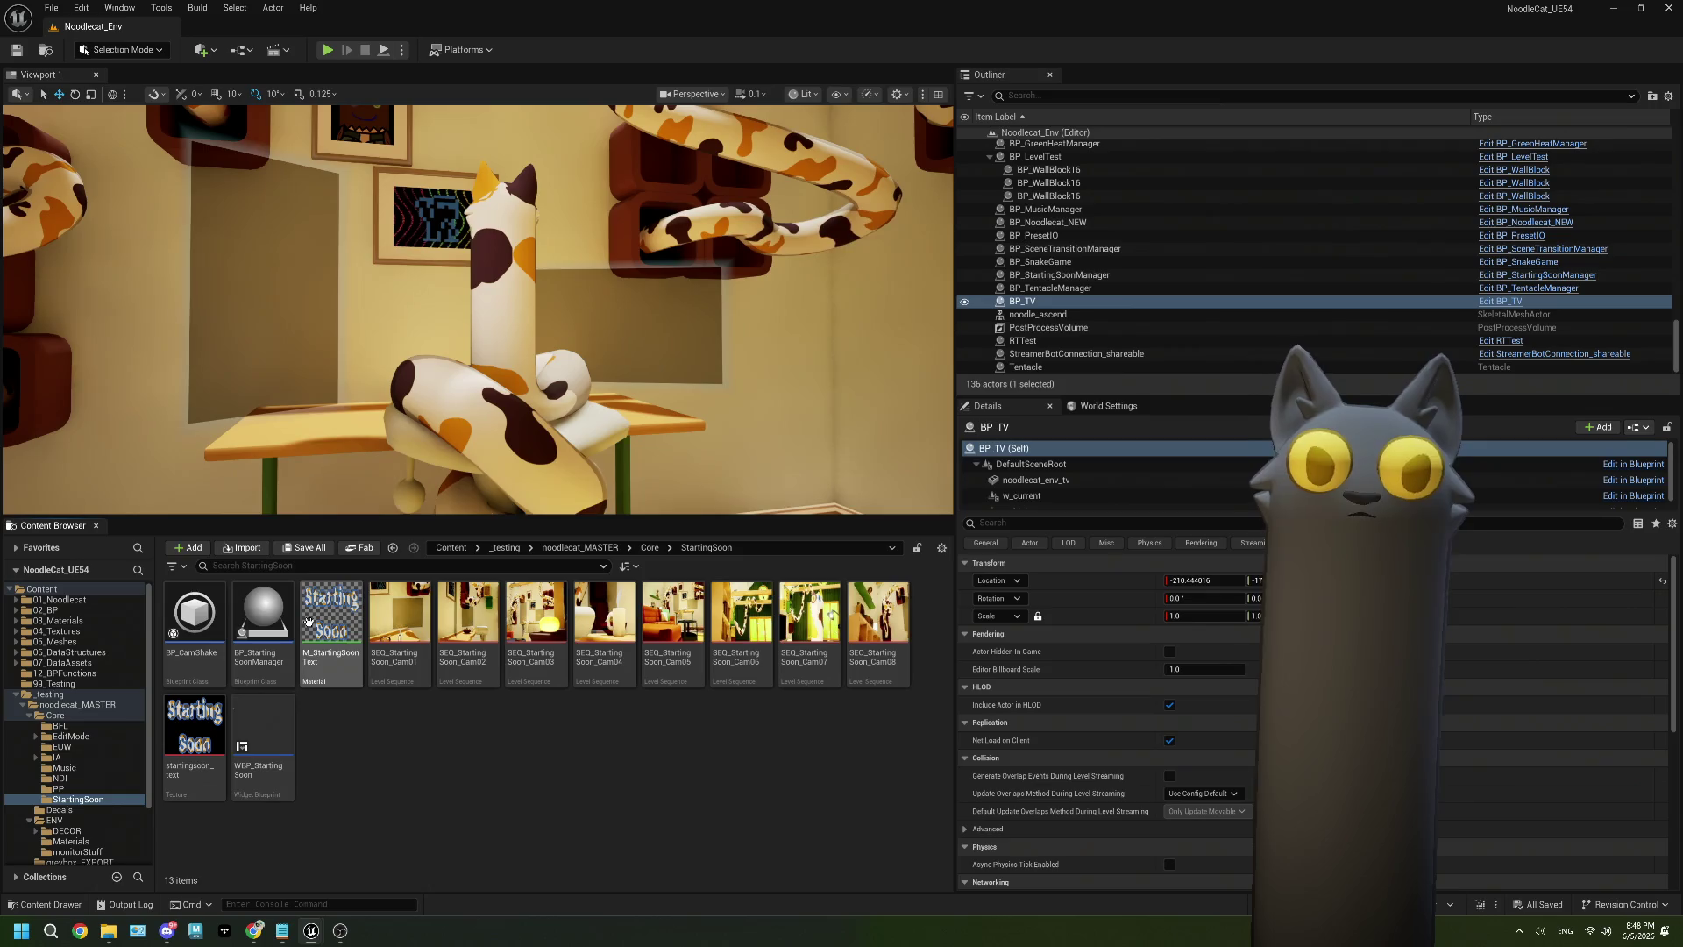
double_click(308, 620)
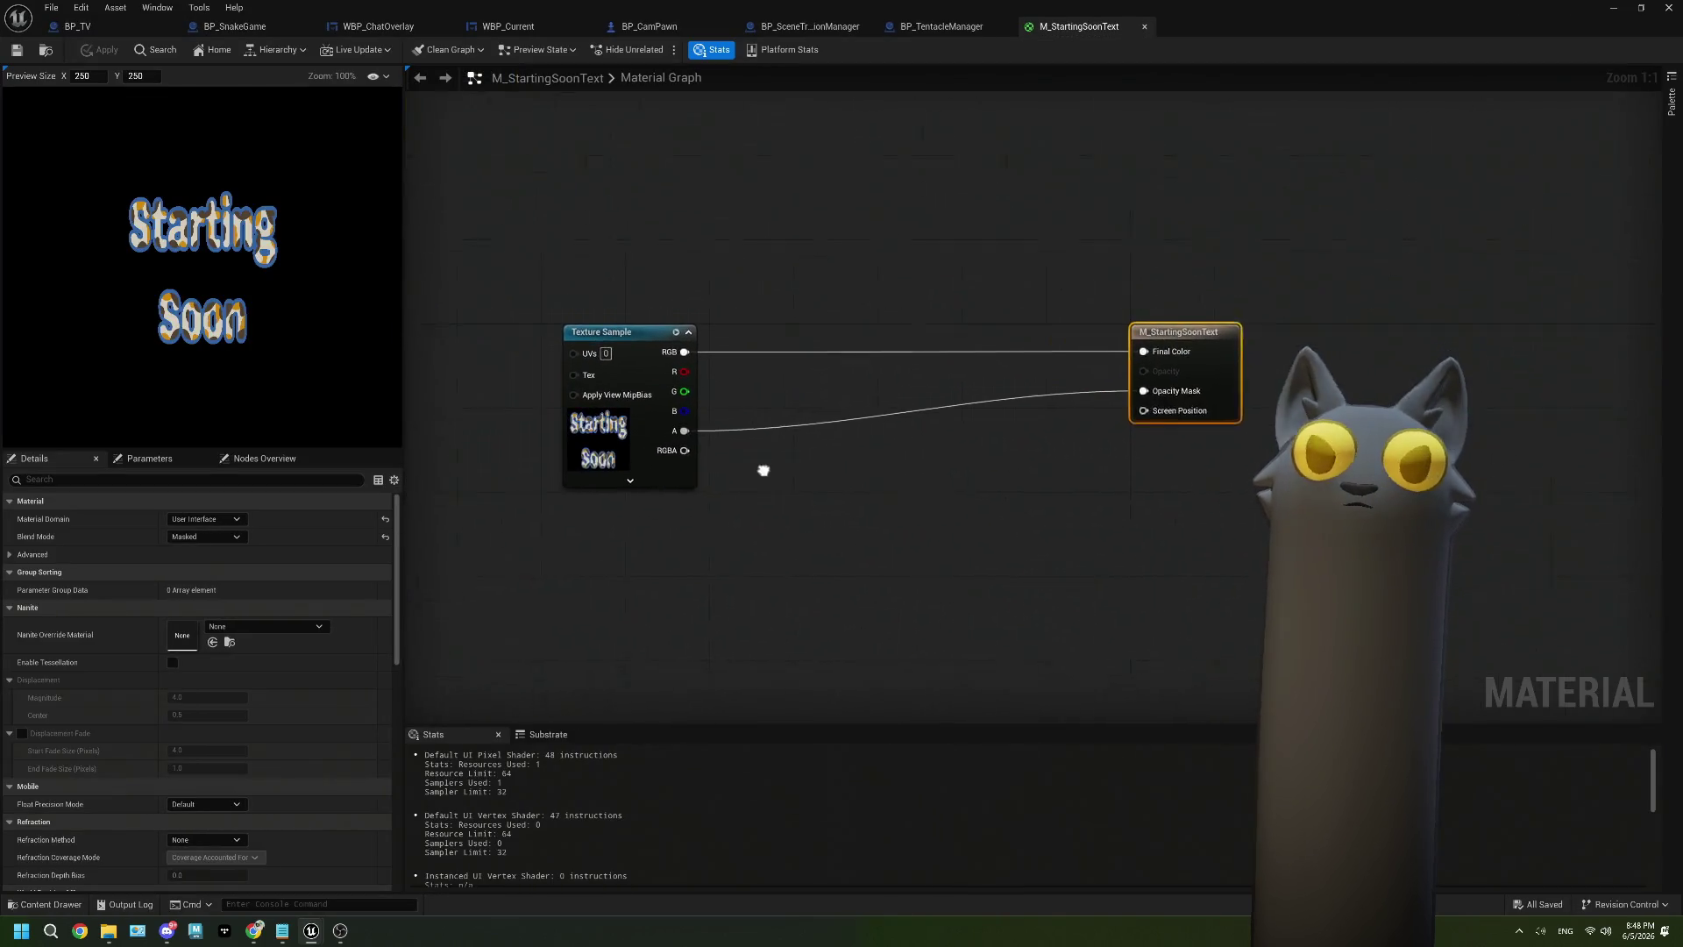
Search the M_StartingSoonText graph's node list for 'scree'.
left_click_drag(762, 471, 804, 462)
left_click(608, 248)
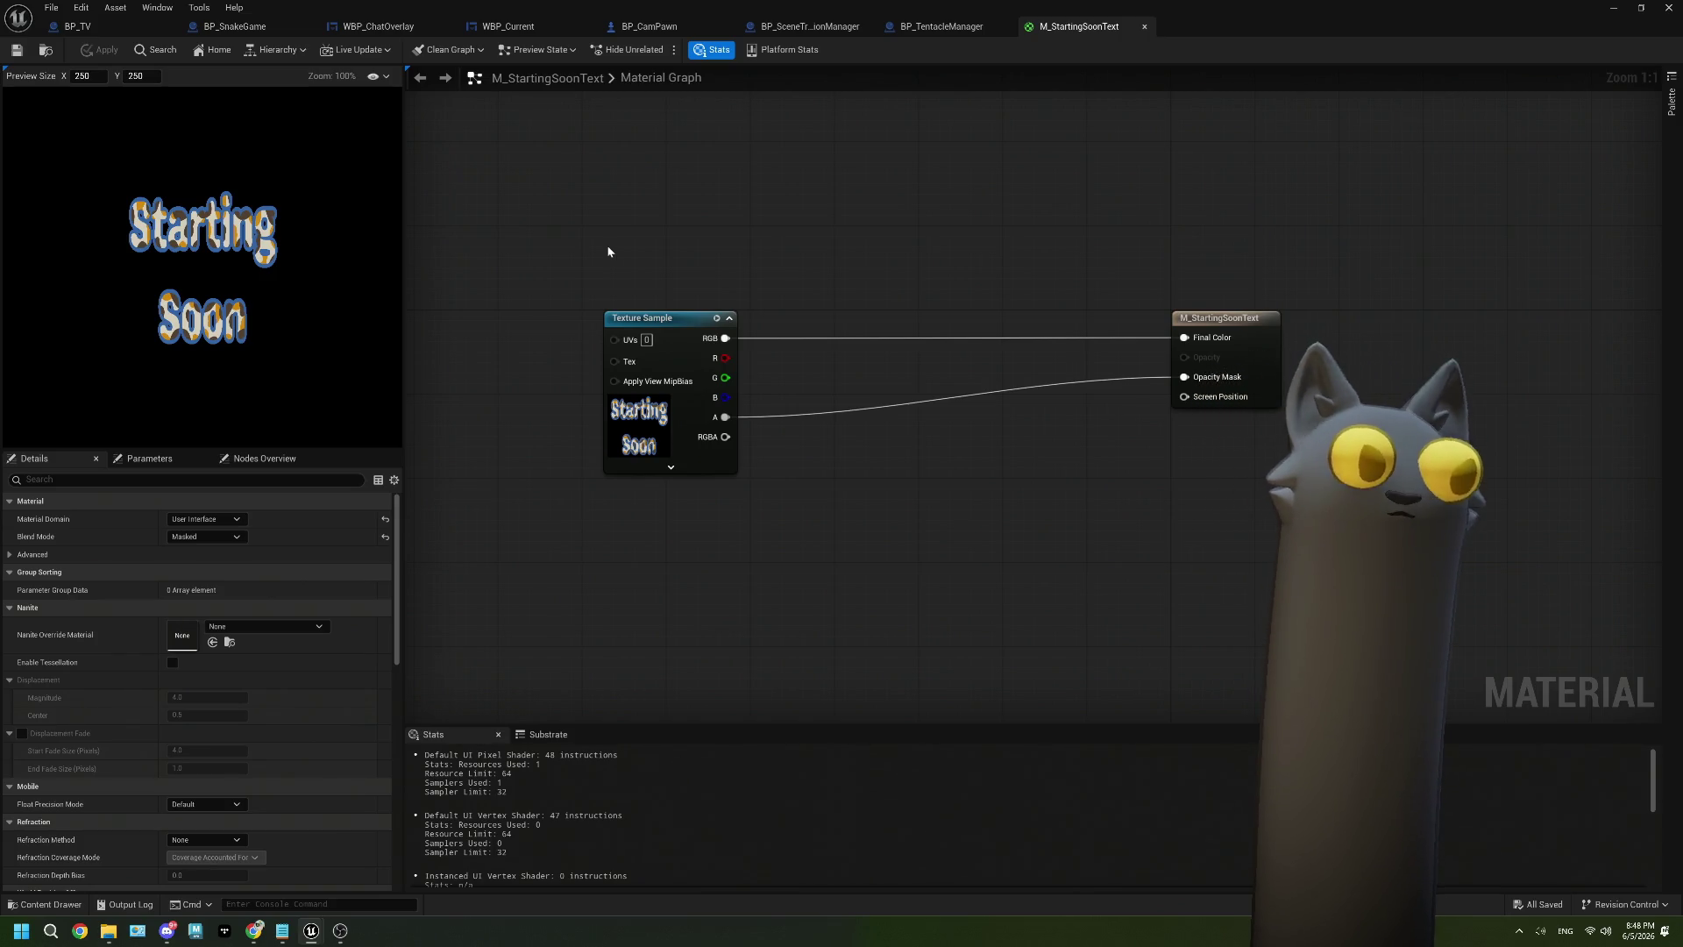
right_click(608, 252)
type("scree")
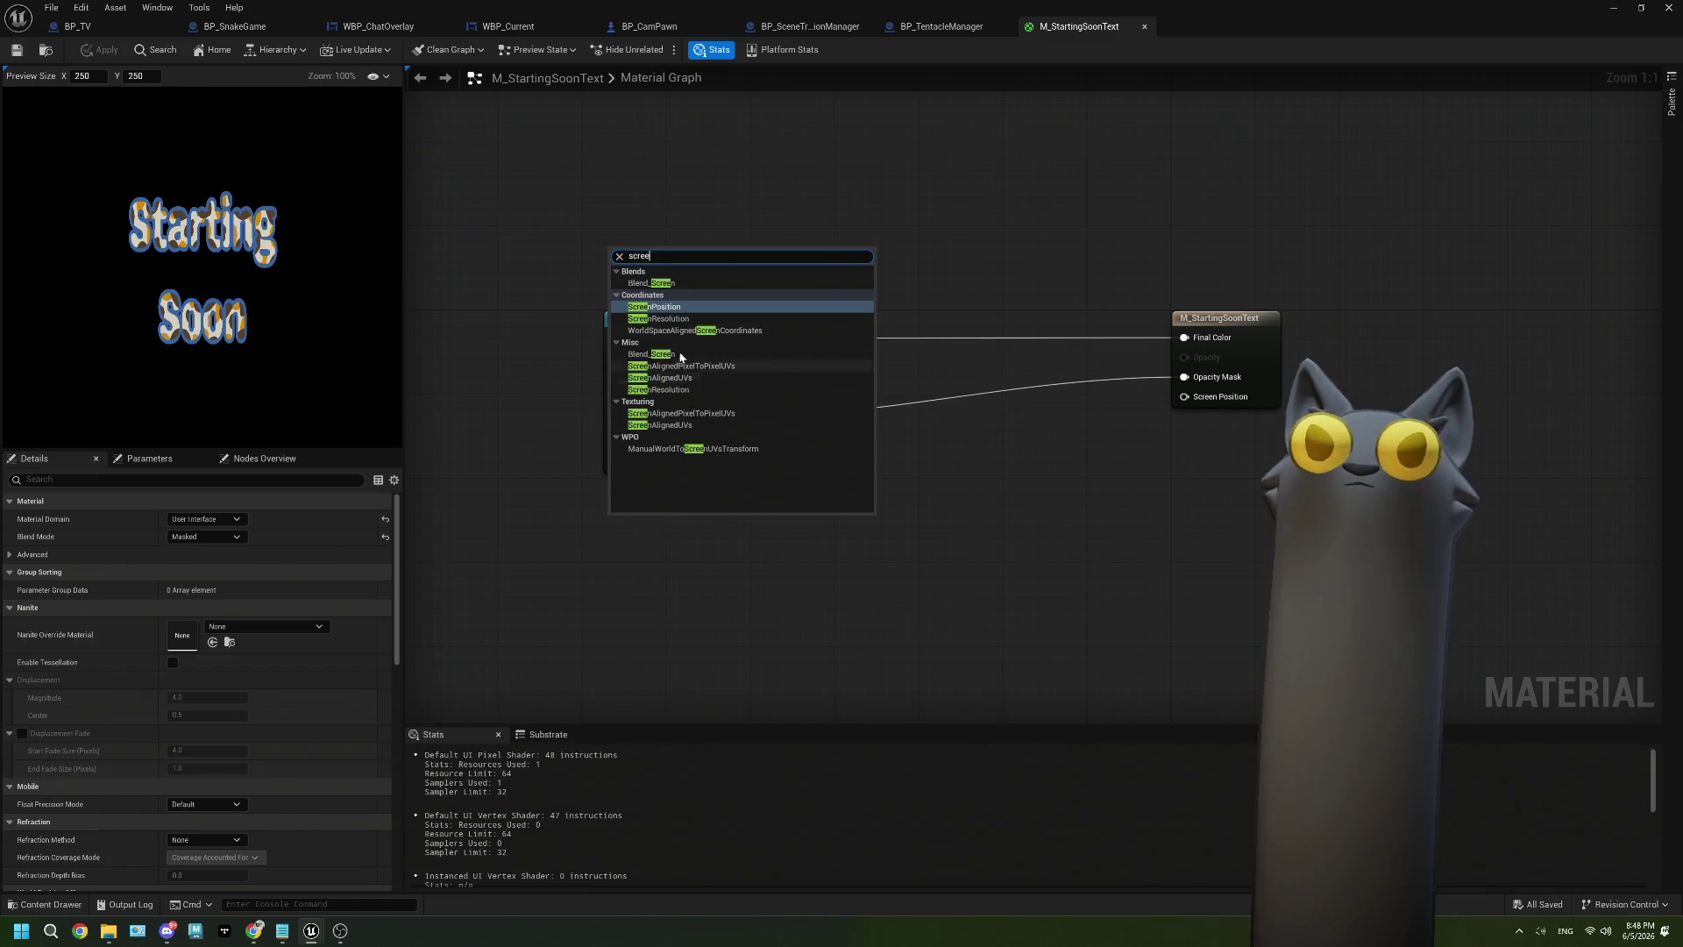
Add a ScreenPosition node and wire its ViewportUV output into the Texture Sample's UVs.
key("Return")
mouse_move(653, 263)
left_mouse_down()
mouse_move(508, 175)
mouse_move(510, 224)
left_mouse_up()
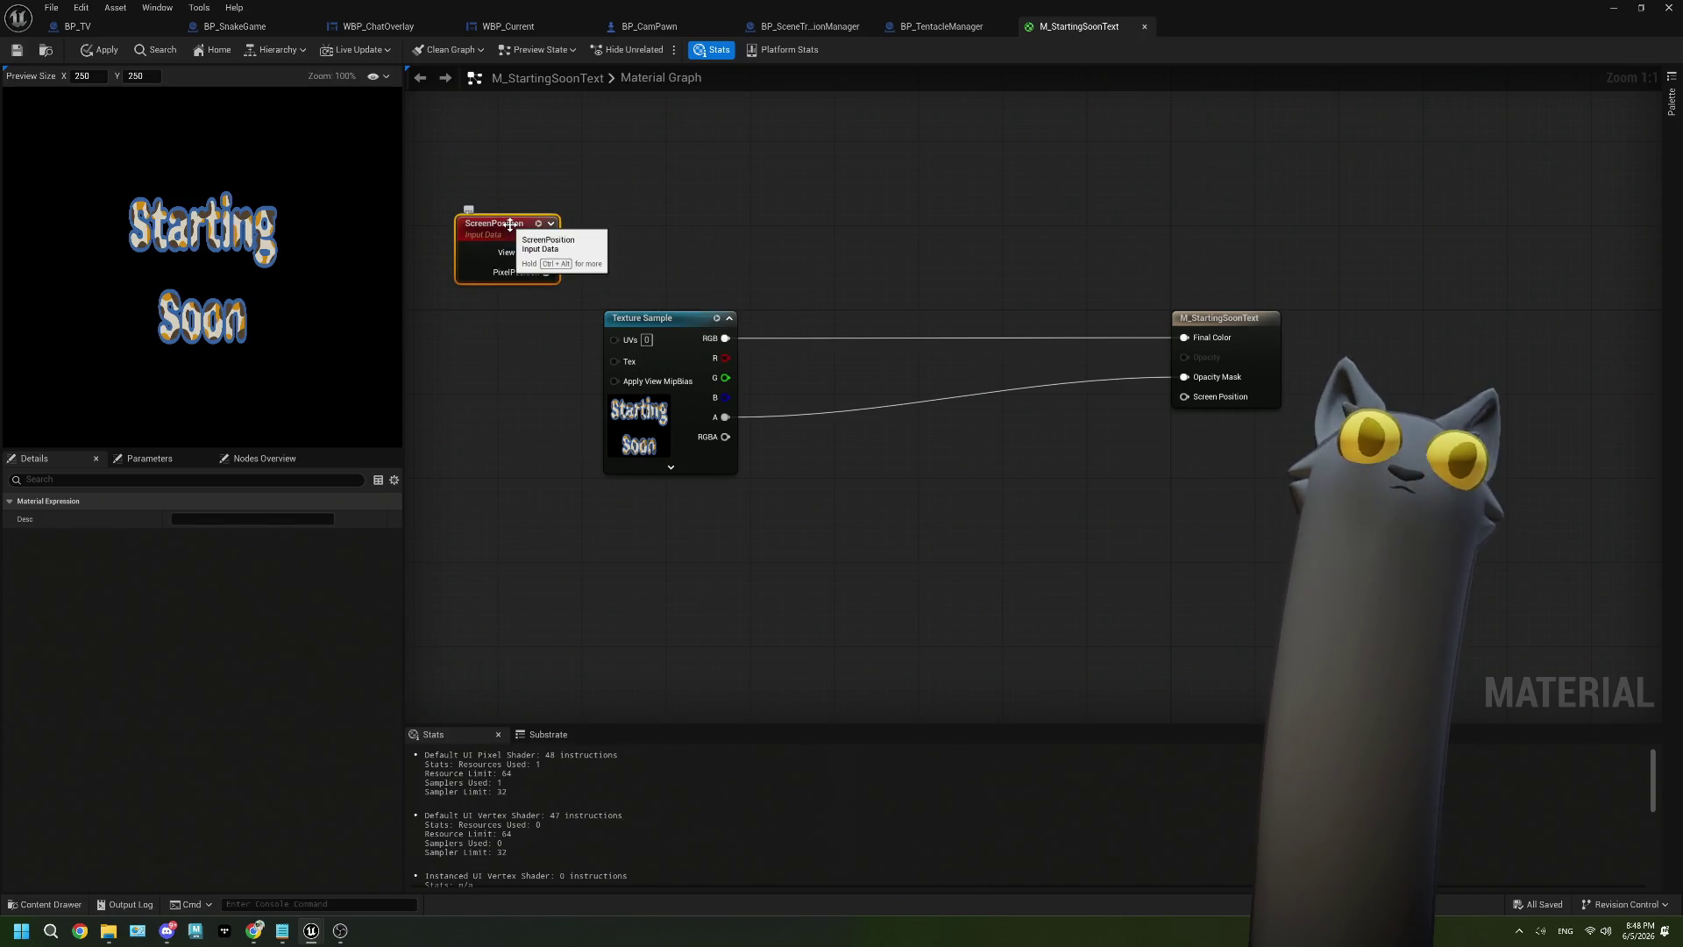
mouse_move(642, 217)
left_mouse_down()
mouse_move(460, 236)
mouse_move(633, 338)
mouse_move(750, 330)
left_mouse_up()
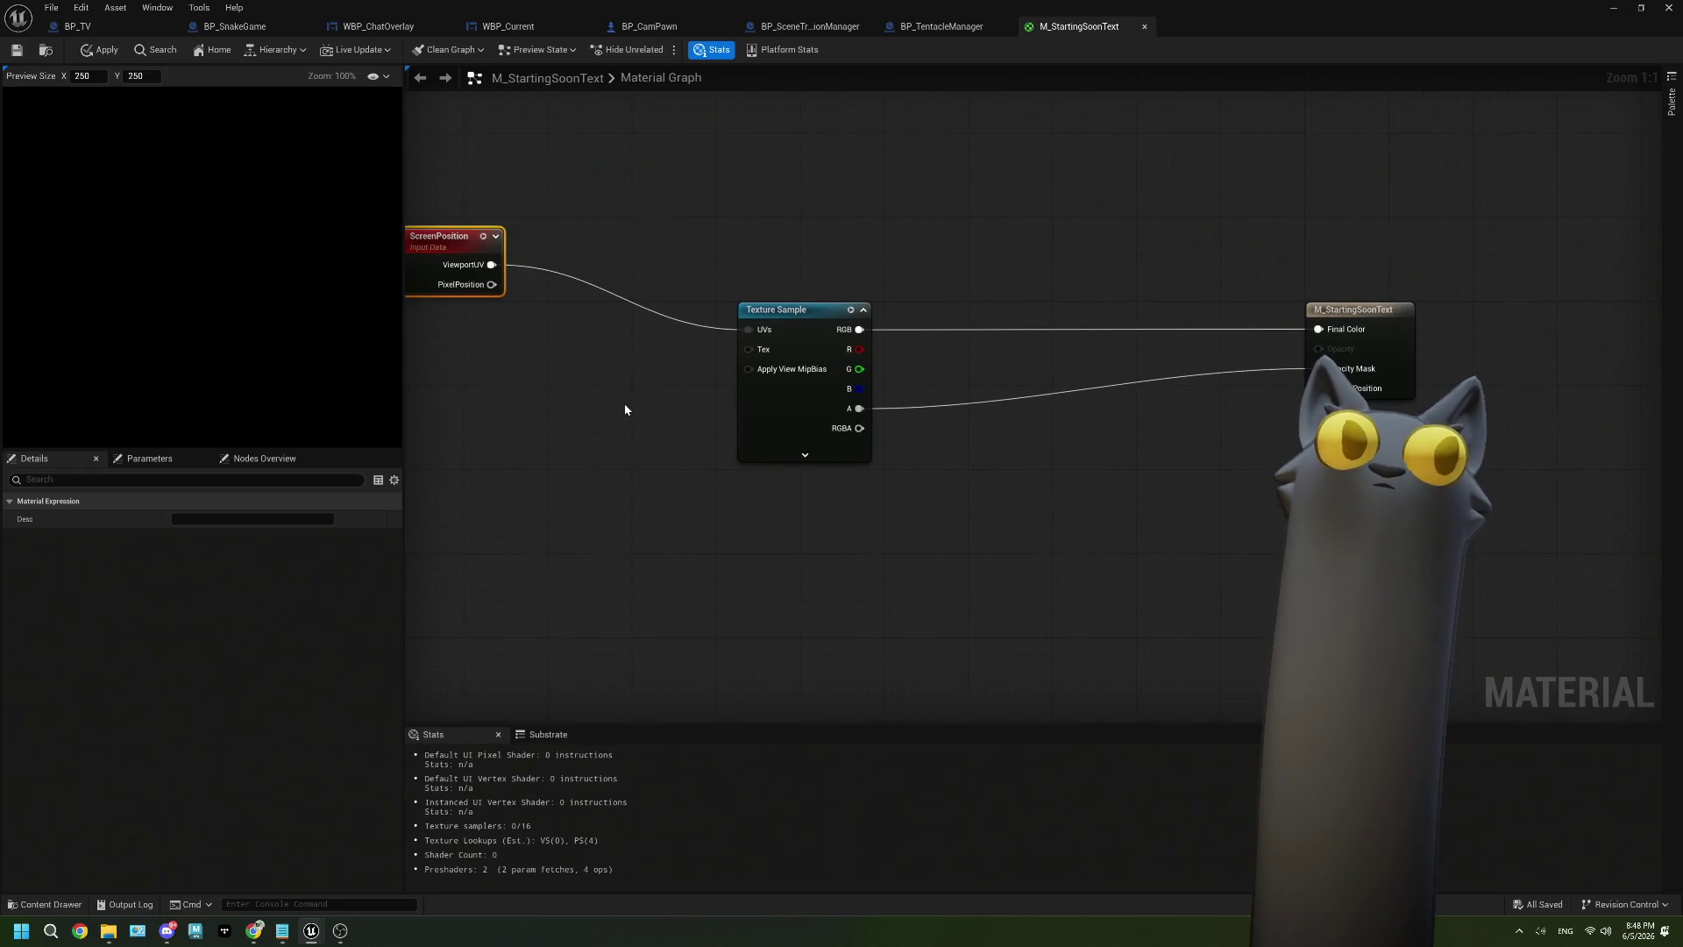
left_click_drag(461, 254, 535, 306)
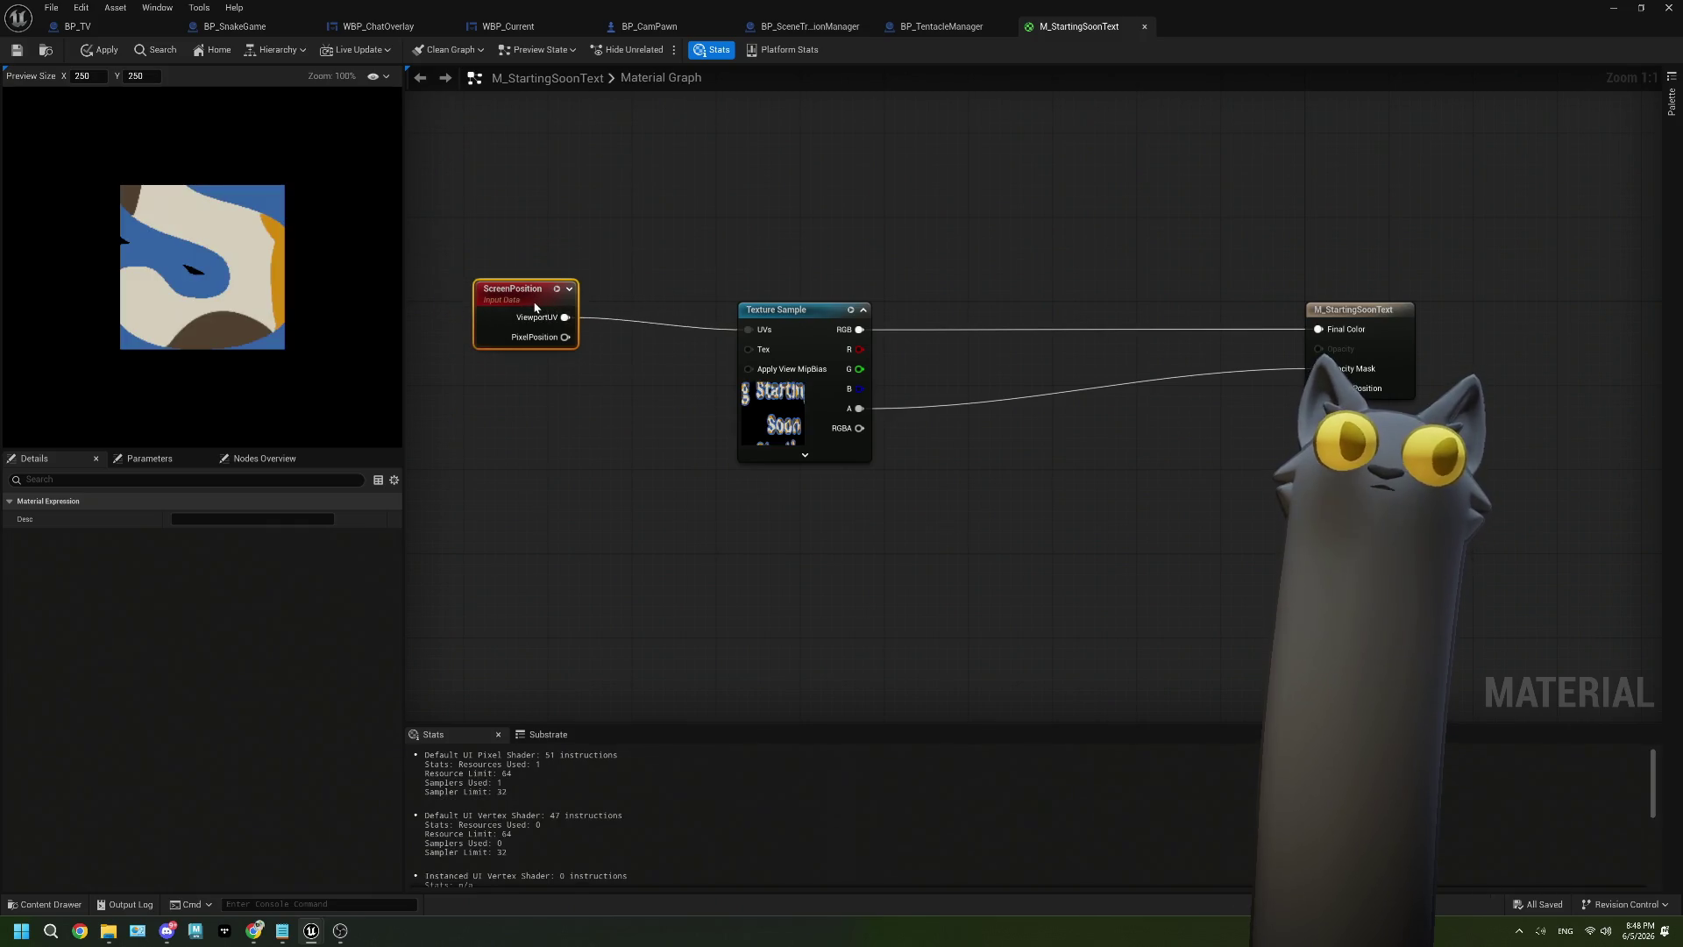
left_click_drag(570, 427, 859, 403)
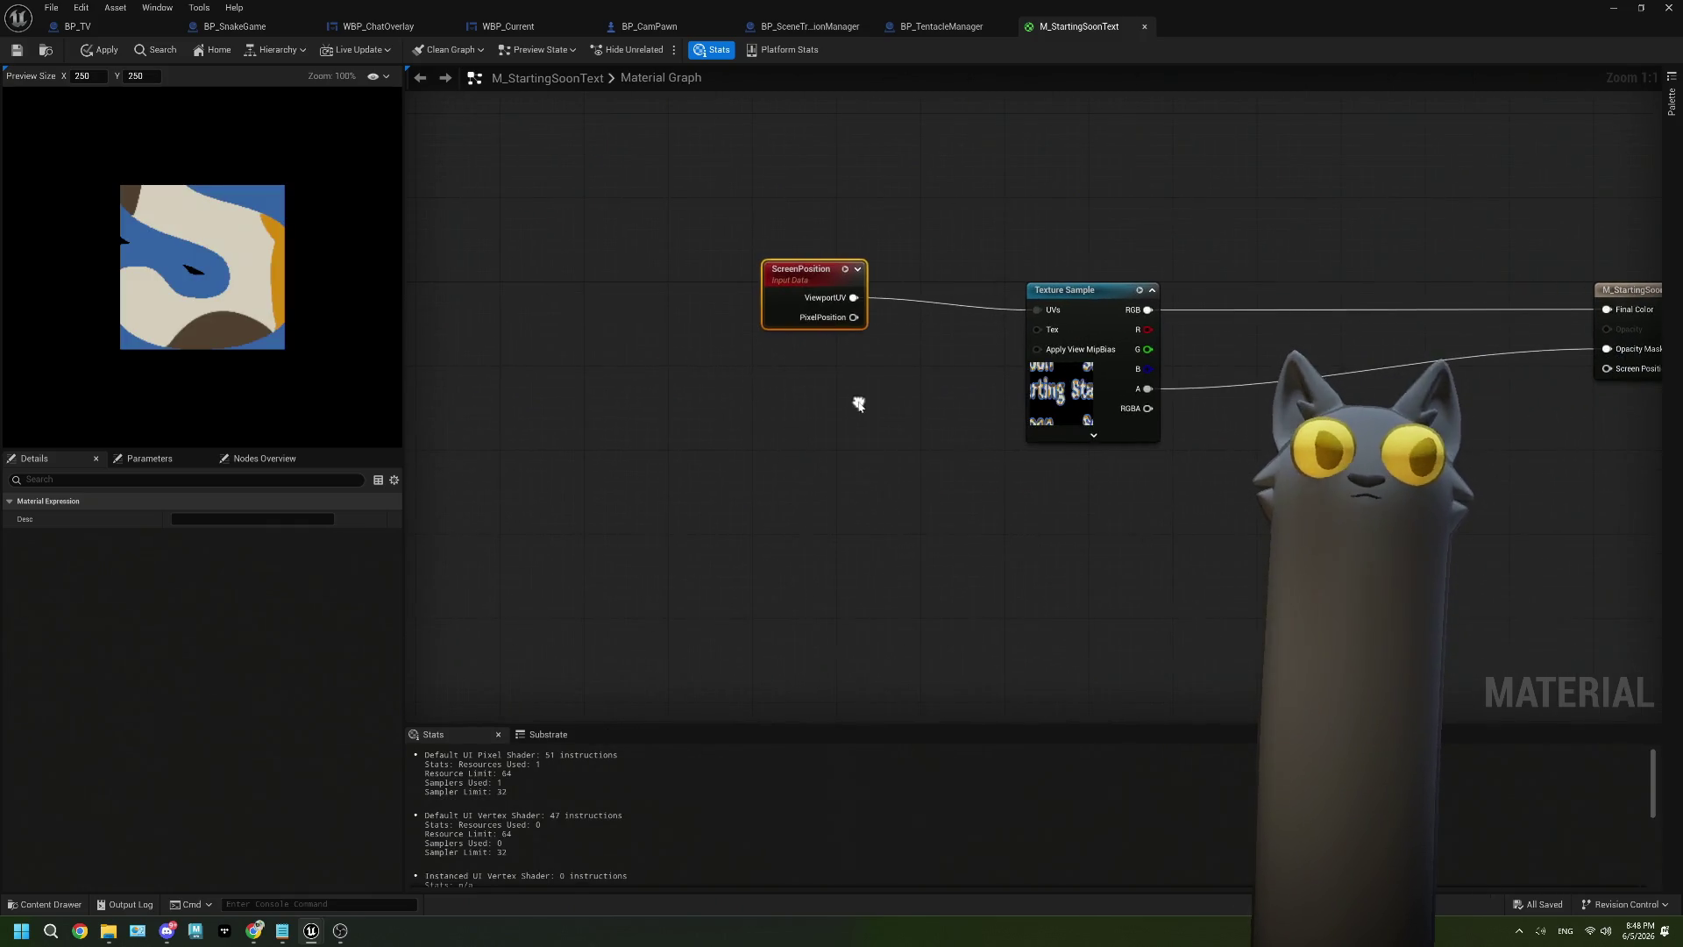
left_click_drag(767, 294, 536, 304)
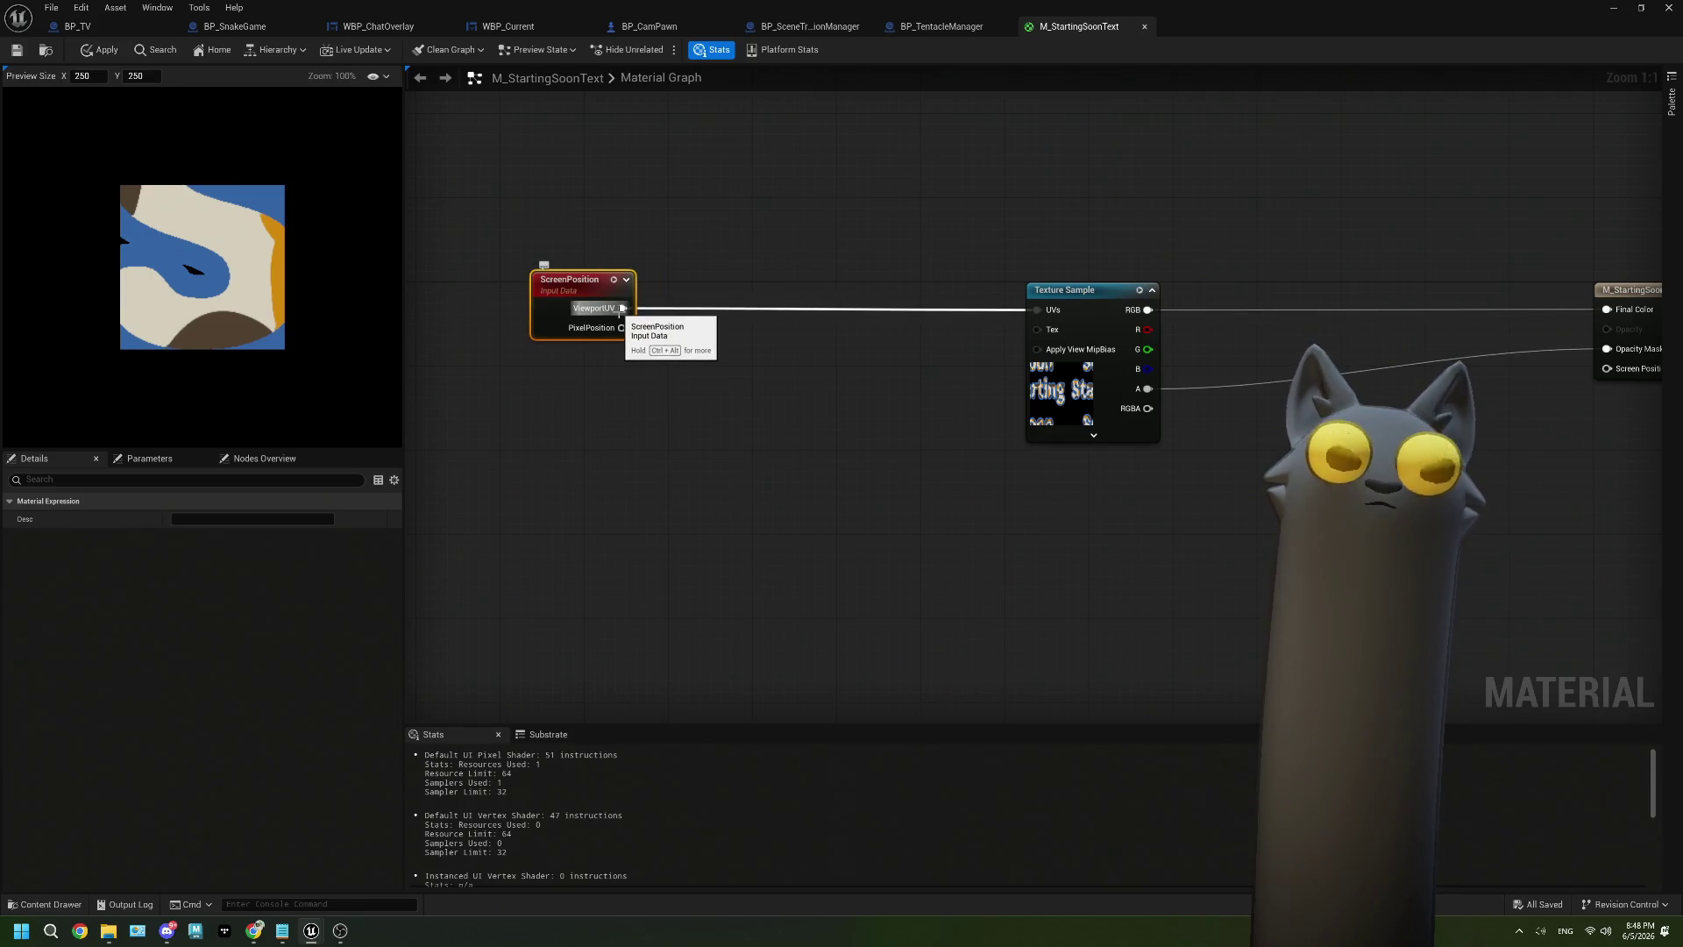
left_click(576, 449)
right_click(576, 449)
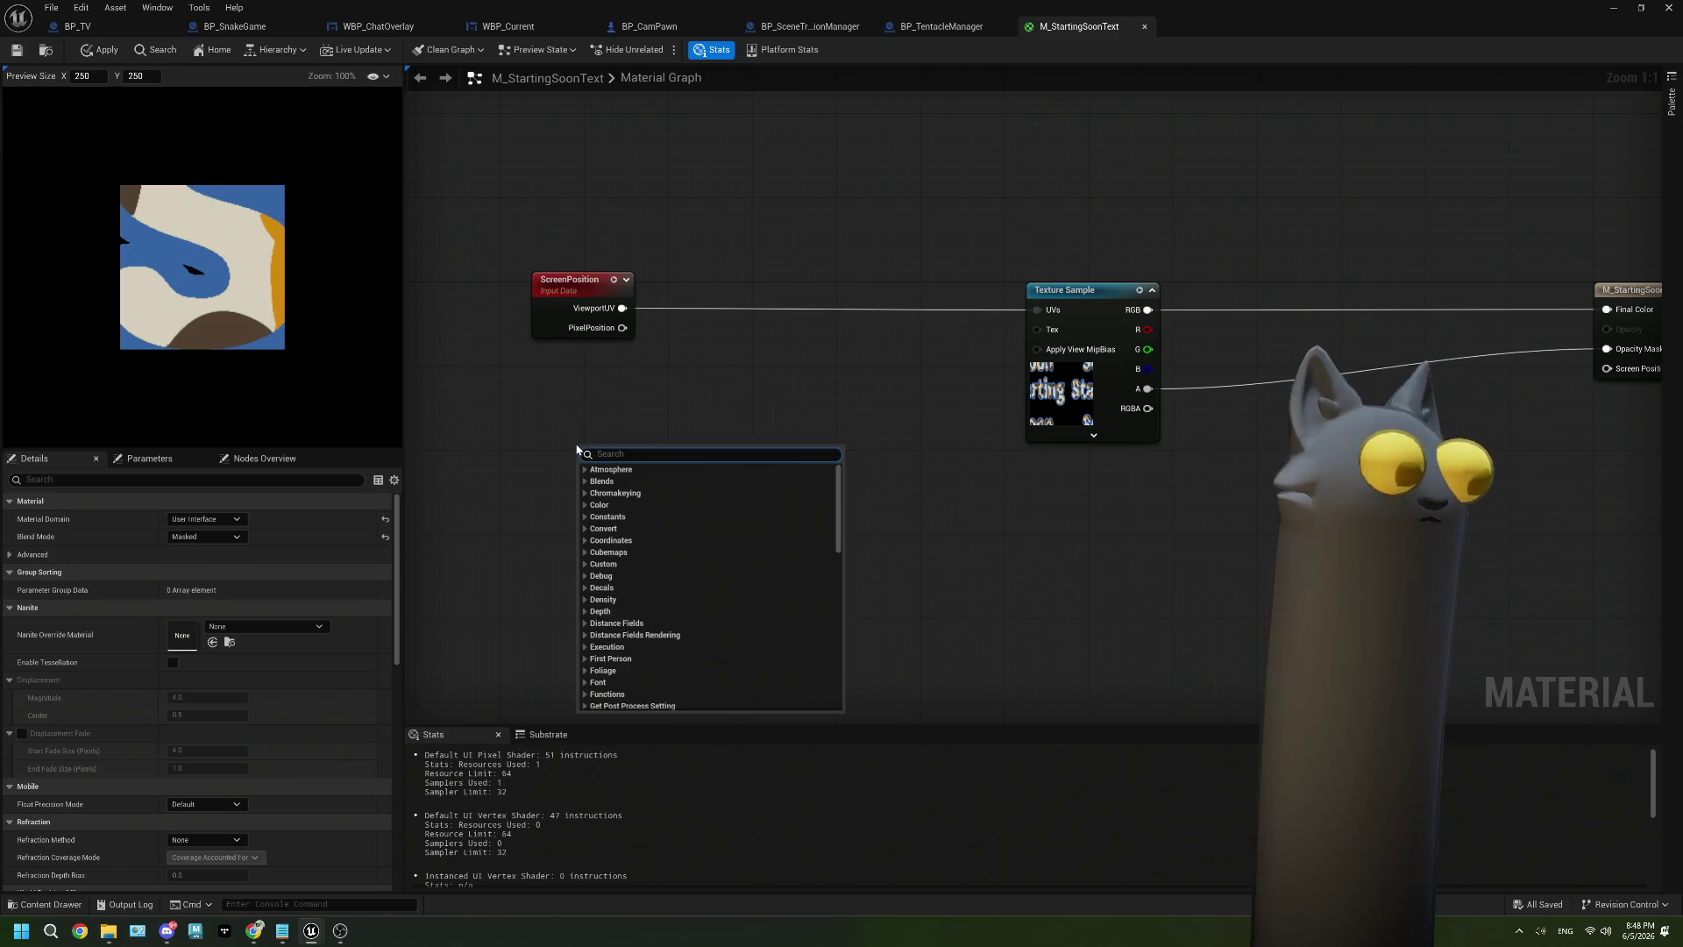
Add a Noise node between ScreenPosition's ViewportUV and the Texture Sample's UVs.
type("noi")
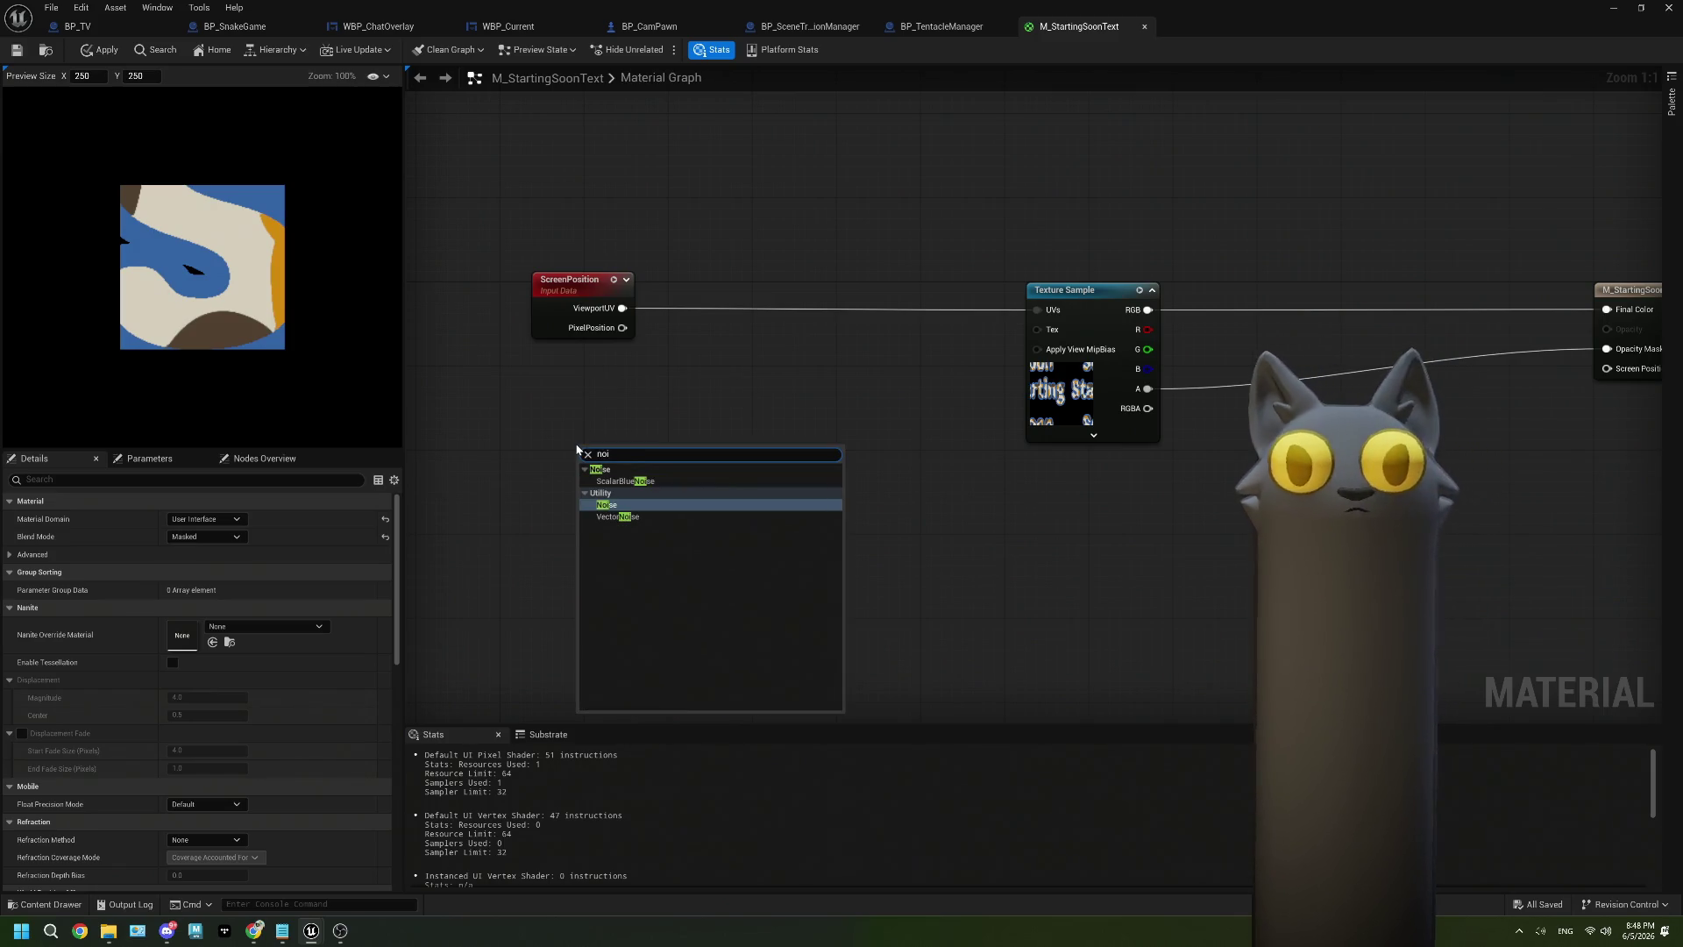
left_click(624, 506)
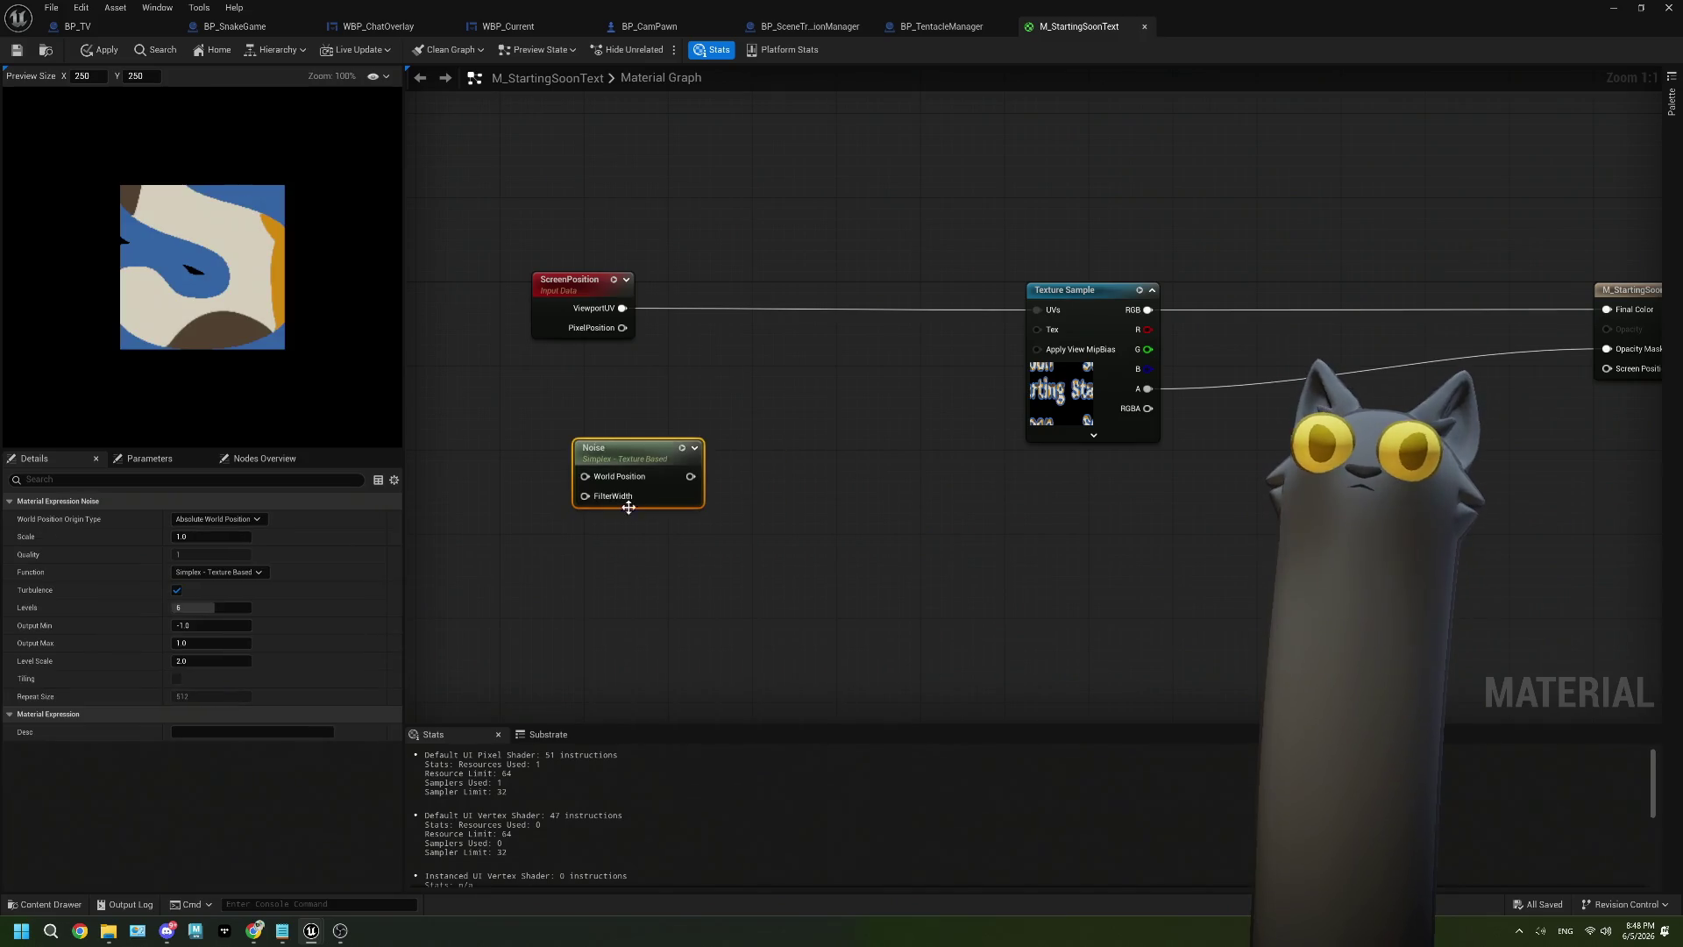
left_click_drag(621, 464, 666, 418)
left_click_drag(622, 307, 627, 424)
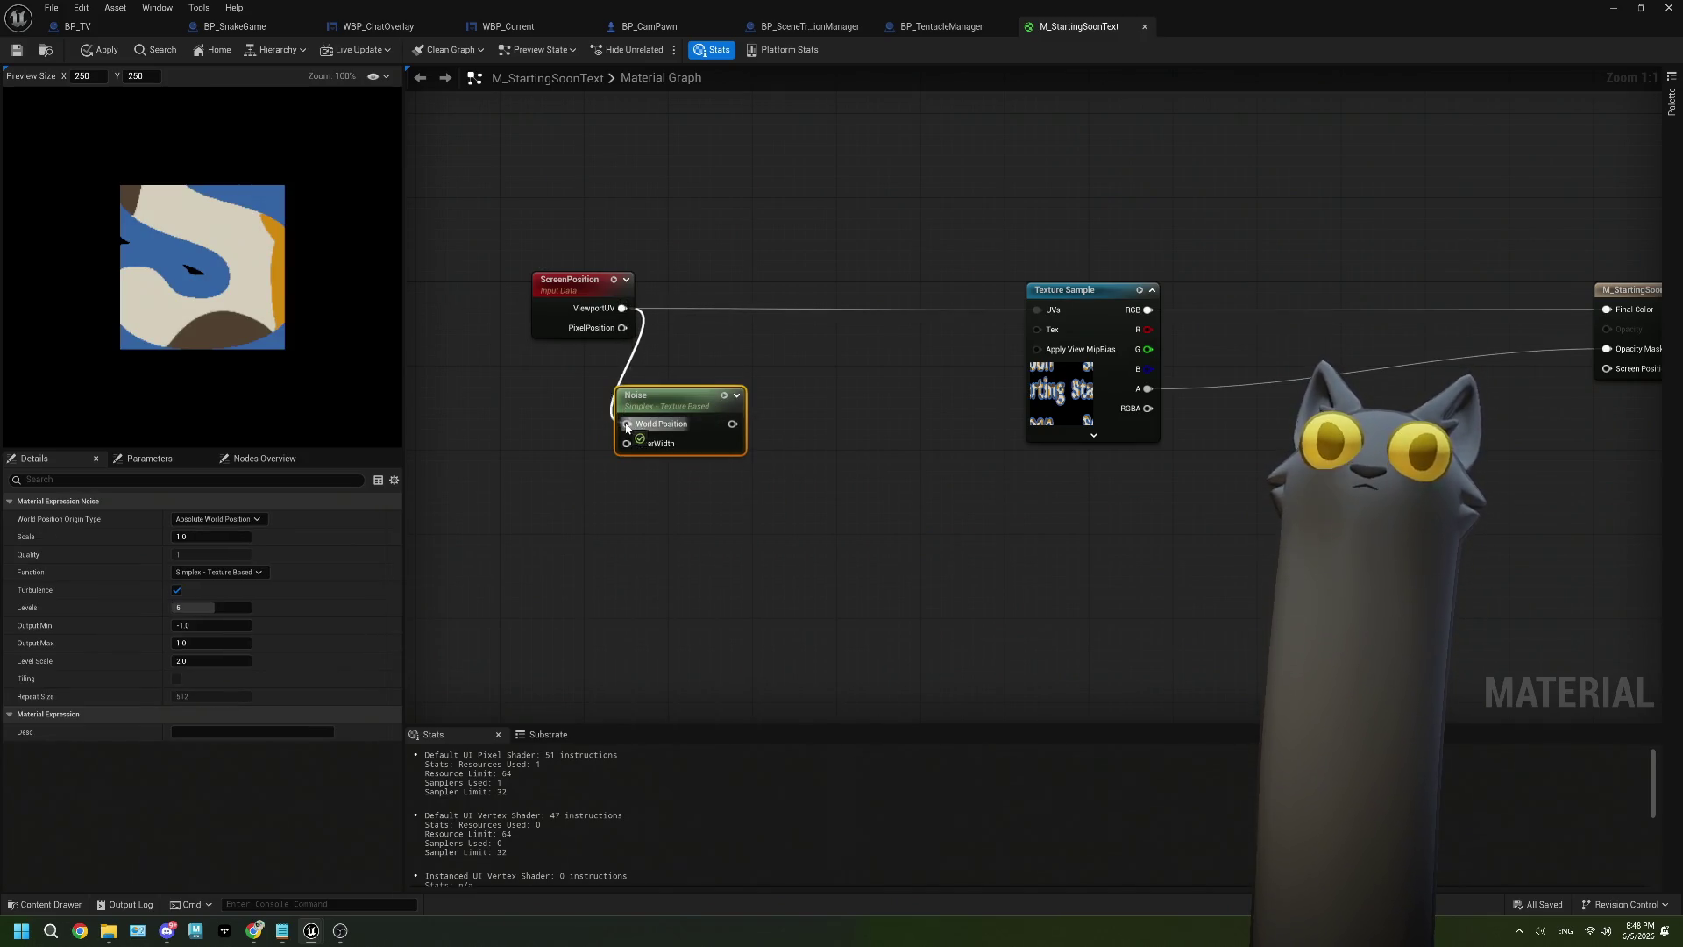
mouse_move(733, 423)
left_mouse_down()
mouse_move(774, 427)
mouse_move(1038, 310)
left_mouse_up()
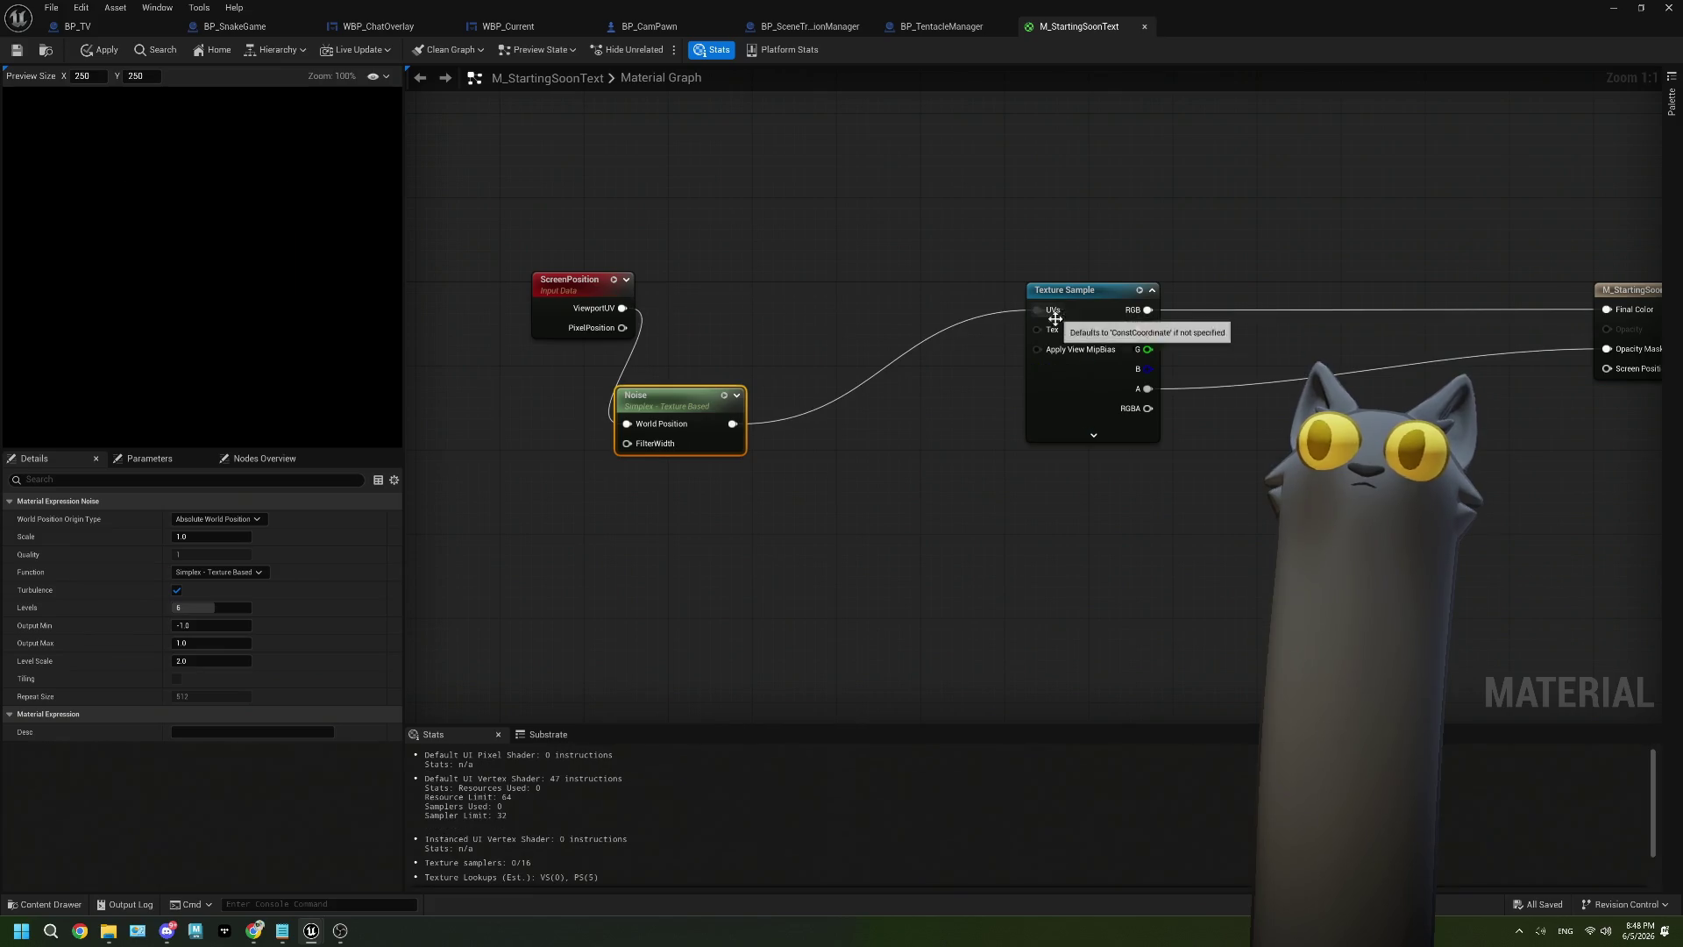
left_click_drag(674, 405, 726, 384)
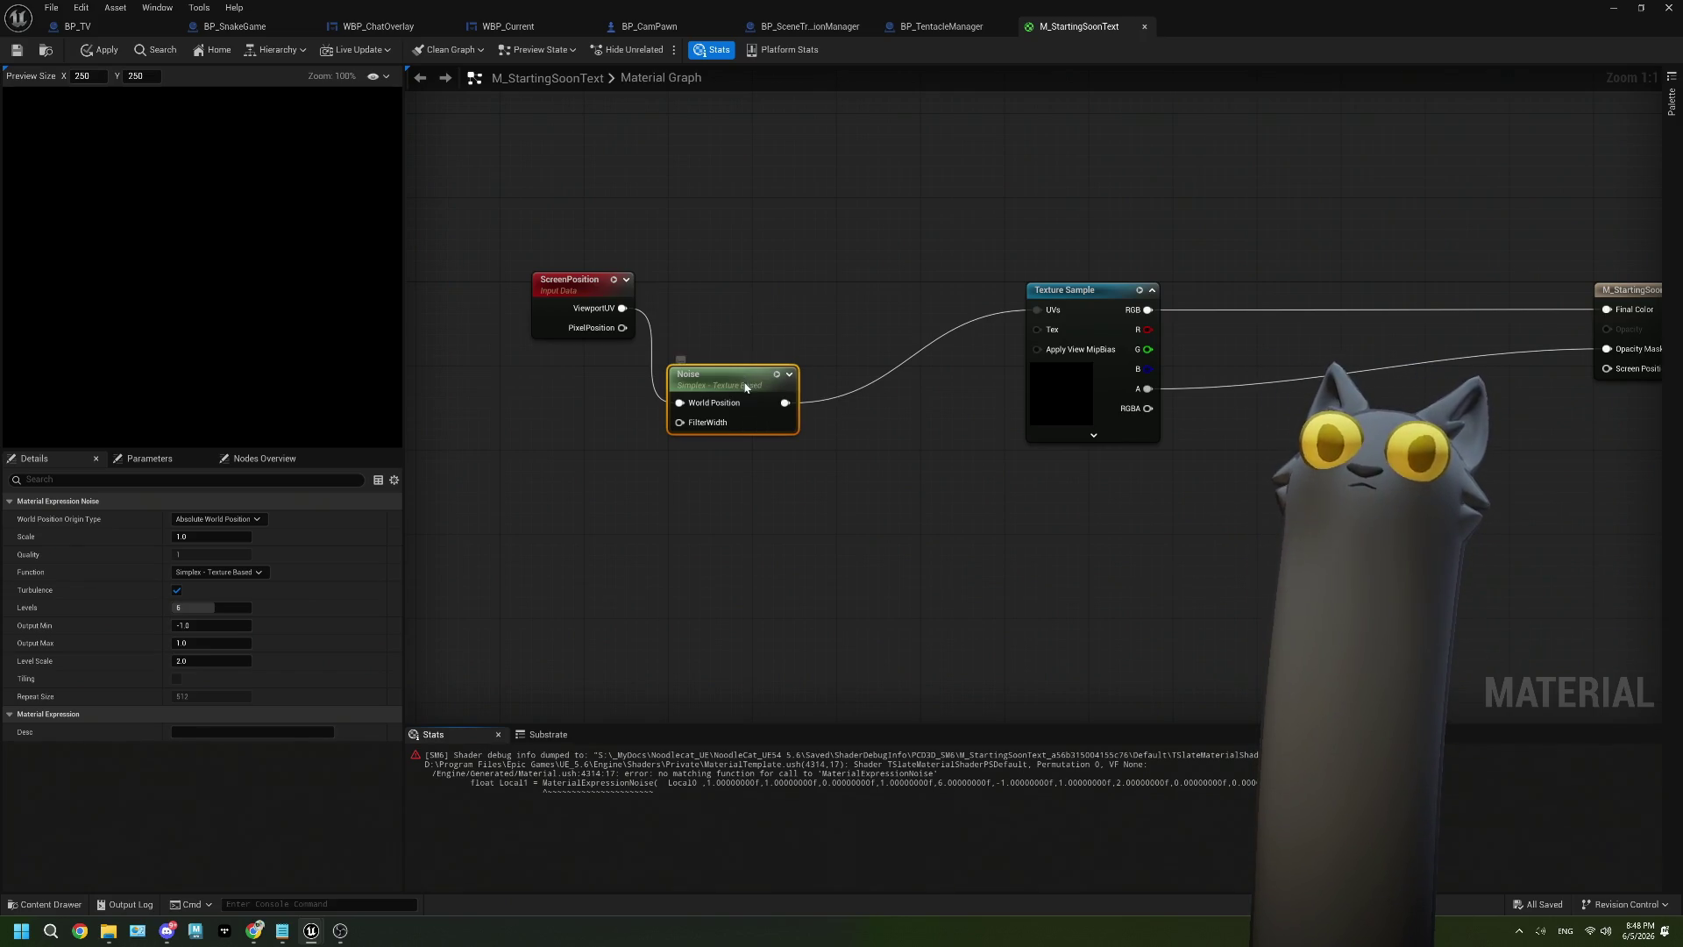
Delete the Noise and ScreenPosition nodes, leaving the Texture Sample's UVs unconnected.
key("Delete")
left_click(588, 291)
key("Delete")
key("Home")
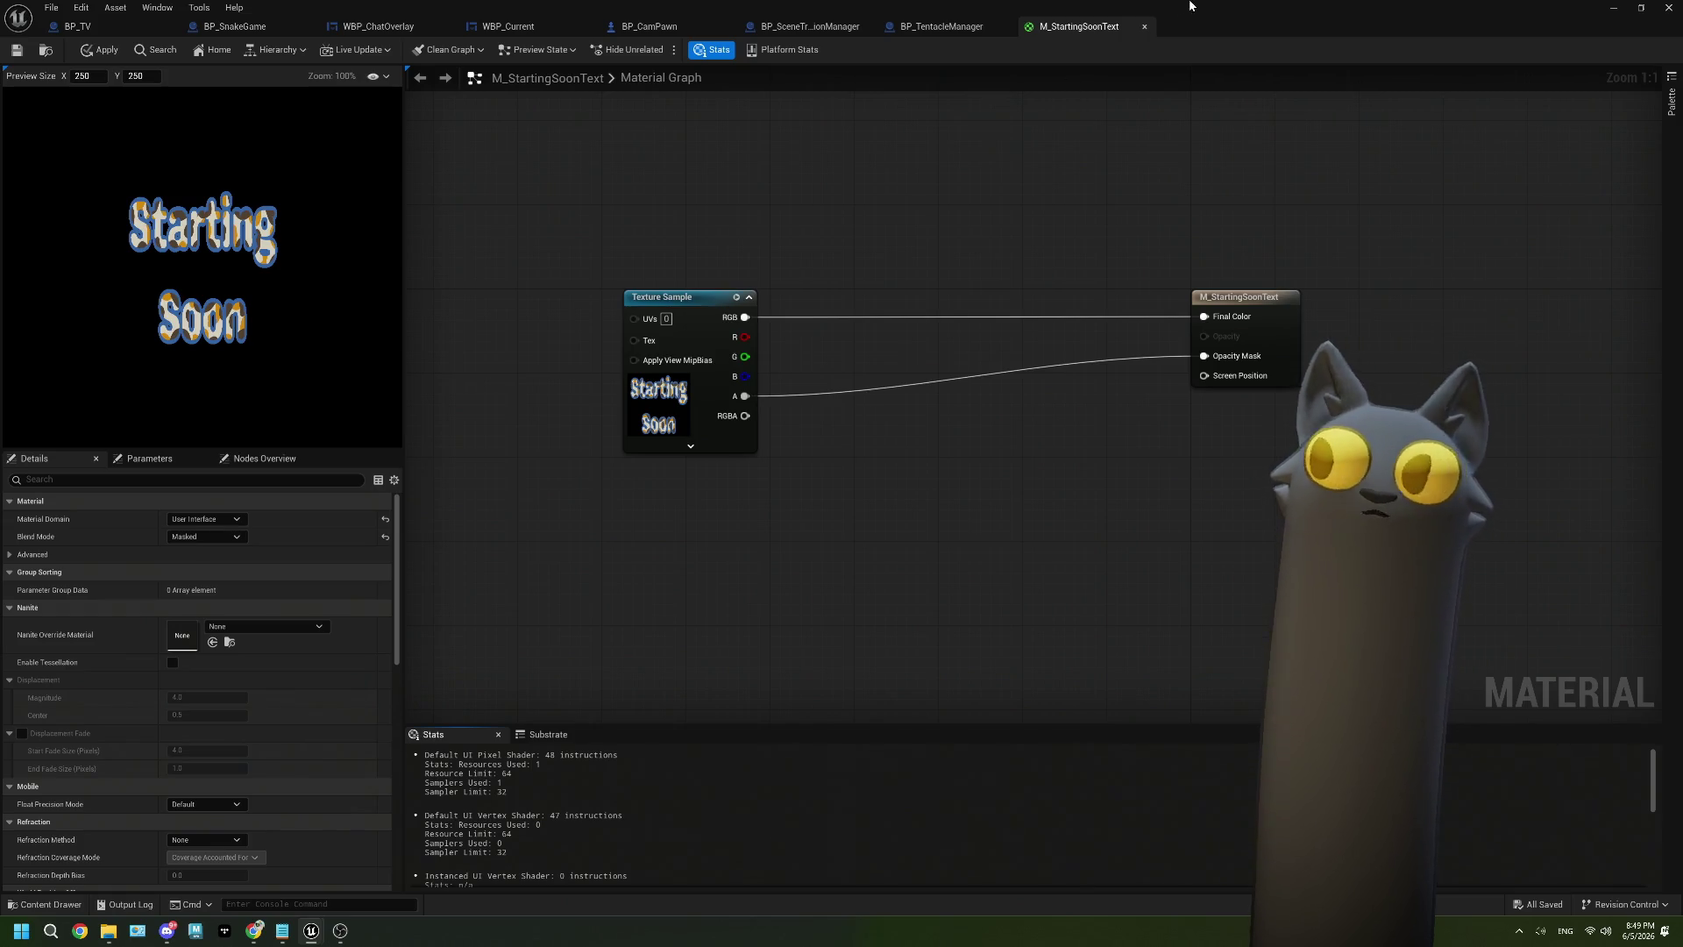
Close M_StartingSoonText choosing No to applying changes, close the Blueprint editor, and show ThePlan.txt.
left_click(1144, 26)
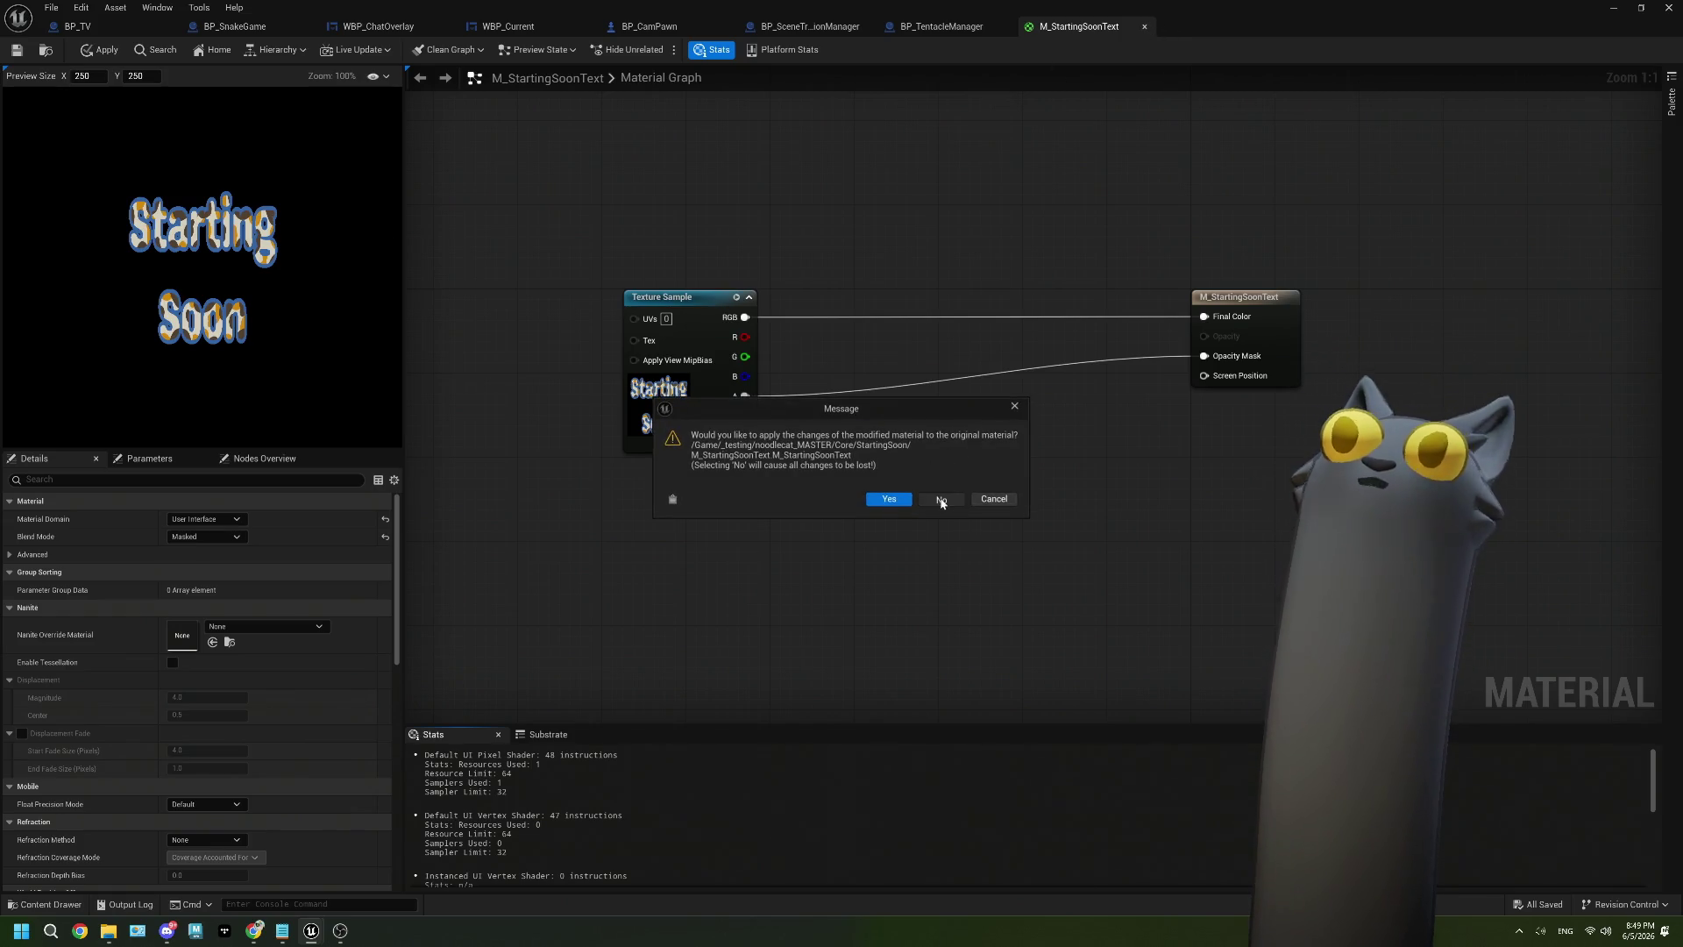
left_click(942, 500)
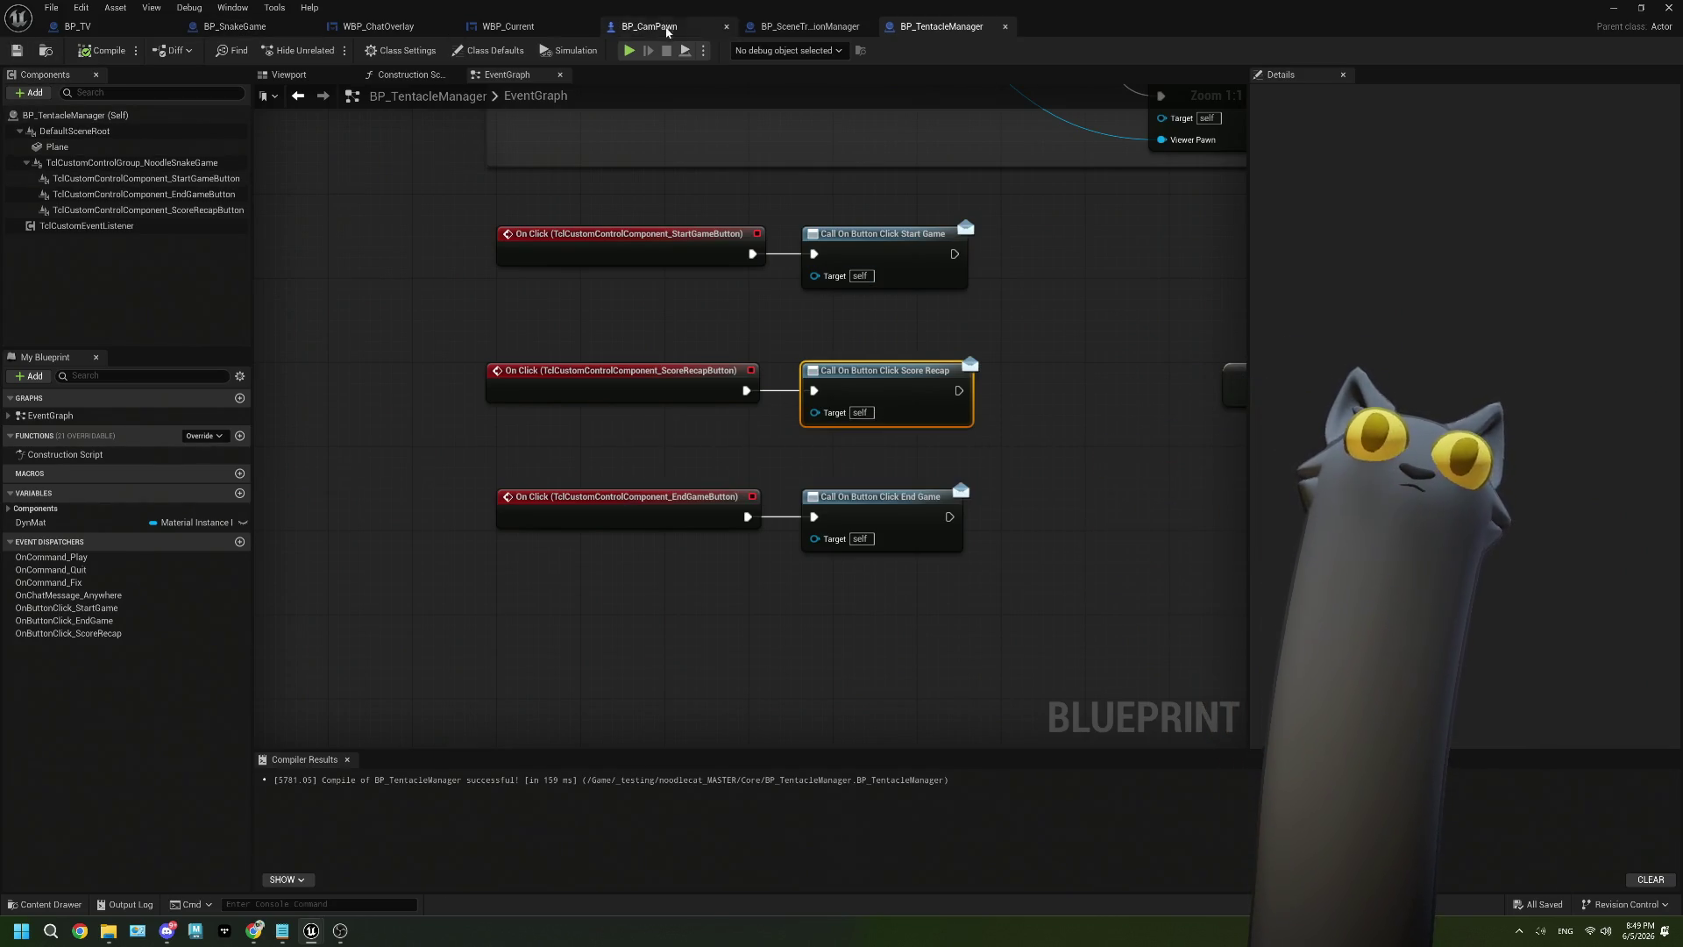
left_click(837, 27)
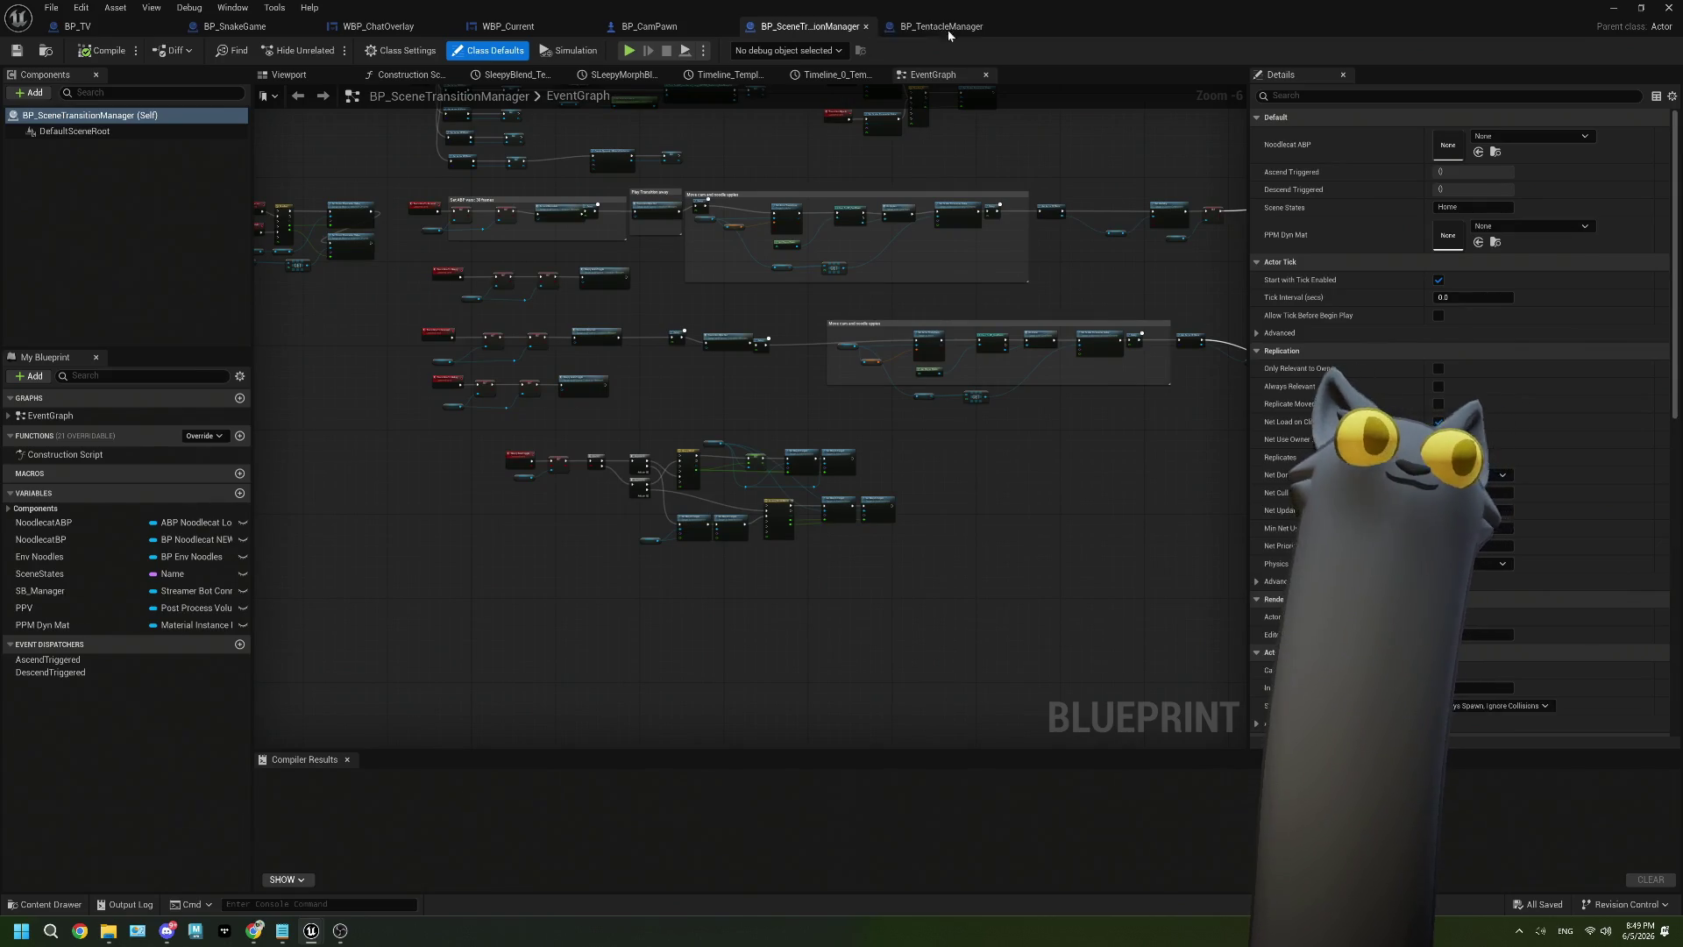
left_click(1668, 7)
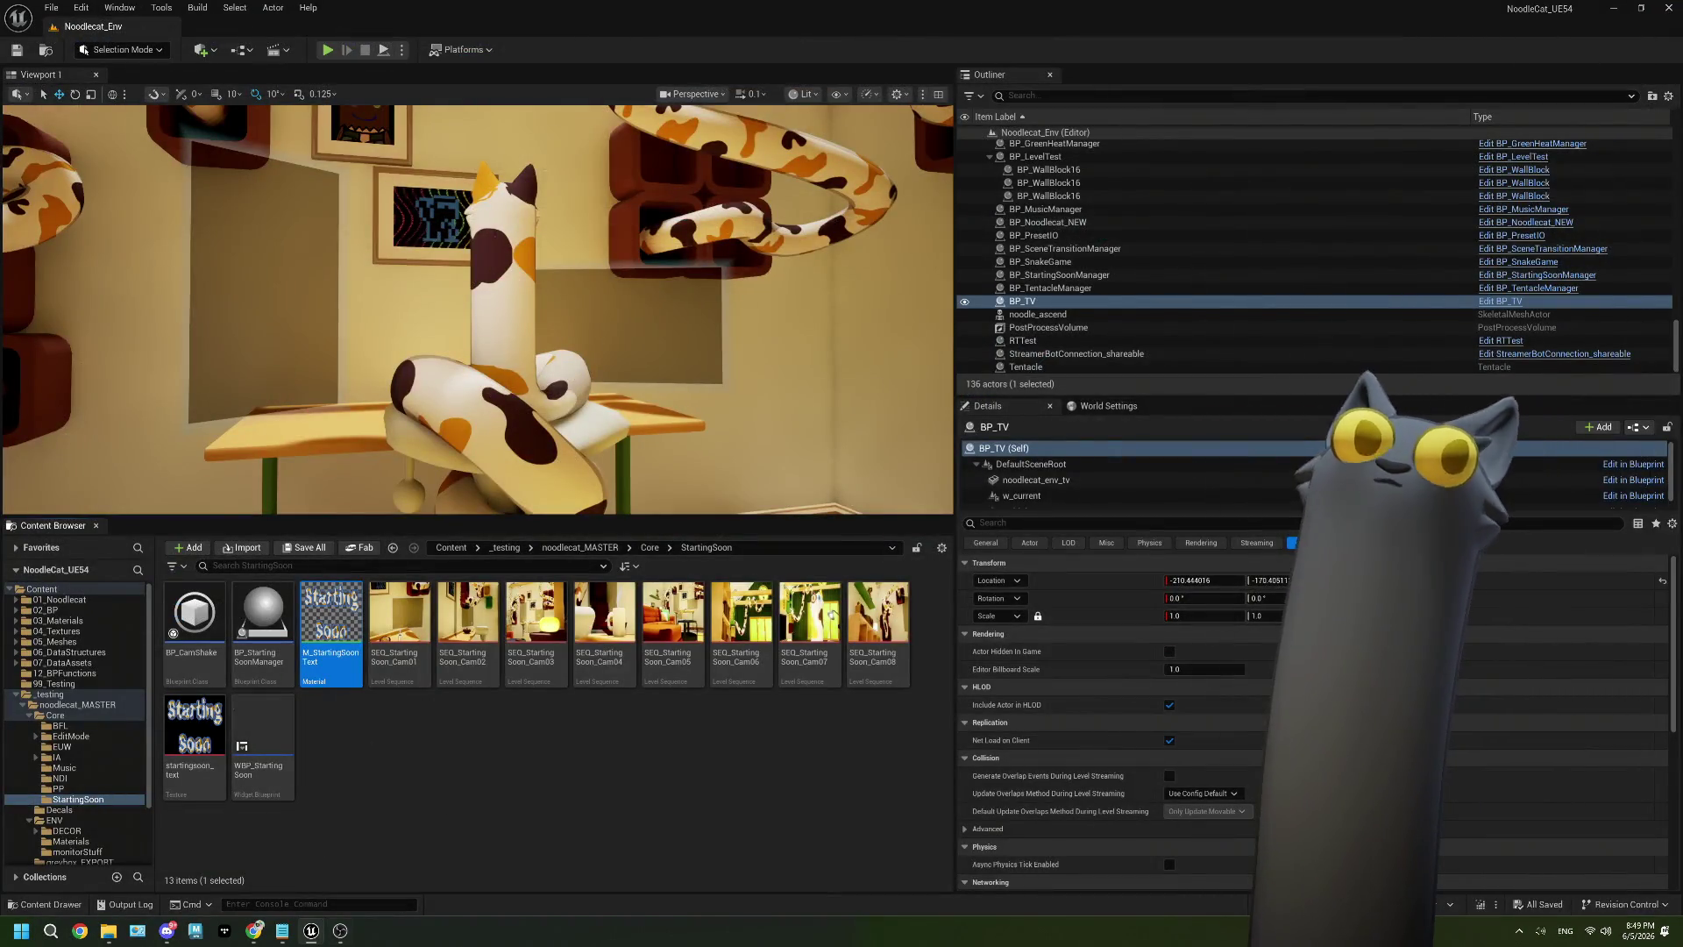
left_click(283, 930)
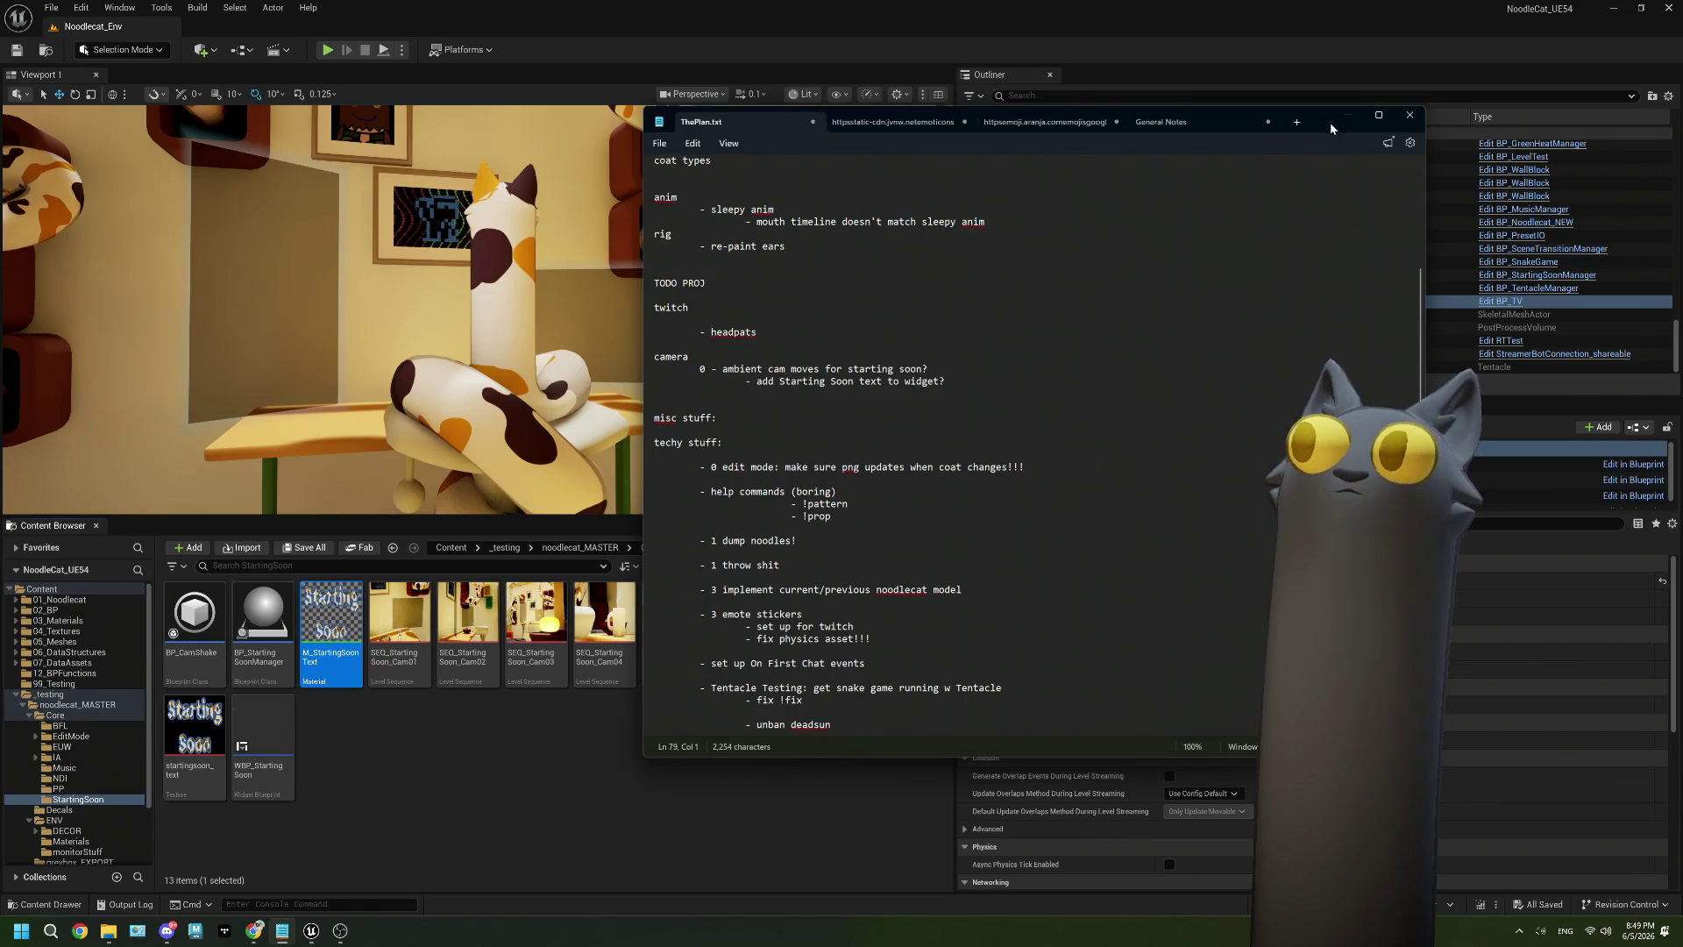
Delete the '- snake game in (on tv)' line and its leftover blank line from Phase 2.
left_click_drag(1330, 129, 763, 166)
scroll(428, 532, "up", 10)
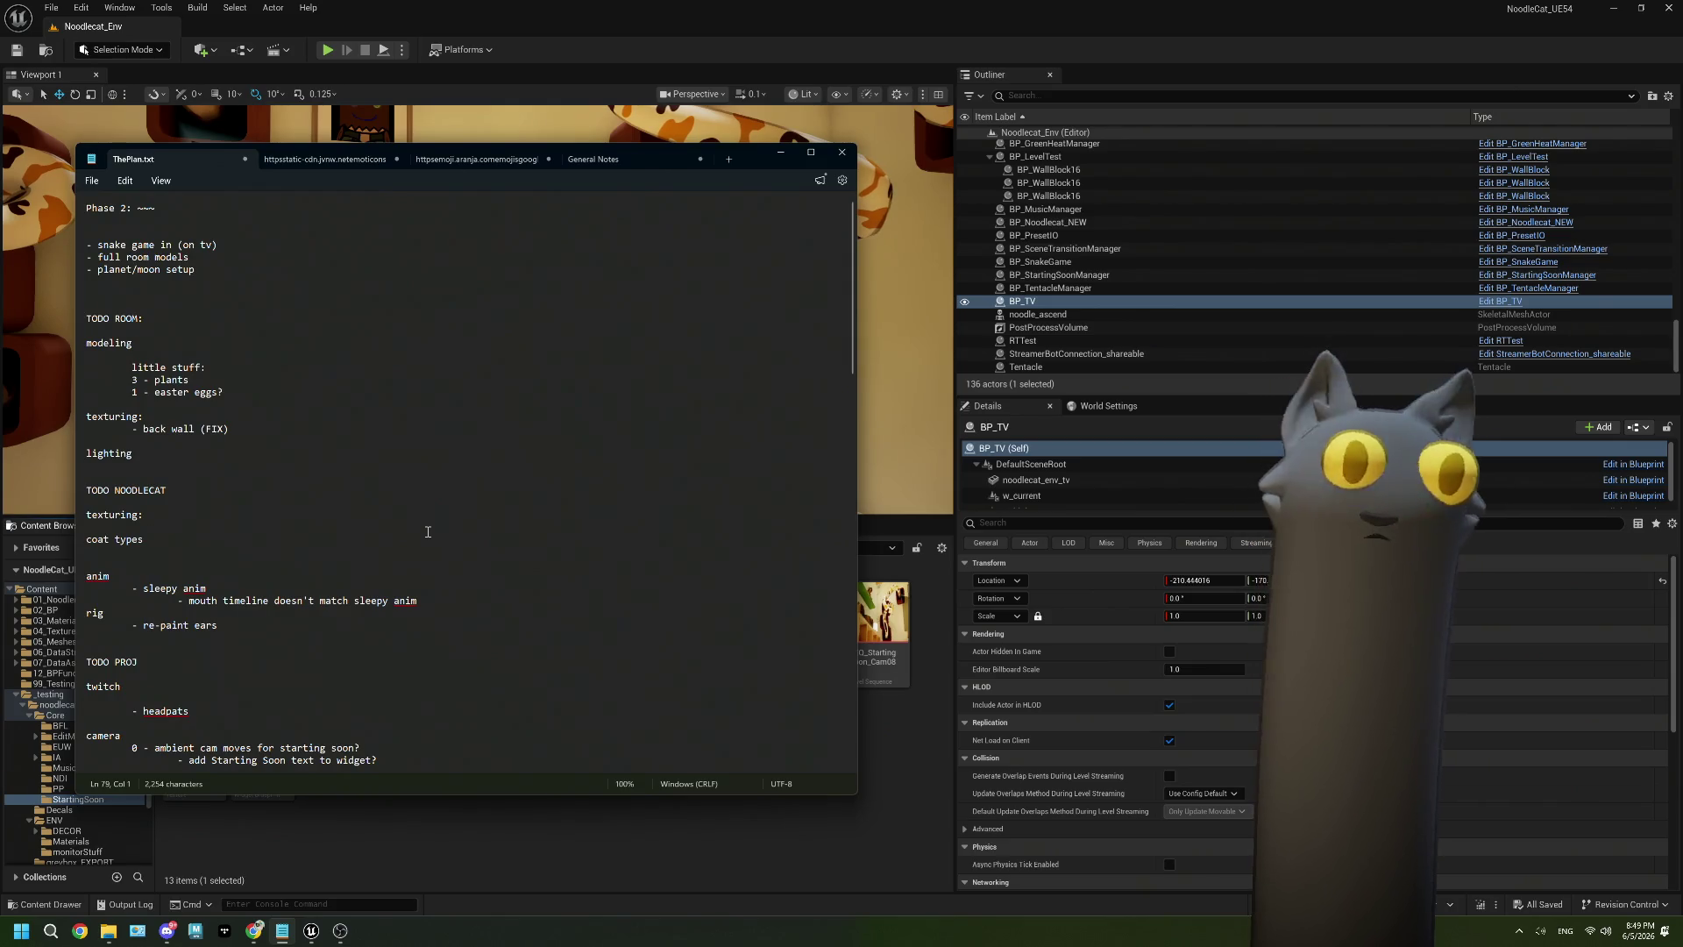
triple_click(201, 245)
key("BackSpace")
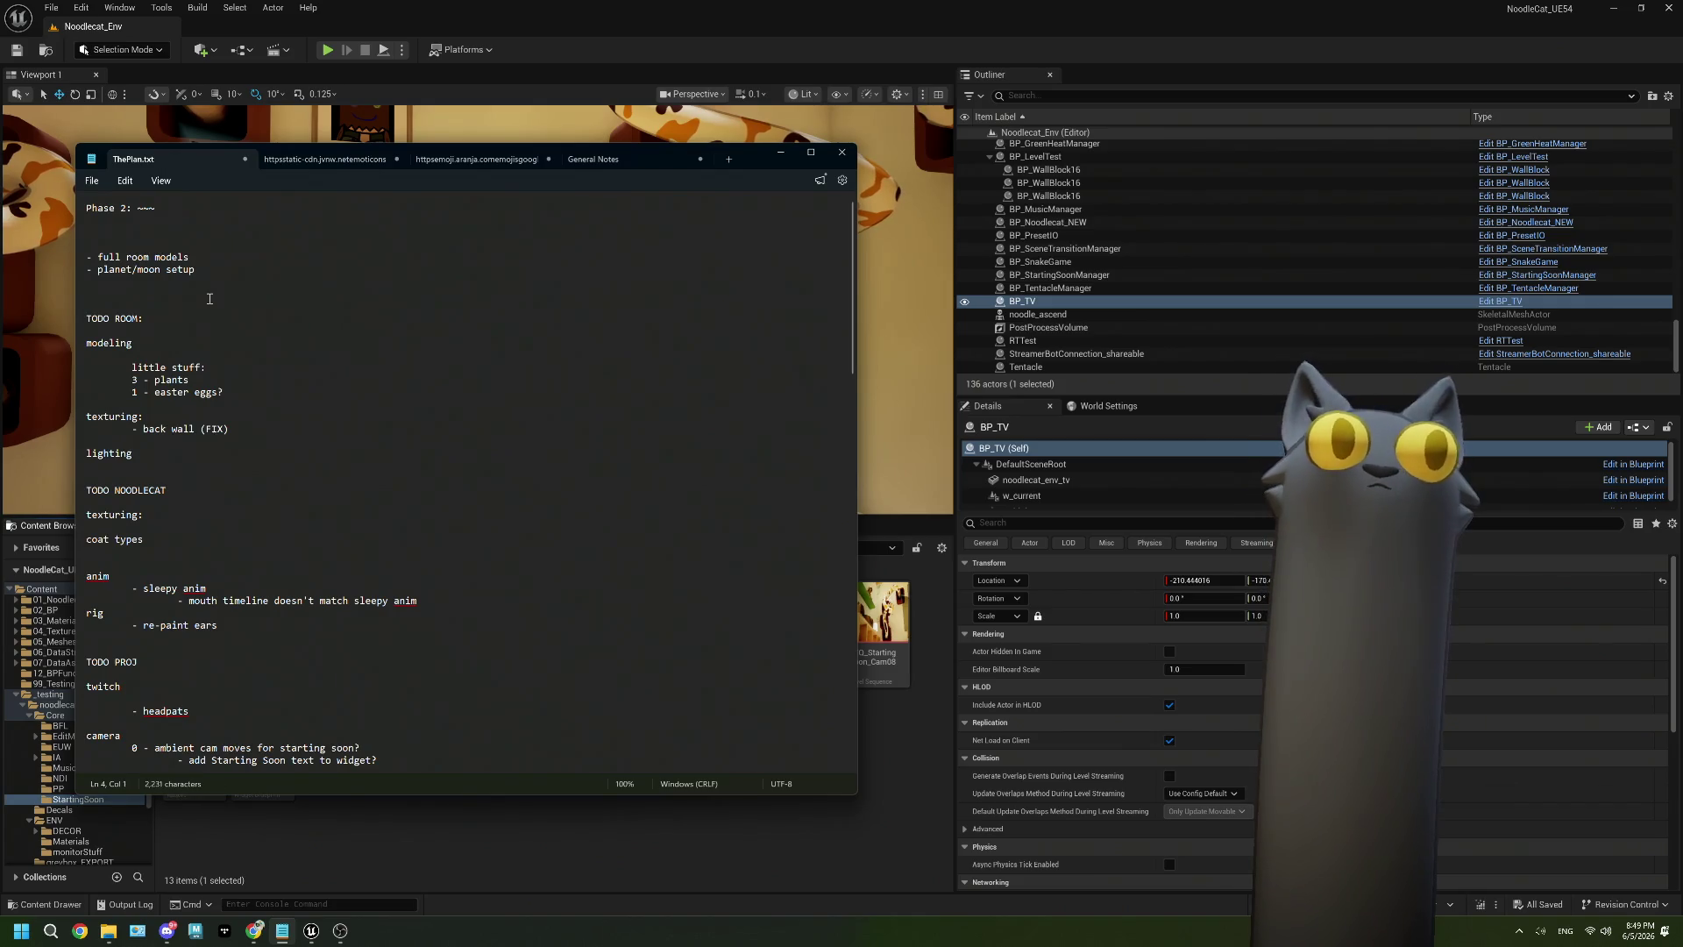
key("BackSpace")
key("BackSpace")
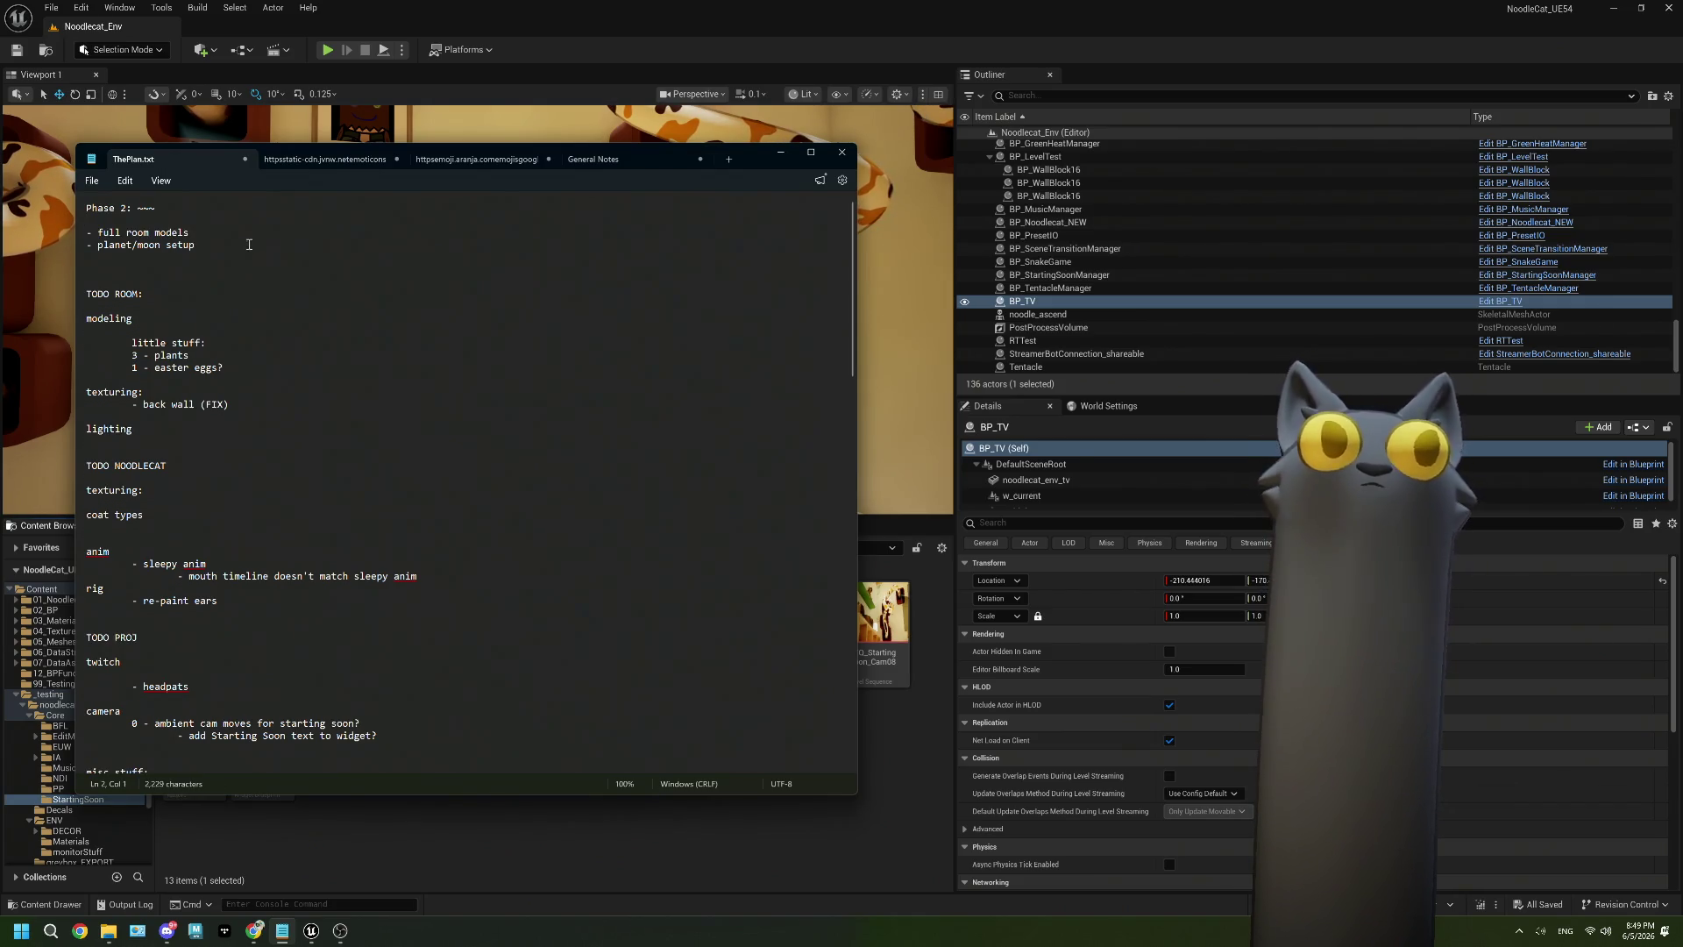
triple_click(237, 229)
left_click(205, 237)
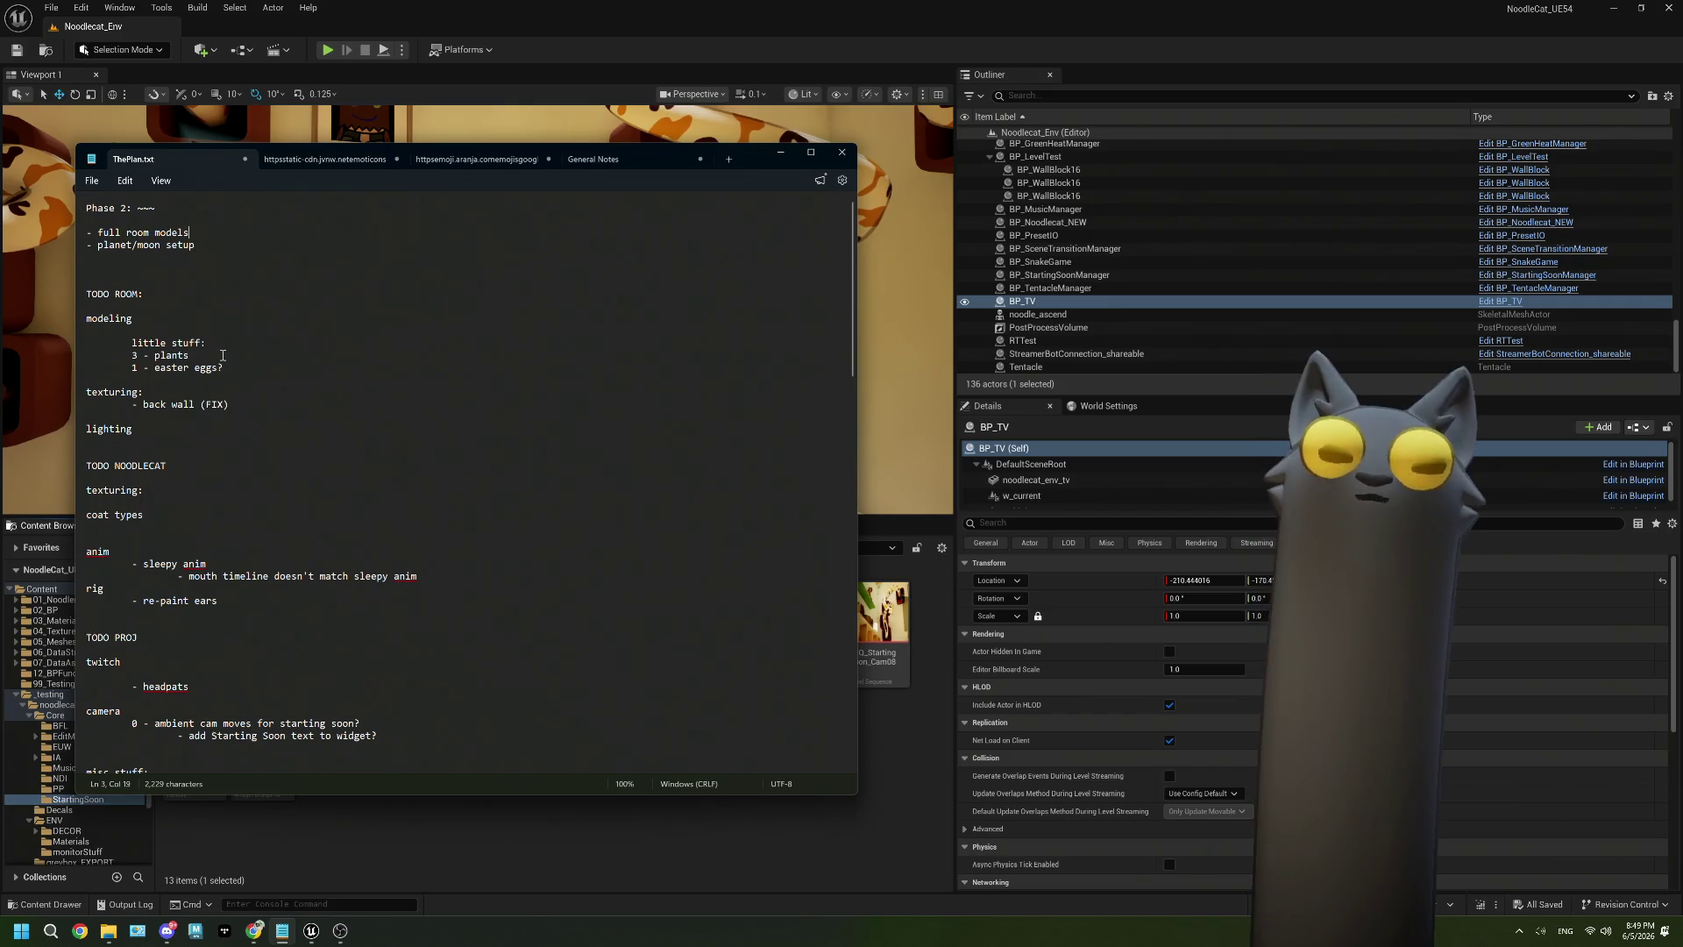
Scroll down and review the help commands entry with its sub-items.
scroll(222, 355, "down", 3)
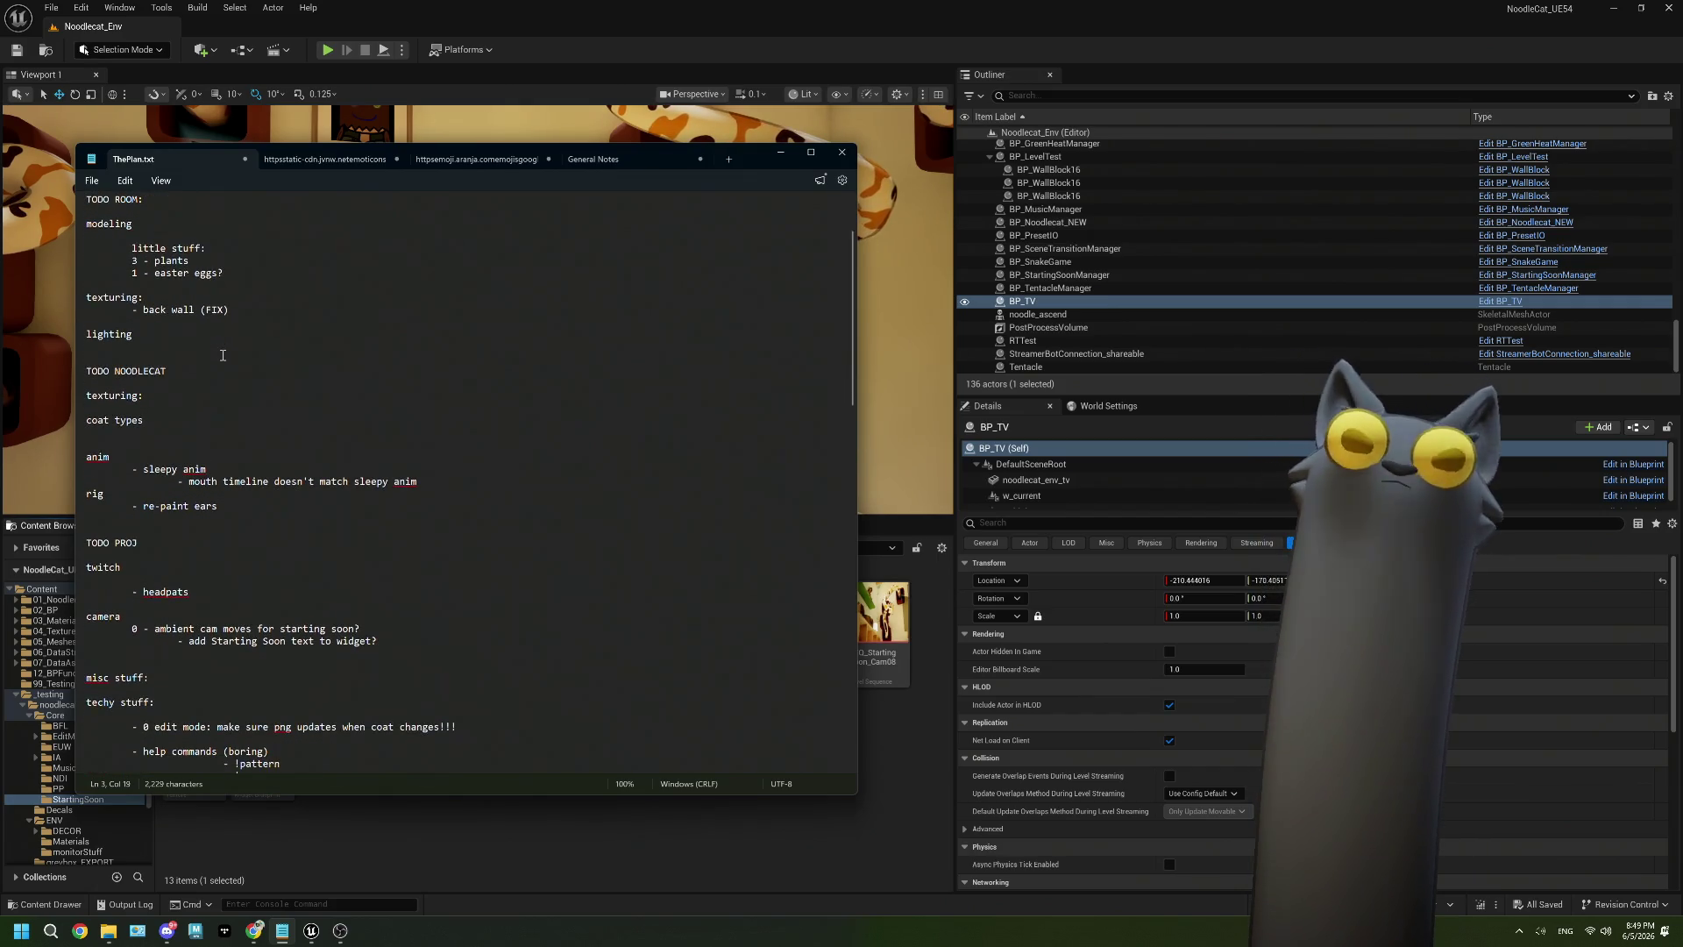
scroll(222, 355, "down", 2)
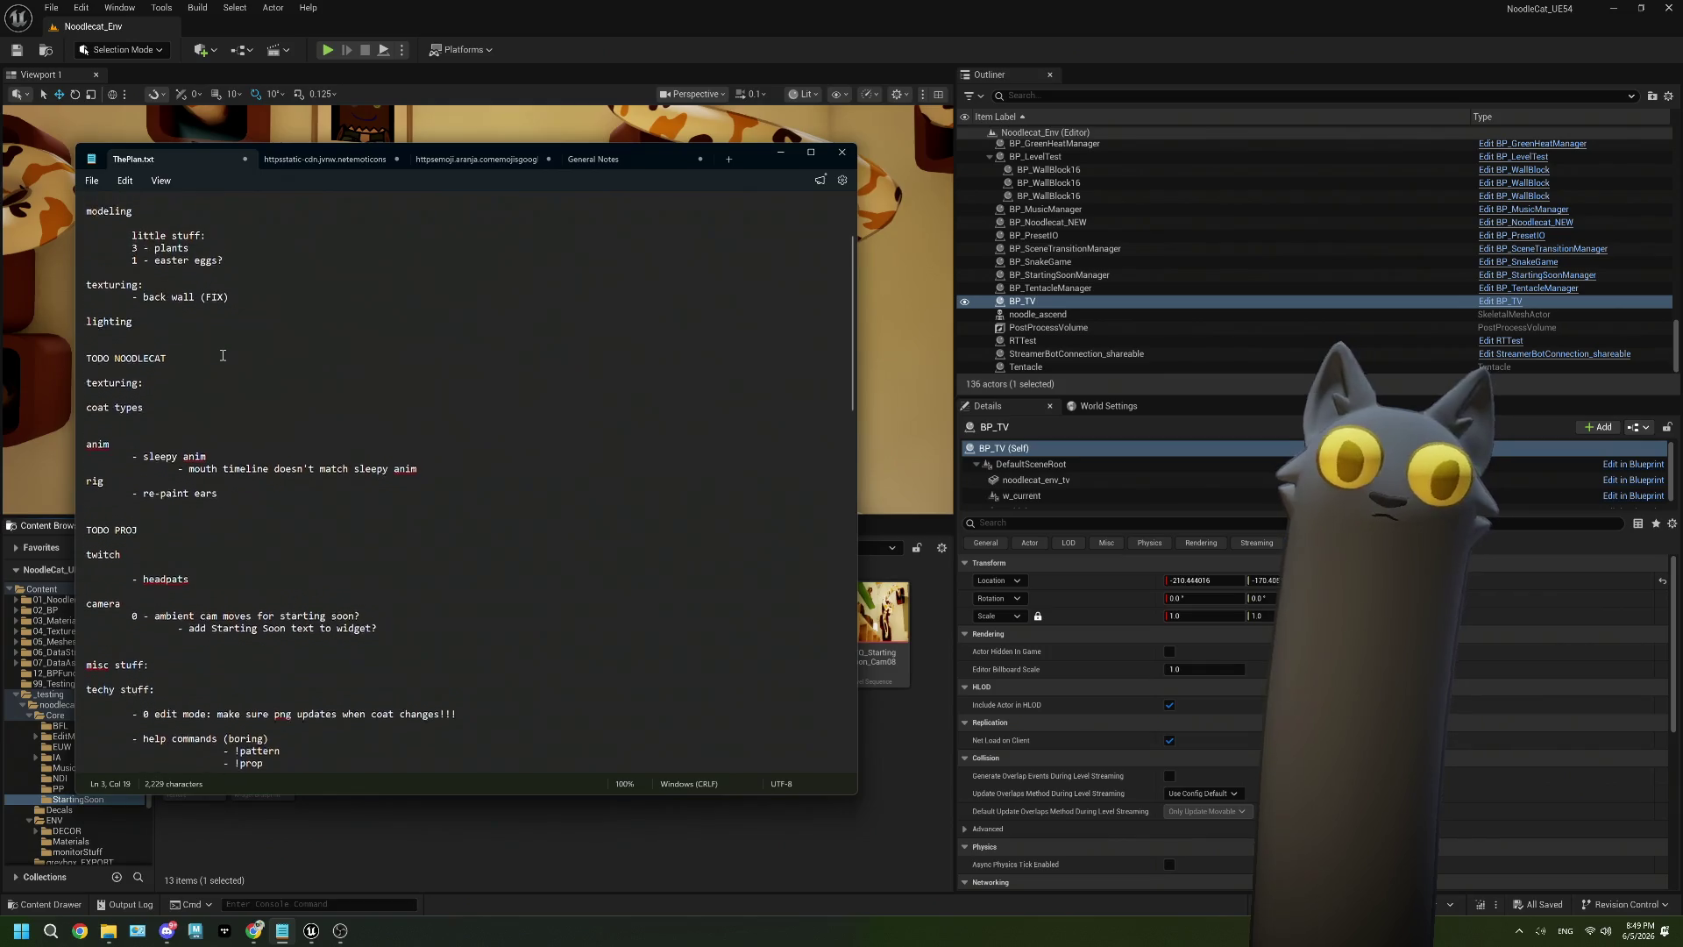
scroll(222, 355, "down", 10)
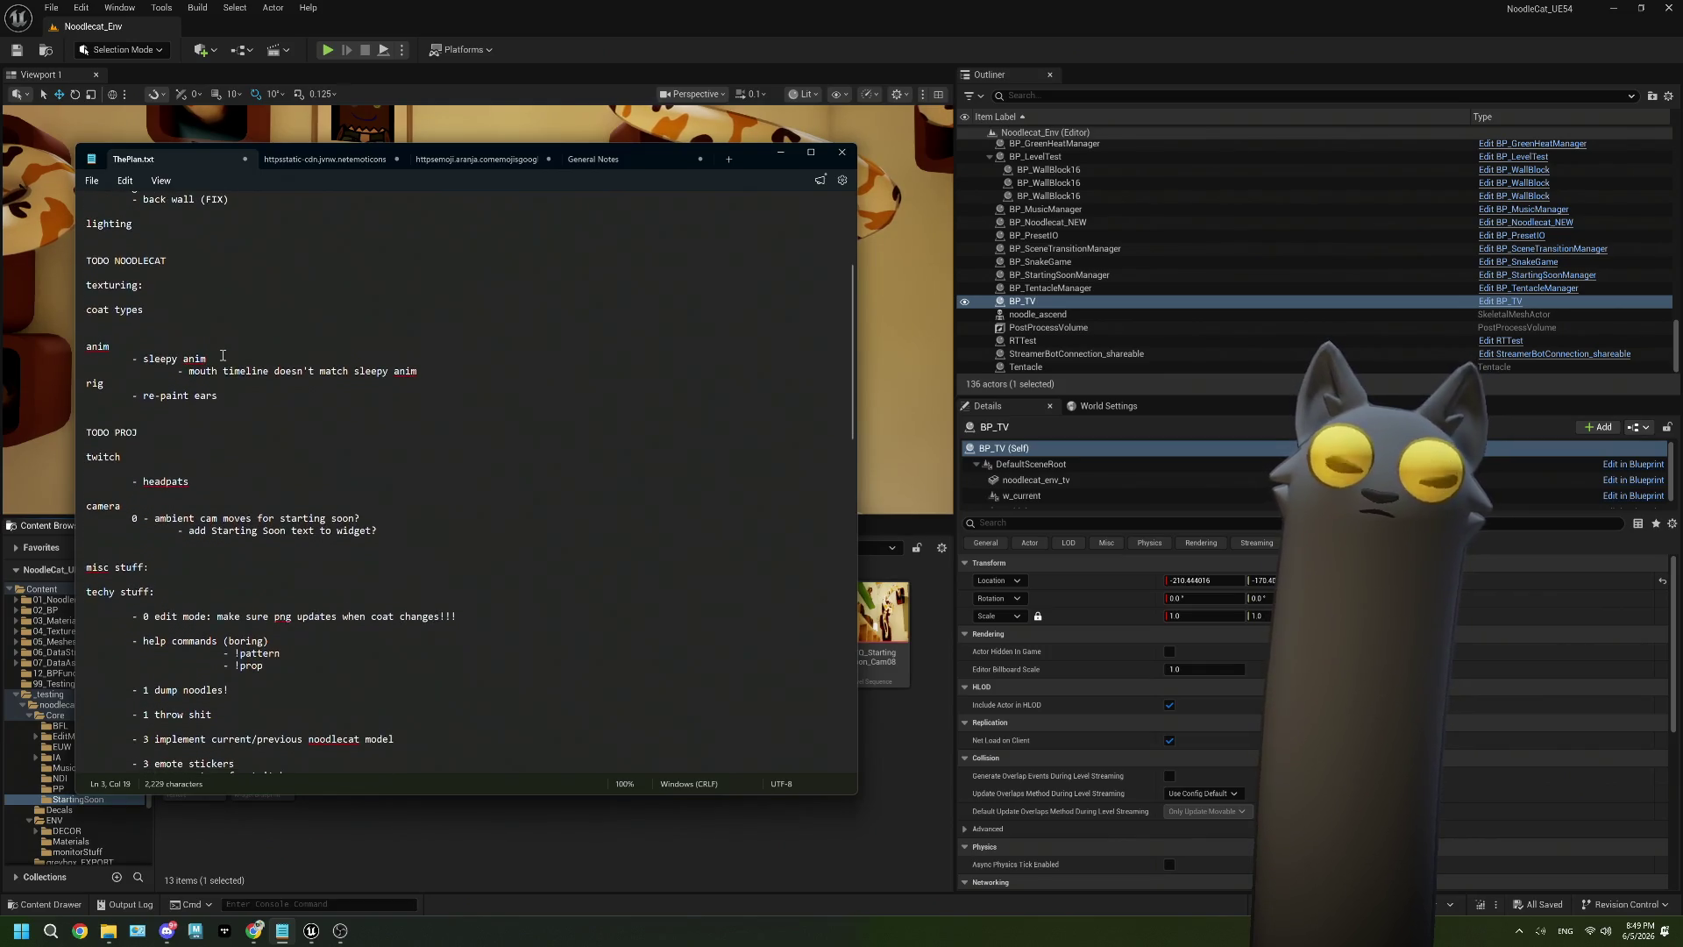
left_click_drag(266, 396, 80, 368)
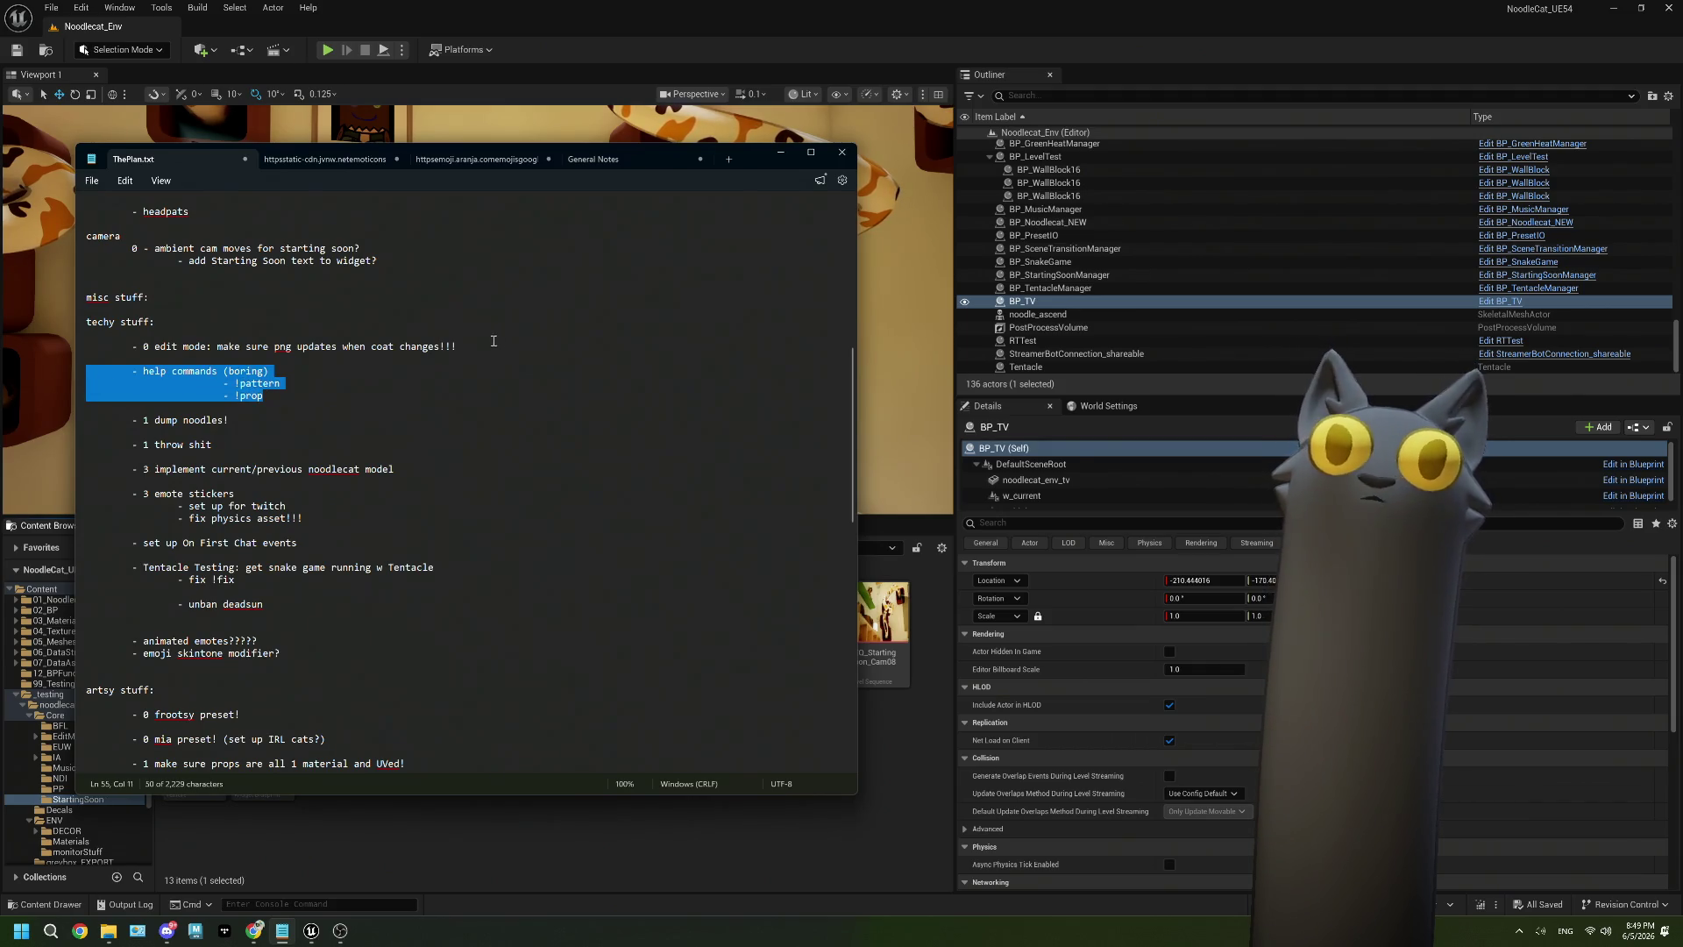
left_click_drag(289, 403, 71, 373)
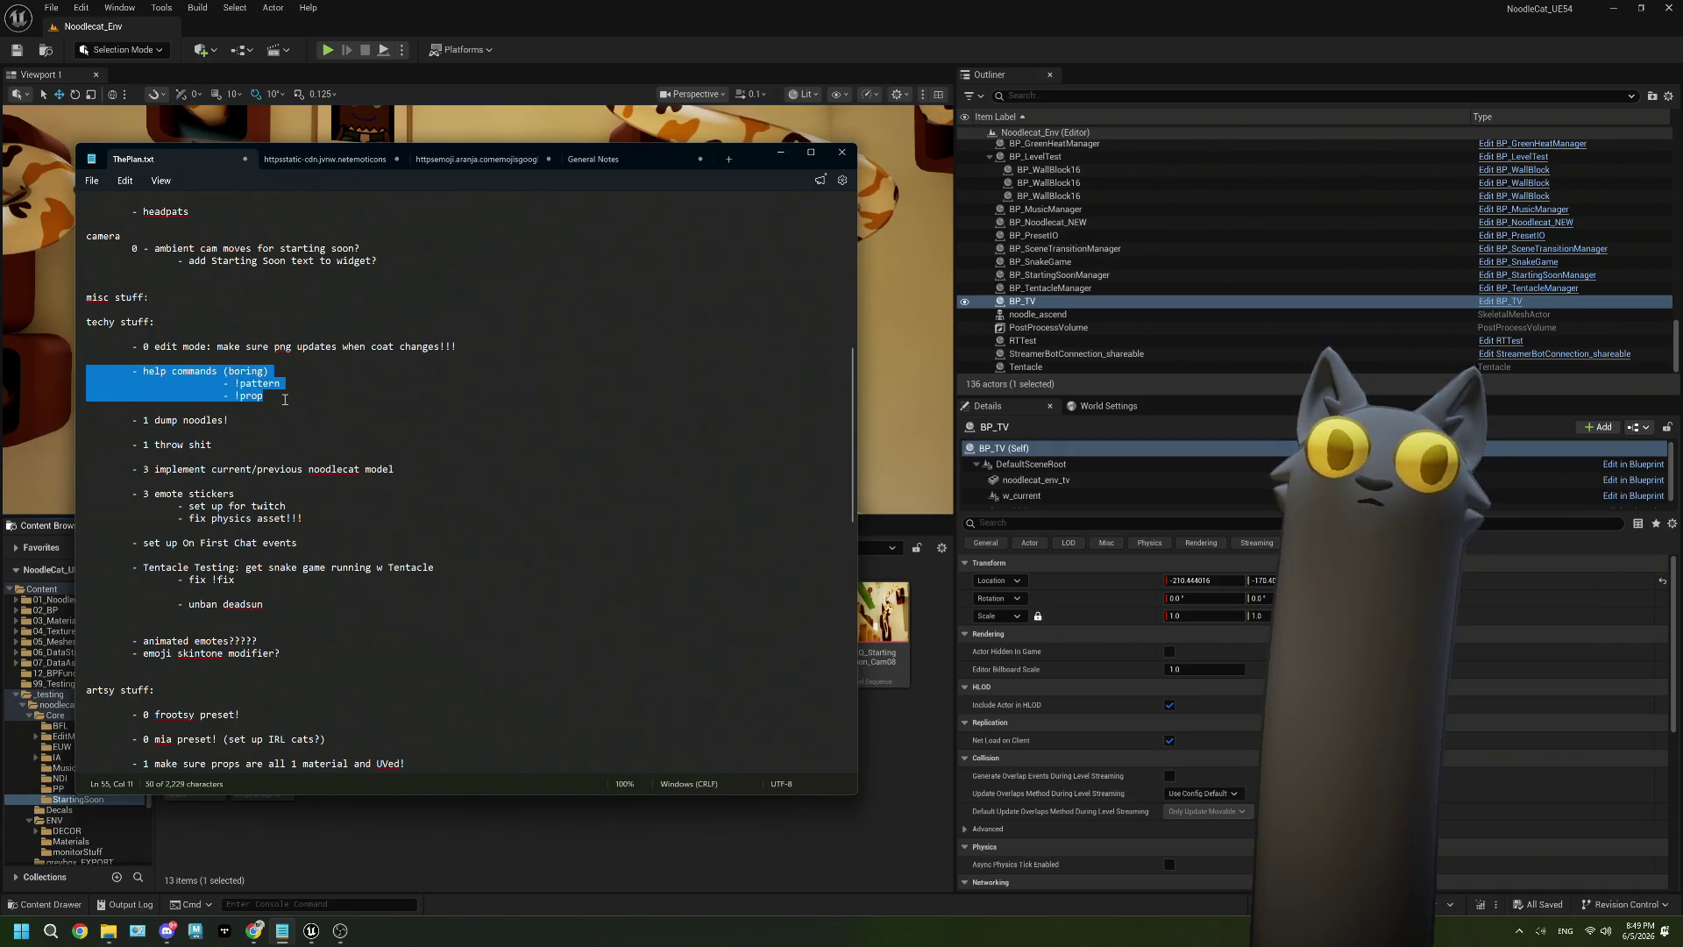
left_click(285, 400)
left_click_drag(294, 400, 86, 370)
left_click(278, 399)
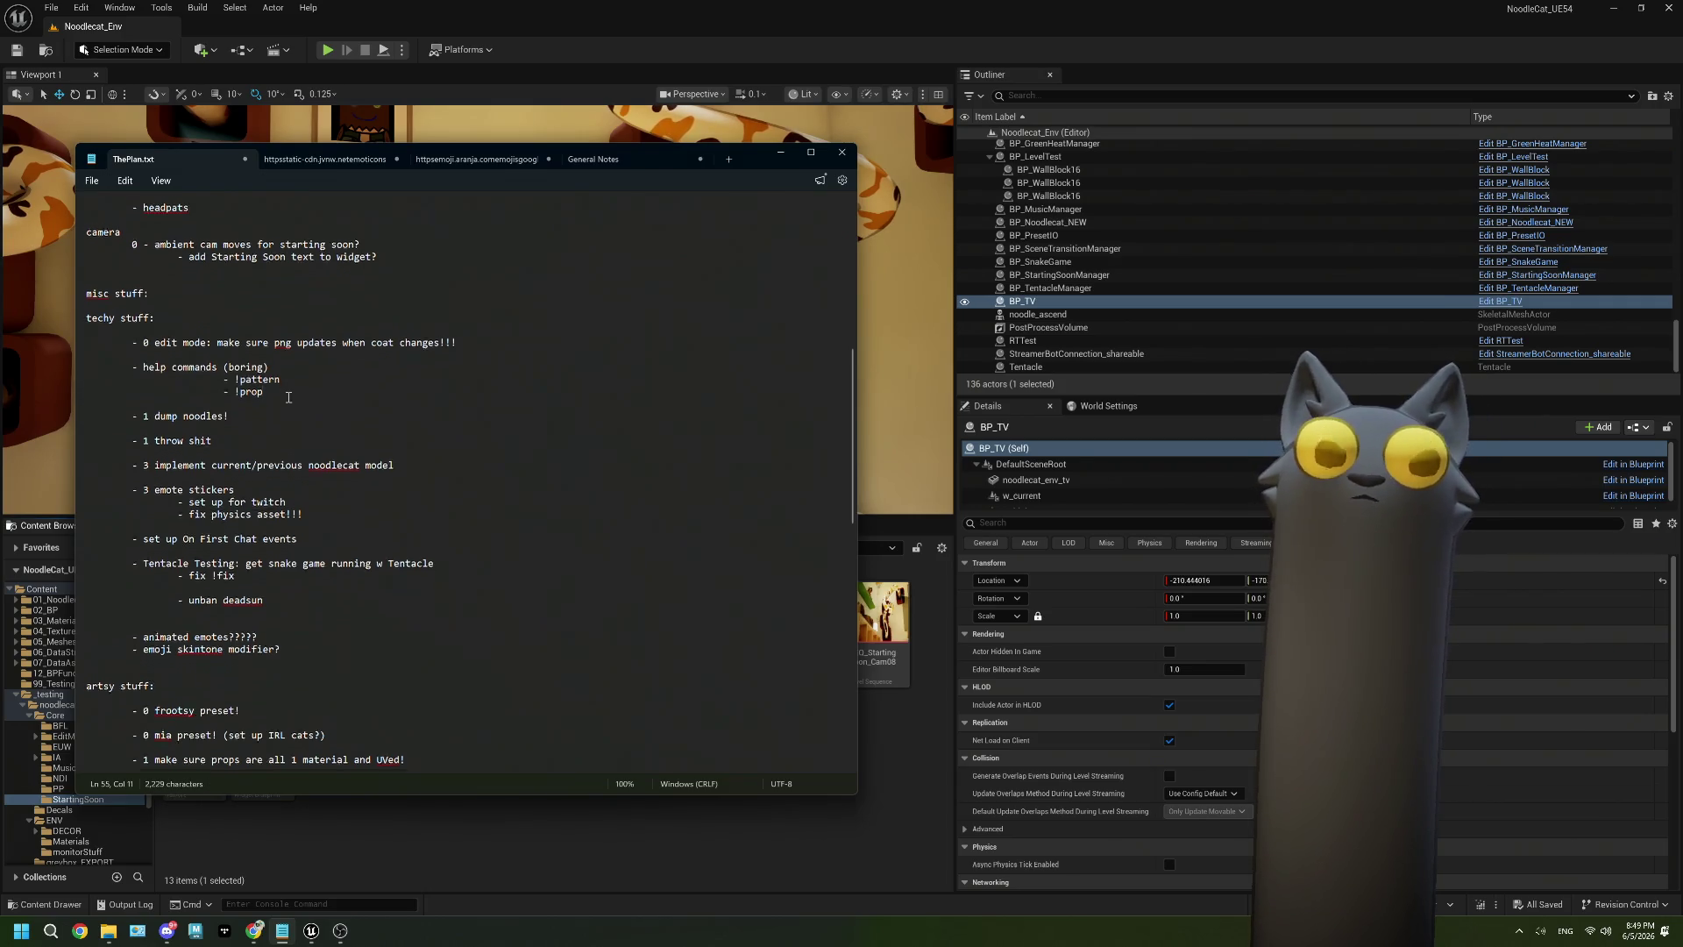
Review the dump noodles, throw, and implement current/previous noodlecat model items, then minimize Notepad.
scroll(289, 398, "down", 2)
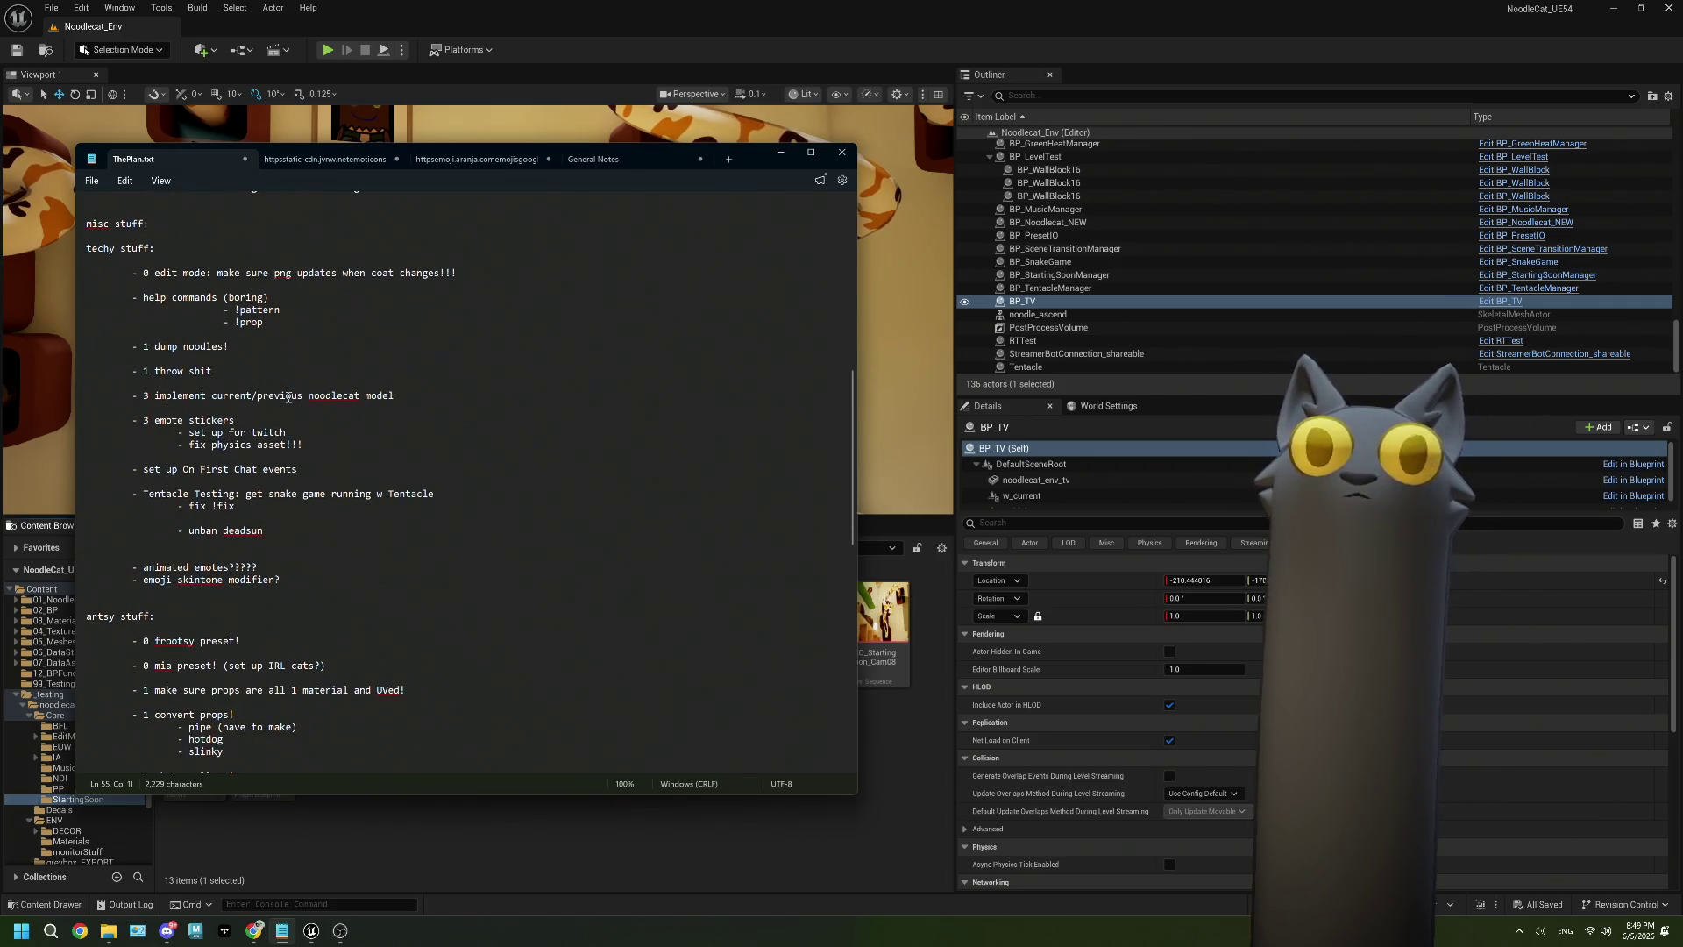
left_click_drag(228, 351, 5, 347)
left_click(215, 371)
left_click_drag(215, 371, 85, 371)
left_click(288, 364)
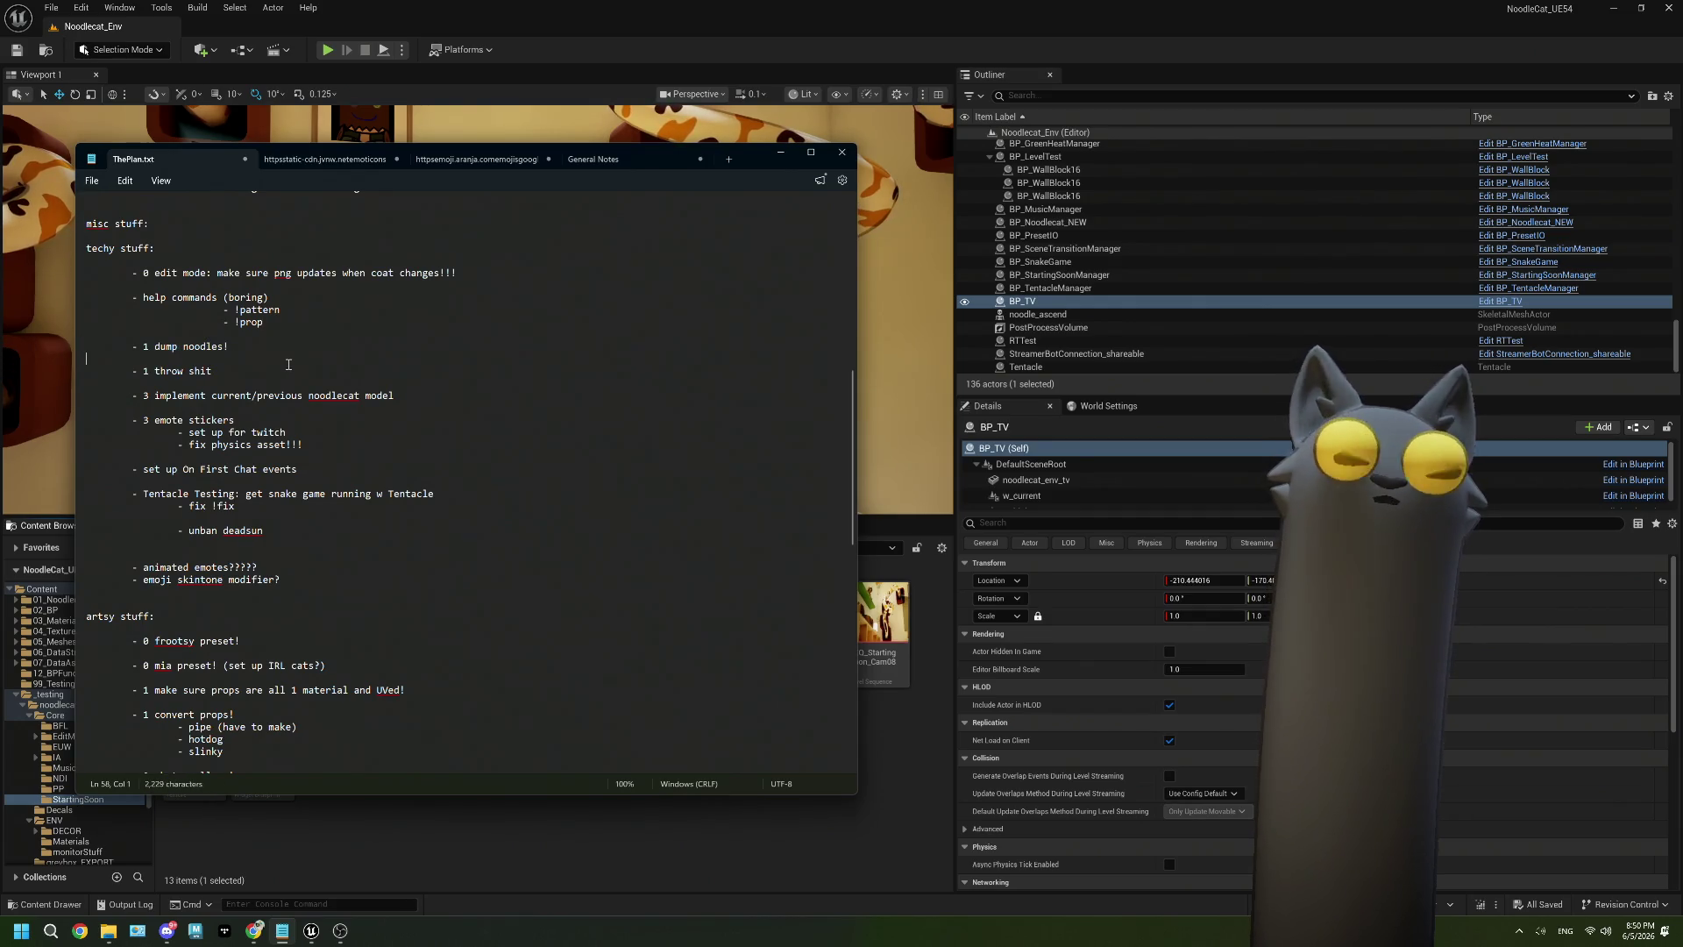
left_click_drag(420, 396, 127, 395)
left_click(363, 408)
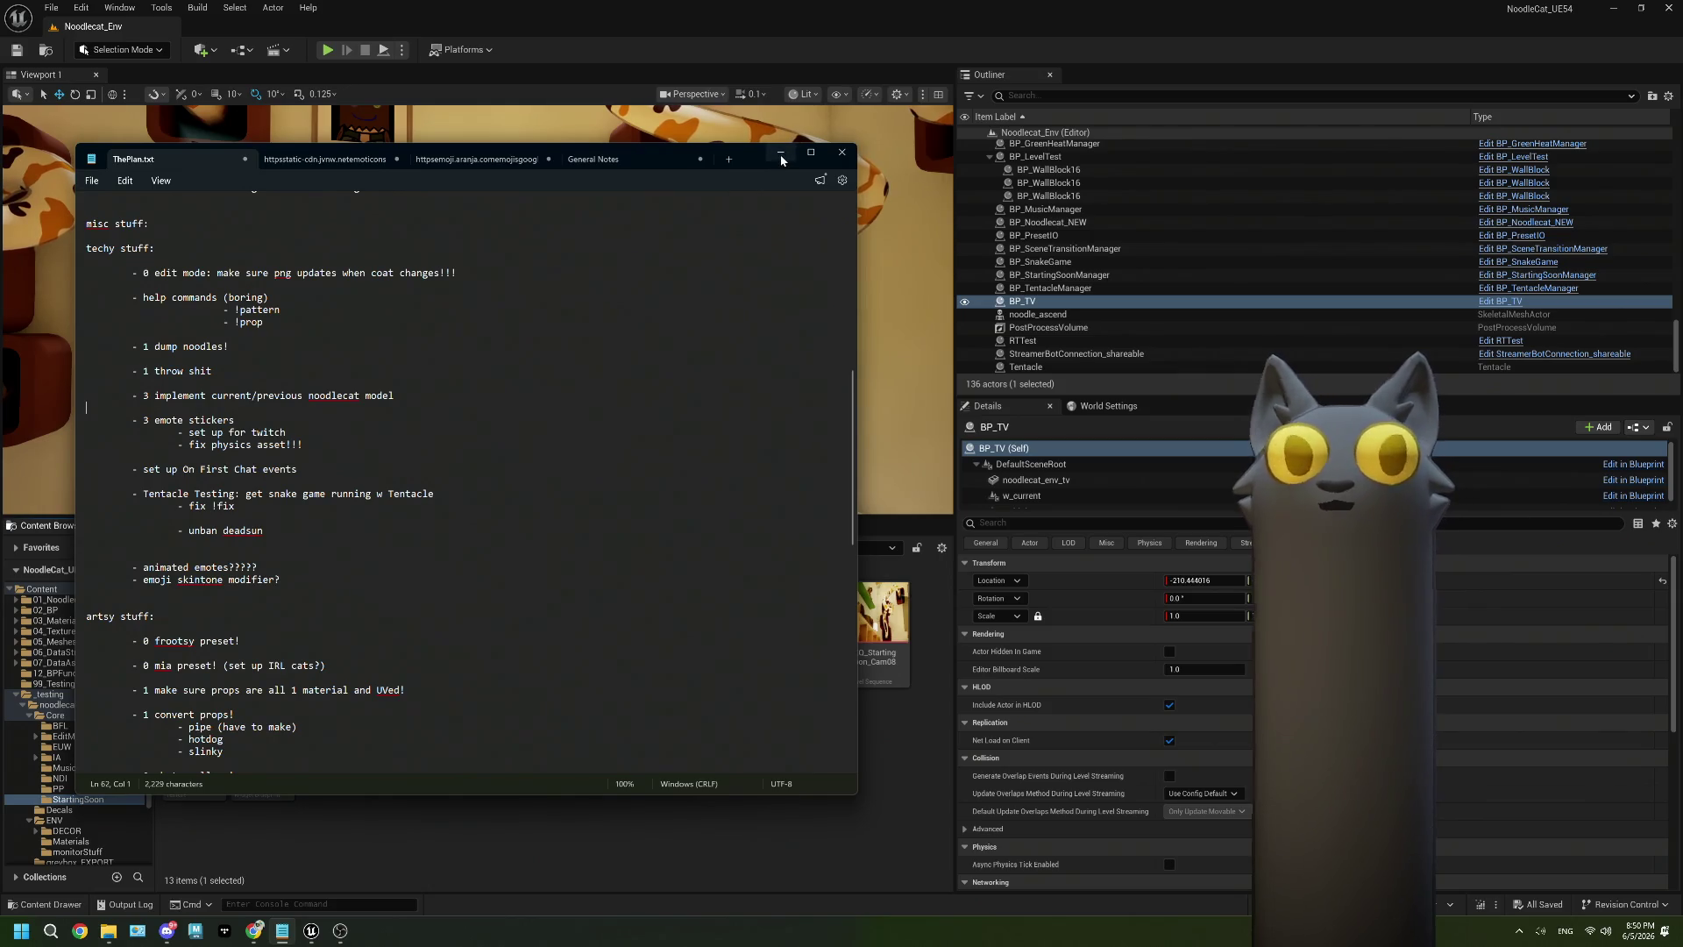
left_click(781, 156)
Start playing the level and send '!preset mia' in the Tentacle chat.
left_click(329, 51)
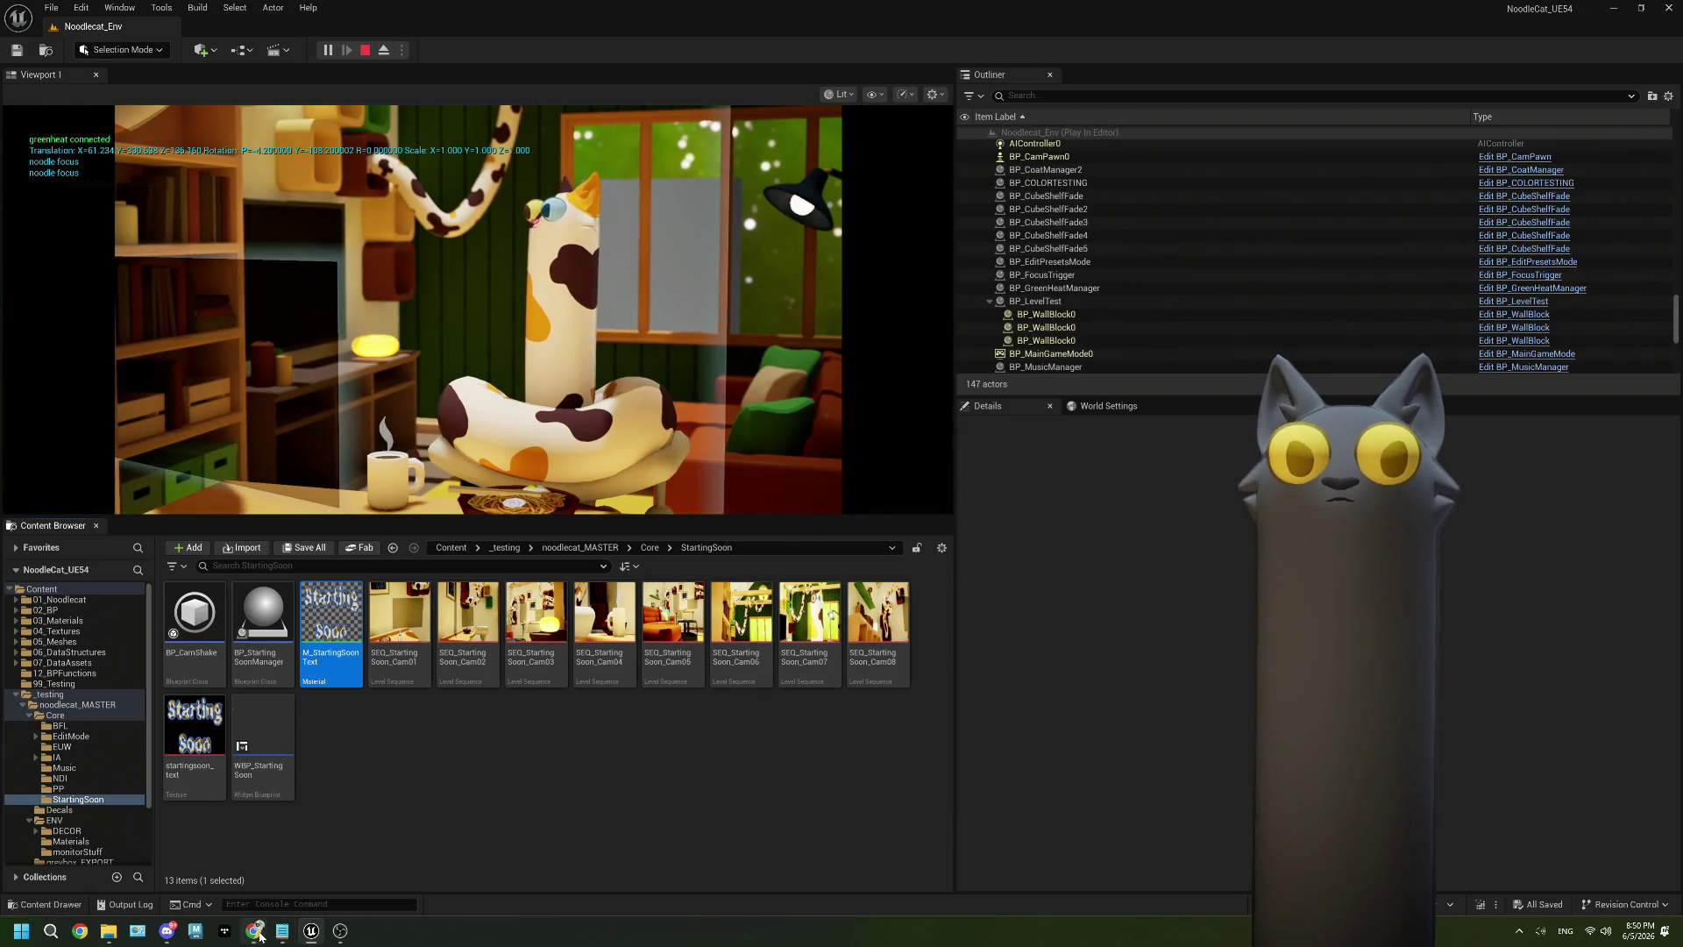
left_click(260, 937)
left_click(977, 817)
type("!preset")
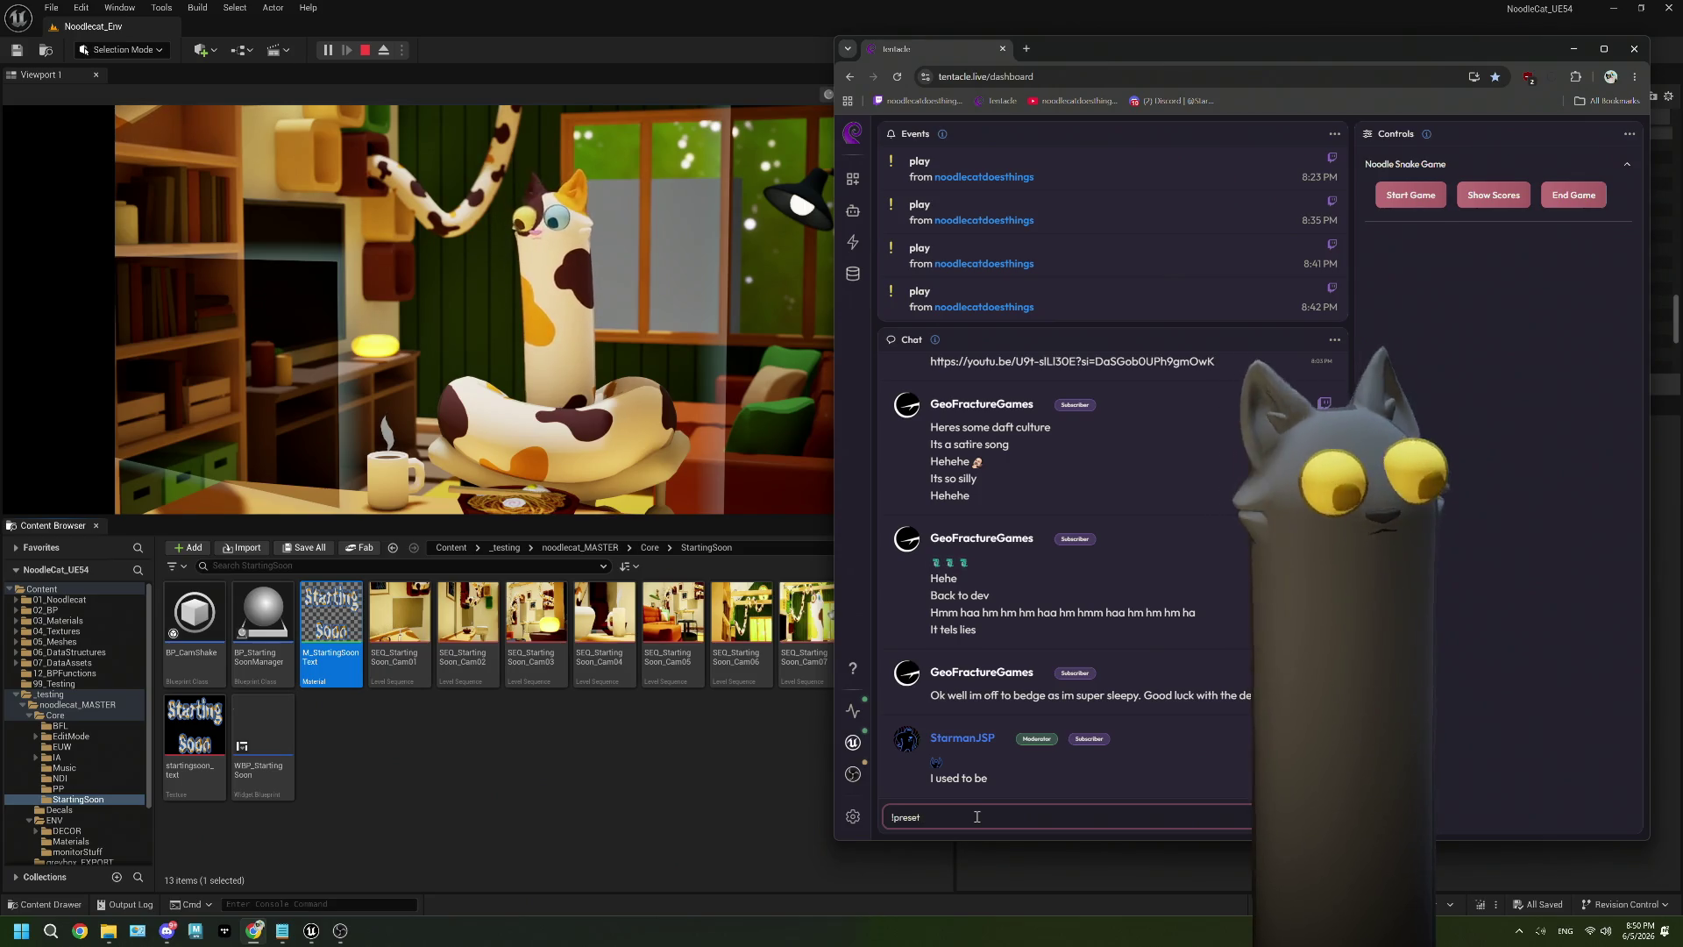
type(" mia")
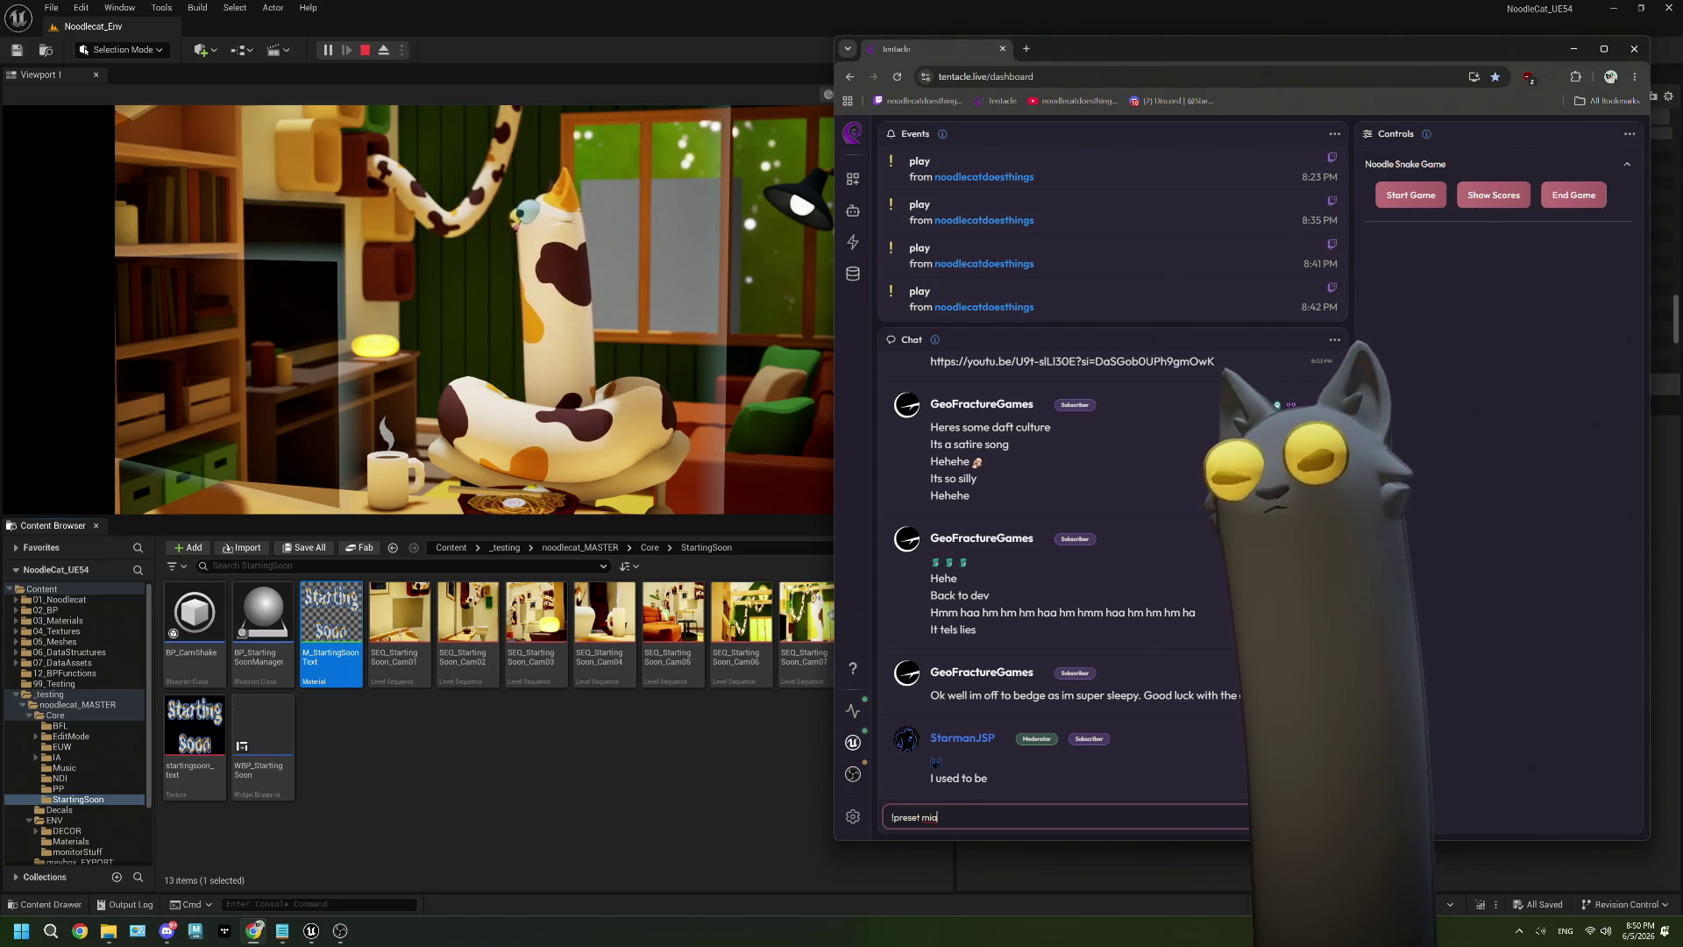
key("Return")
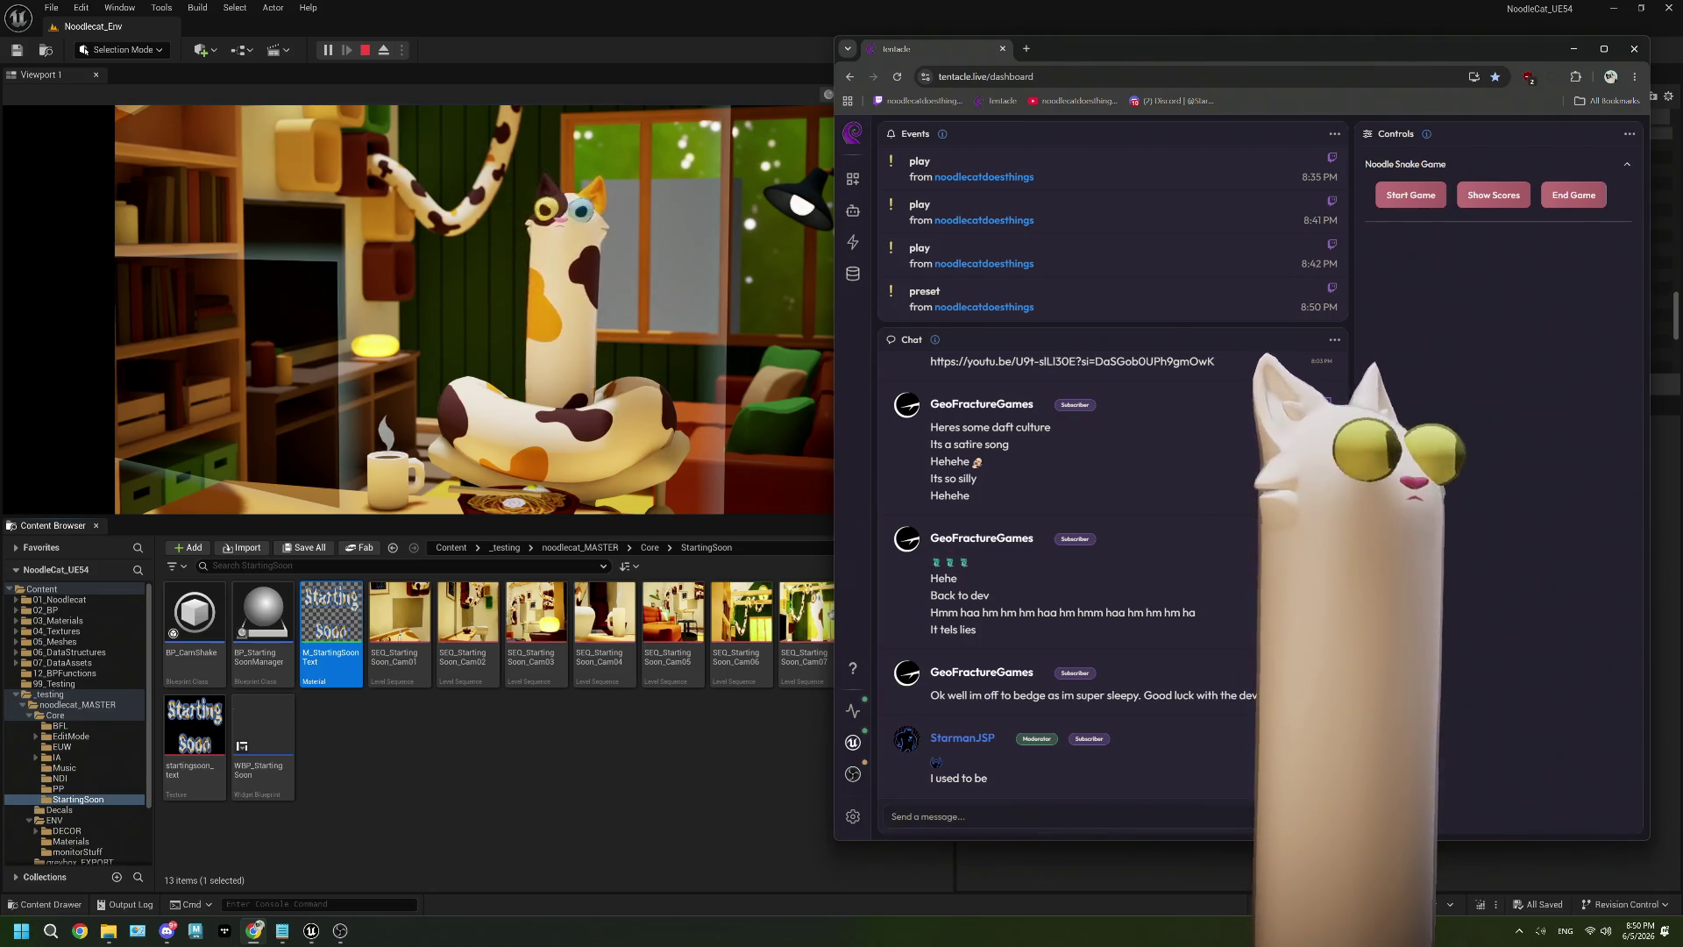
Send the block preset chat command, then stop the play session.
left_click(1039, 824)
type("!pres")
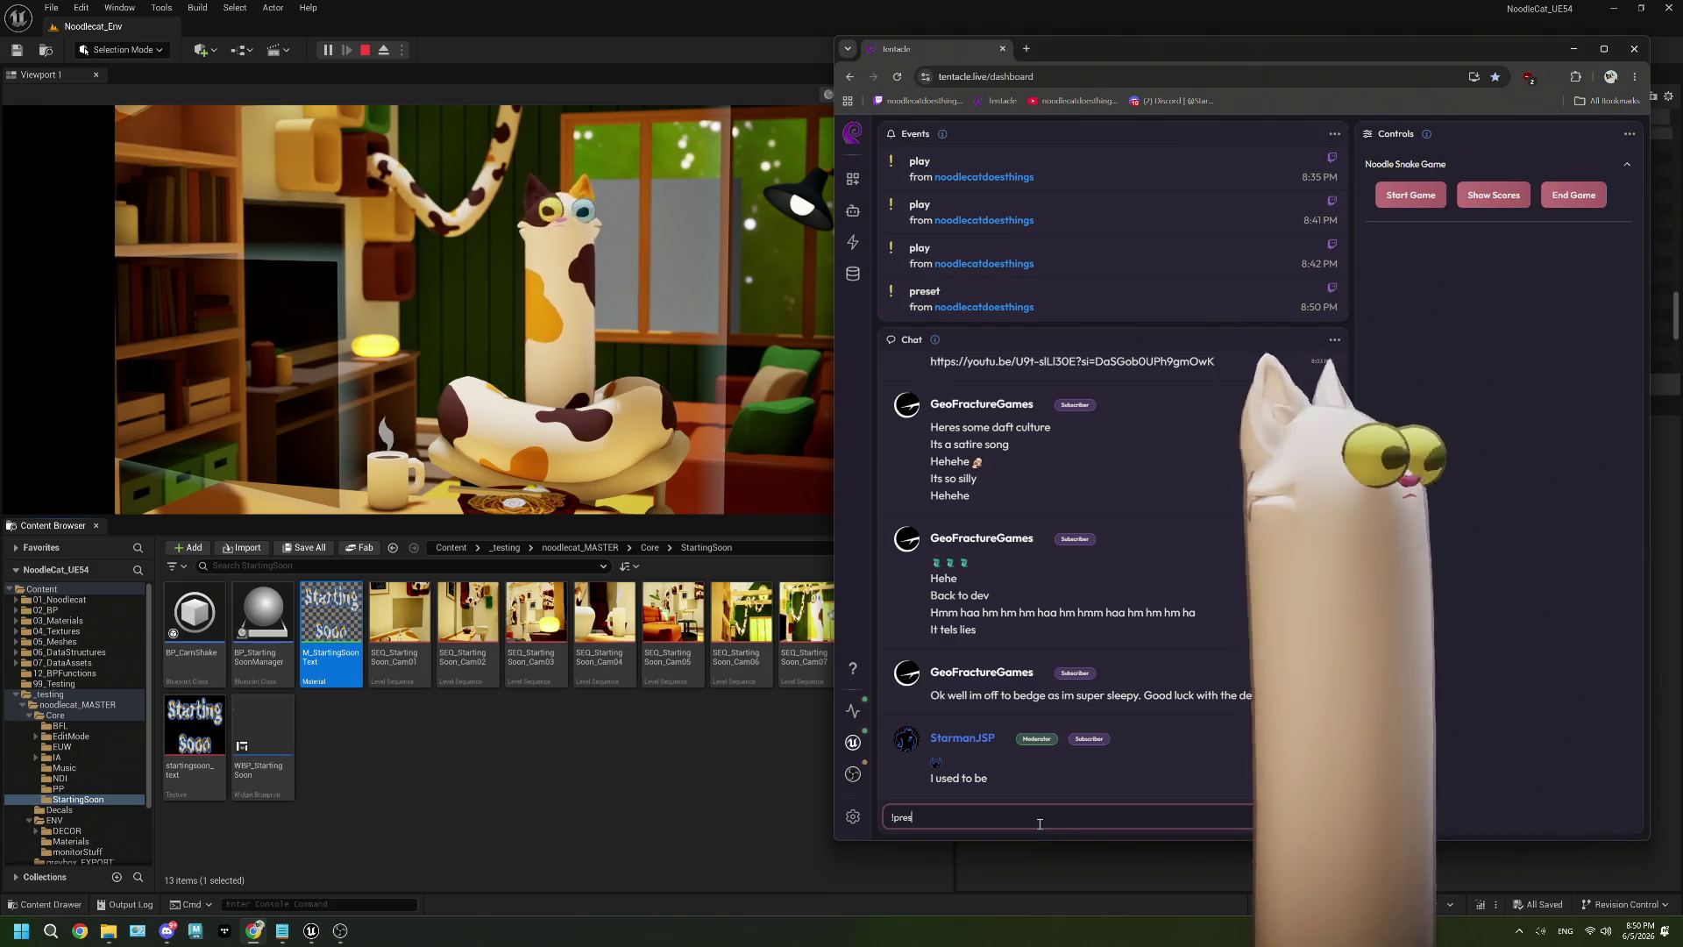
type("et")
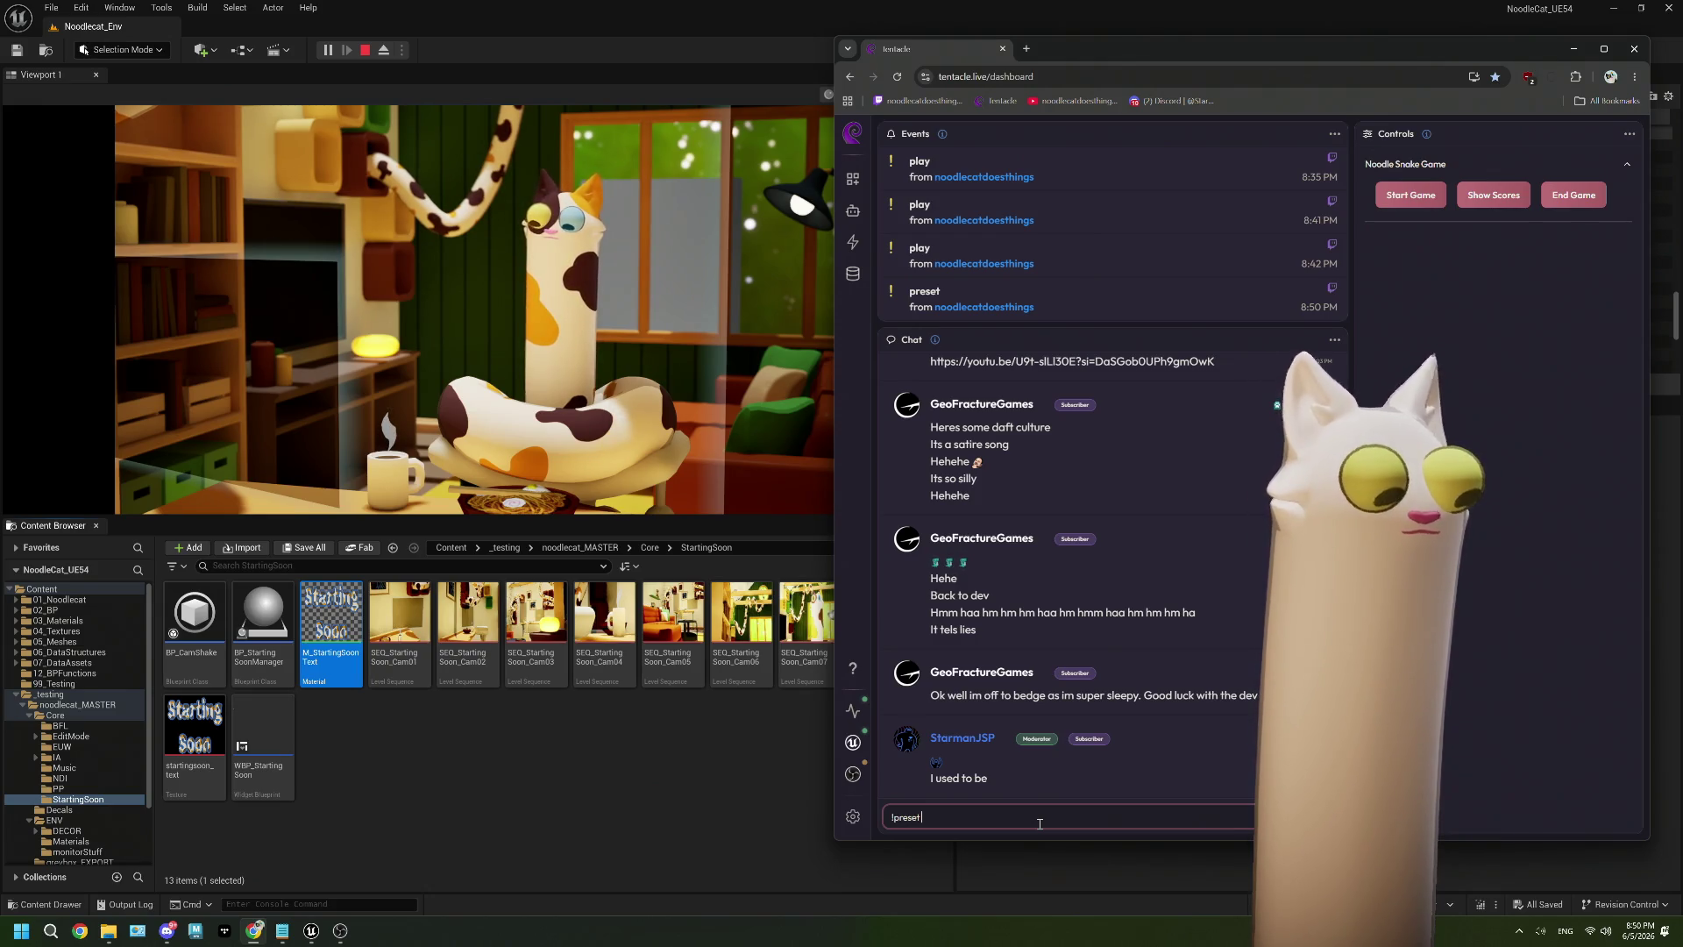
key("Return")
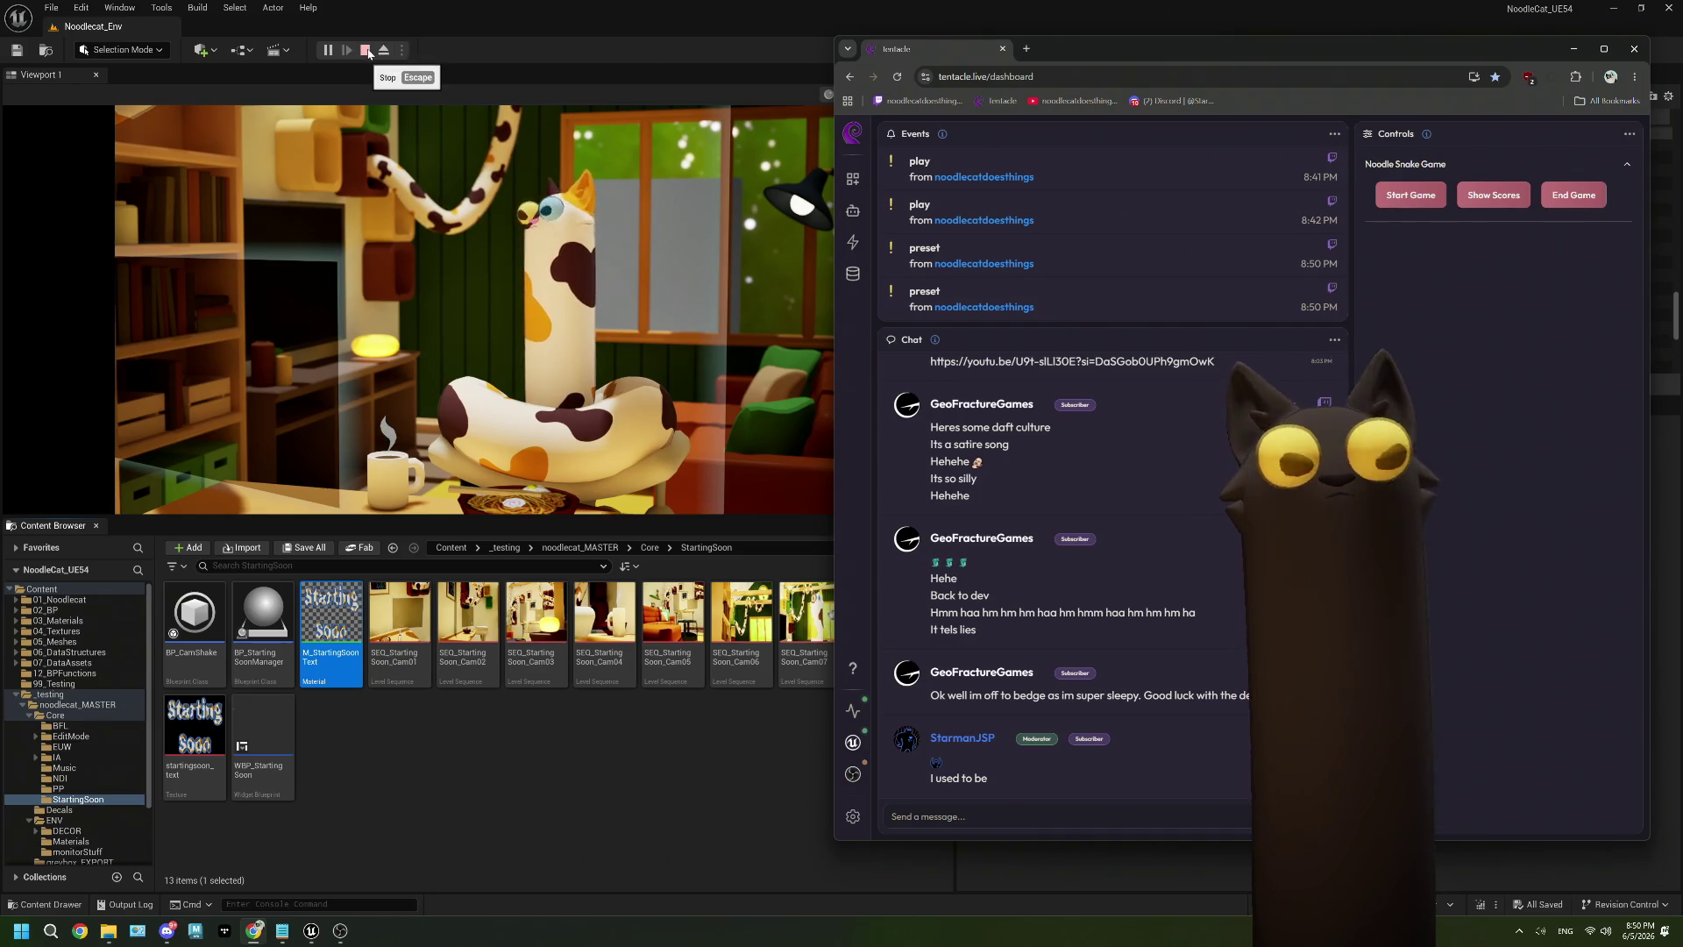
left_click(368, 52)
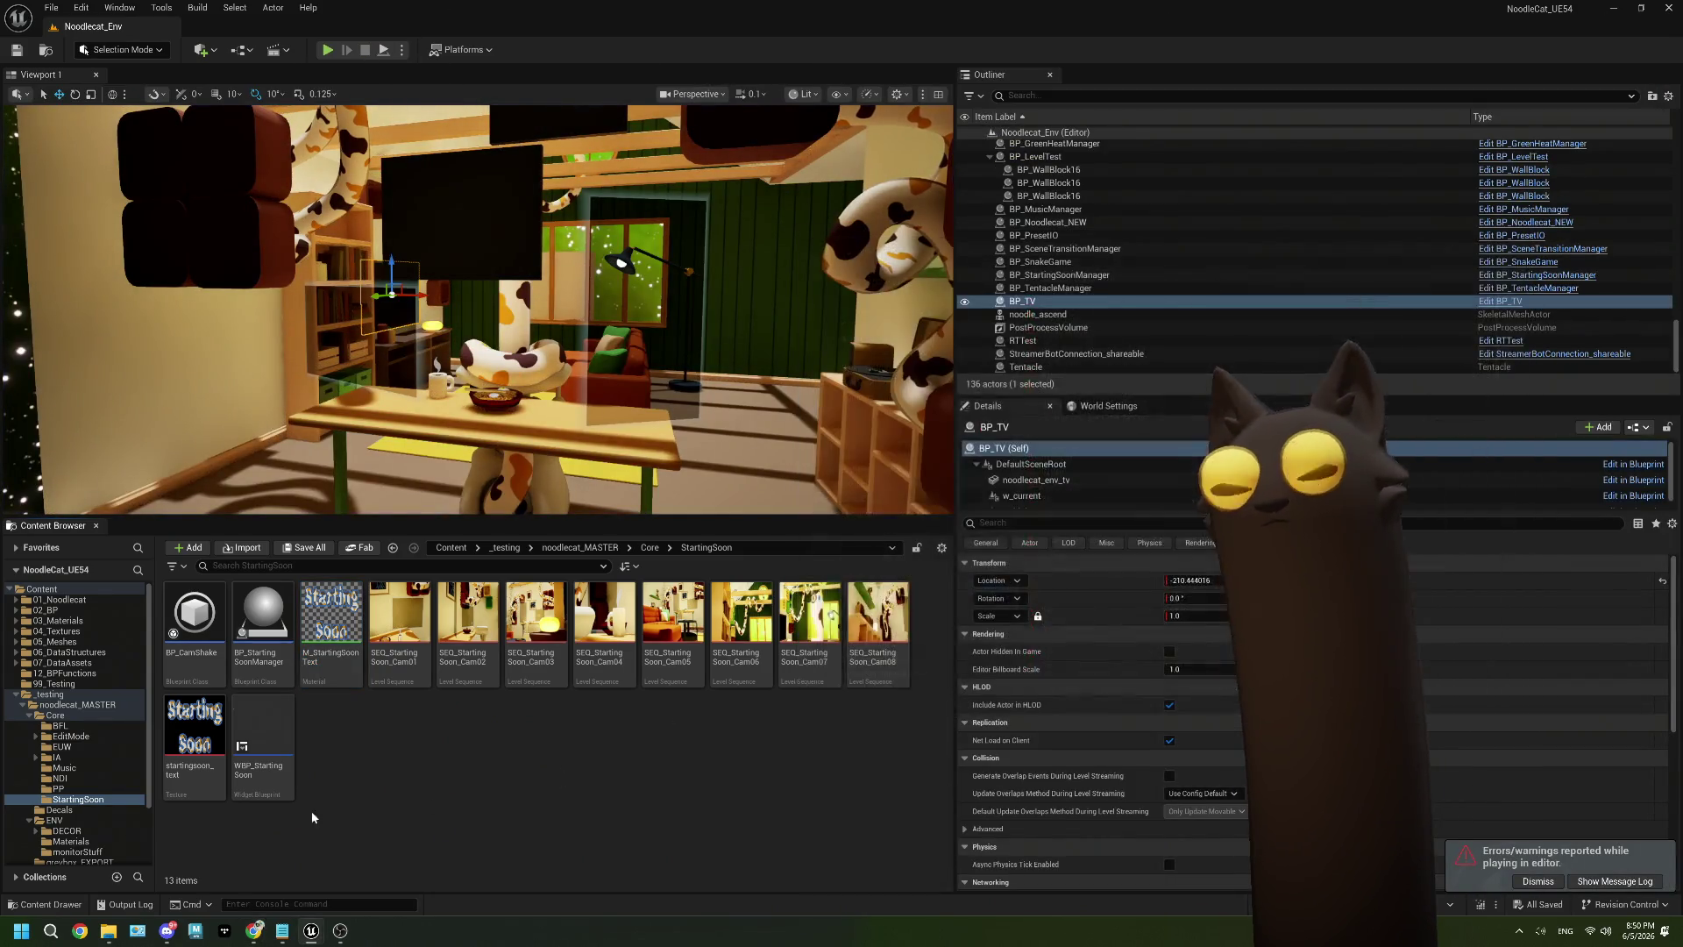
Search the Start menu for 'streadeck' and launch Streamer.bot.
left_click(58, 929)
type("stre")
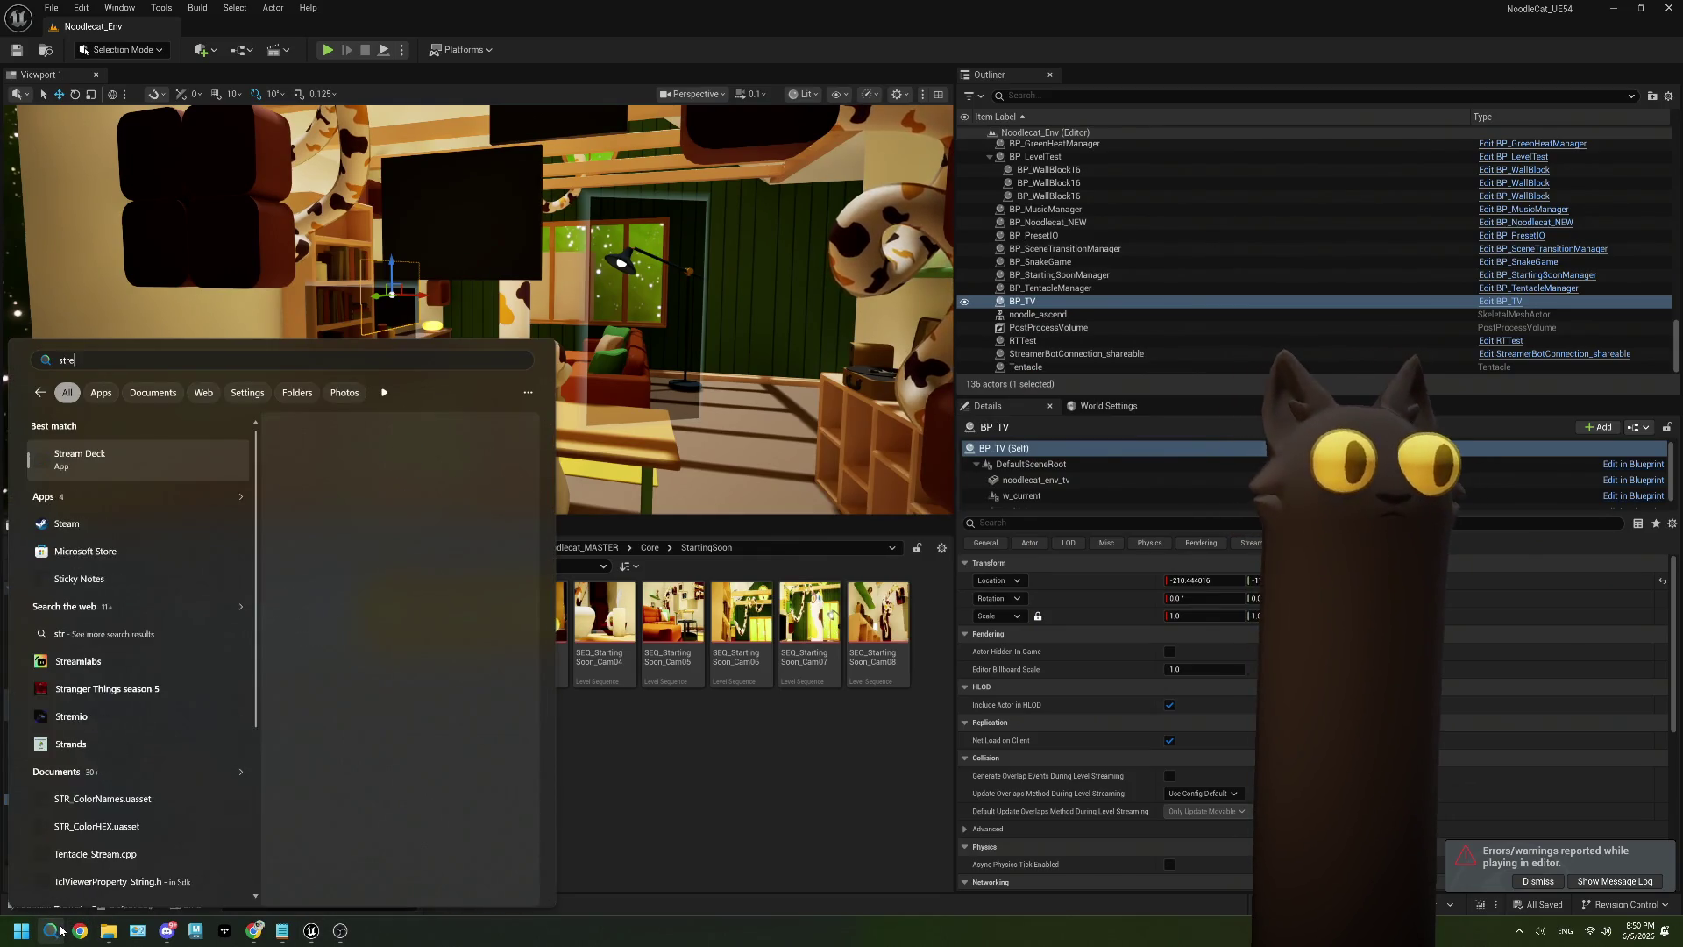
type("a")
type("deck")
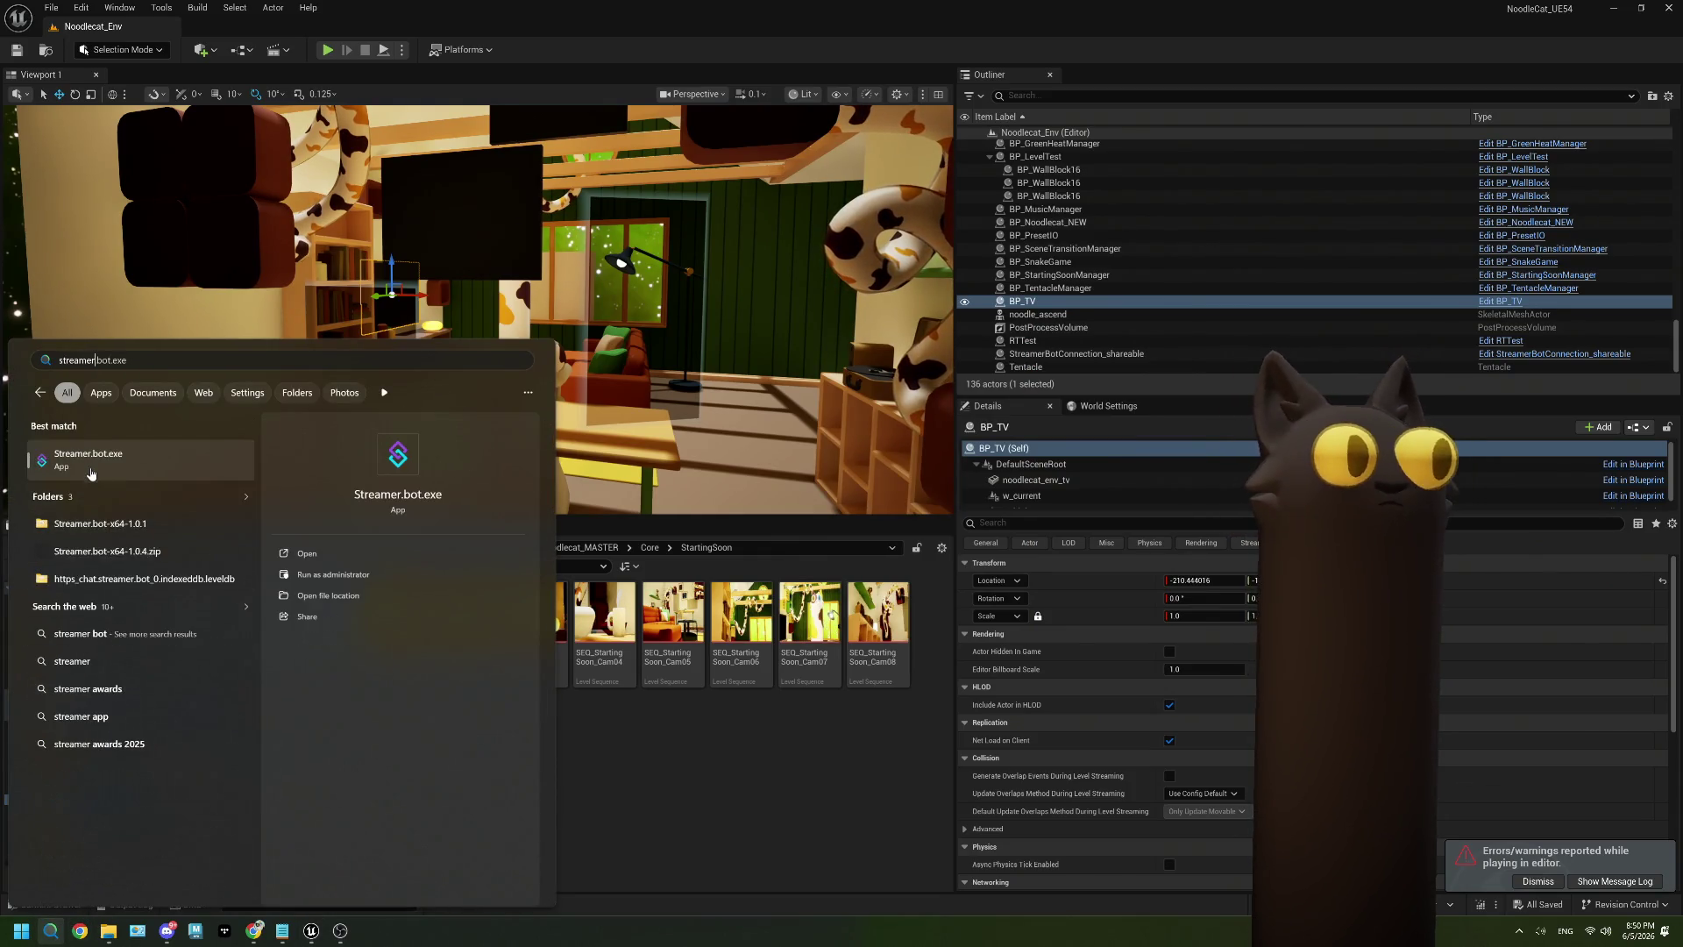
key("Return")
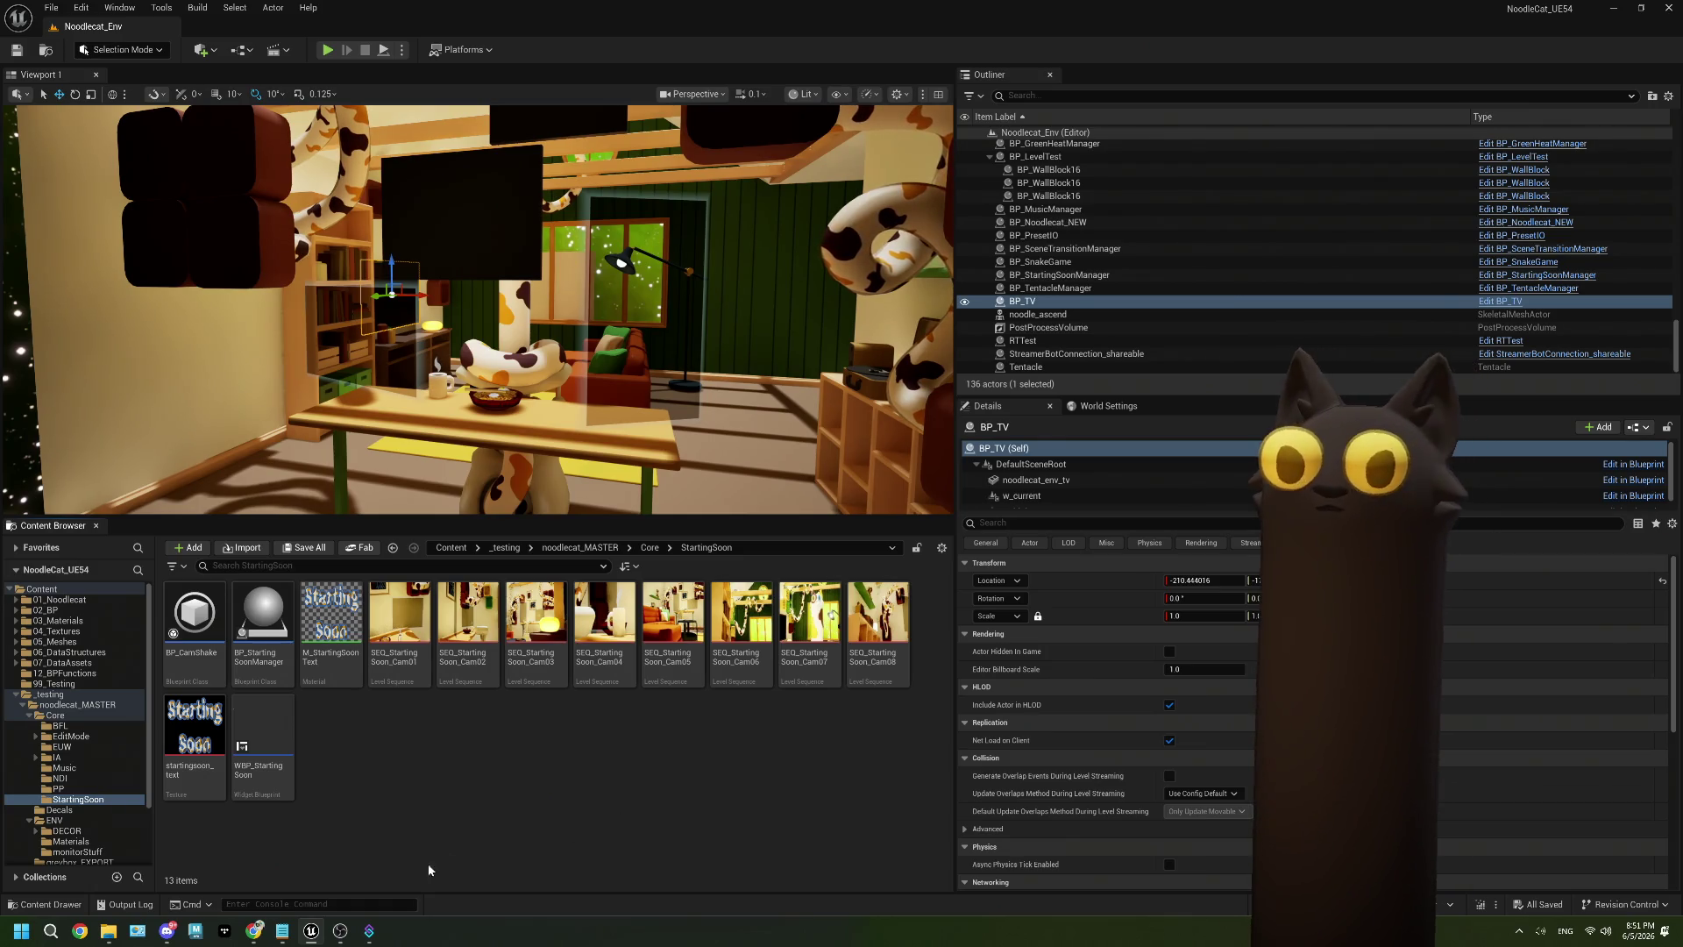
Start a test play session and send '!preset mia' in the Tentacle chat.
mouse_move(370, 938)
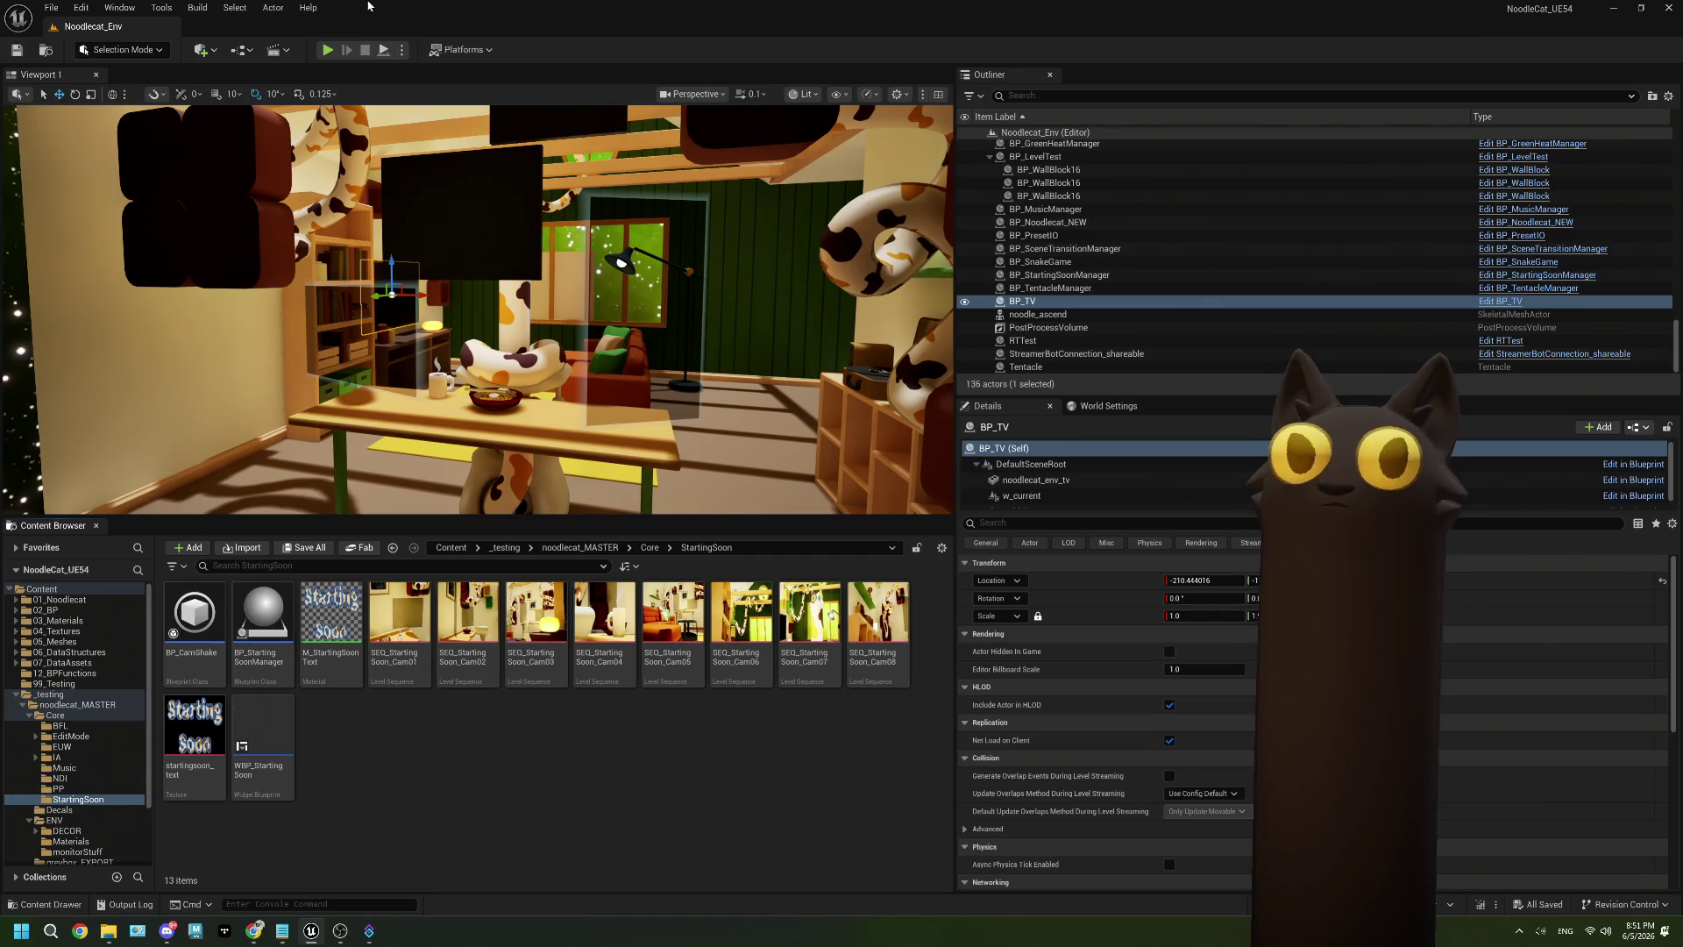
left_click(329, 52)
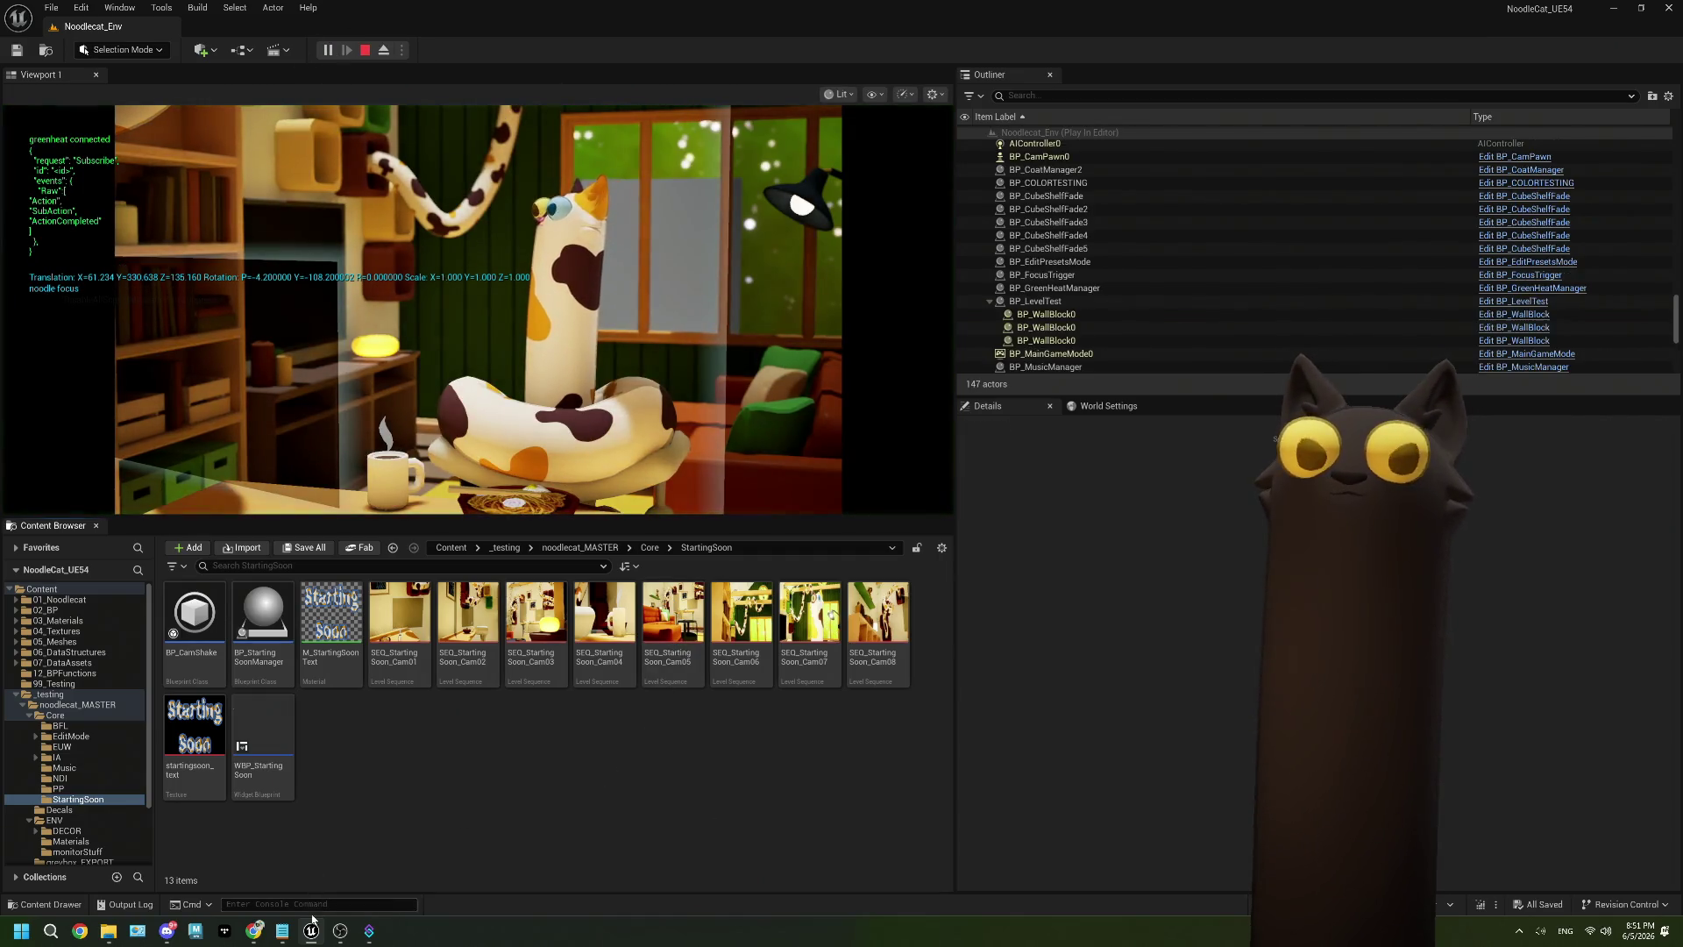
mouse_move(254, 931)
left_click(260, 899)
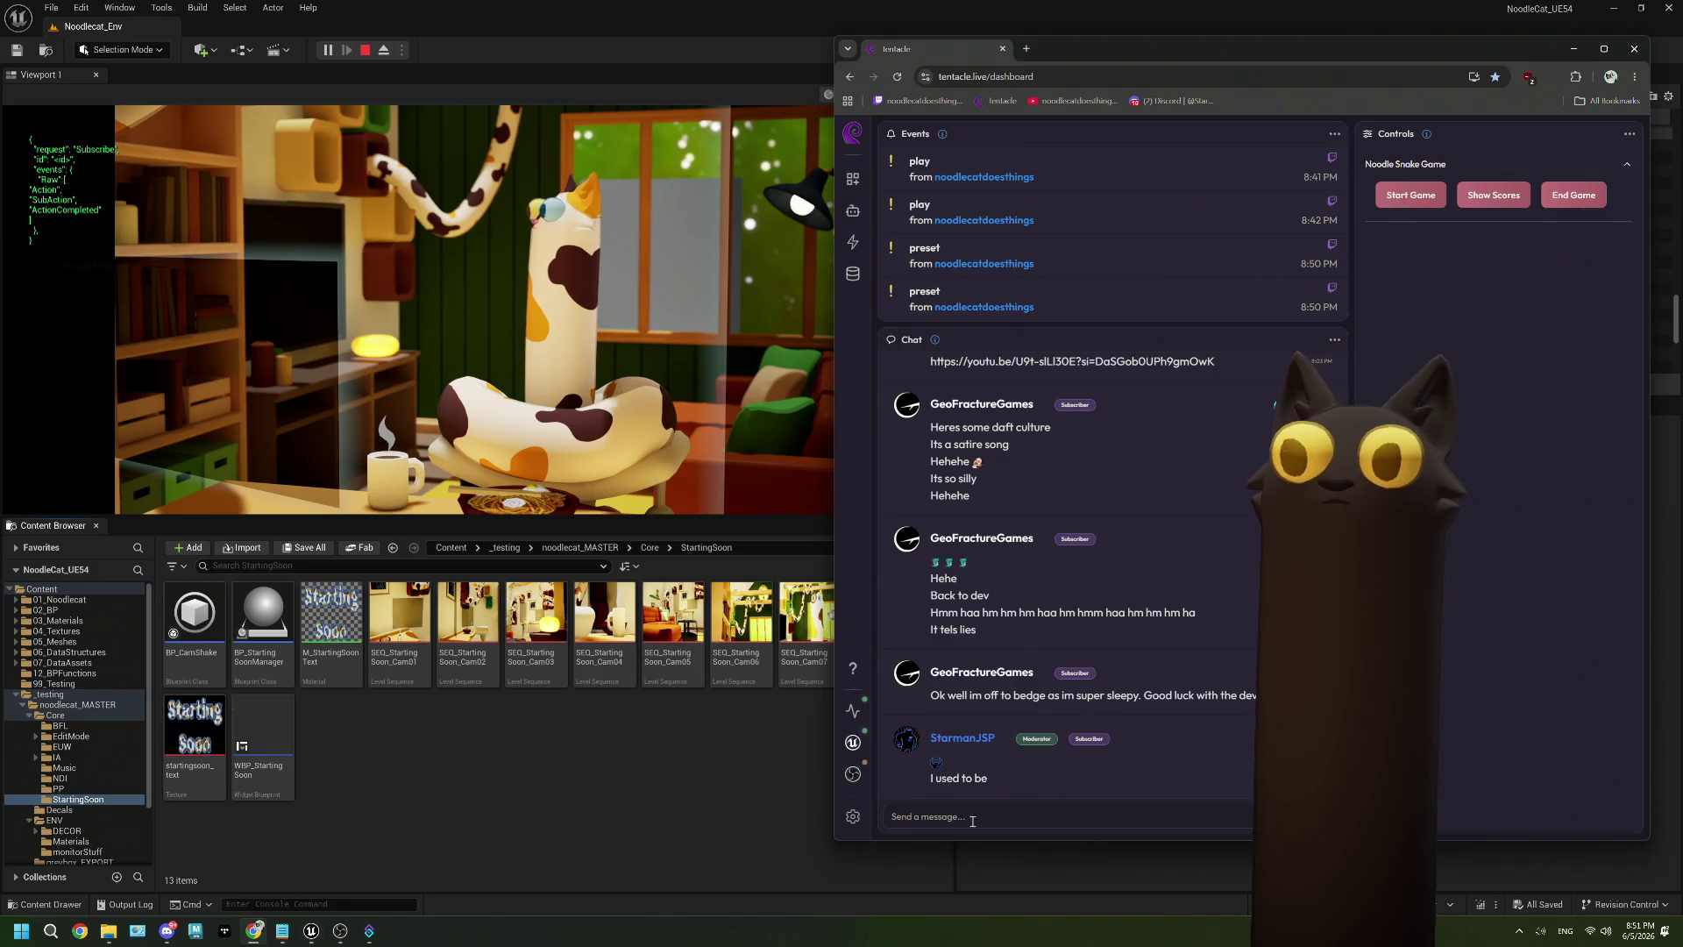
left_click(986, 817)
type("!")
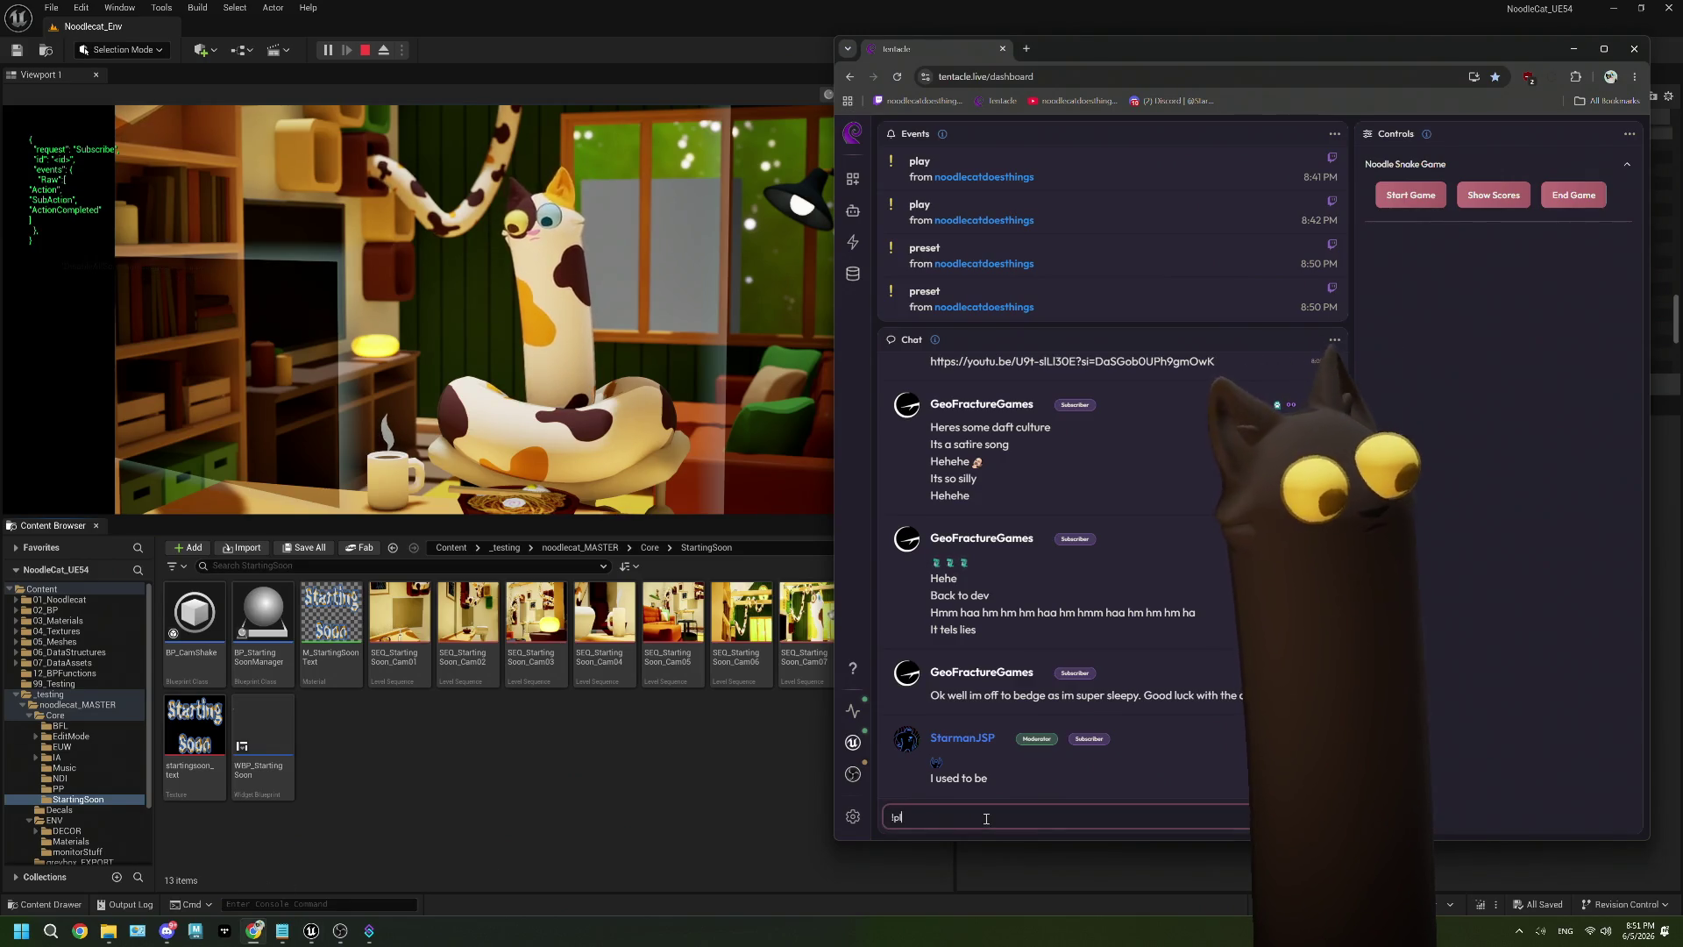
type("preset ma")
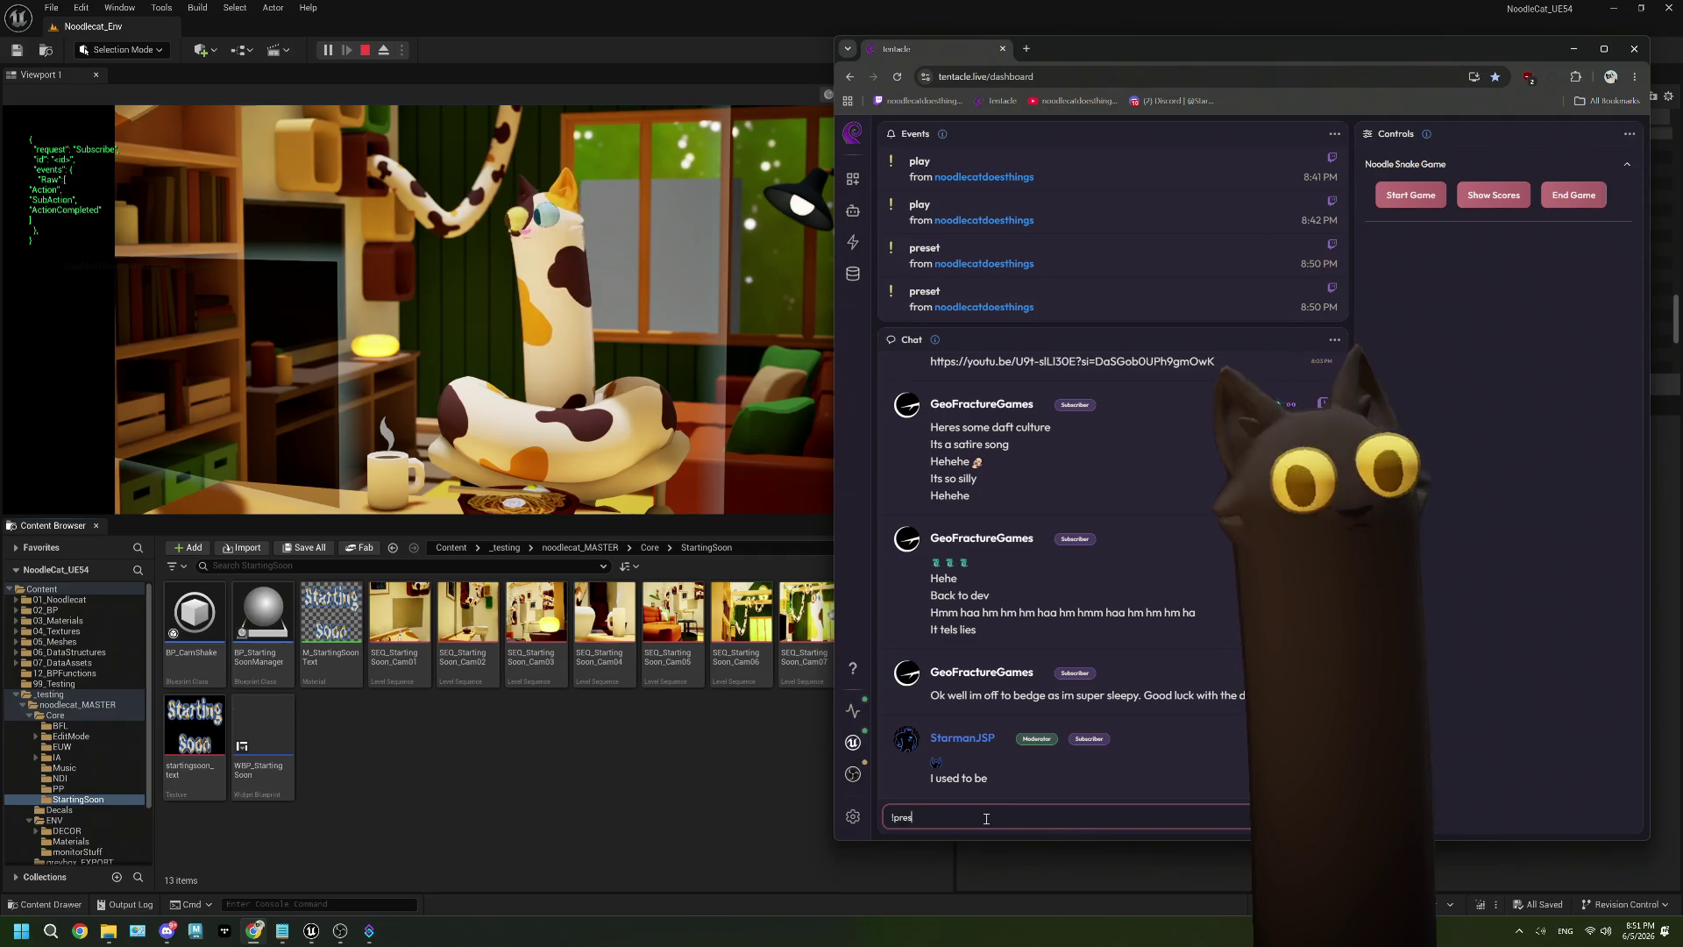
key("BackSpace")
type("id")
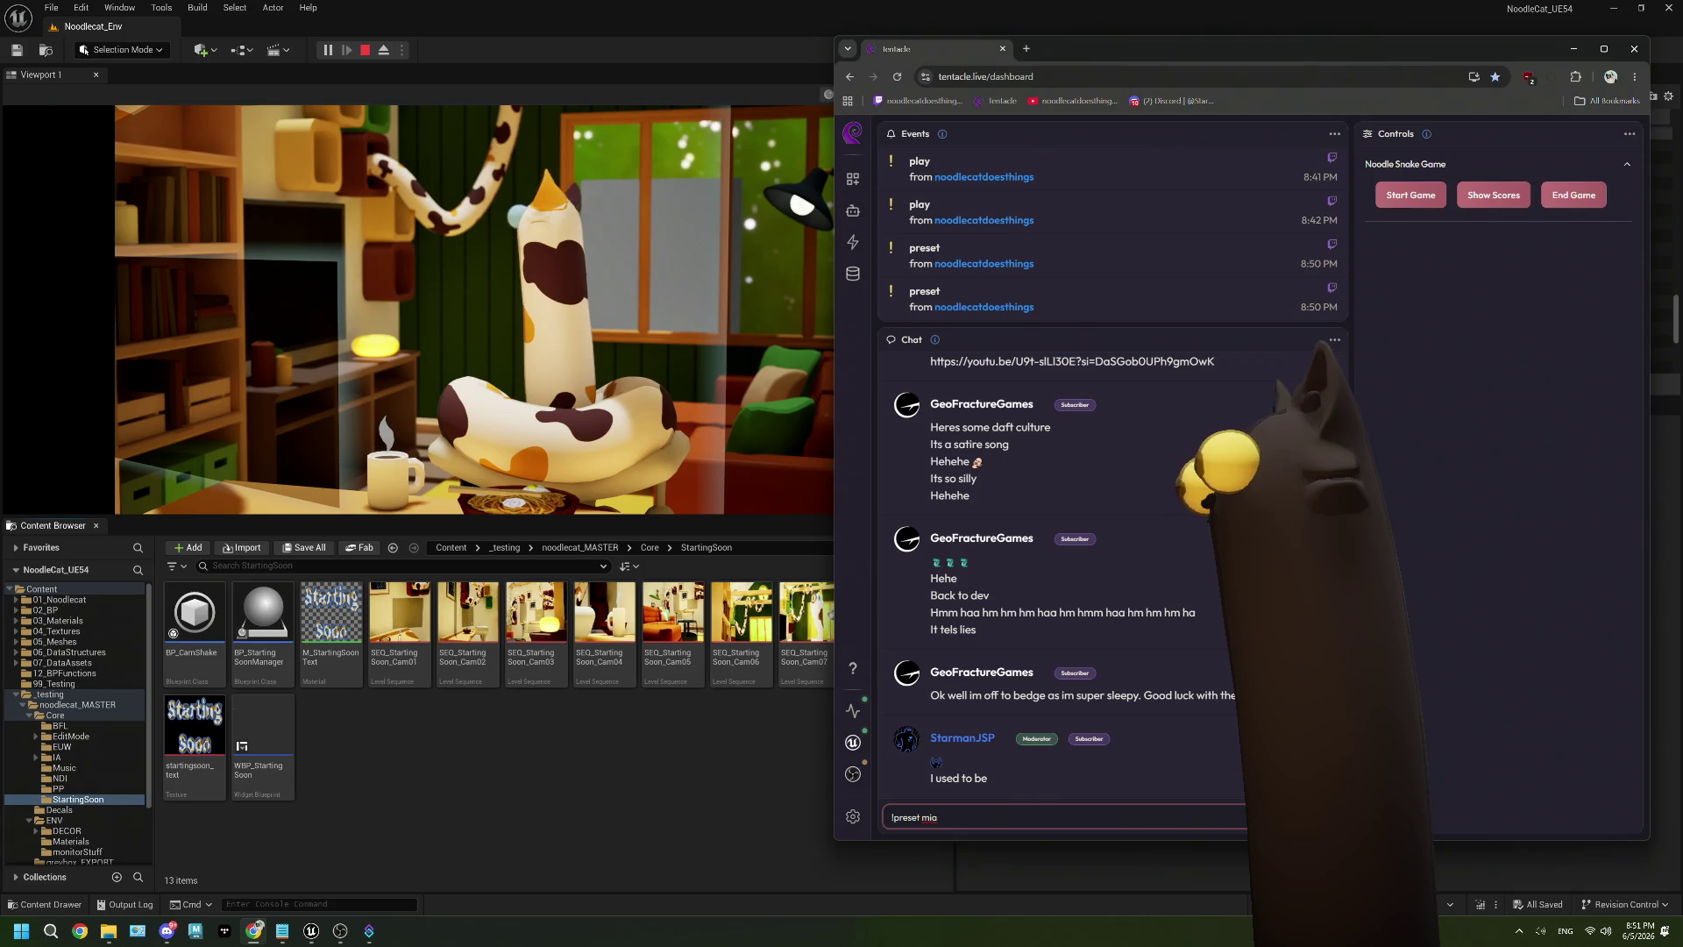
key("Return")
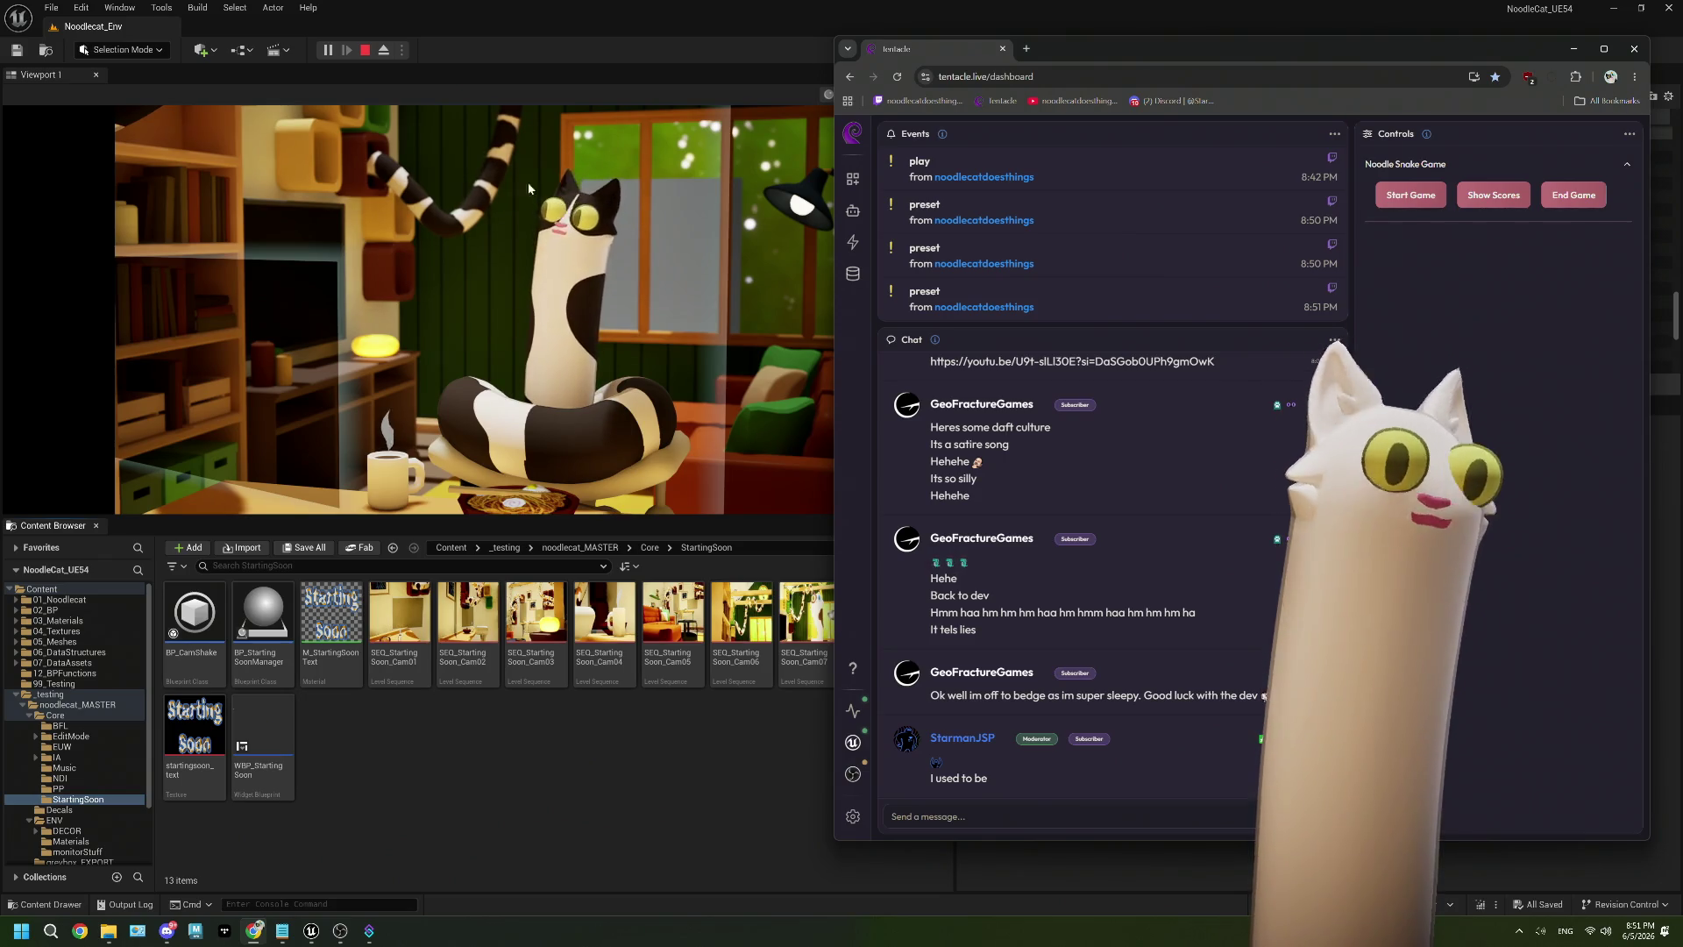
Enlarge the game view to watch the cat, then end play with Esc and close the error log.
left_click(613, 184)
mouse_move(812, 517)
left_mouse_down()
mouse_move(812, 667)
mouse_move(812, 648)
left_mouse_up()
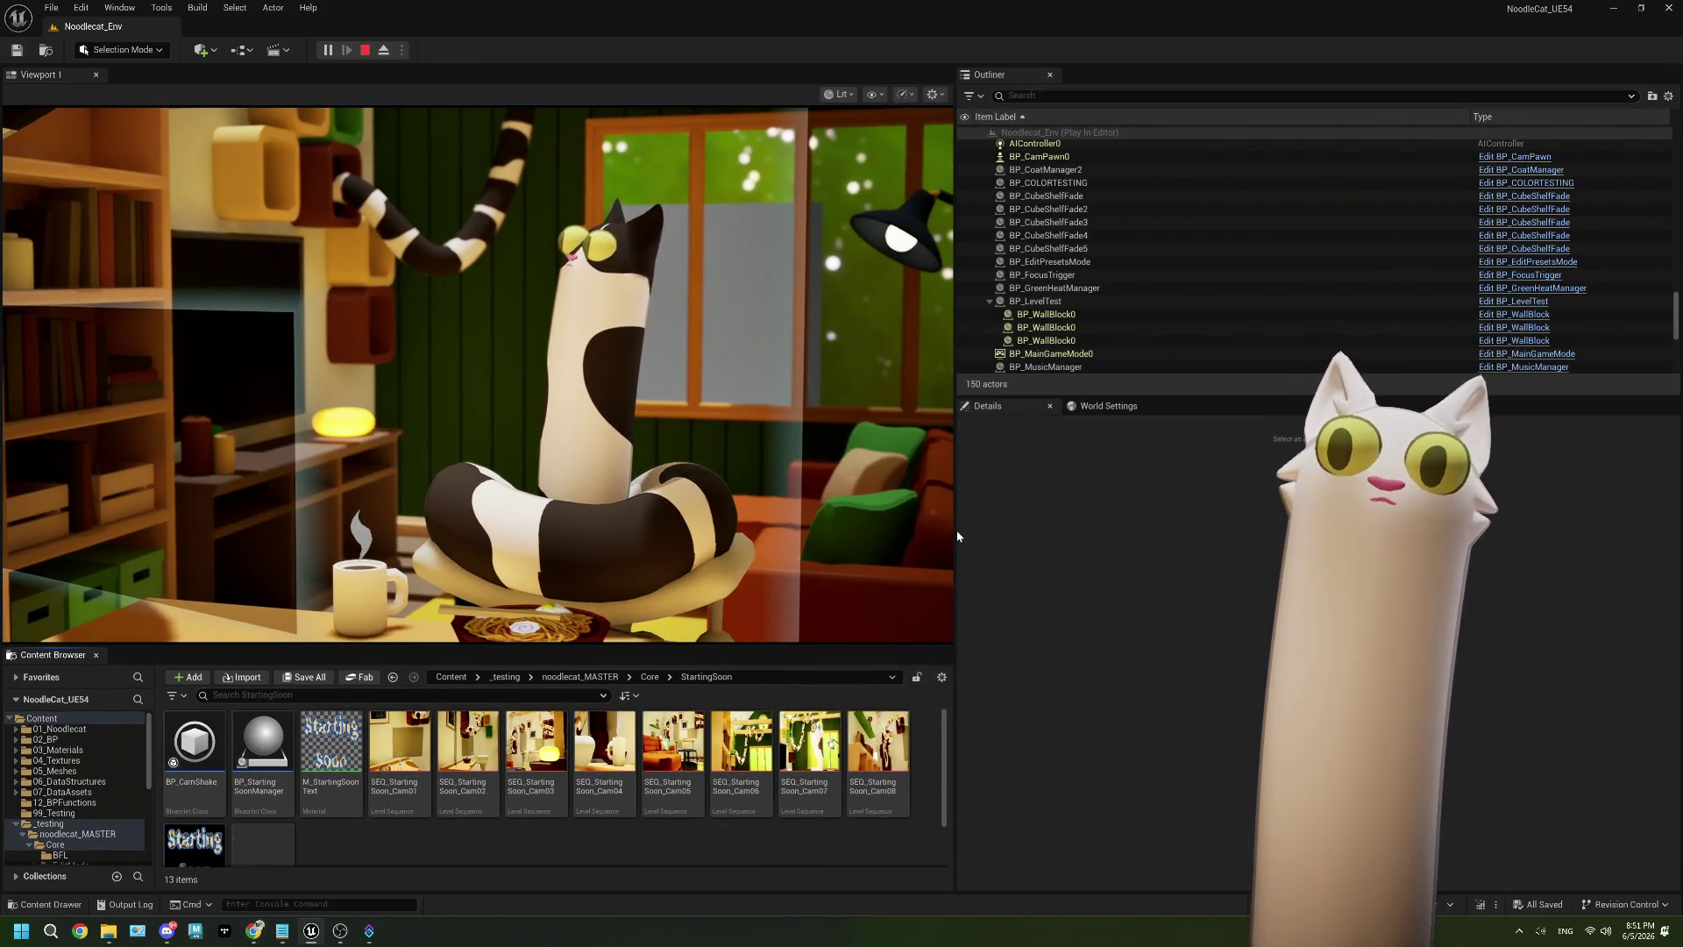
left_click_drag(956, 530, 1180, 529)
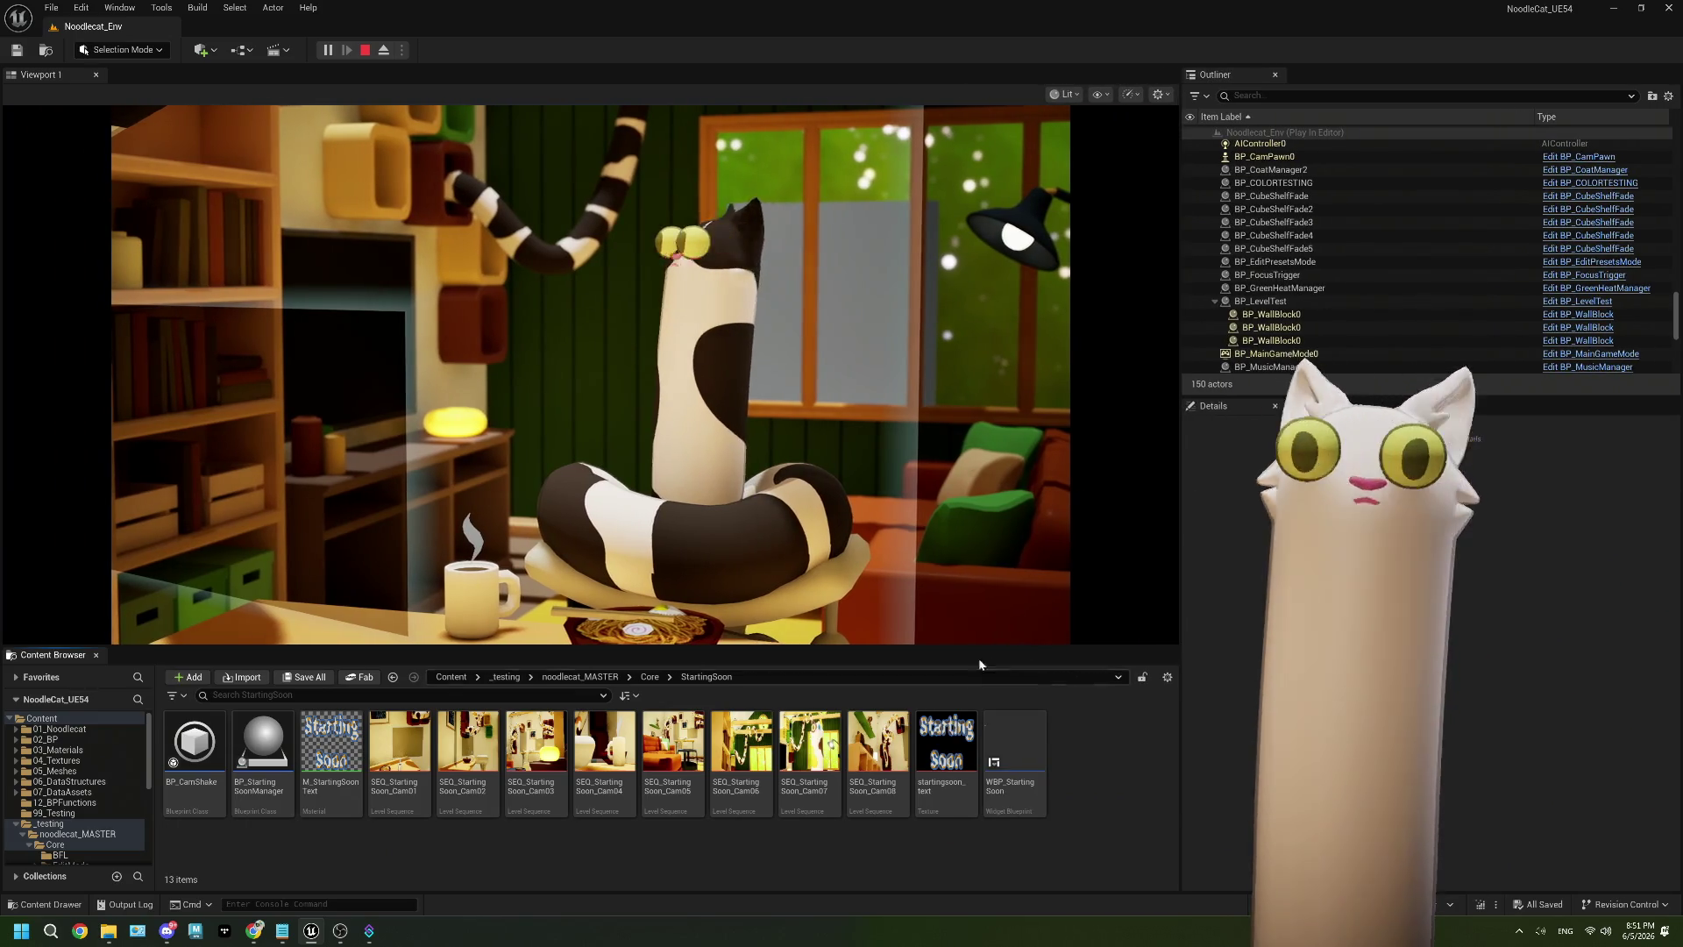
left_click_drag(982, 650, 985, 765)
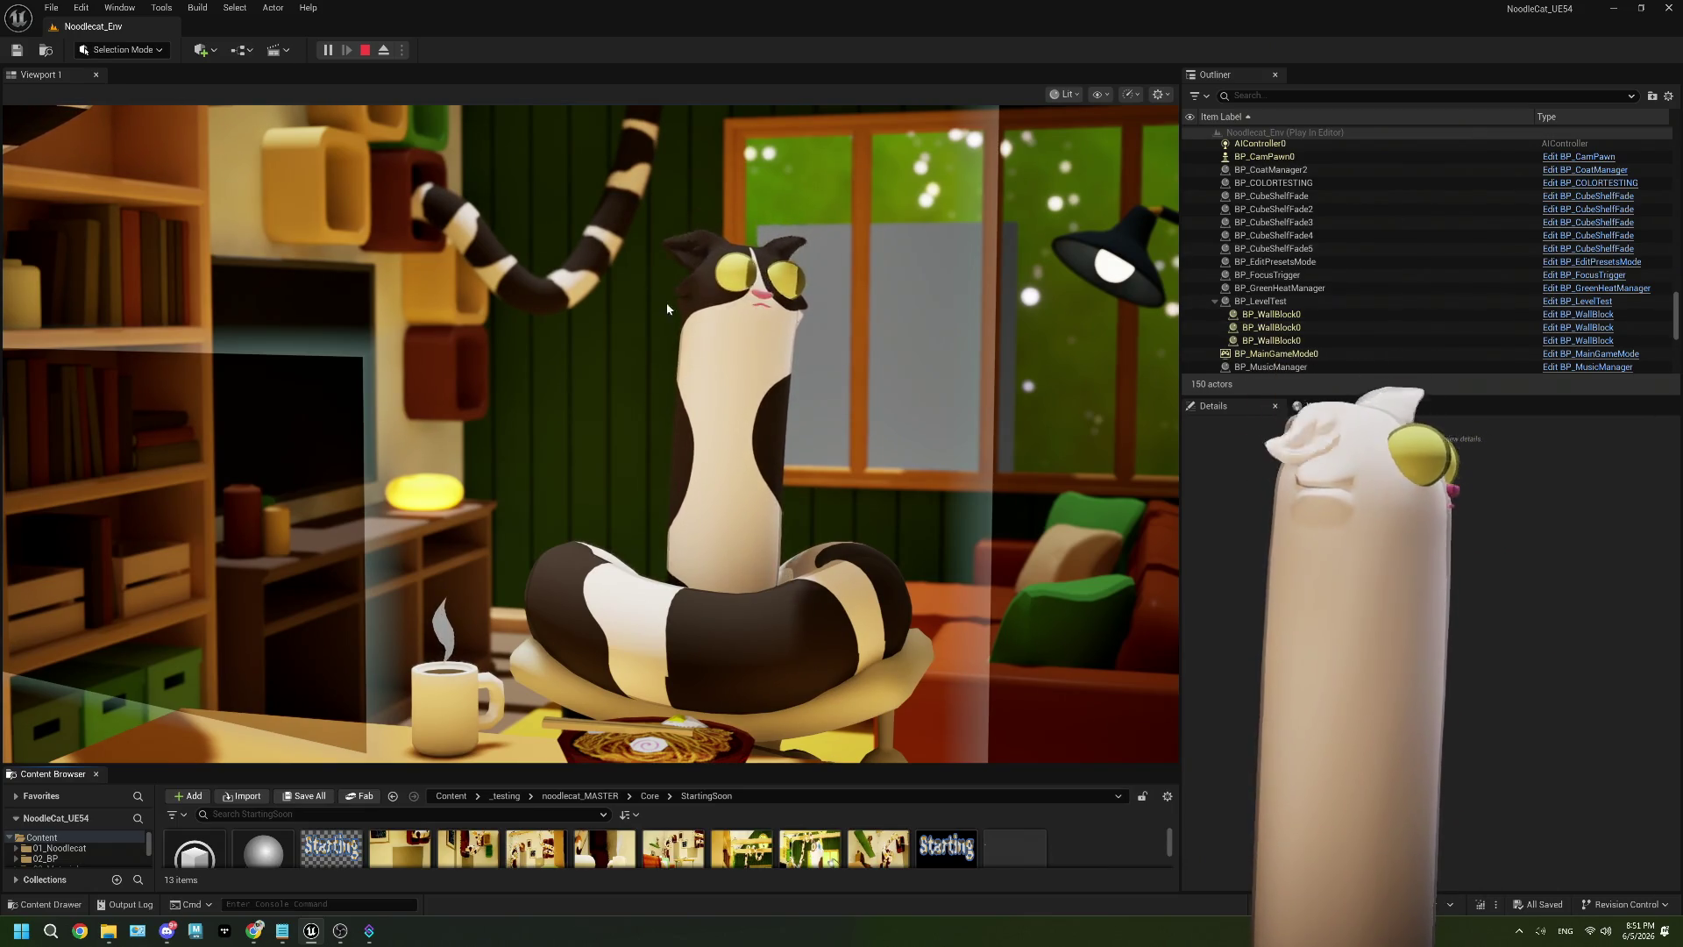
left_click(809, 275)
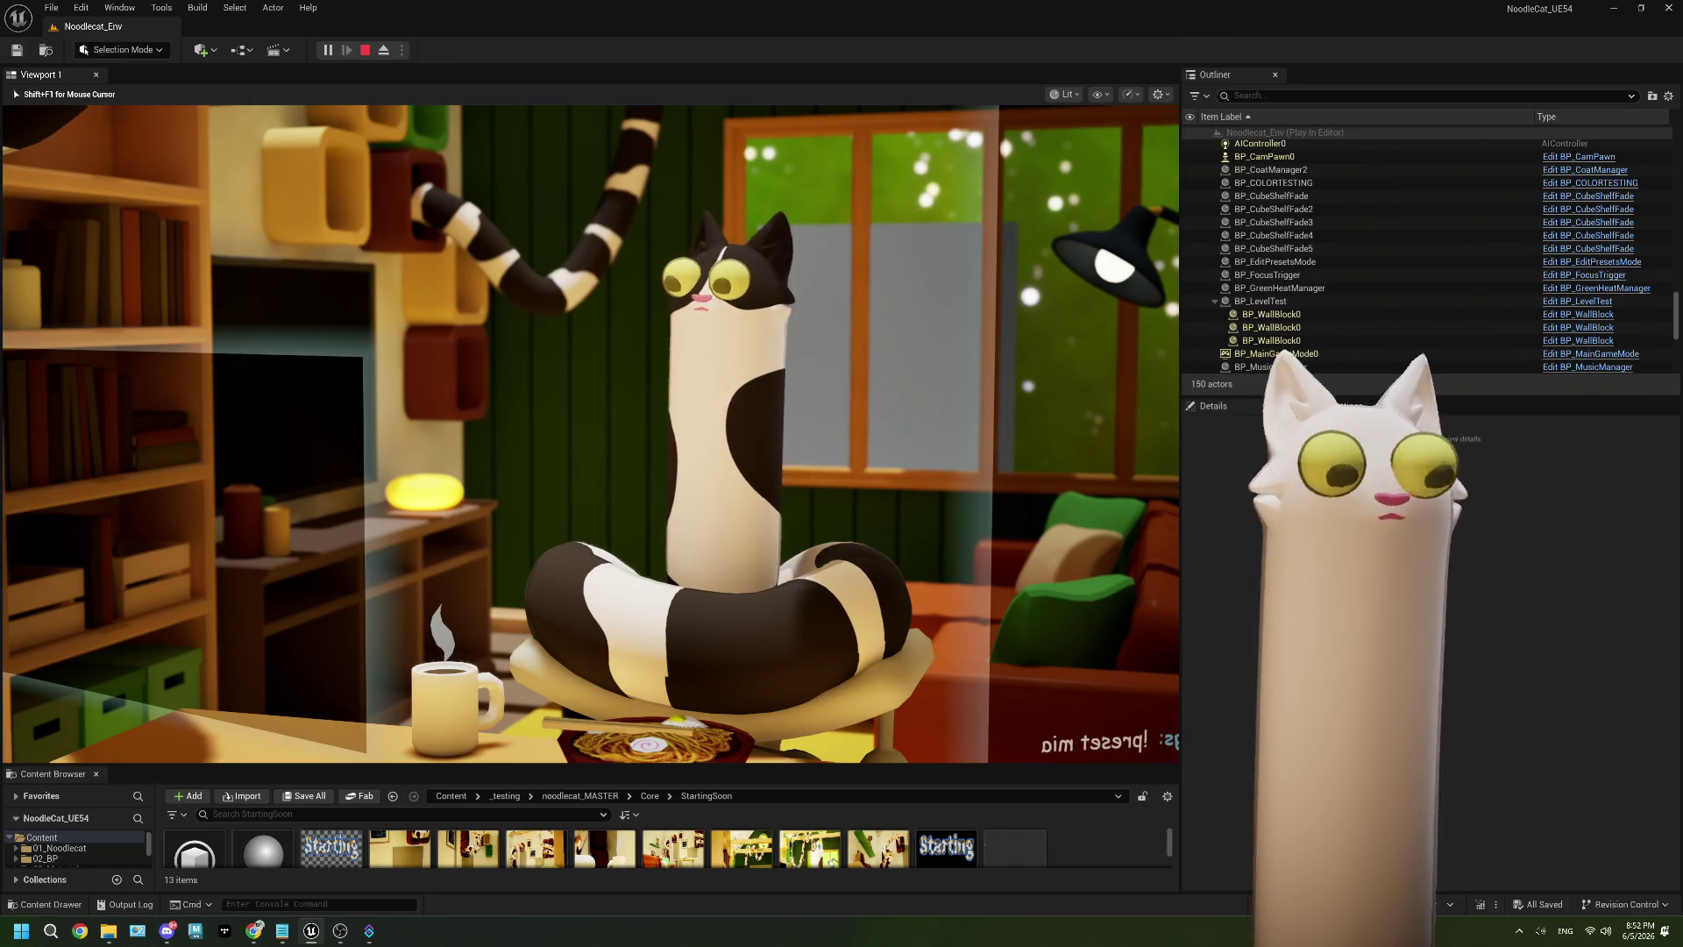
key("Escape")
left_click(1521, 235)
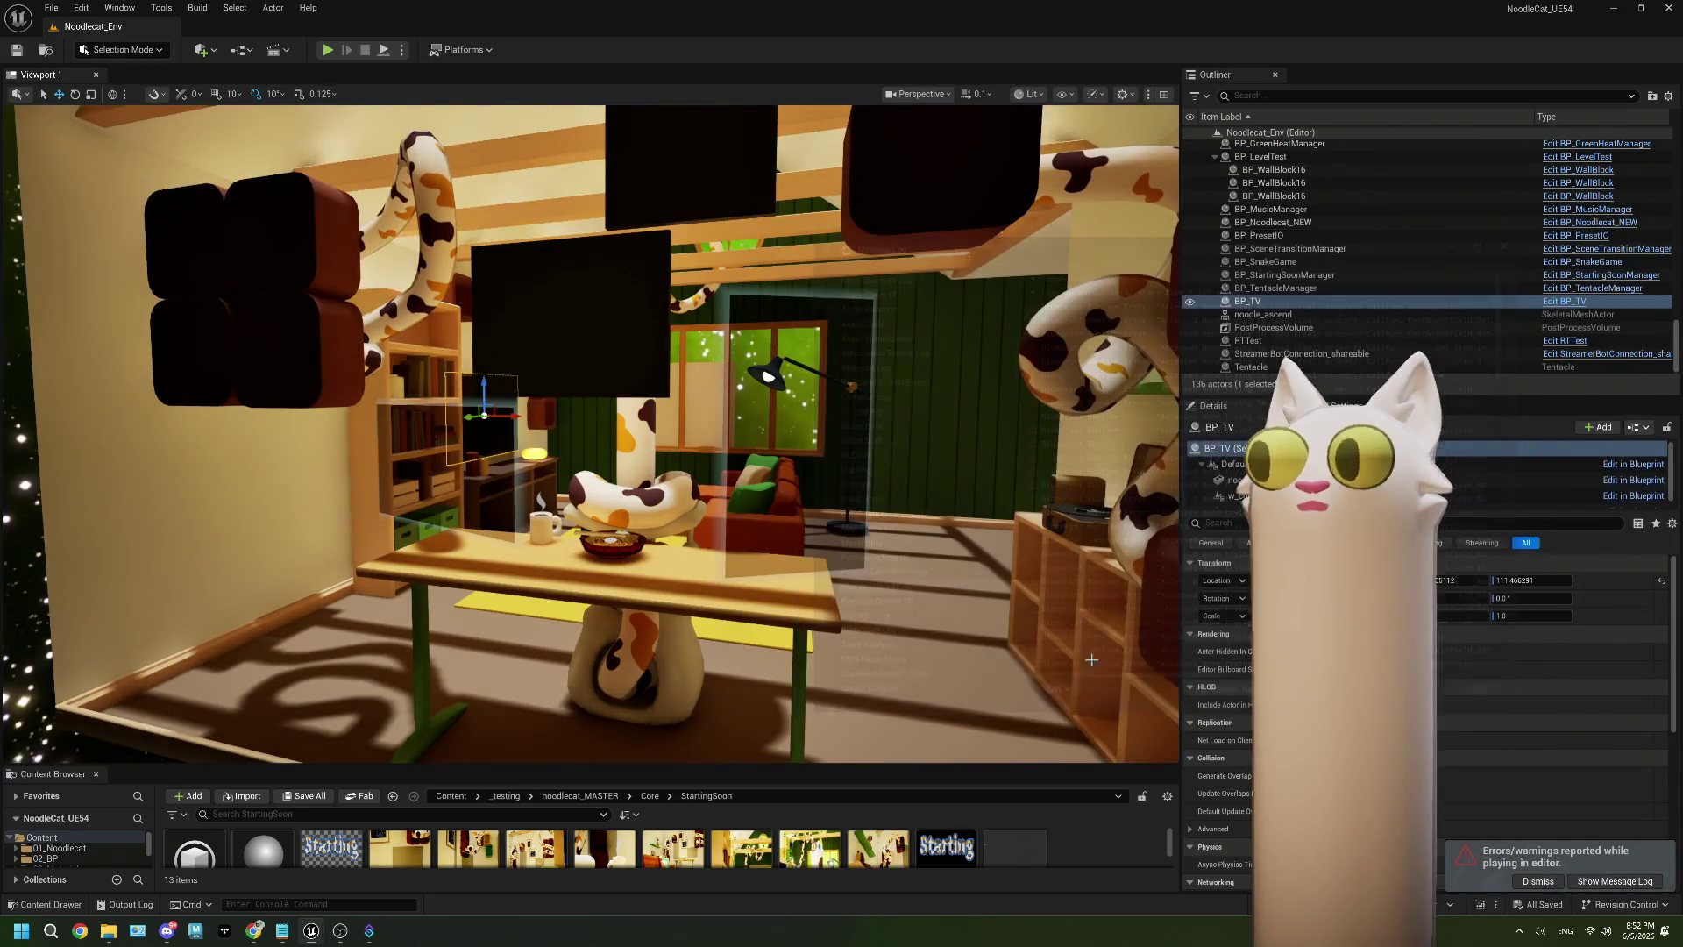
Make the Content Browser taller and the viewport wider, then bring up the plan notes.
mouse_move(952, 767)
left_mouse_down()
mouse_move(1173, 518)
mouse_move(831, 506)
left_mouse_up()
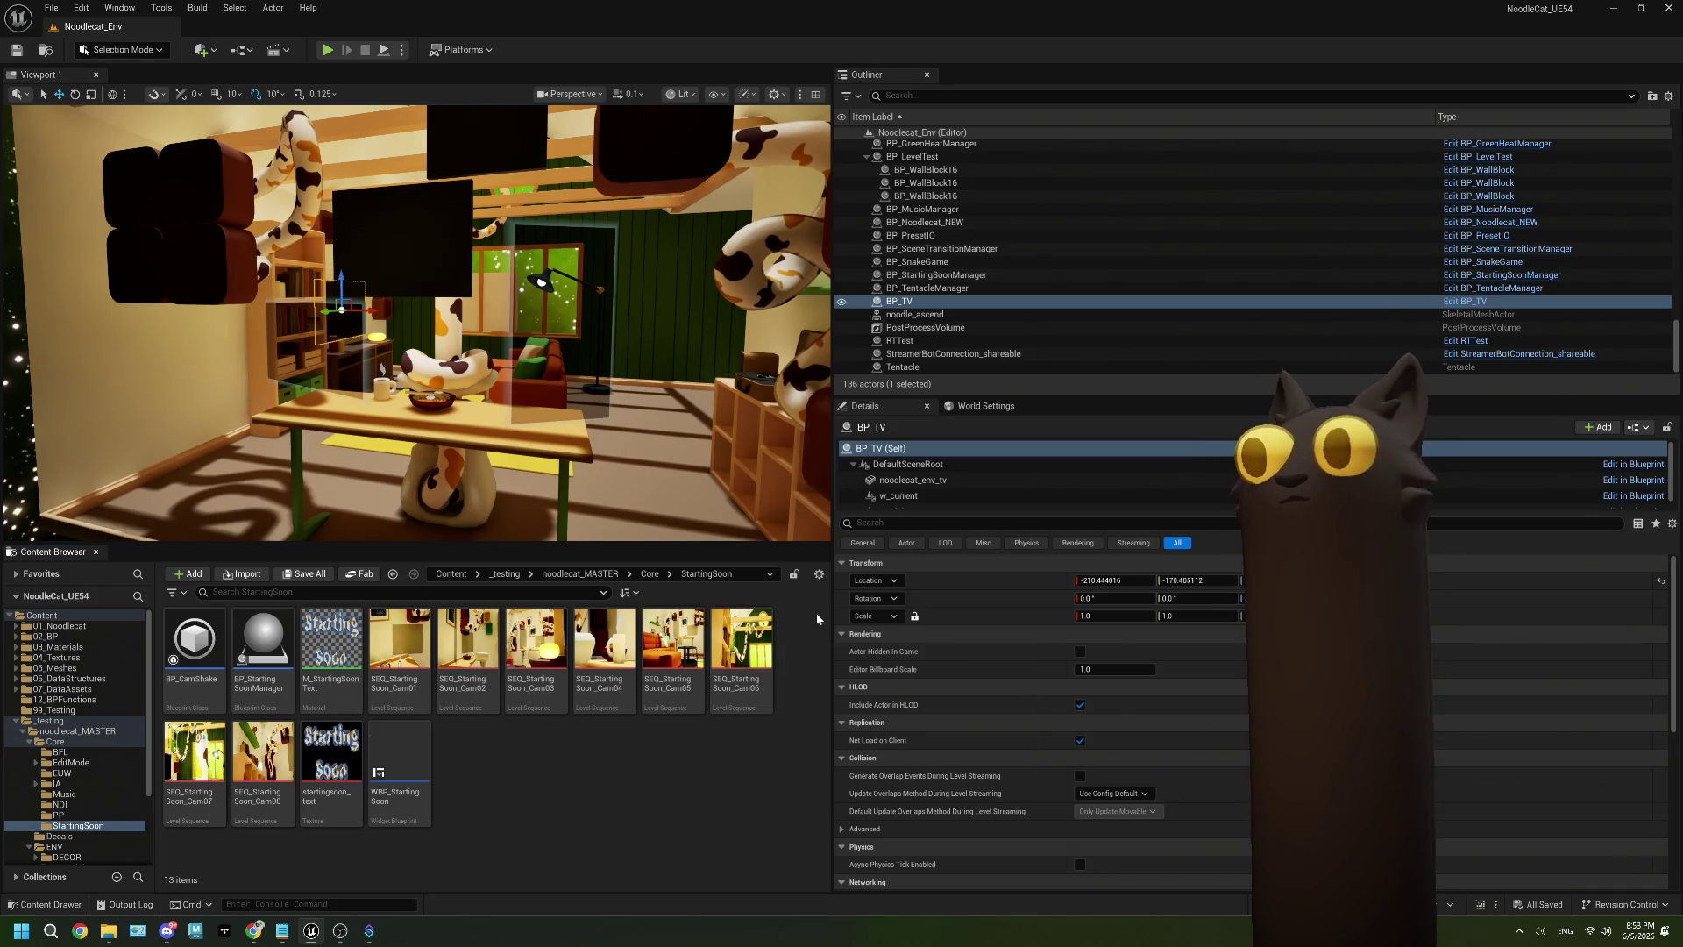
left_click_drag(830, 604, 970, 604)
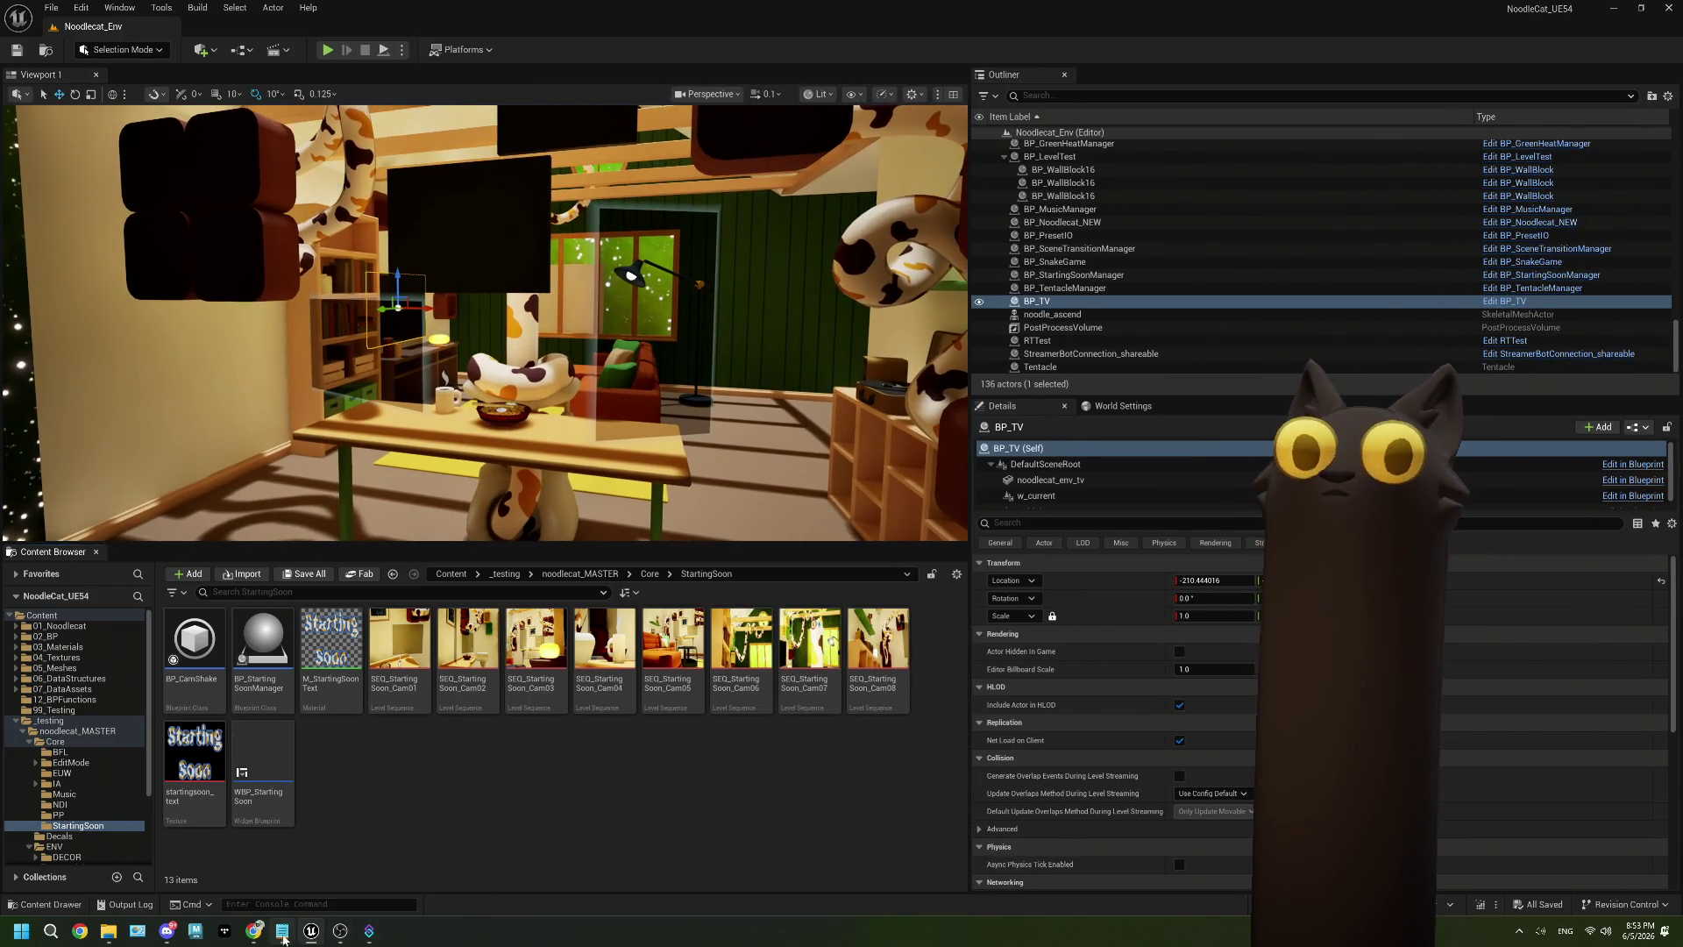
left_click(281, 931)
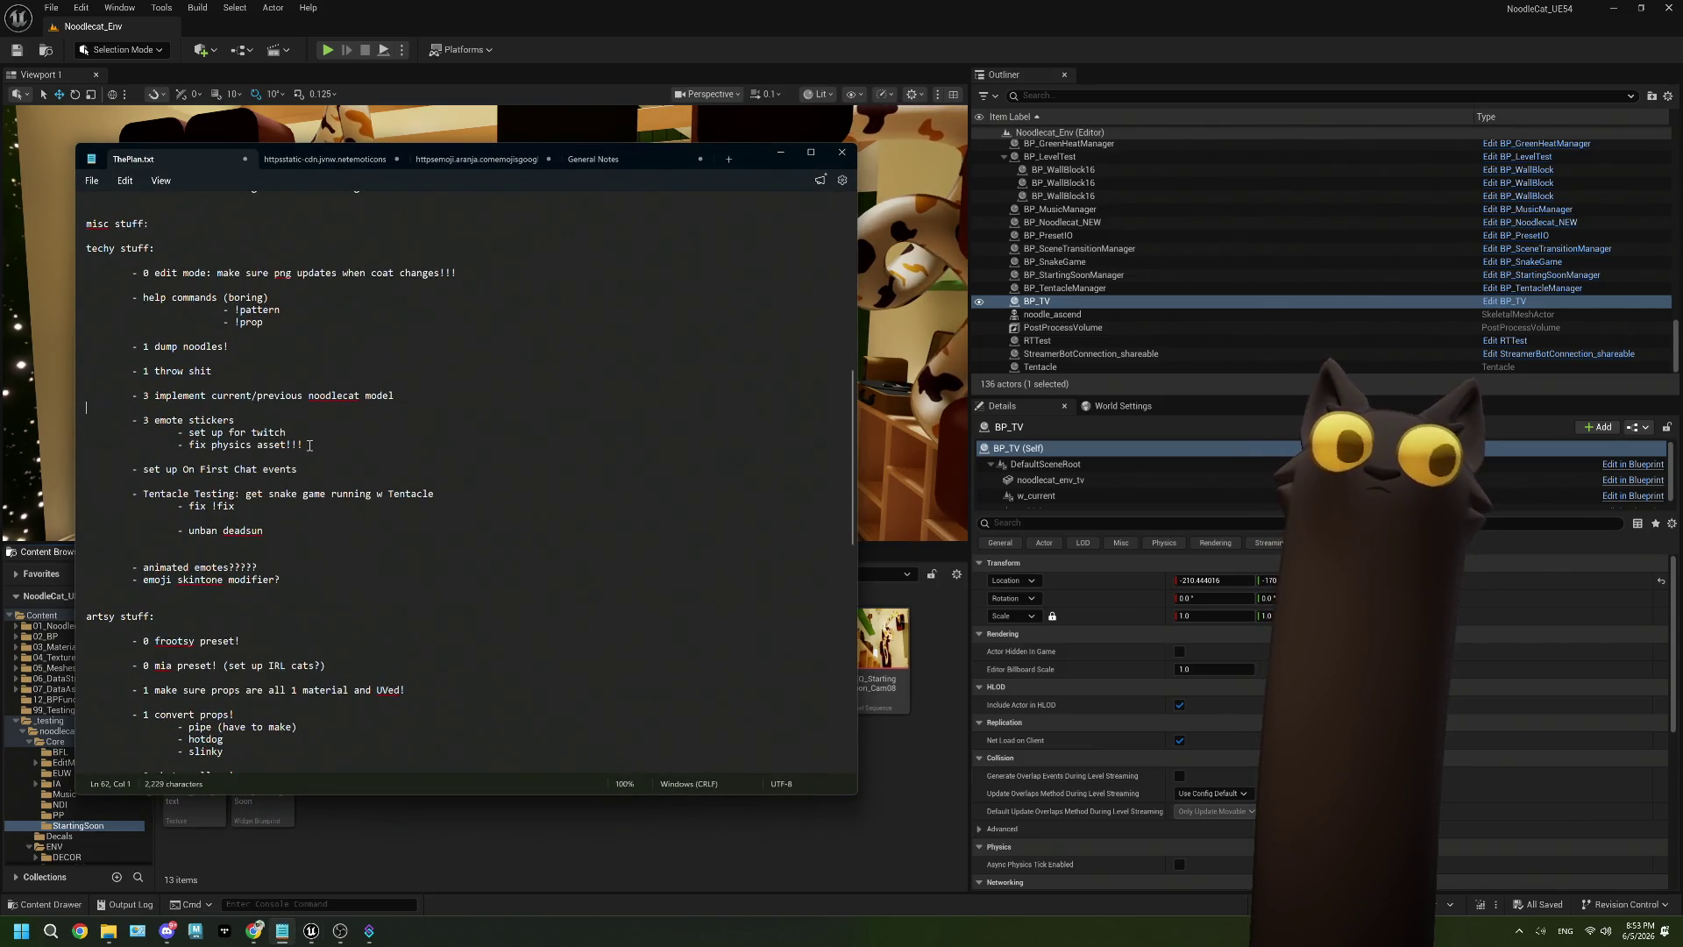
Highlight the '3 emote stickers' task, minimize Notepad, and go up to the Core folder.
left_click_drag(258, 439, 133, 420)
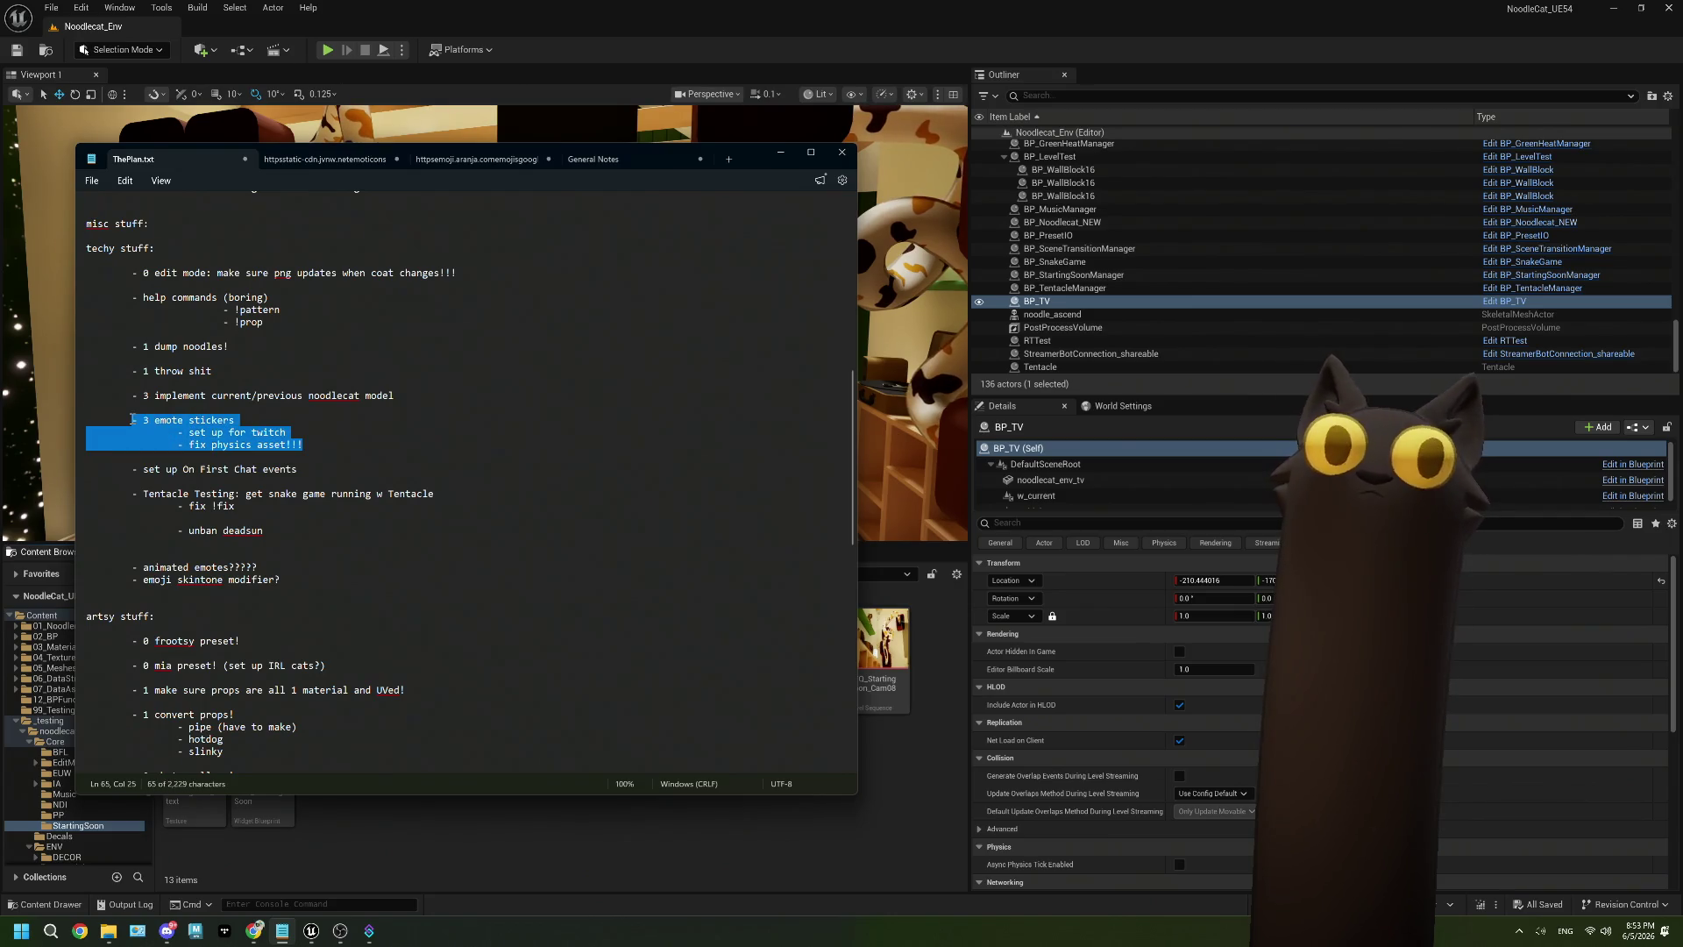
left_click(260, 438)
left_click_drag(261, 439, 129, 418)
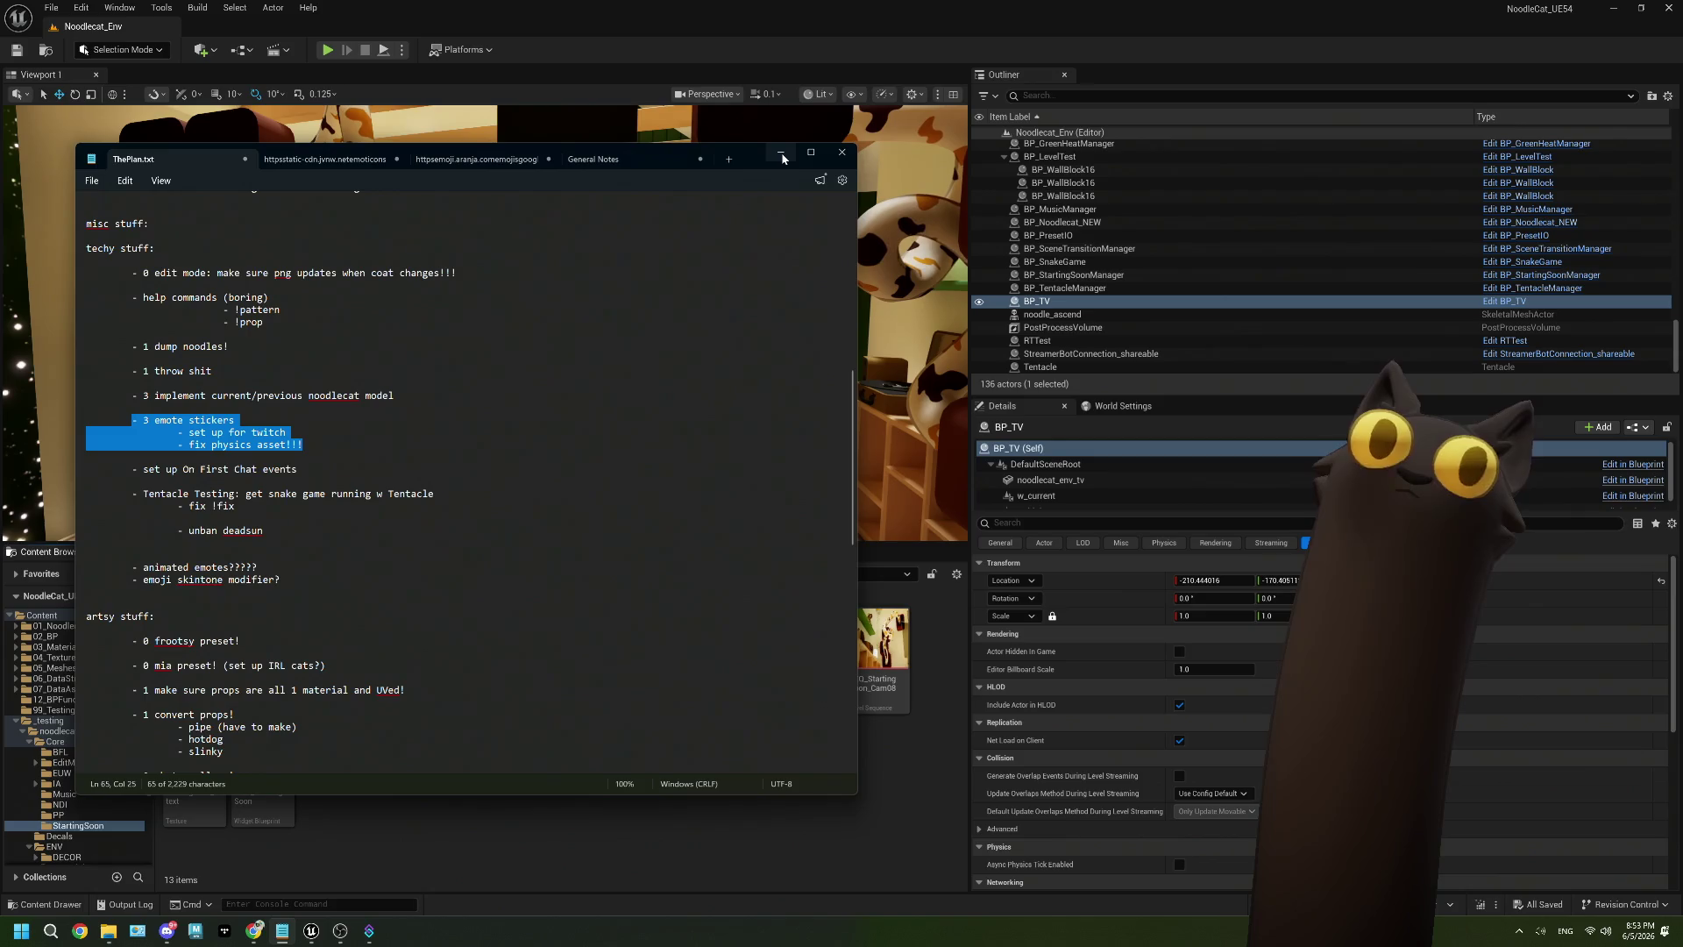
left_click(783, 158)
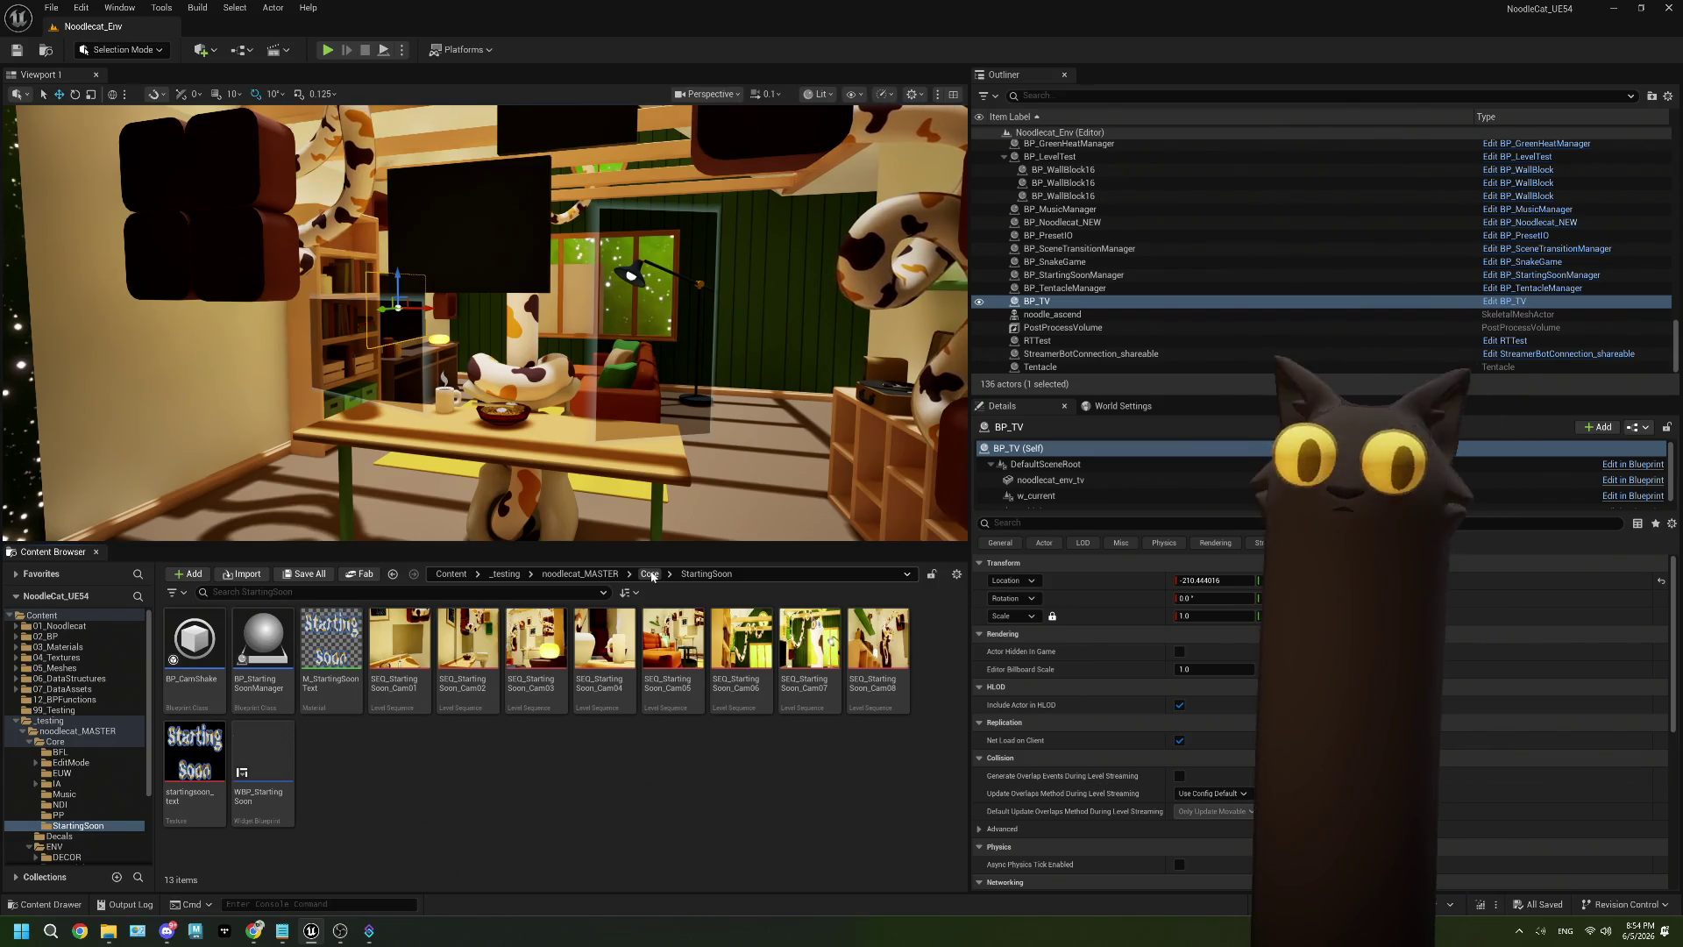
left_click(649, 575)
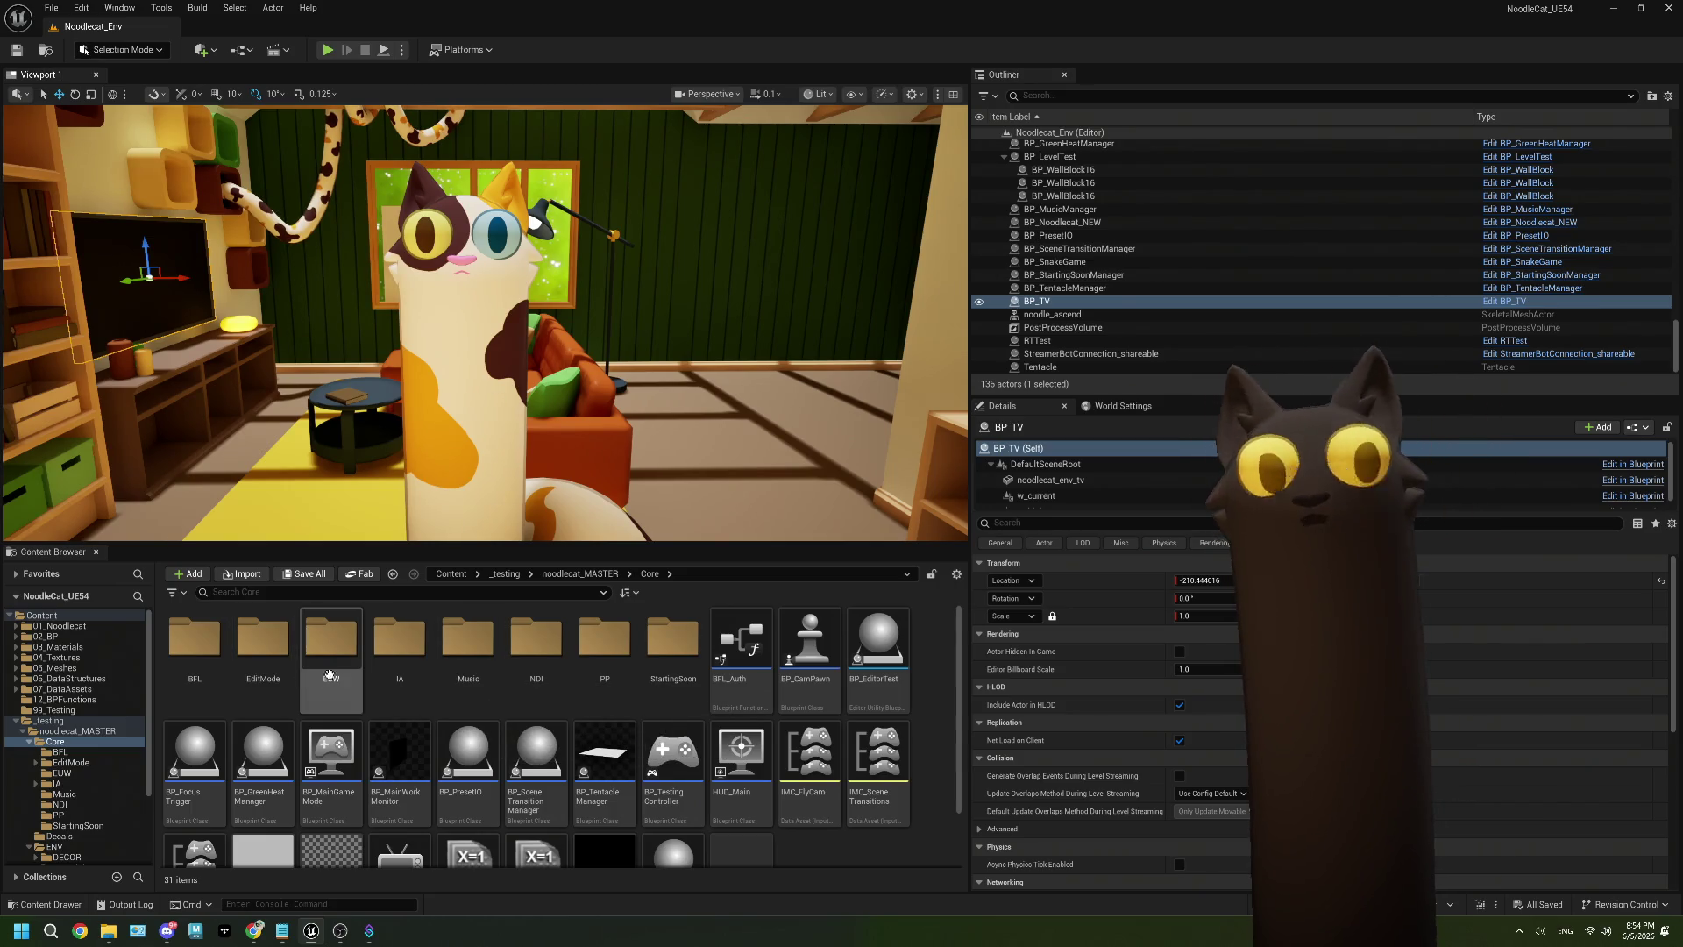
Browse Core's folders into 01_Noodlecat/Materials and open the body_Tabby_mask texture.
left_click(404, 664)
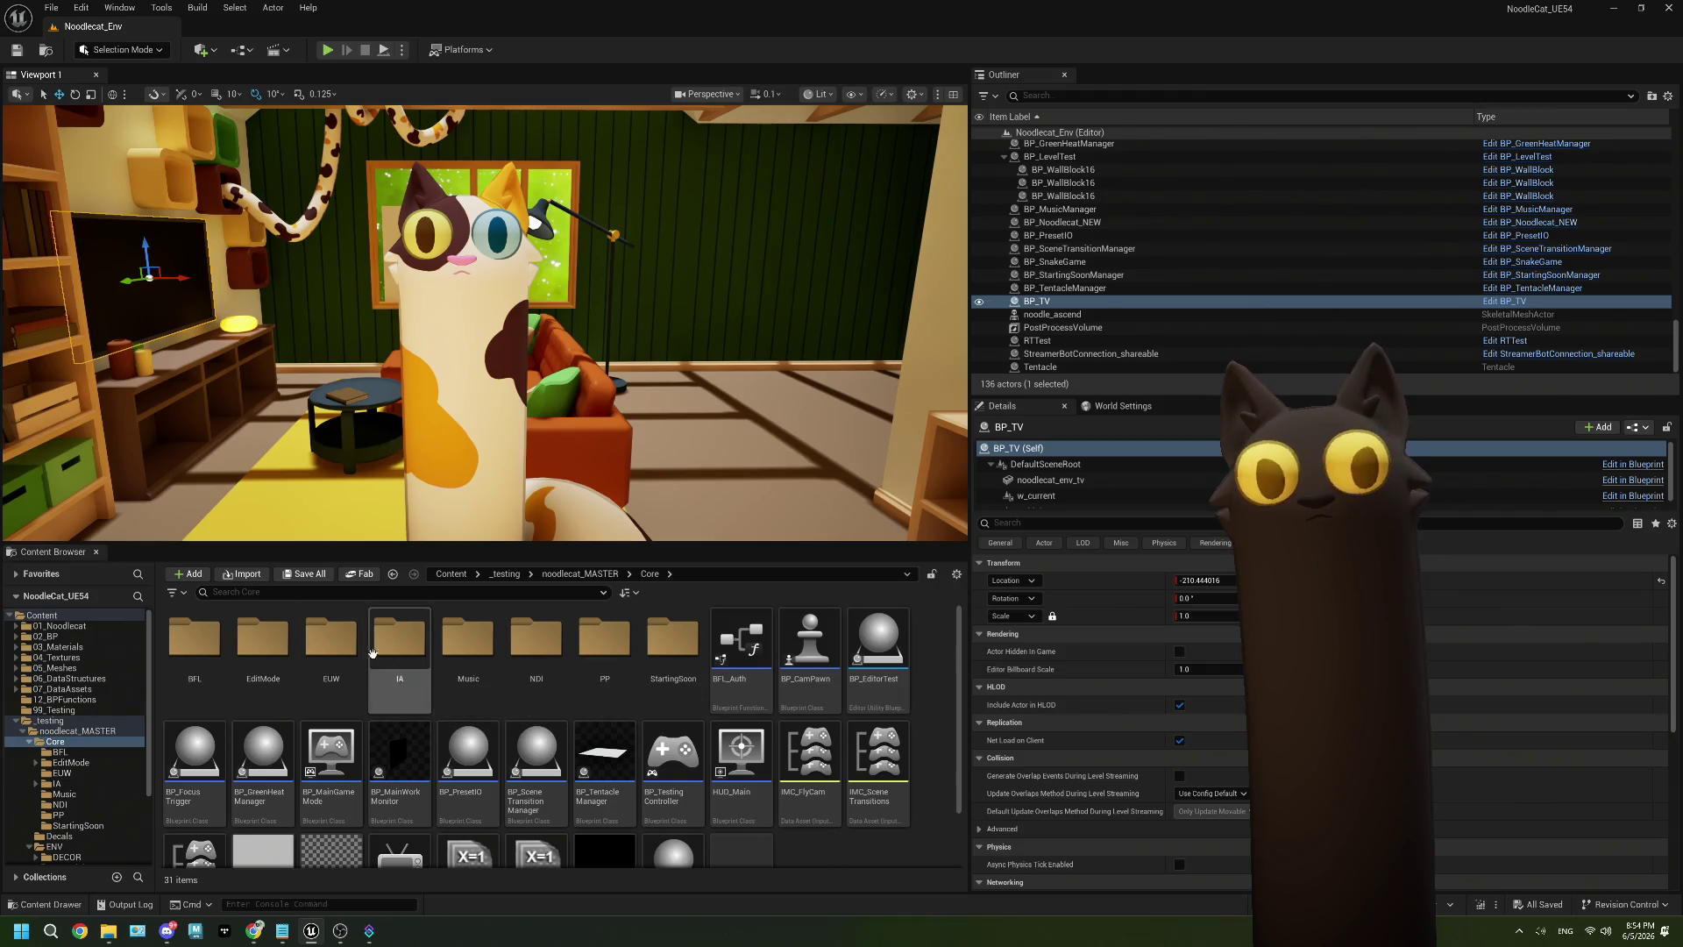
scroll(48, 647, "down", 1)
left_click(54, 637)
scroll(133, 641, "up", 1)
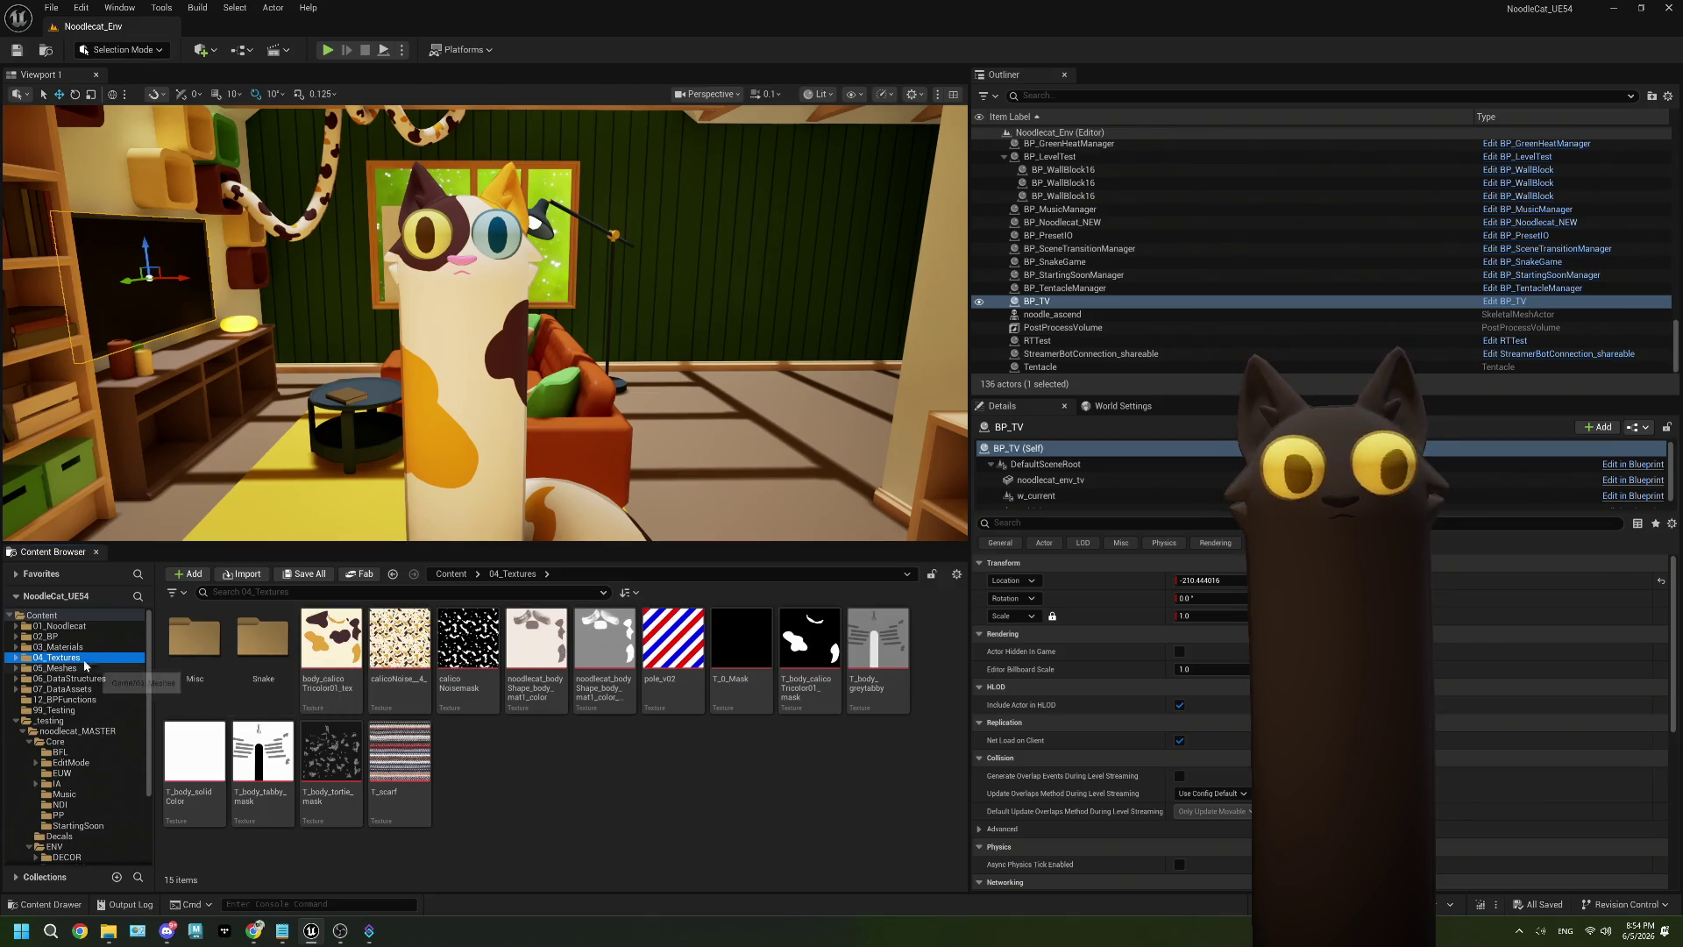
left_click(133, 644)
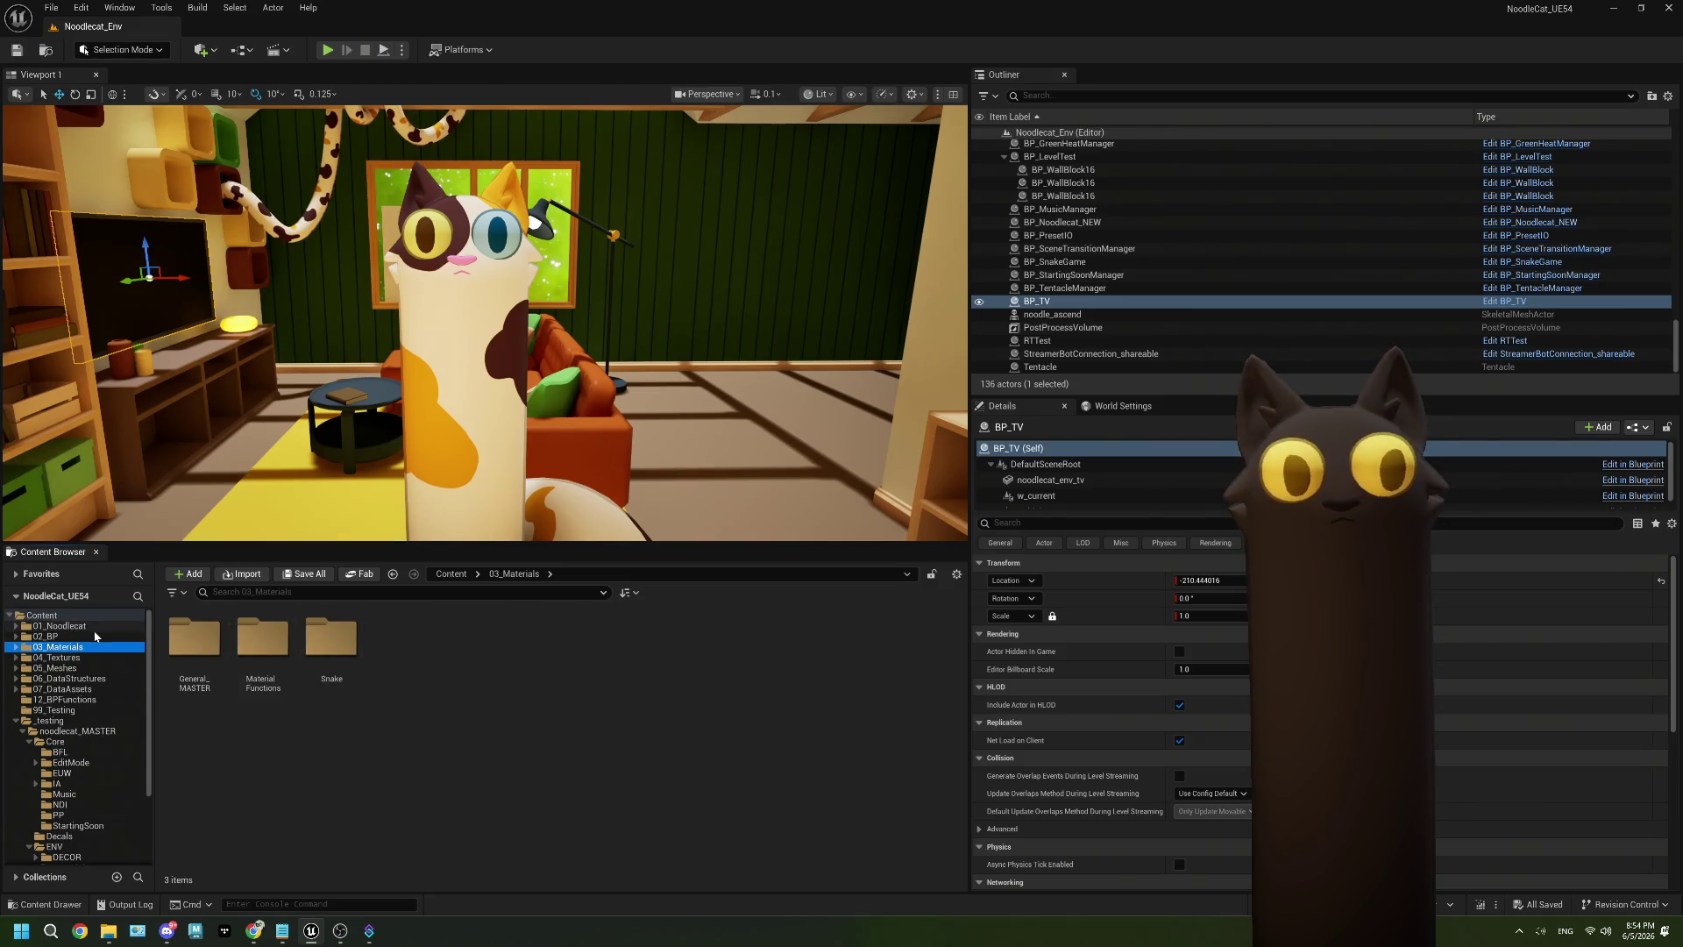
left_click(95, 636)
left_click(97, 625)
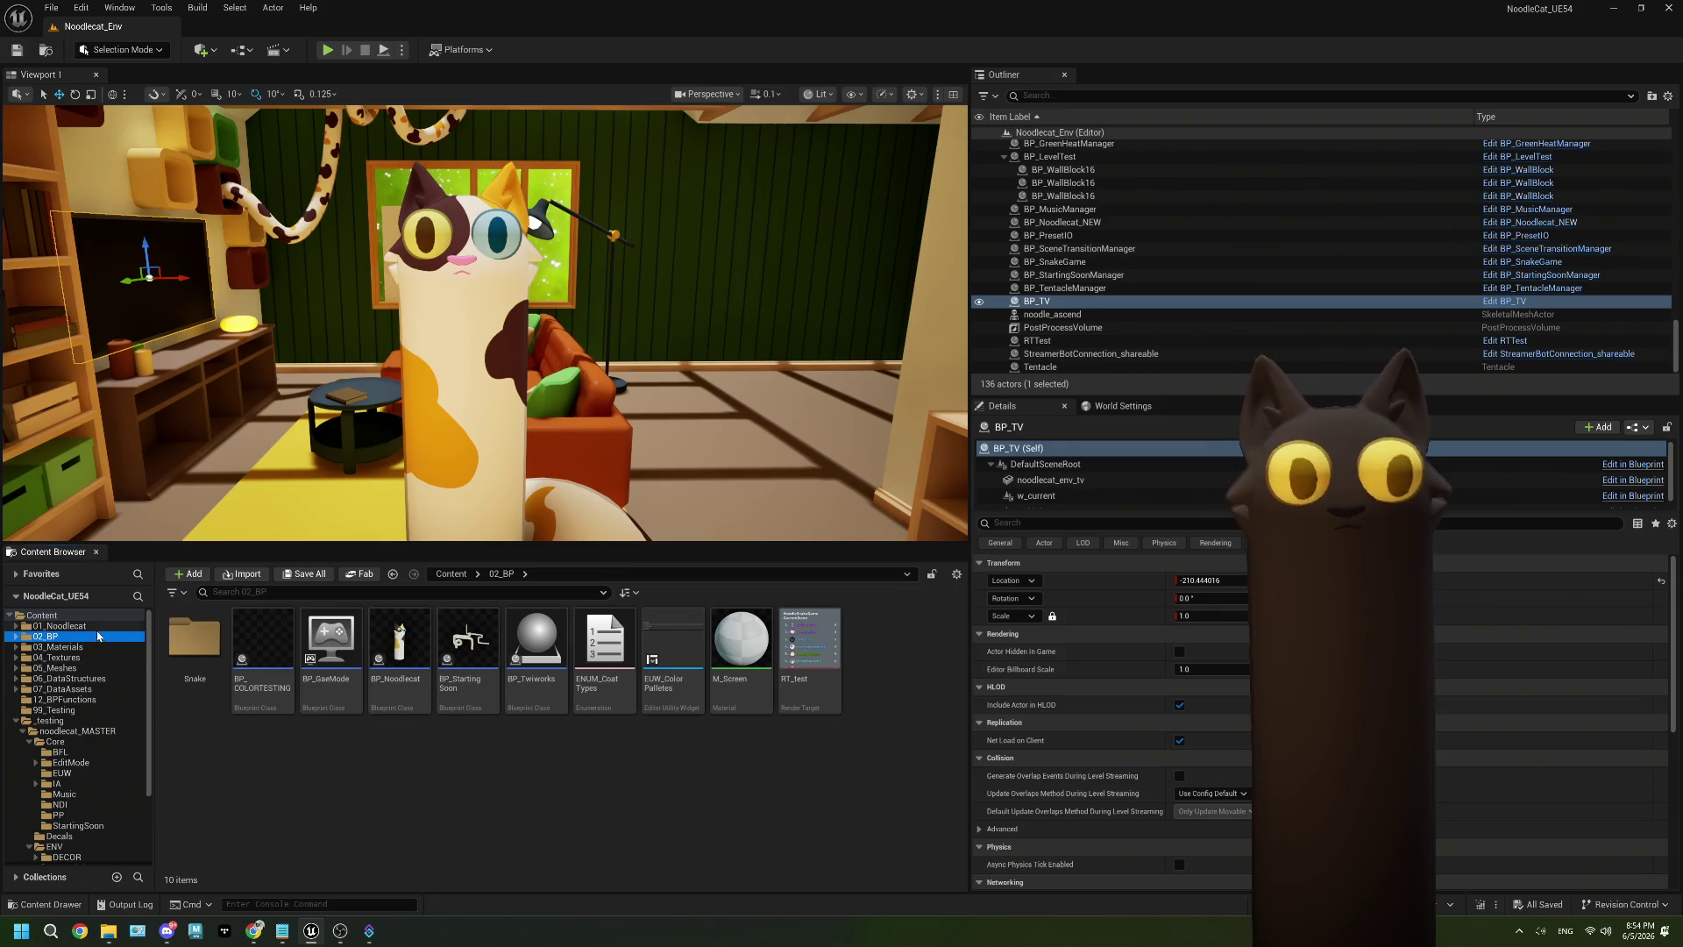
double_click(195, 645)
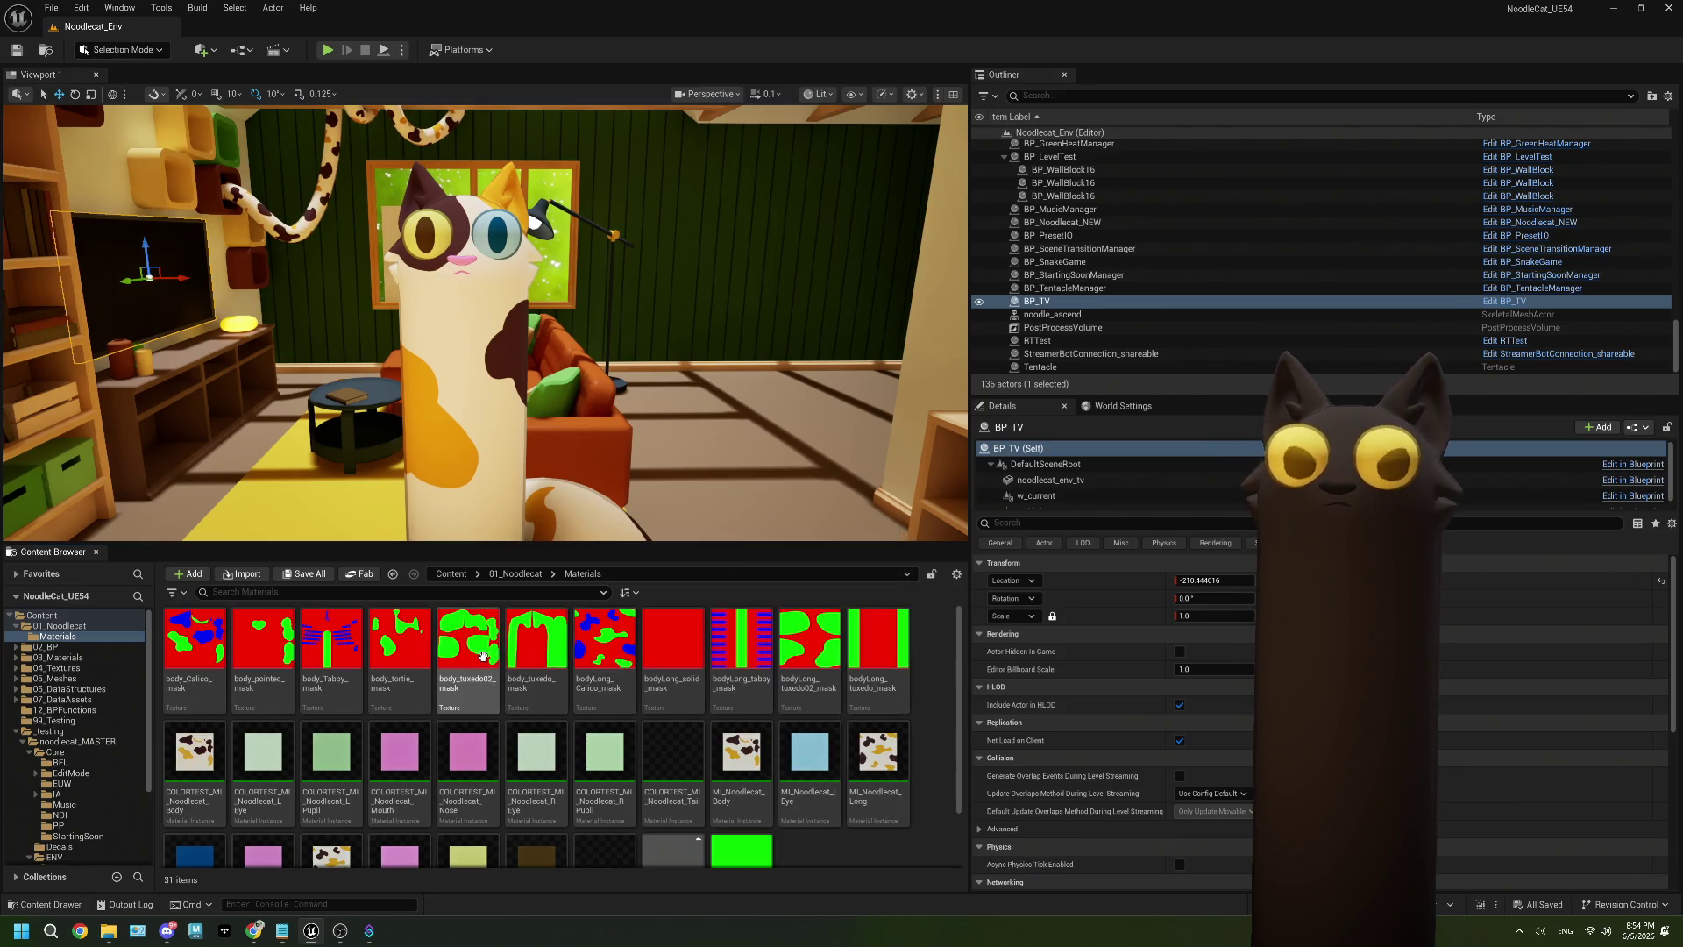
double_click(332, 653)
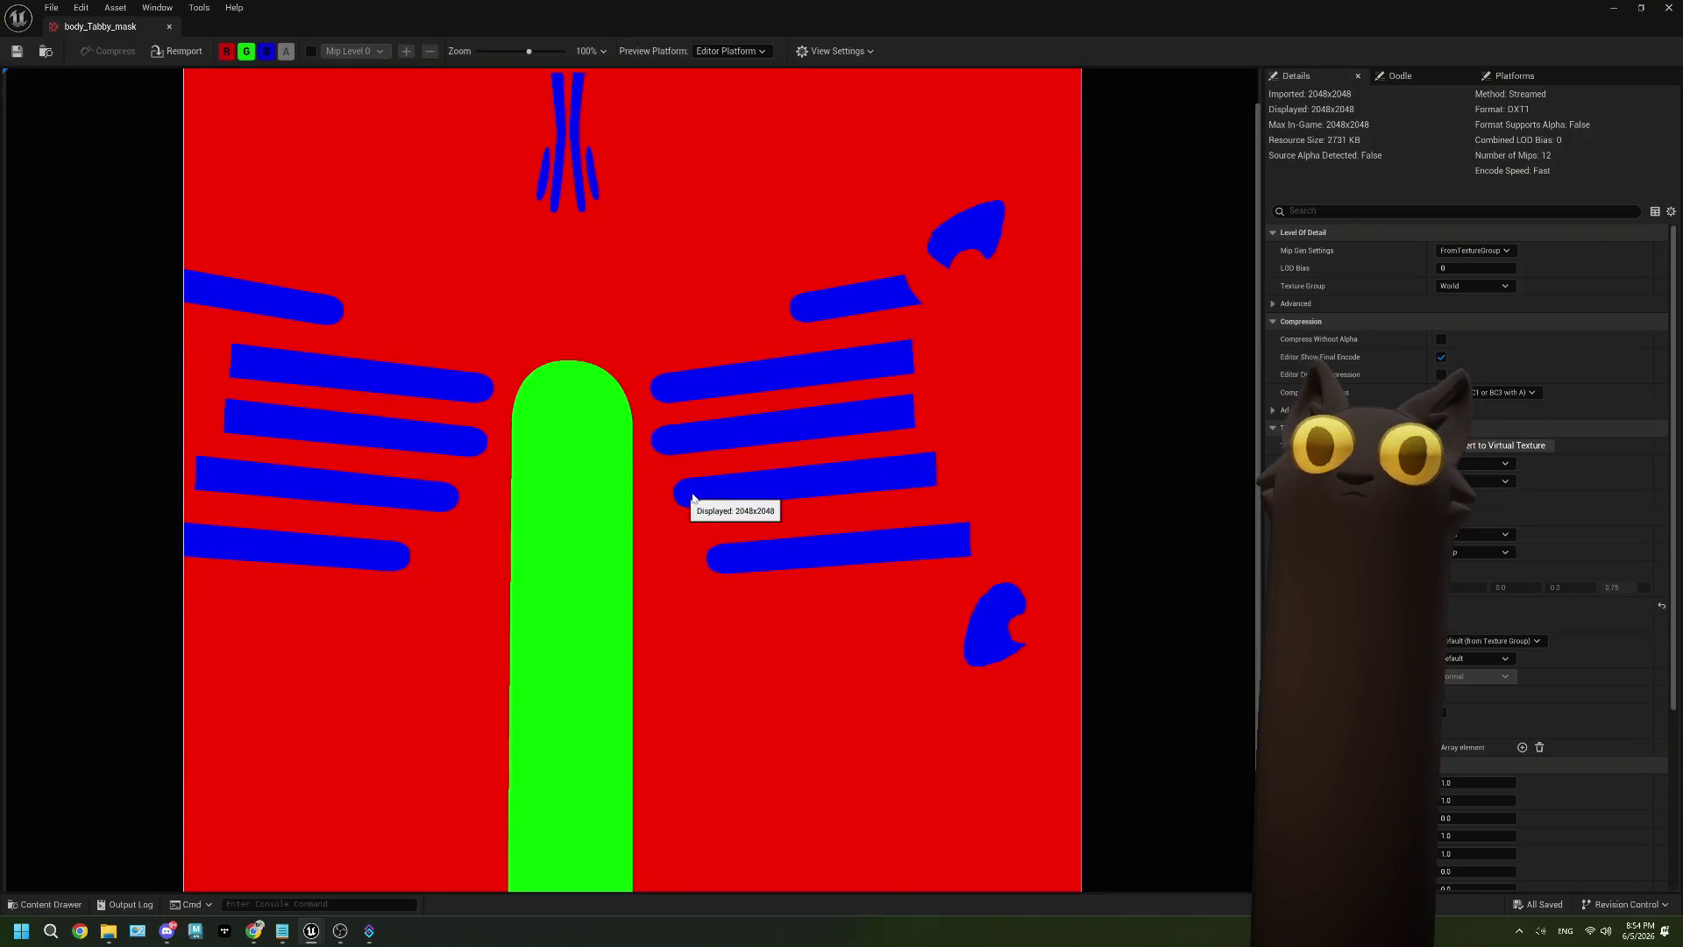
scroll(745, 482, "down", 1)
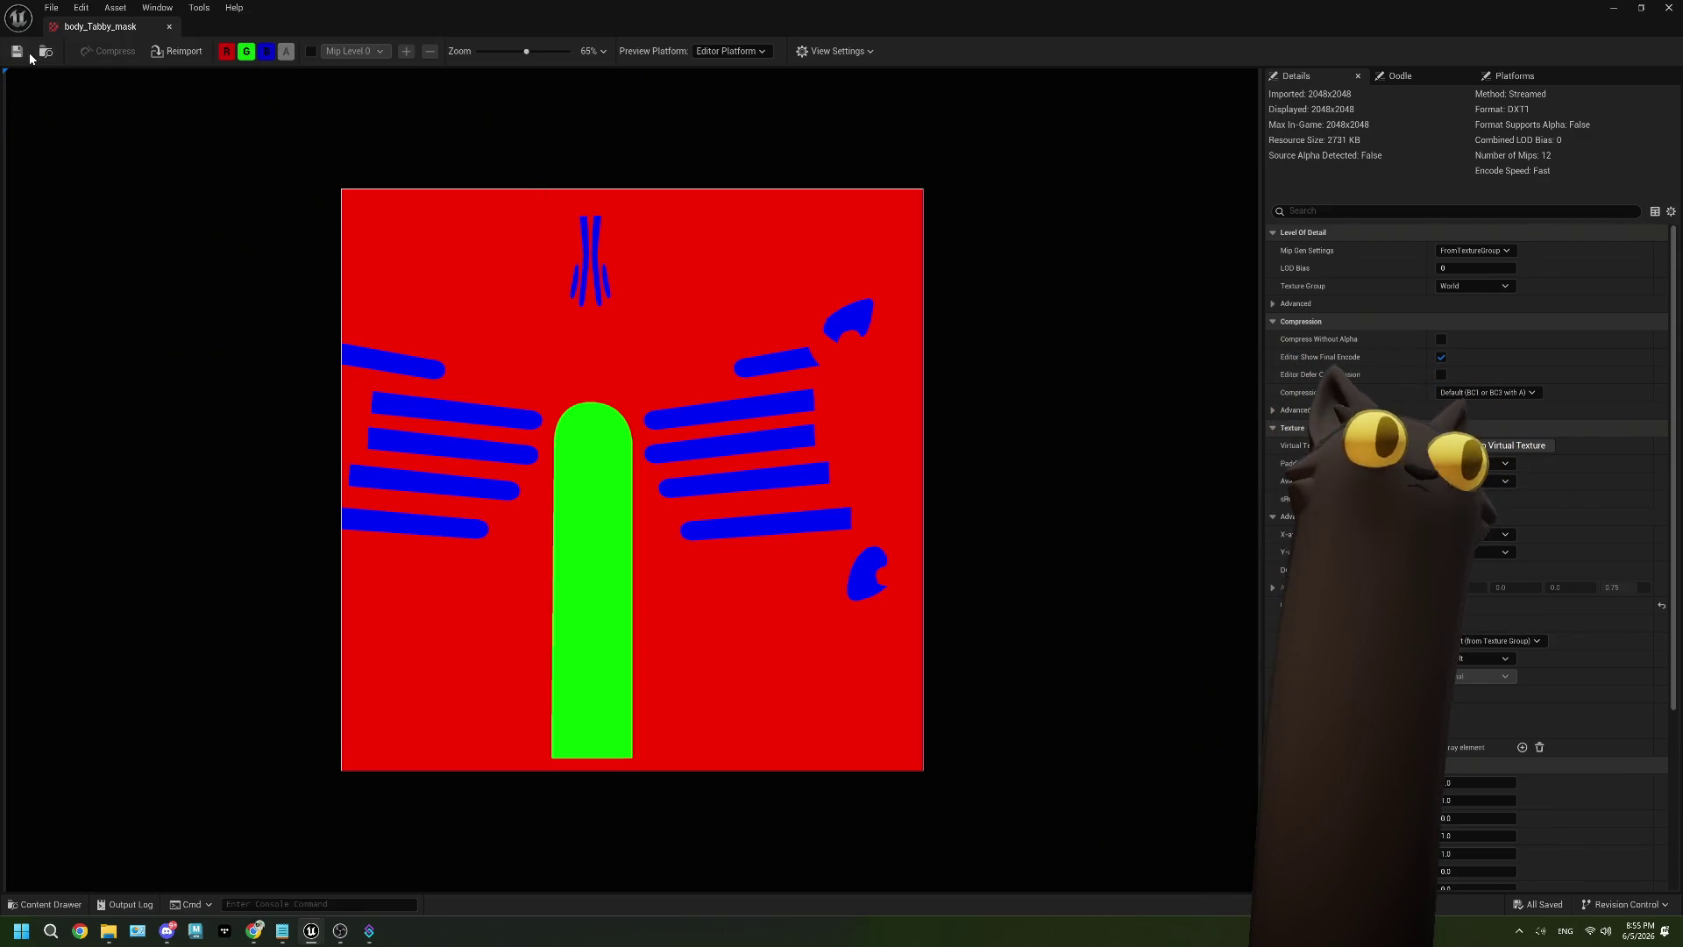
left_click(1668, 8)
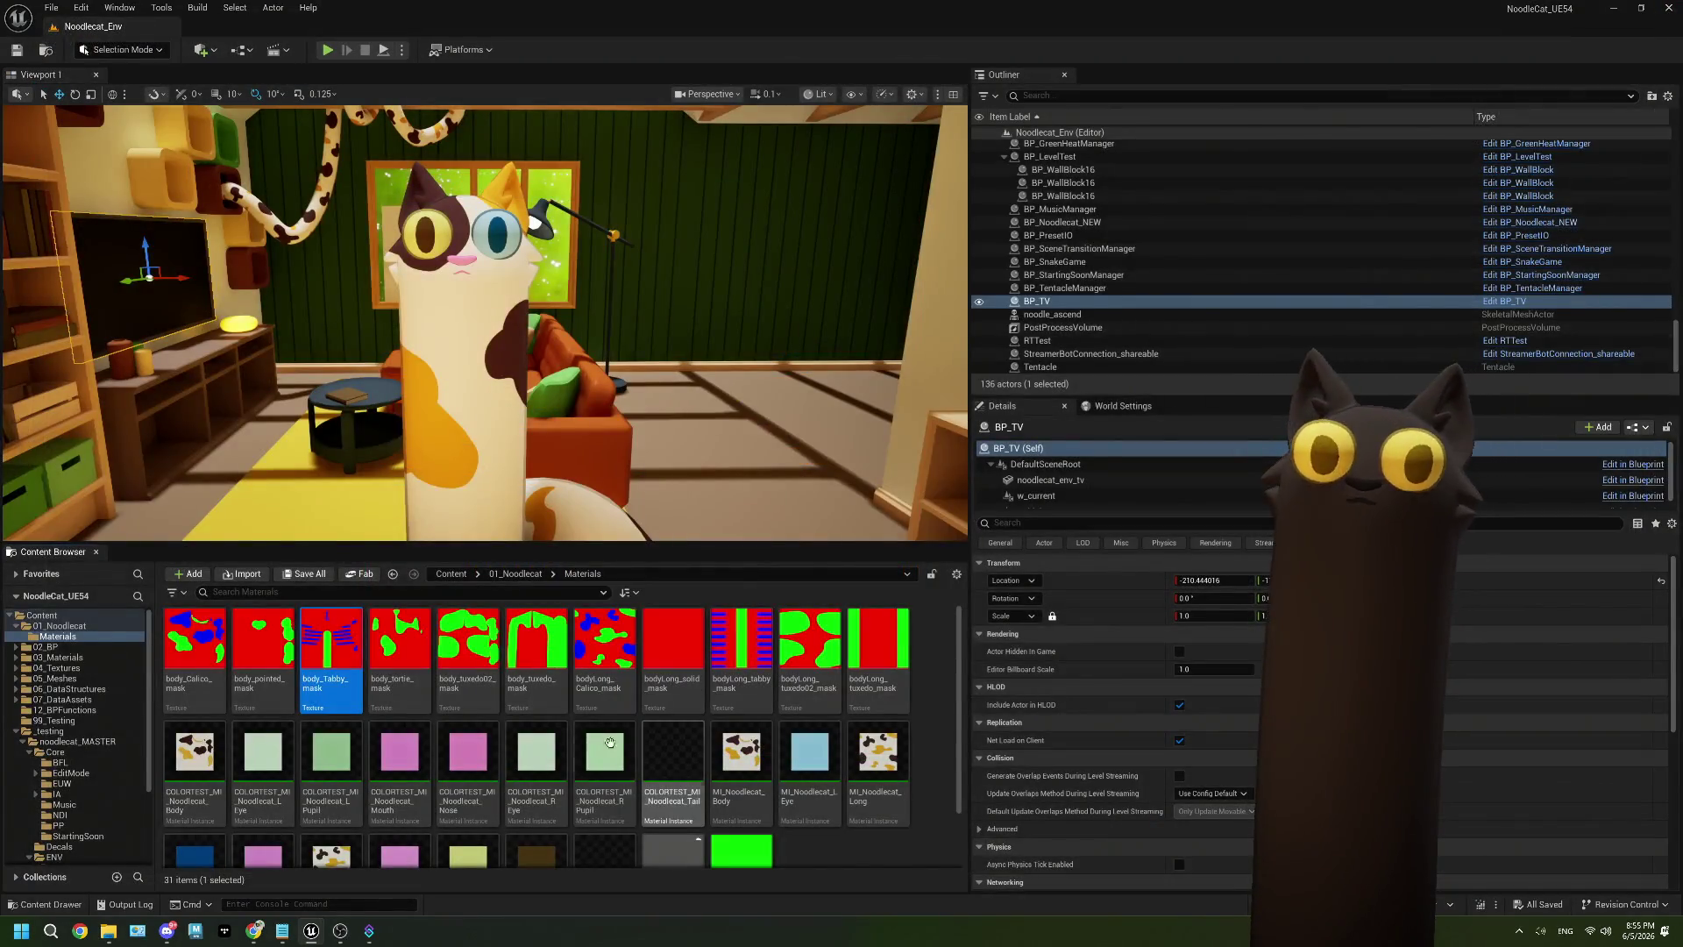
From BP_Noodlecat_NEW's mesh, open MI_Noodlecat_Body, then its parent material M_General_MASTER.
left_click(476, 324)
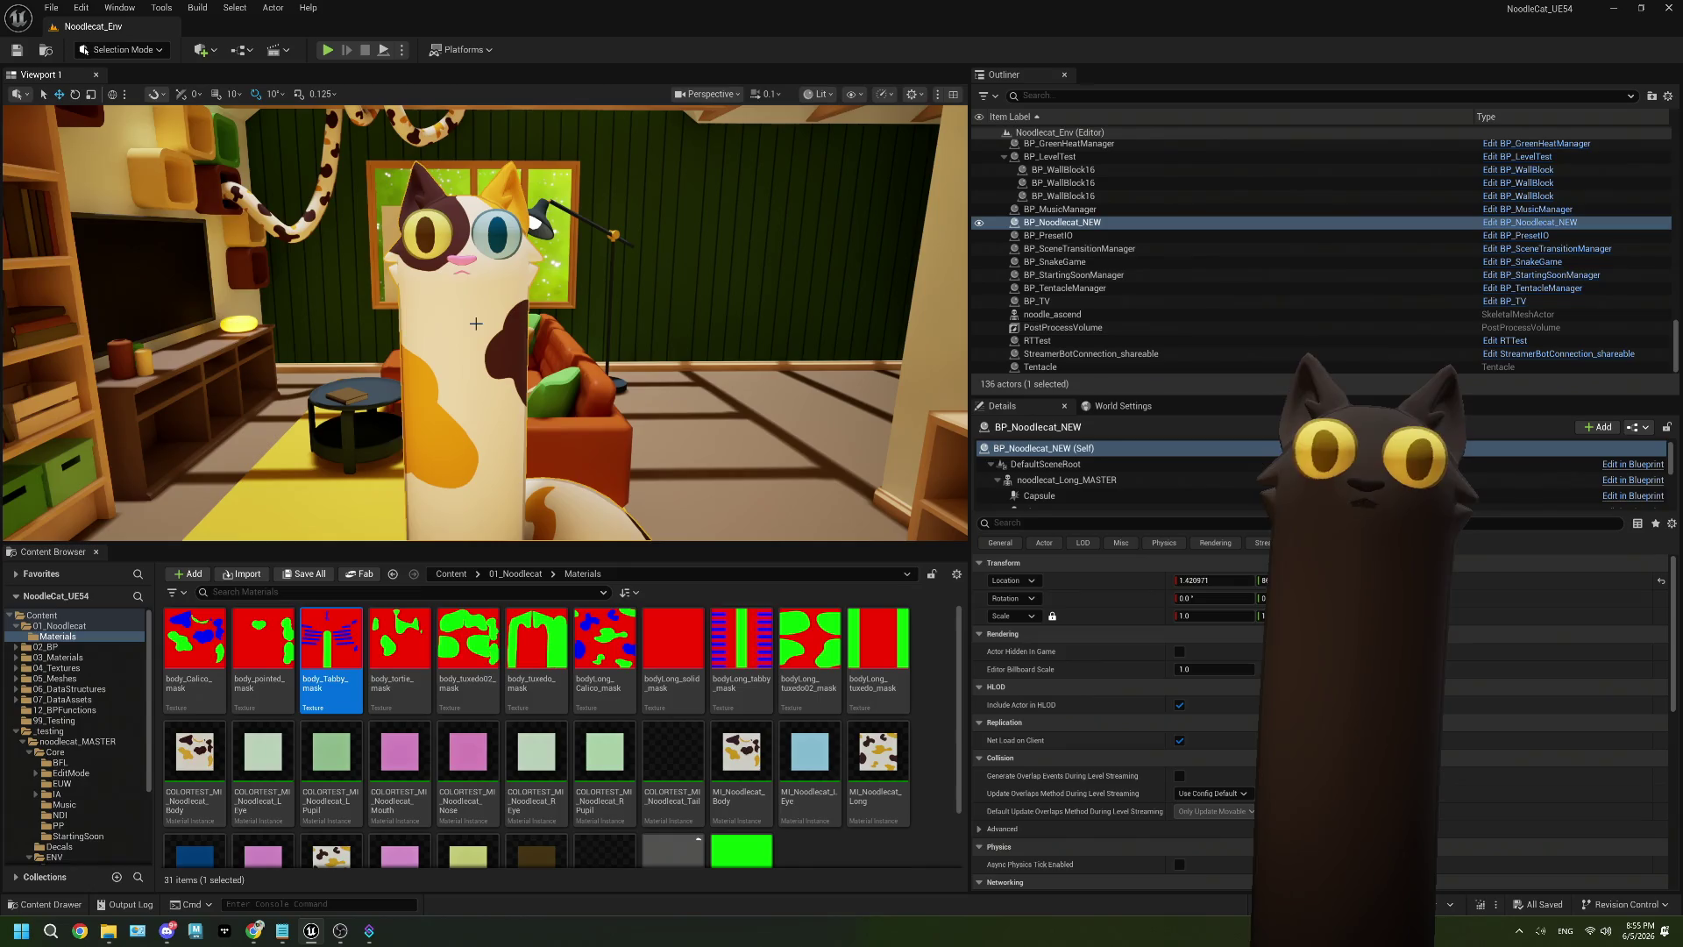
left_click(1098, 482)
scroll(1112, 705, "down", 5)
scroll(1112, 702, "down", 3)
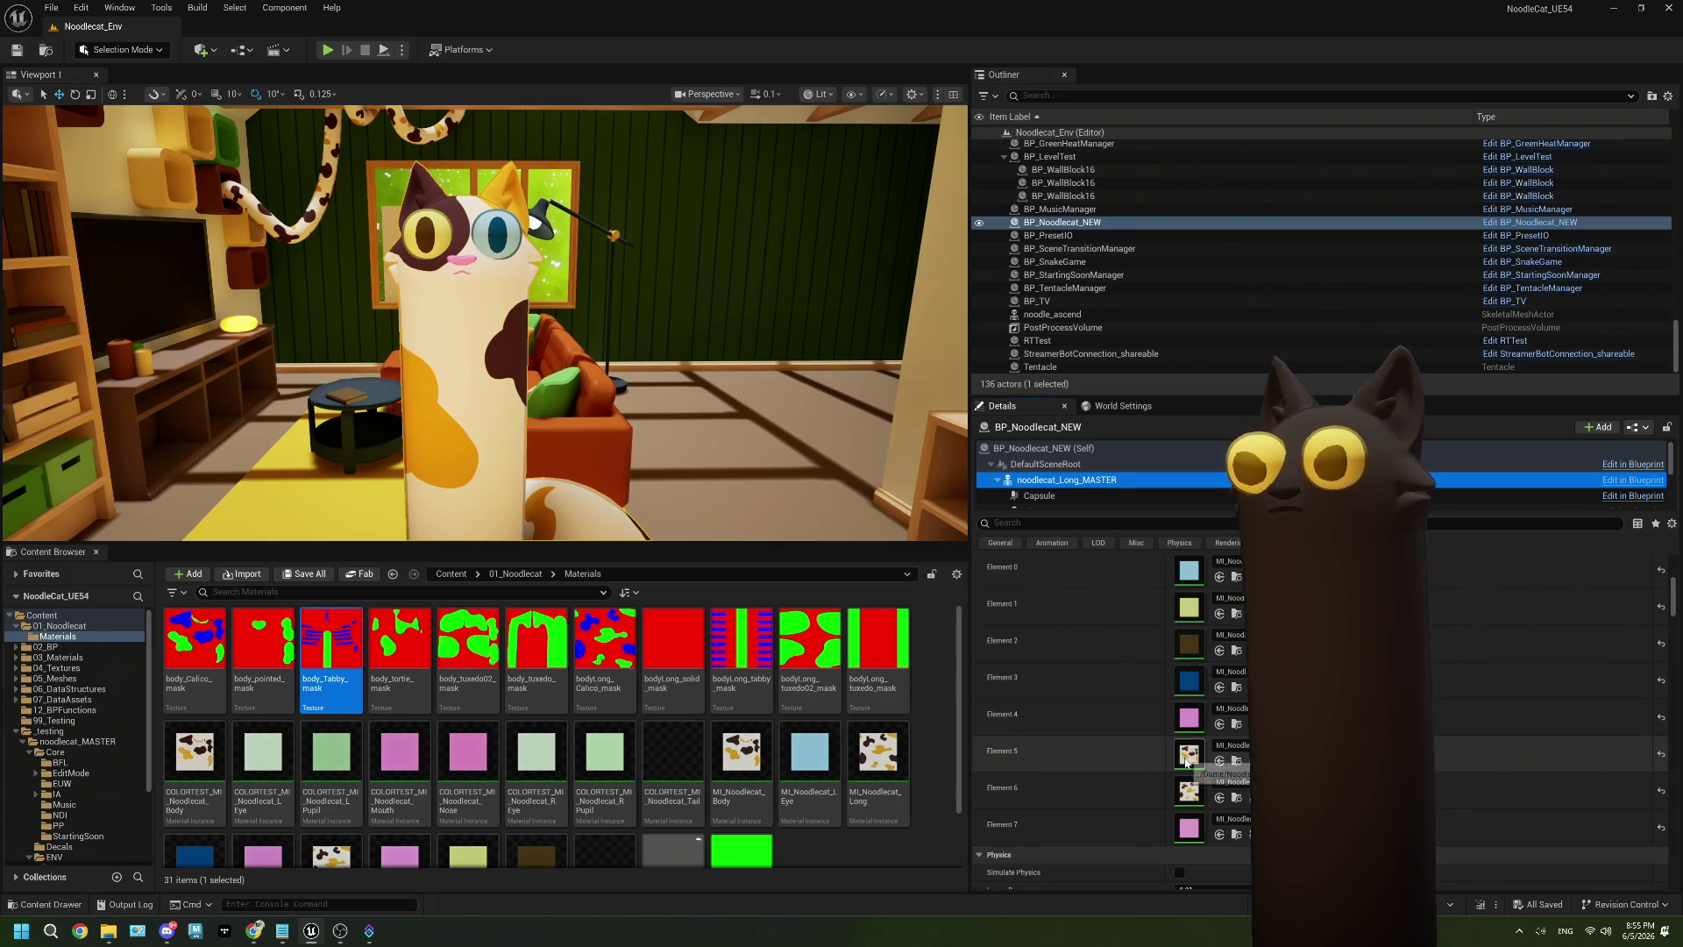
double_click(1185, 759)
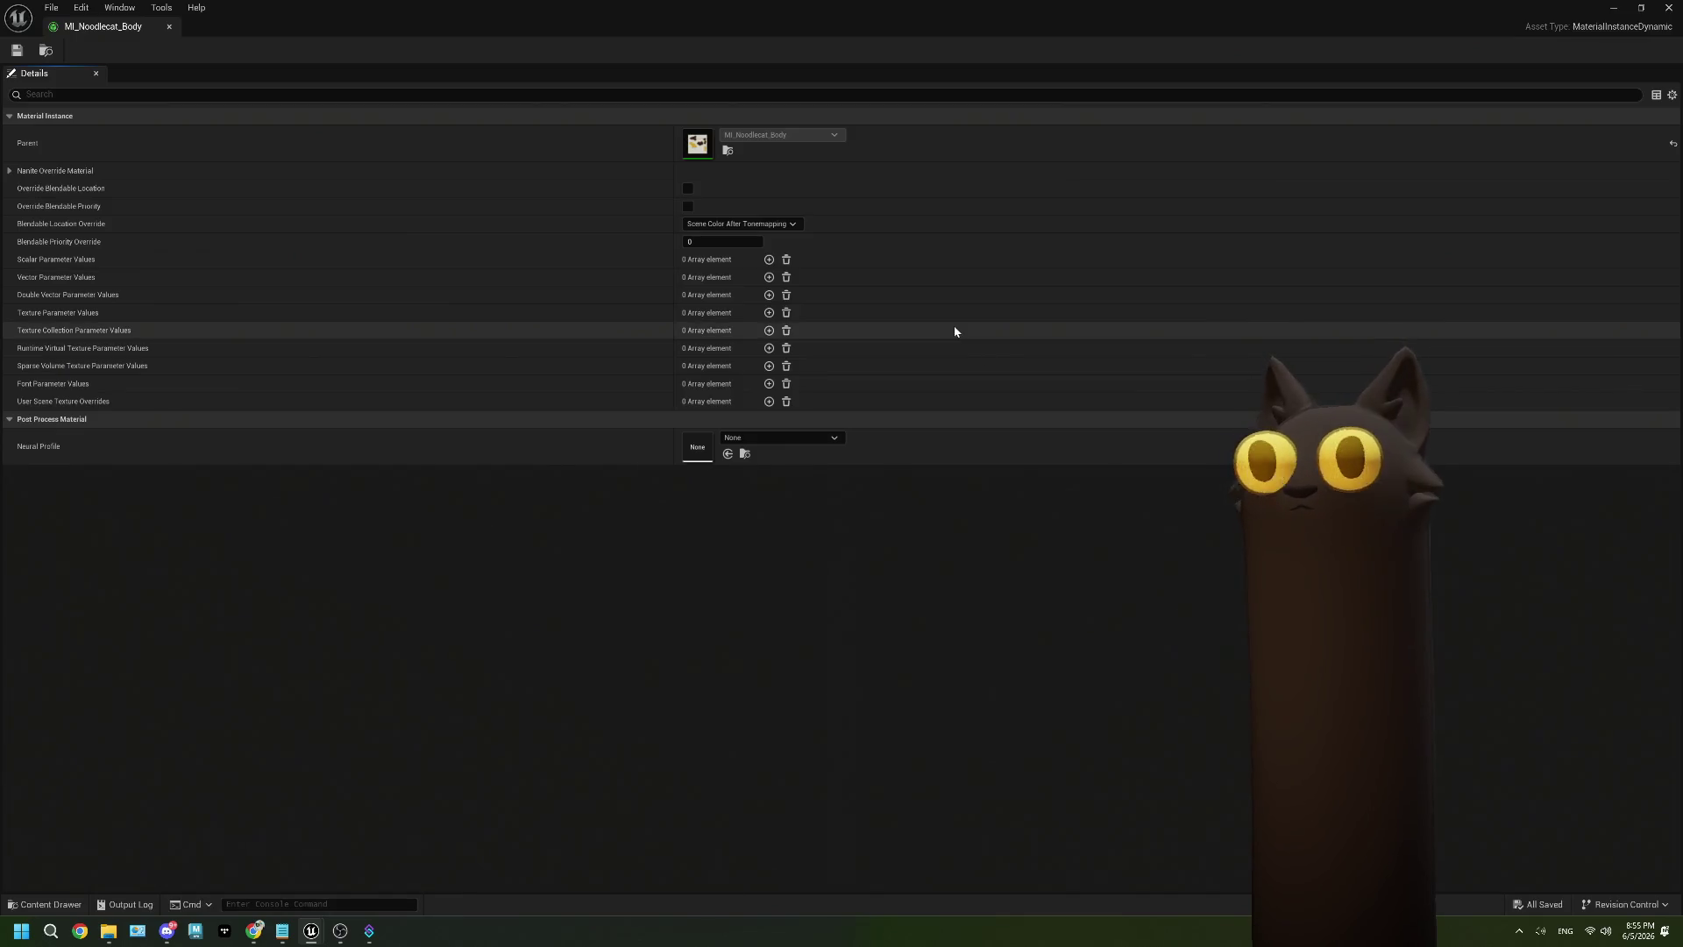
double_click(695, 146)
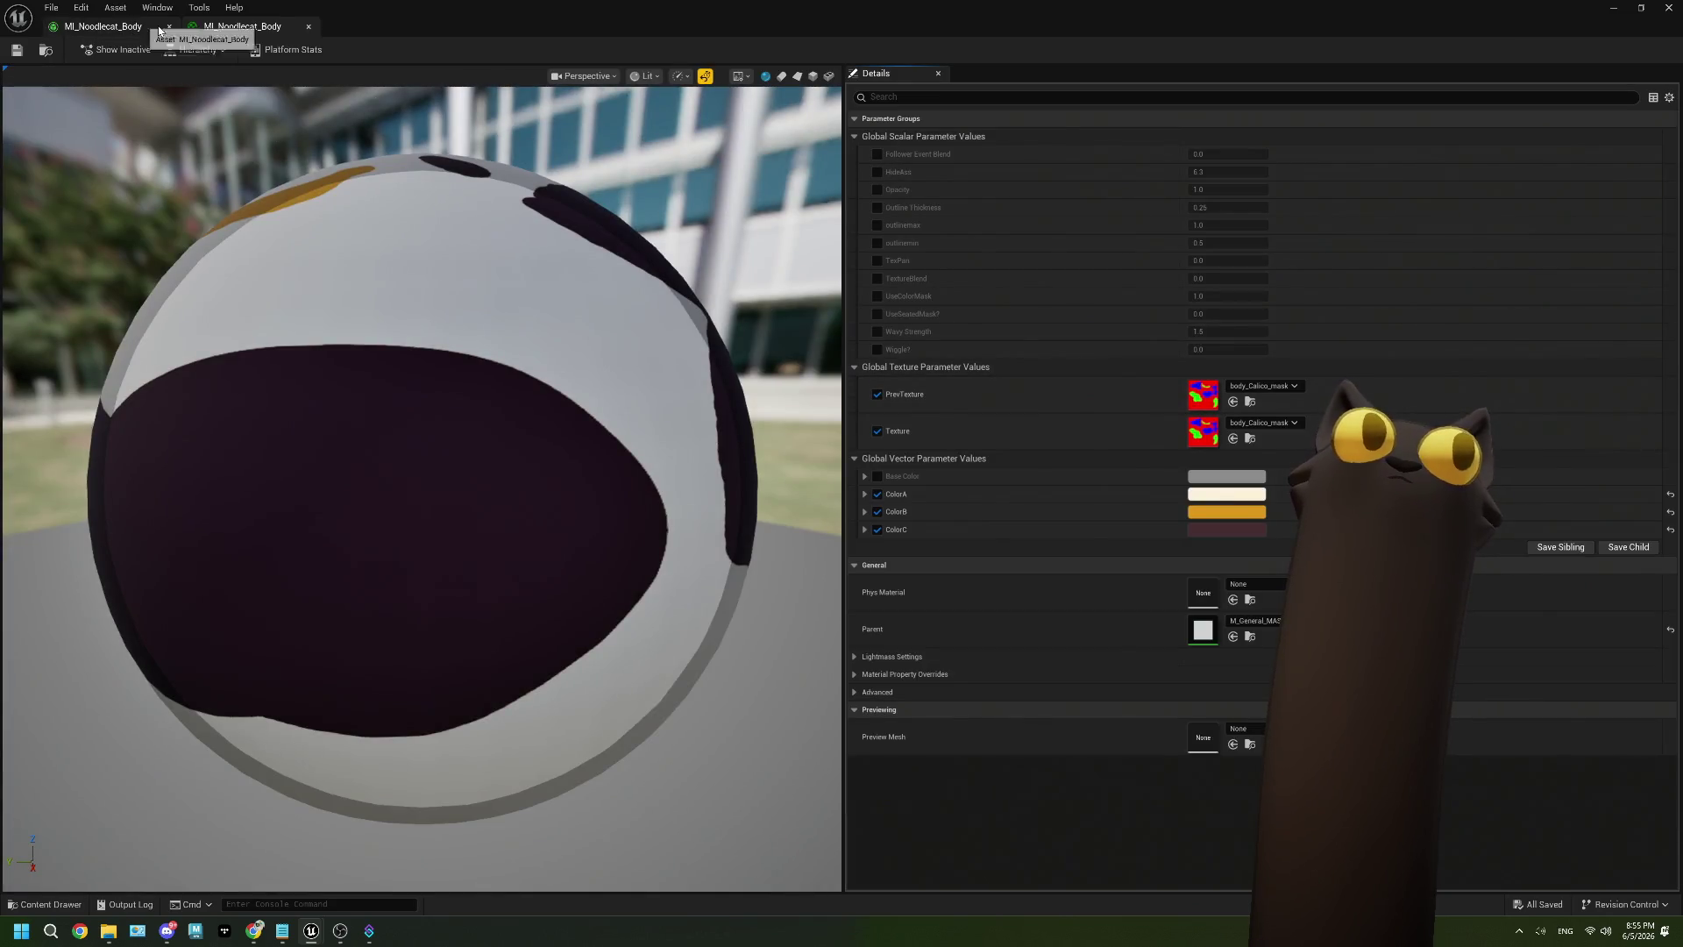
left_click(308, 26)
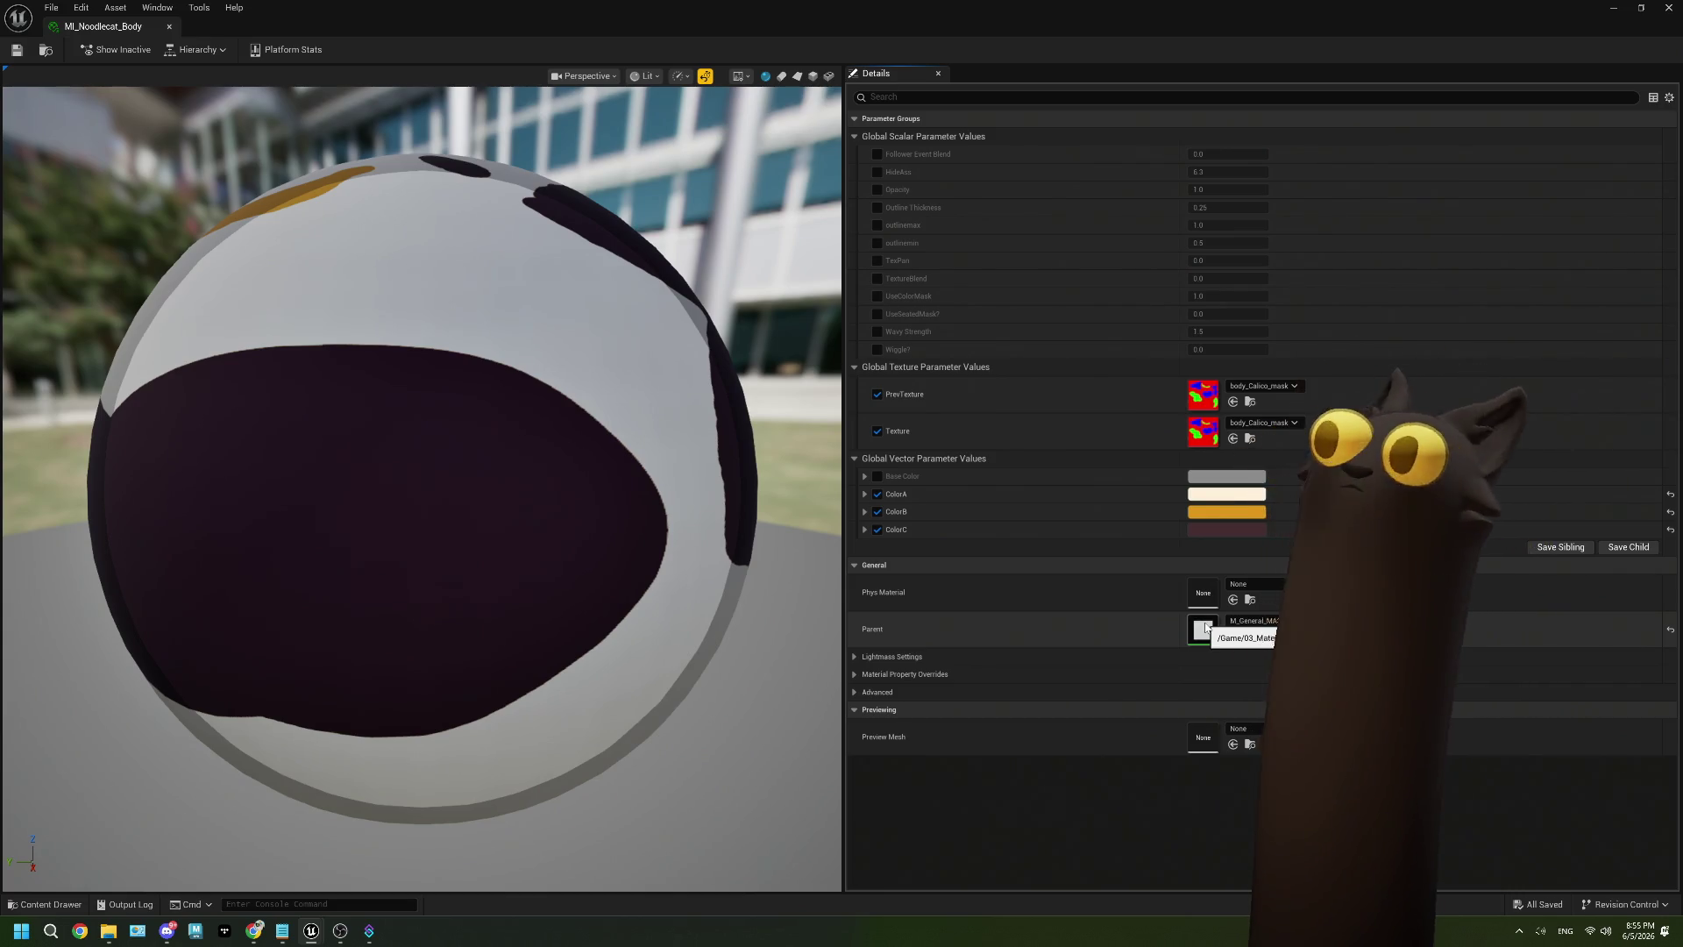
double_click(1205, 628)
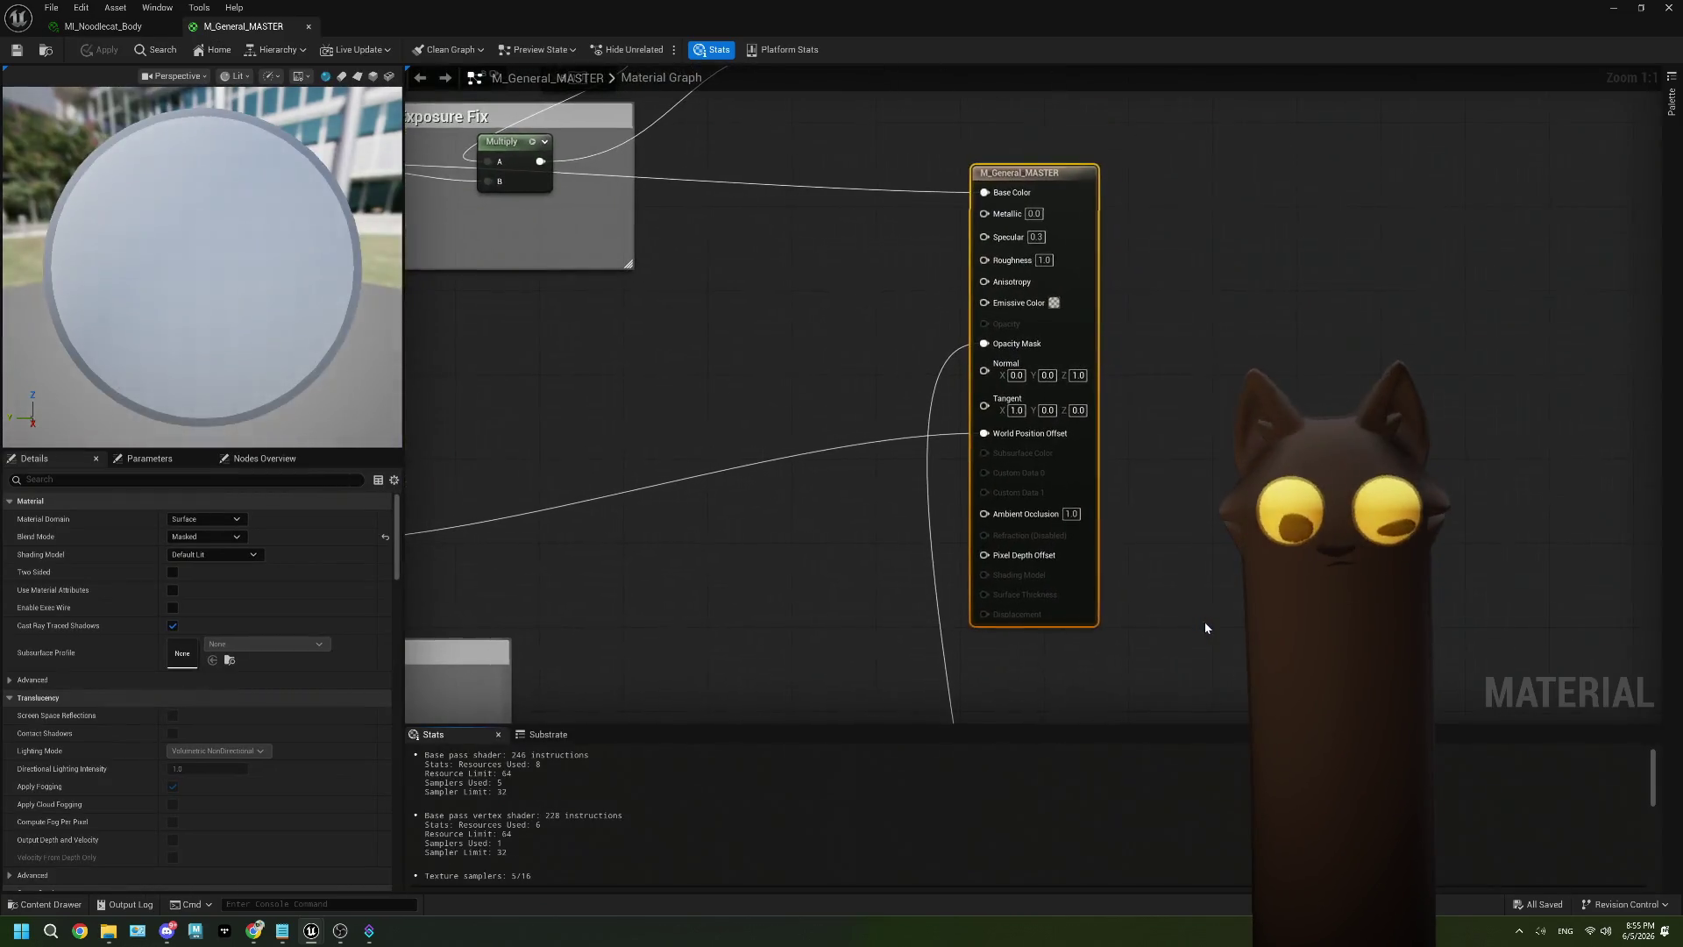
Bring the material output node into view and place a new Lerp node beside it.
scroll(906, 445, "down", 7)
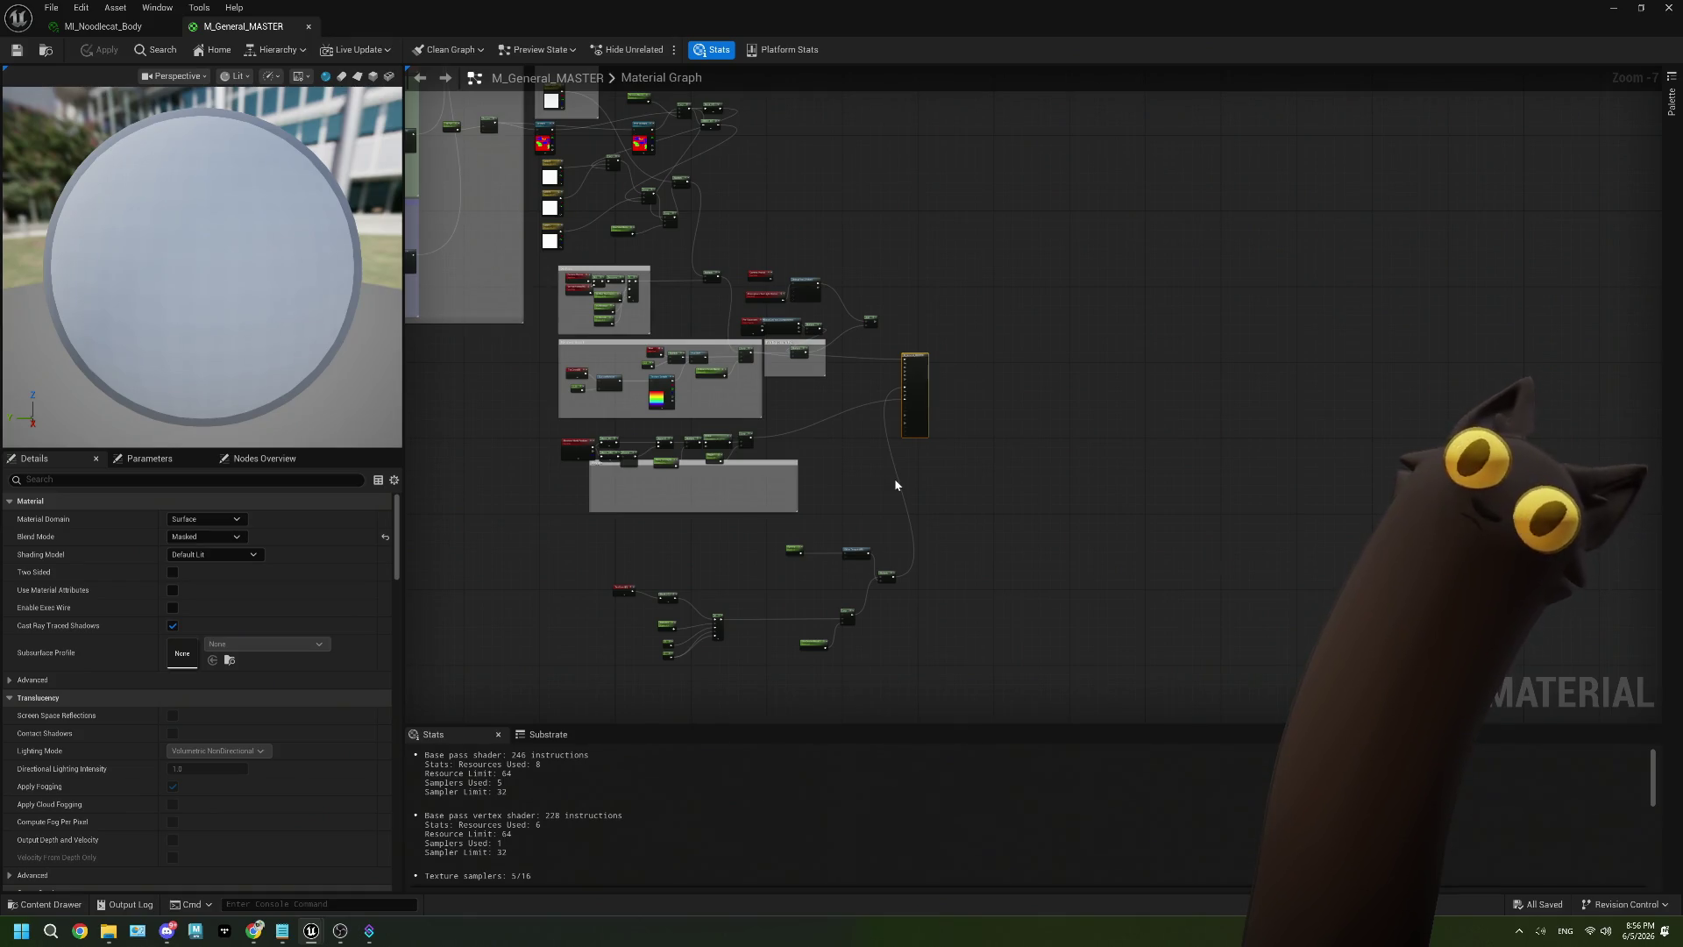
scroll(897, 467, "up", 5)
left_click_drag(922, 357, 860, 458)
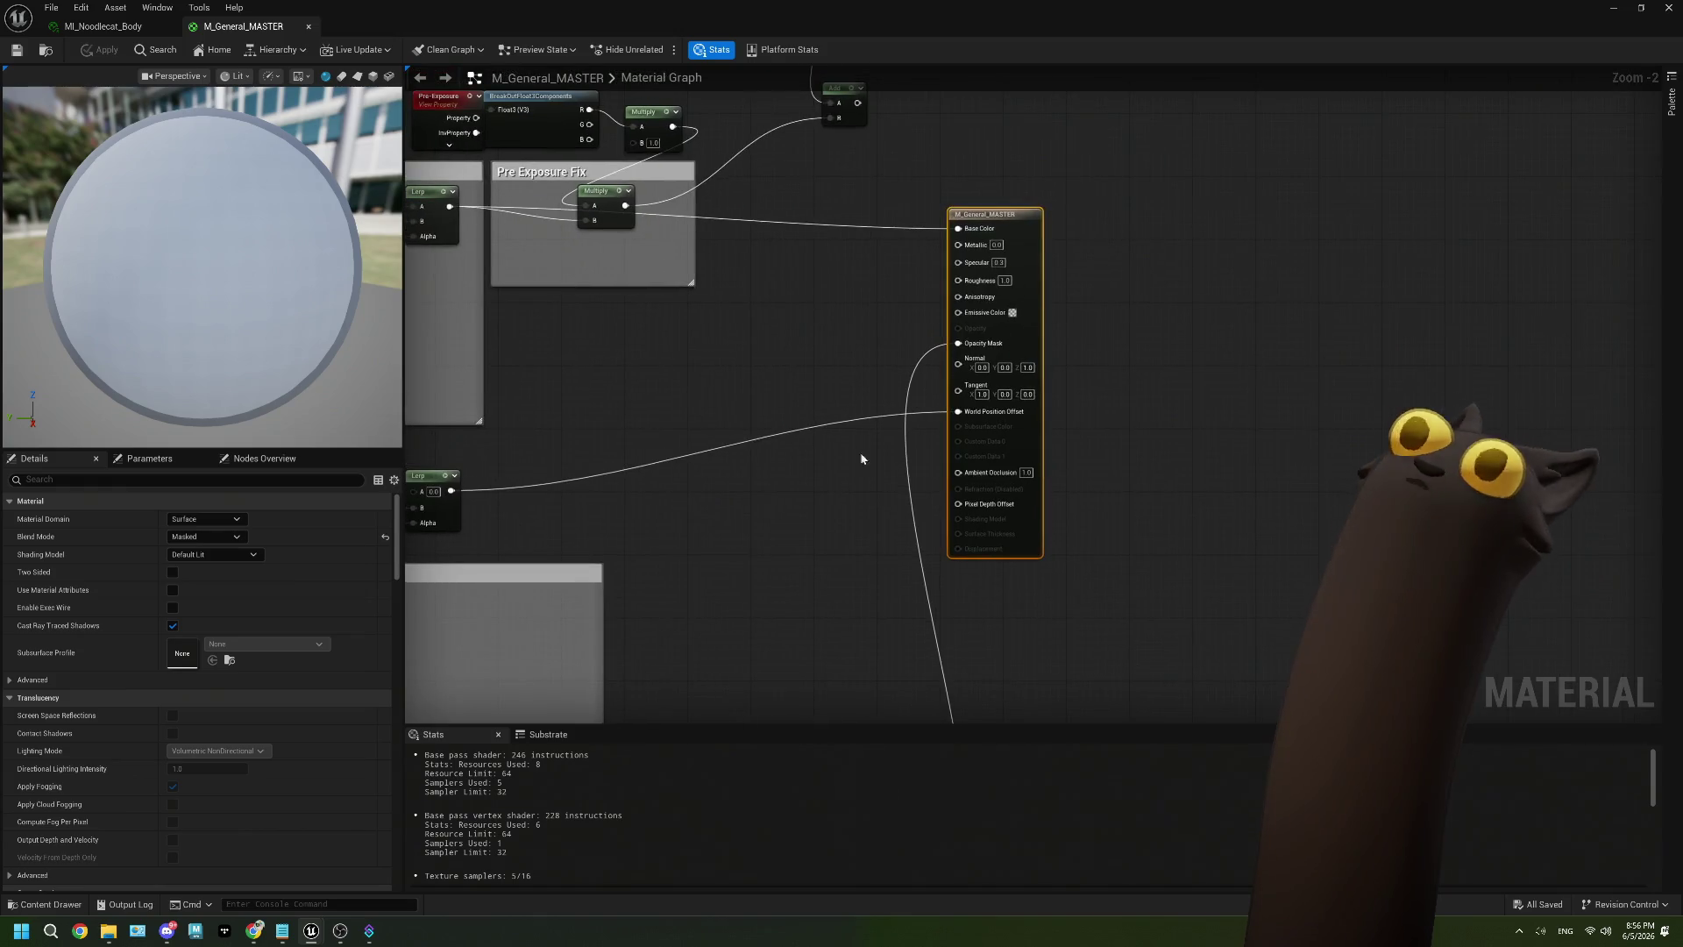
left_click_drag(790, 354, 933, 498)
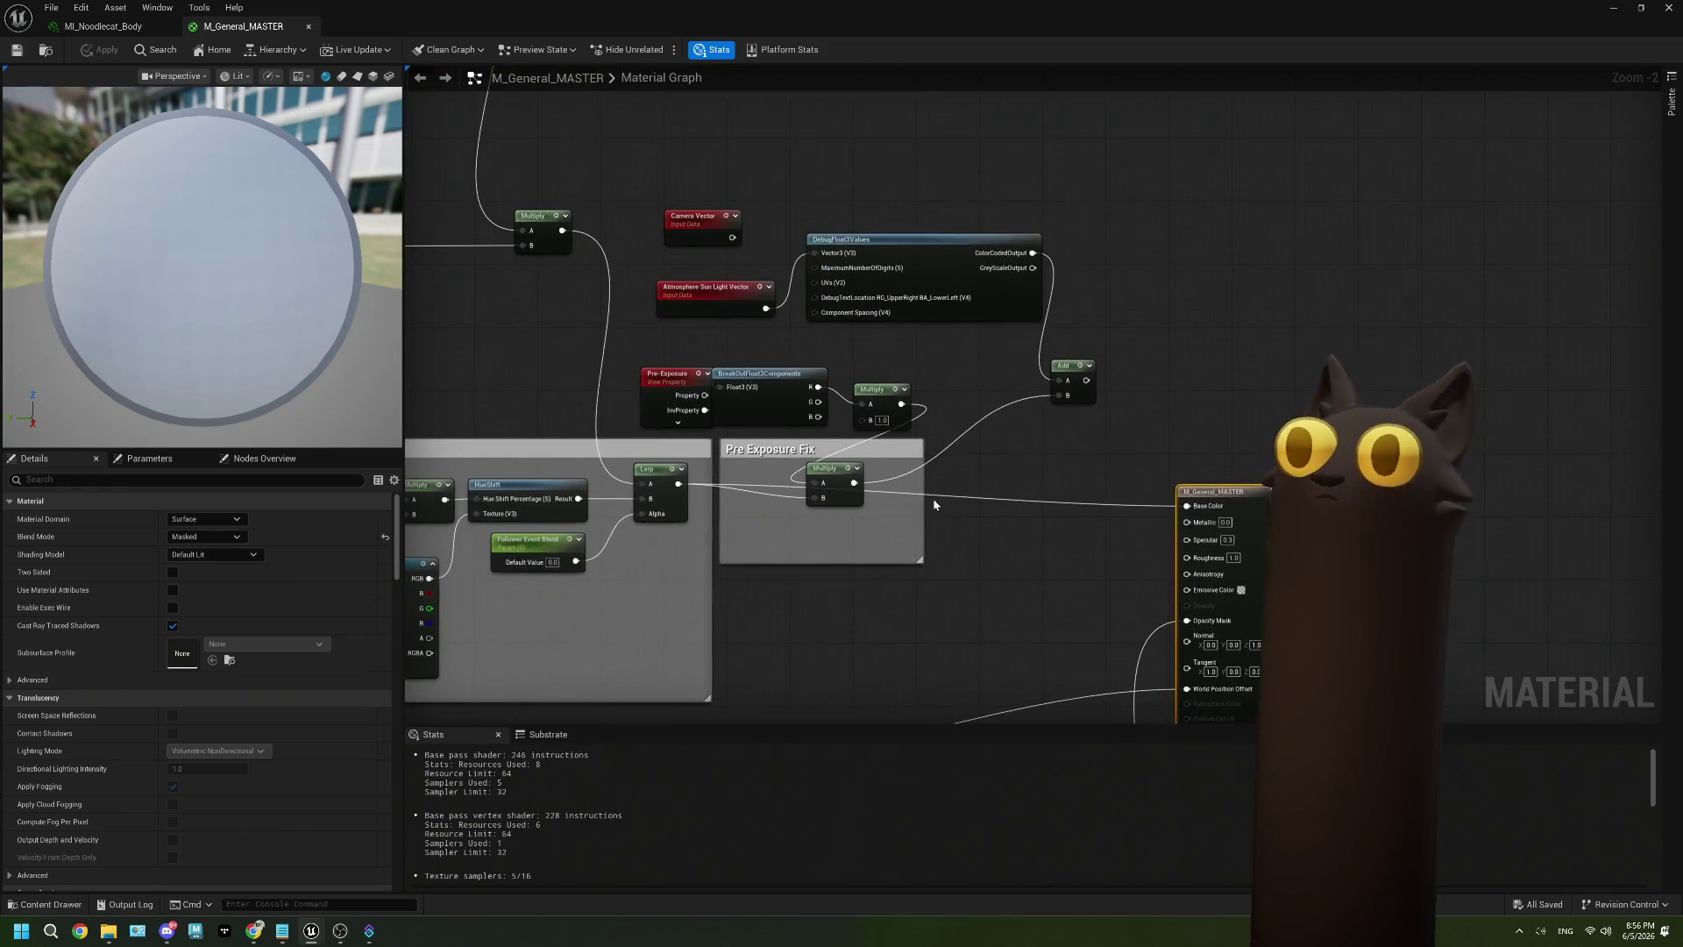
left_click_drag(837, 469, 850, 411)
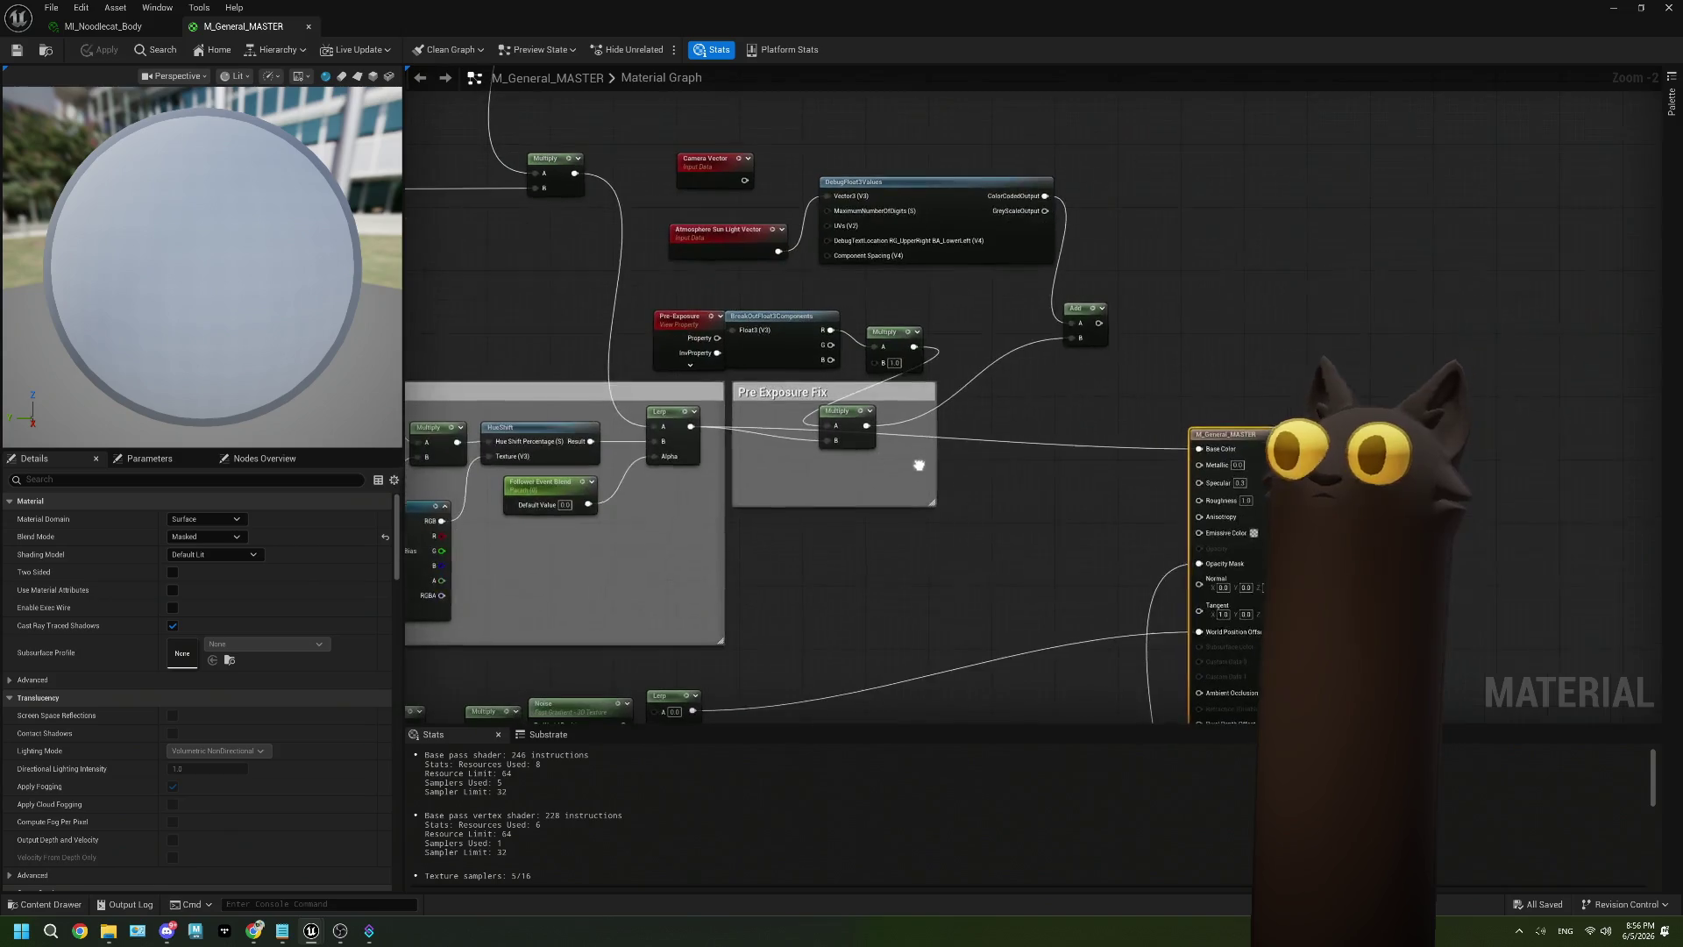
left_click_drag(973, 445, 1096, 428)
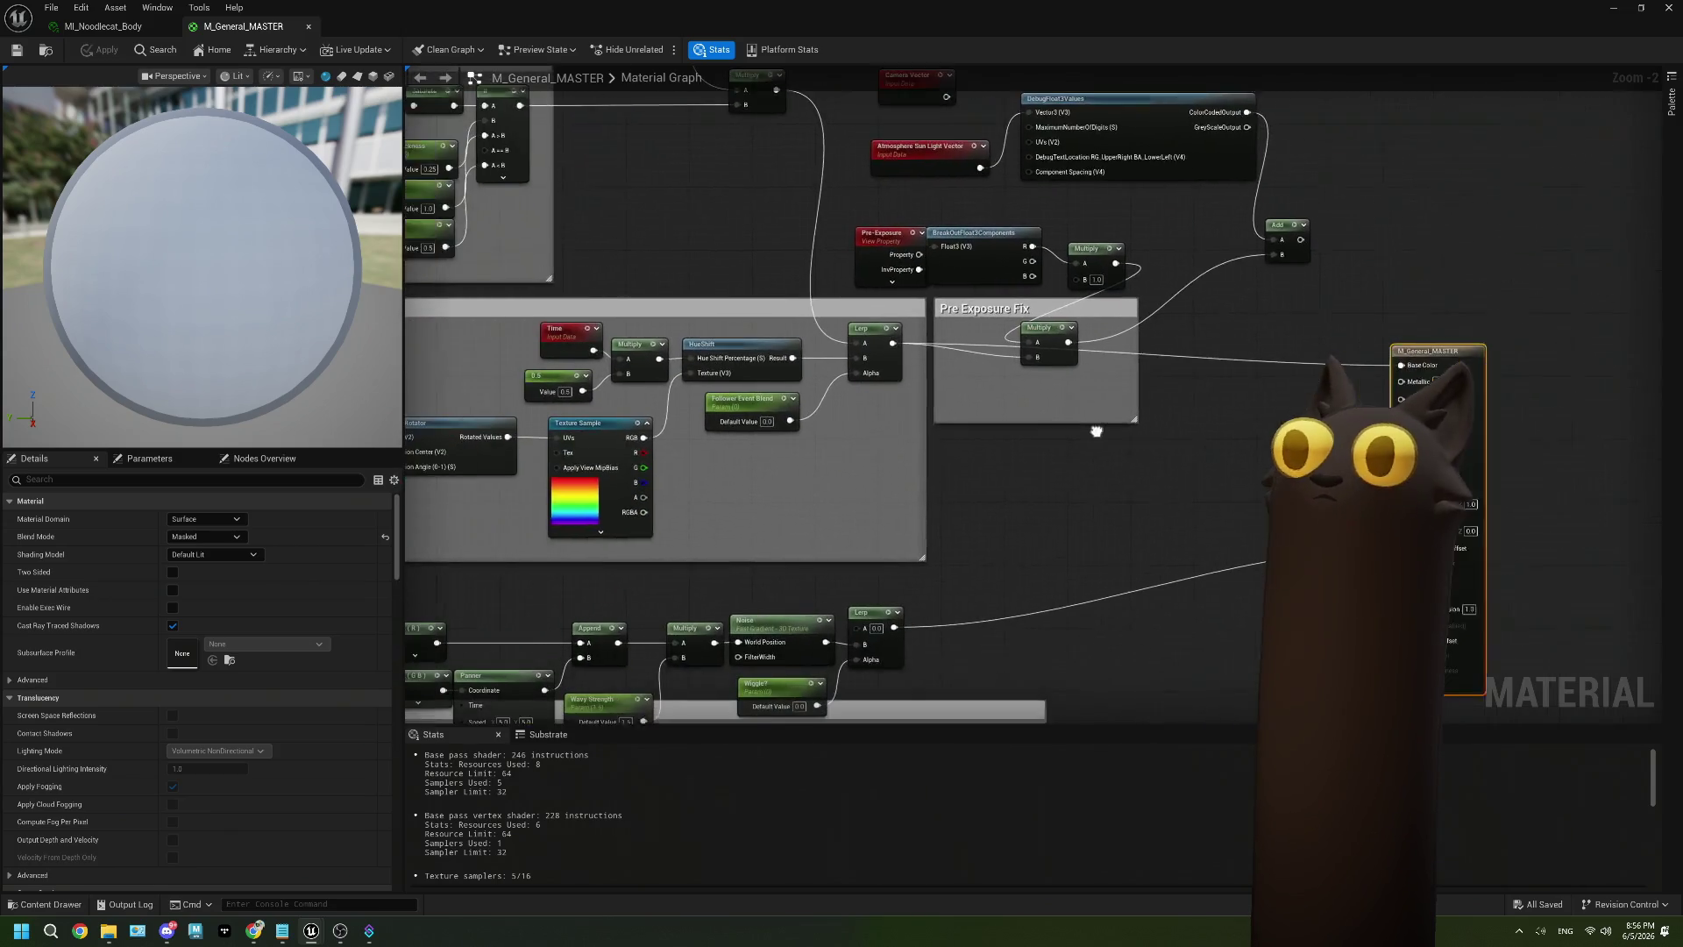
left_click_drag(754, 412, 894, 408)
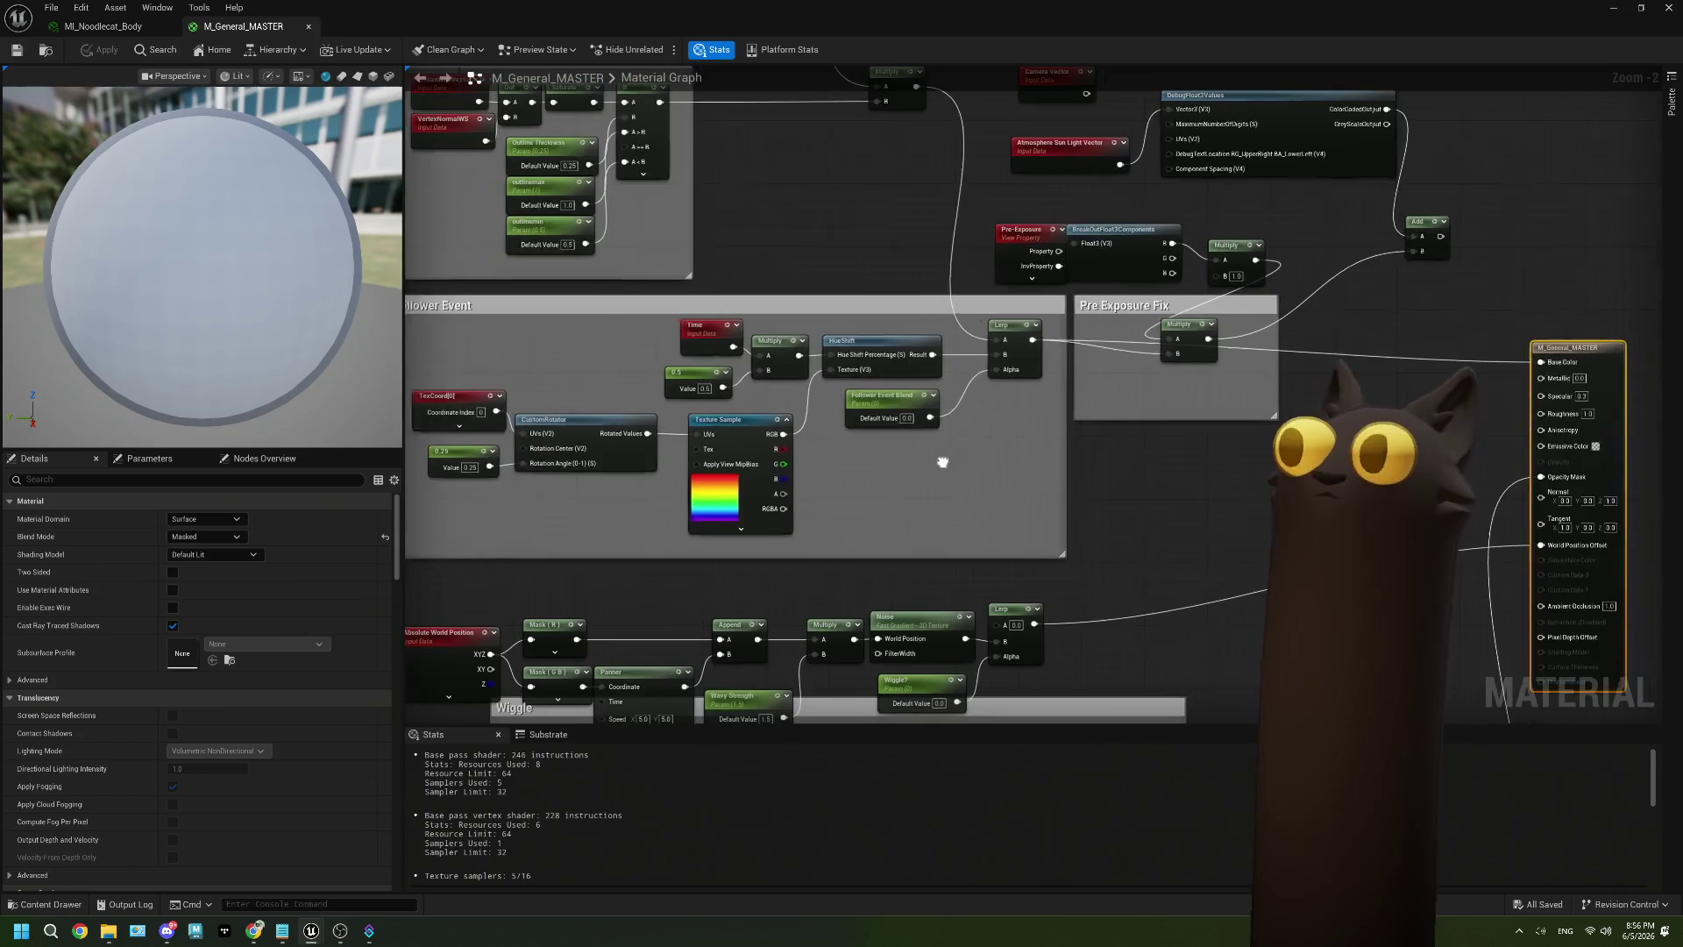
mouse_move(929, 461)
left_mouse_down()
mouse_move(1044, 457)
mouse_move(980, 454)
left_mouse_up()
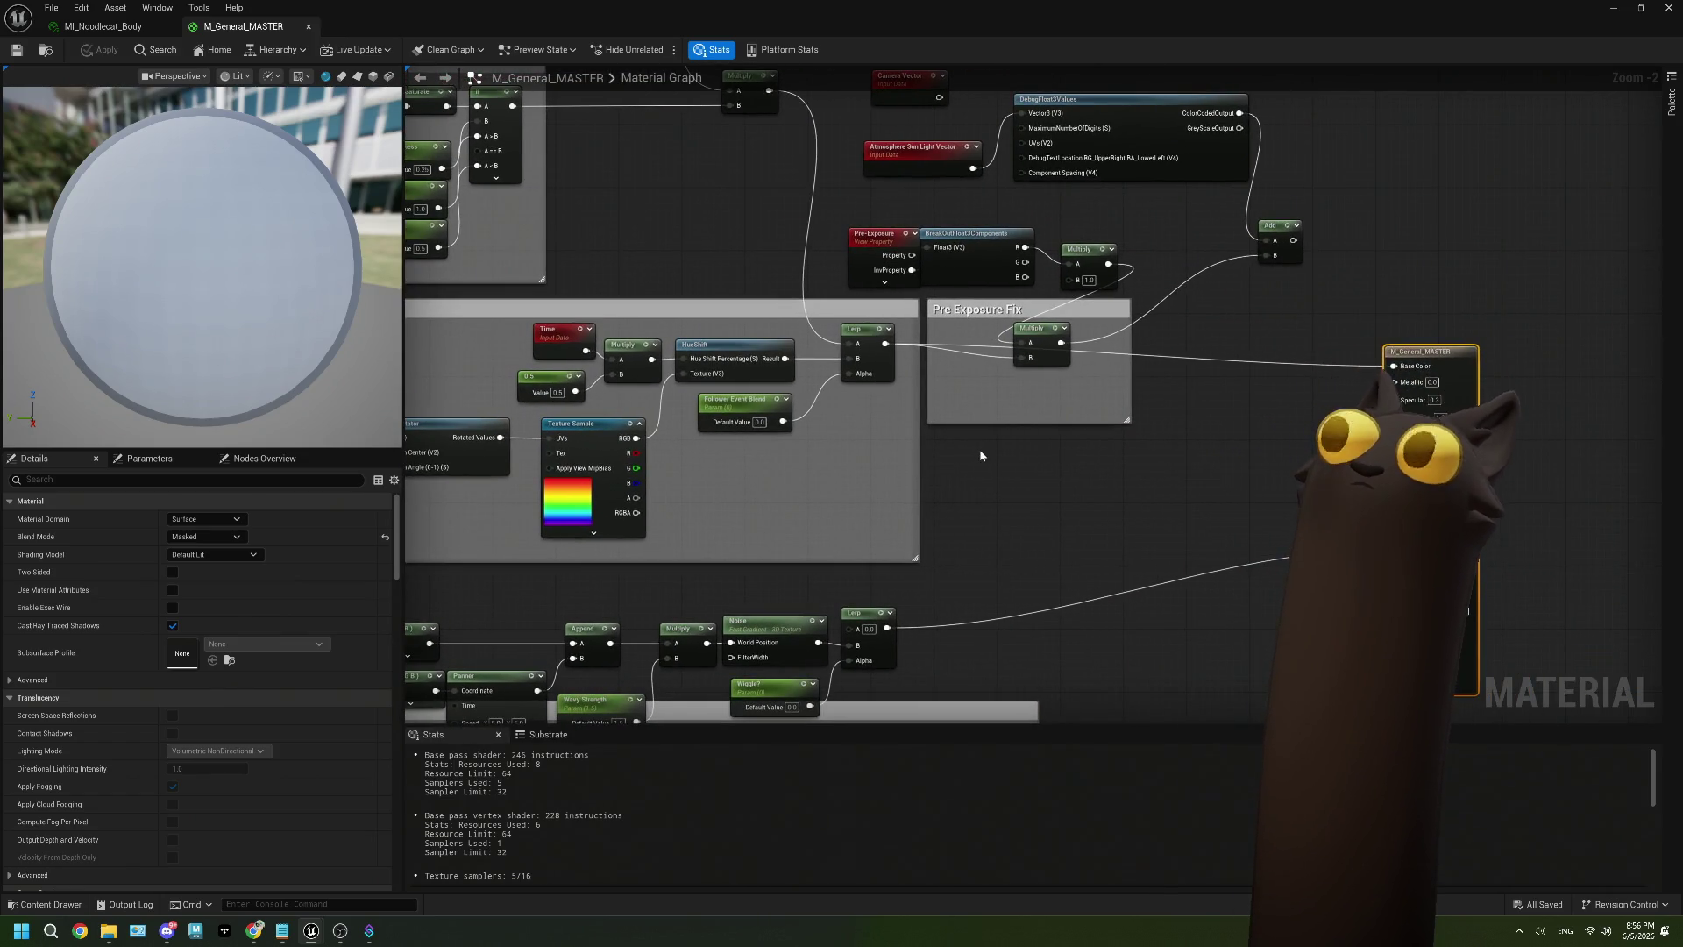
mouse_move(980, 450)
left_mouse_down()
mouse_move(939, 413)
mouse_move(902, 433)
left_mouse_up()
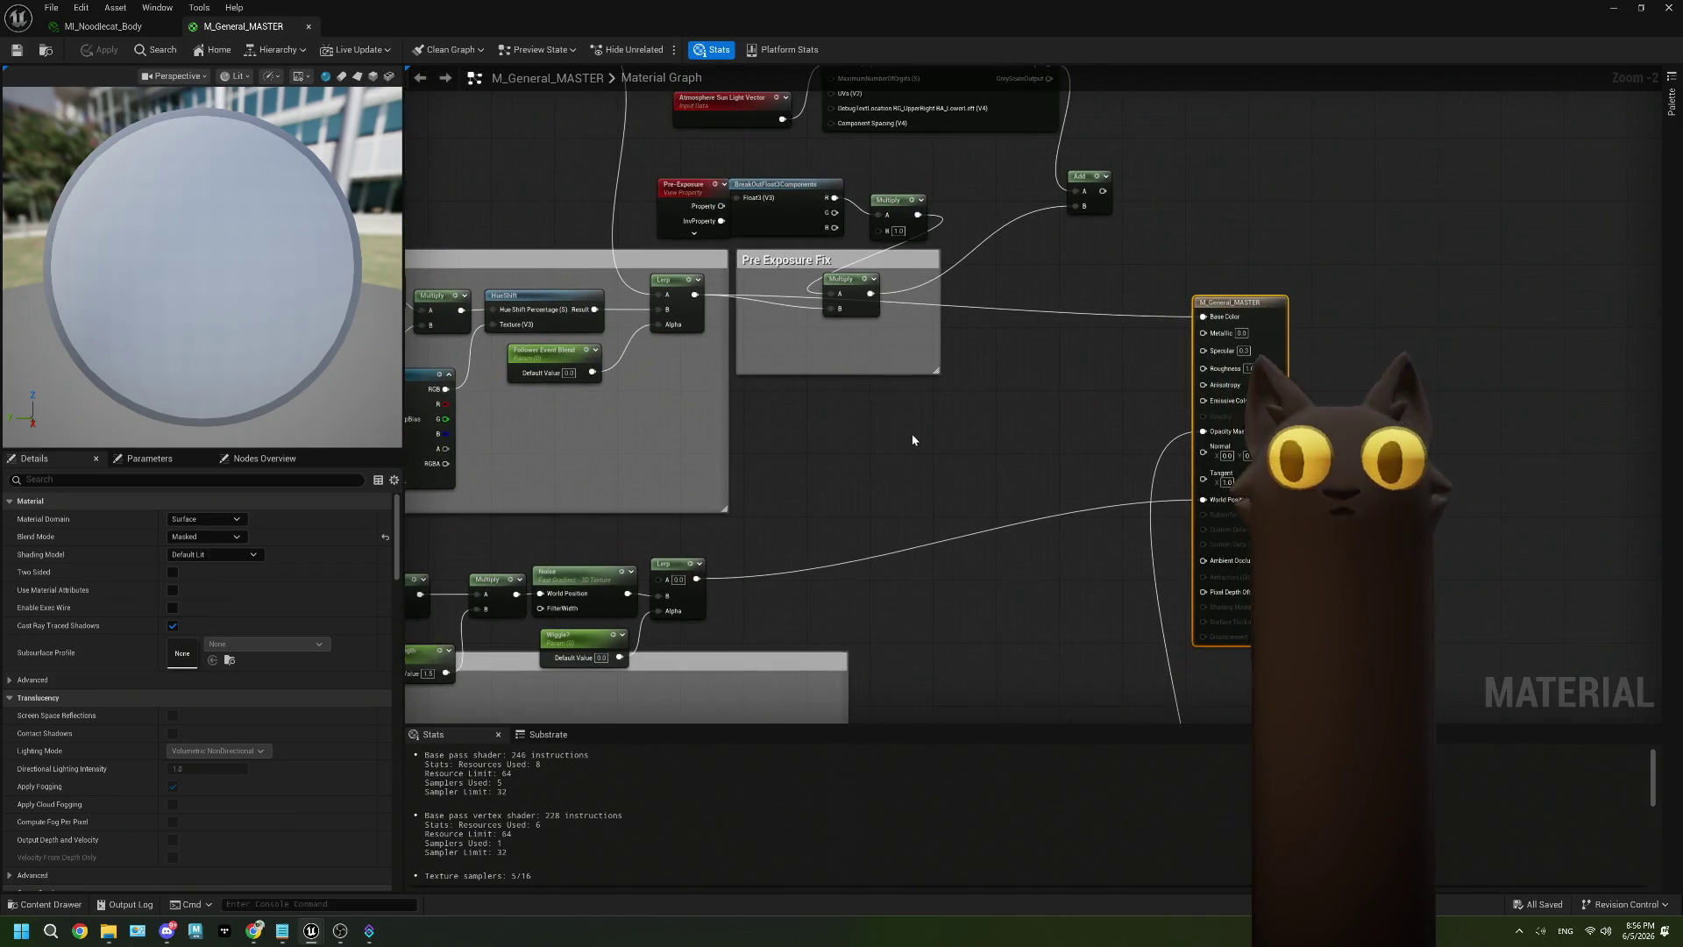
left_click(911, 433)
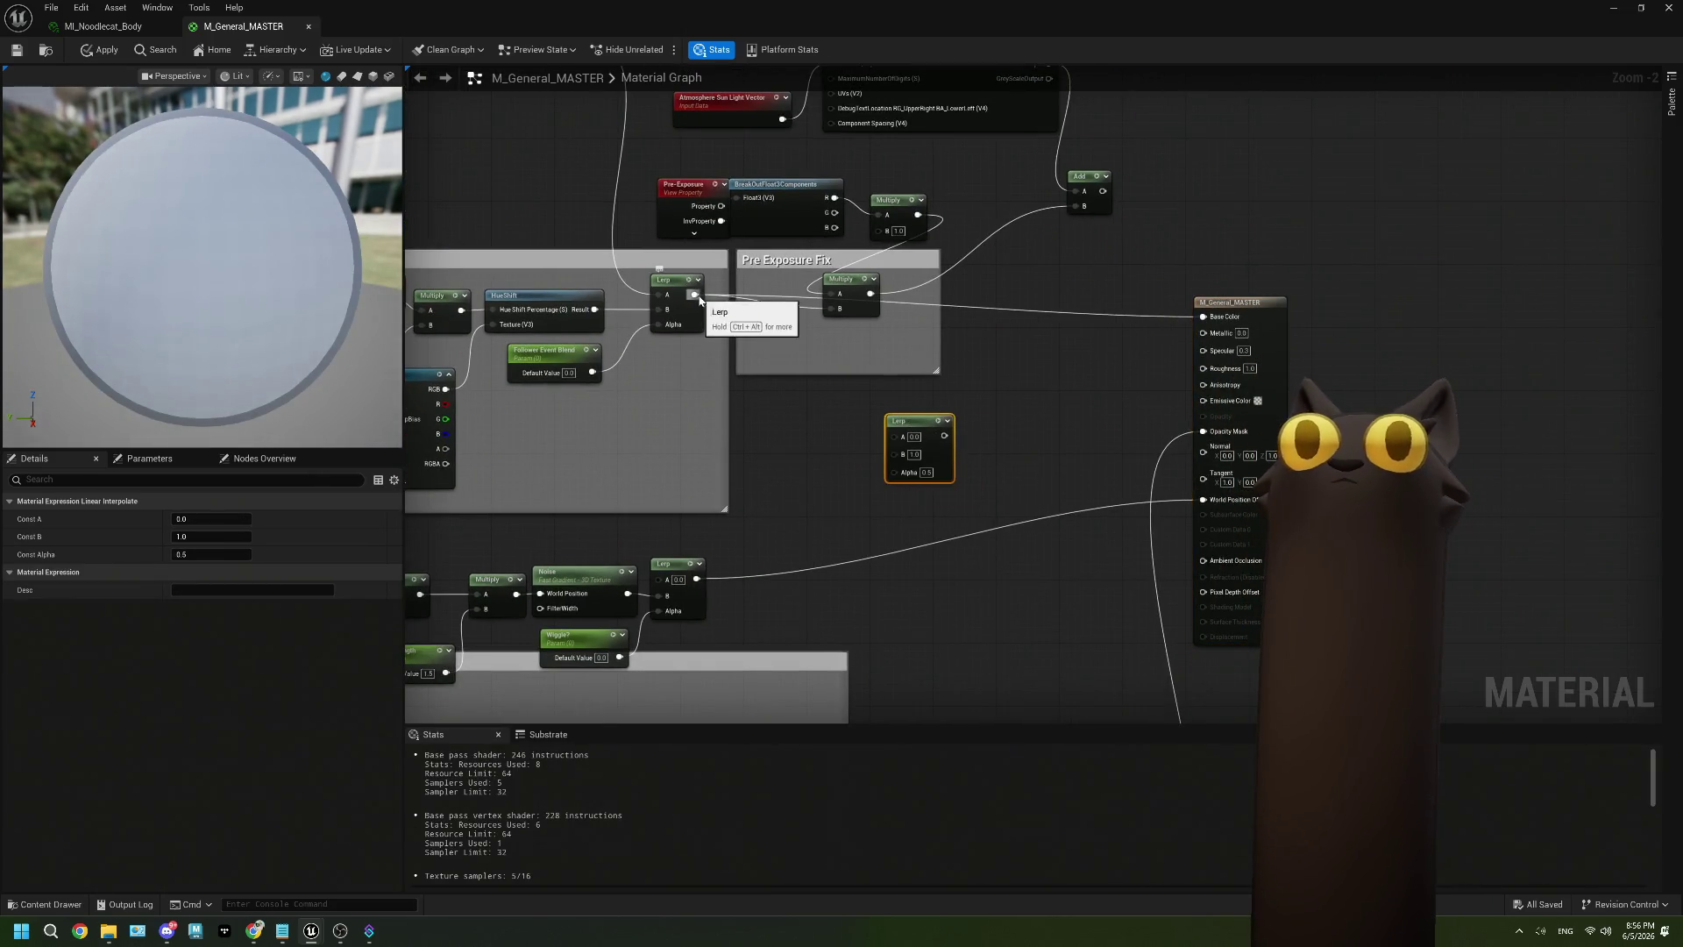
Feed the existing Lerp into the new Lerp and add a body_Tabby_mask texture parameter to it.
mouse_move(694, 294)
left_mouse_down()
mouse_move(904, 441)
mouse_move(829, 464)
mouse_move(692, 414)
left_mouse_up()
key("t")
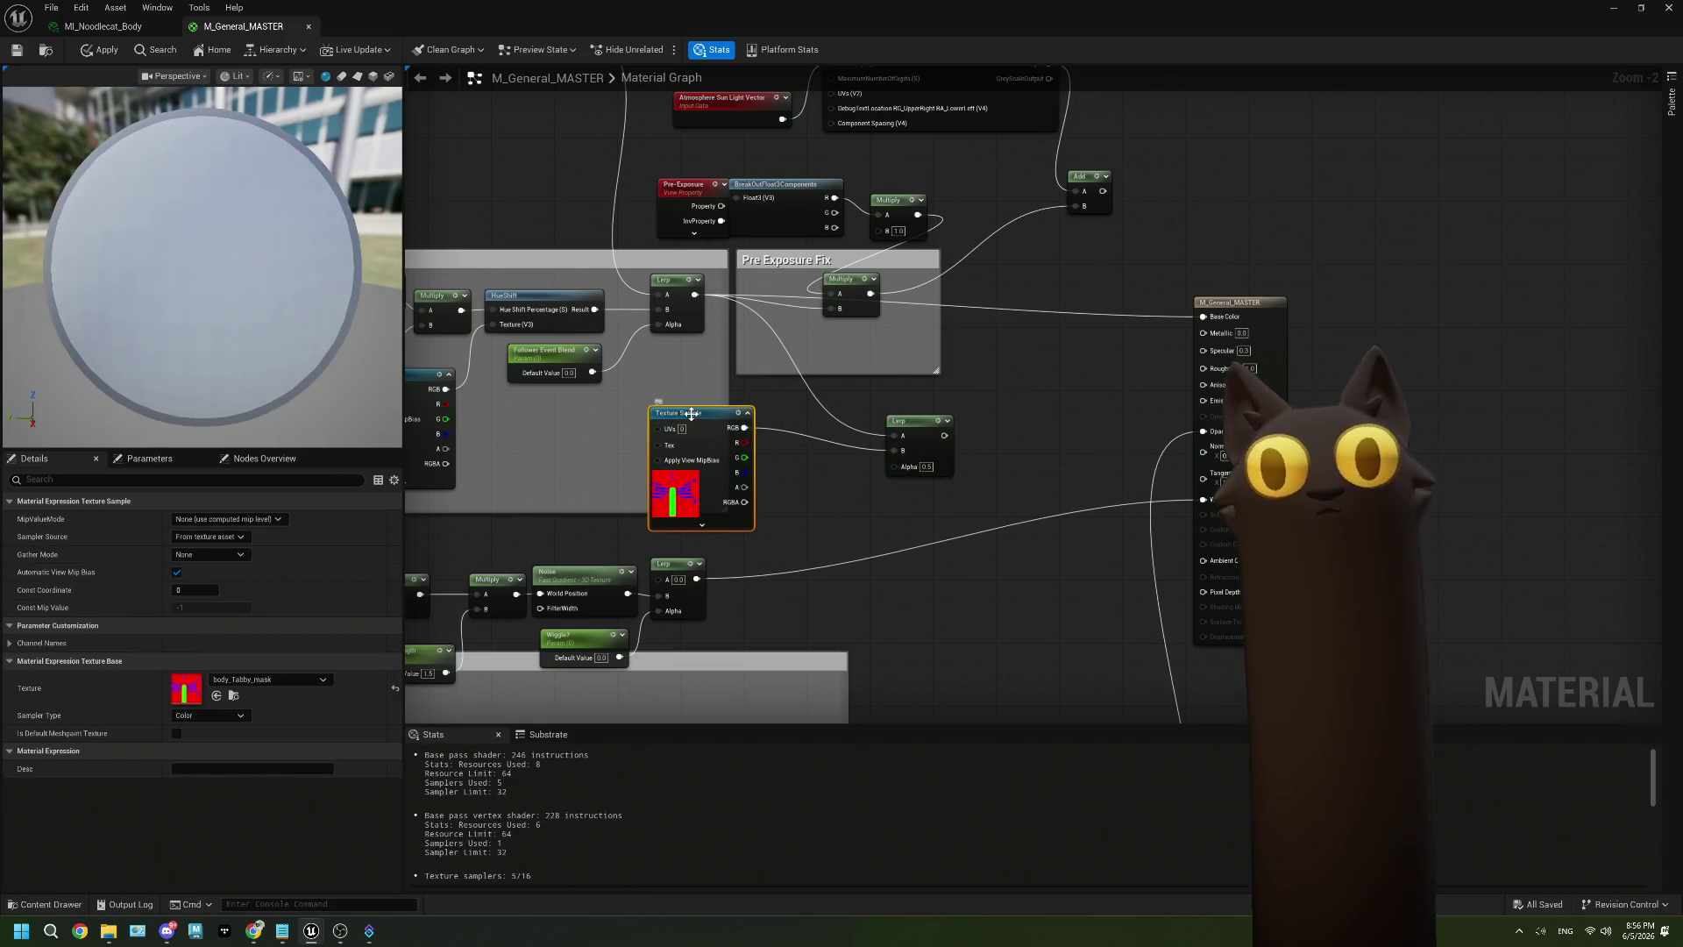
right_click(693, 417)
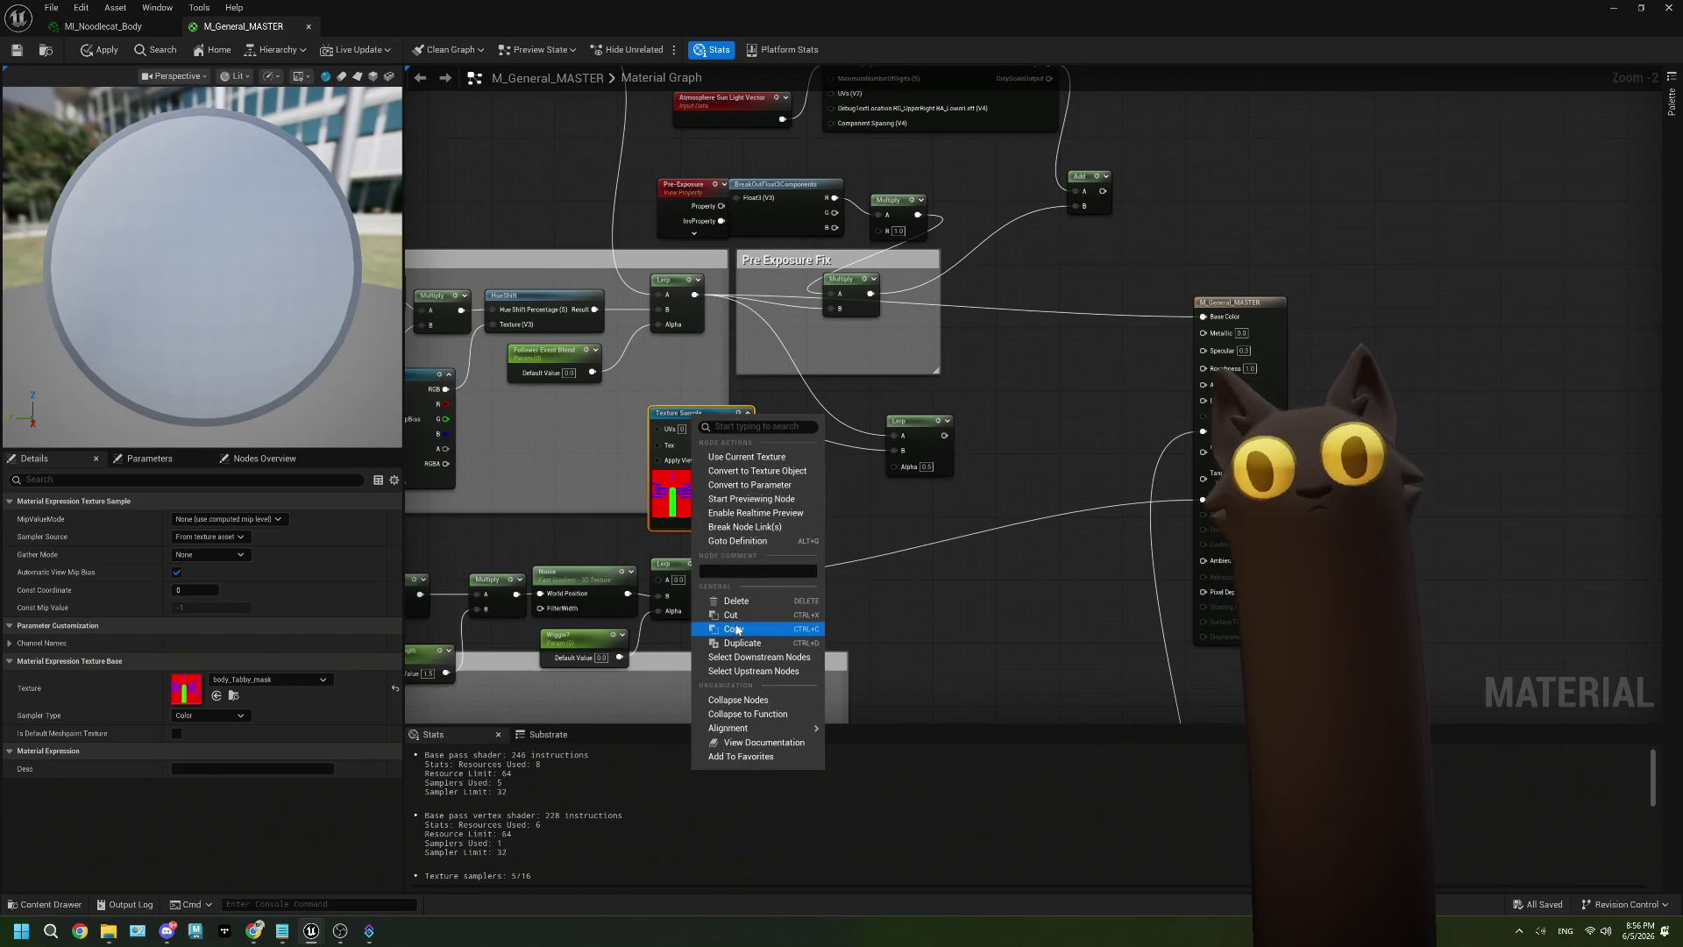
left_click(743, 486)
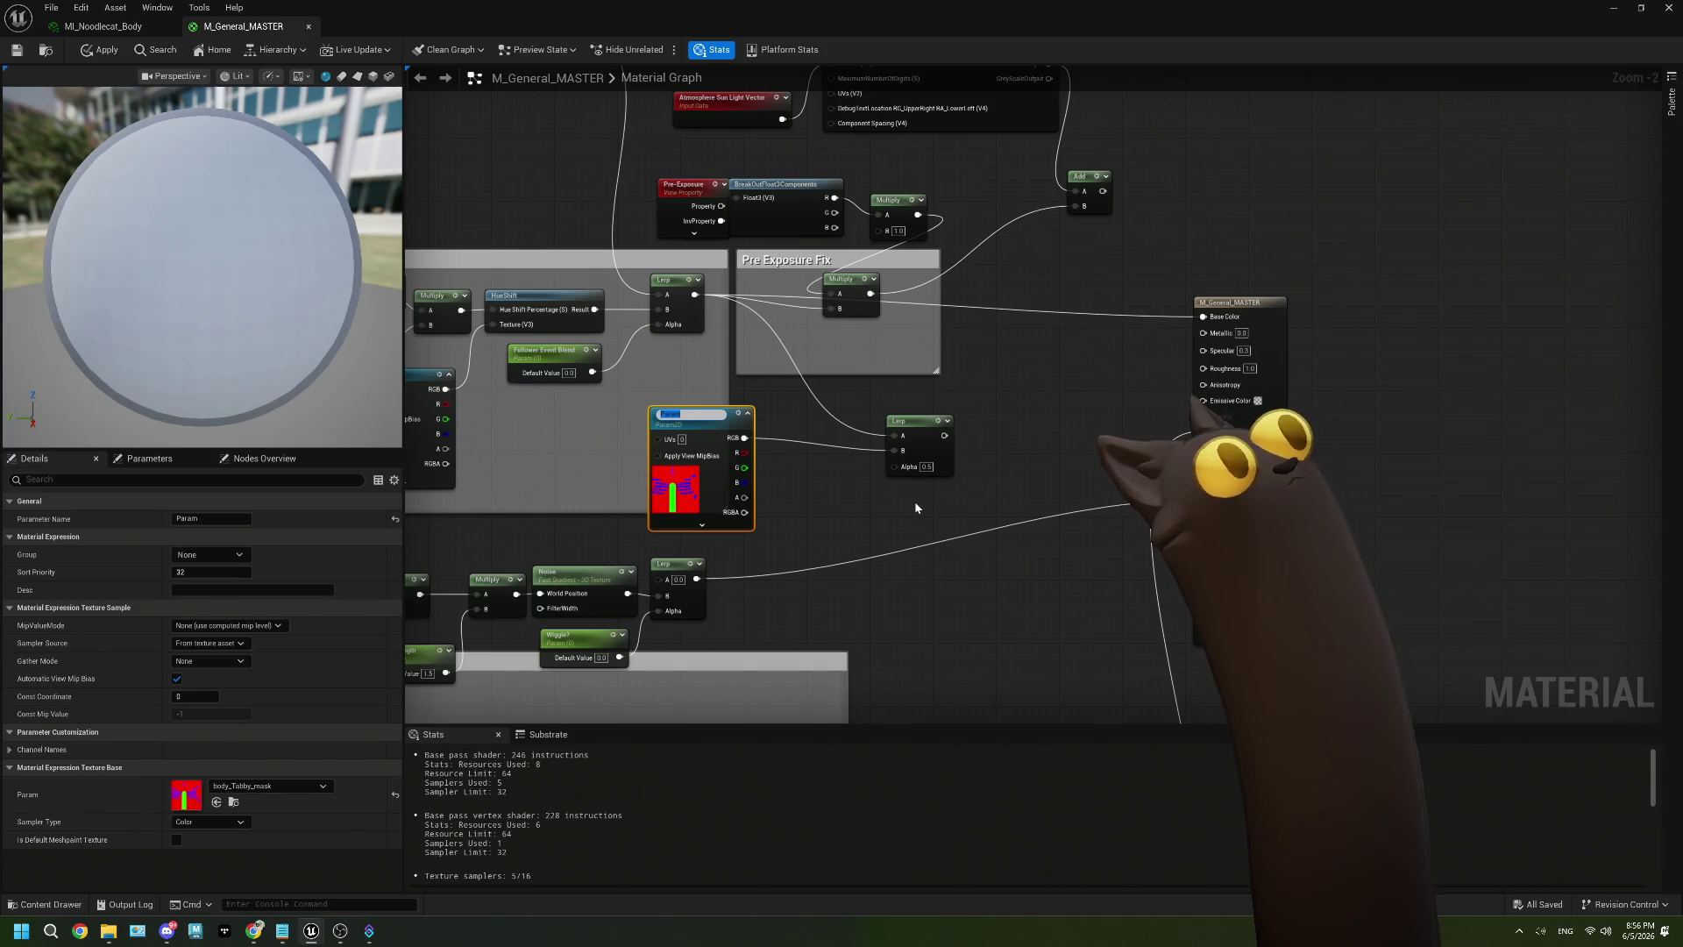
Delete the new Lerp and mask Param nodes, then apply the material changes.
mouse_move(913, 512)
left_mouse_down()
mouse_move(868, 456)
mouse_move(753, 435)
left_mouse_up()
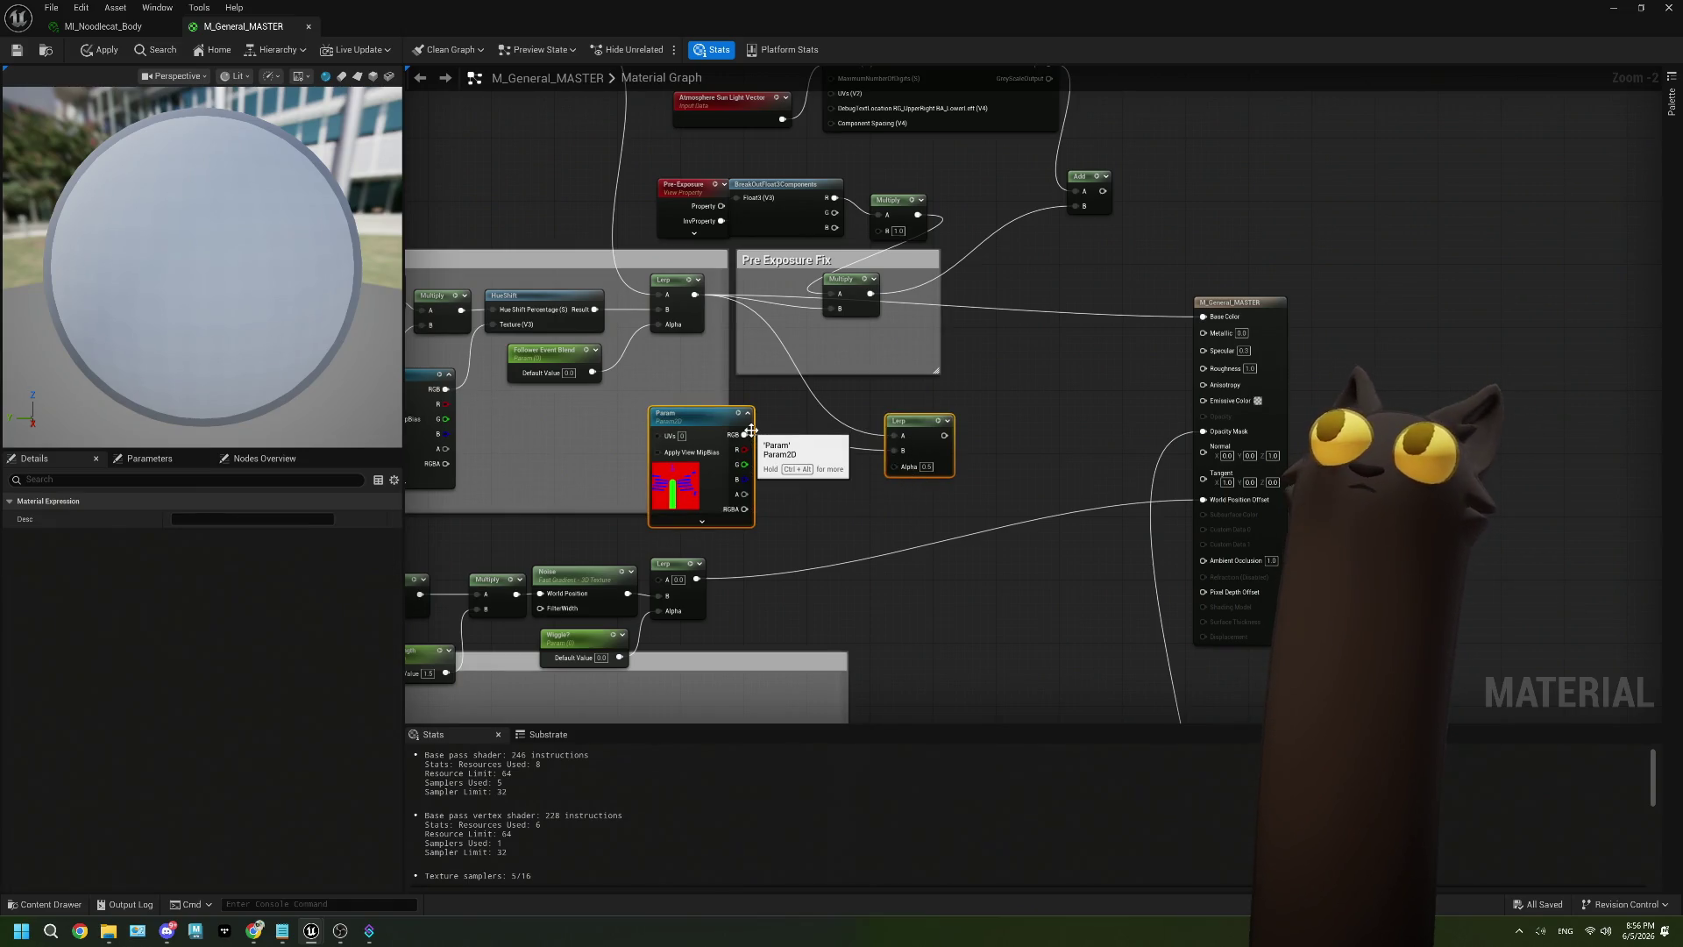
left_click(873, 505)
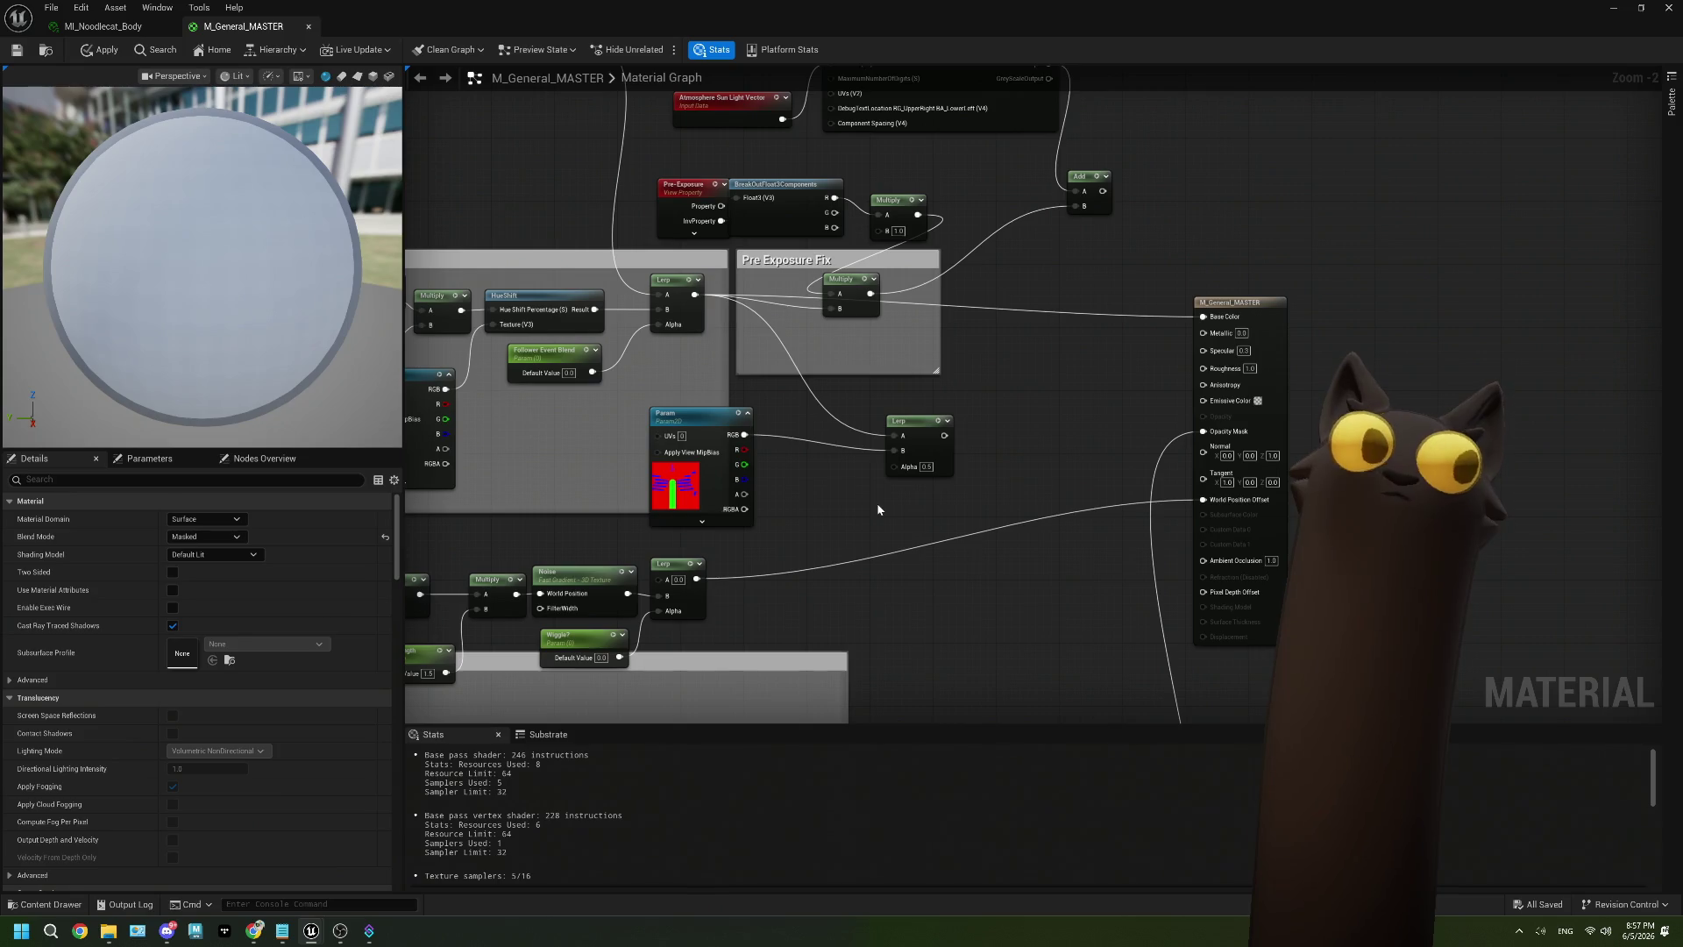
left_click_drag(920, 505, 739, 419)
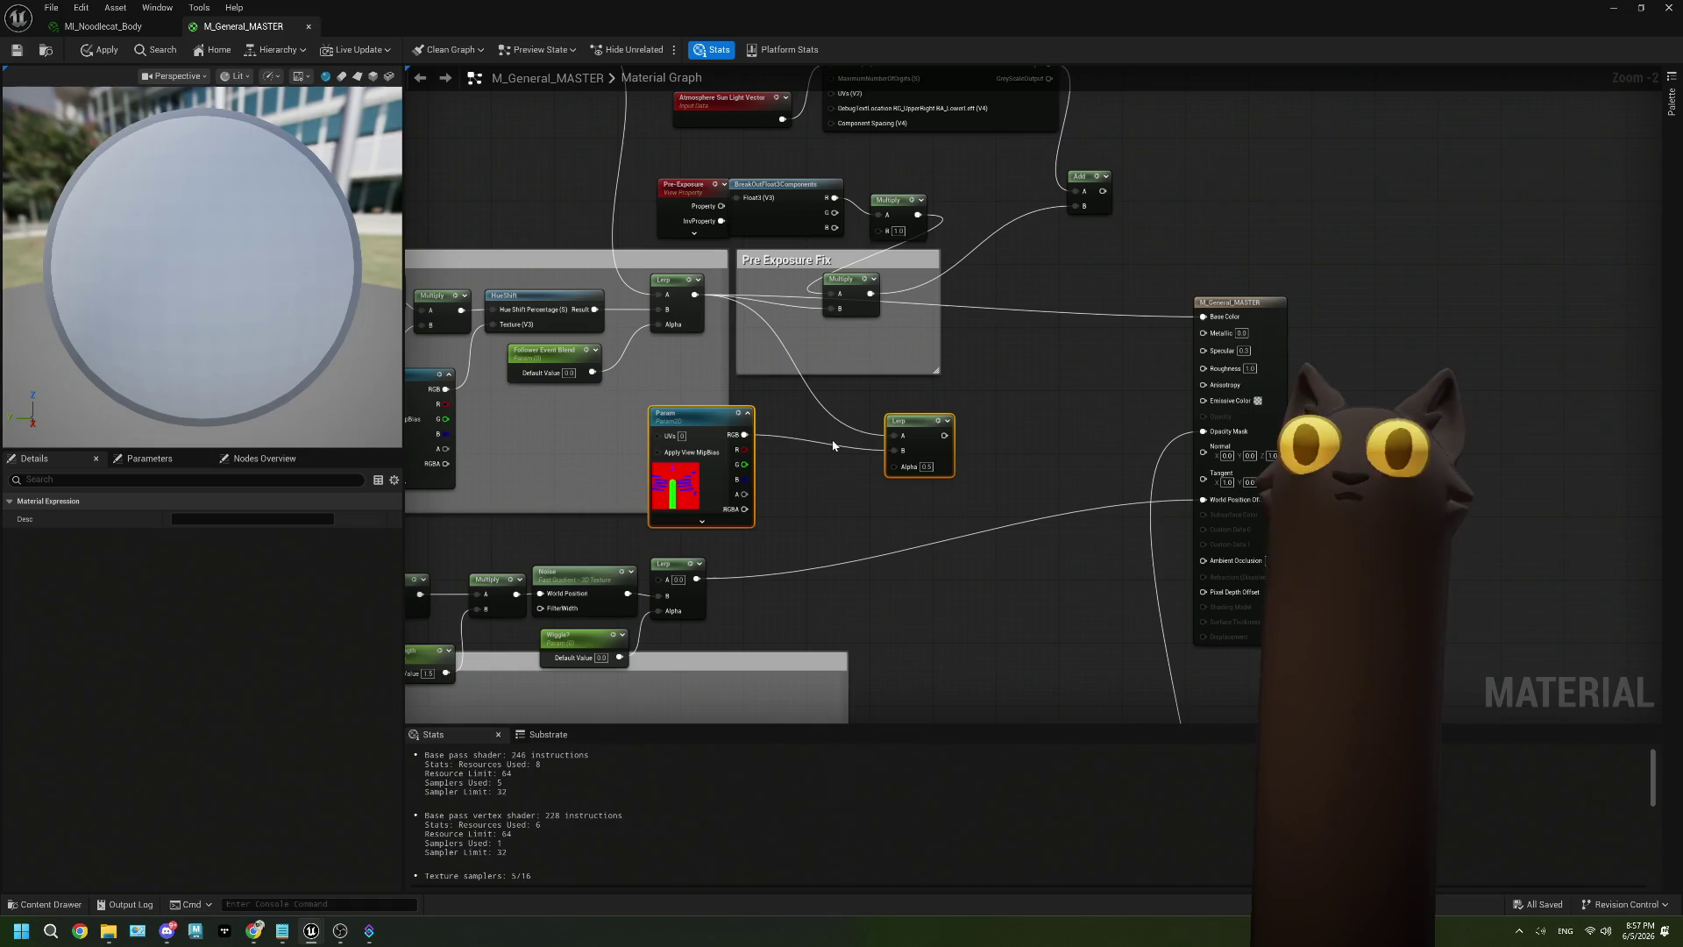
key("Delete")
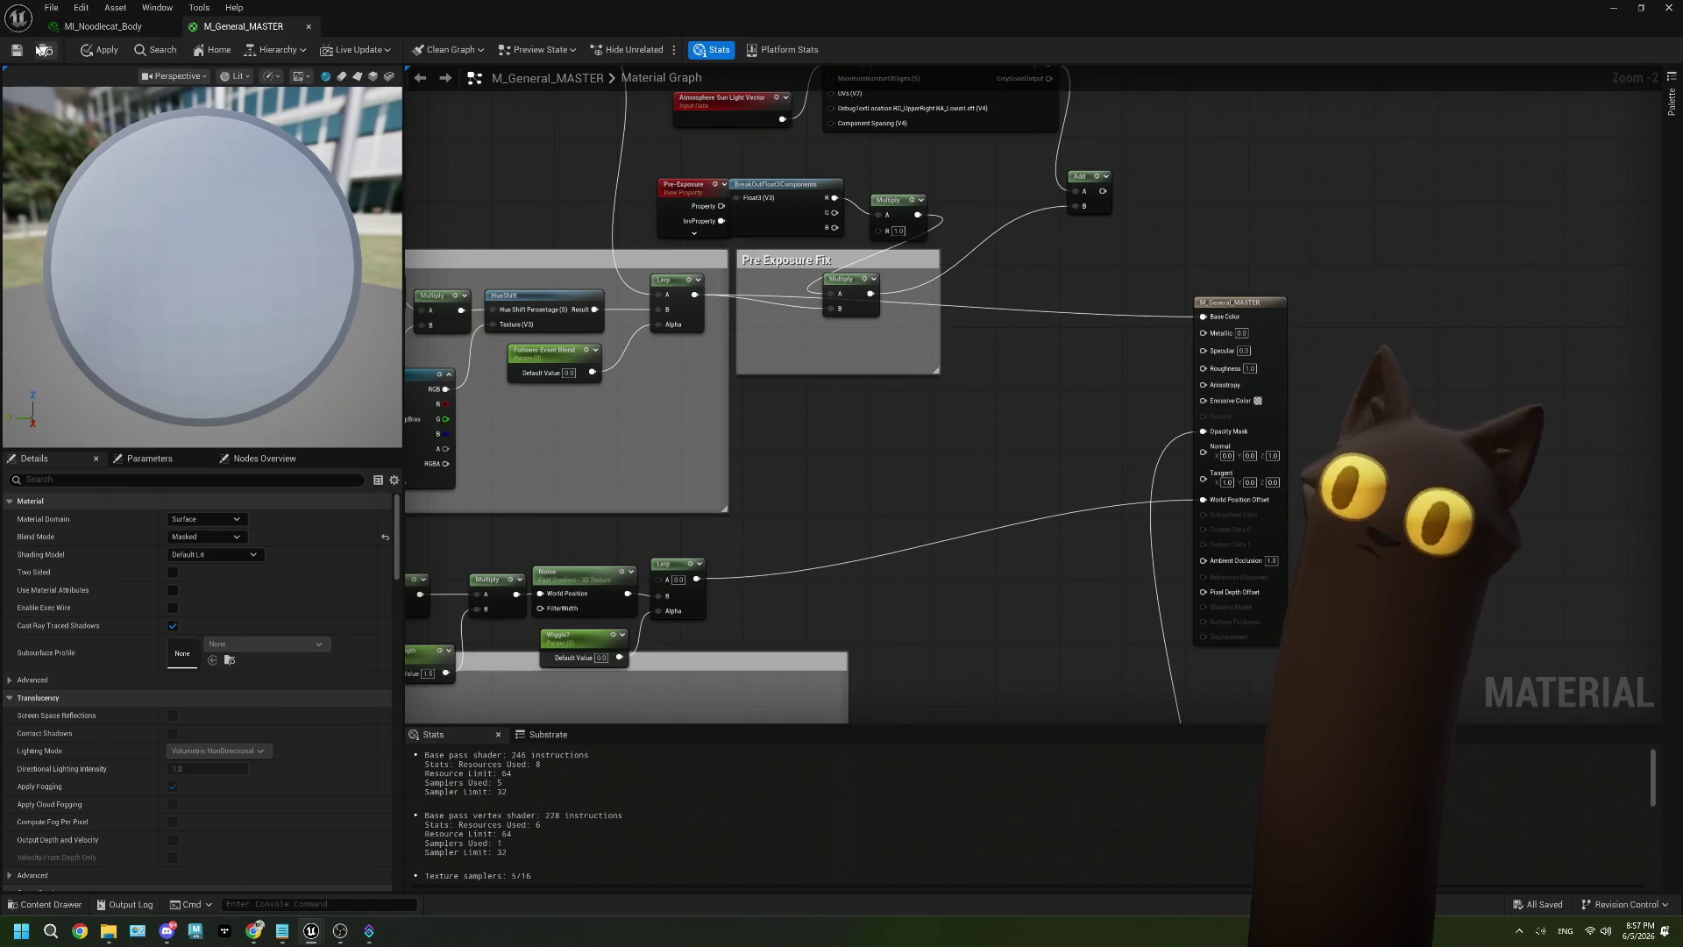
left_click(100, 50)
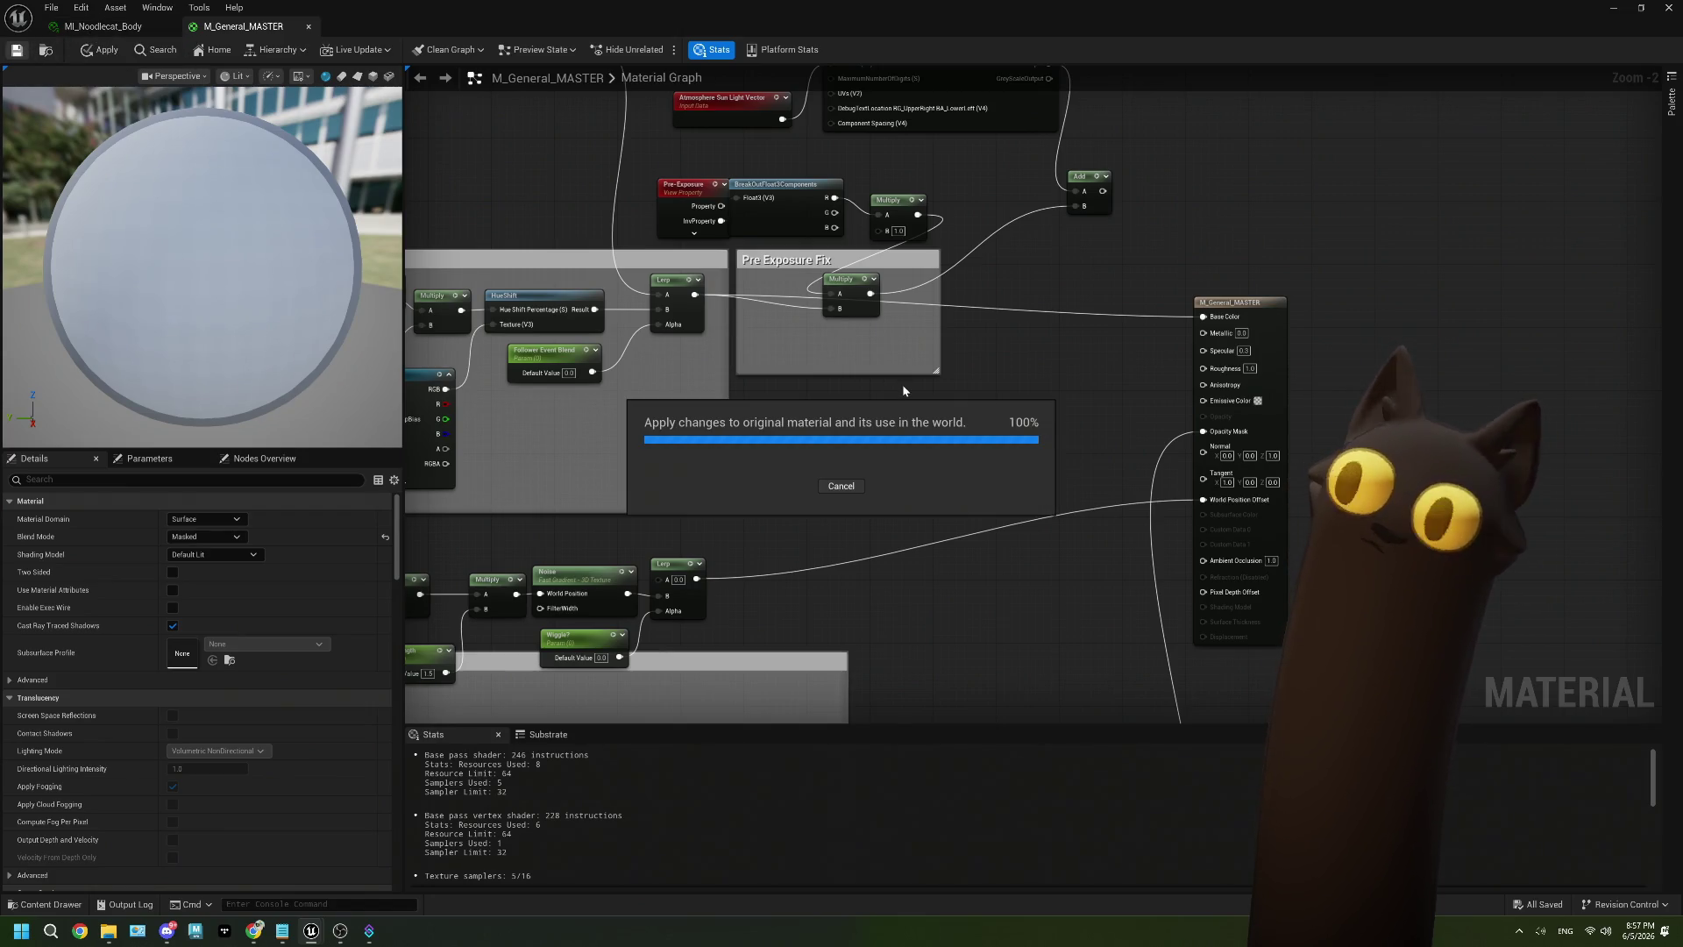
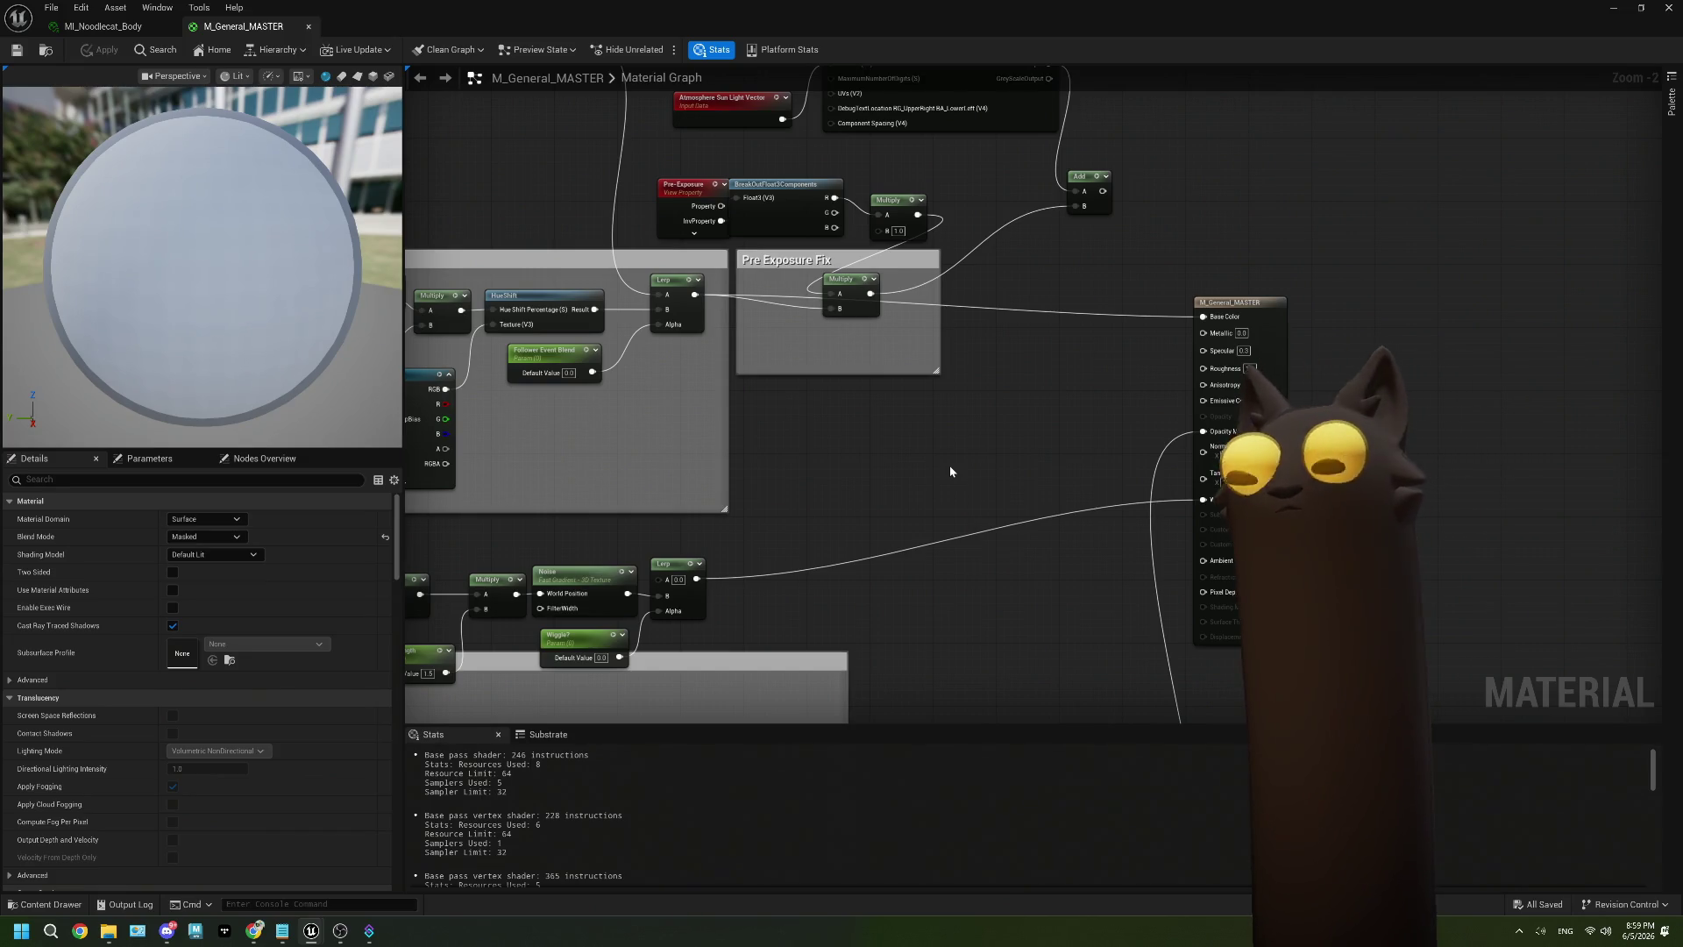
Return to the level editor and open BP_EditPresetsMode from the Core > EditMode folder.
key("alt+Tab")
scroll(88, 753, "down", 1)
left_click(62, 742)
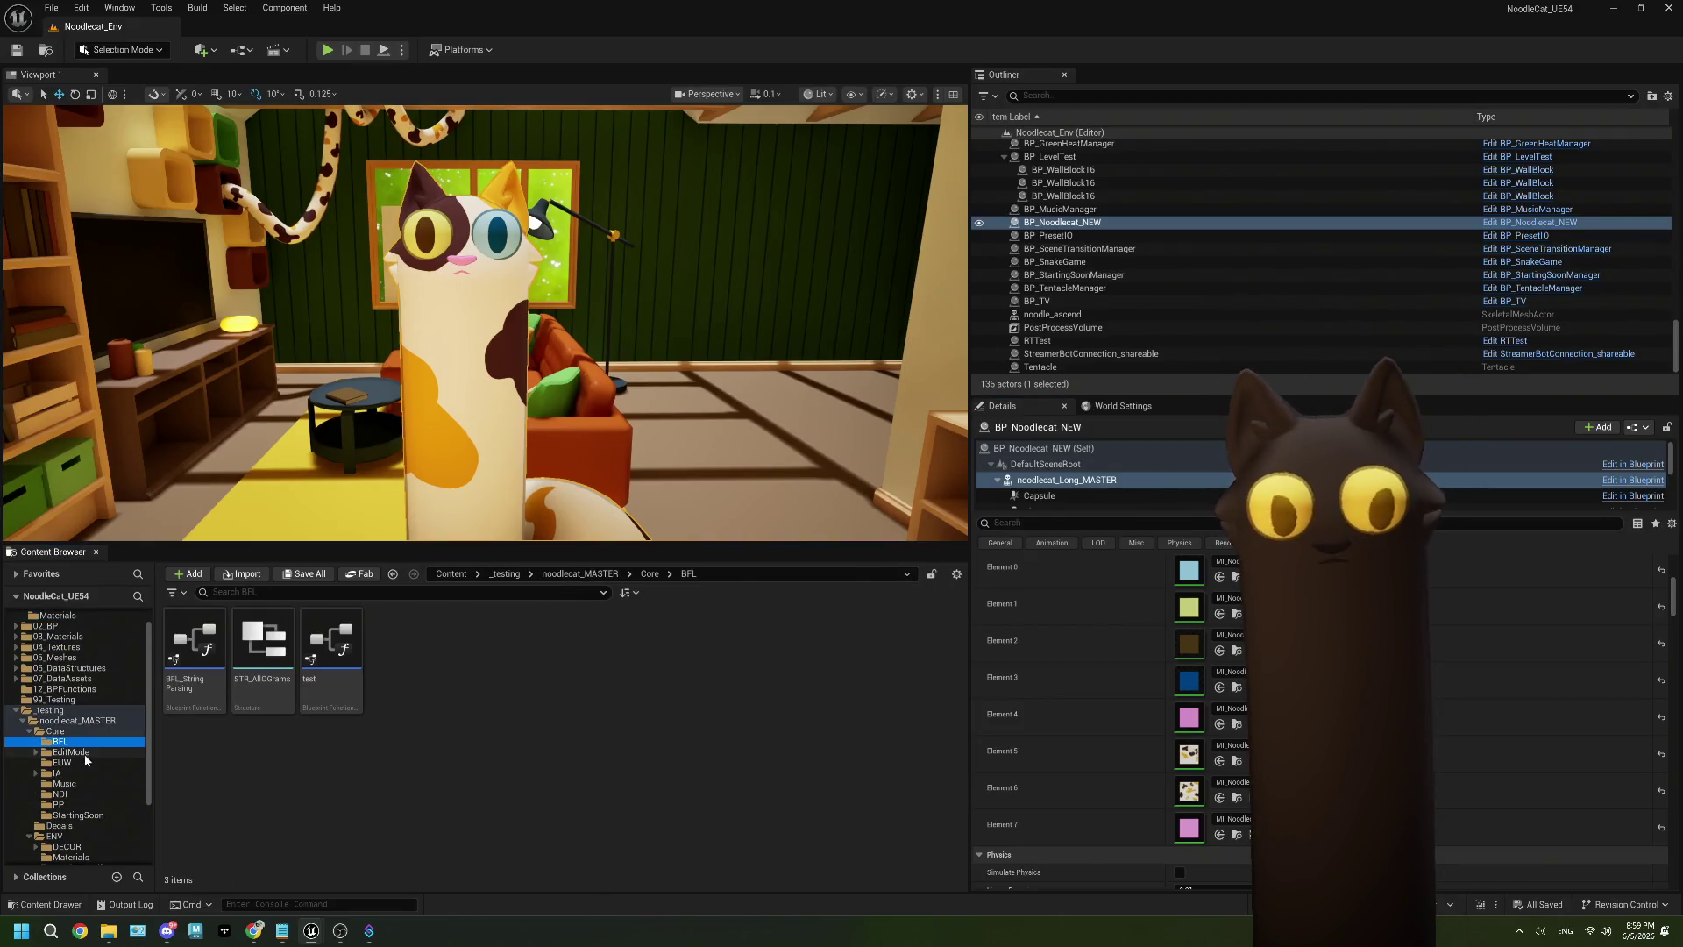
left_click(85, 754)
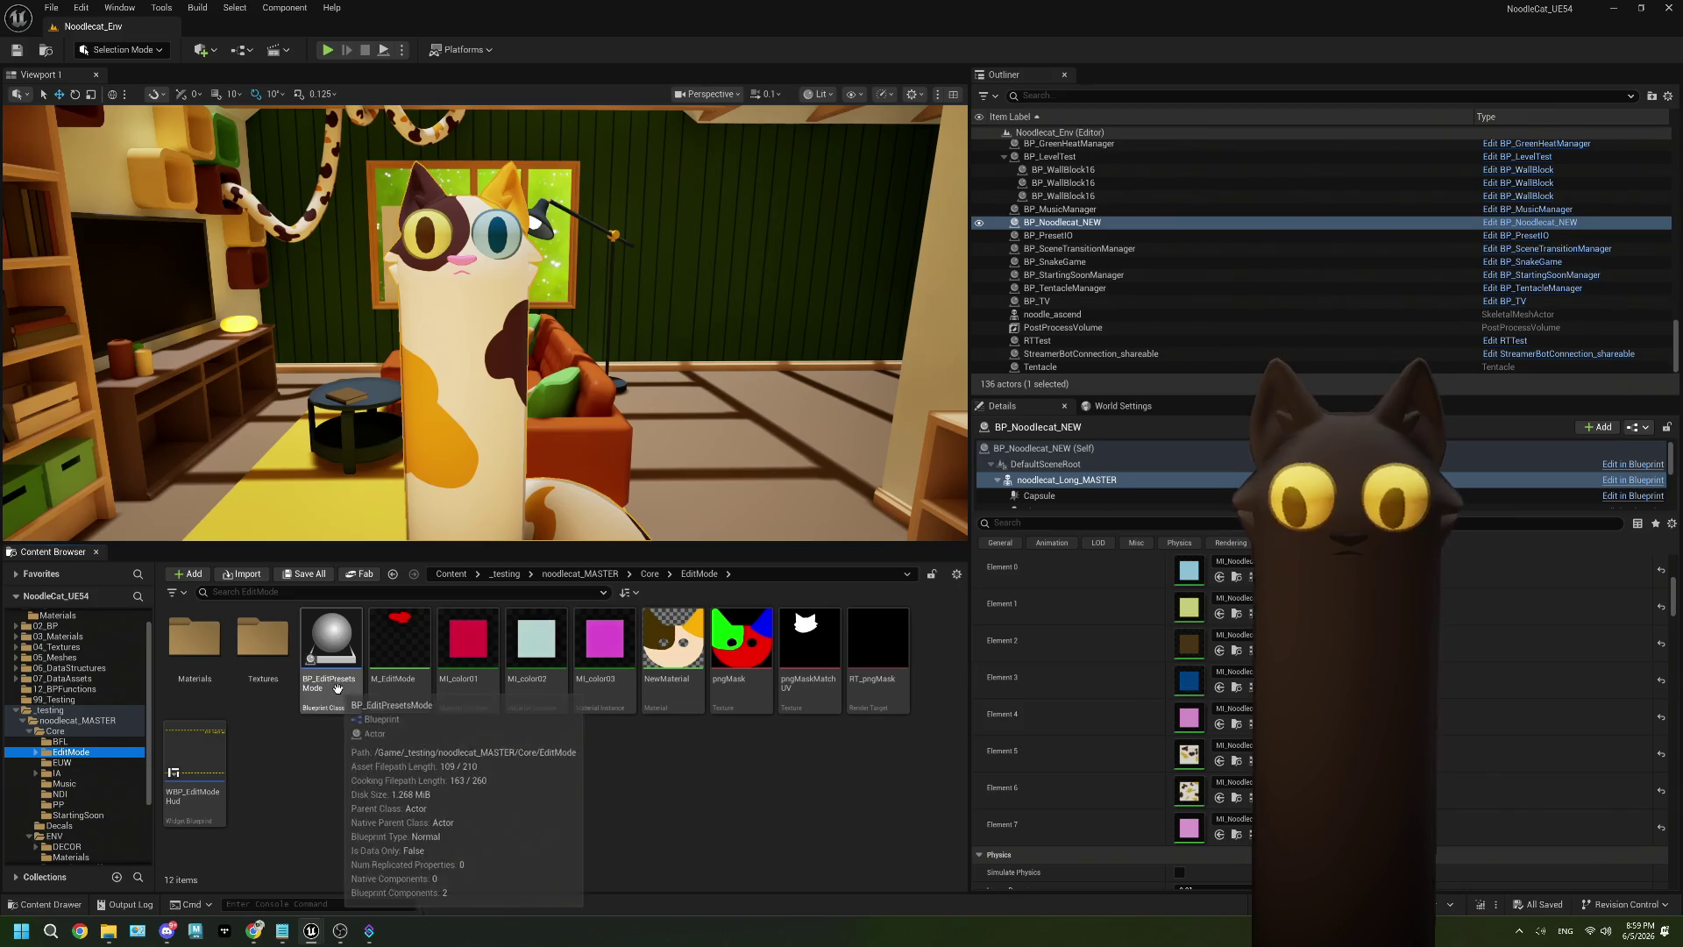
double_click(338, 688)
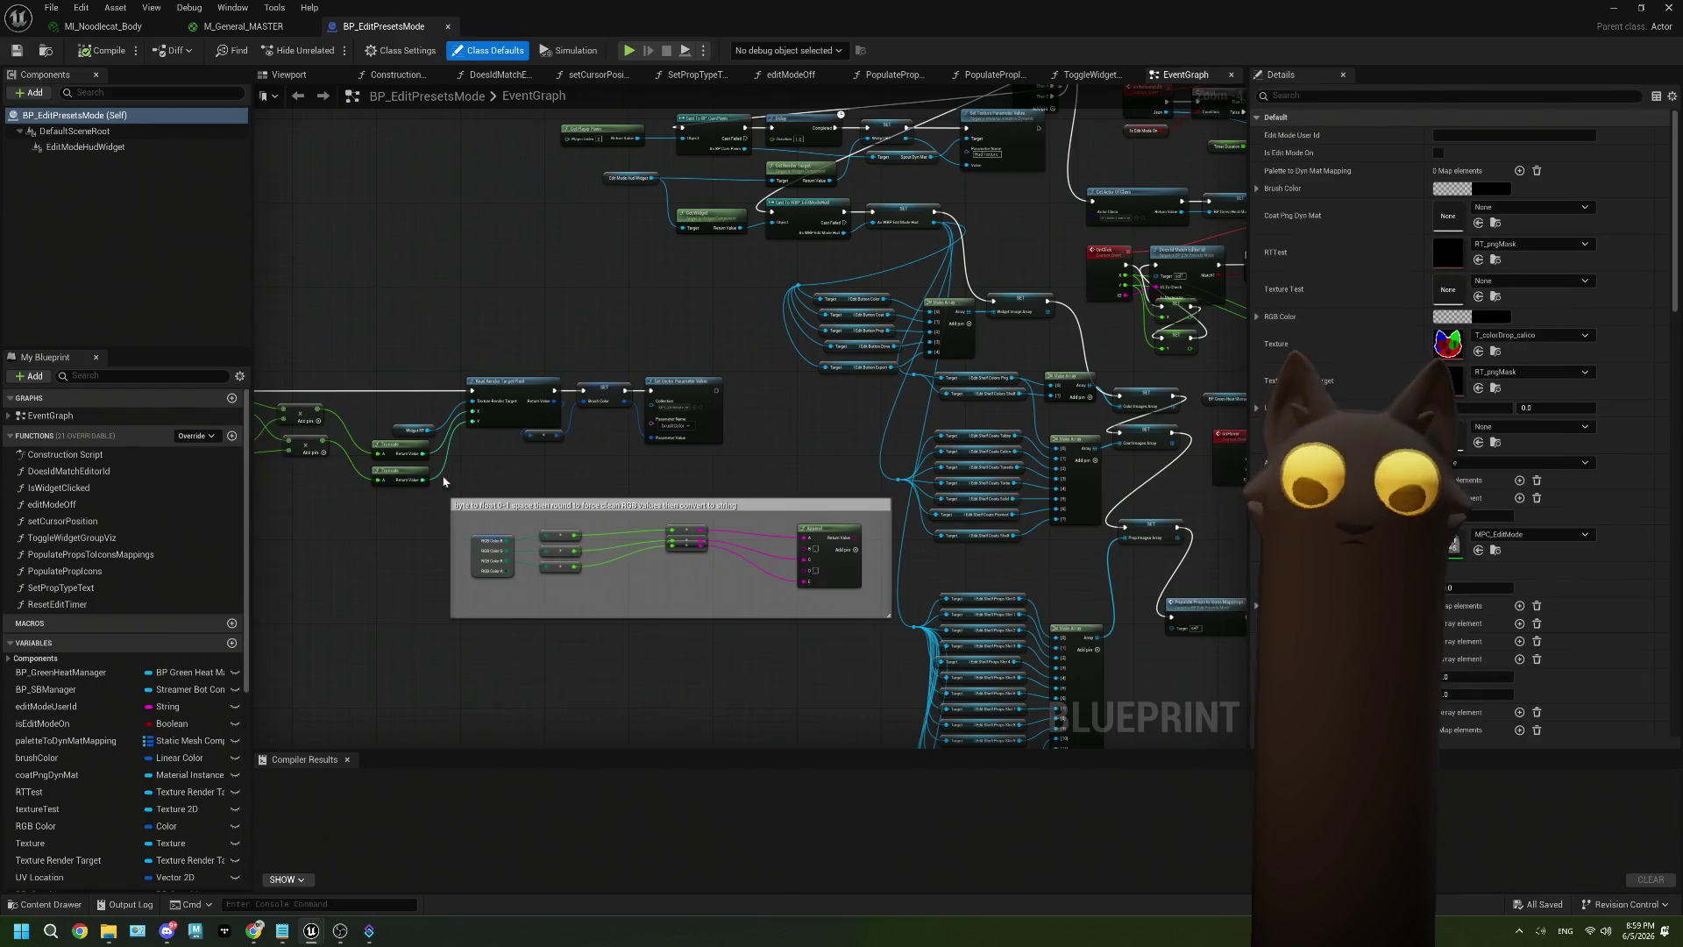
scroll(444, 481, "up", 5)
mouse_move(613, 368)
left_mouse_down()
mouse_move(1041, 279)
mouse_move(1035, 326)
mouse_move(312, 424)
mouse_move(359, 451)
left_mouse_up()
type("cl")
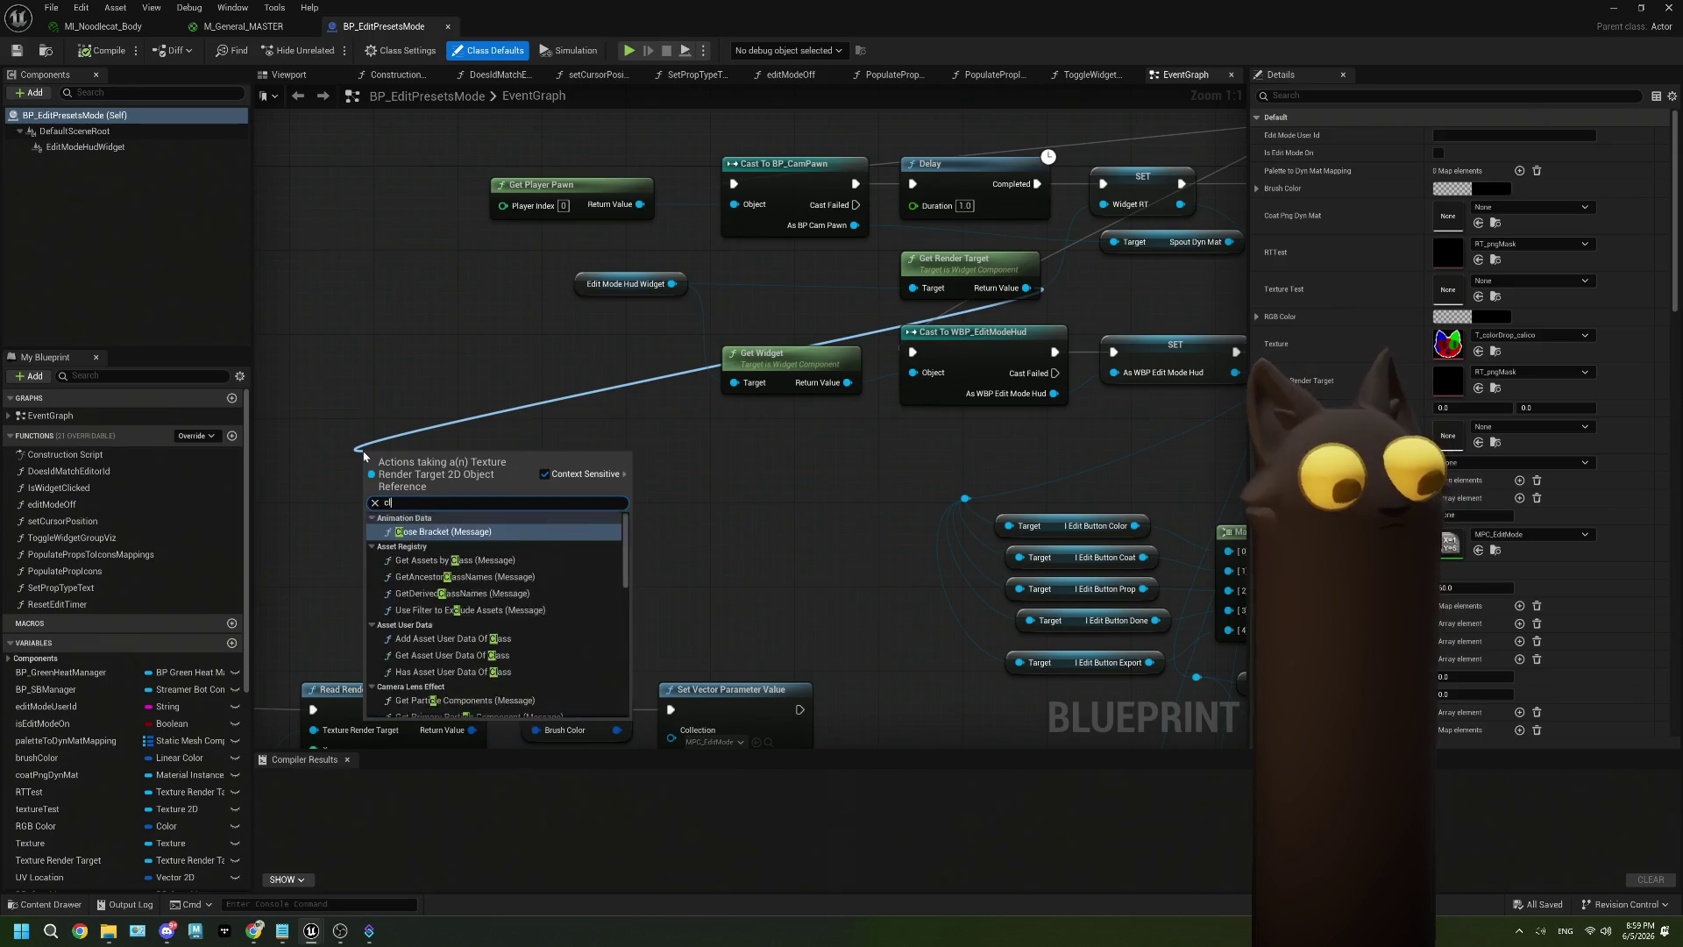
type("ear")
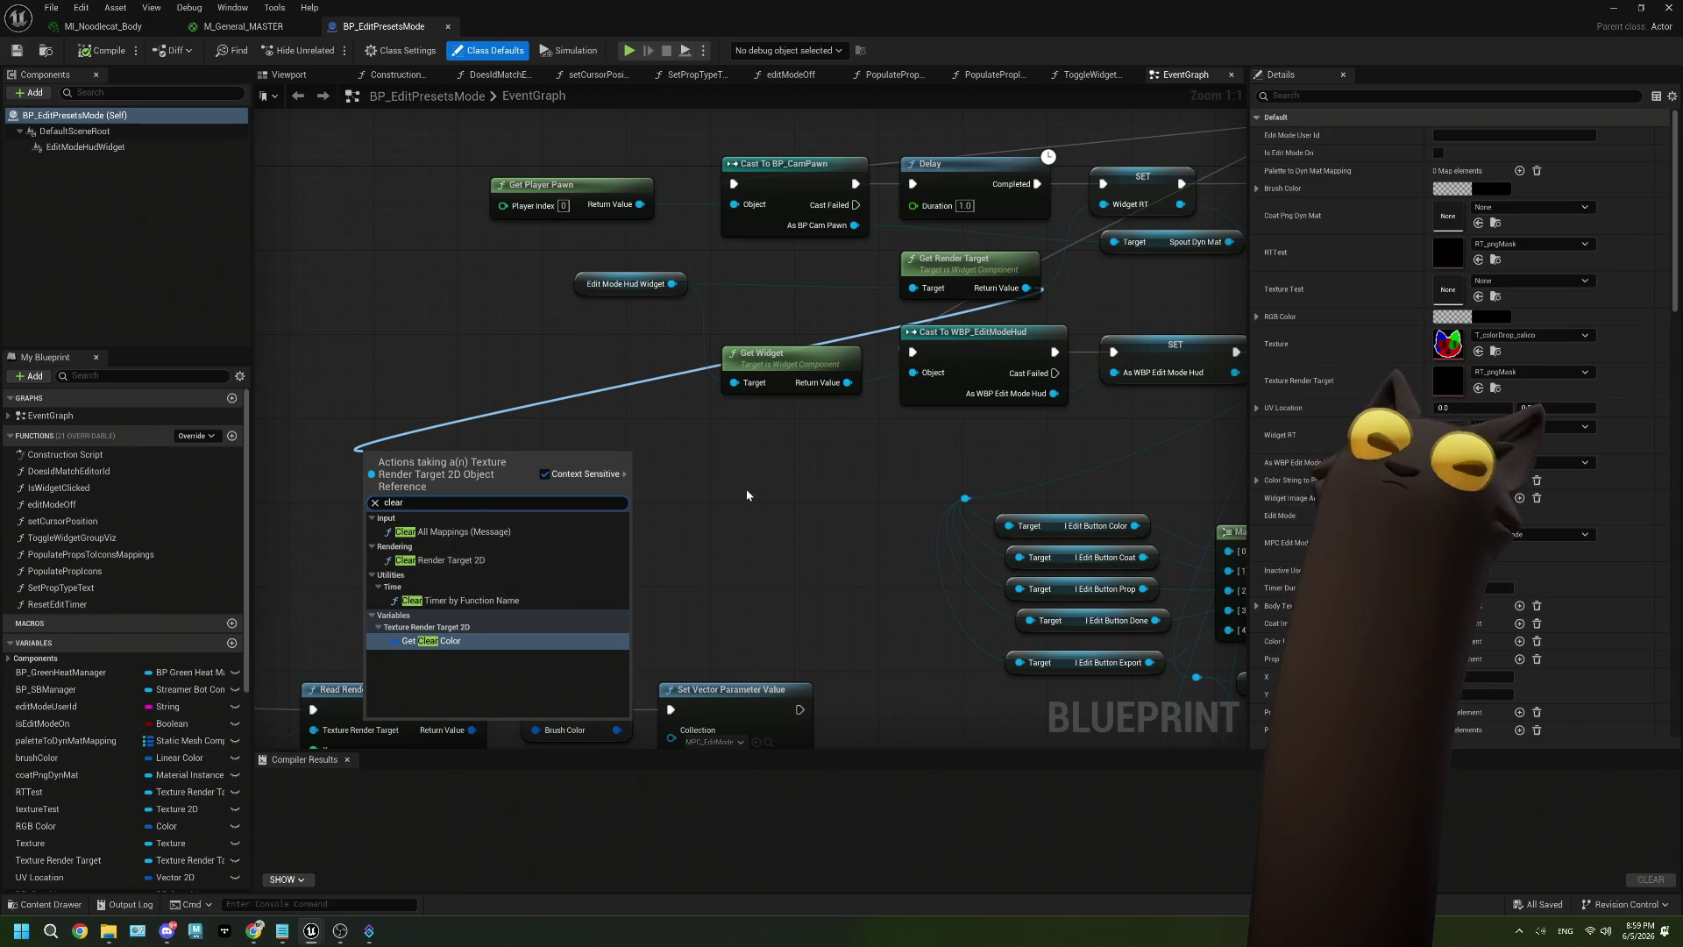
left_click_drag(747, 496, 570, 537)
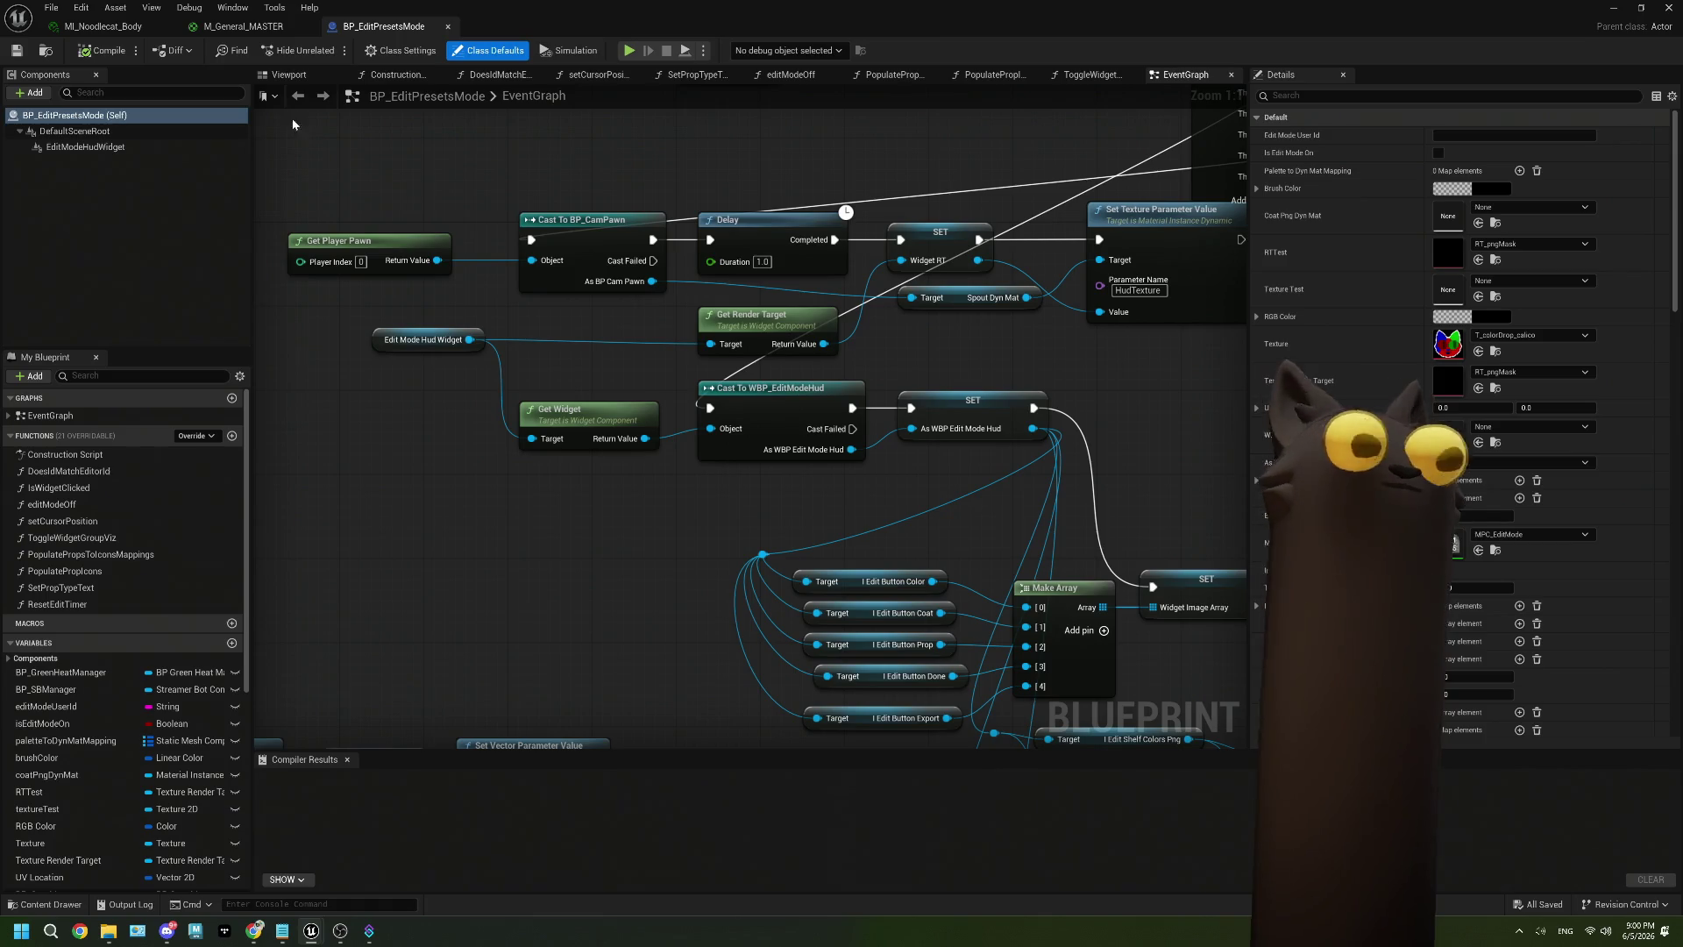
left_click(117, 31)
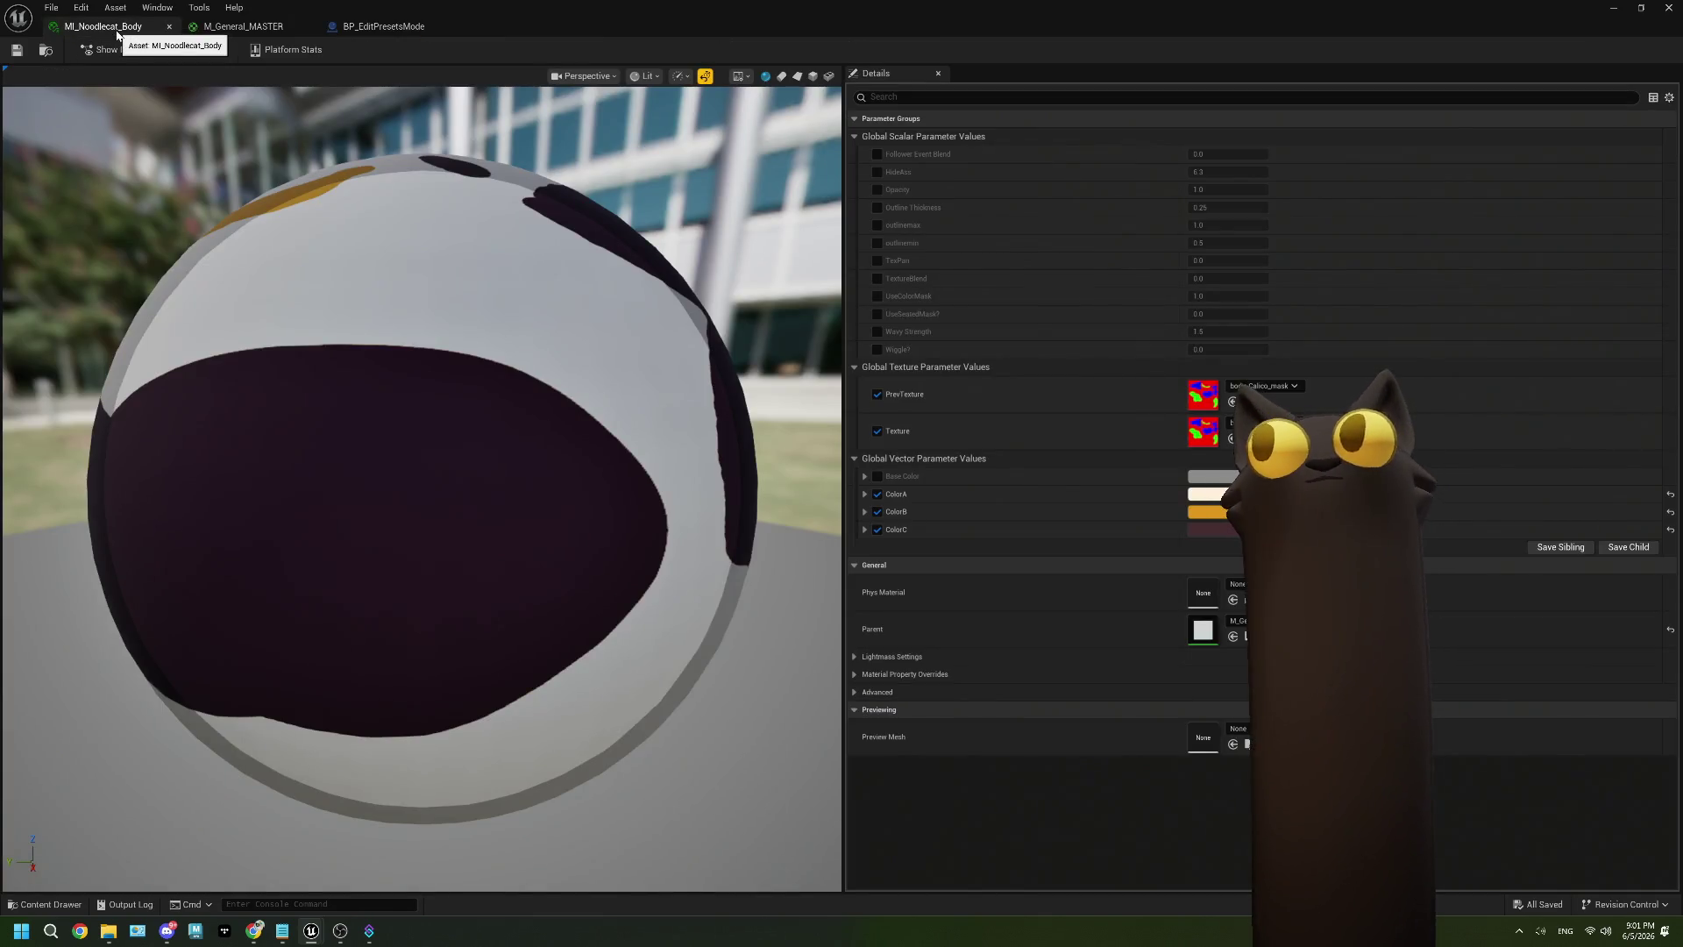
Switch to the M_General_MASTER material graph editor tab.
left_click(224, 30)
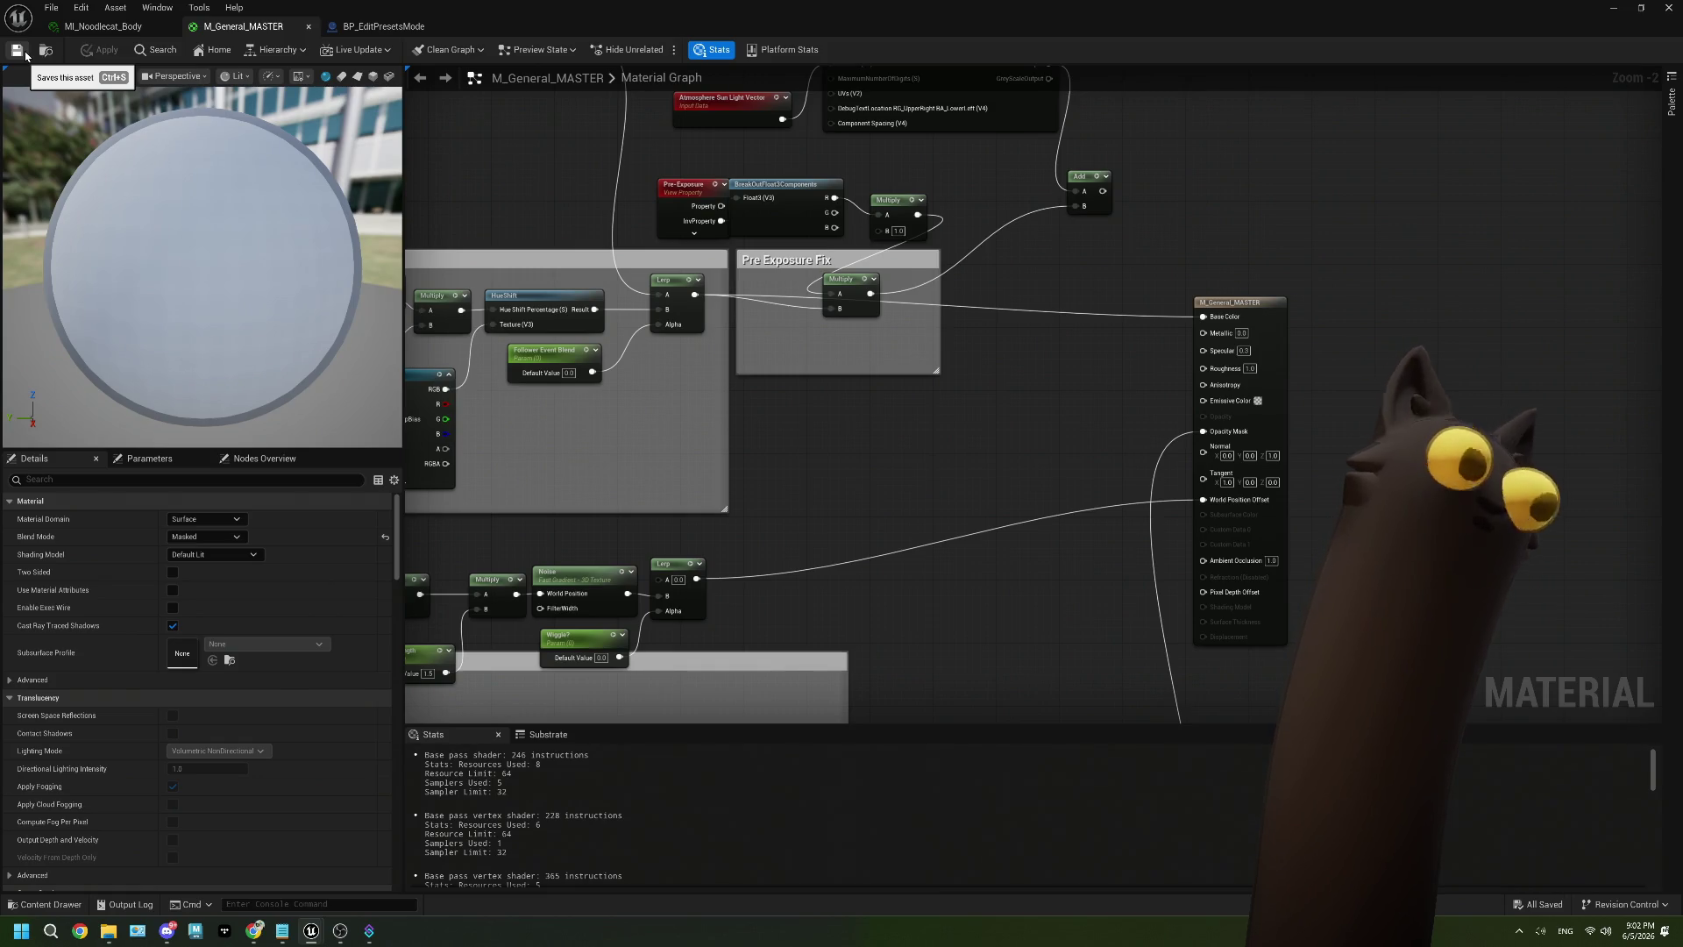
Minimize the material editor and open noodlecat_Long_MASTER_Physics from the noodlecat_MASTER folder.
left_click(1614, 7)
left_click_drag(586, 431, 376, 432)
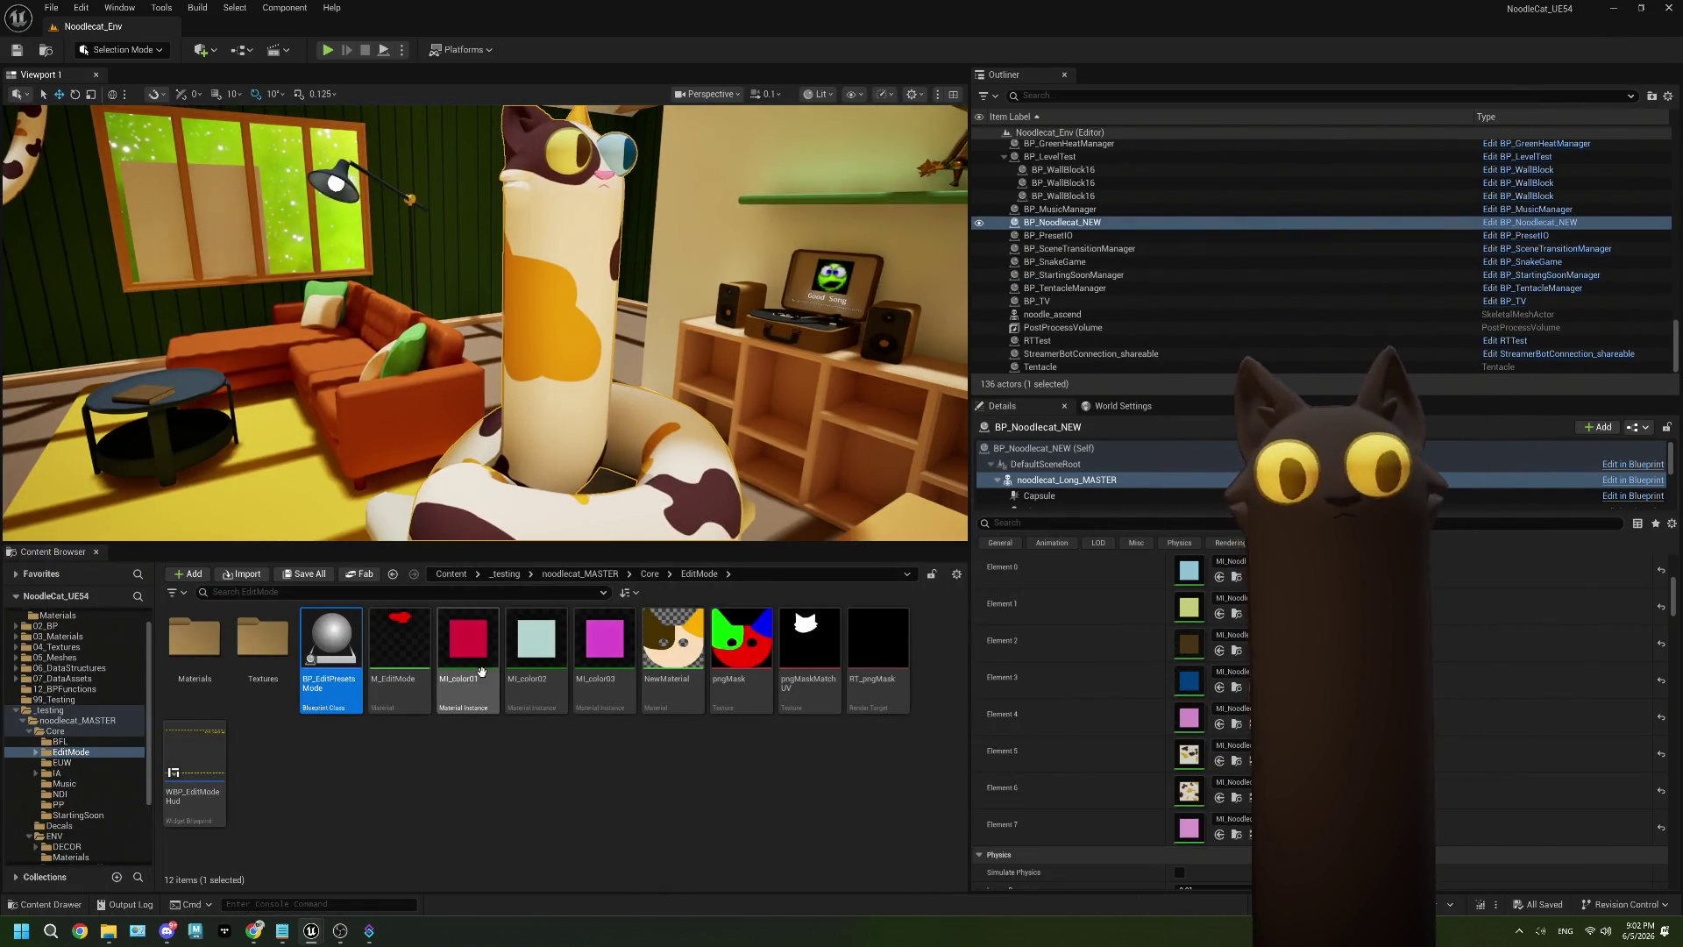
left_click(595, 575)
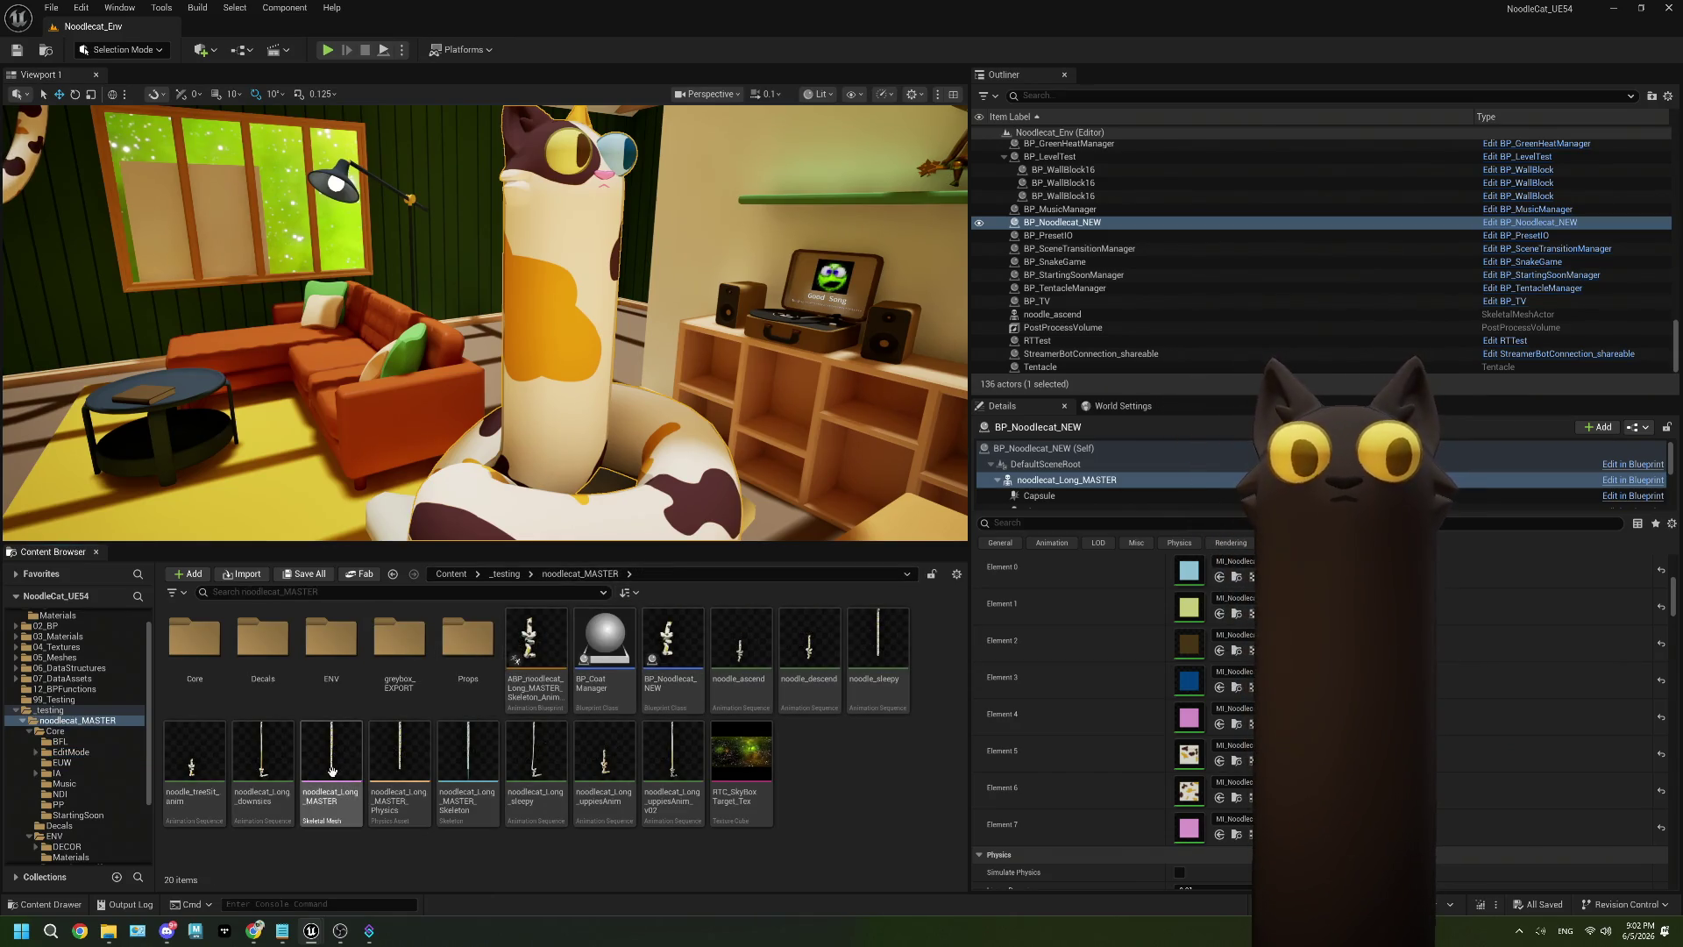
double_click(399, 762)
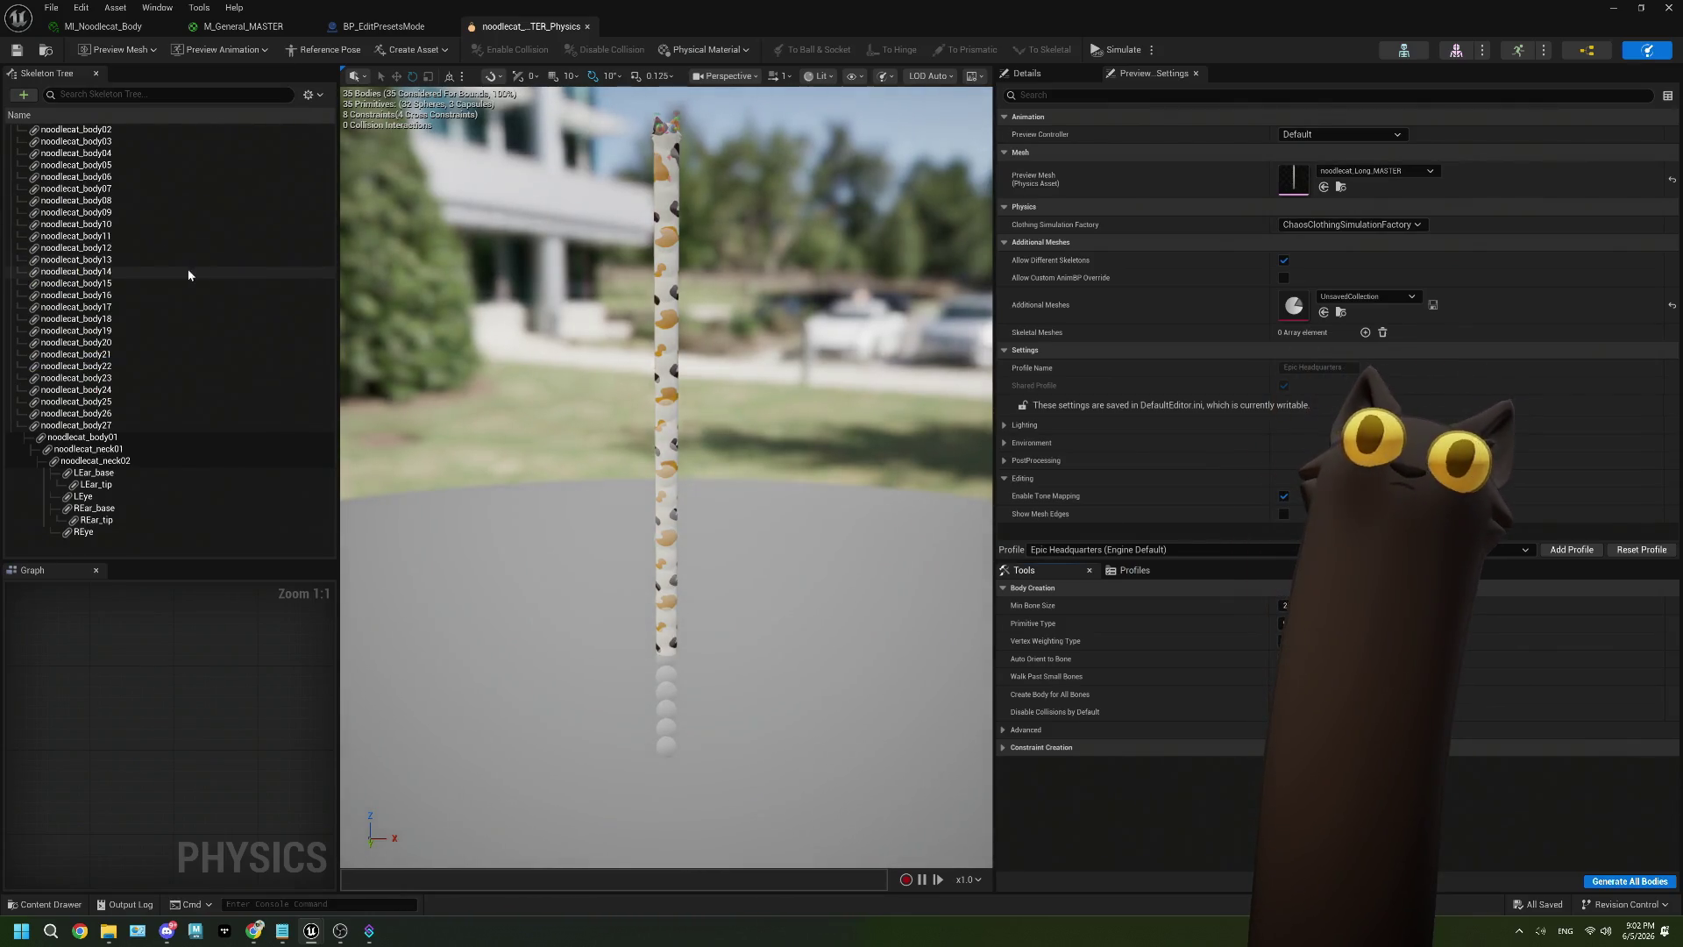
left_click_drag(622, 228, 654, 230)
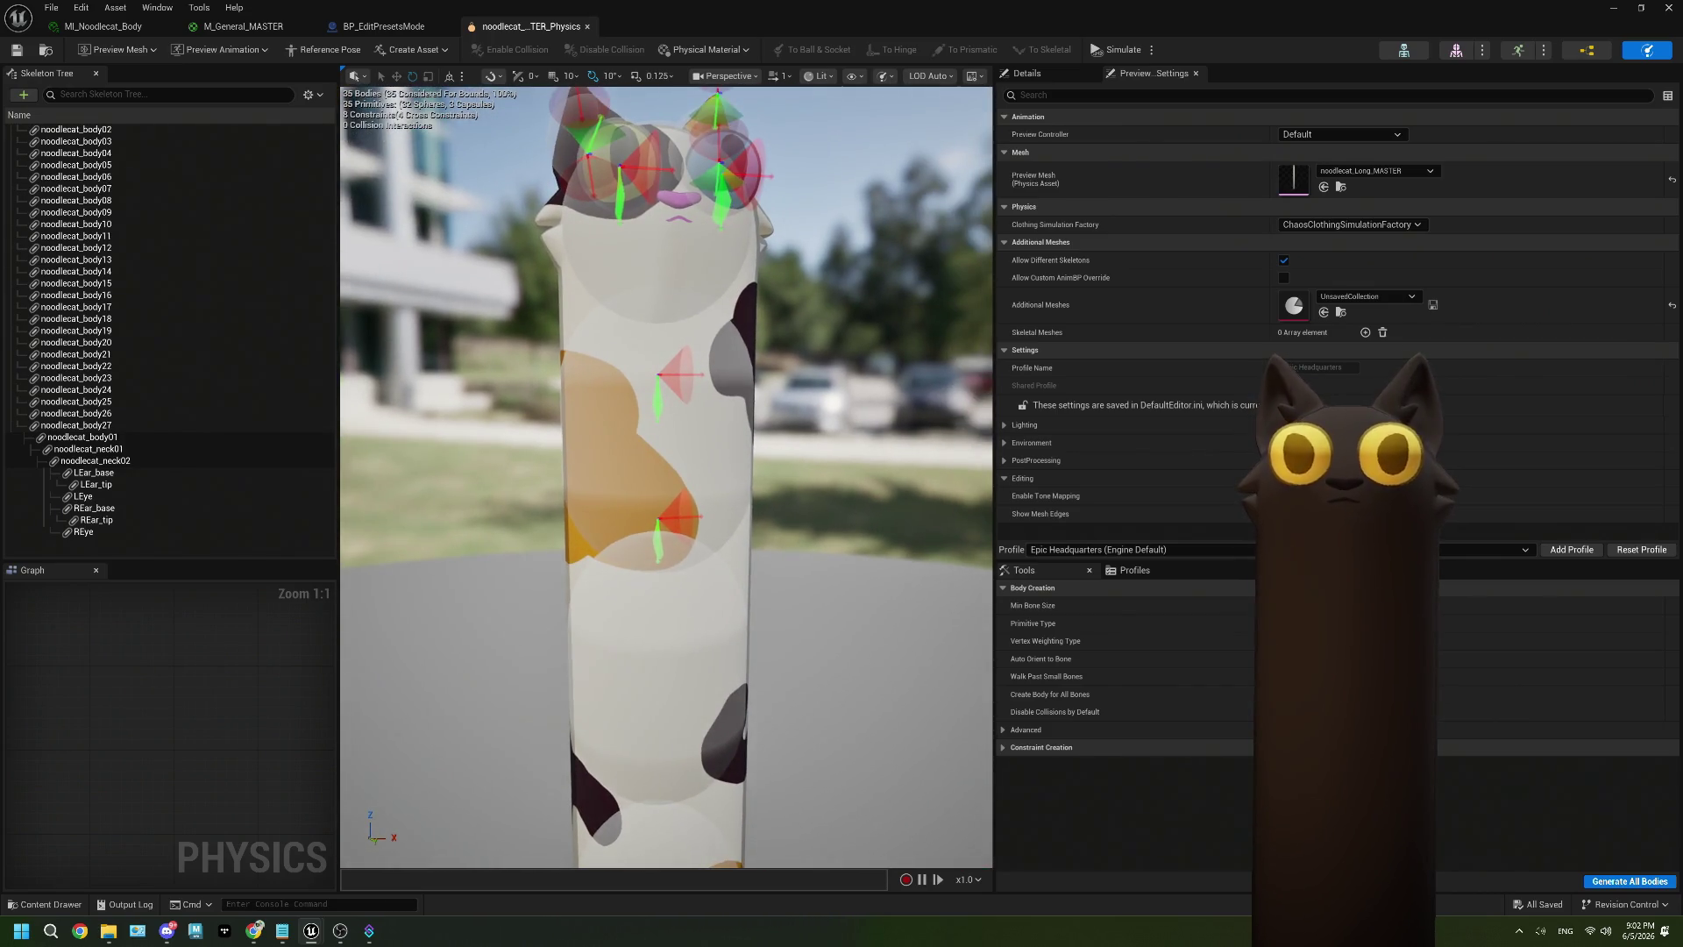
left_click(706, 427)
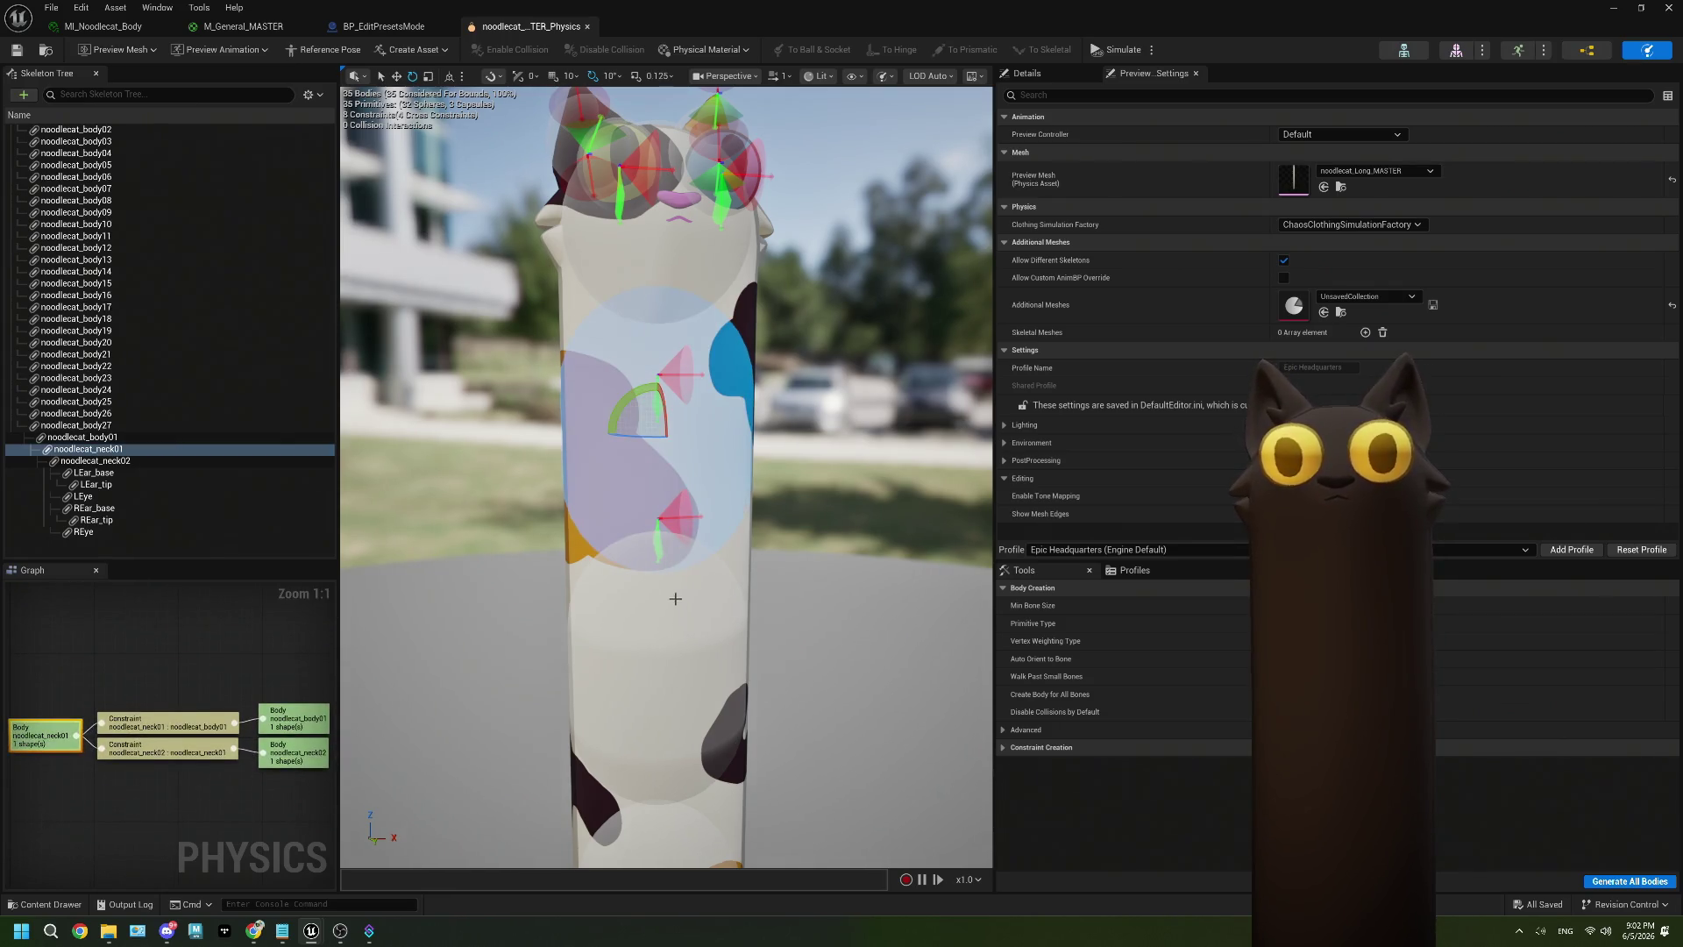
left_click(661, 524)
left_click(694, 625)
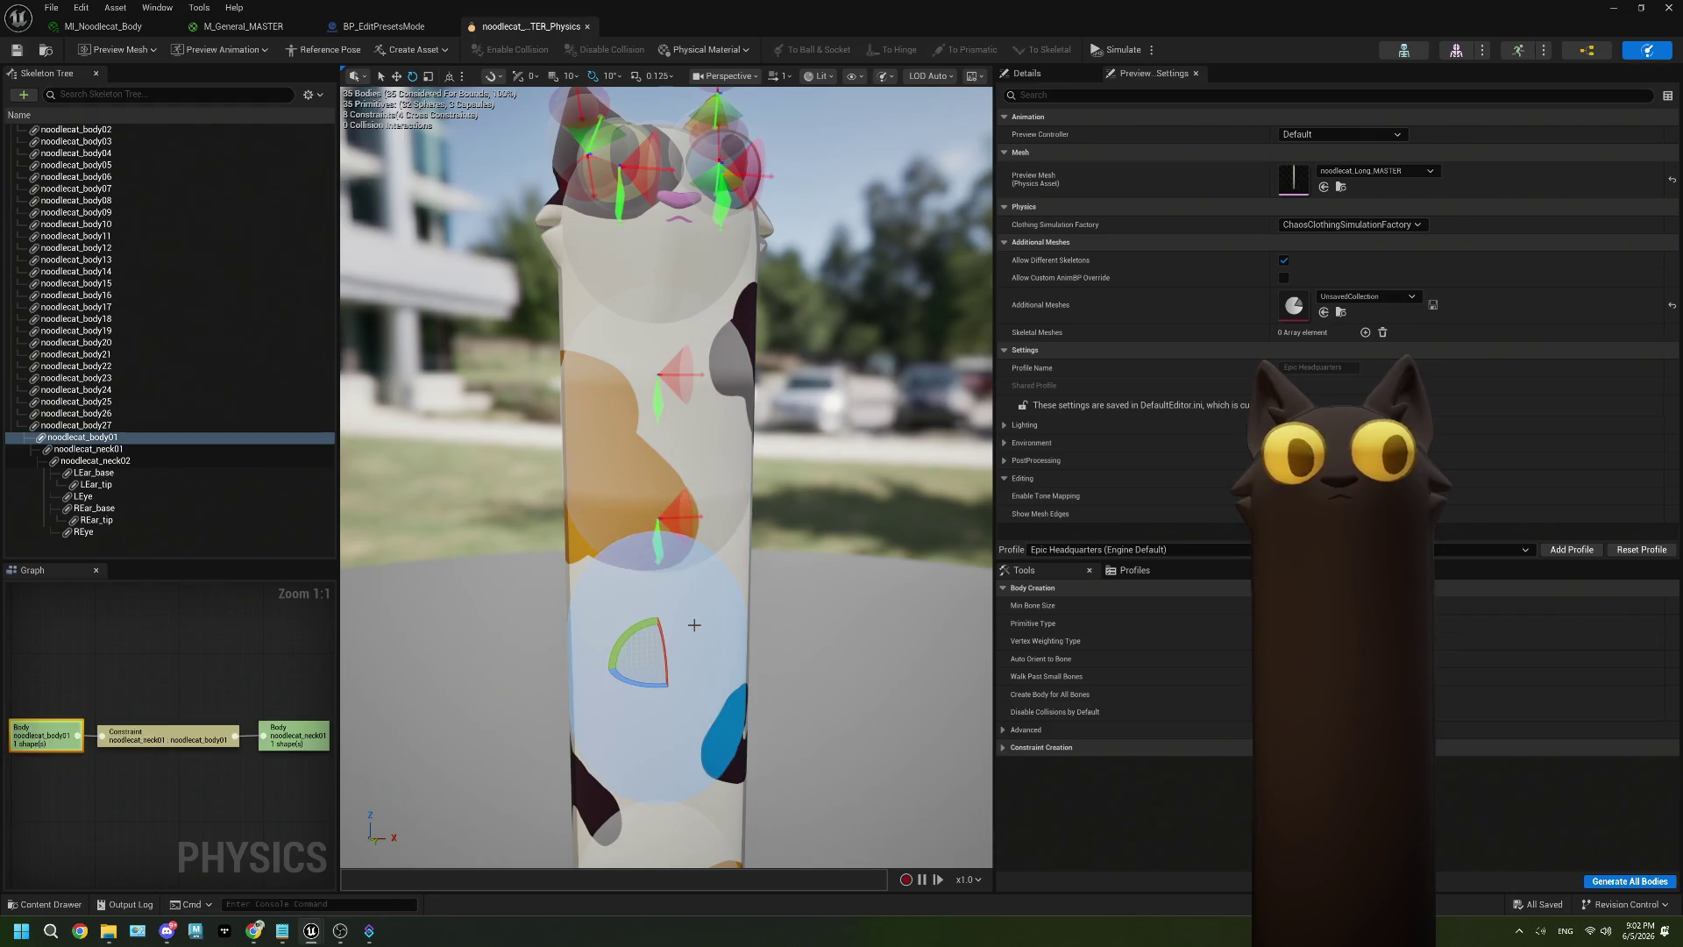
key("f")
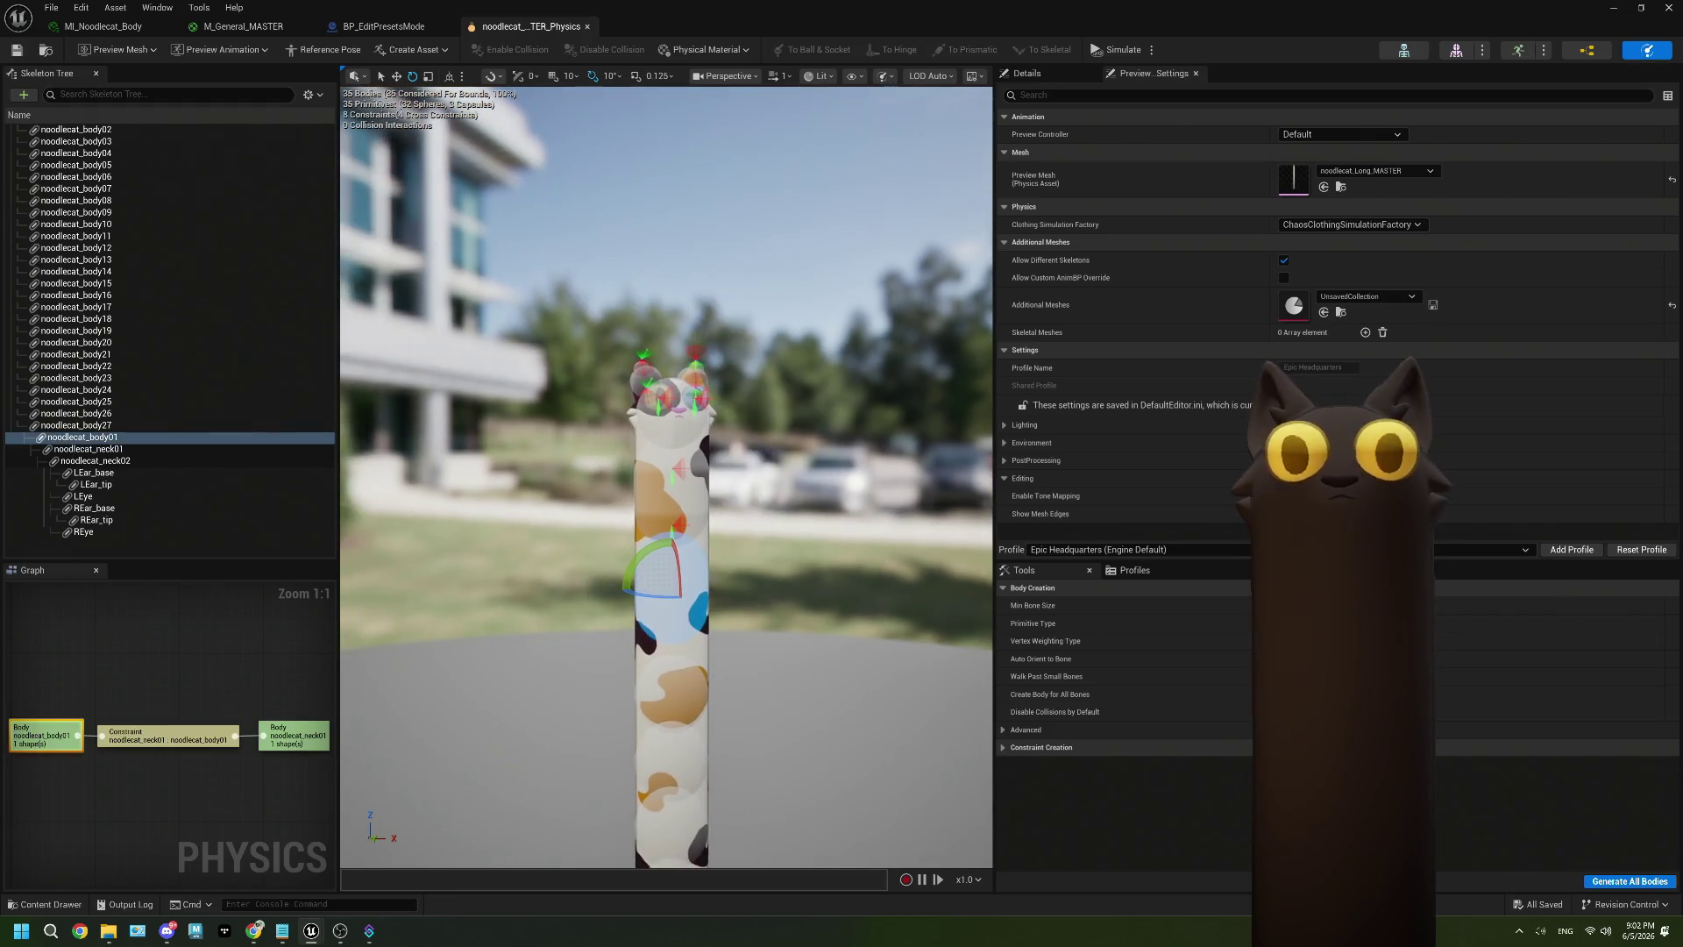
scroll(633, 710, "up", 3)
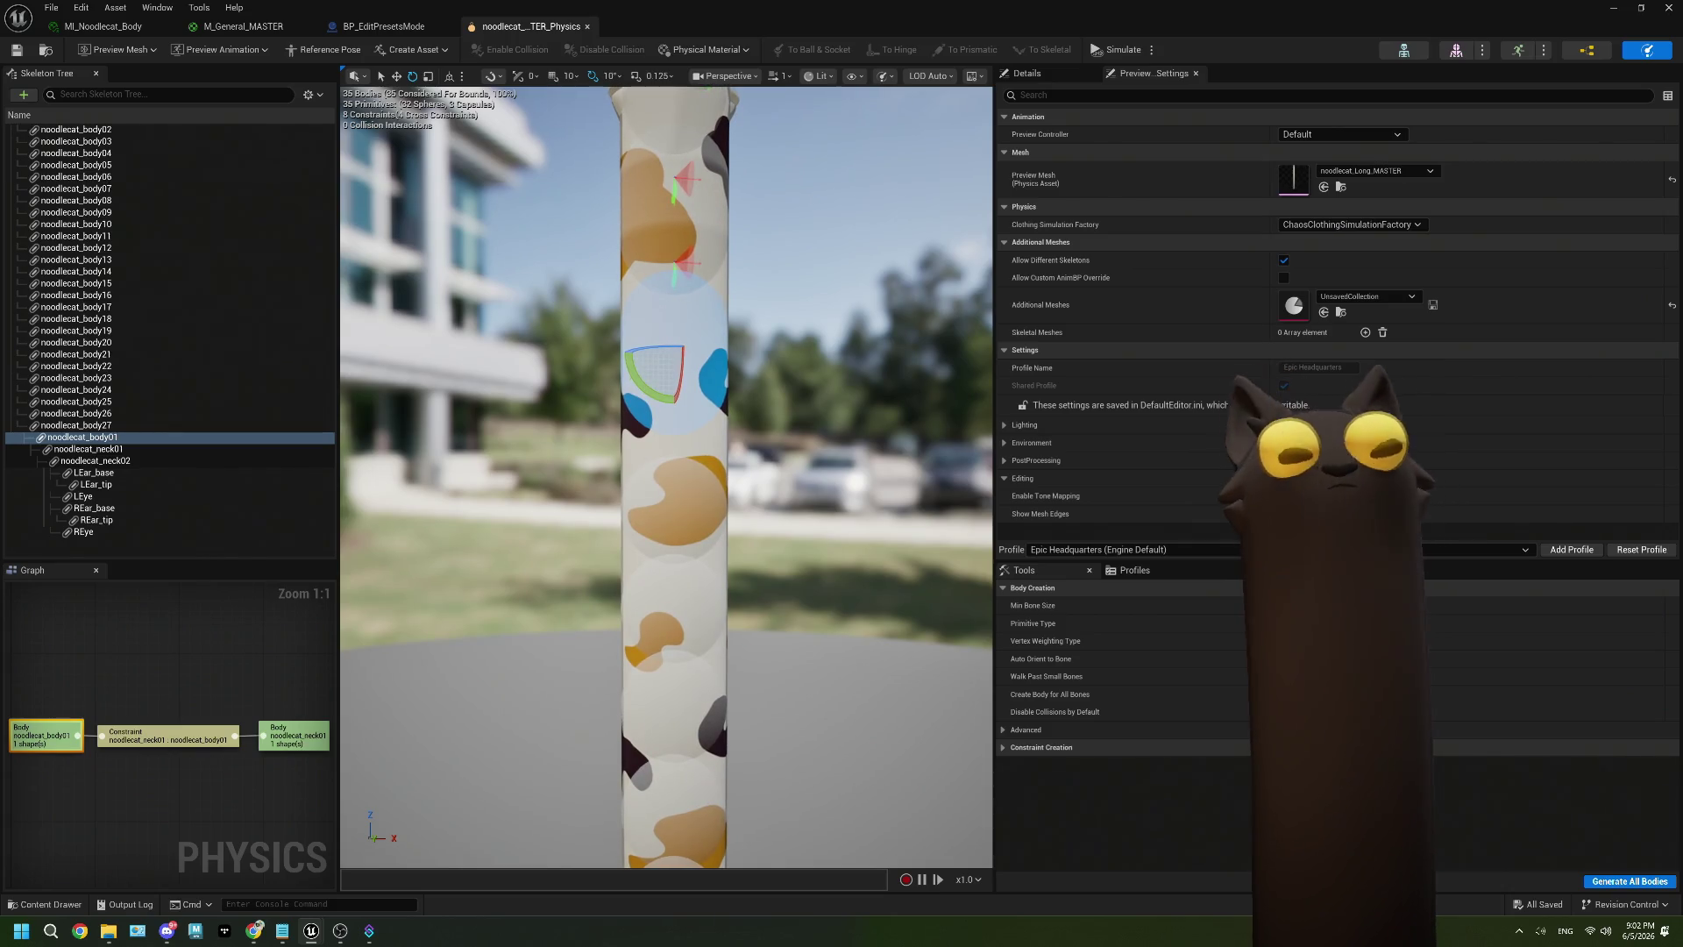
scroll(666, 474, "down", 3)
scroll(667, 474, "up", 4)
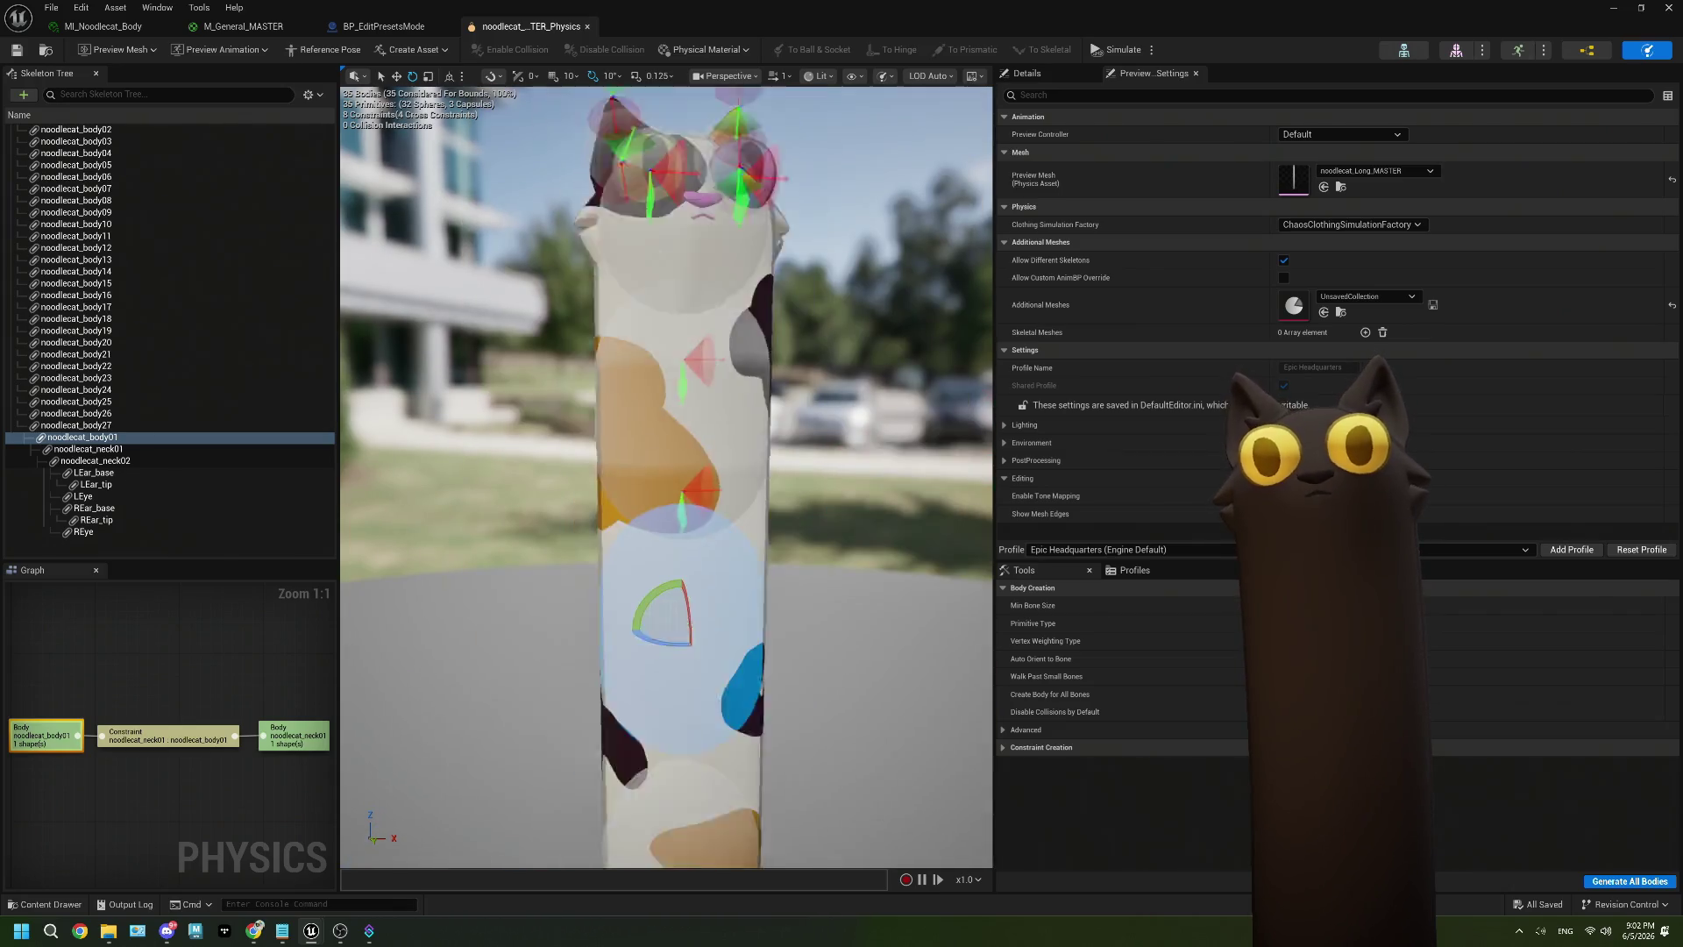
scroll(835, 615, "down", 2)
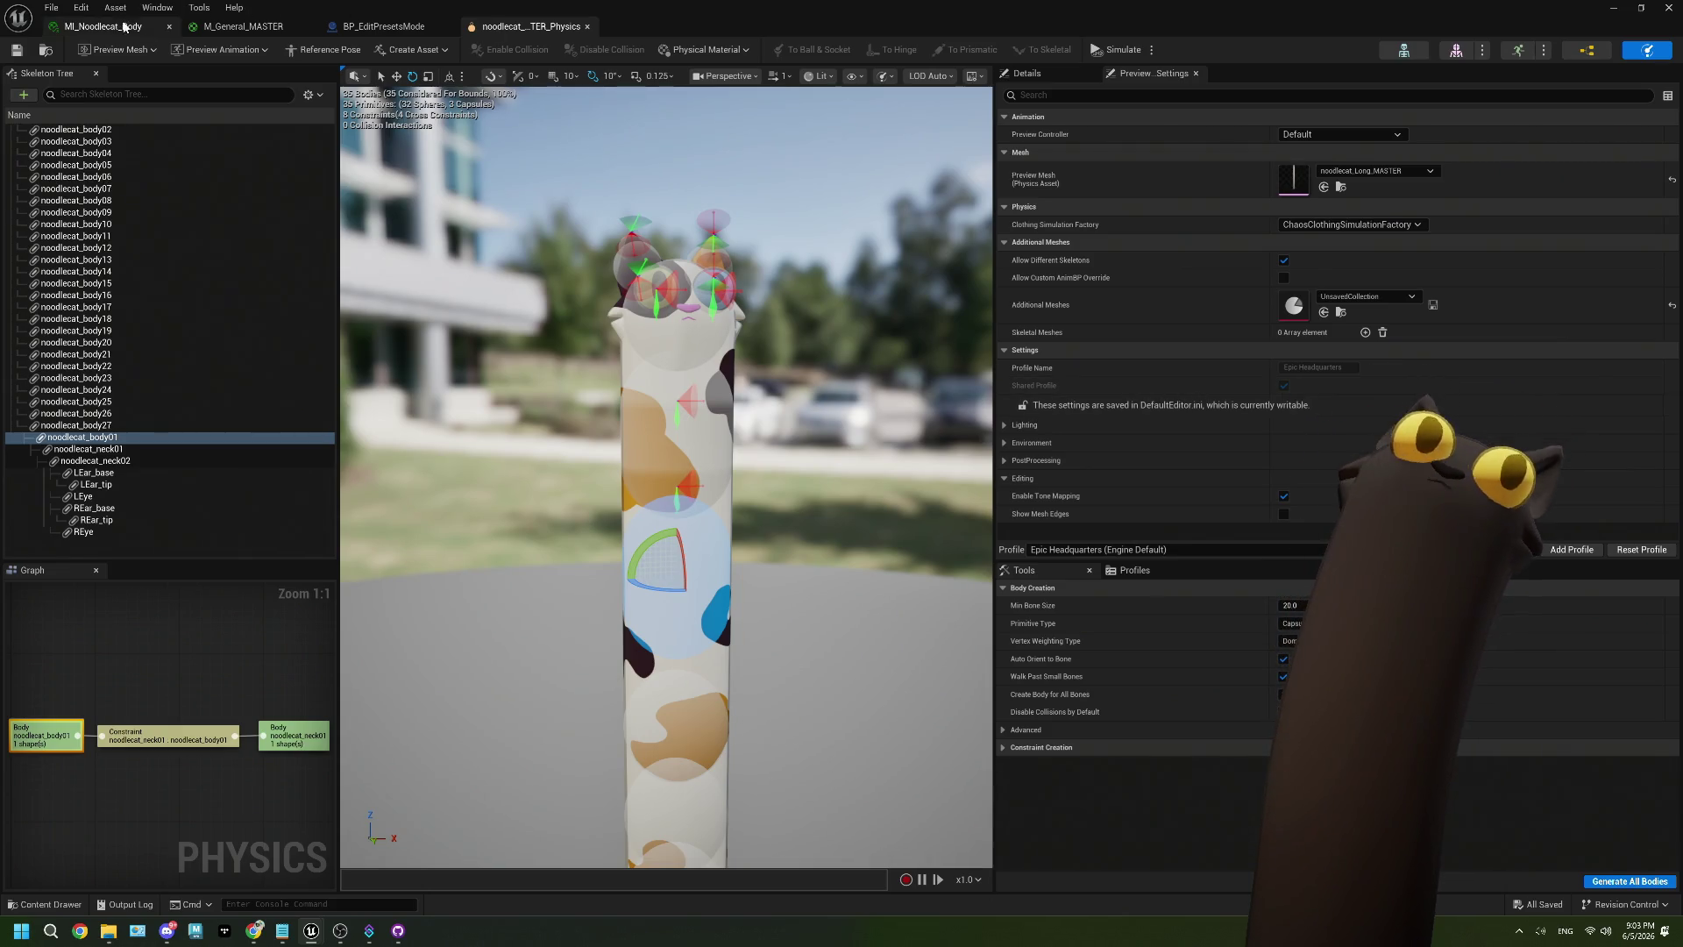
left_click(410, 49)
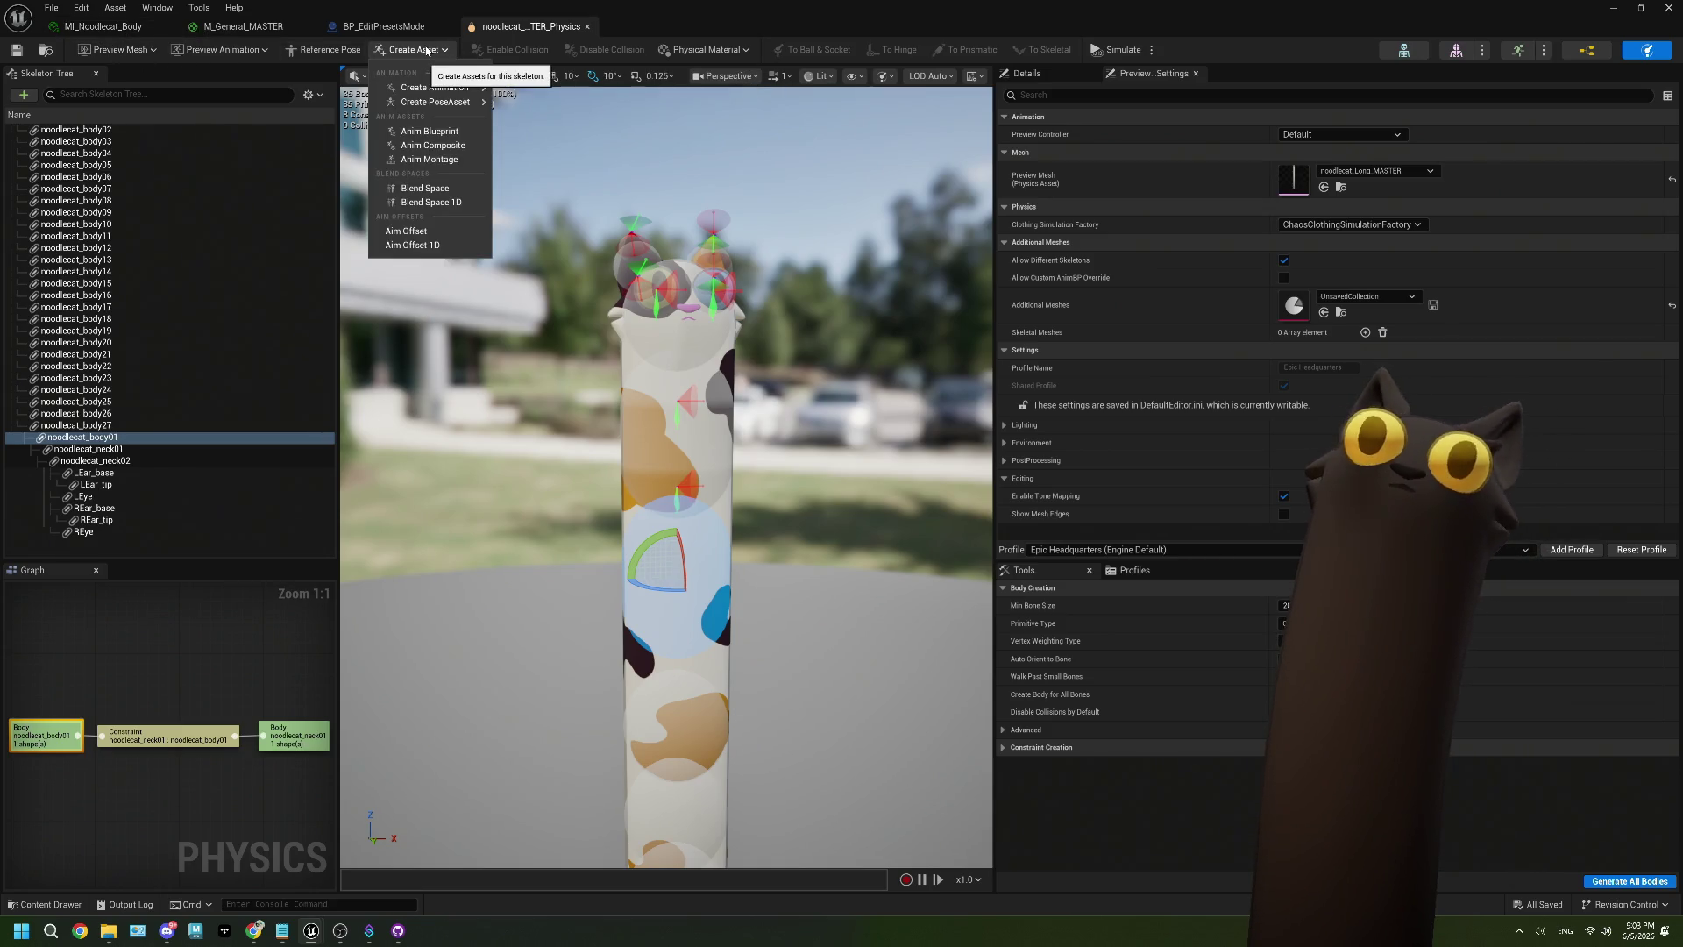
left_click(410, 49)
left_click(739, 49)
left_click(739, 49)
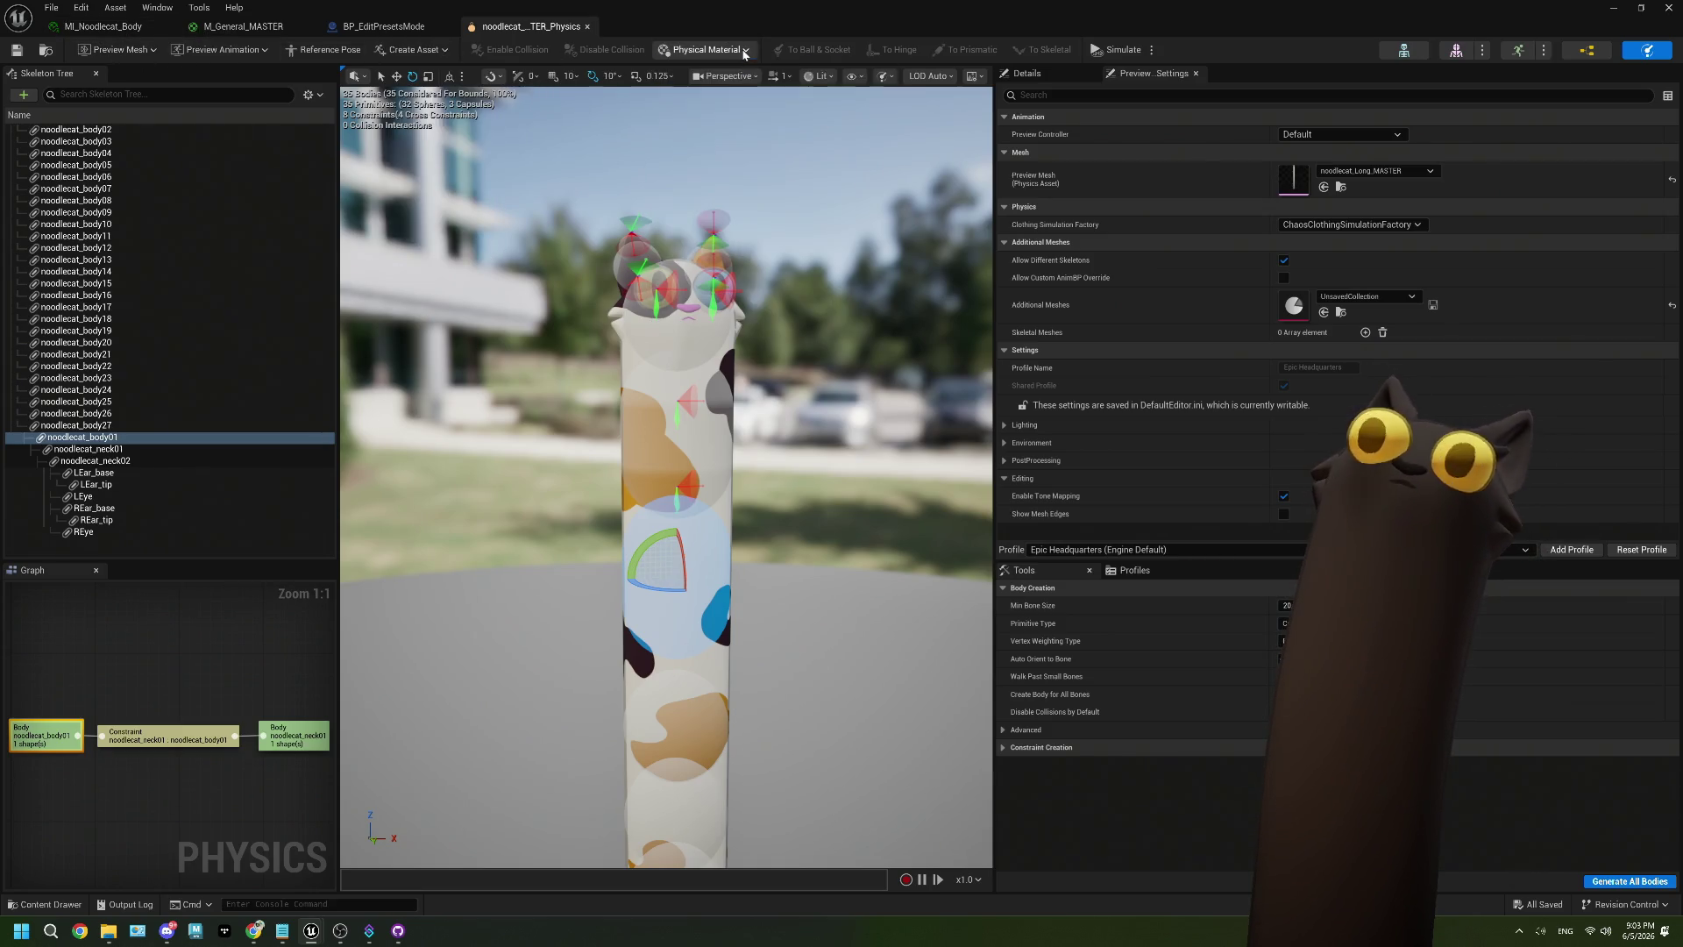
left_click(1119, 49)
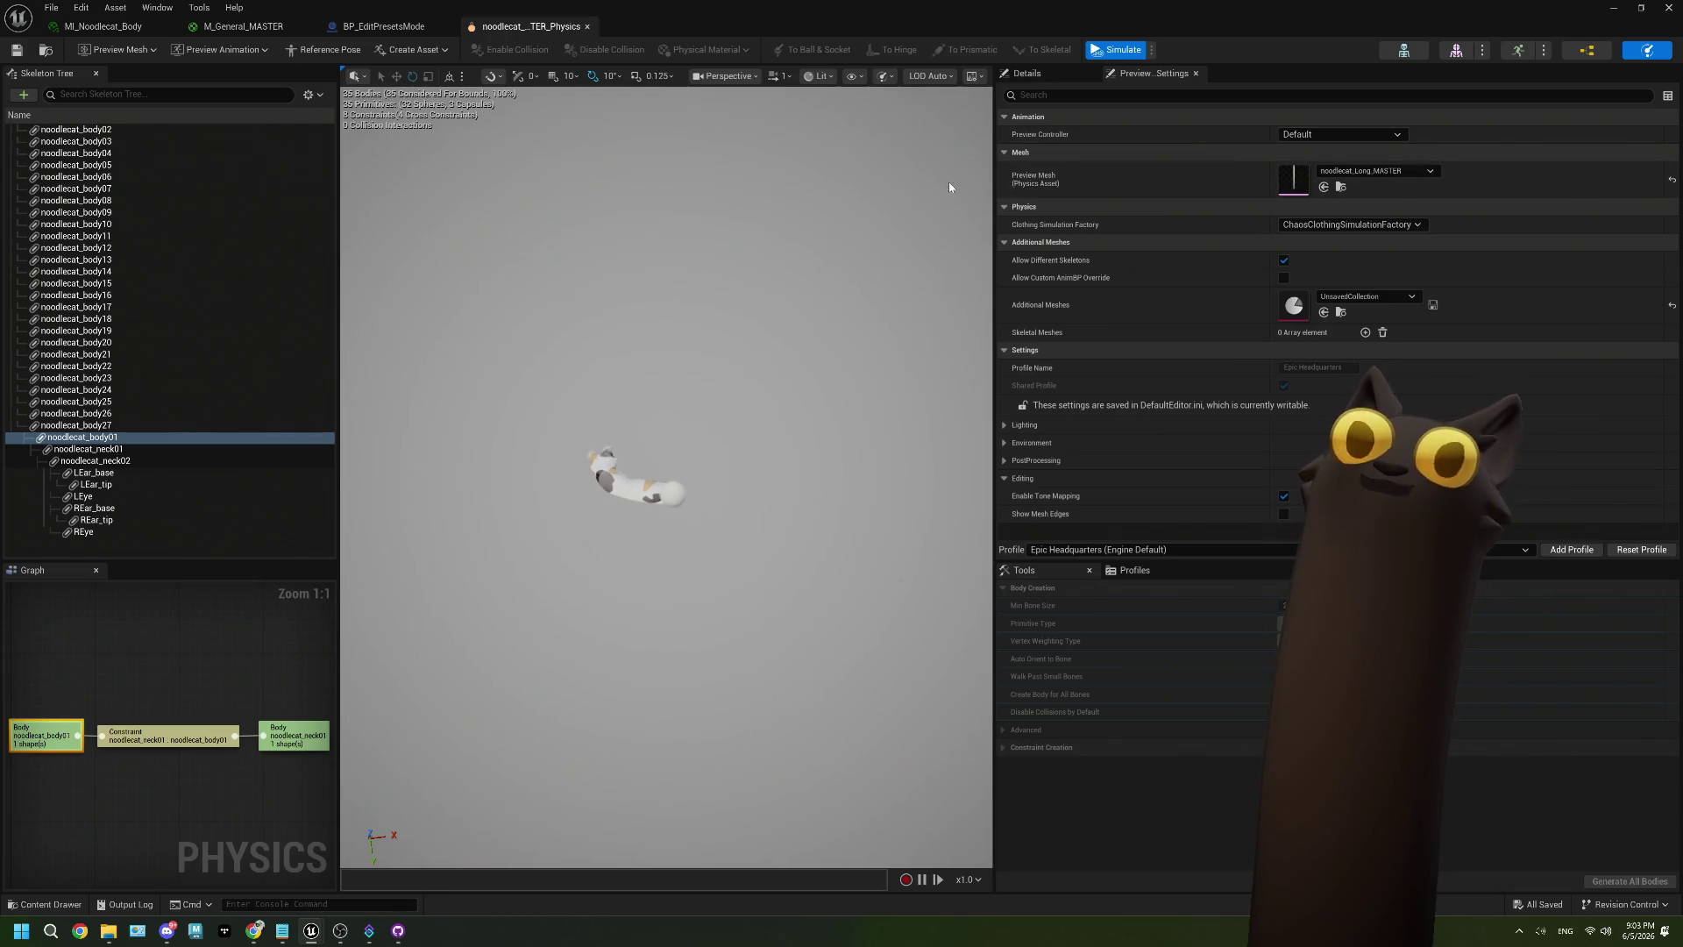
left_click(1107, 52)
left_click(1107, 52)
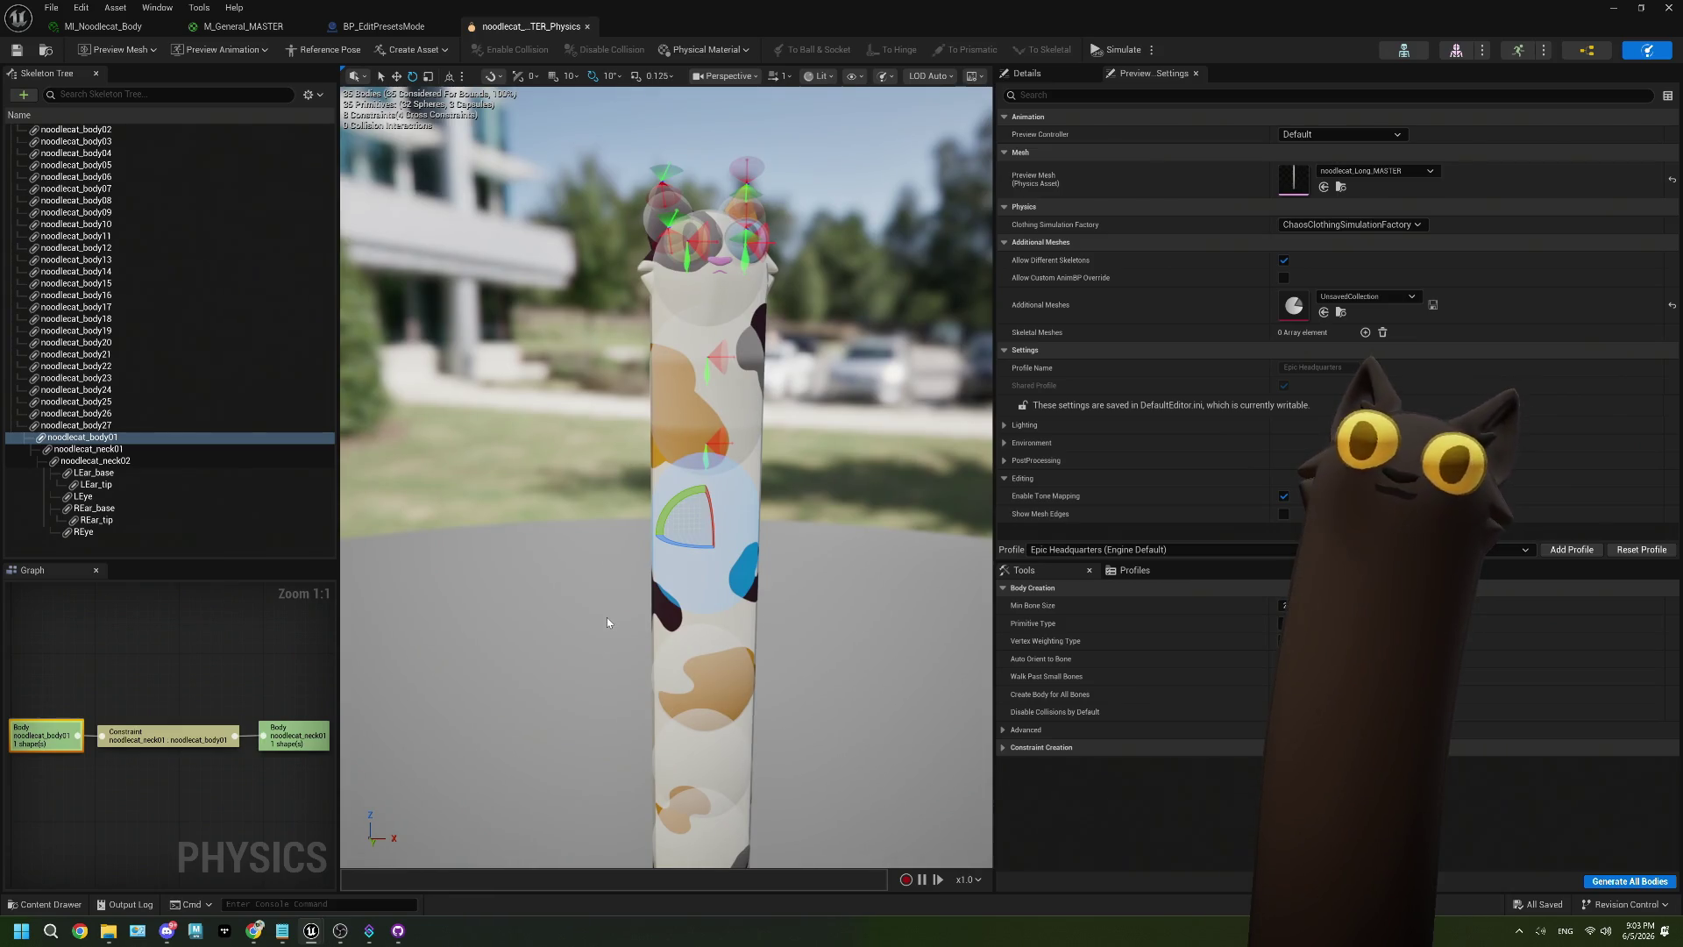
scroll(615, 601, "down", 5)
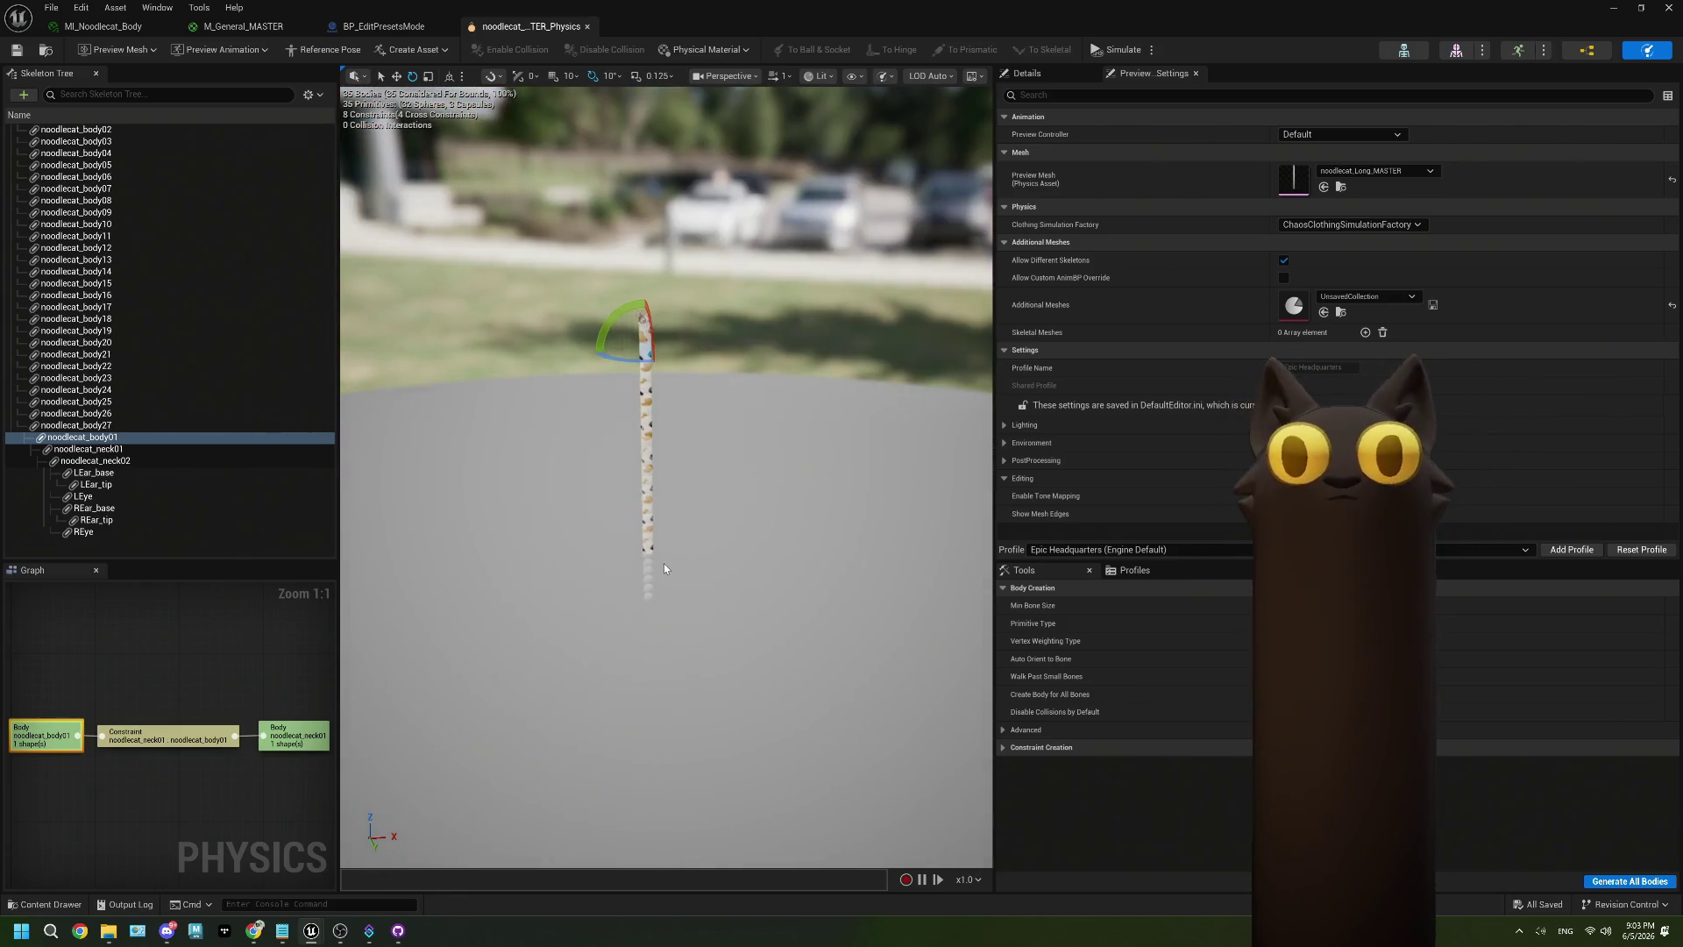
scroll(664, 565, "up", 8)
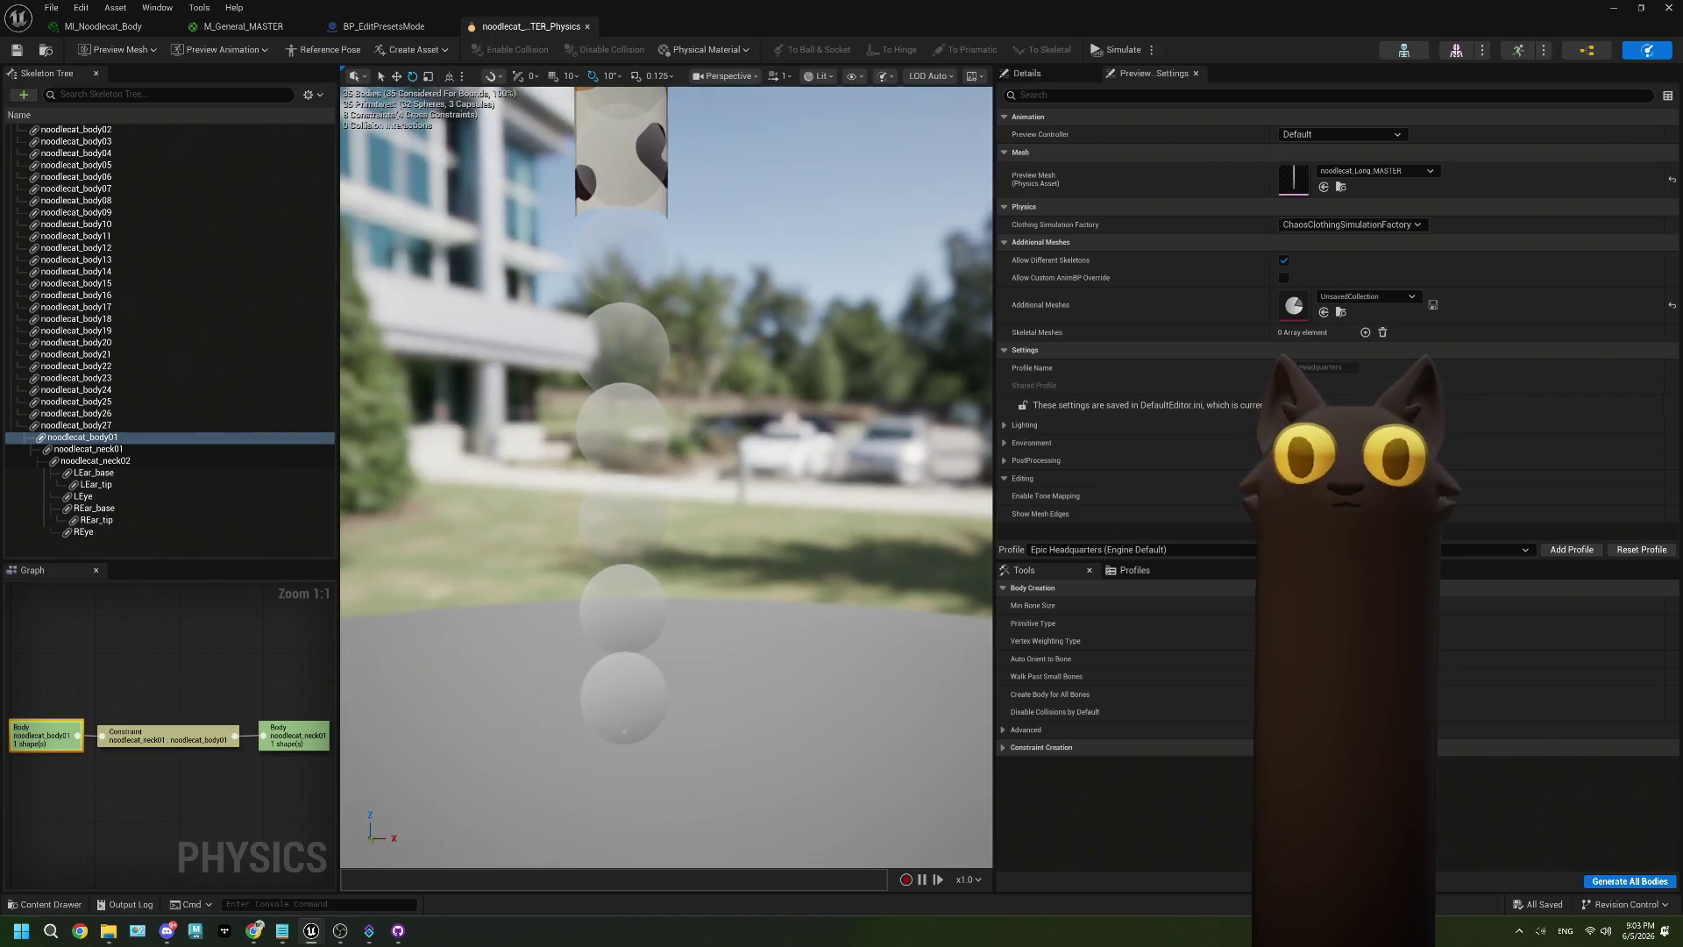
scroll(666, 474, "down", 2)
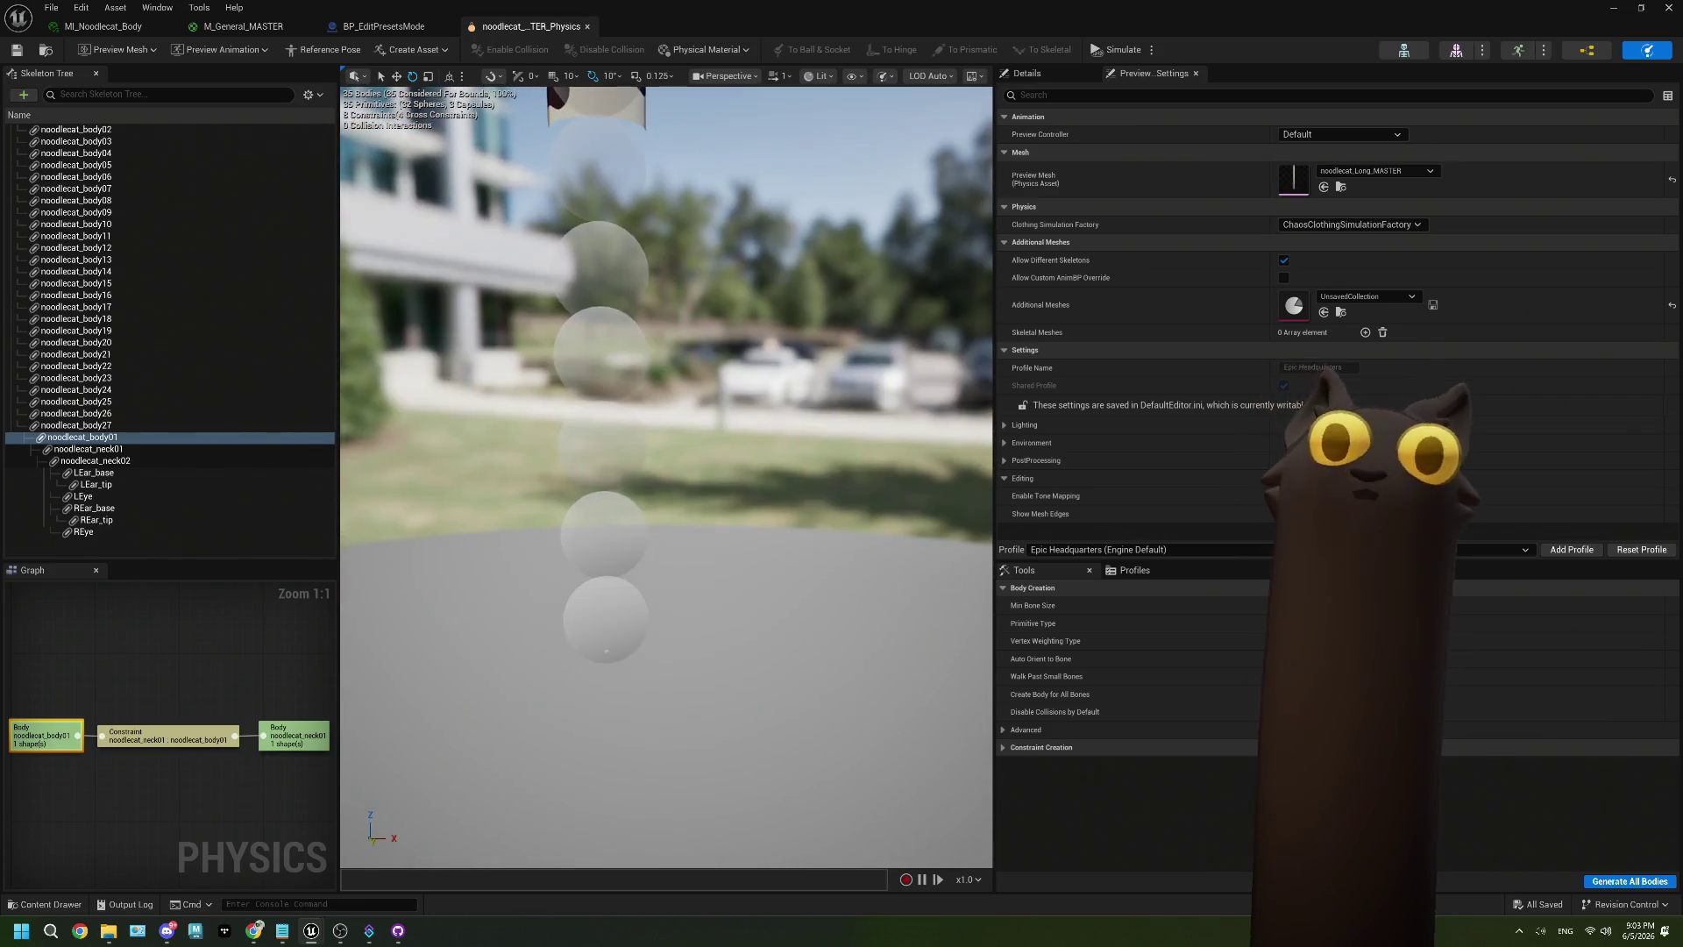
scroll(666, 473, "up", 3)
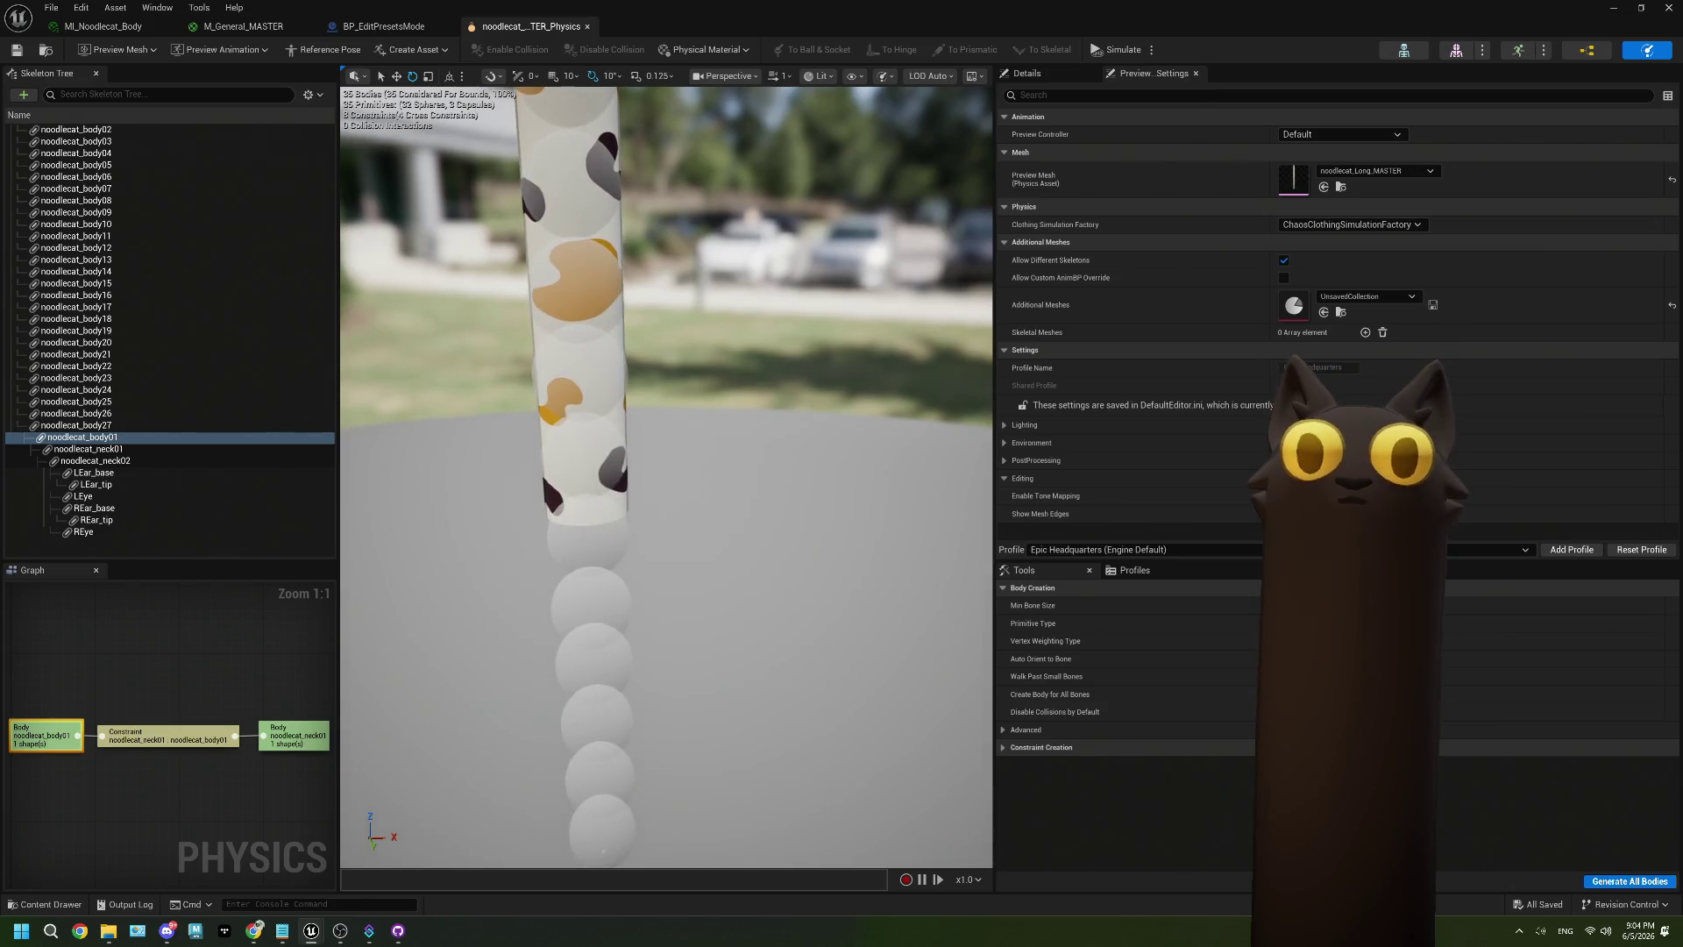
scroll(766, 470, "down", 1)
left_click(1100, 55)
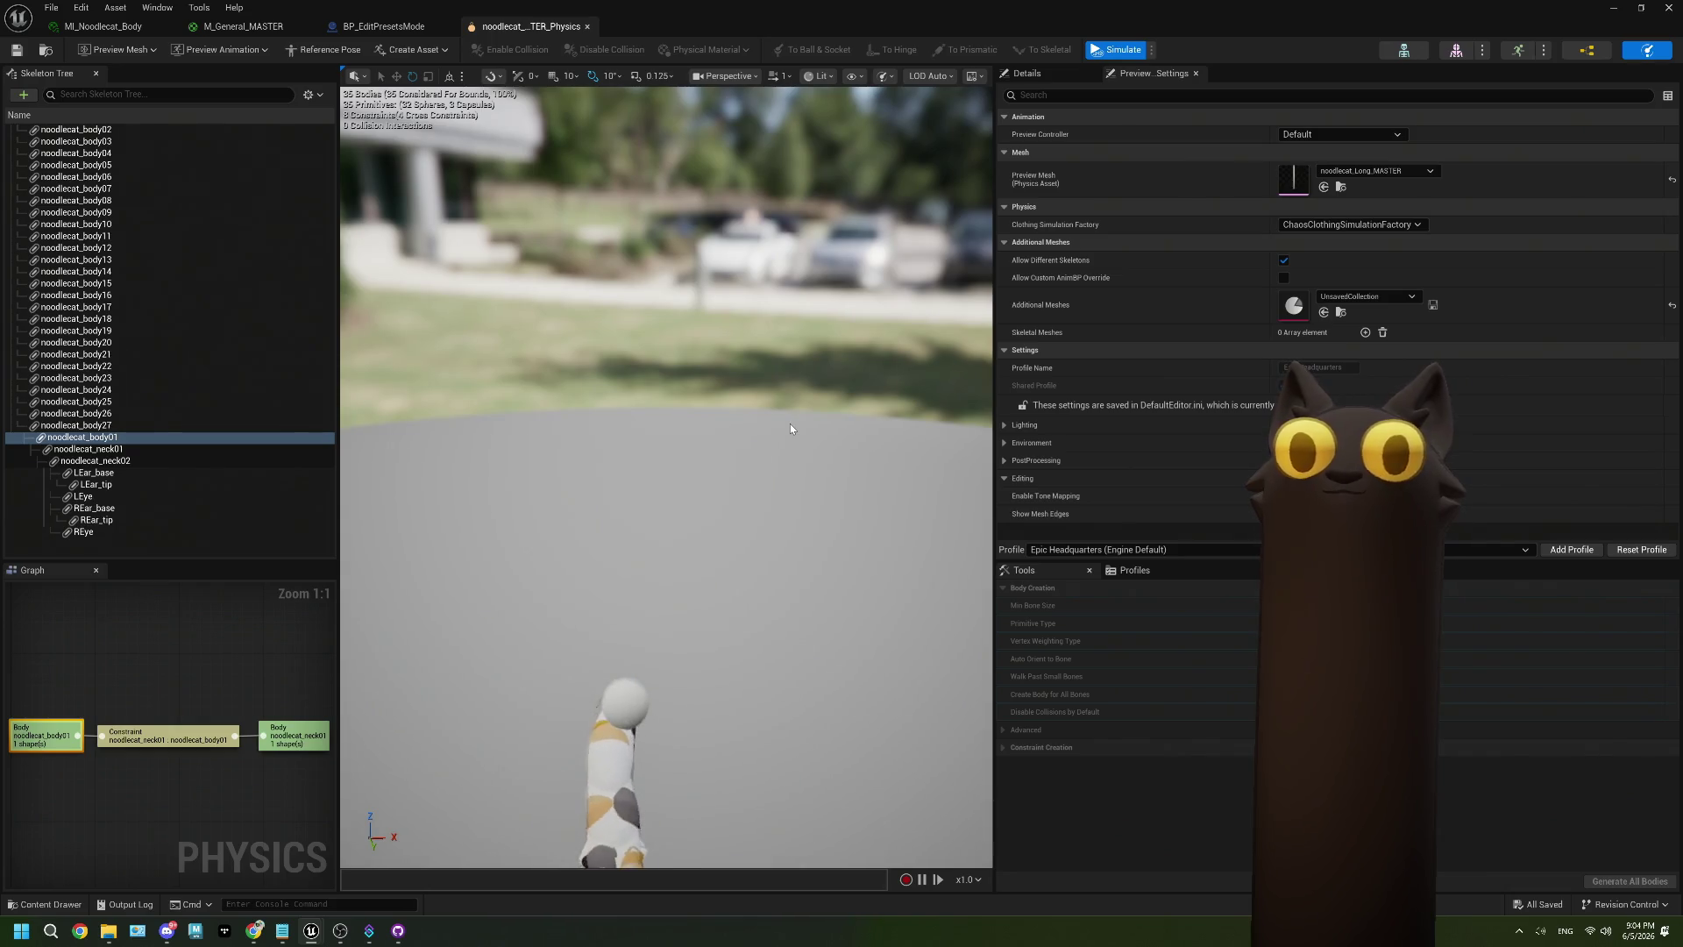
left_click(1100, 50)
scroll(838, 411, "up", 3)
scroll(528, 477, "down", 5)
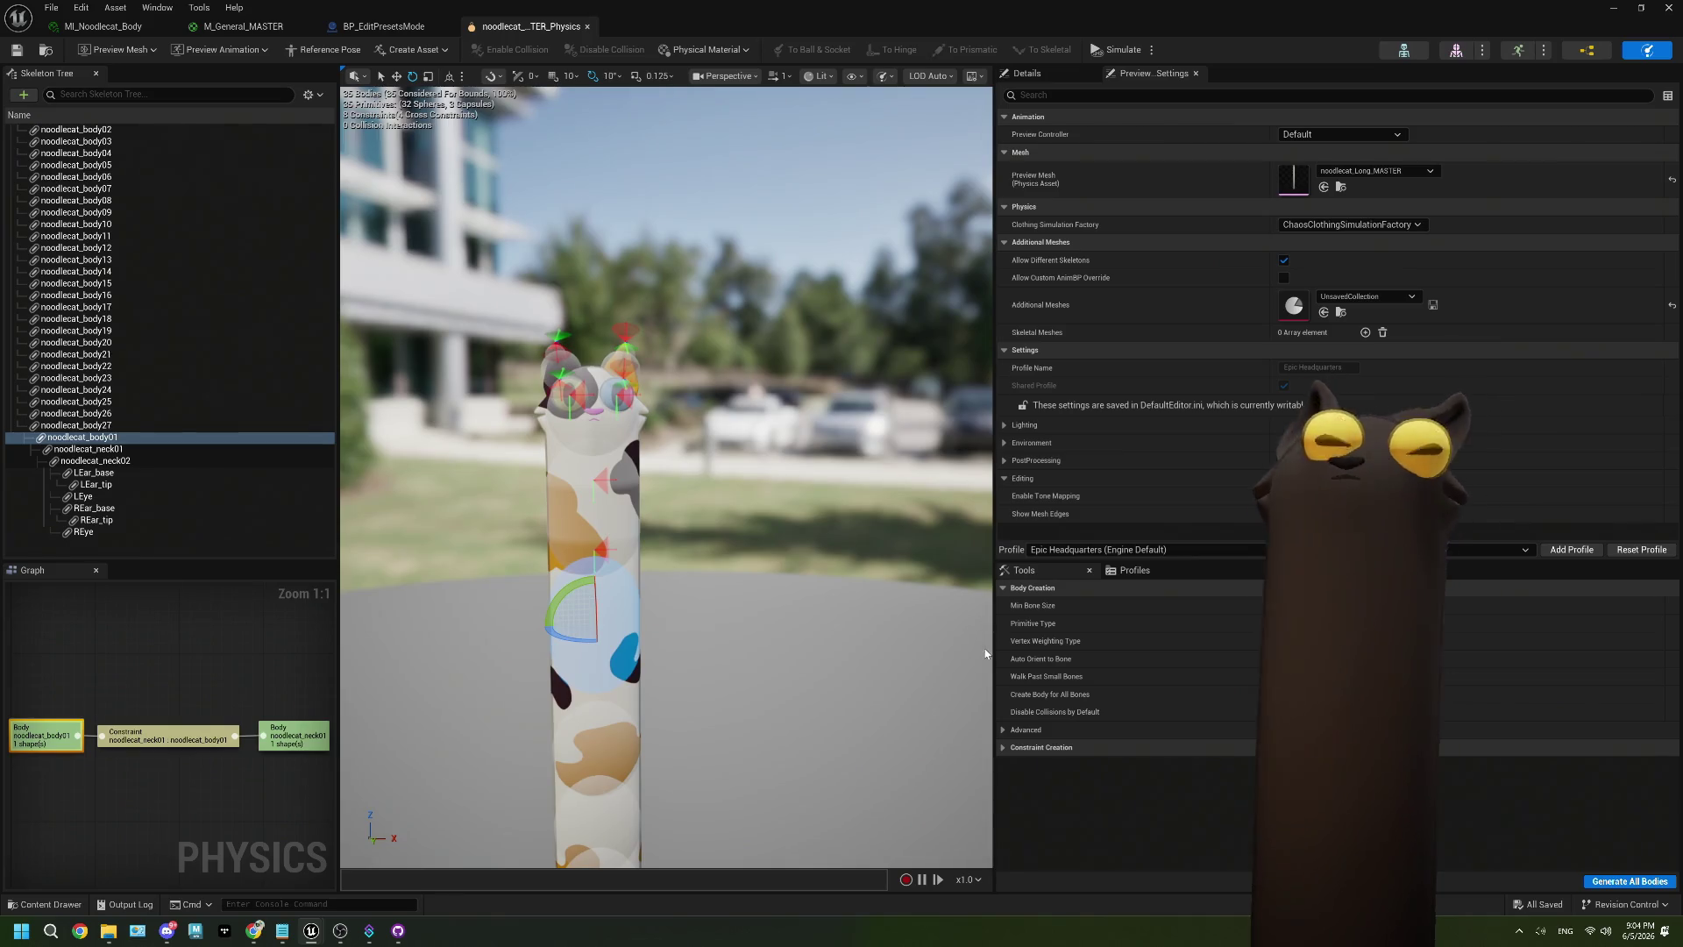
right_click(180, 540)
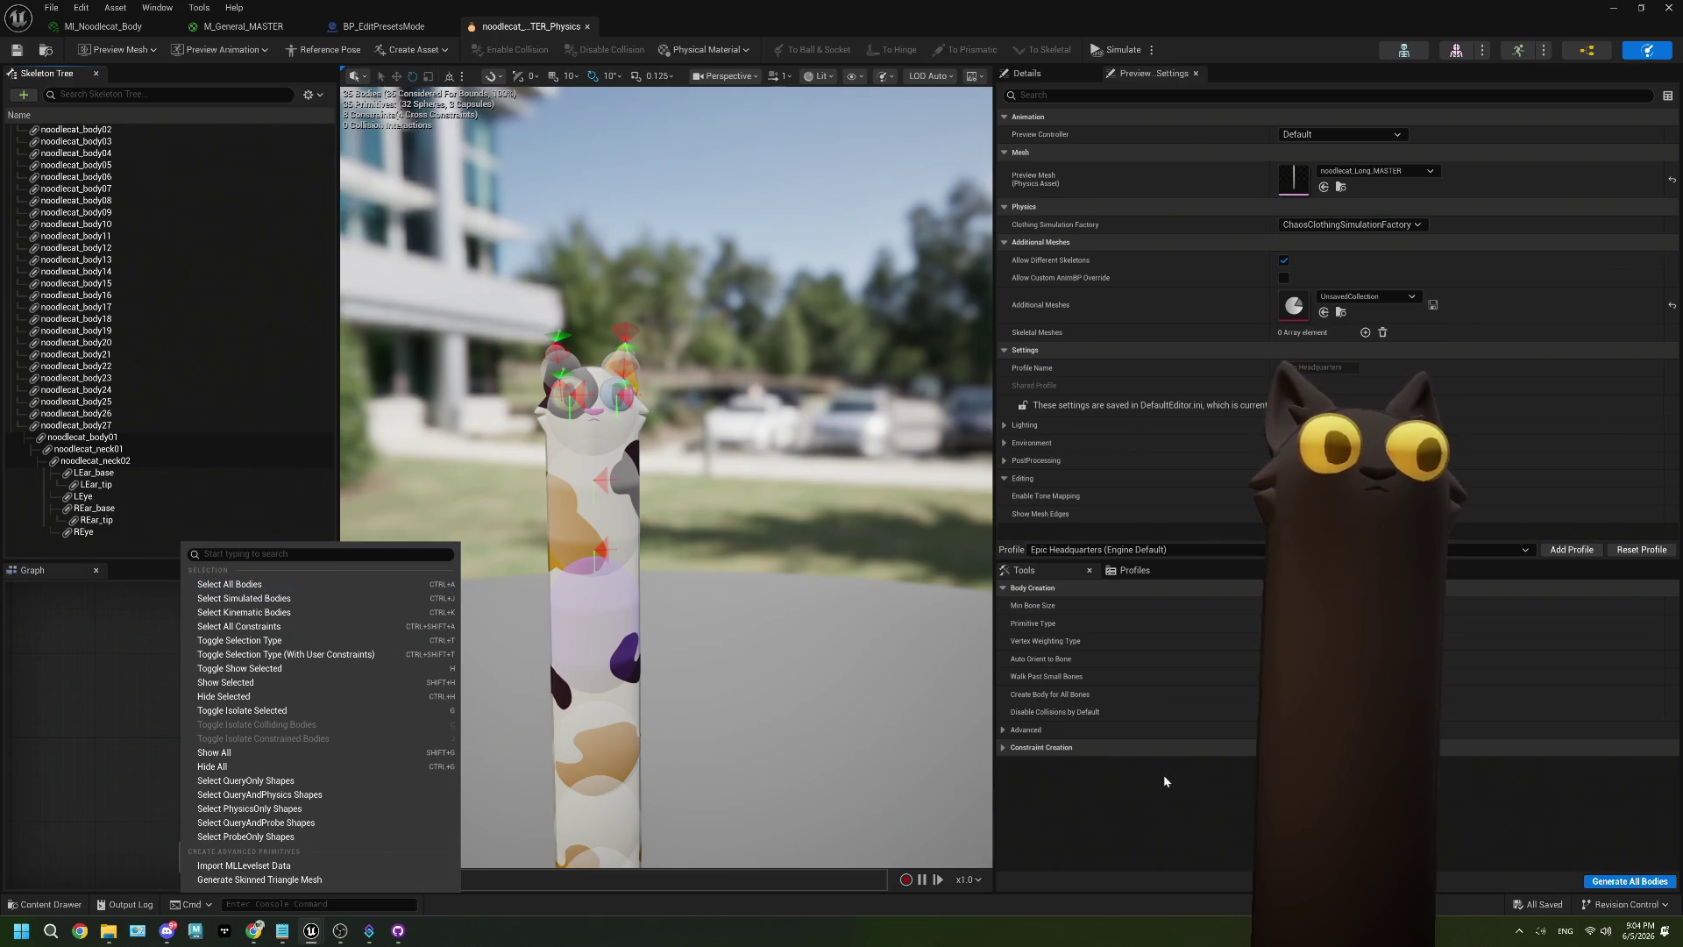
Regenerate the collision body for the noodlecat_body02 bone.
left_click(1213, 819)
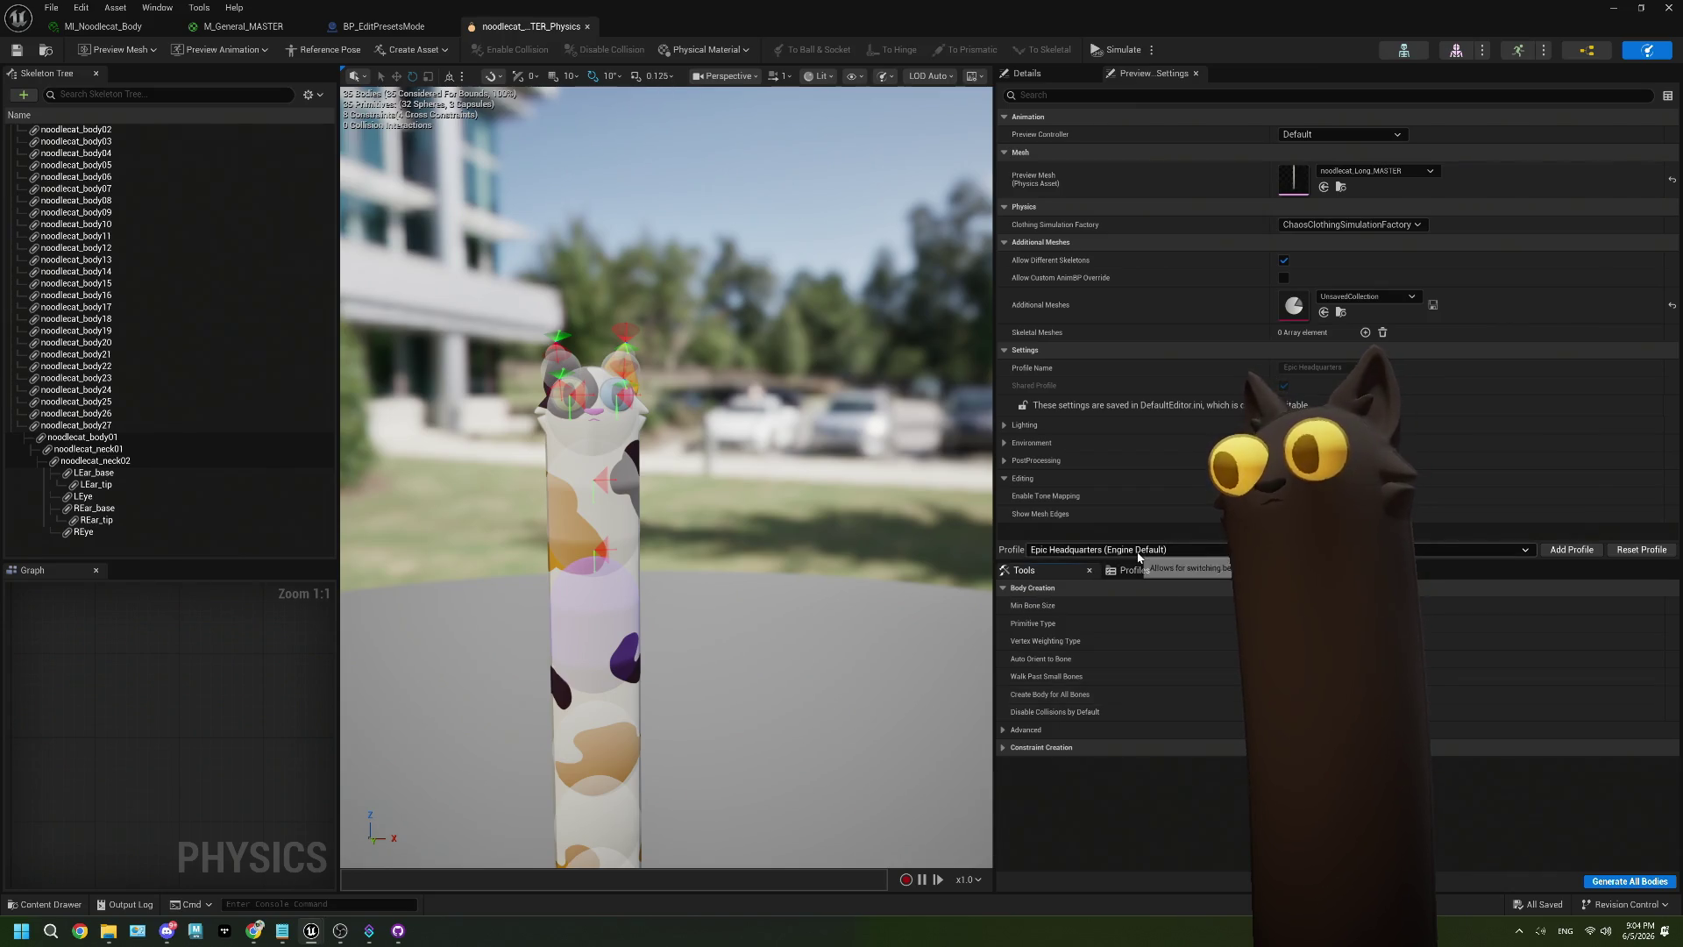
left_click(1213, 553)
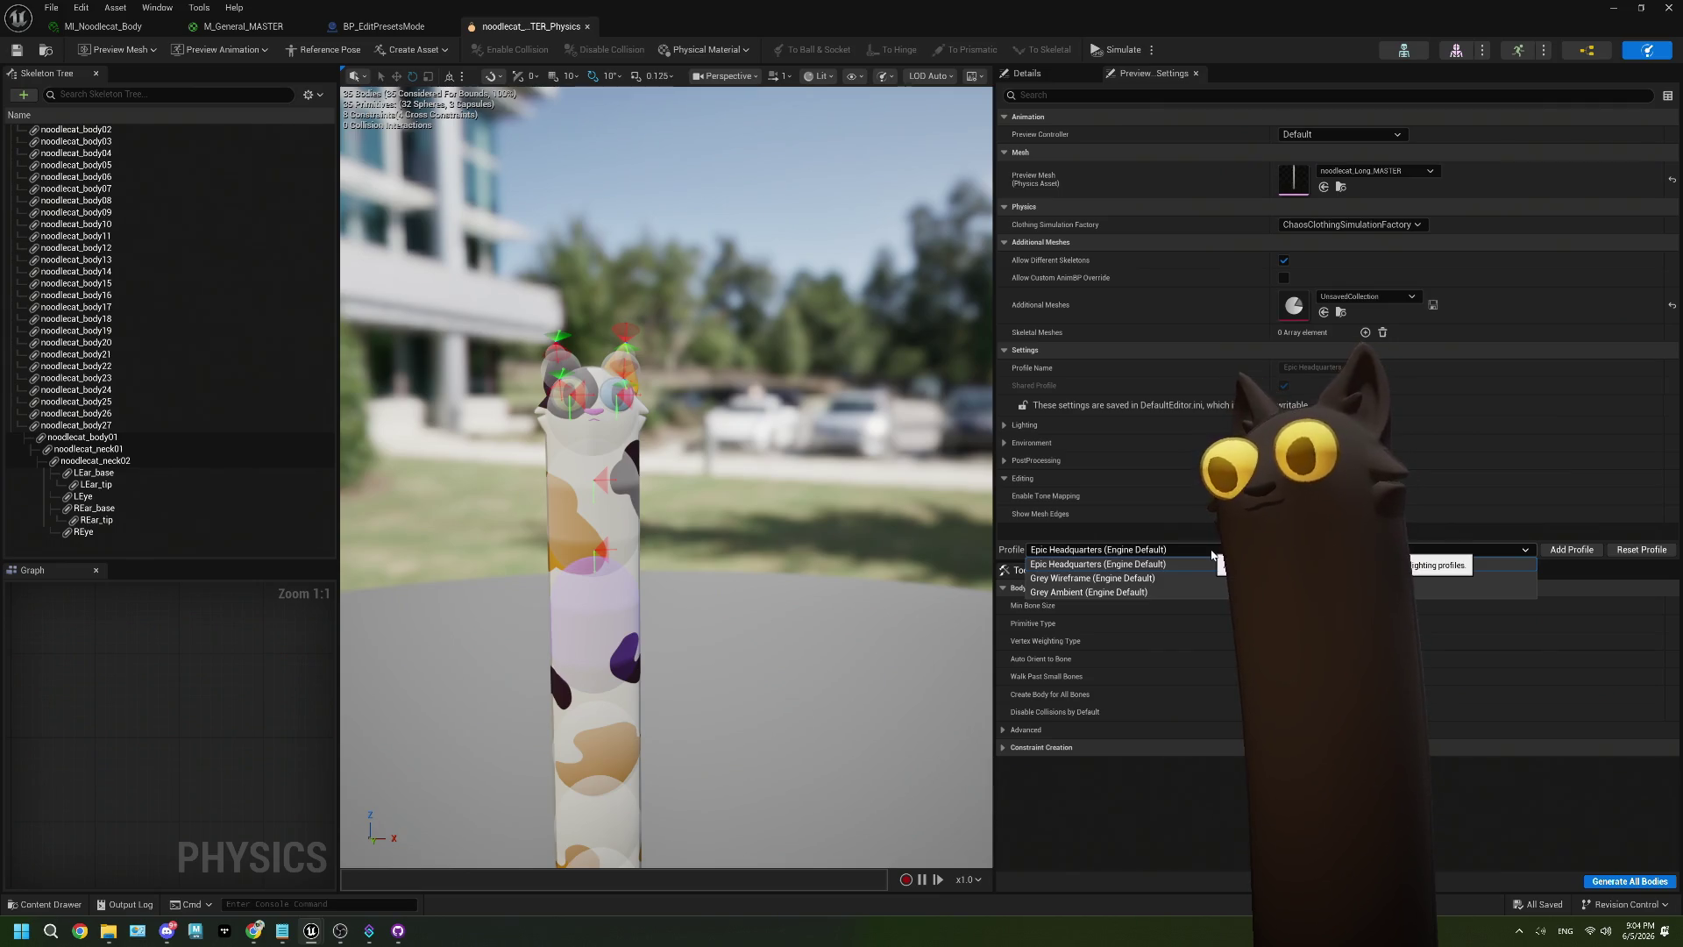
left_click(1213, 553)
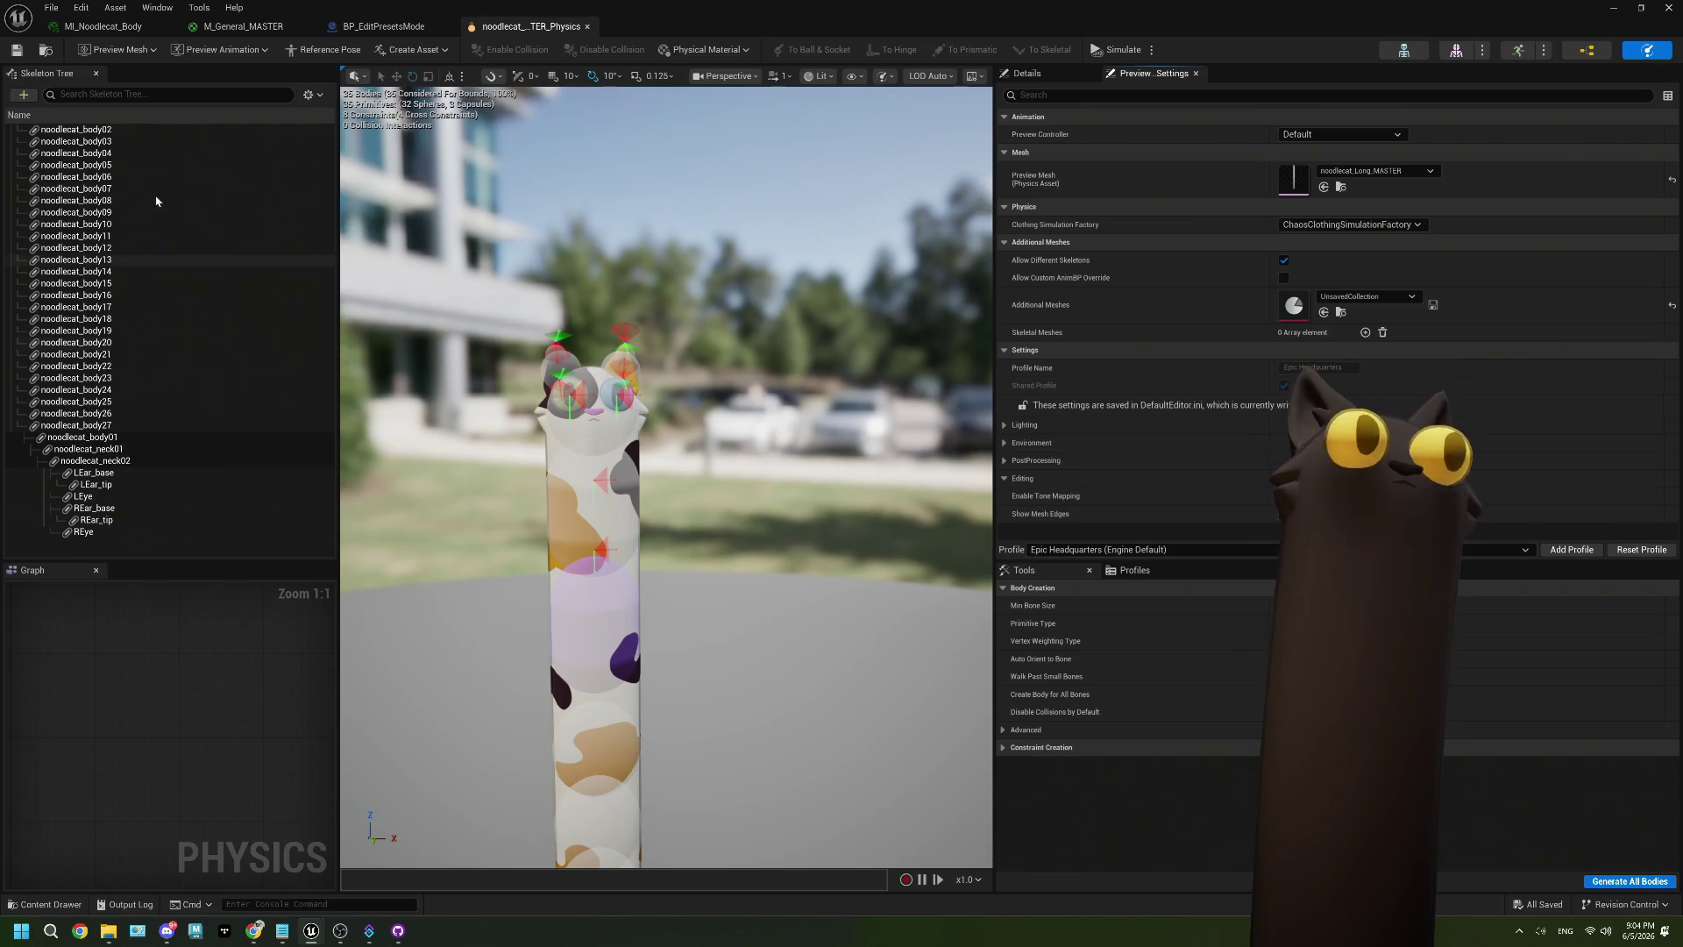
left_click(120, 131)
right_click(120, 131)
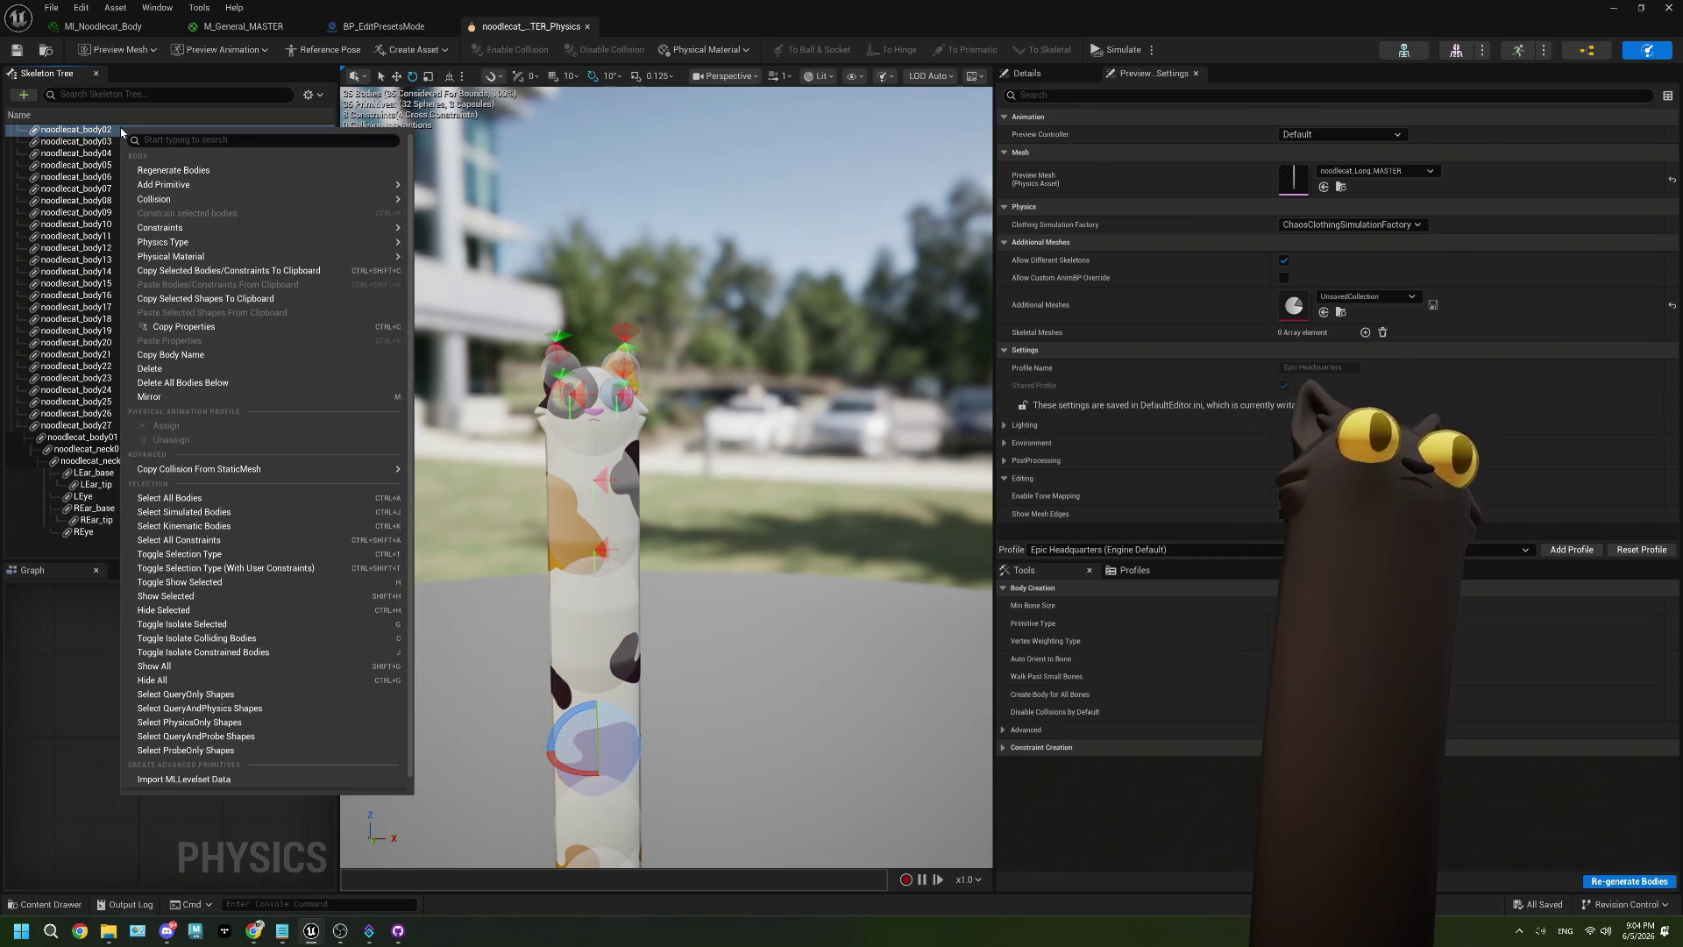
left_click(186, 171)
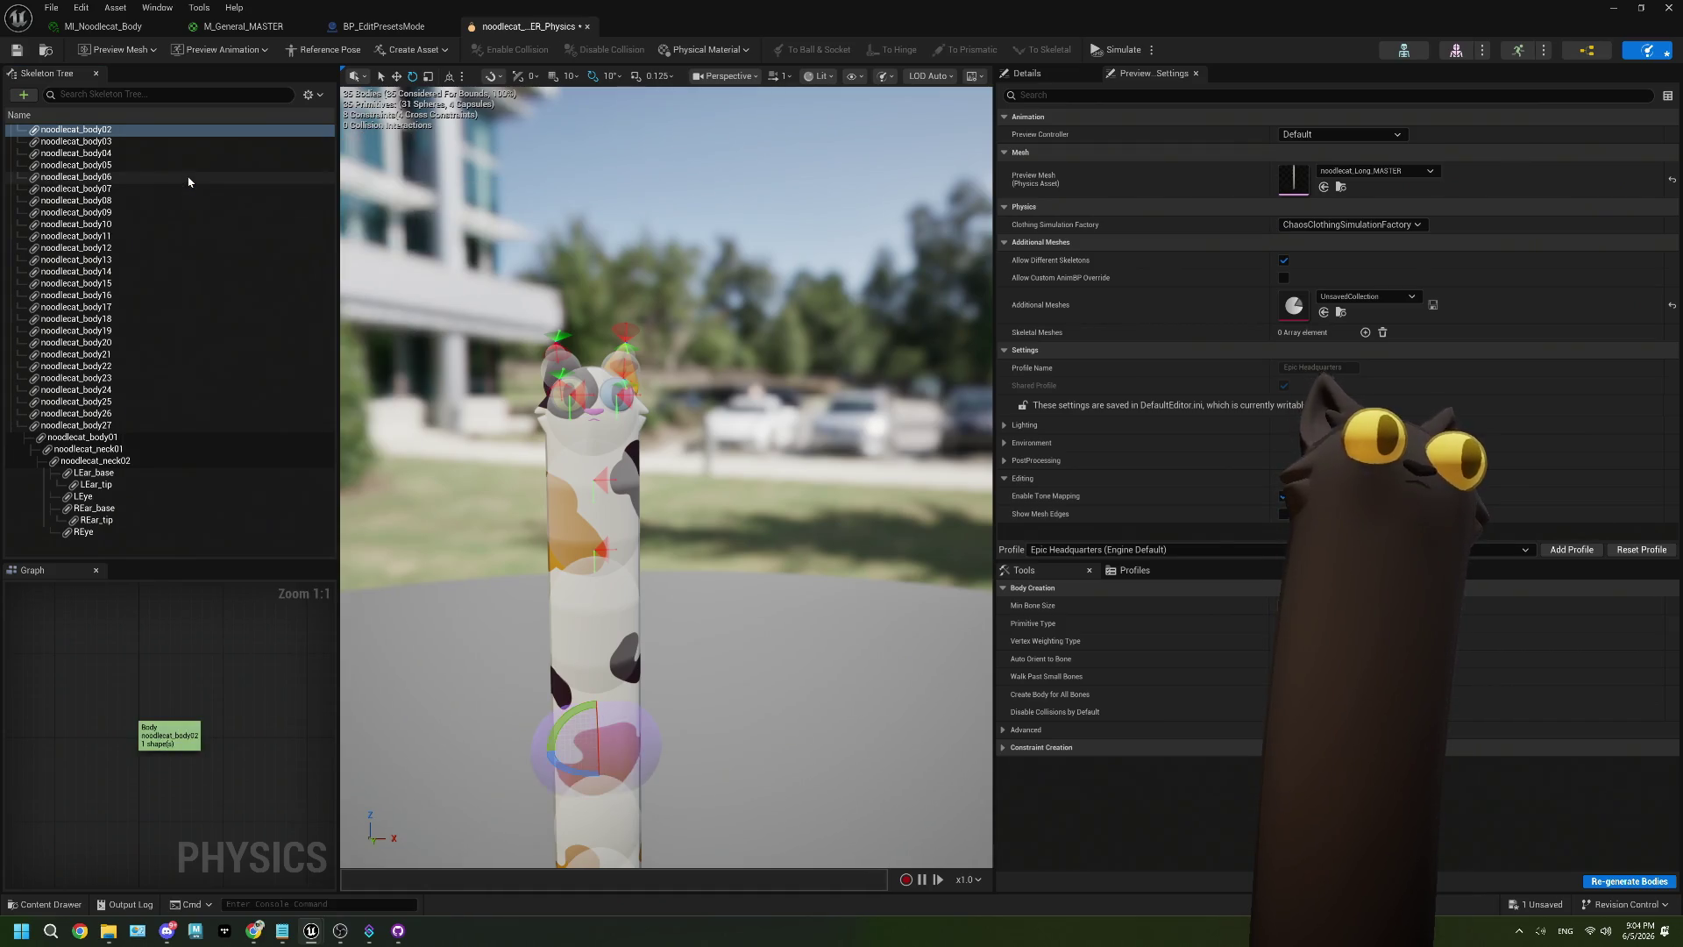
Regenerate bodies for all bones from noodlecat_body02 to REye, then undo it.
left_click(125, 533, "shift")
right_click(125, 537)
left_click(197, 294)
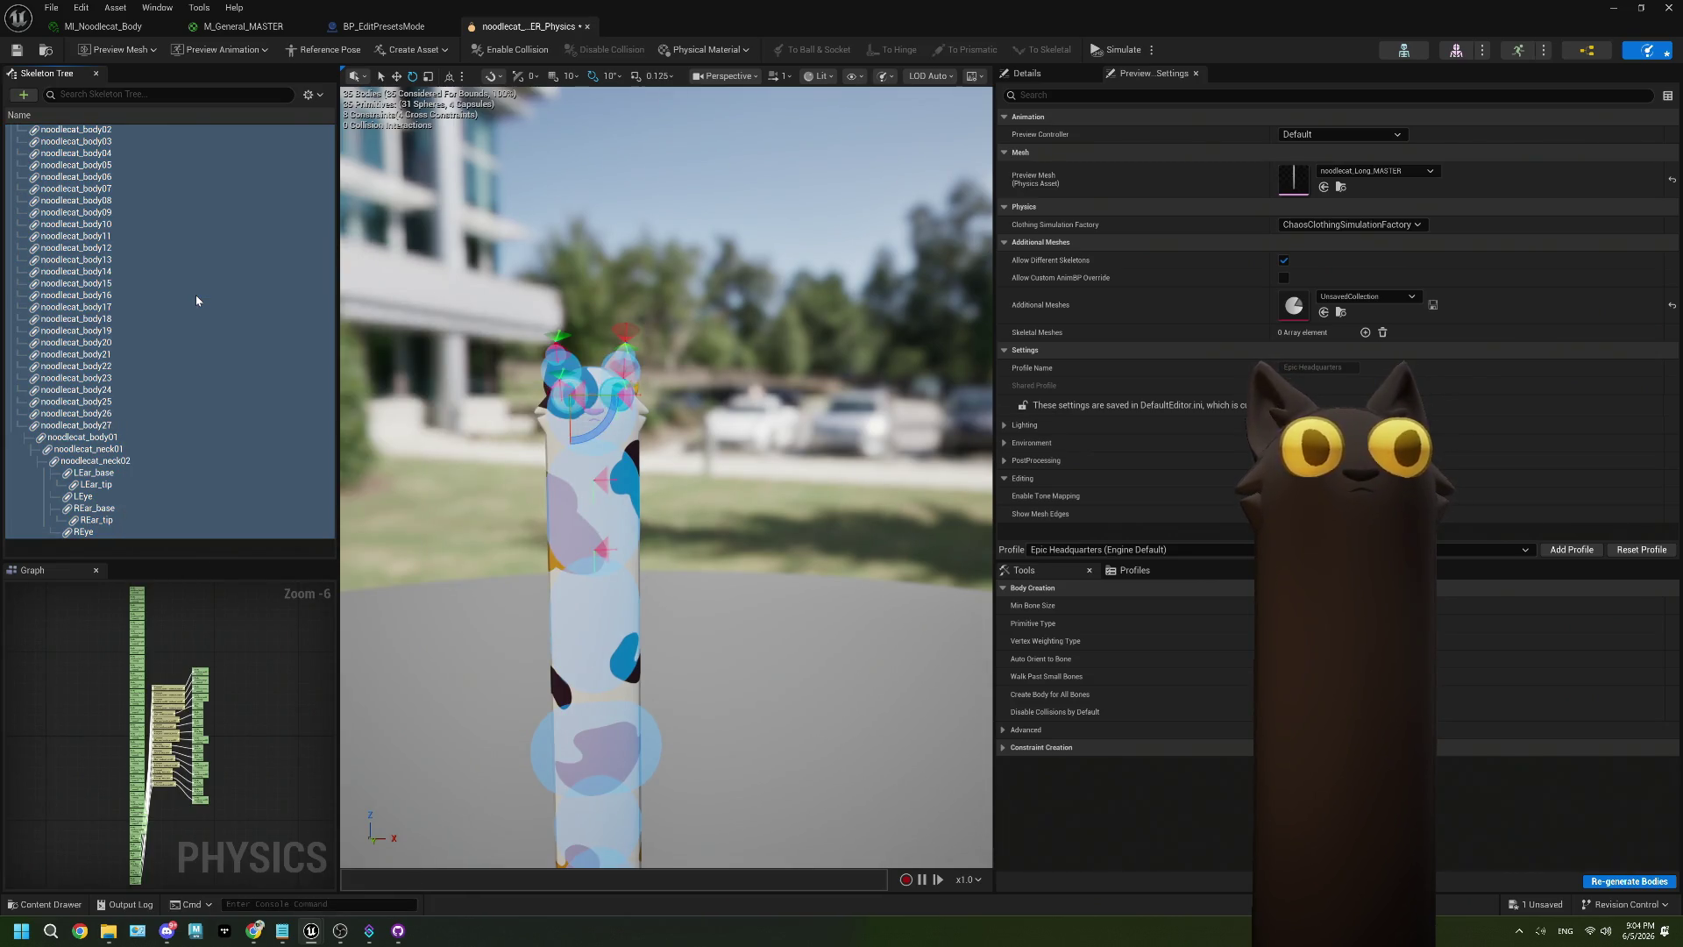
mouse_move(544, 439)
left_mouse_down()
mouse_move(583, 570)
mouse_move(574, 465)
left_mouse_up()
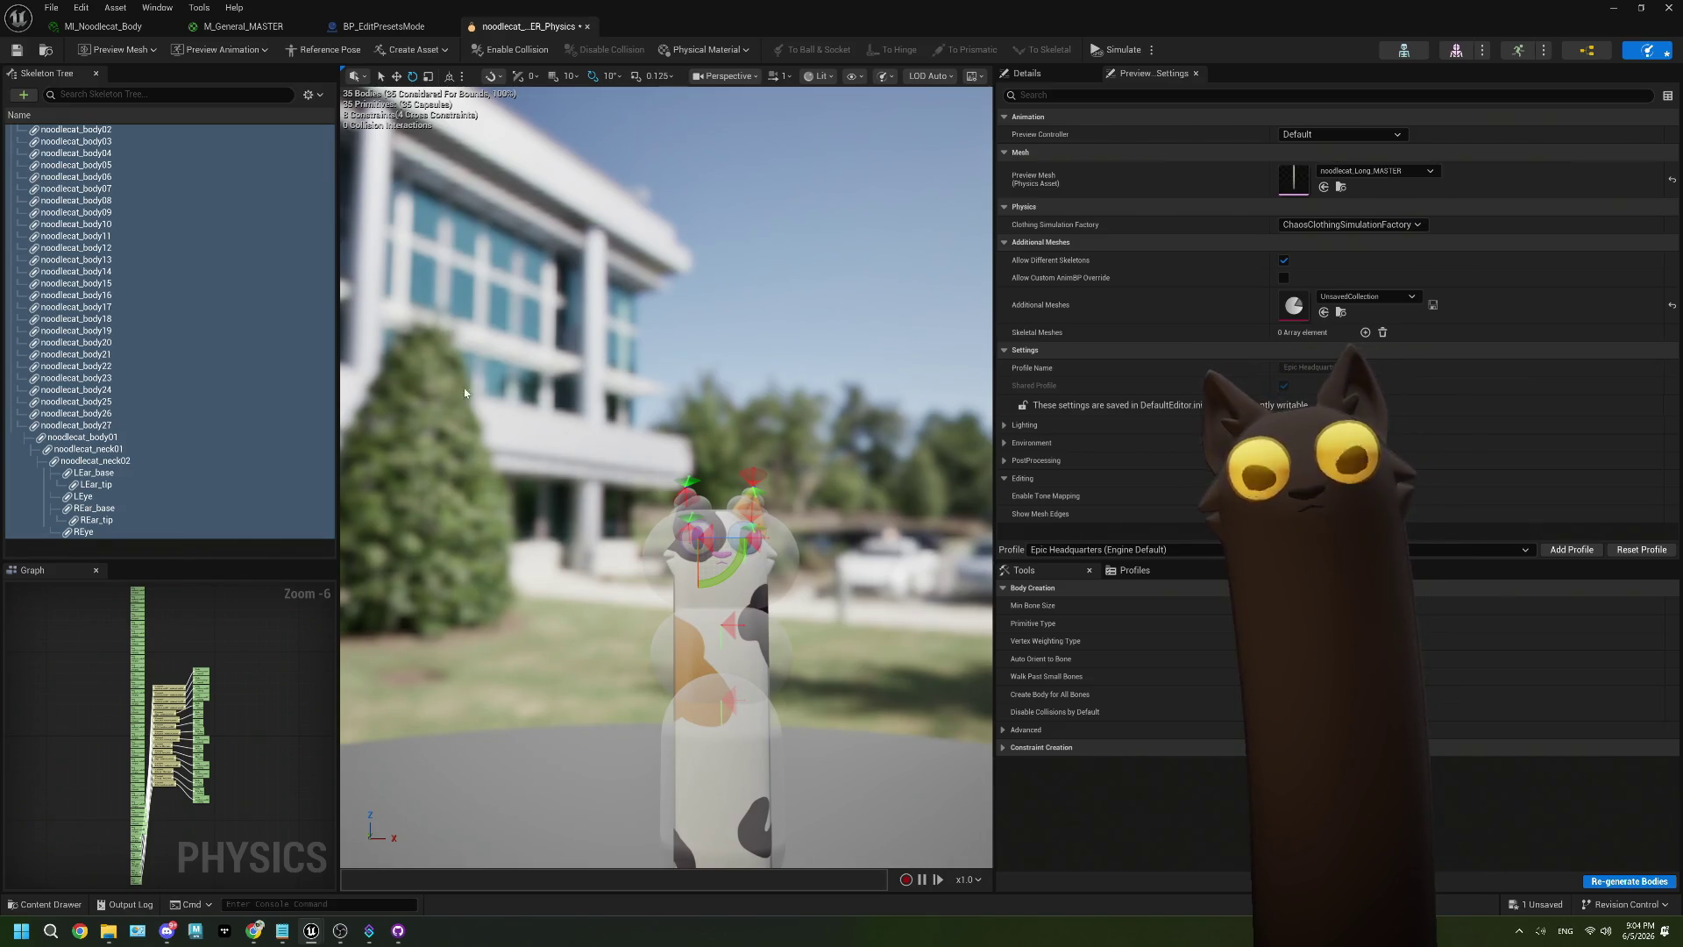
key("ctrl+z")
left_click_drag(496, 394, 526, 386)
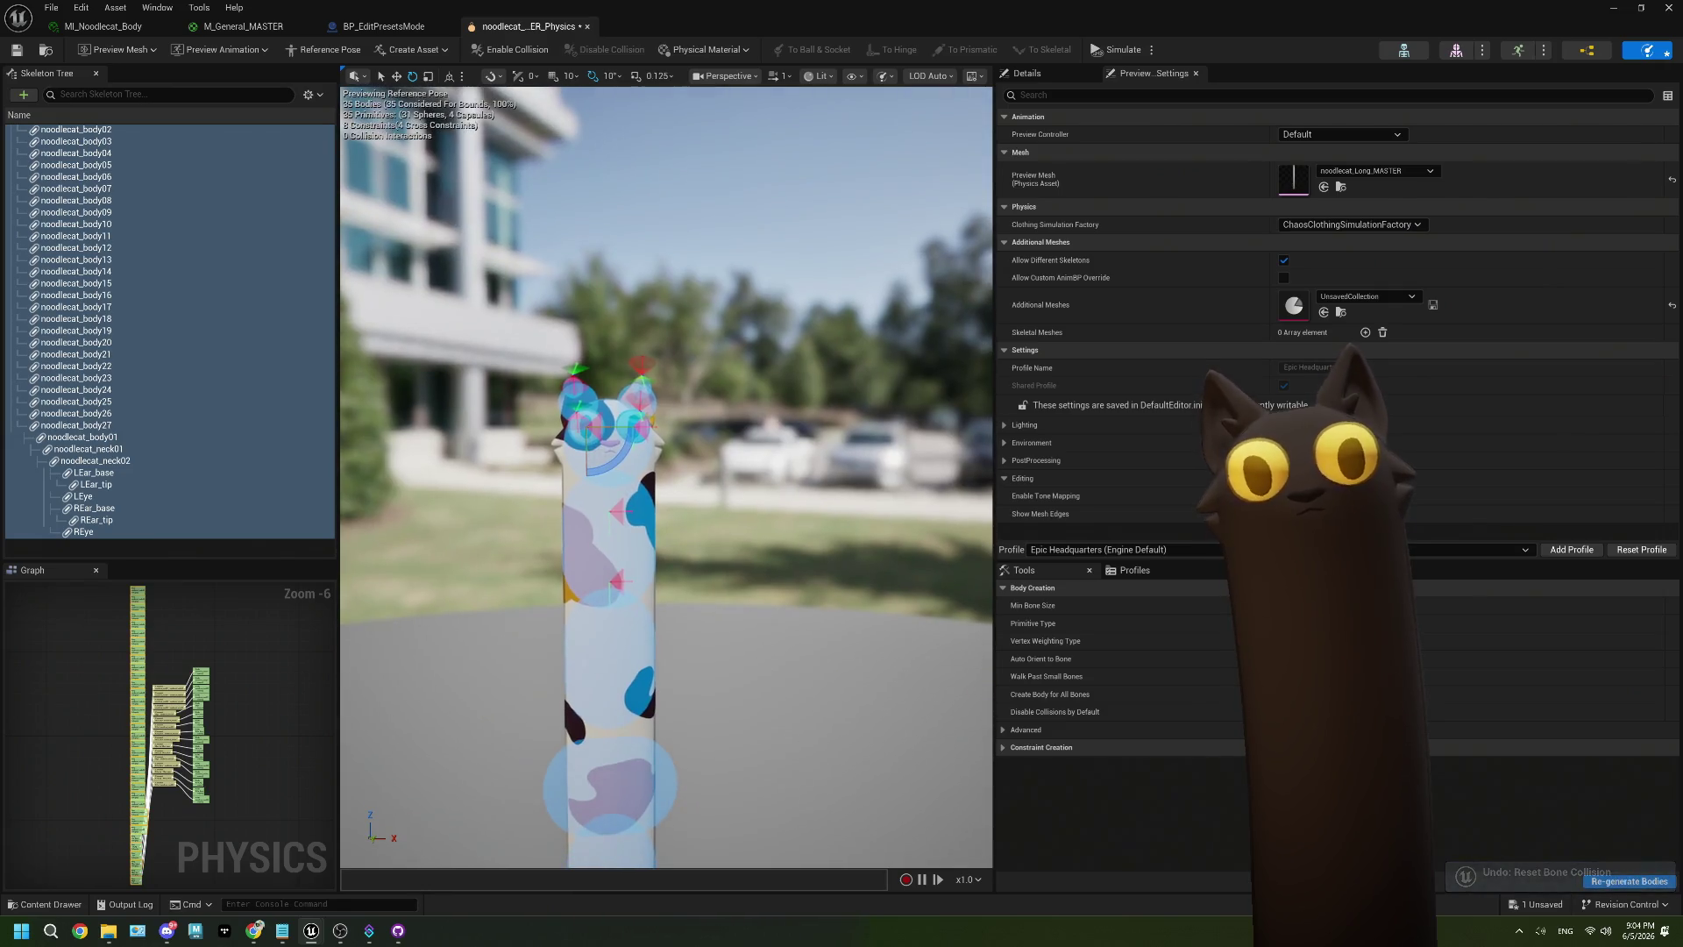
Regenerate the noodlecat_neck01 collision body, then undo it.
left_click(587, 519)
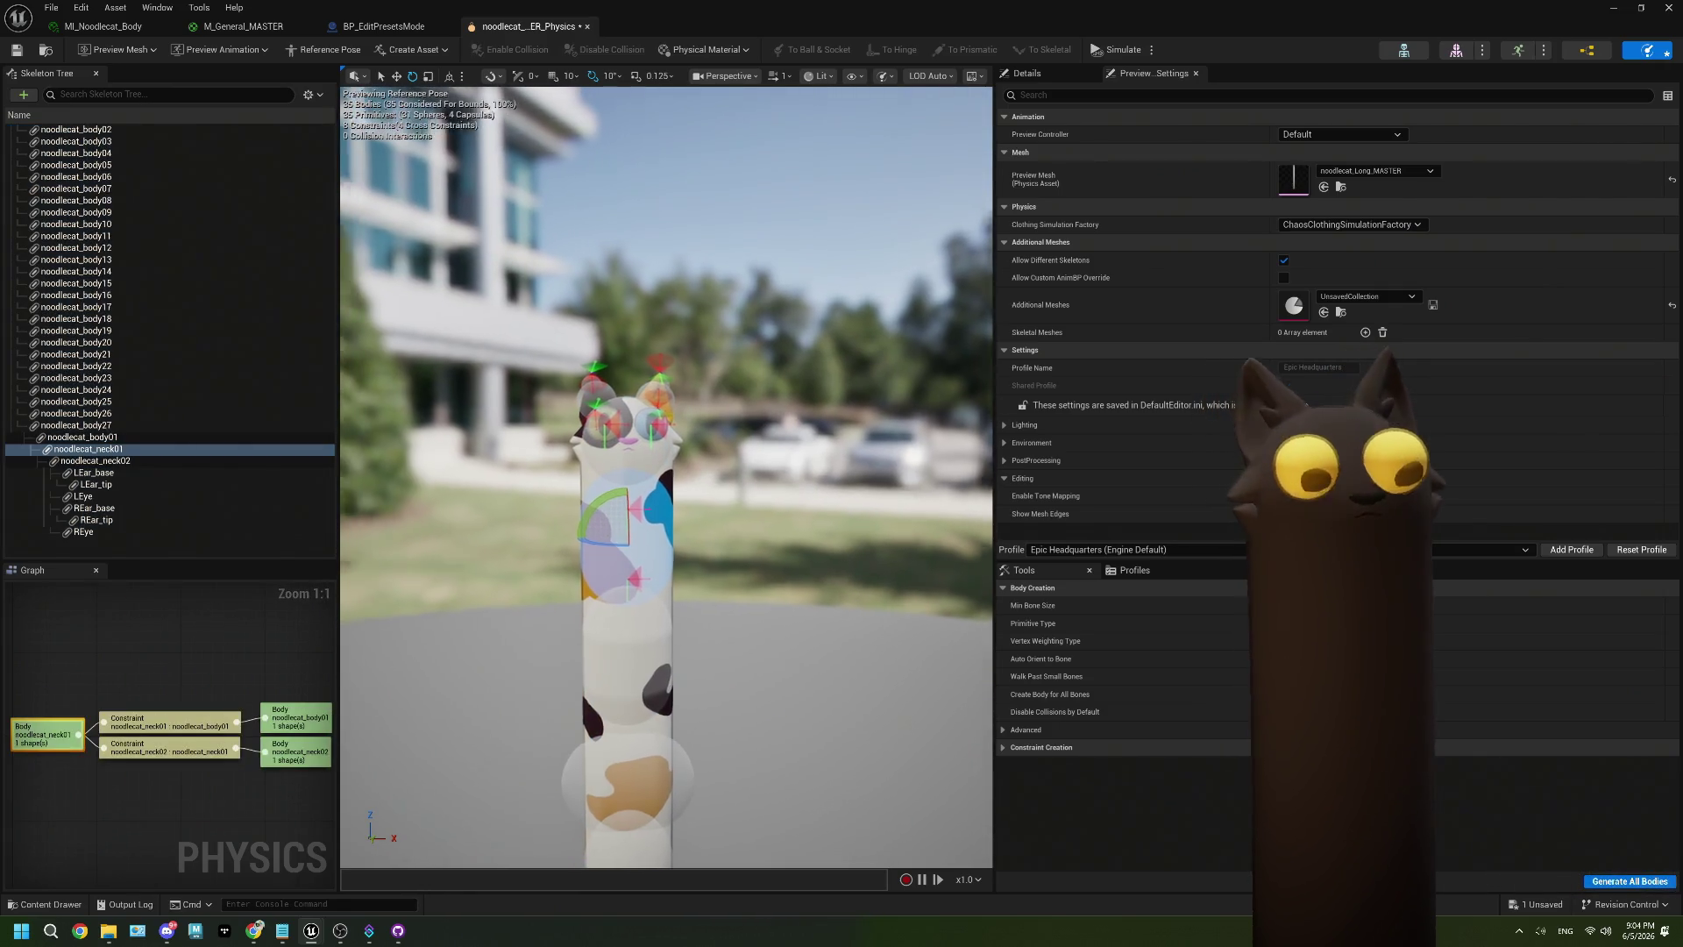
scroll(560, 525, "up", 4)
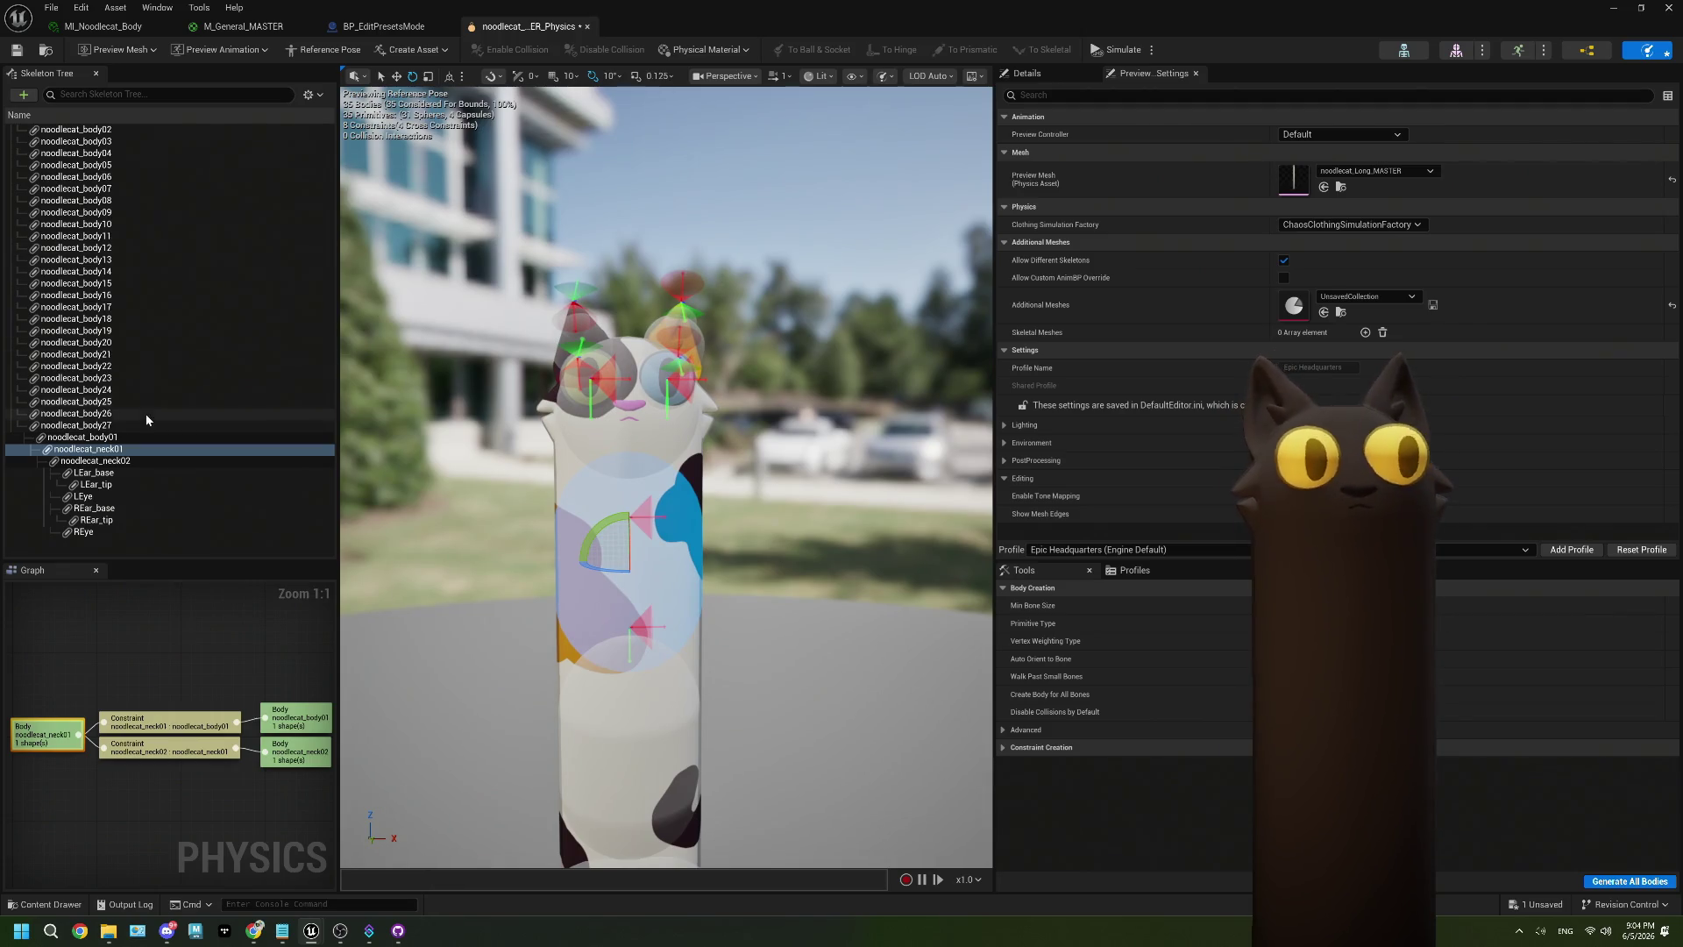
right_click(114, 449)
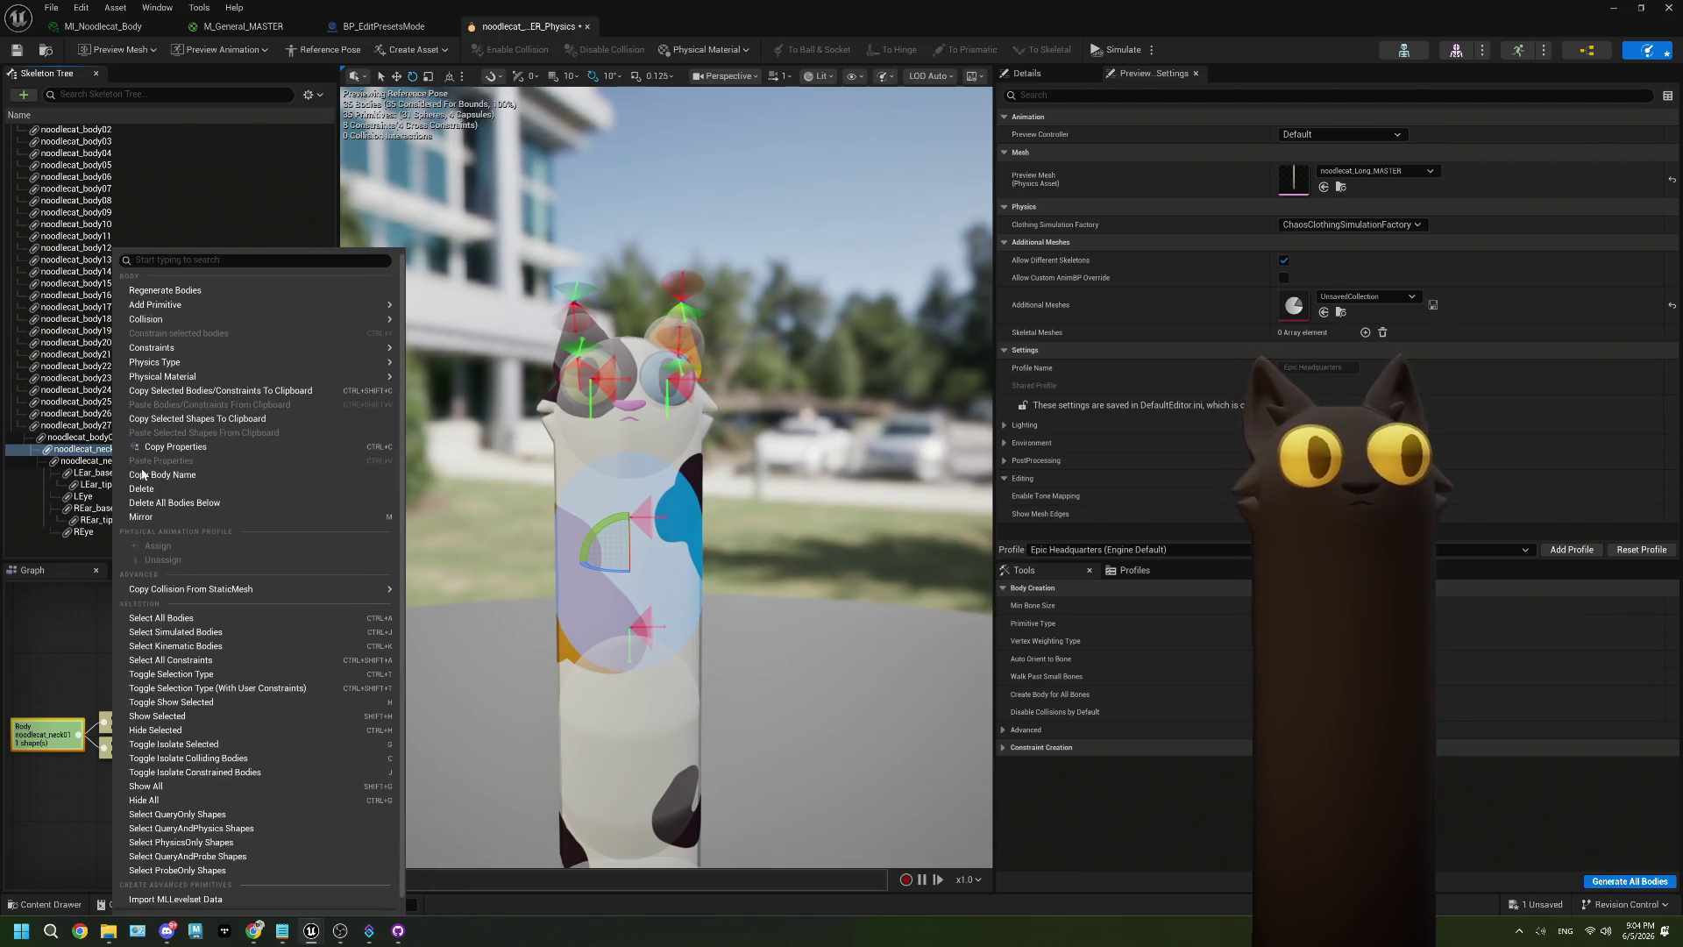
left_click(176, 291)
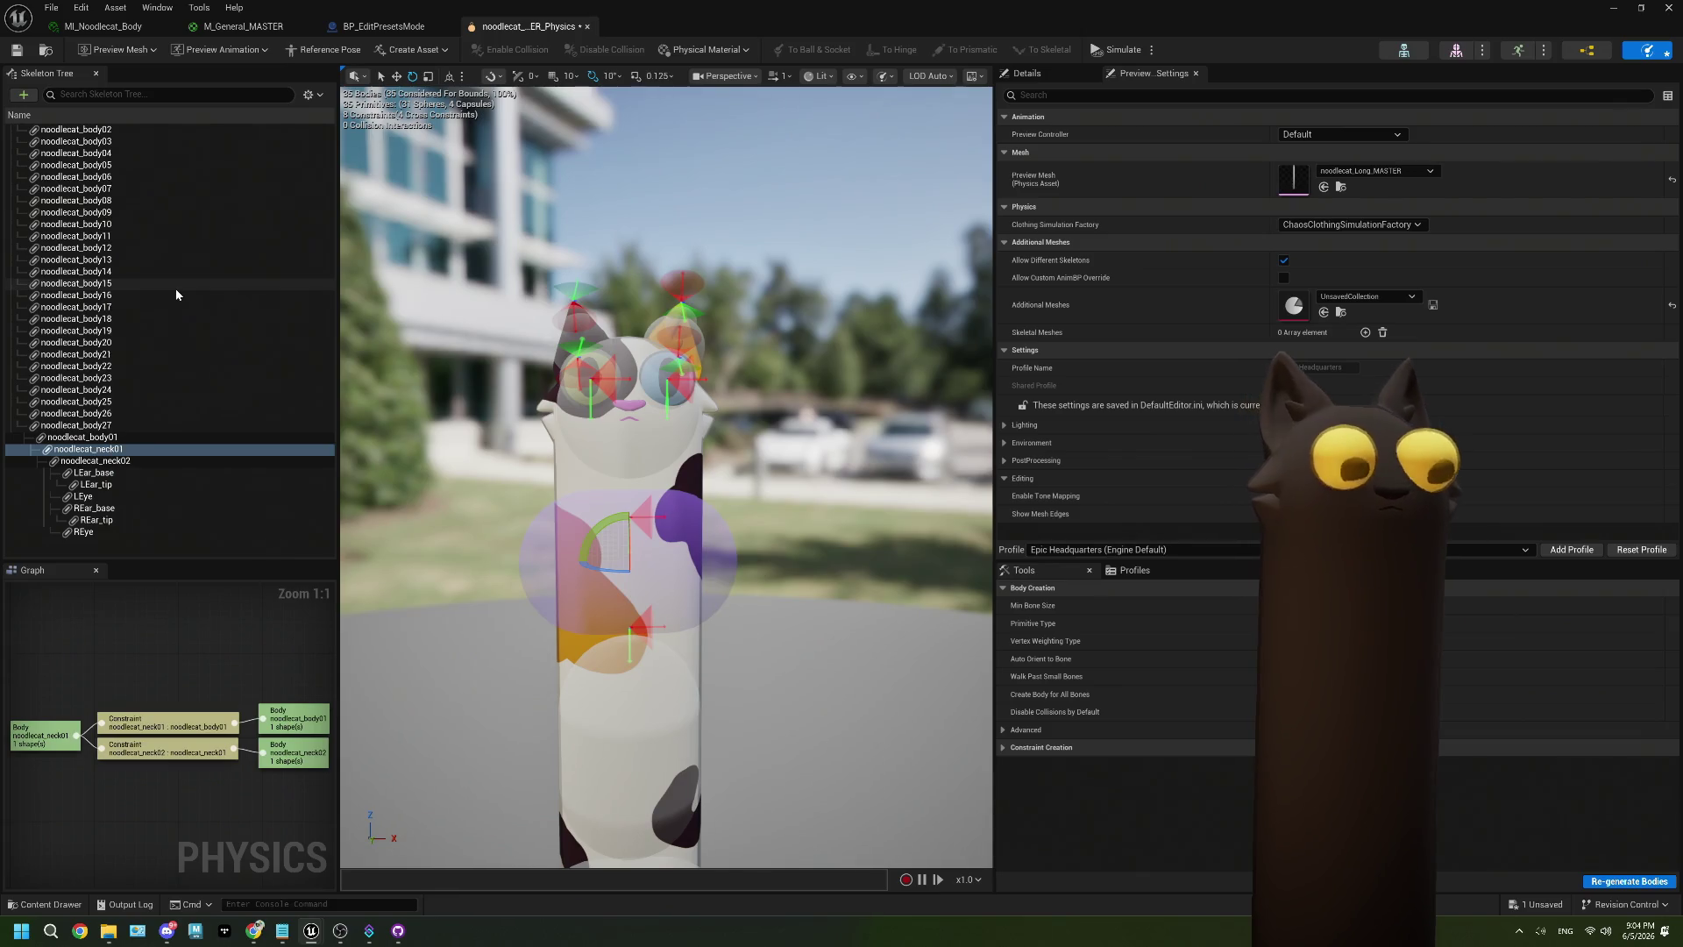
key("ctrl+z")
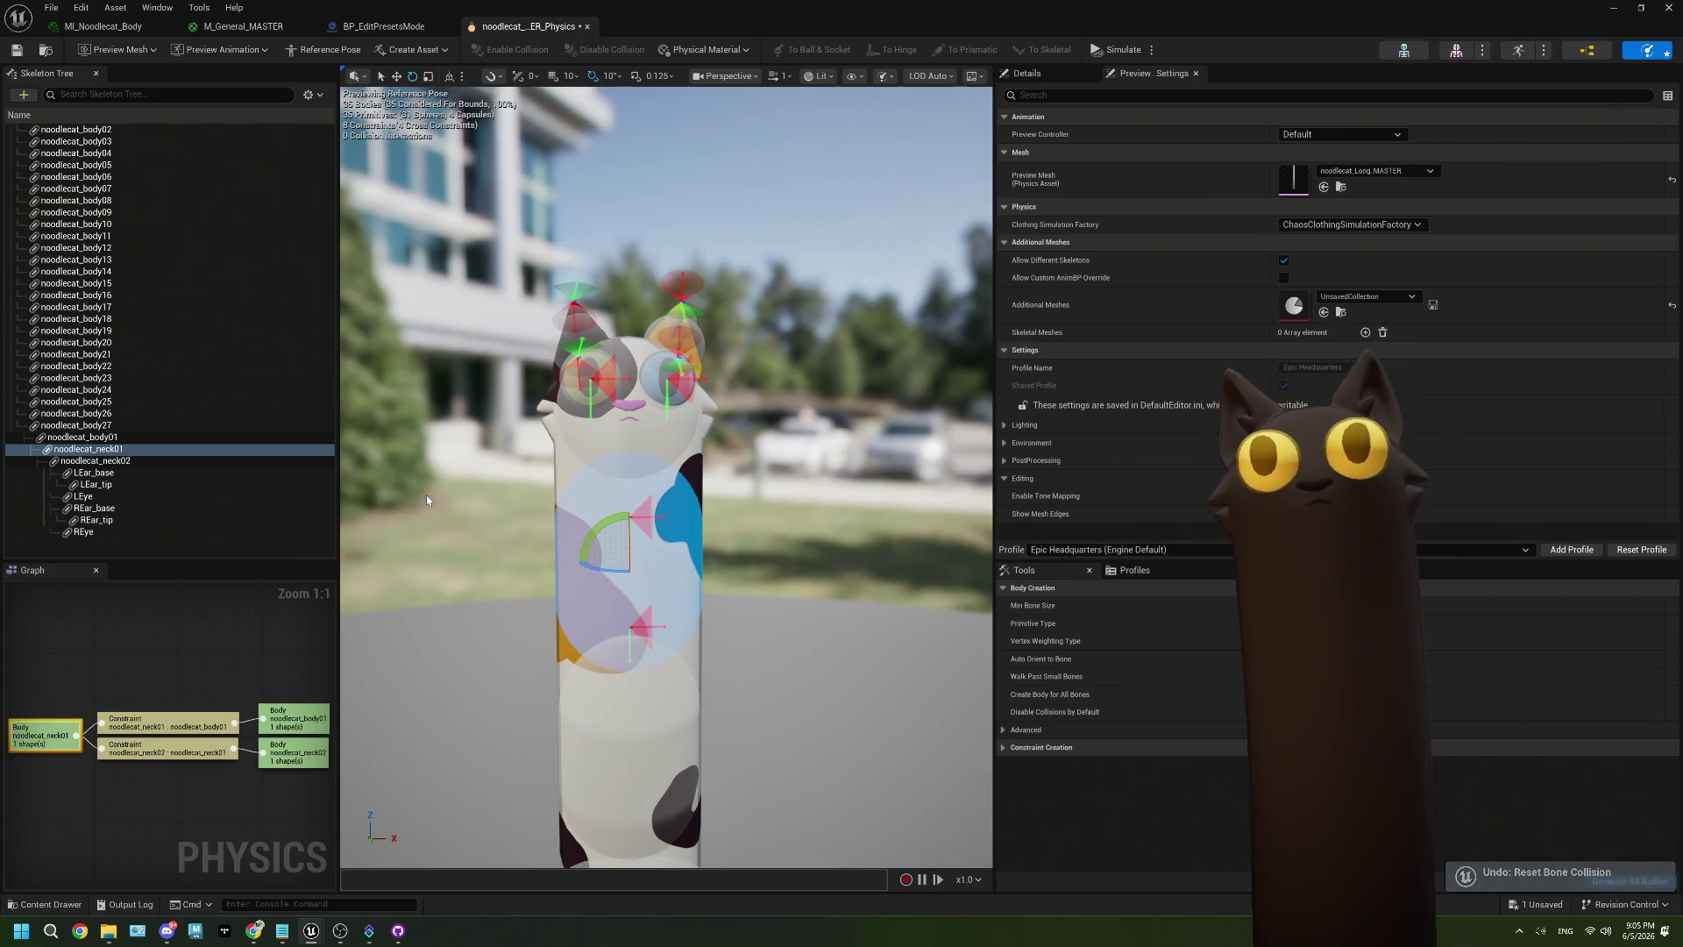
mouse_move(426, 494)
left_mouse_down()
mouse_move(426, 521)
mouse_move(456, 443)
mouse_move(602, 484)
left_mouse_up()
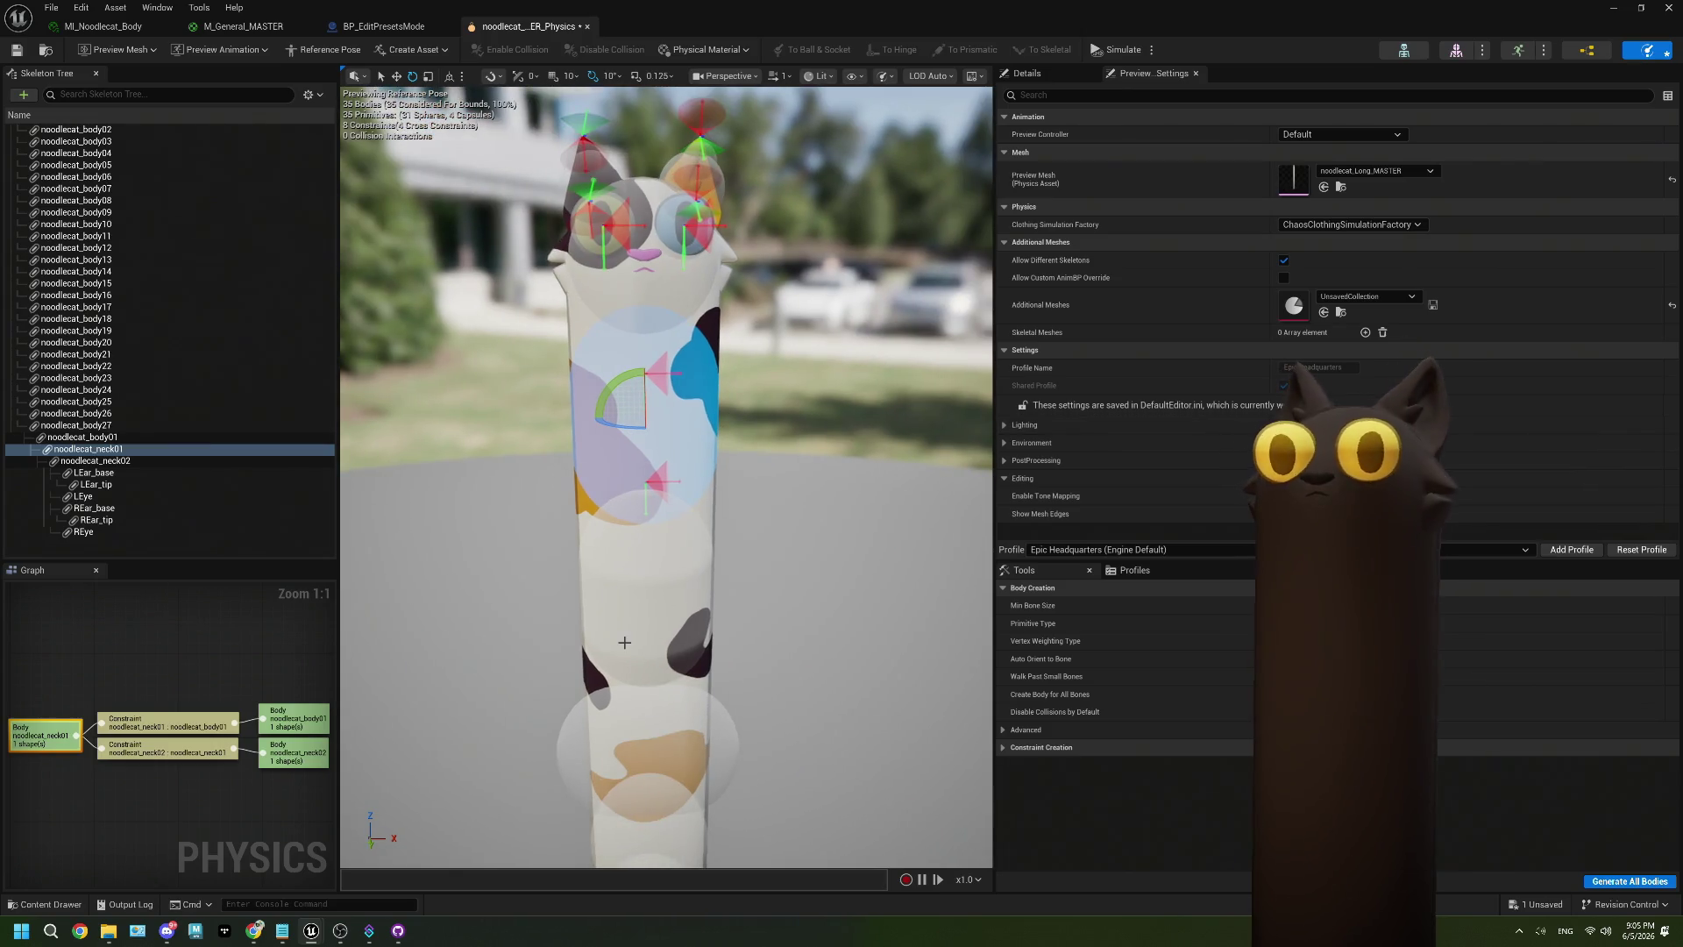
left_click_drag(661, 650, 651, 526)
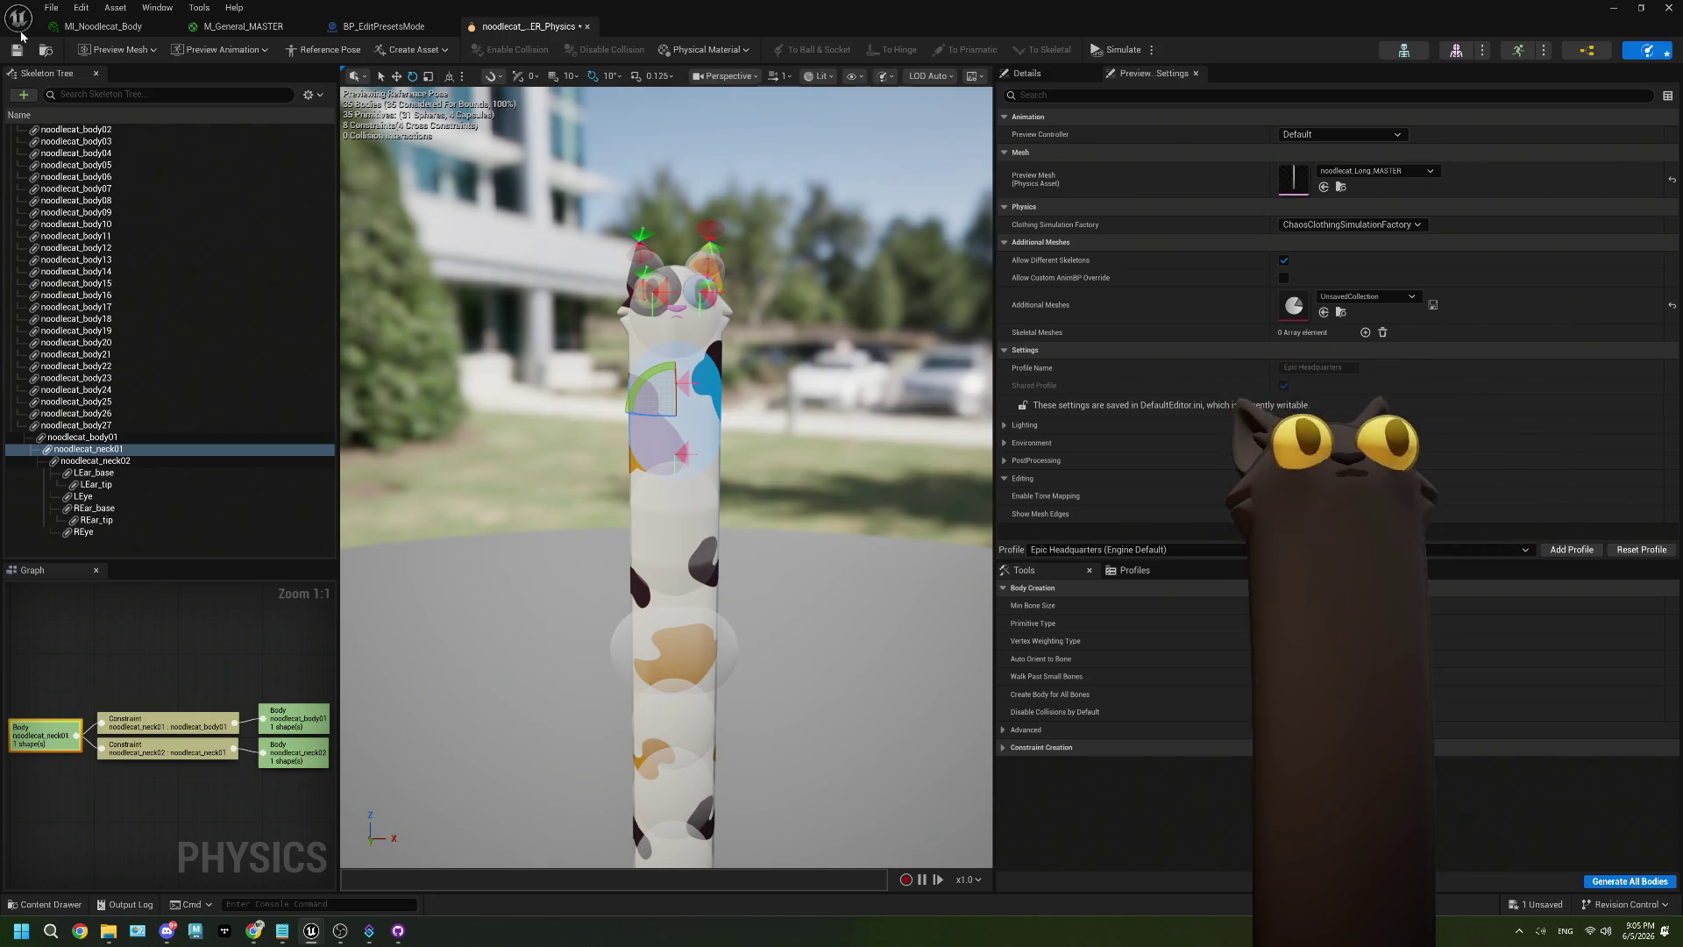
Preview the noodle_ascend animation, then open the BP_Noodlecat_NEW Blueprint.
left_click(1613, 10)
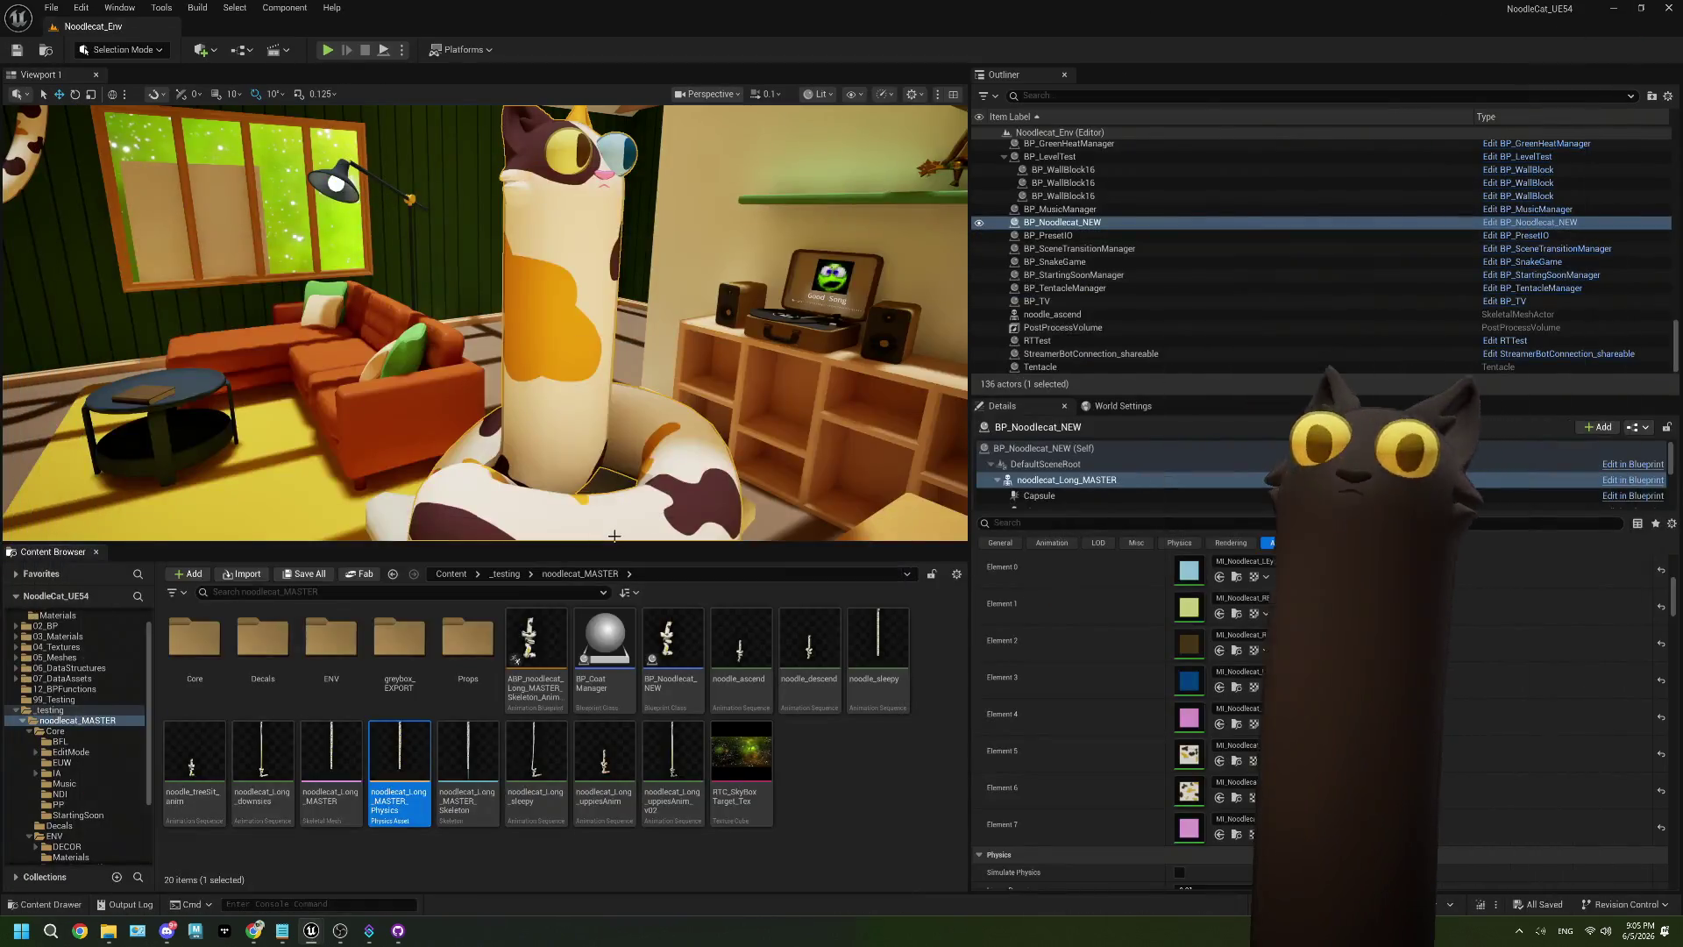
double_click(708, 654)
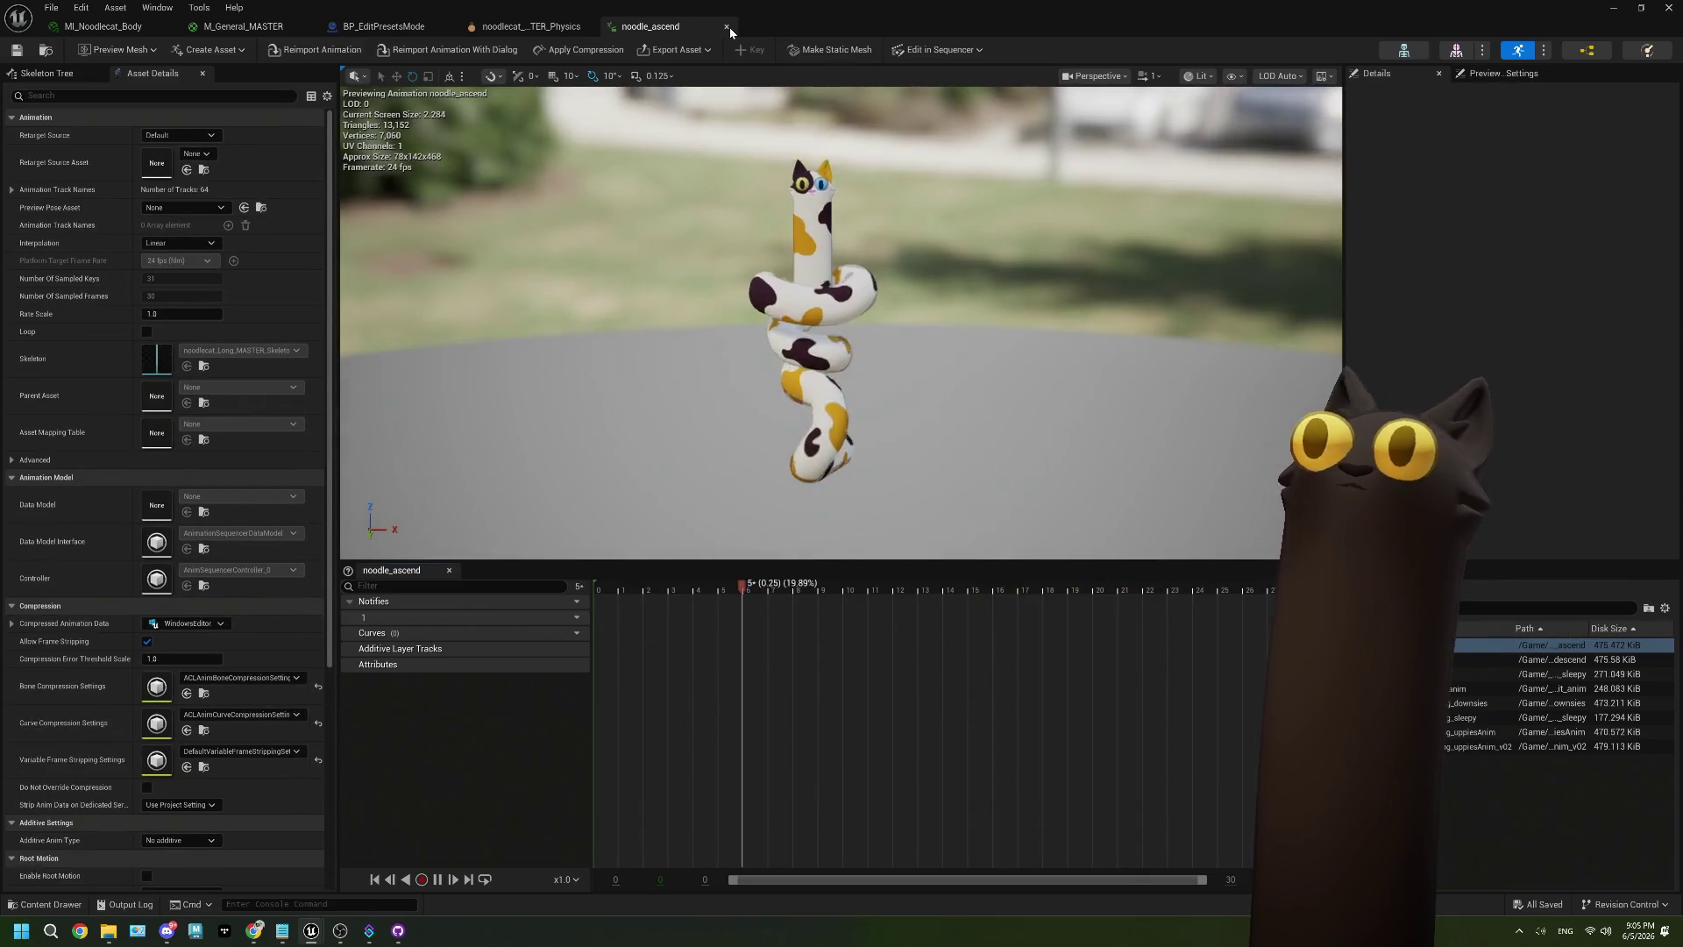
left_click(1613, 8)
left_click(1613, 8)
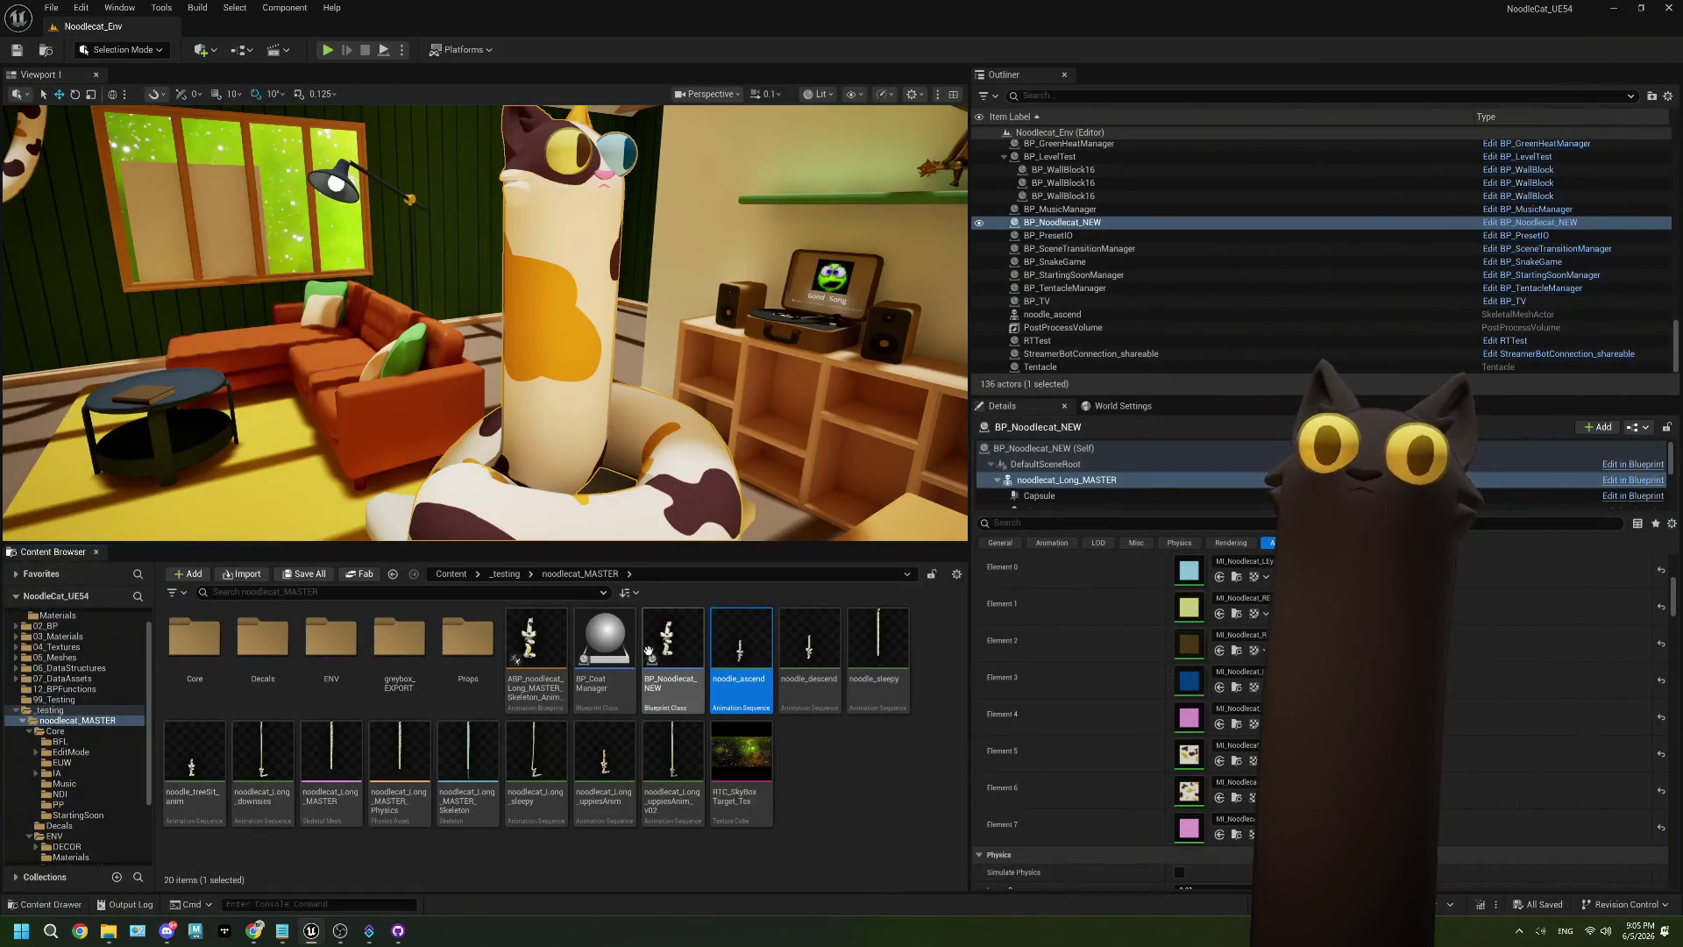
double_click(666, 651)
Wire Line Trace's execution output into the Spawn Decal Attached node.
scroll(564, 510, "down", 3)
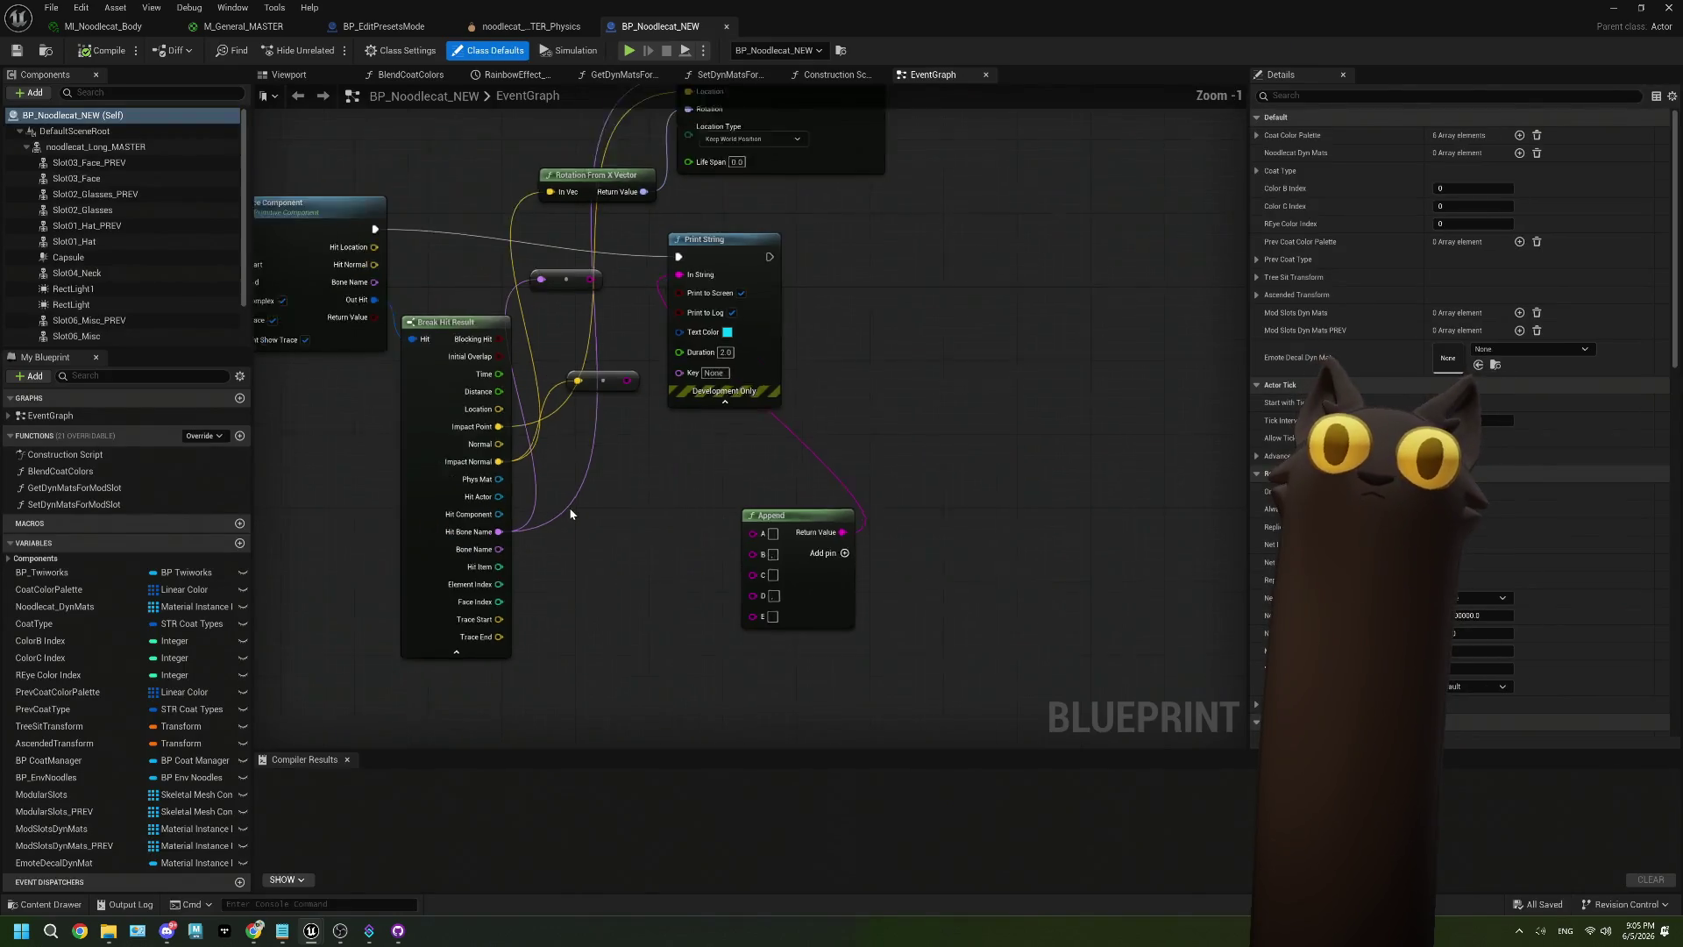
left_click_drag(744, 443, 999, 492)
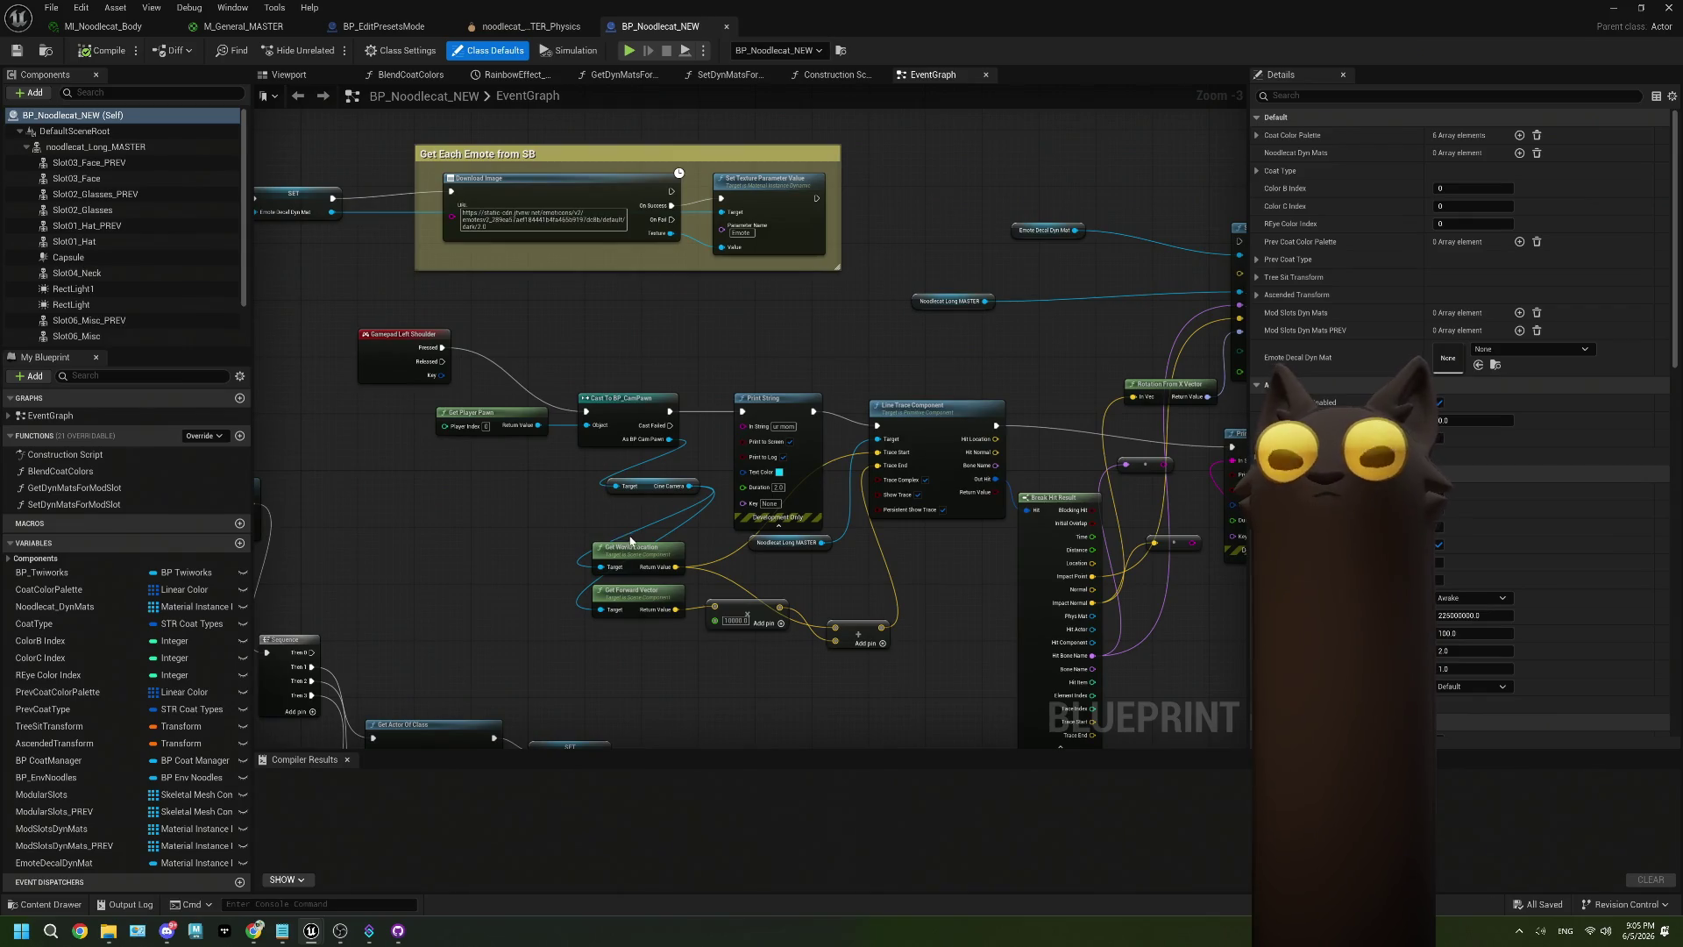
left_click_drag(930, 514, 760, 519)
scroll(776, 506, "up", 1)
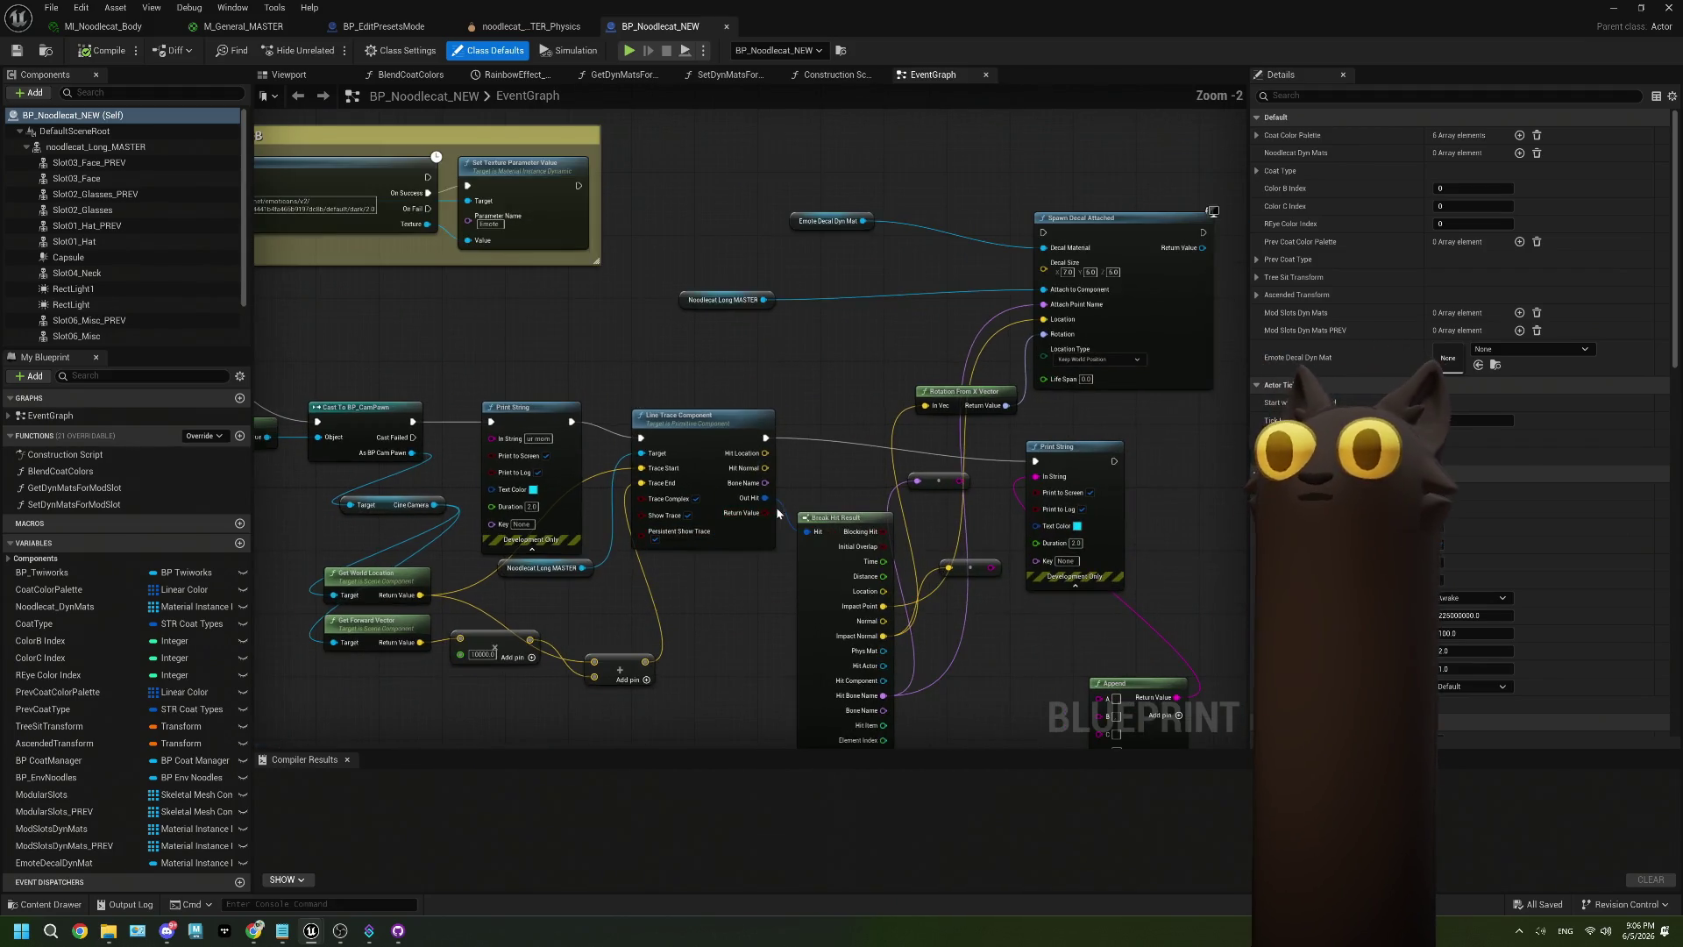
mouse_move(933, 510)
left_mouse_down()
mouse_move(826, 519)
mouse_move(797, 450)
mouse_move(828, 512)
left_mouse_up()
left_click_drag(659, 441, 942, 238)
left_click_drag(661, 327, 967, 336)
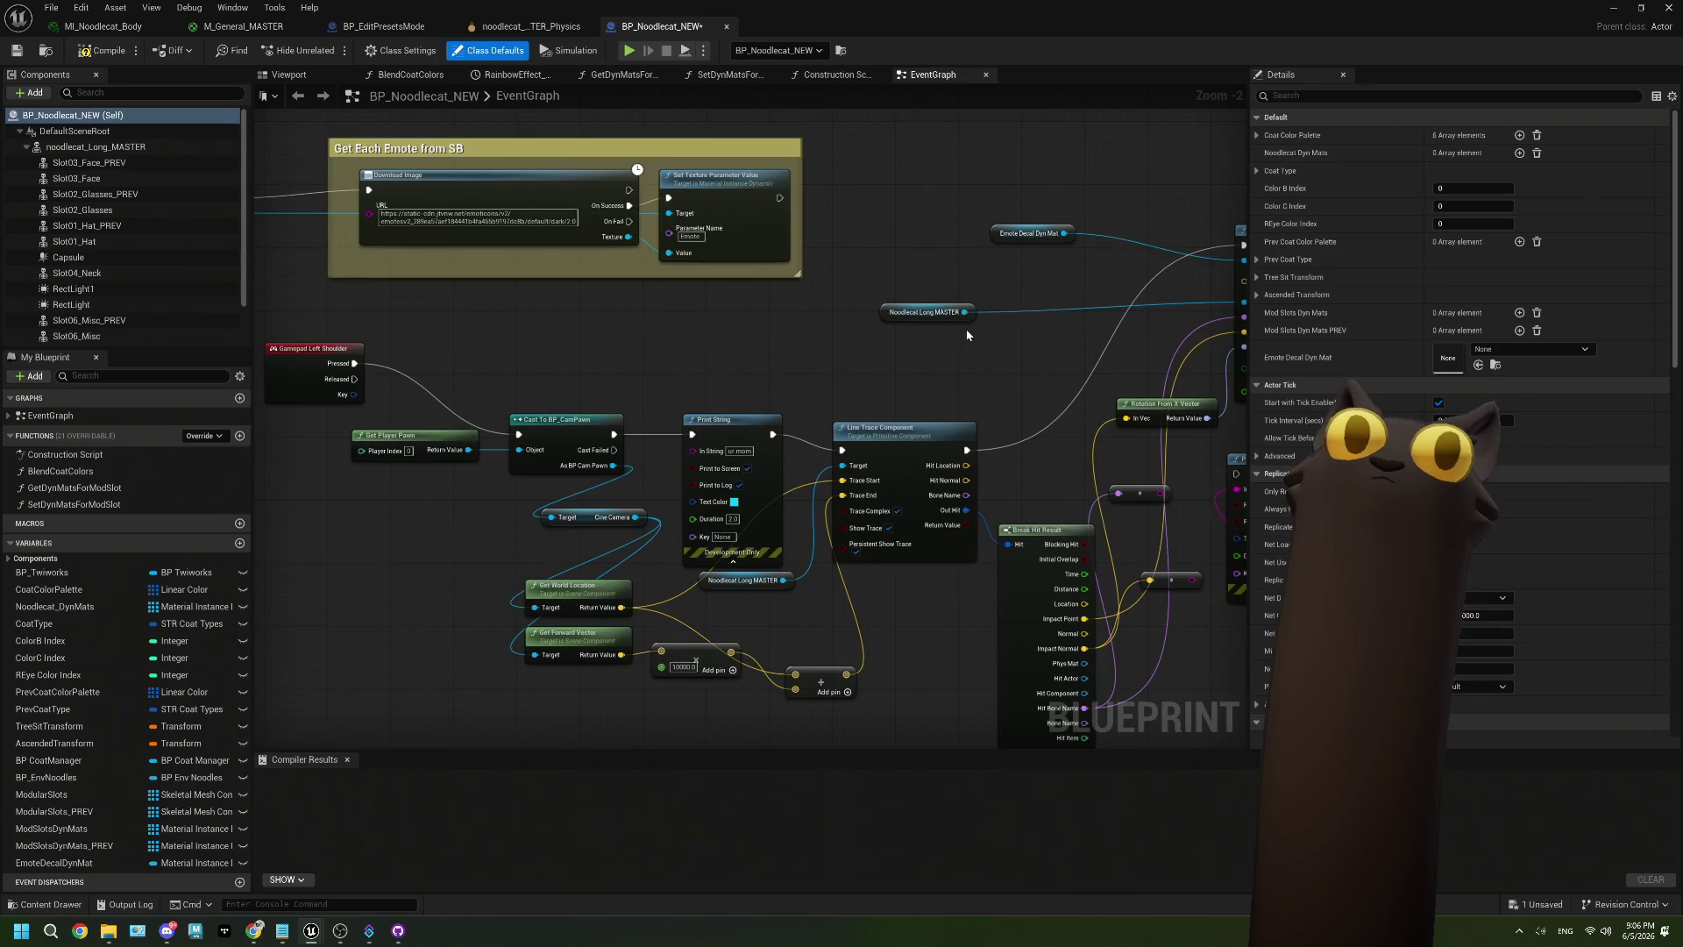
Drag a wire from the spawned decal's return value, then drop it without adding a node.
left_click_drag(871, 362, 1070, 350)
mouse_move(748, 340)
left_mouse_down()
mouse_move(938, 336)
mouse_move(792, 317)
left_mouse_up()
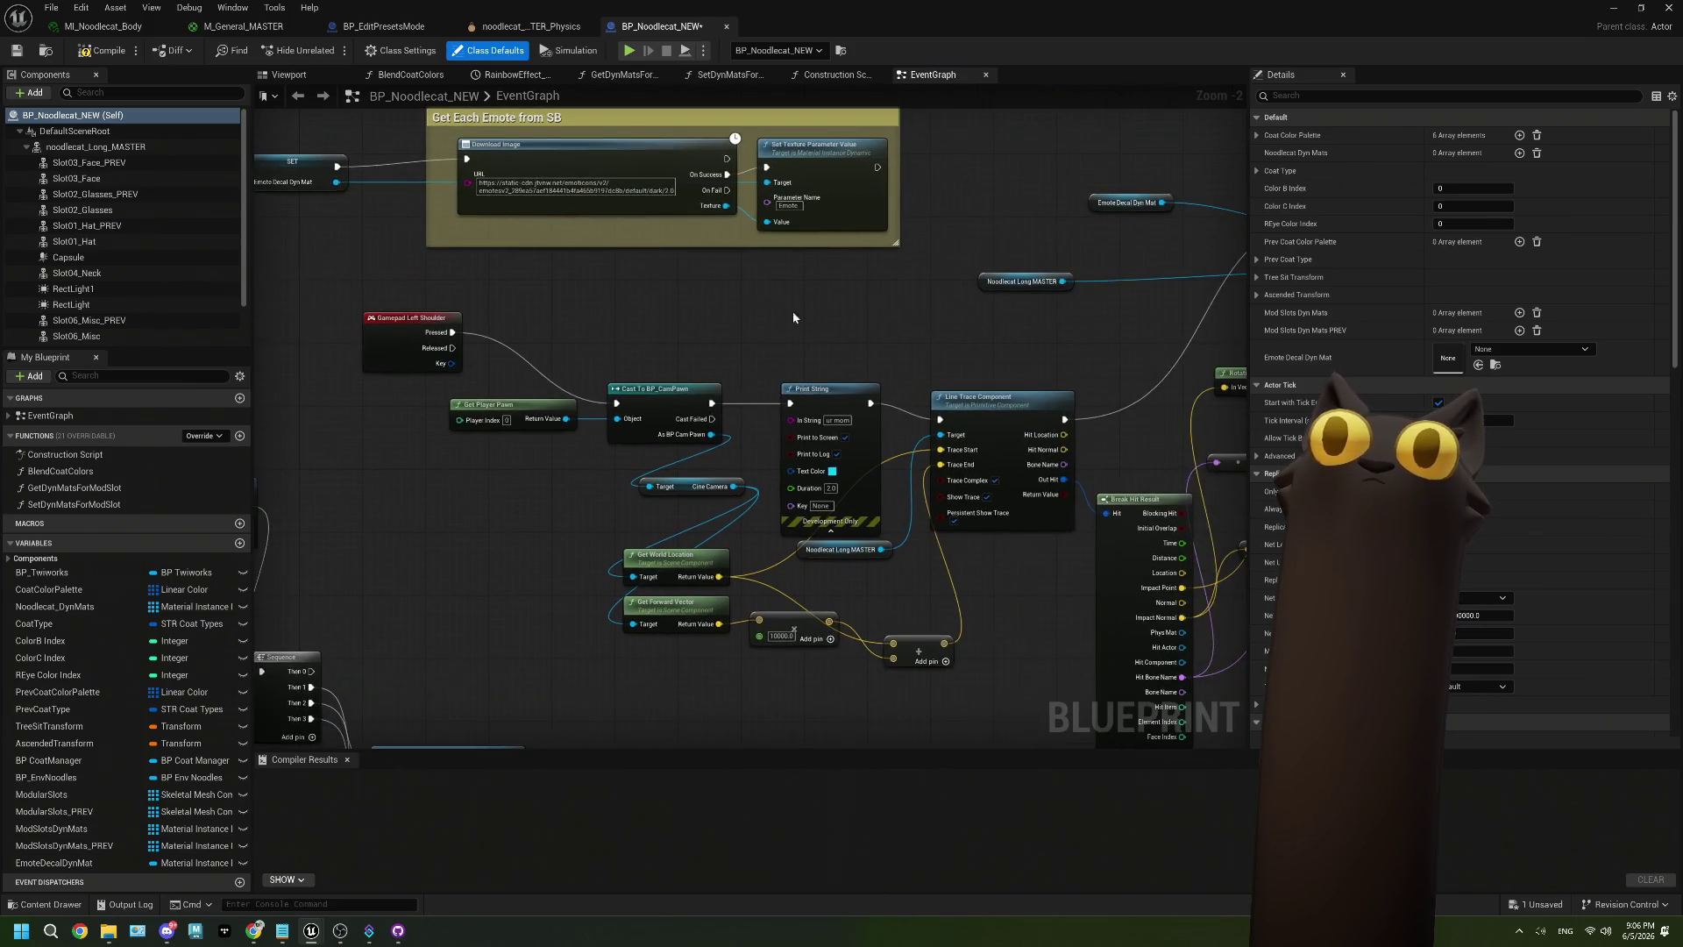
scroll(858, 319, "down", 1)
scroll(781, 330, "up", 2)
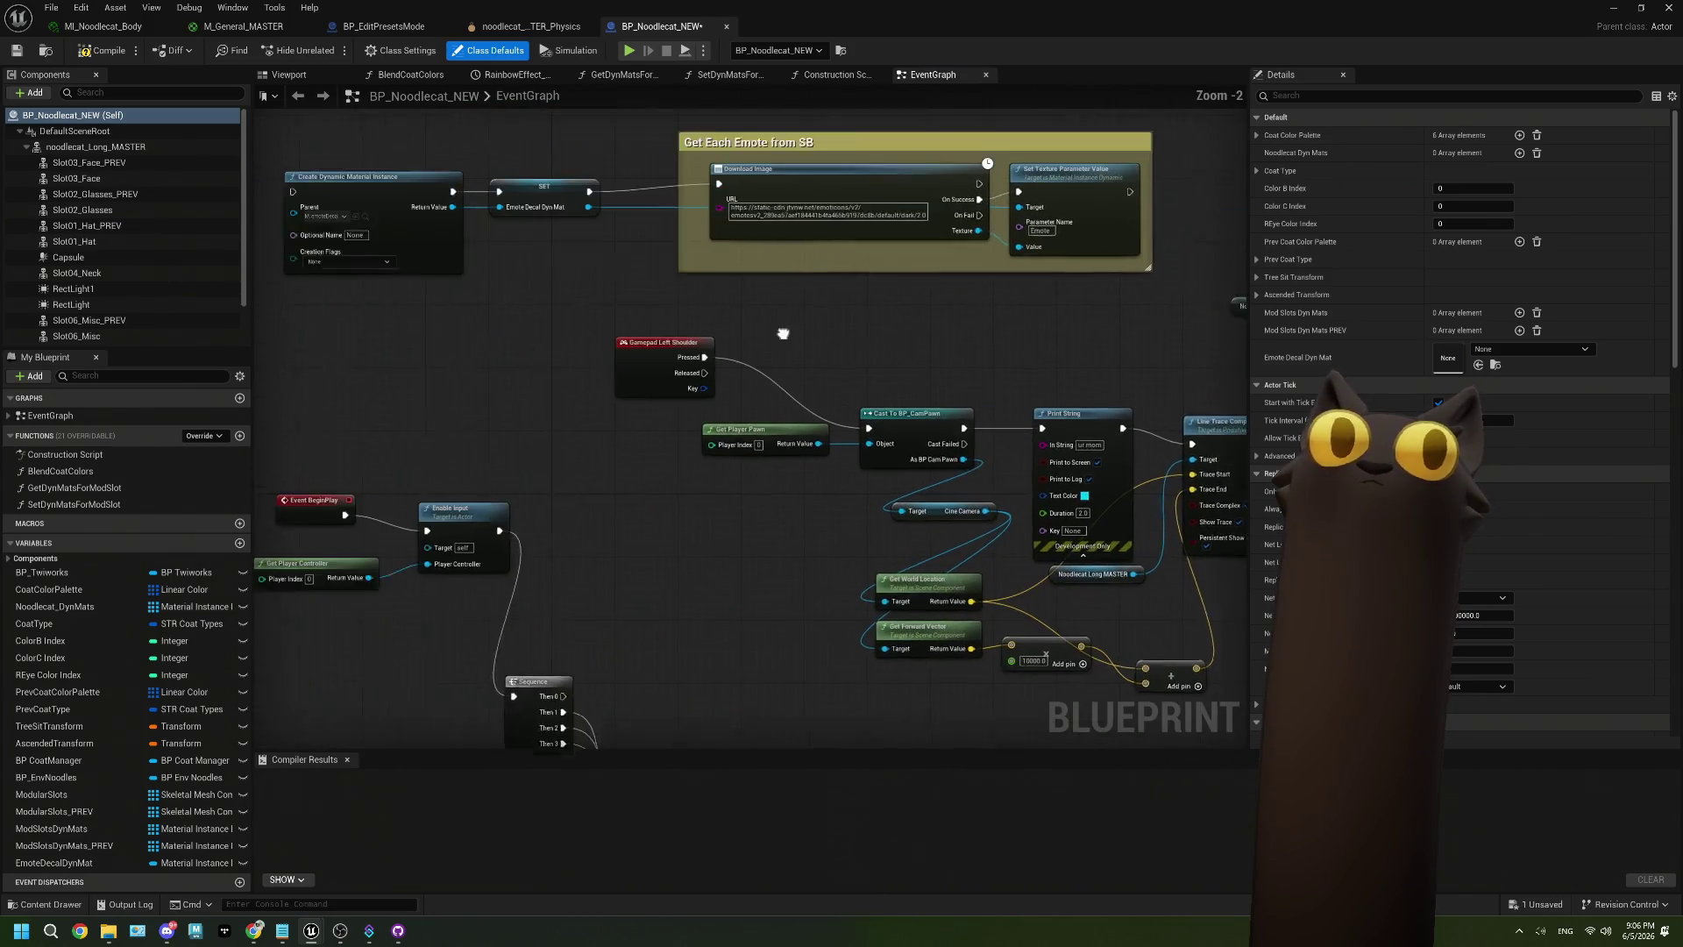
scroll(400, 286, "up", 1)
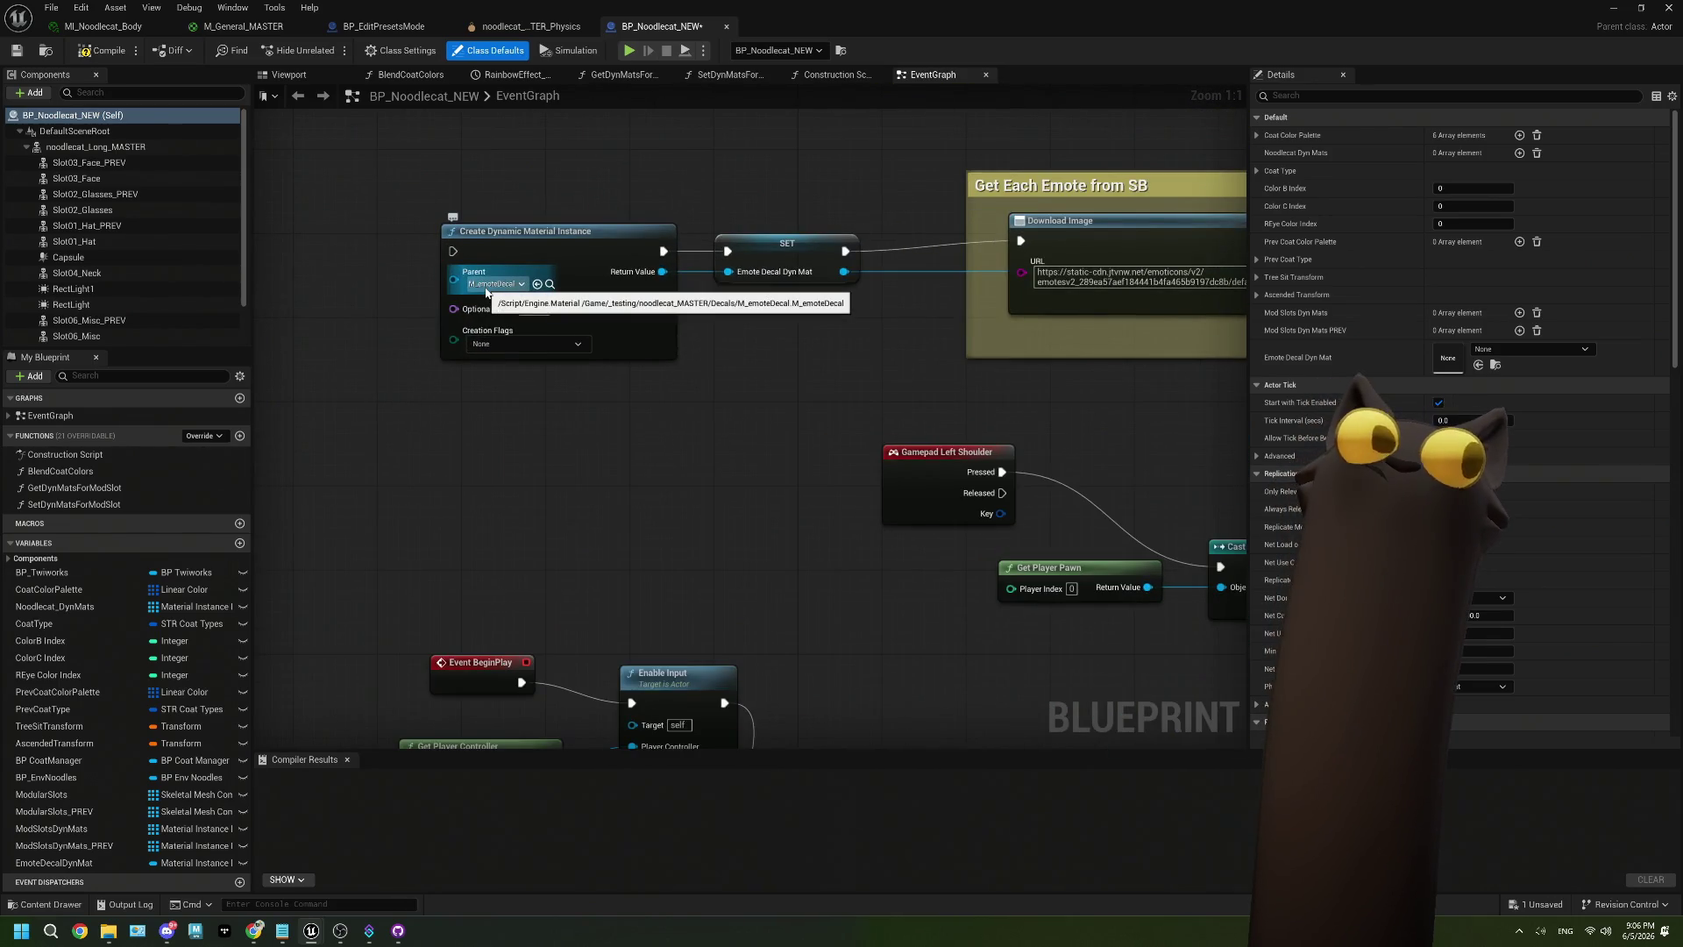
scroll(487, 291, "down", 4)
mouse_move(638, 289)
left_mouse_down()
mouse_move(332, 278)
mouse_move(655, 319)
left_mouse_up()
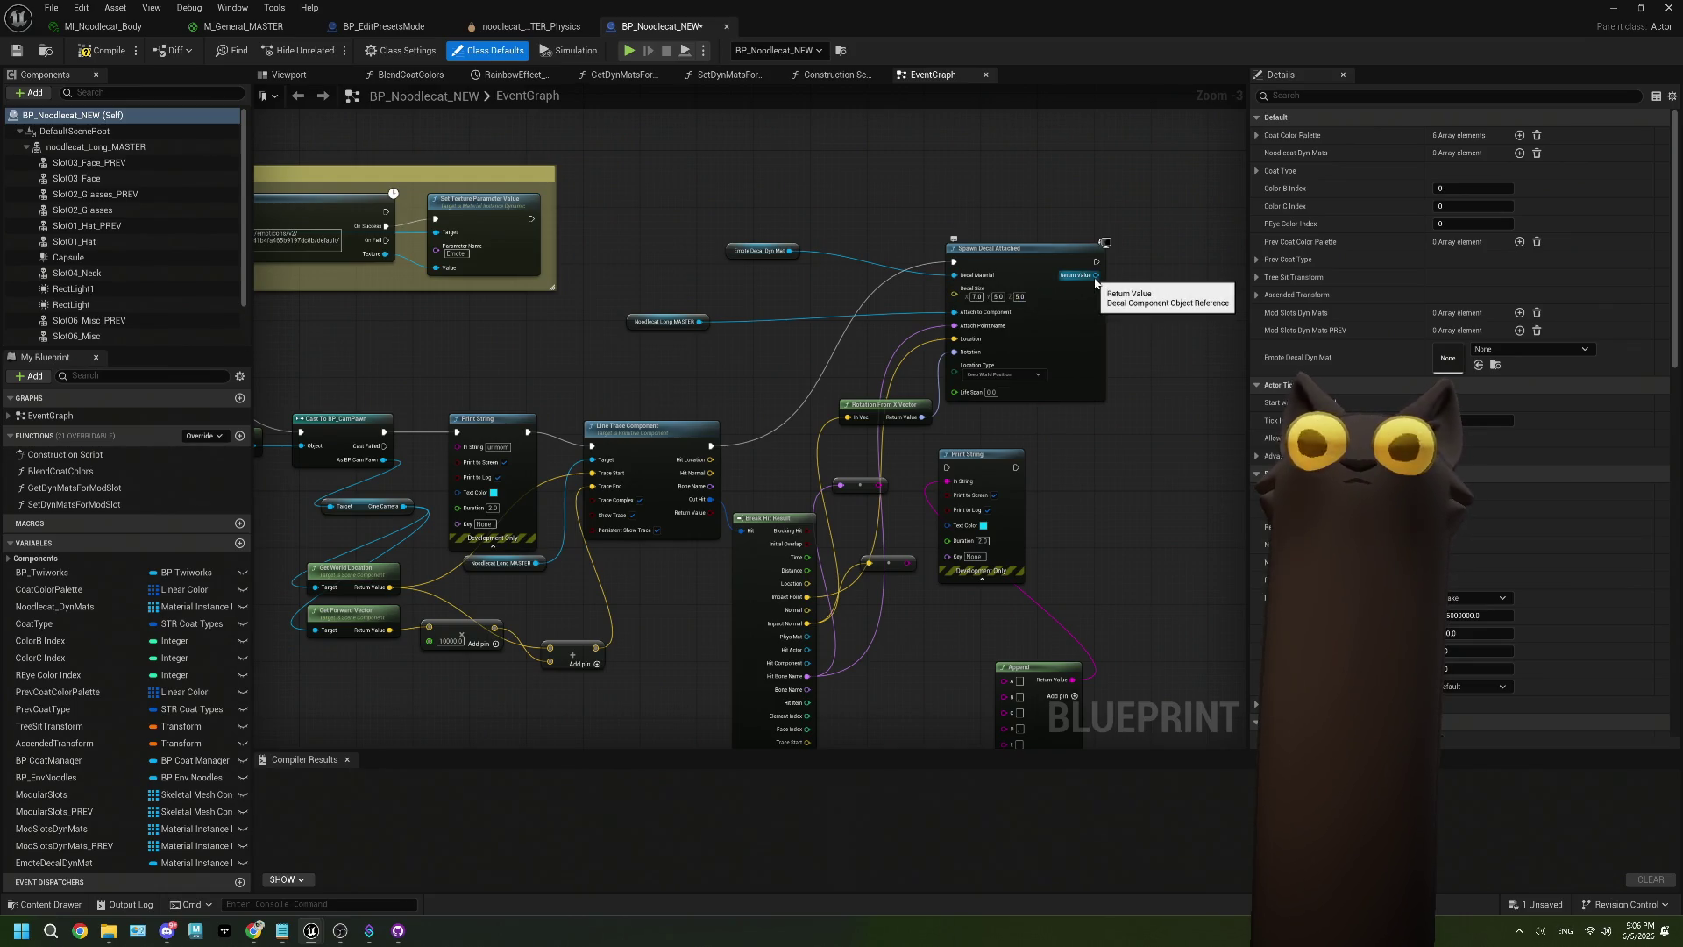
mouse_move(1096, 277)
left_mouse_down()
mouse_move(332, 253)
mouse_move(381, 243)
left_mouse_up()
left_click(450, 173)
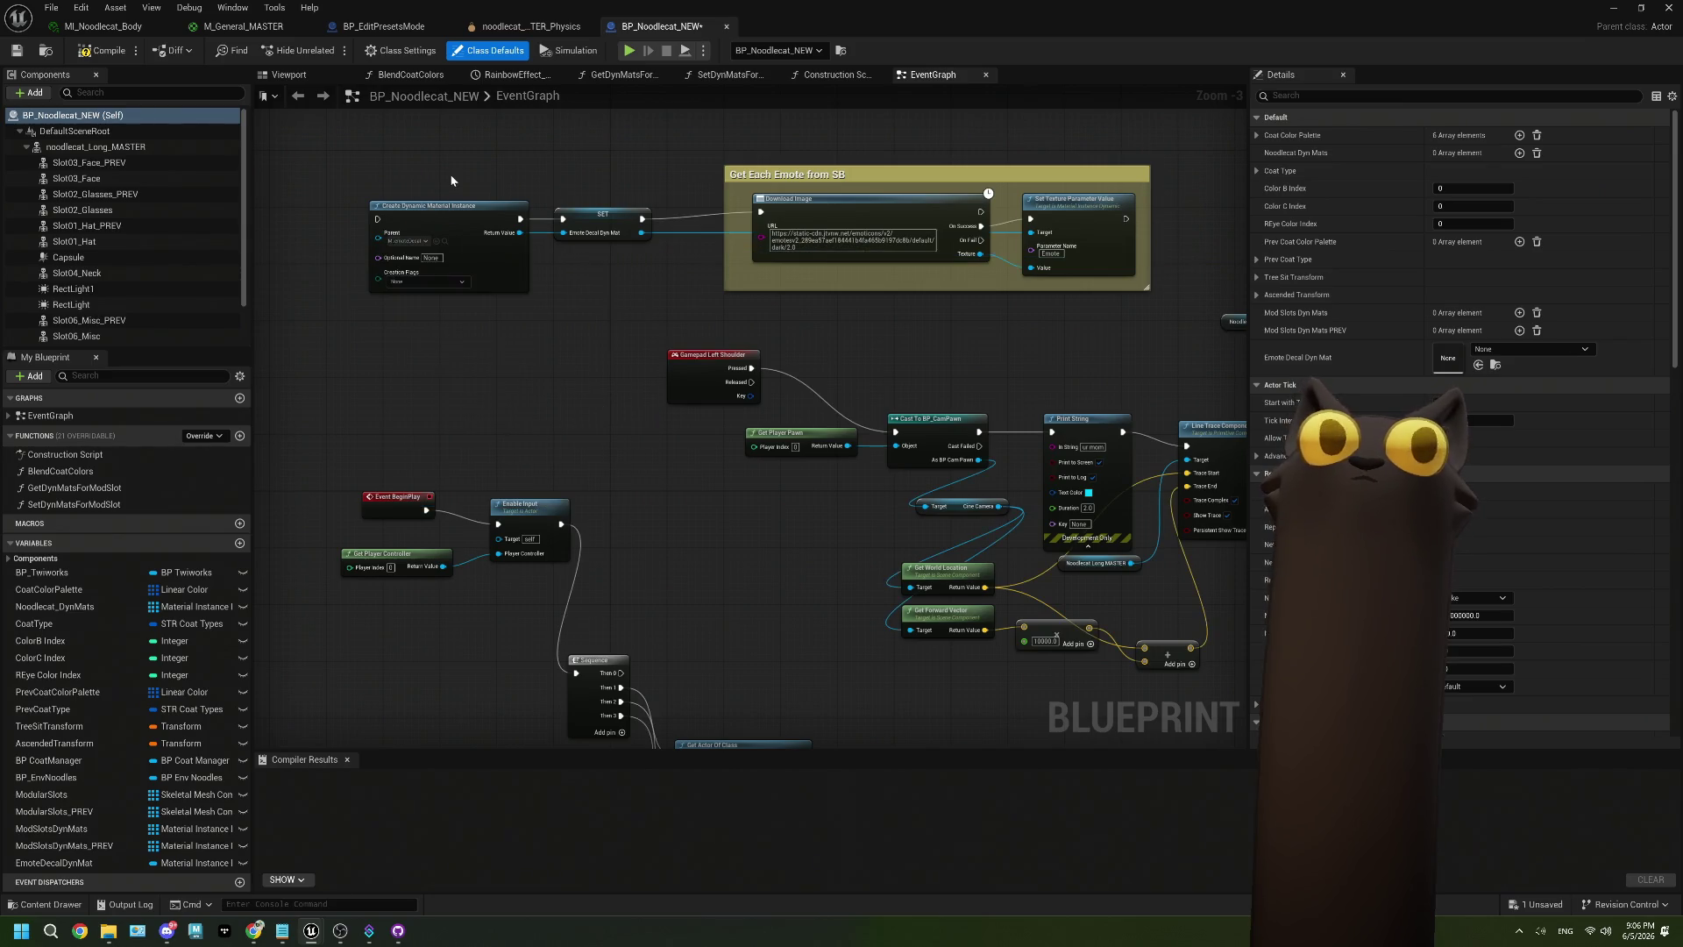
Insert a Sequence node after Event BeginPlay.
left_click_drag(885, 325, 321, 333)
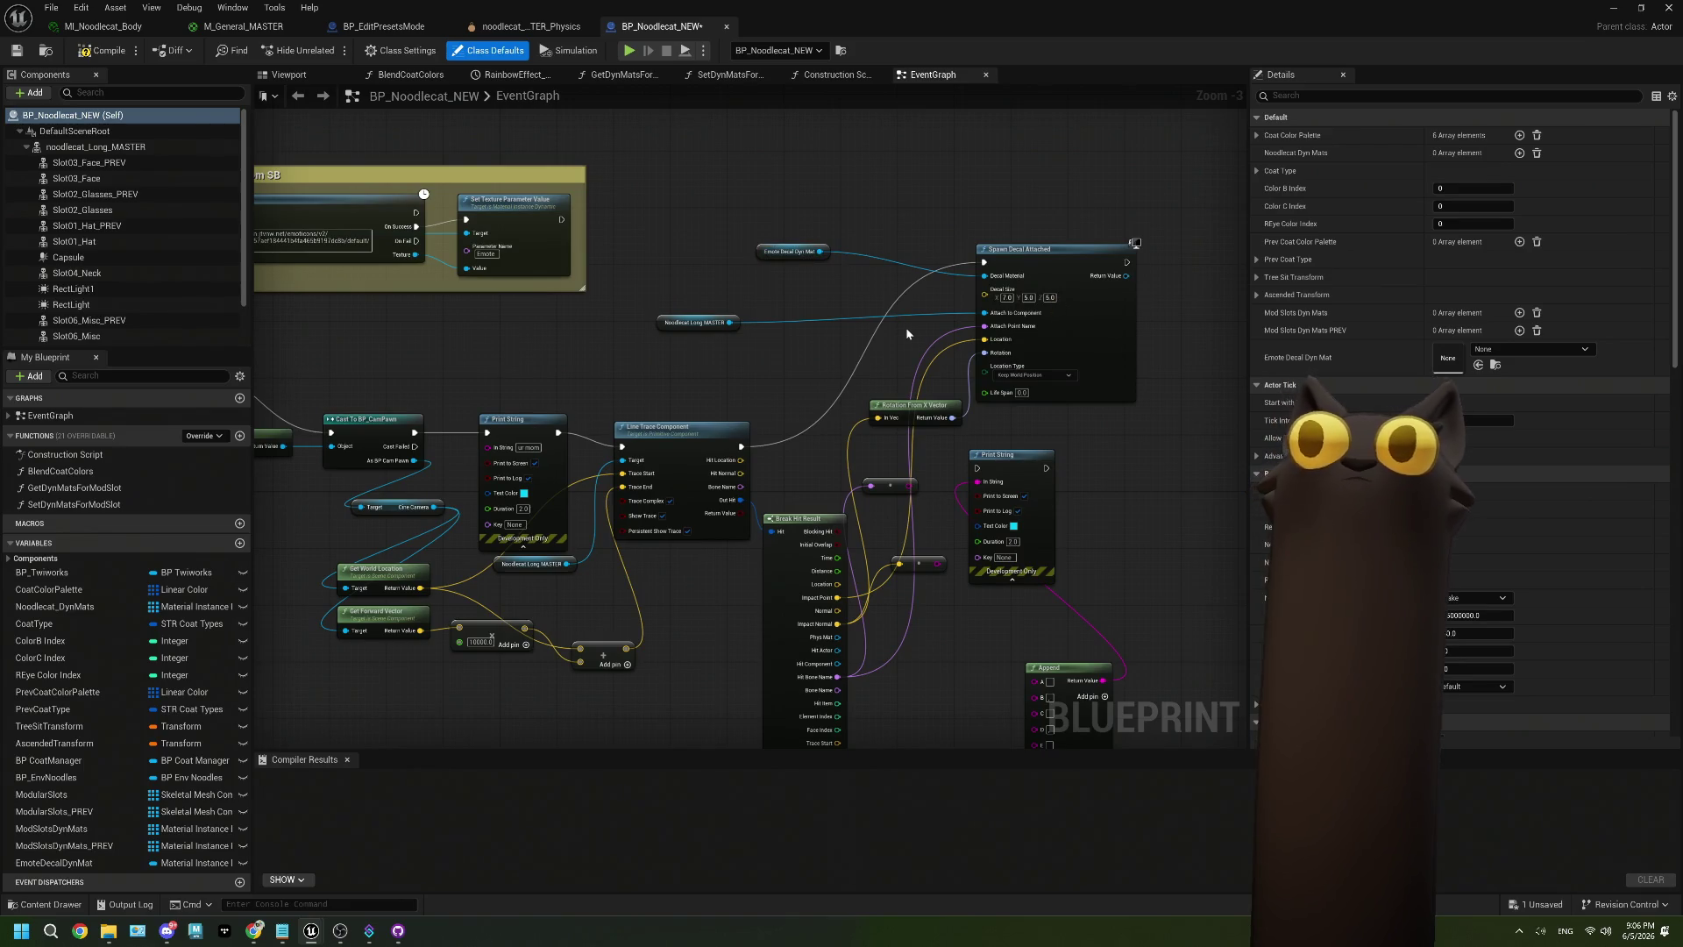
scroll(592, 332, "down", 1)
left_click_drag(592, 332, 805, 314)
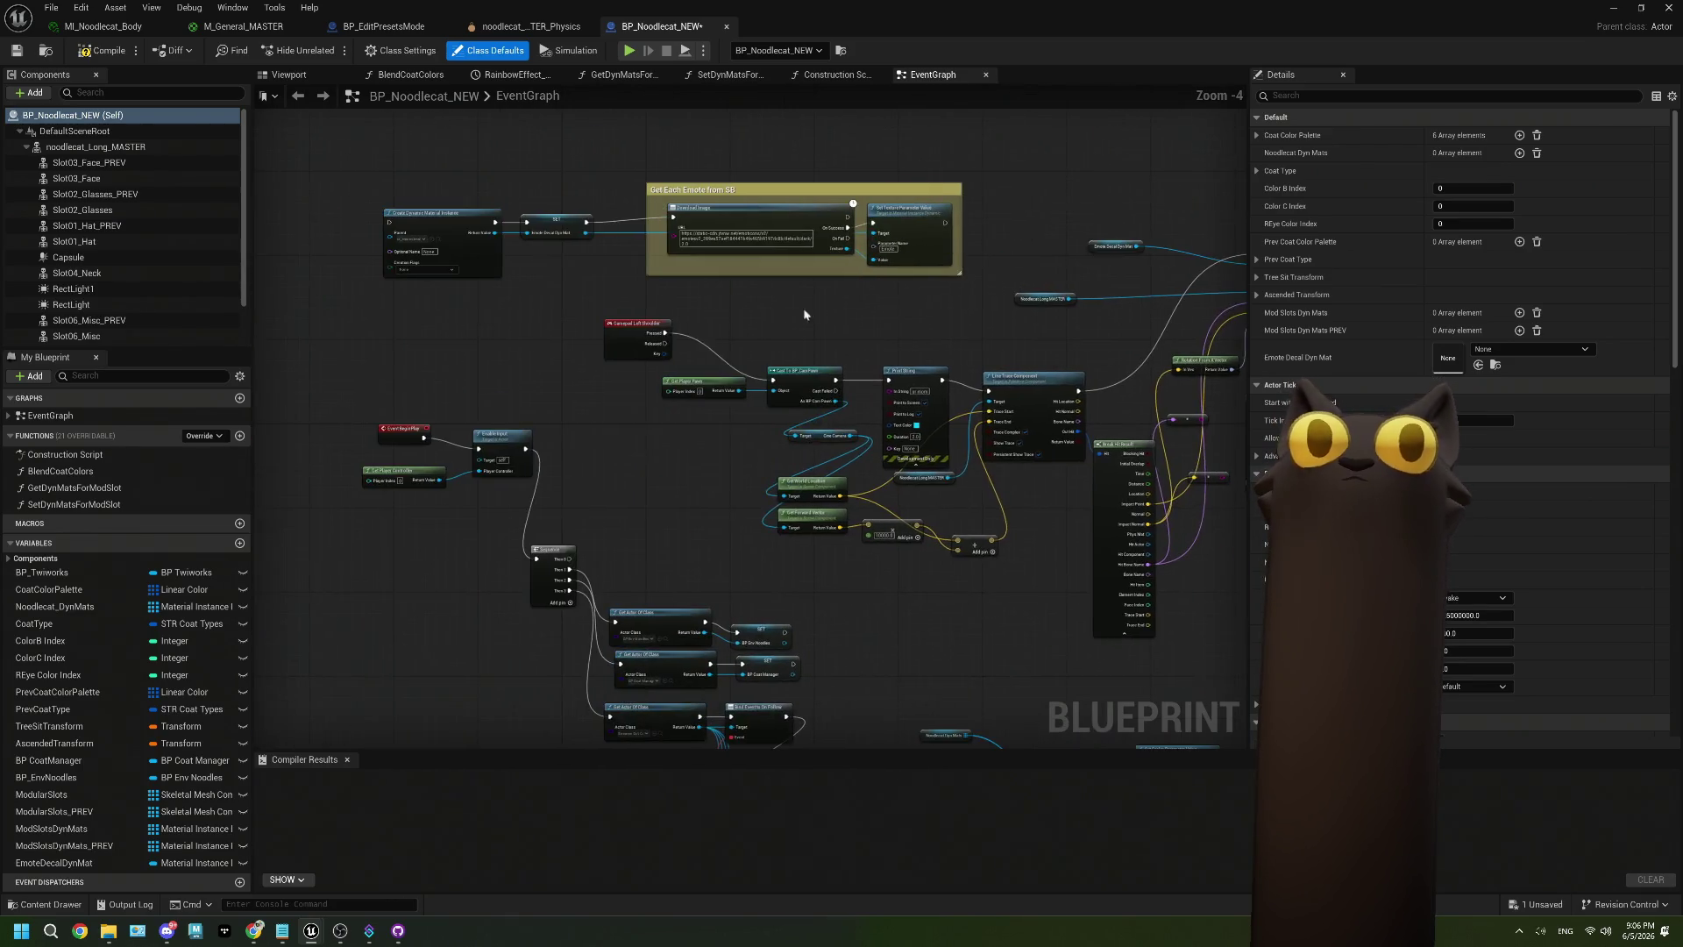
mouse_move(425, 438)
left_mouse_down()
mouse_move(469, 368)
mouse_move(388, 222)
left_mouse_up()
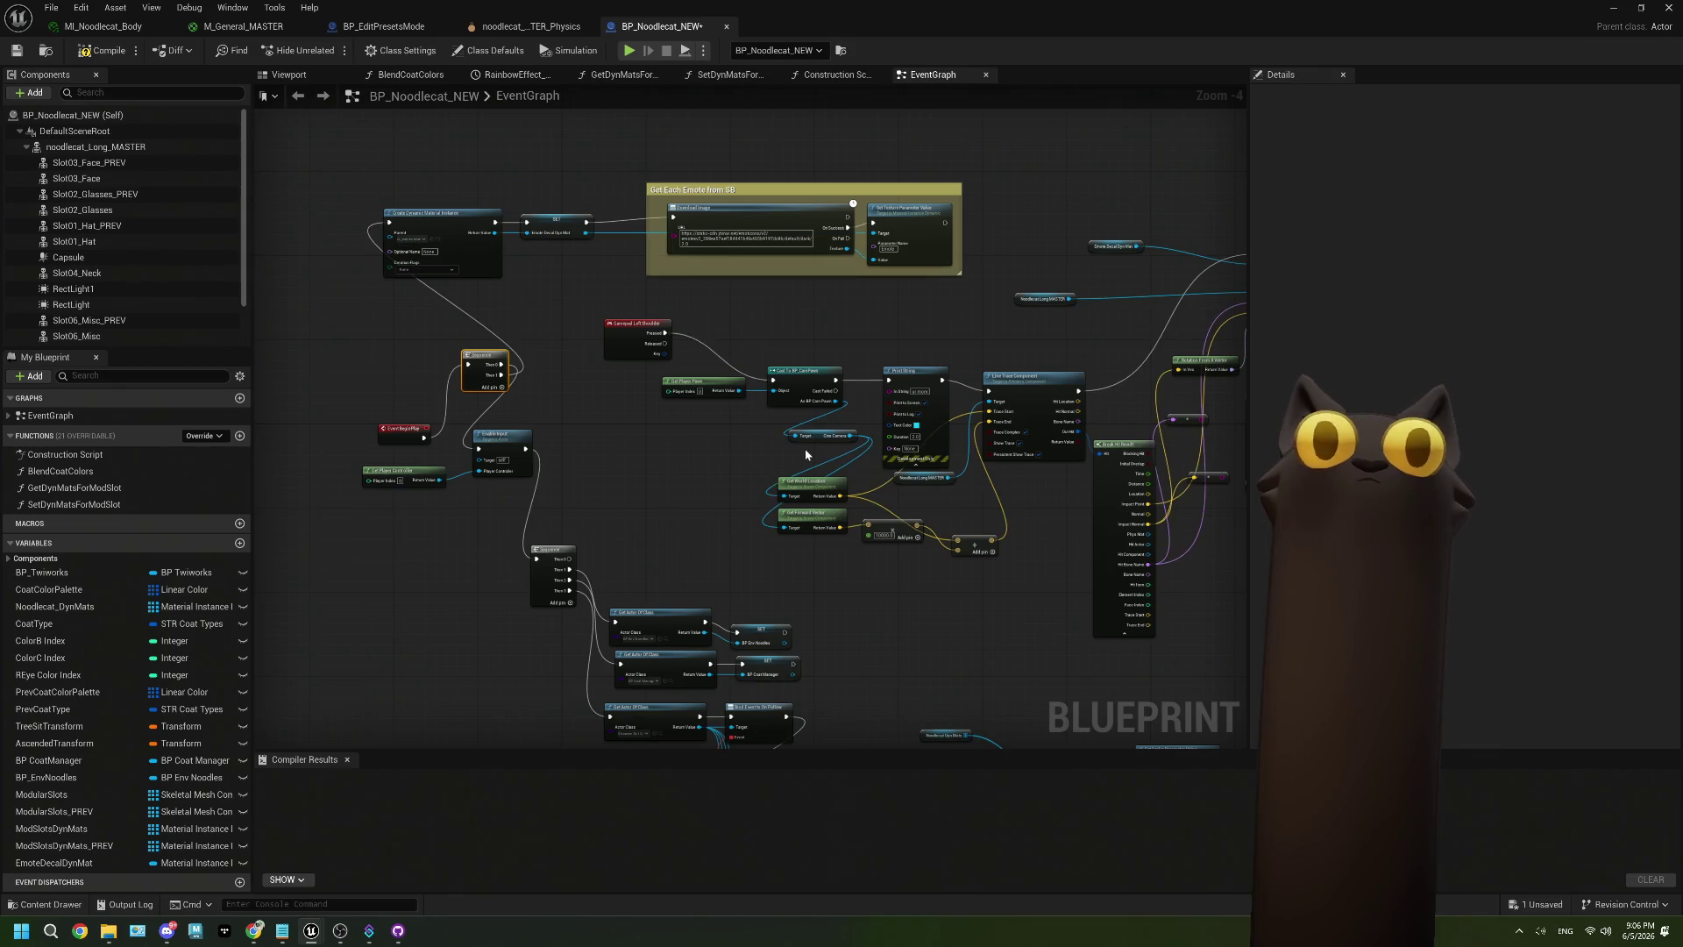
Review the Download Image and Rotation From X Vector nodes, then minimize the Blueprint editor.
left_click_drag(838, 460, 756, 382)
mouse_move(1116, 351)
left_mouse_down()
mouse_move(858, 390)
mouse_move(1131, 377)
mouse_move(1084, 190)
left_mouse_up()
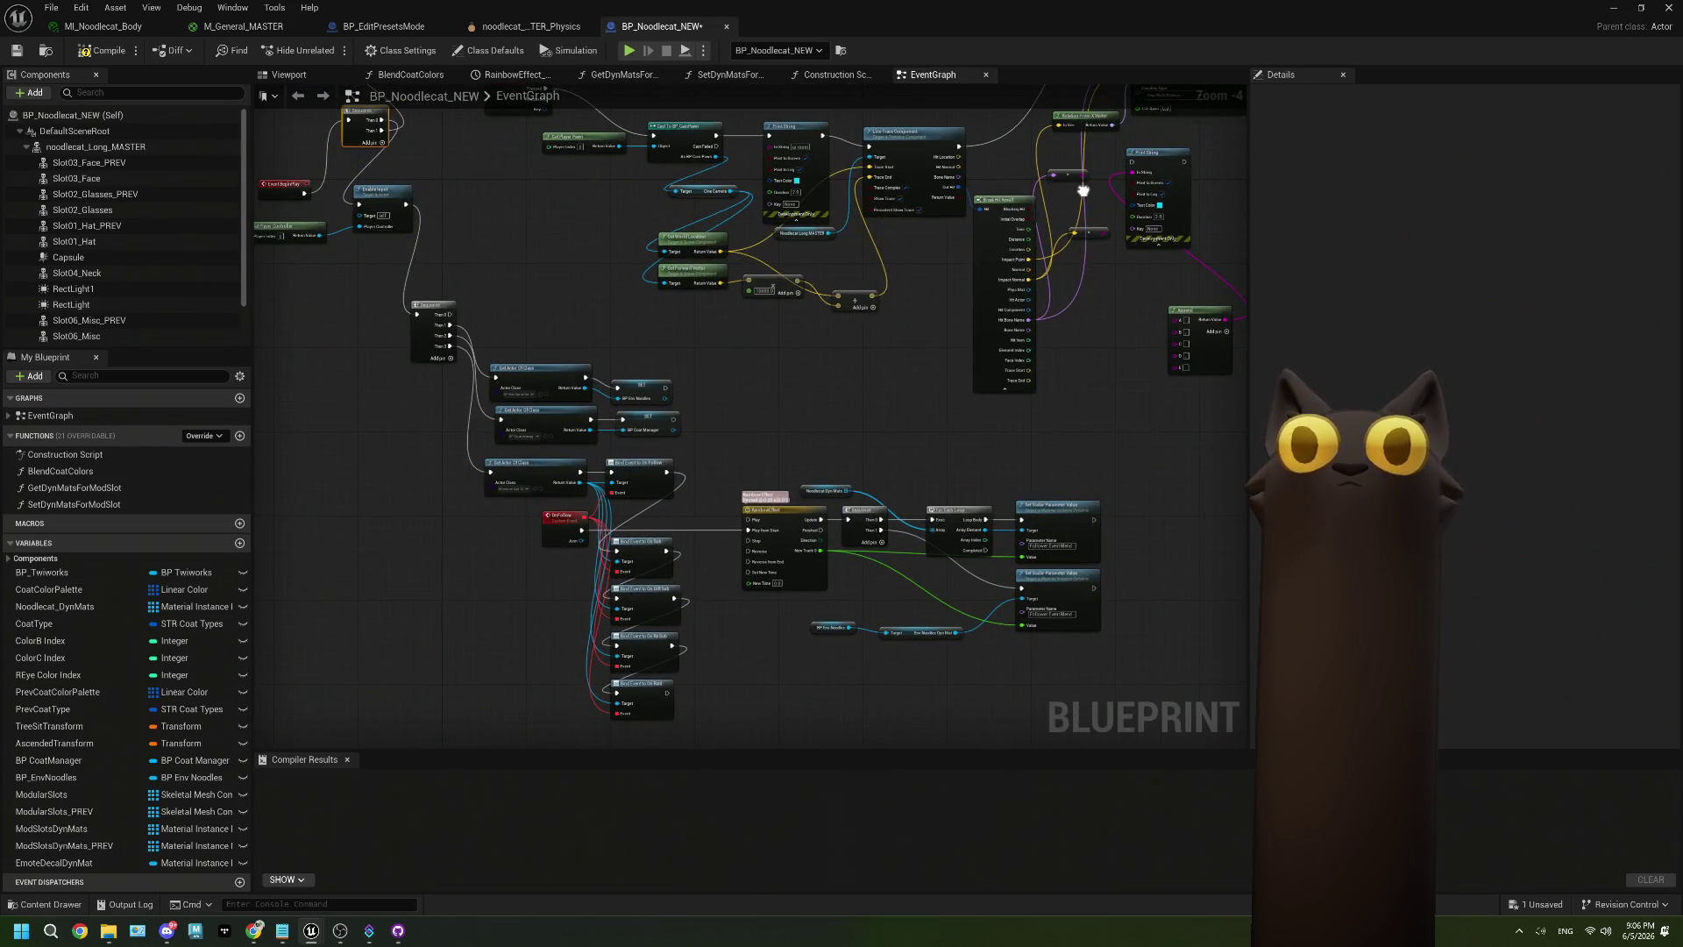
scroll(551, 250, "up", 2)
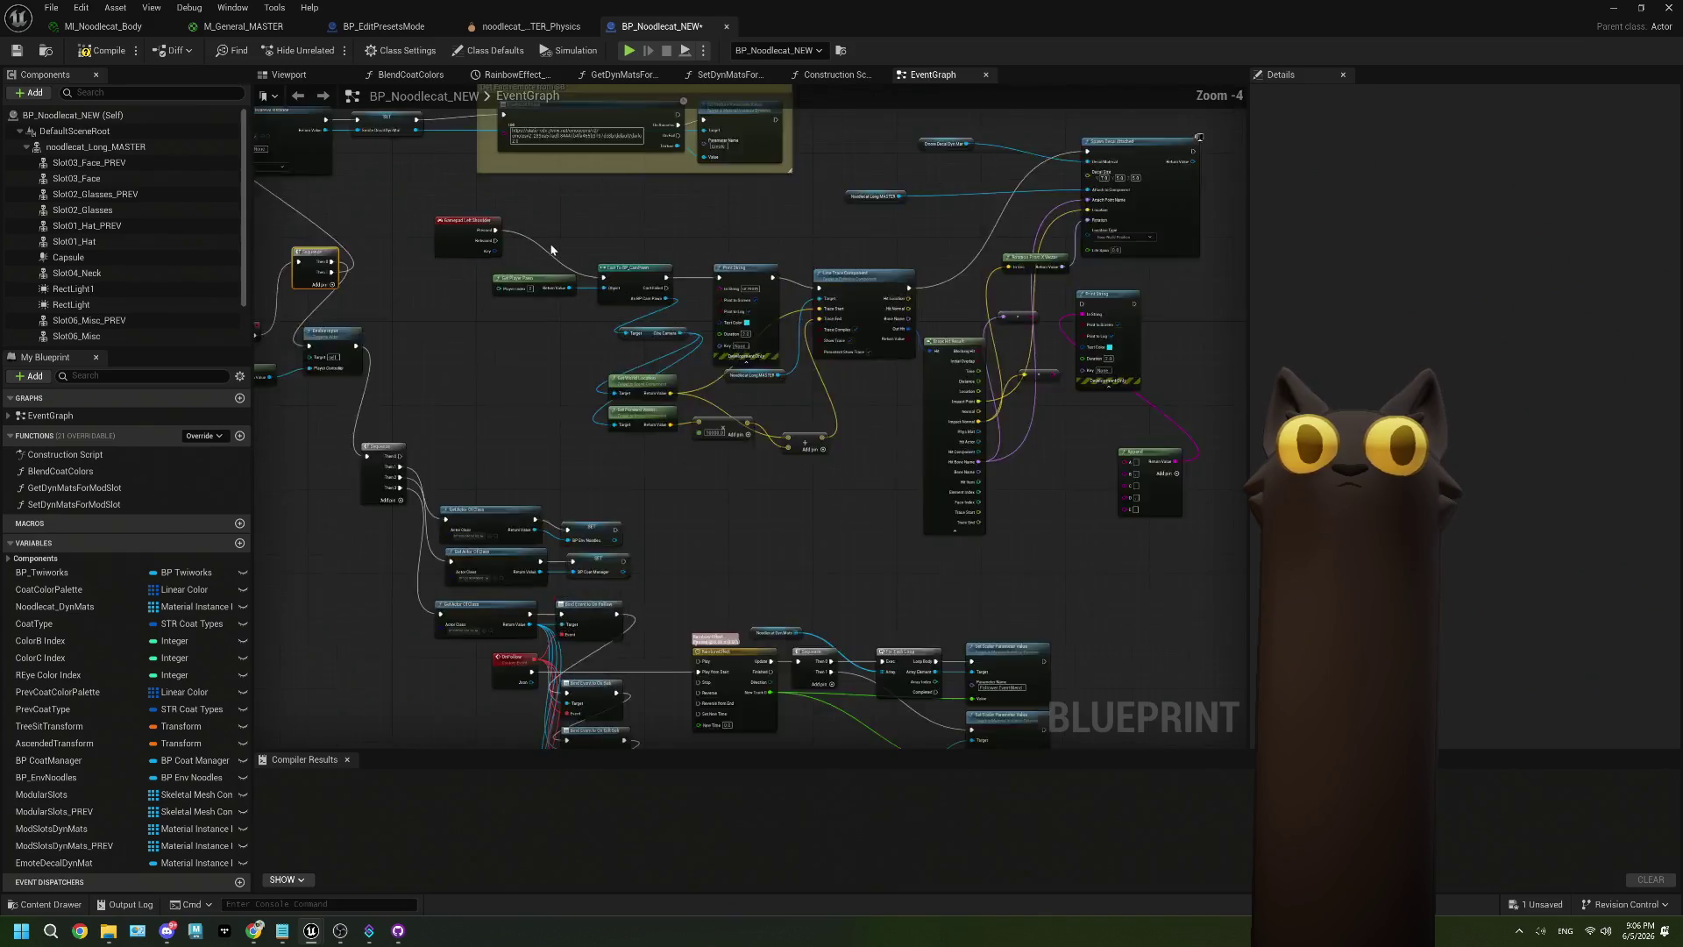
left_click_drag(551, 250, 598, 308)
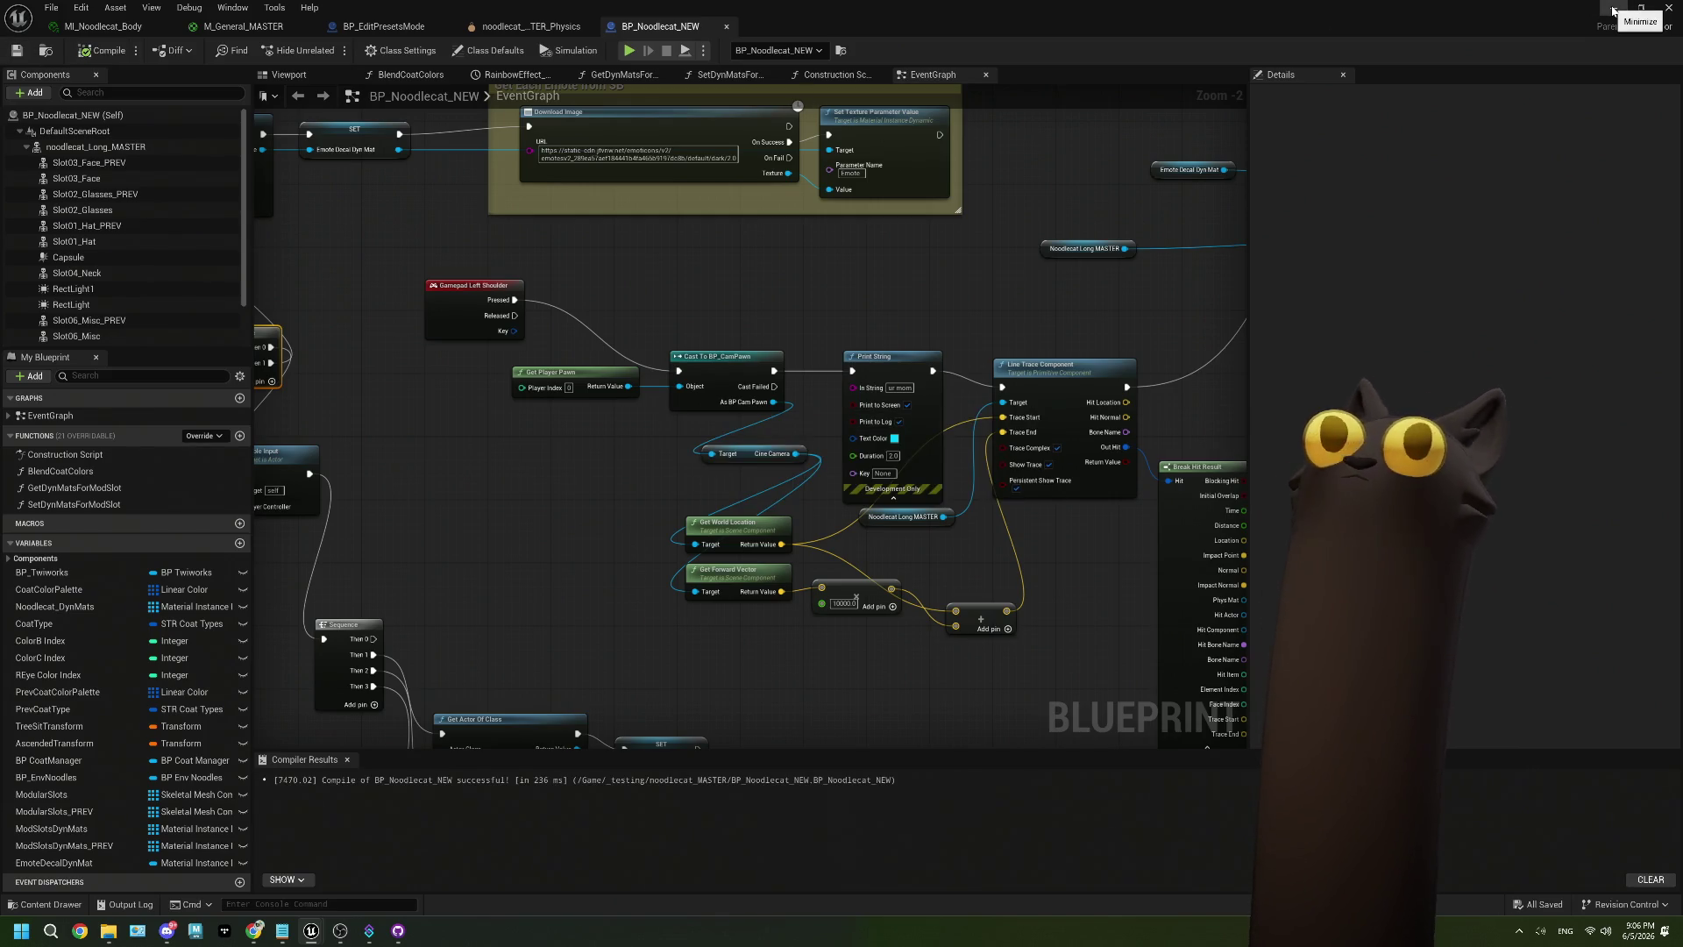
left_click_drag(789, 263, 614, 231)
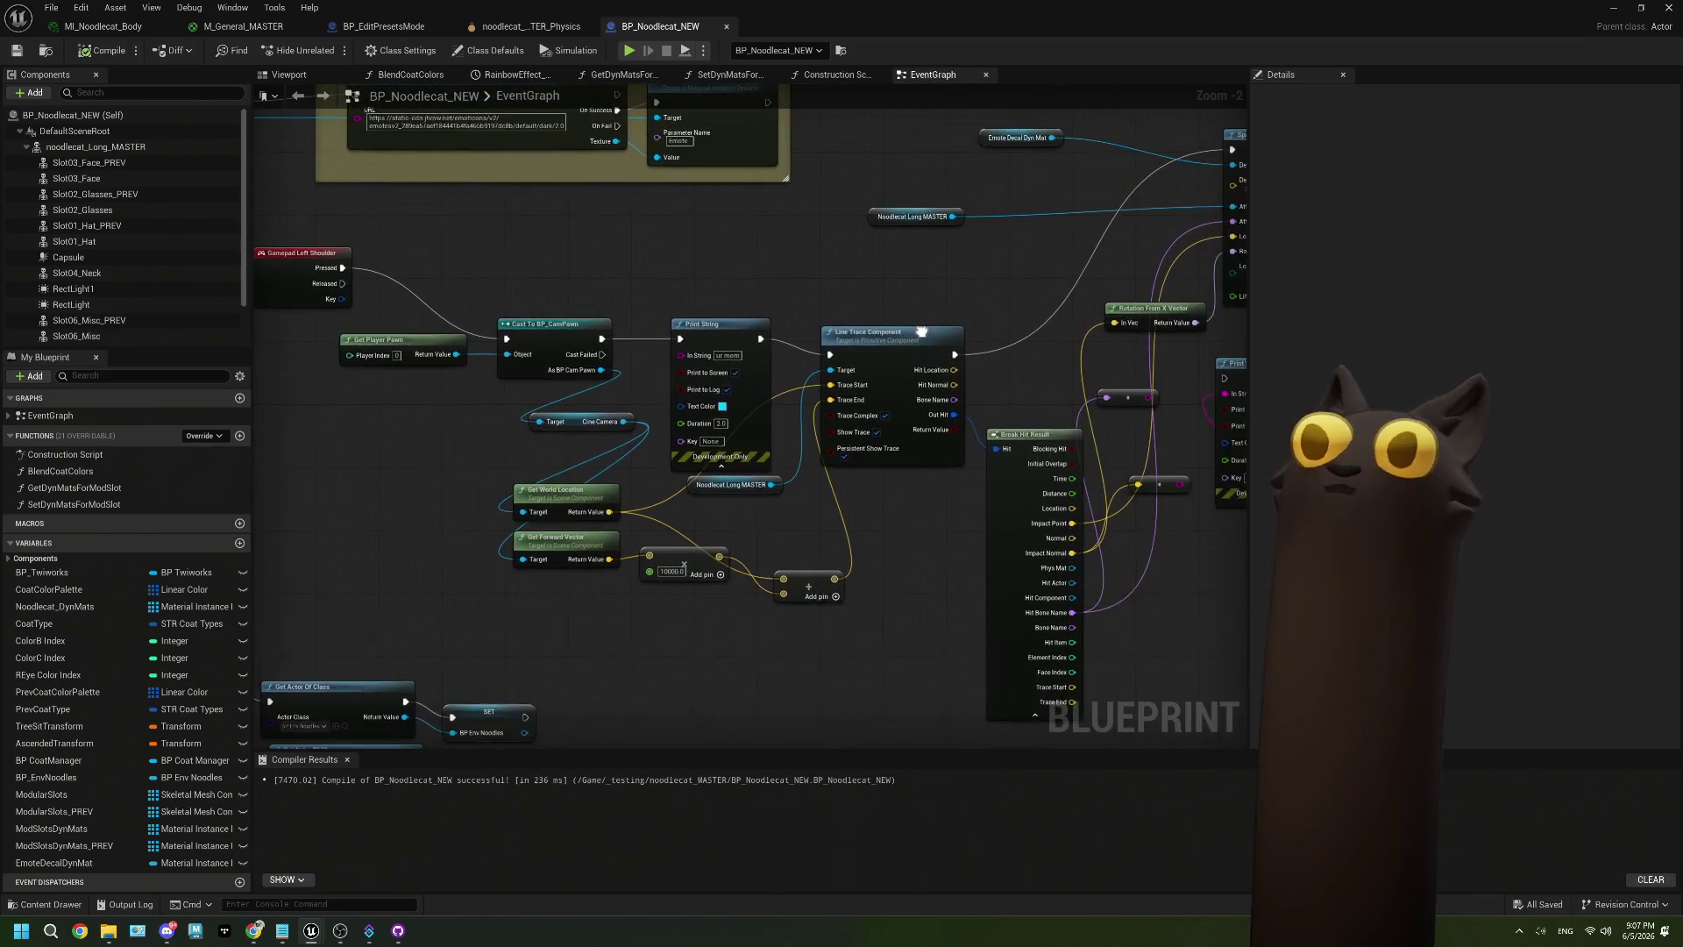
left_click_drag(496, 175, 388, 160)
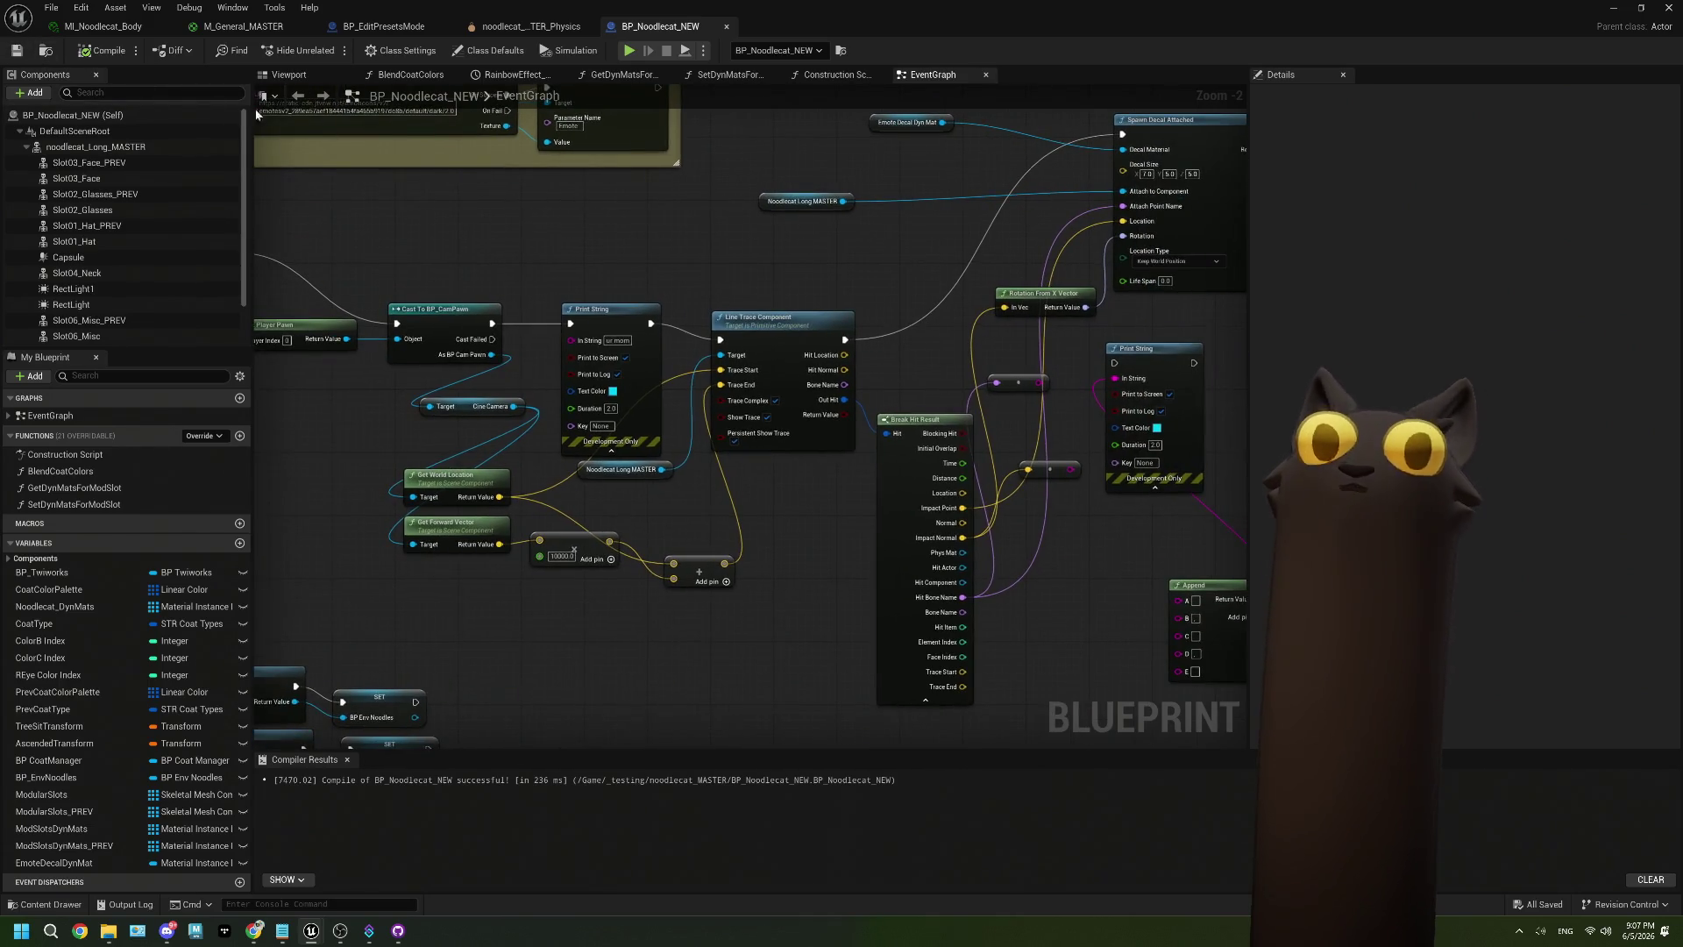
left_click(1619, 9)
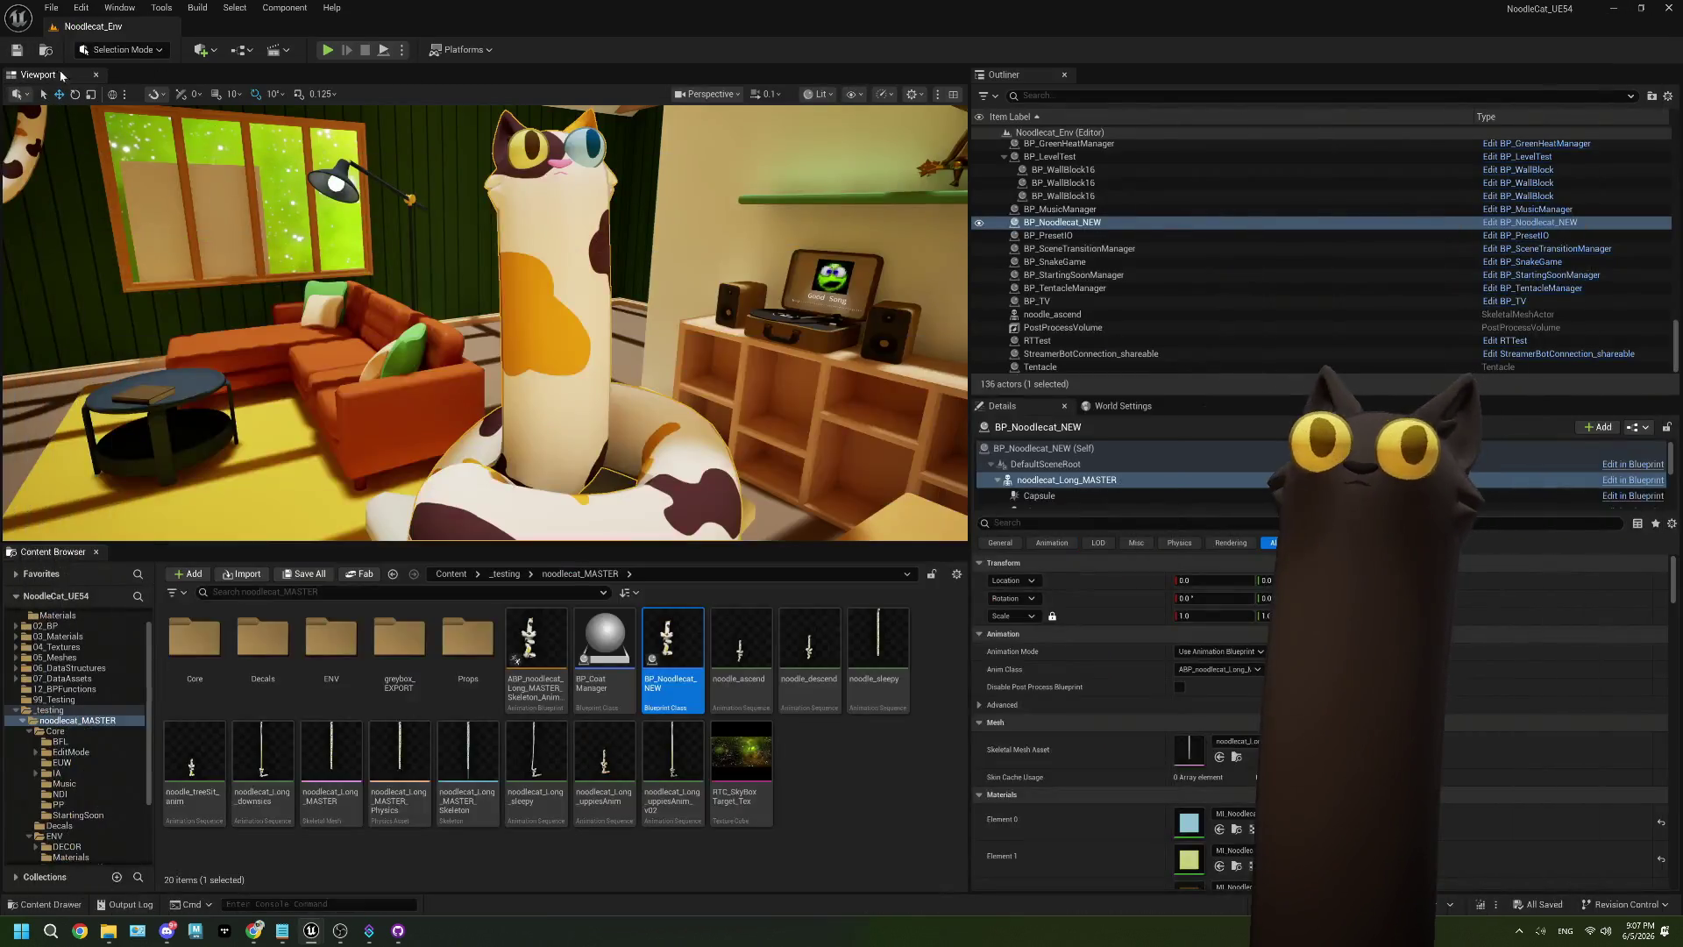
Play the level in editor with Alt+P, then stop the session with Esc.
key("alt+p")
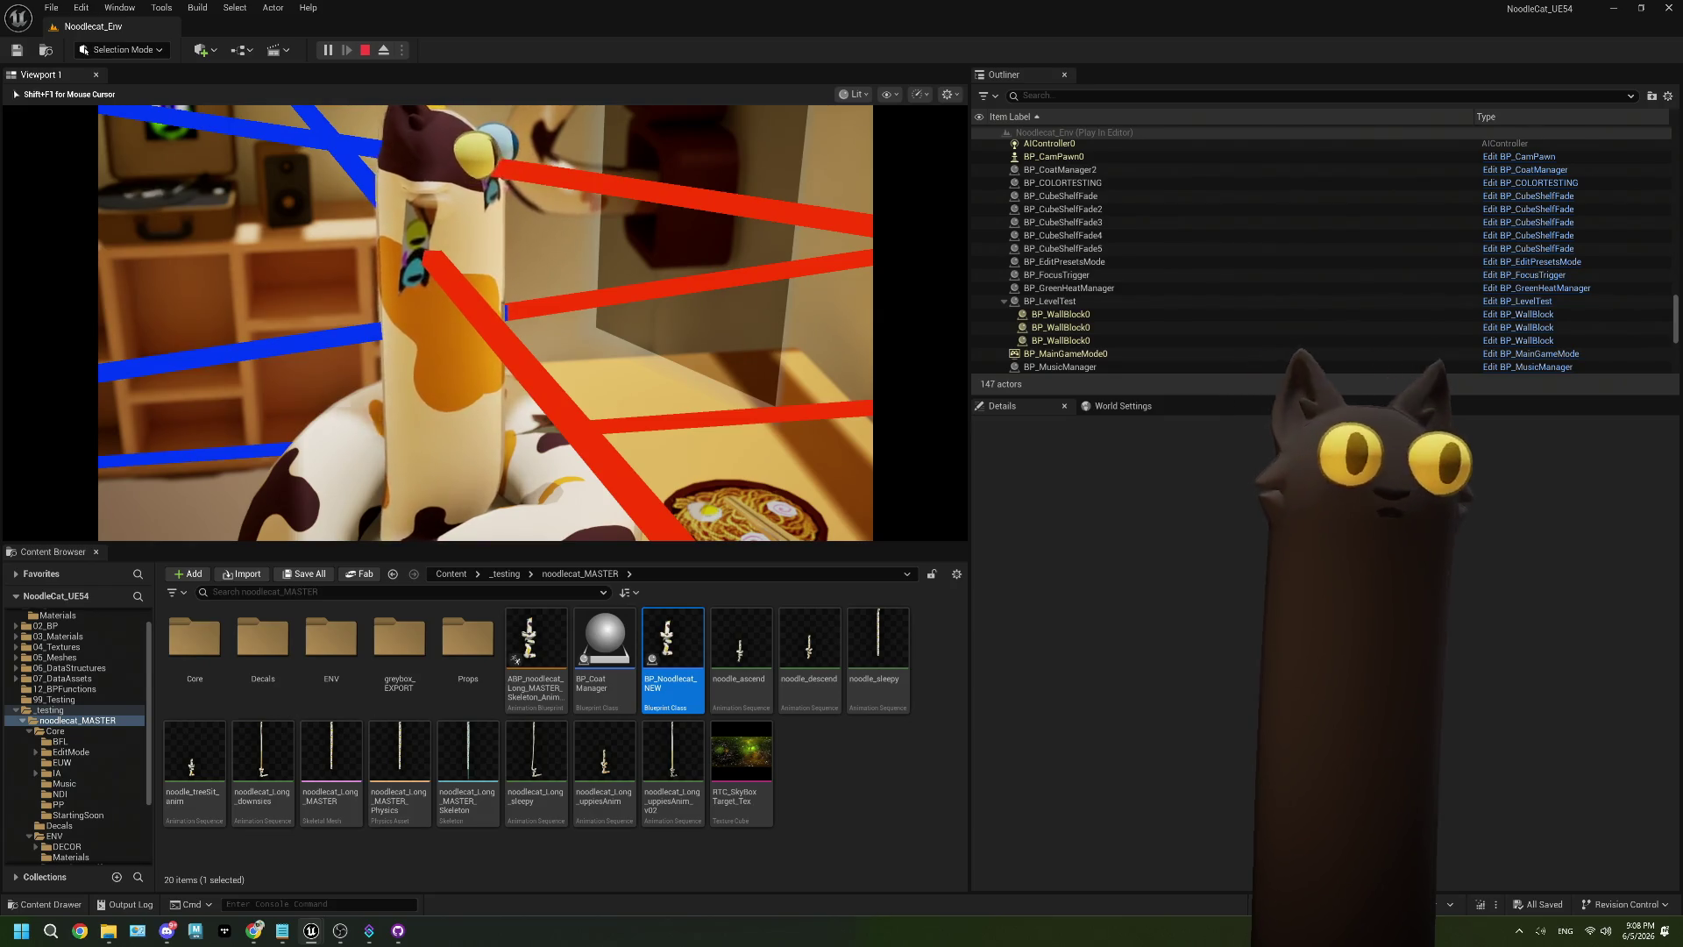
key("Escape")
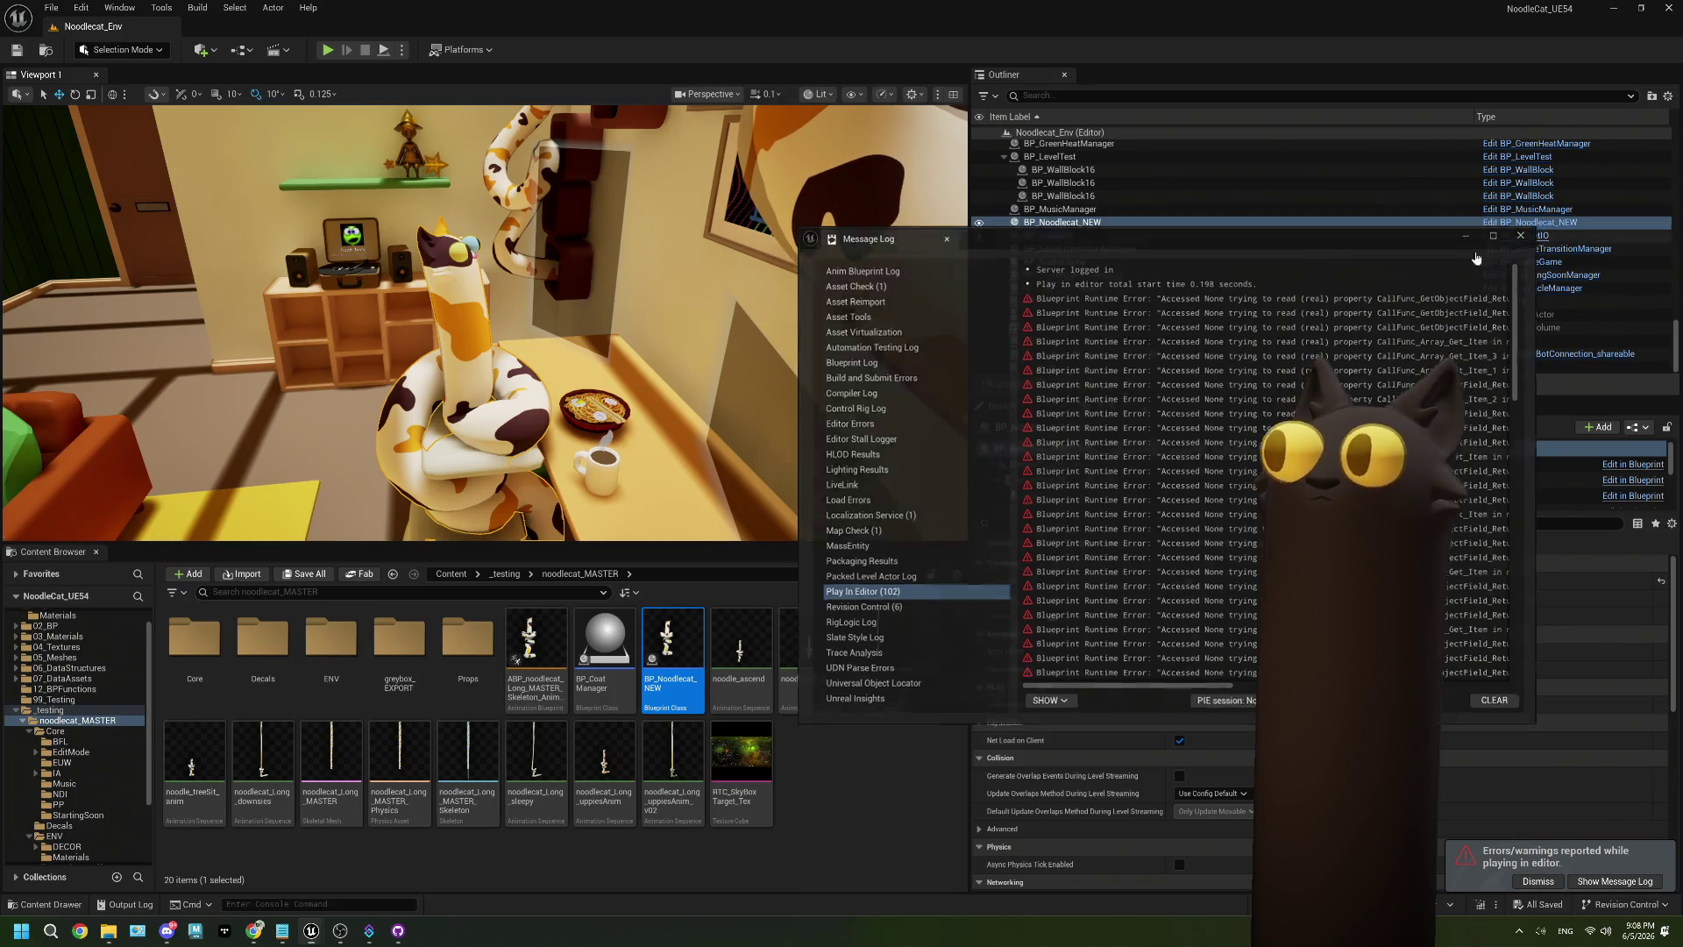
Close the Message Log and reopen BP_Noodlecat_NEW's EventGraph.
left_click(1523, 235)
double_click(696, 653)
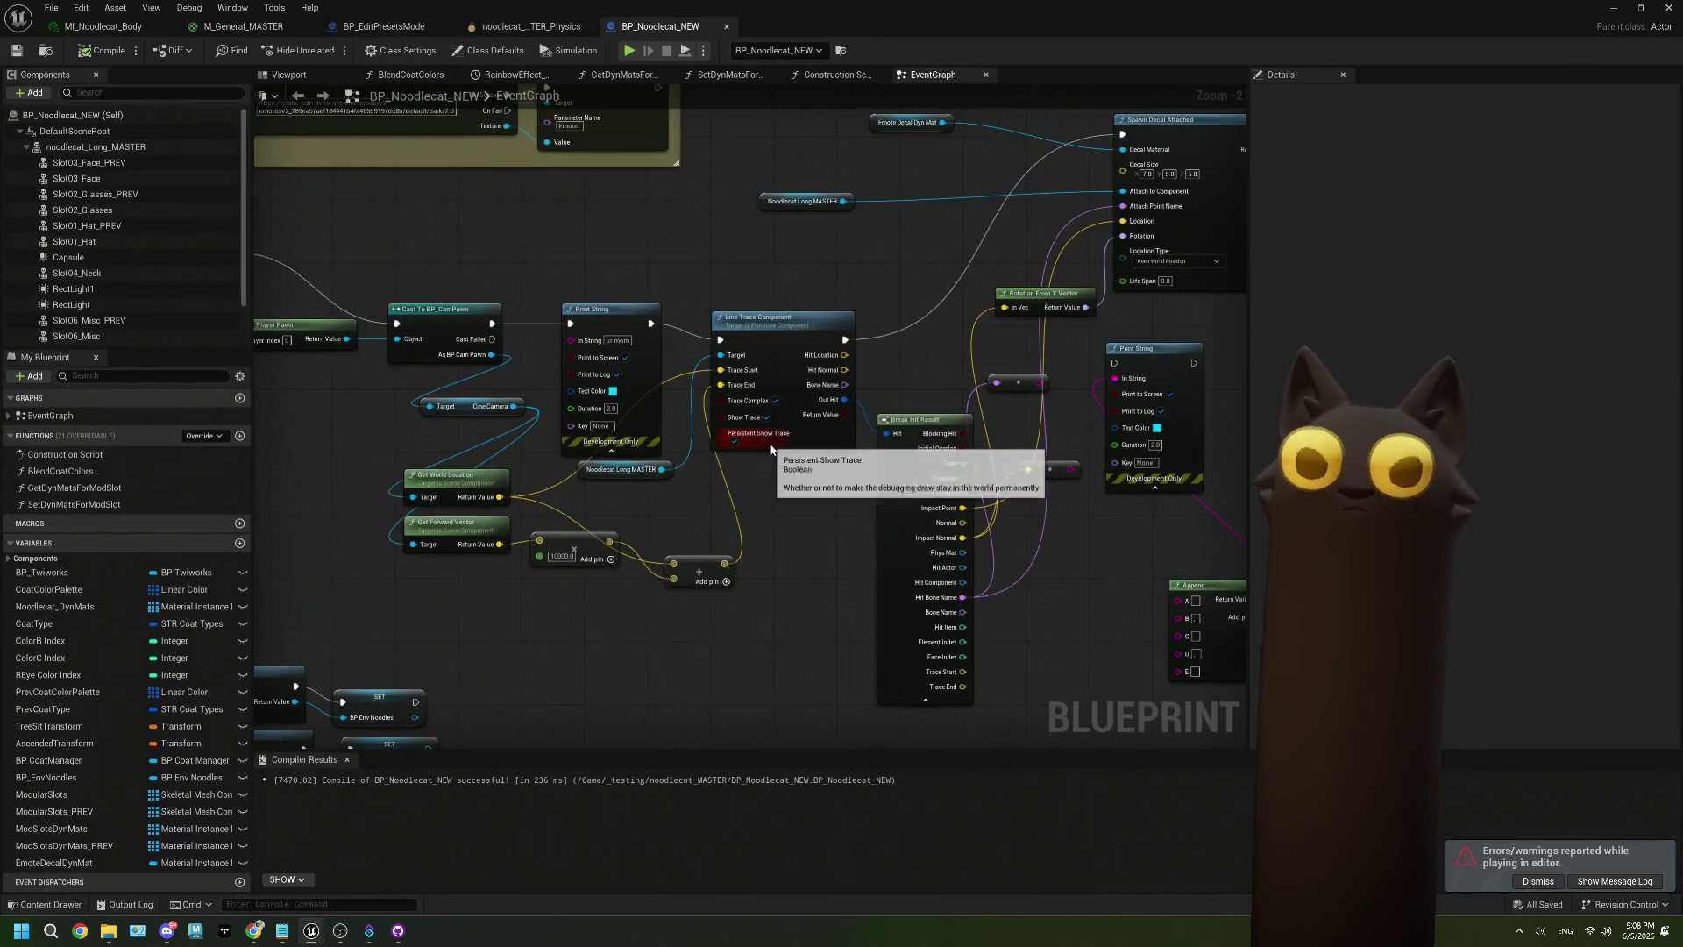
mouse_move(426, 269)
left_mouse_down()
mouse_move(551, 407)
mouse_move(720, 444)
left_mouse_up()
scroll(720, 445, "up", 1)
mouse_move(440, 357)
left_mouse_down()
mouse_move(671, 370)
mouse_move(471, 372)
left_mouse_up()
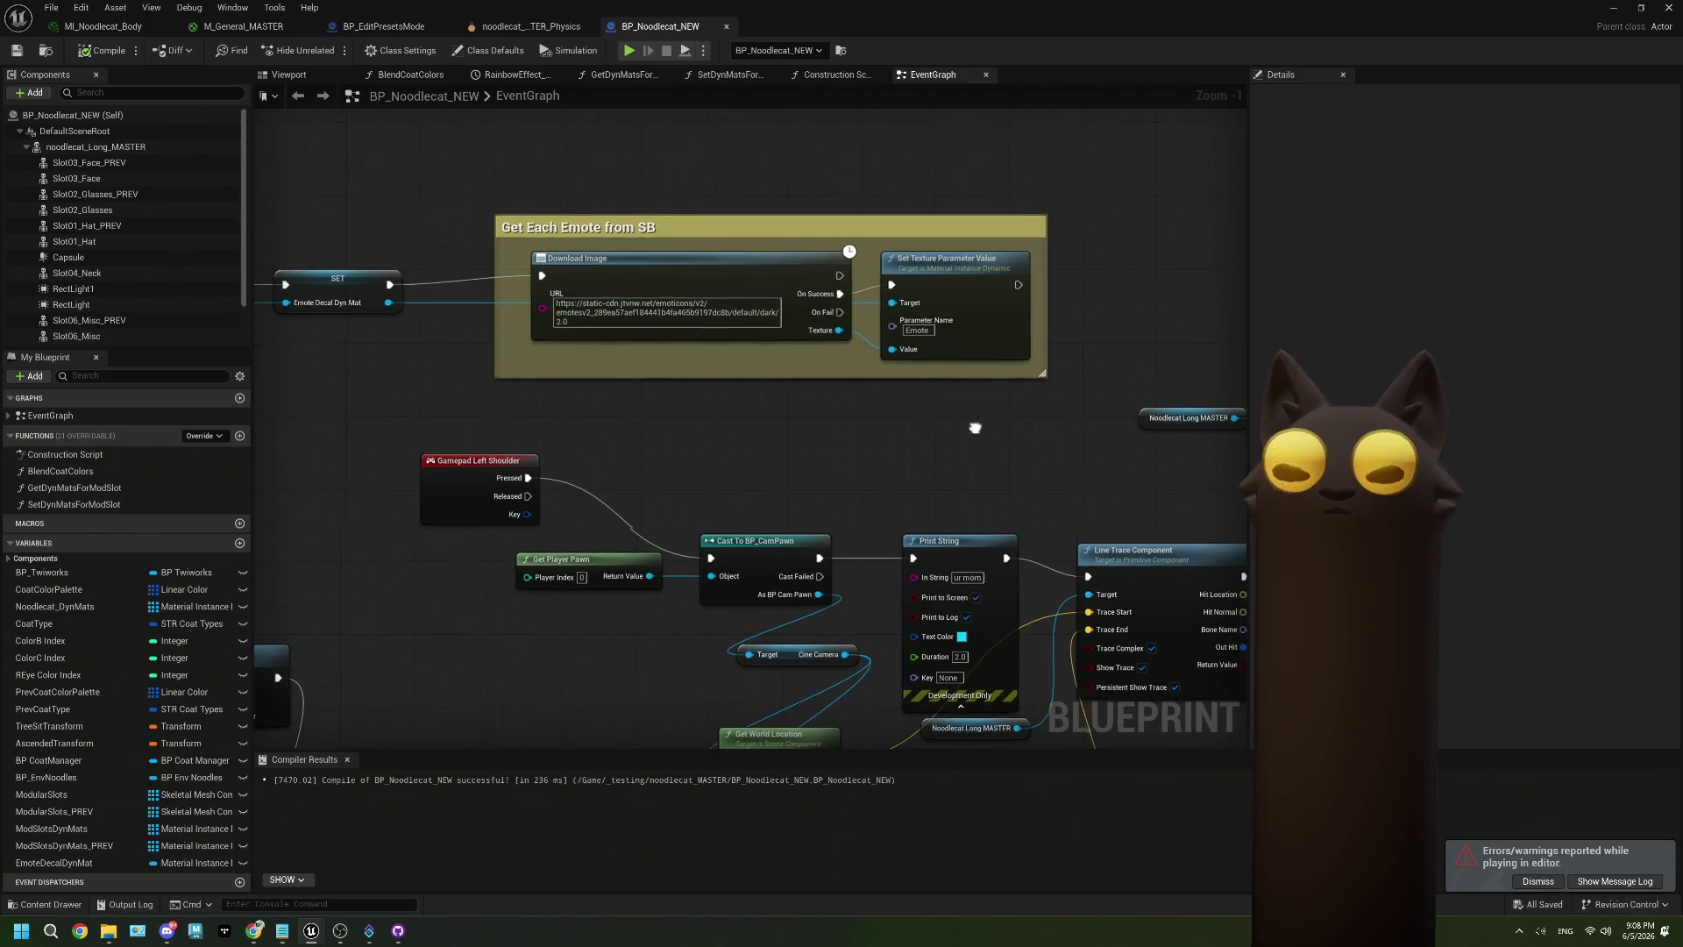
left_click_drag(817, 313, 804, 307)
Connect Get World Location's Return Value to the Line Trace's Trace Start pin.
left_click_drag(852, 384, 684, 279)
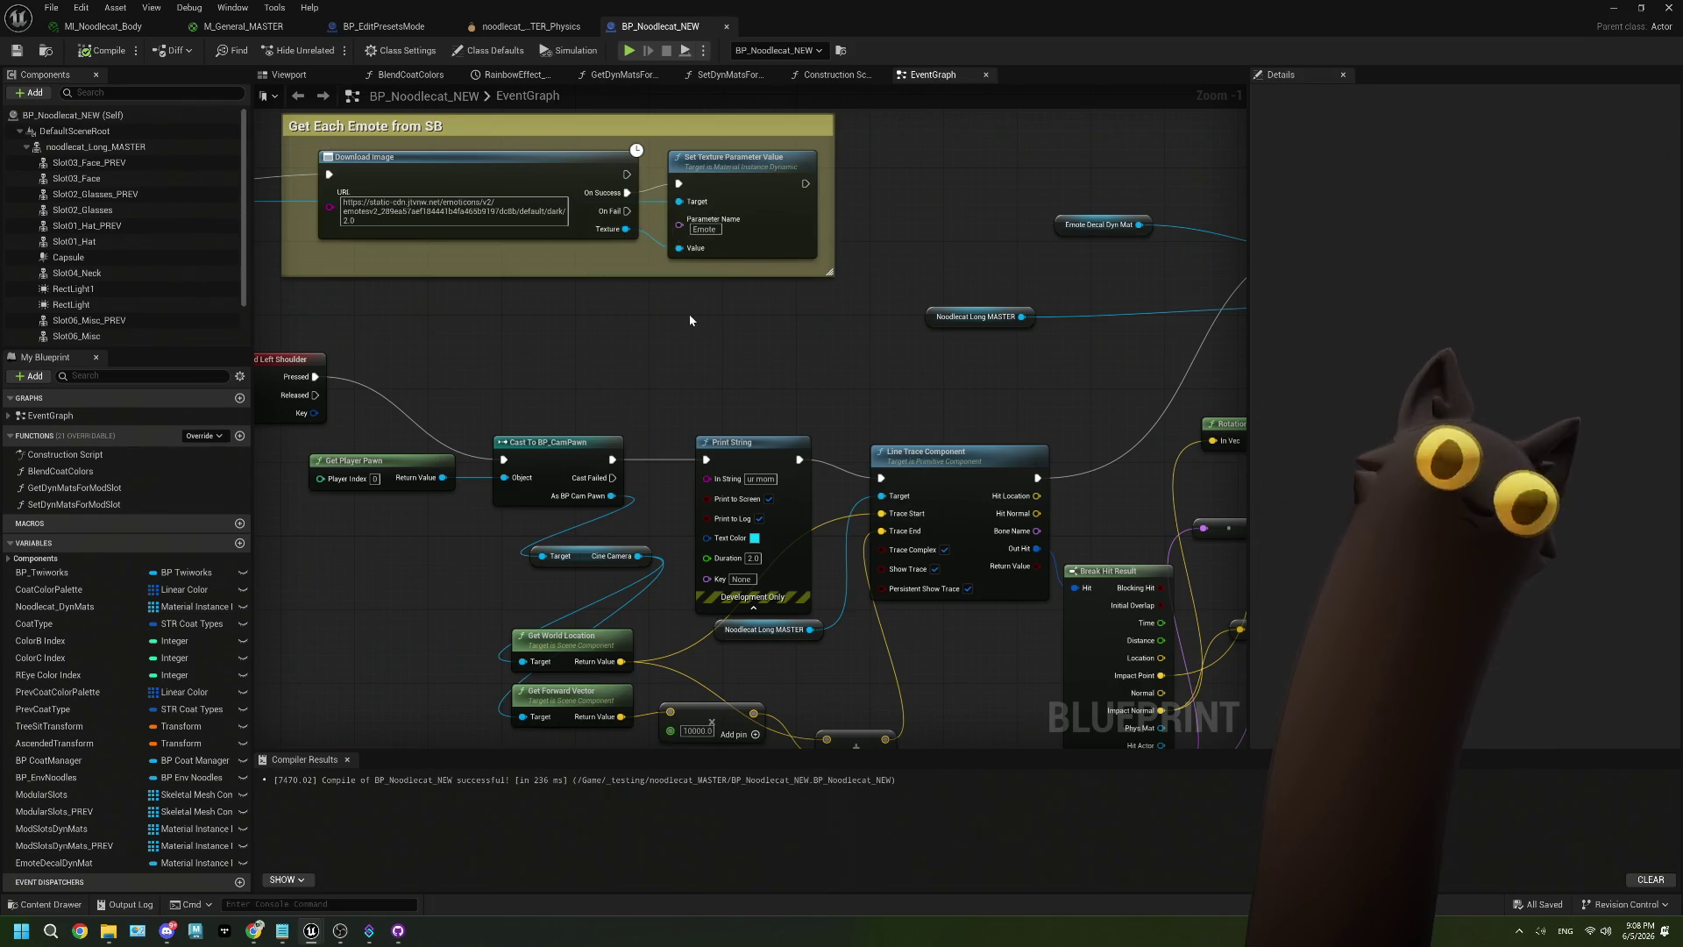
mouse_move(689, 314)
left_mouse_down()
mouse_move(676, 346)
mouse_move(751, 214)
mouse_move(748, 233)
left_mouse_up()
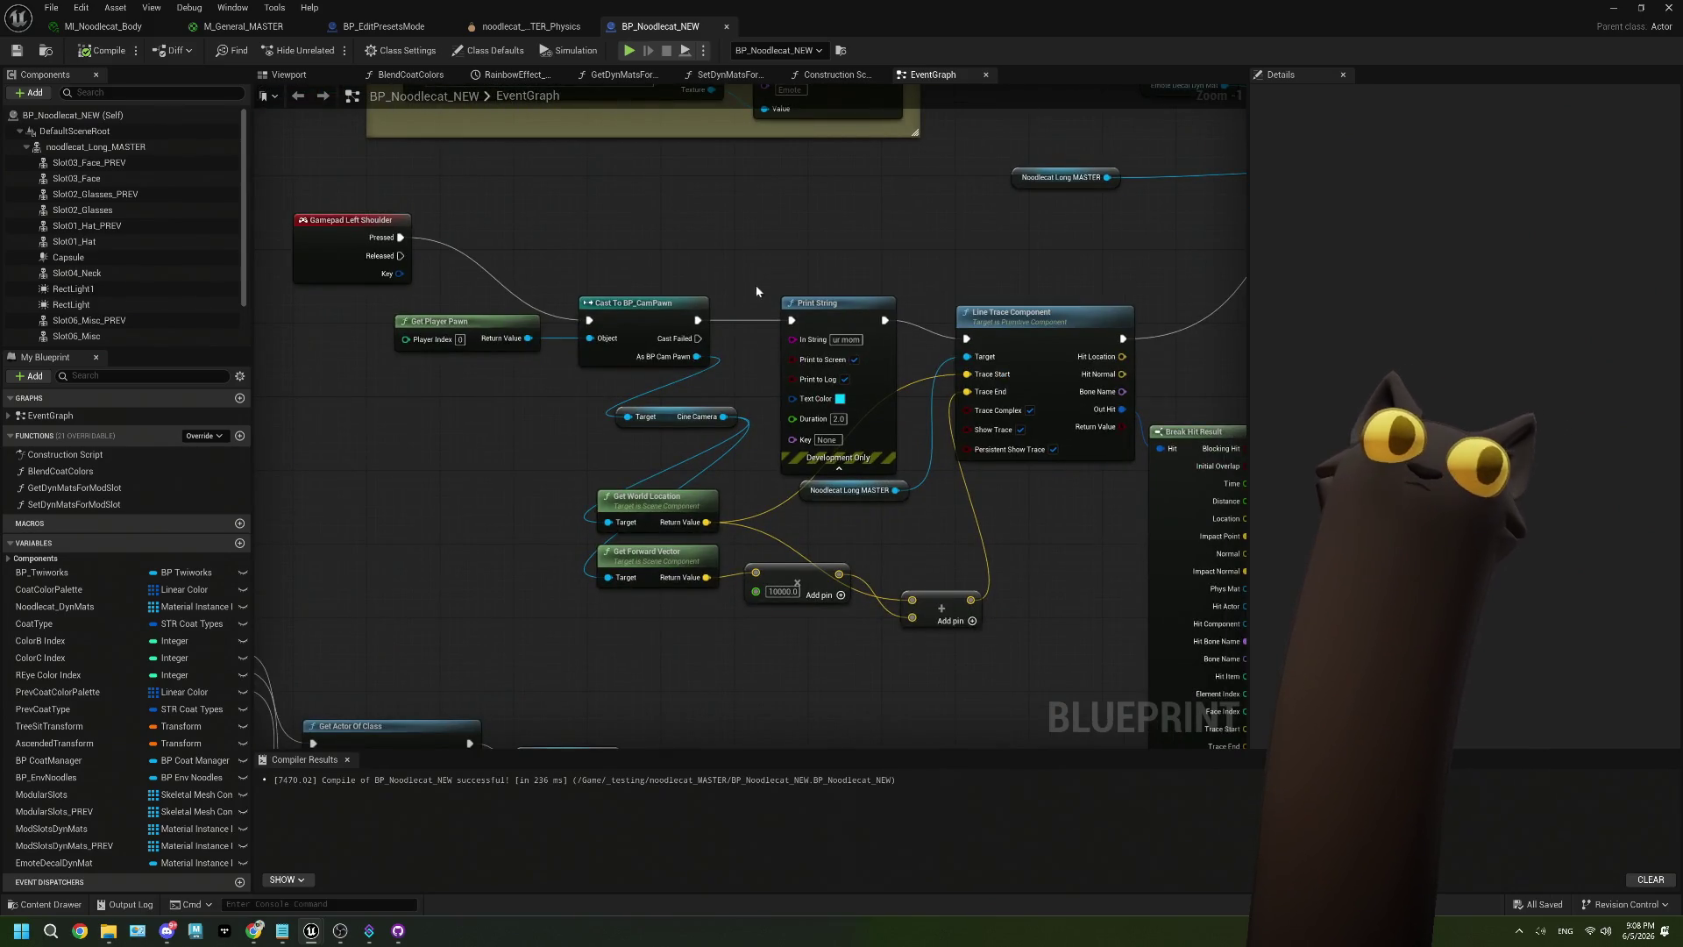
left_click_drag(679, 404, 594, 355)
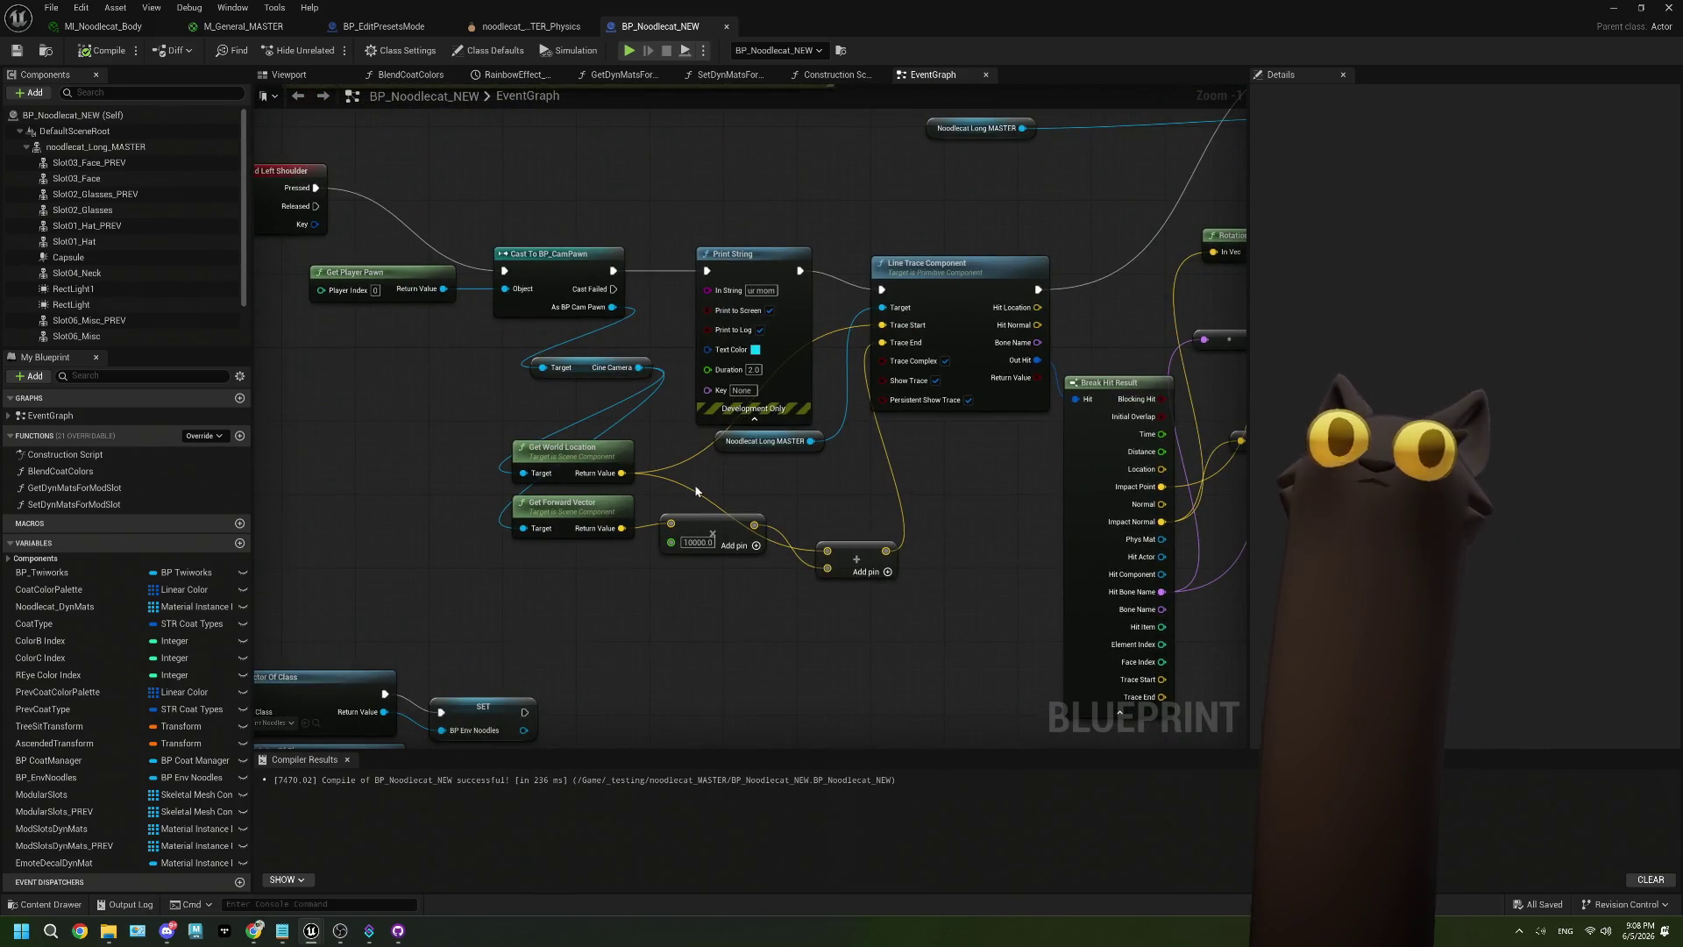
mouse_move(706, 496)
left_mouse_down()
mouse_move(644, 434)
mouse_move(613, 359)
left_mouse_up()
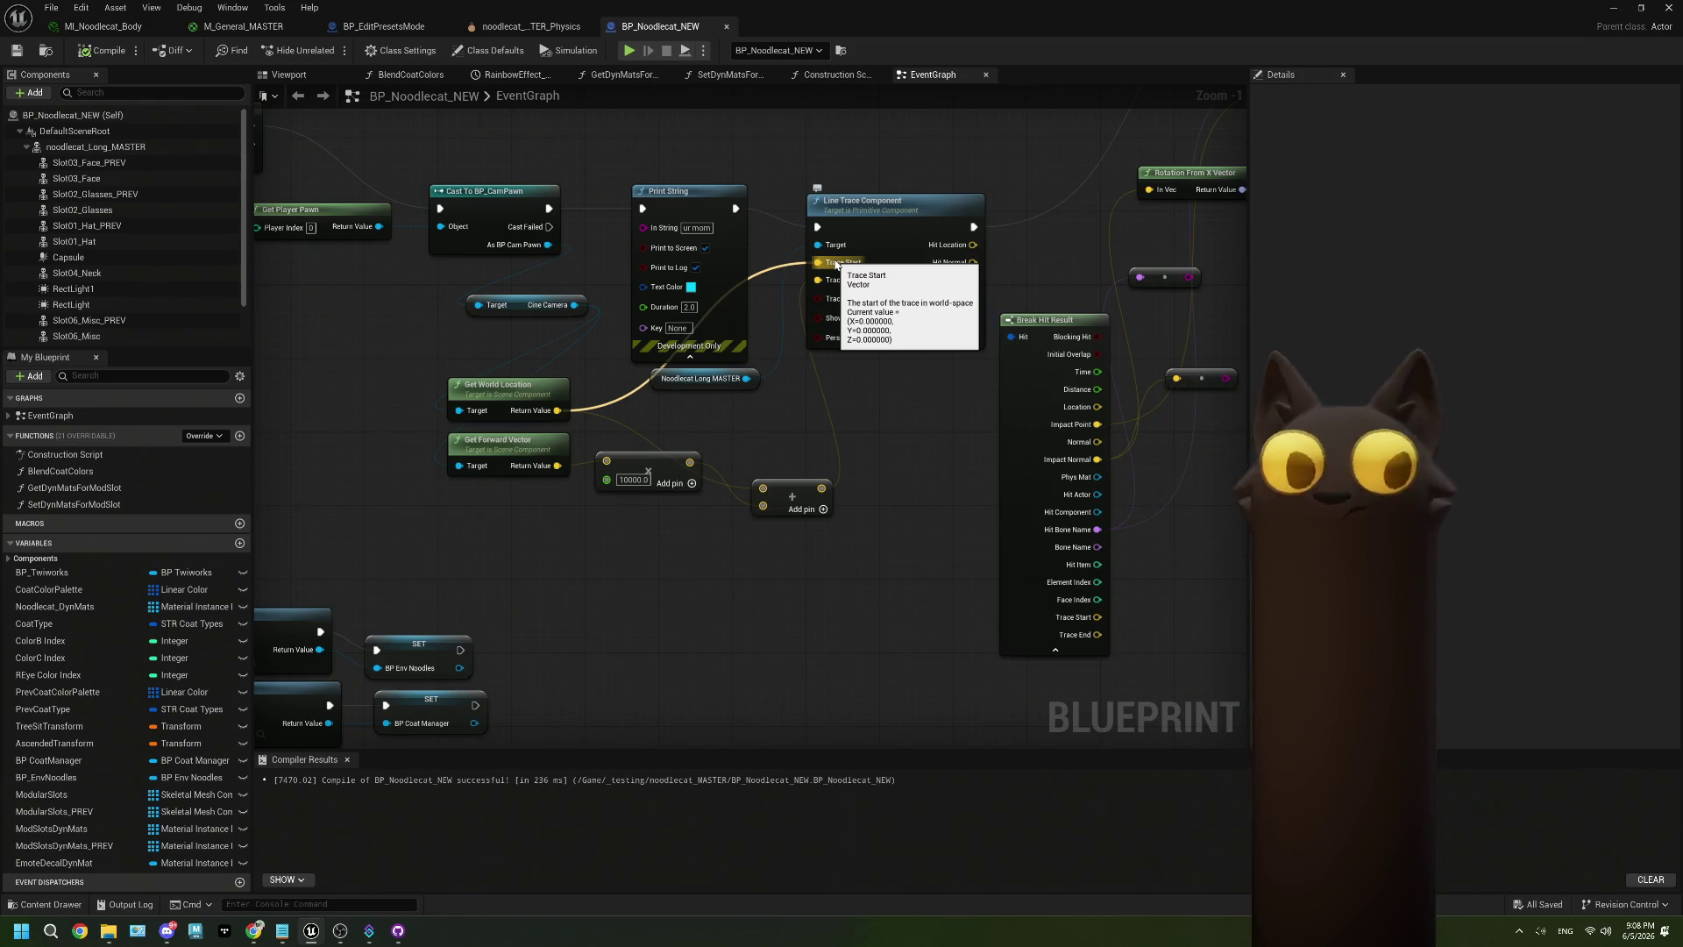
left_click_drag(836, 263, 837, 263)
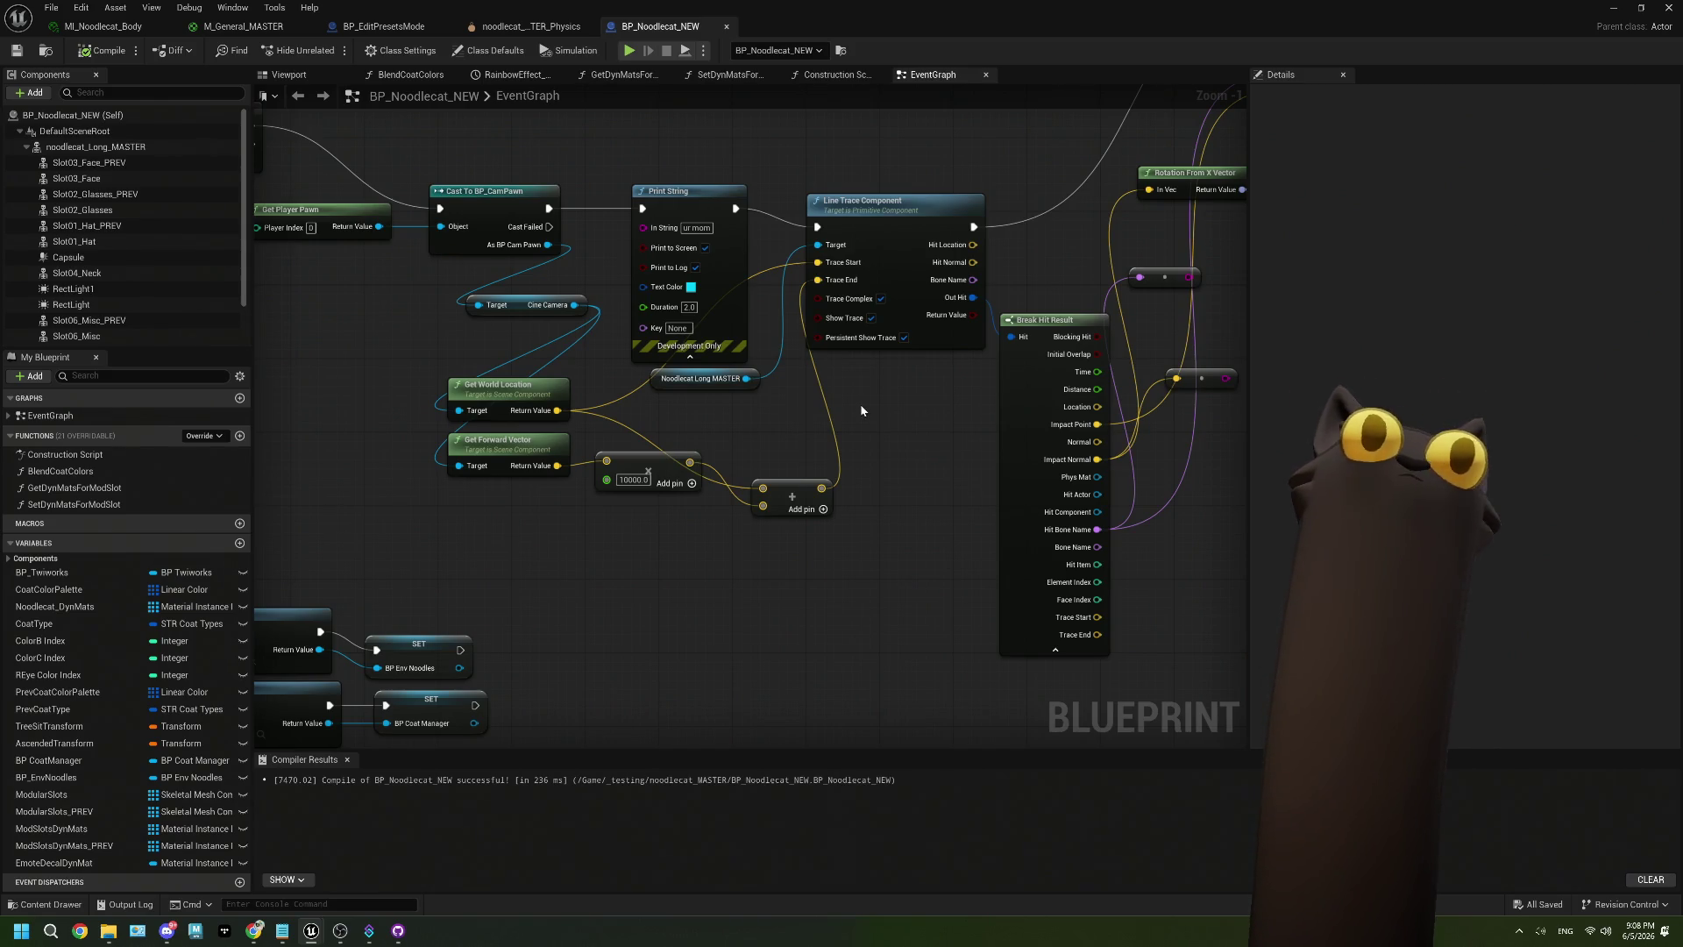
left_click_drag(861, 410, 853, 470)
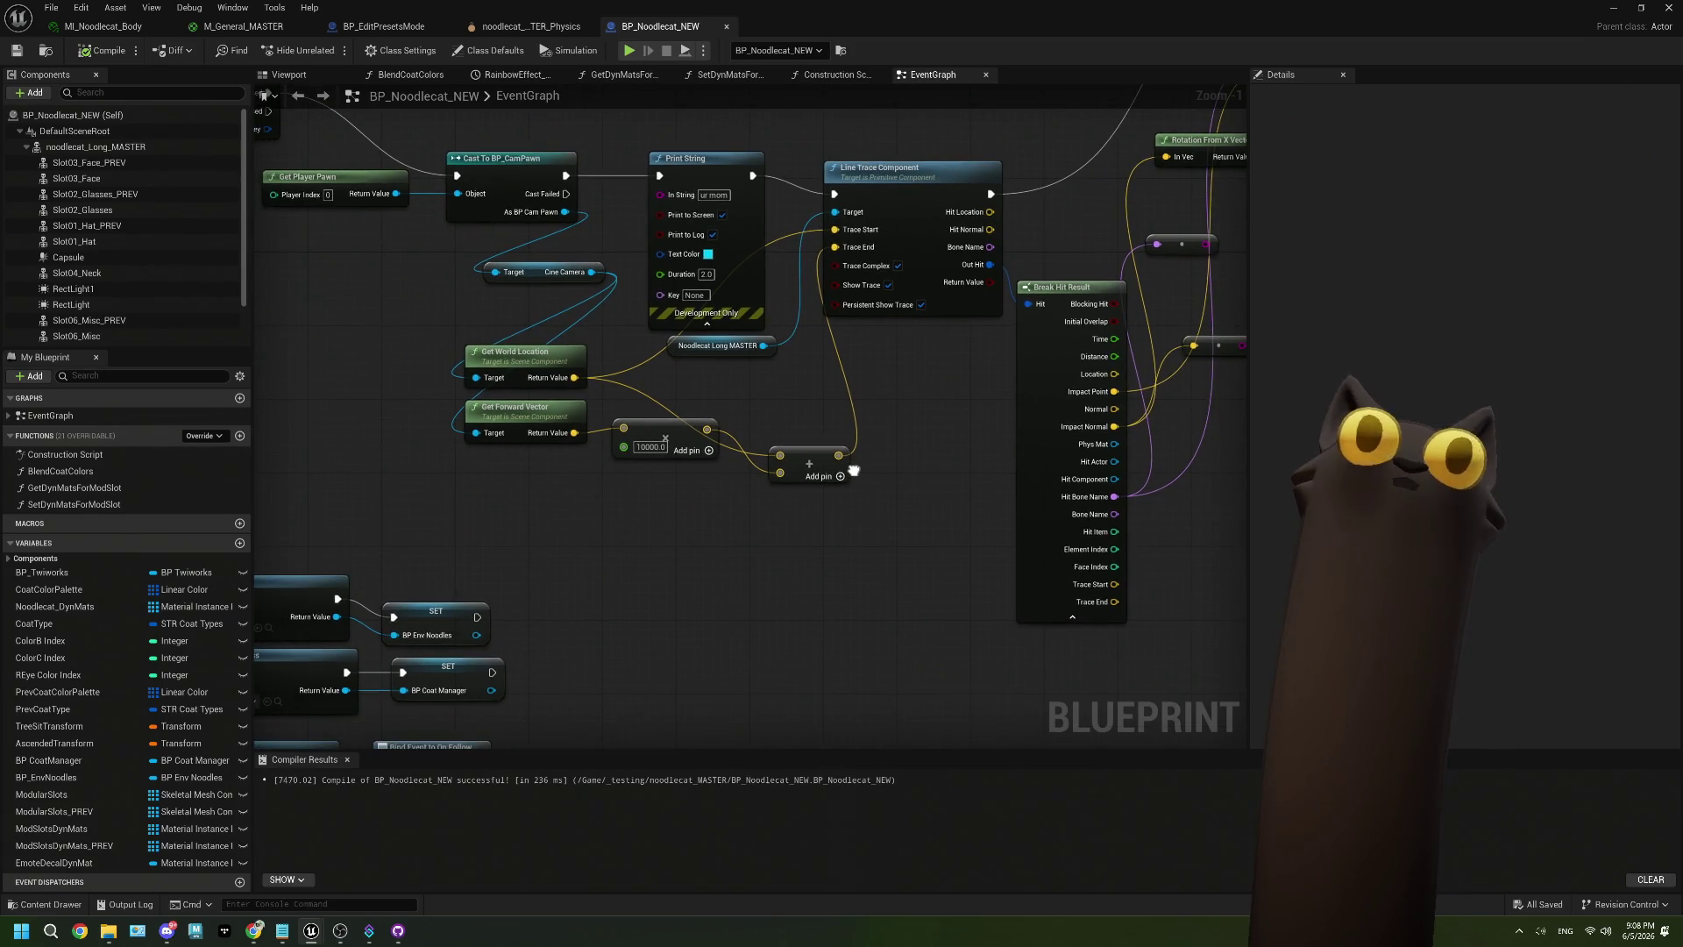
left_click_drag(763, 345, 663, 543)
Search the action menu for 'mal', 'tr' and 'ang', then cancel without adding a node.
type("mal")
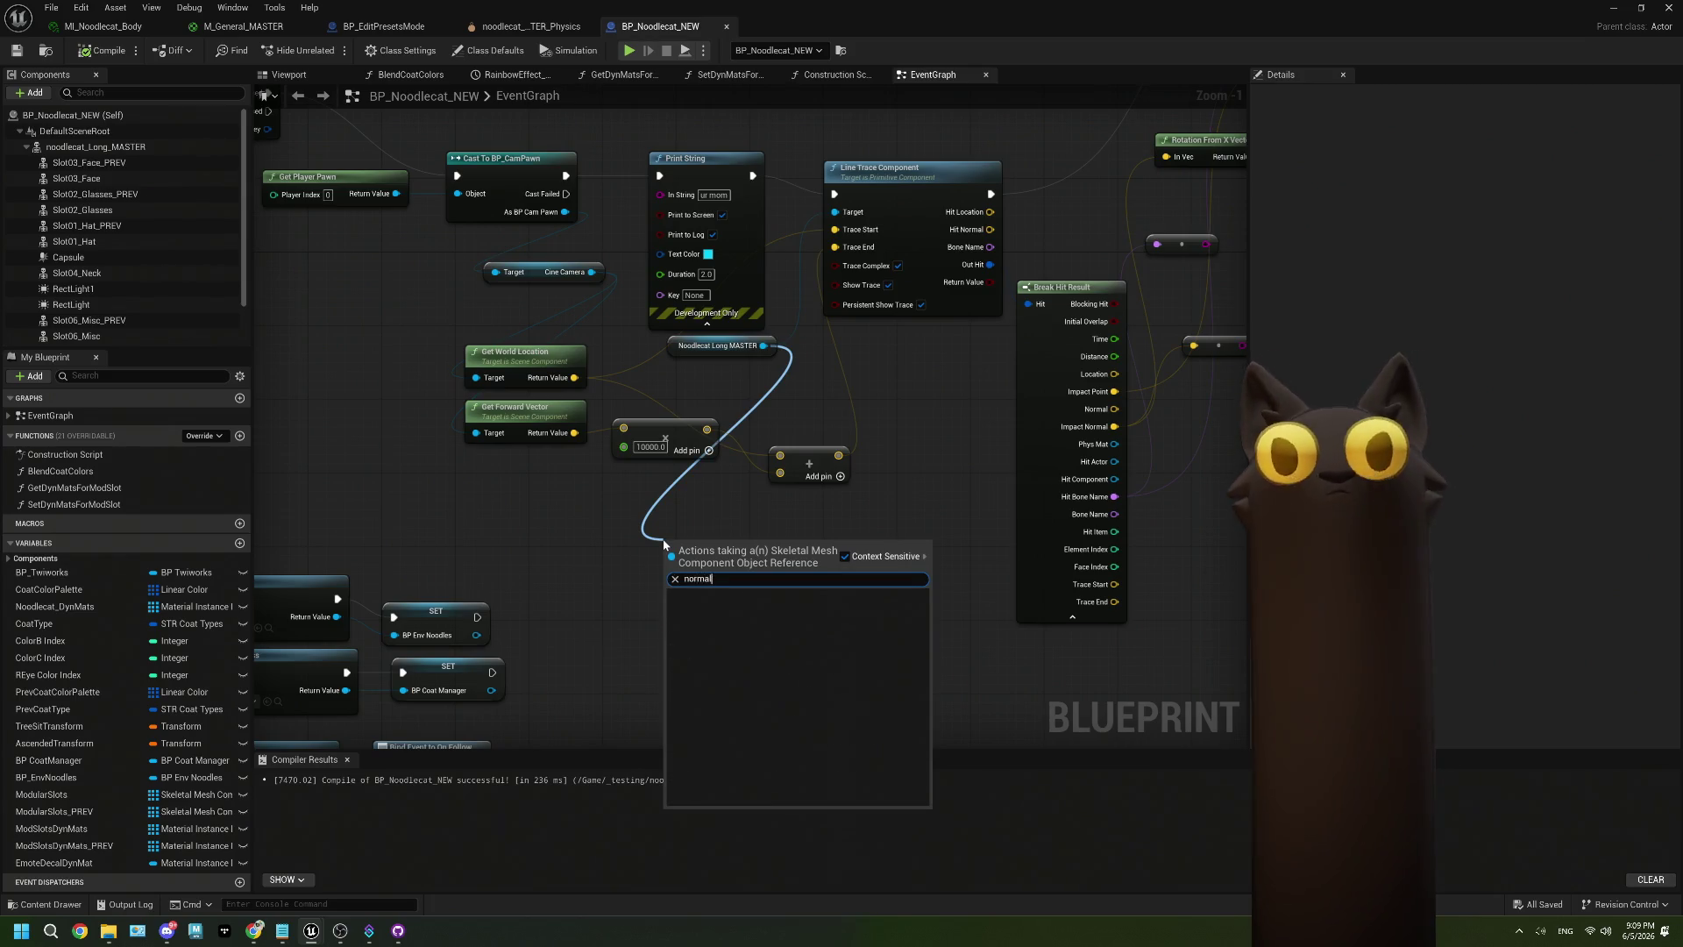
key("BackSpace")
key("BackSpace")
key("BackSpace")
type("tr")
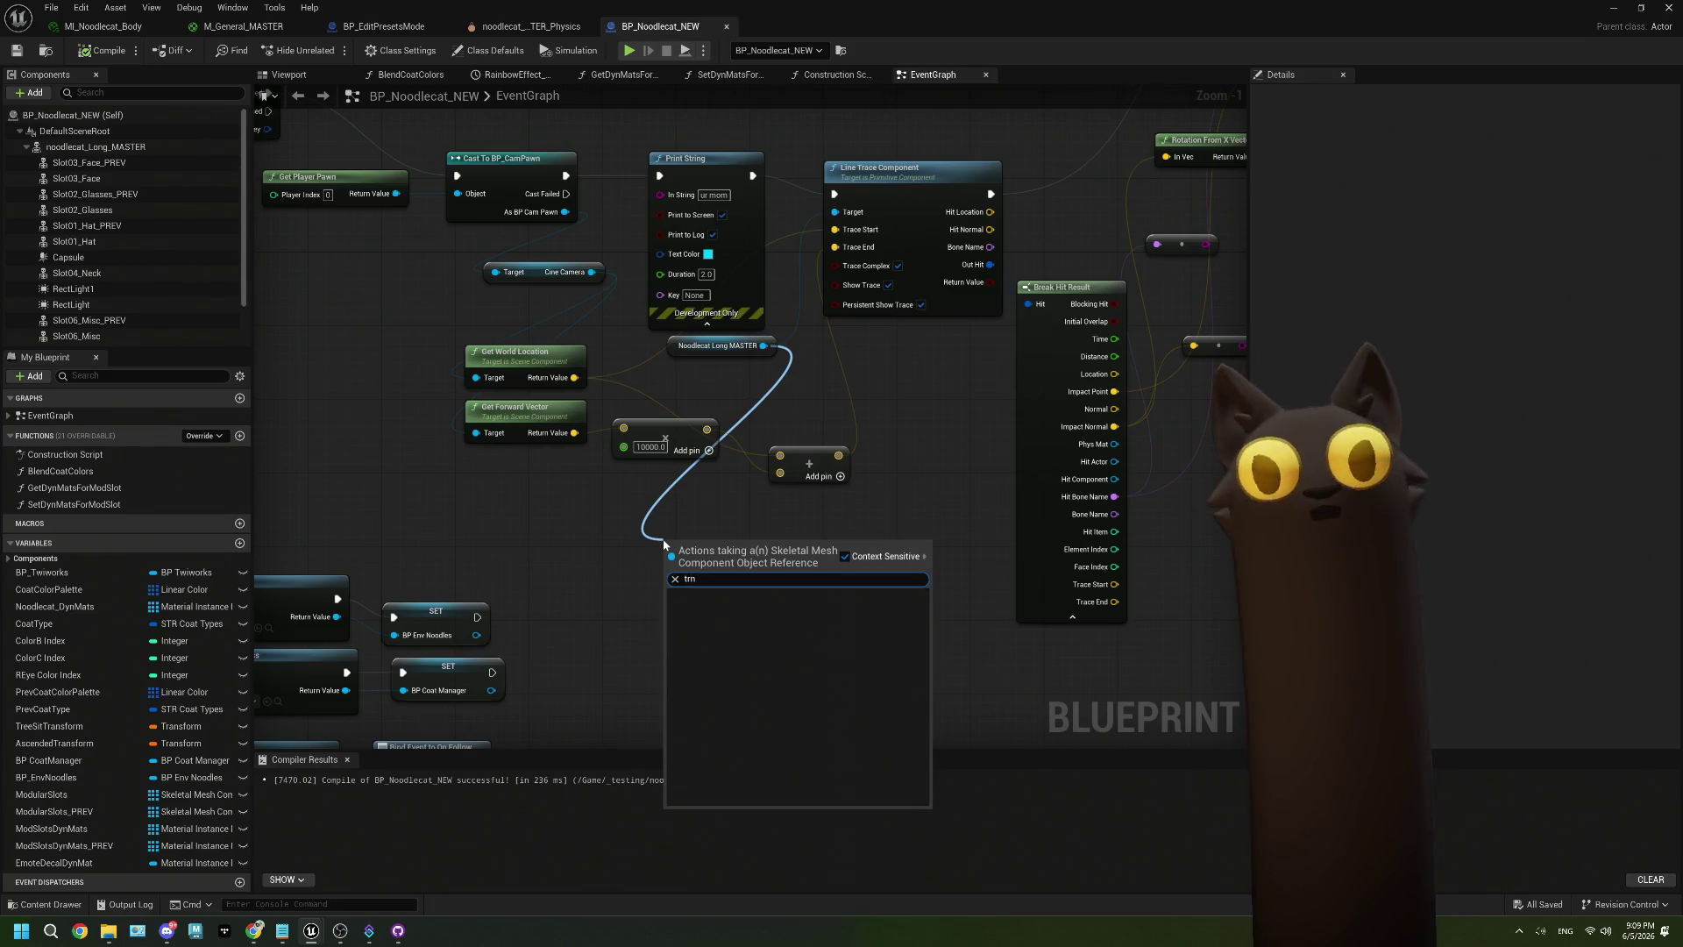
key("BackSpace")
type("ang")
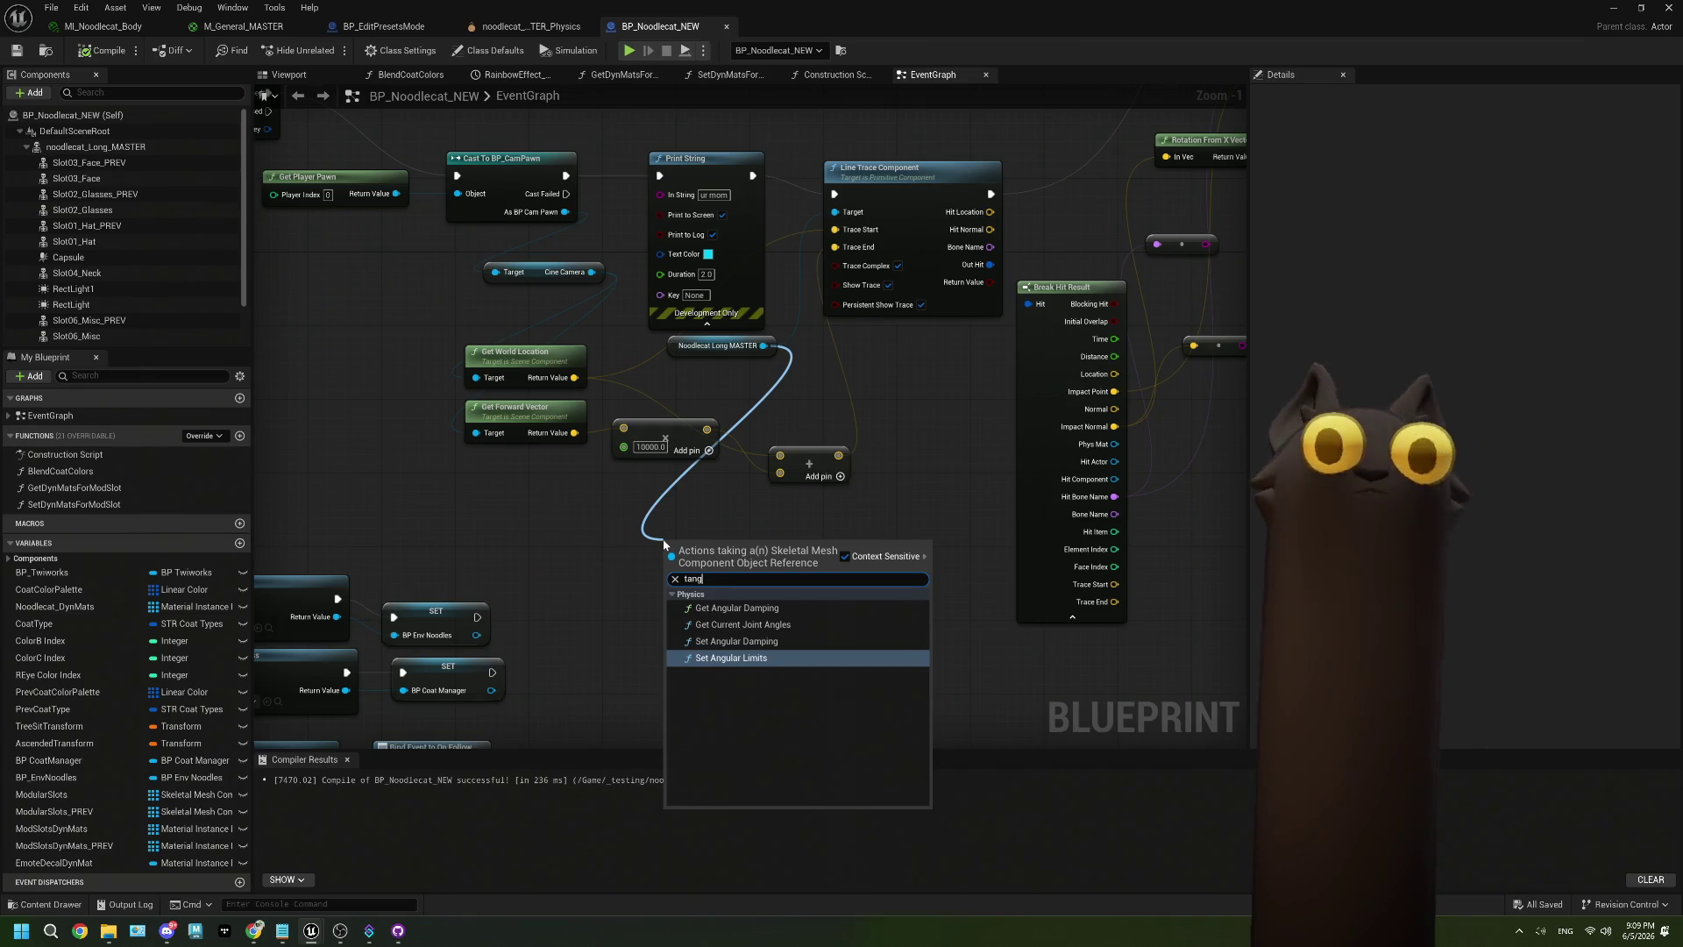
left_click(595, 522)
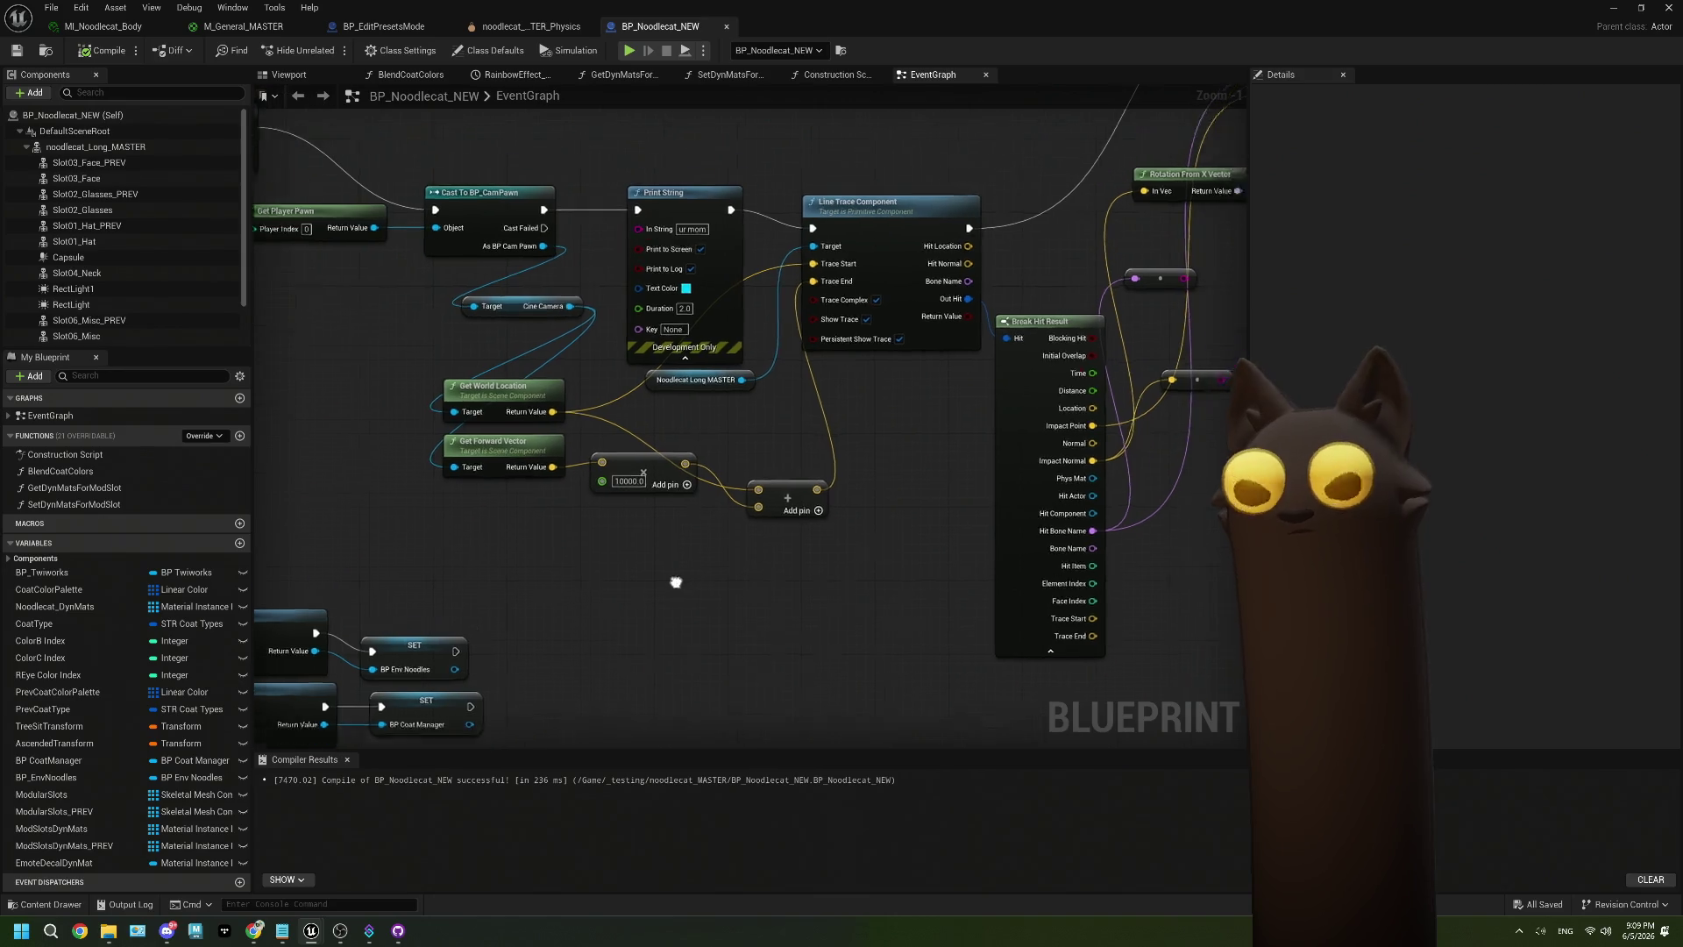
Move the Noodlecat Long MASTER node slightly down-left and recentre the graph.
left_click_drag(684, 408, 656, 418)
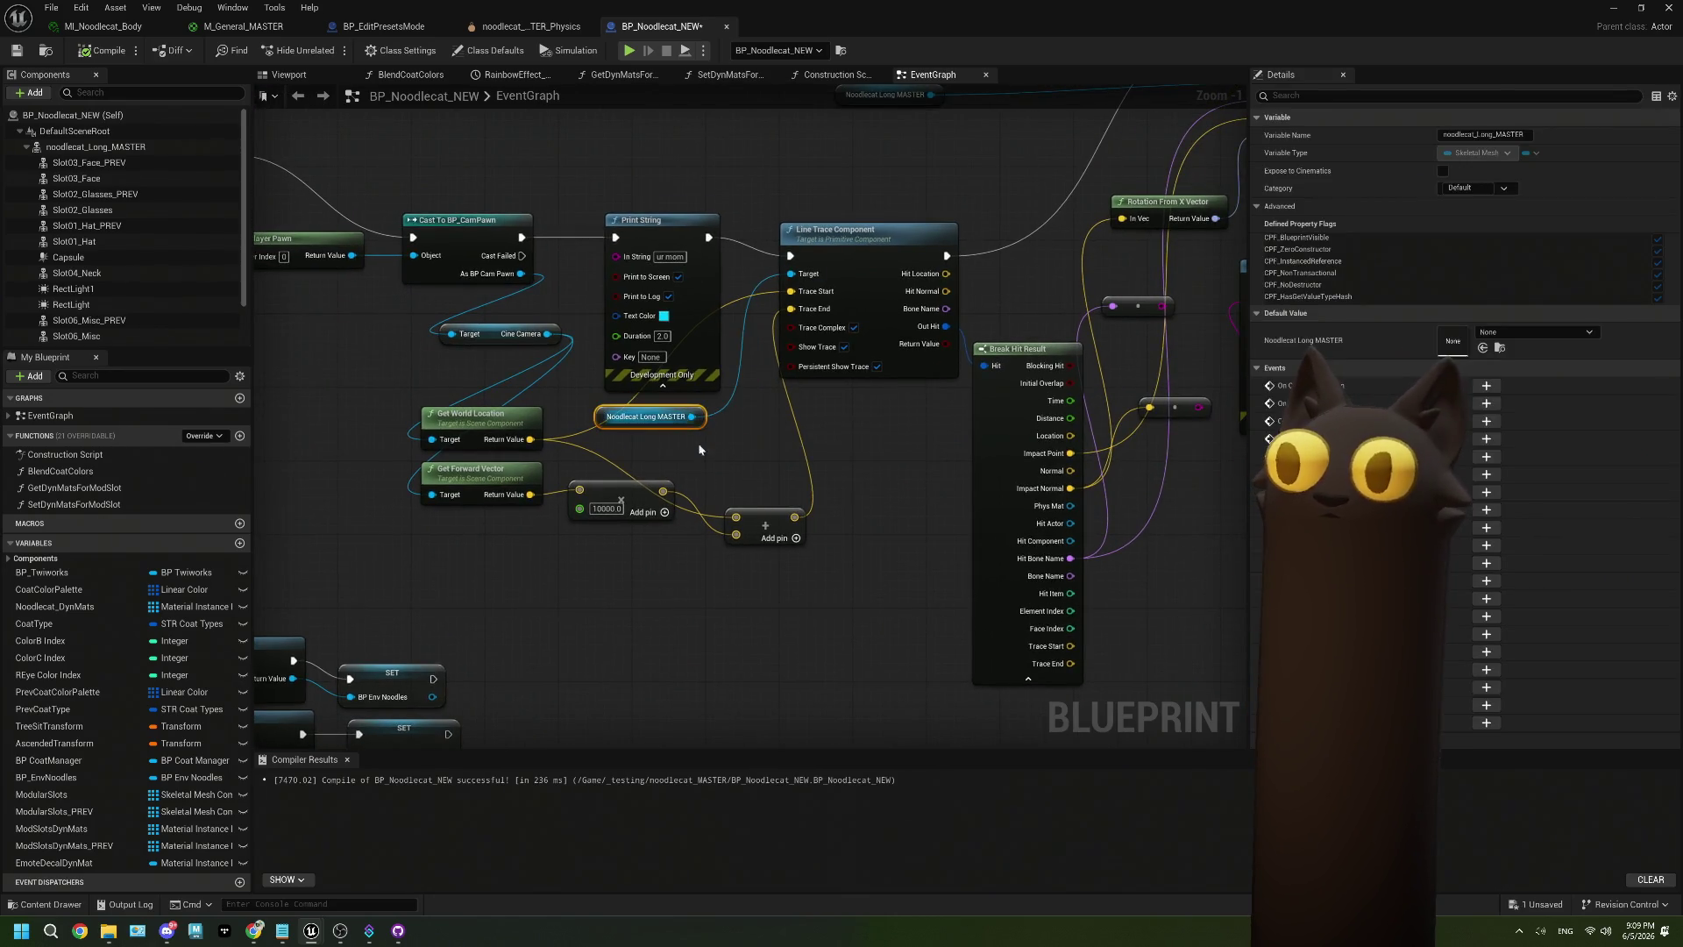
mouse_move(250, 941)
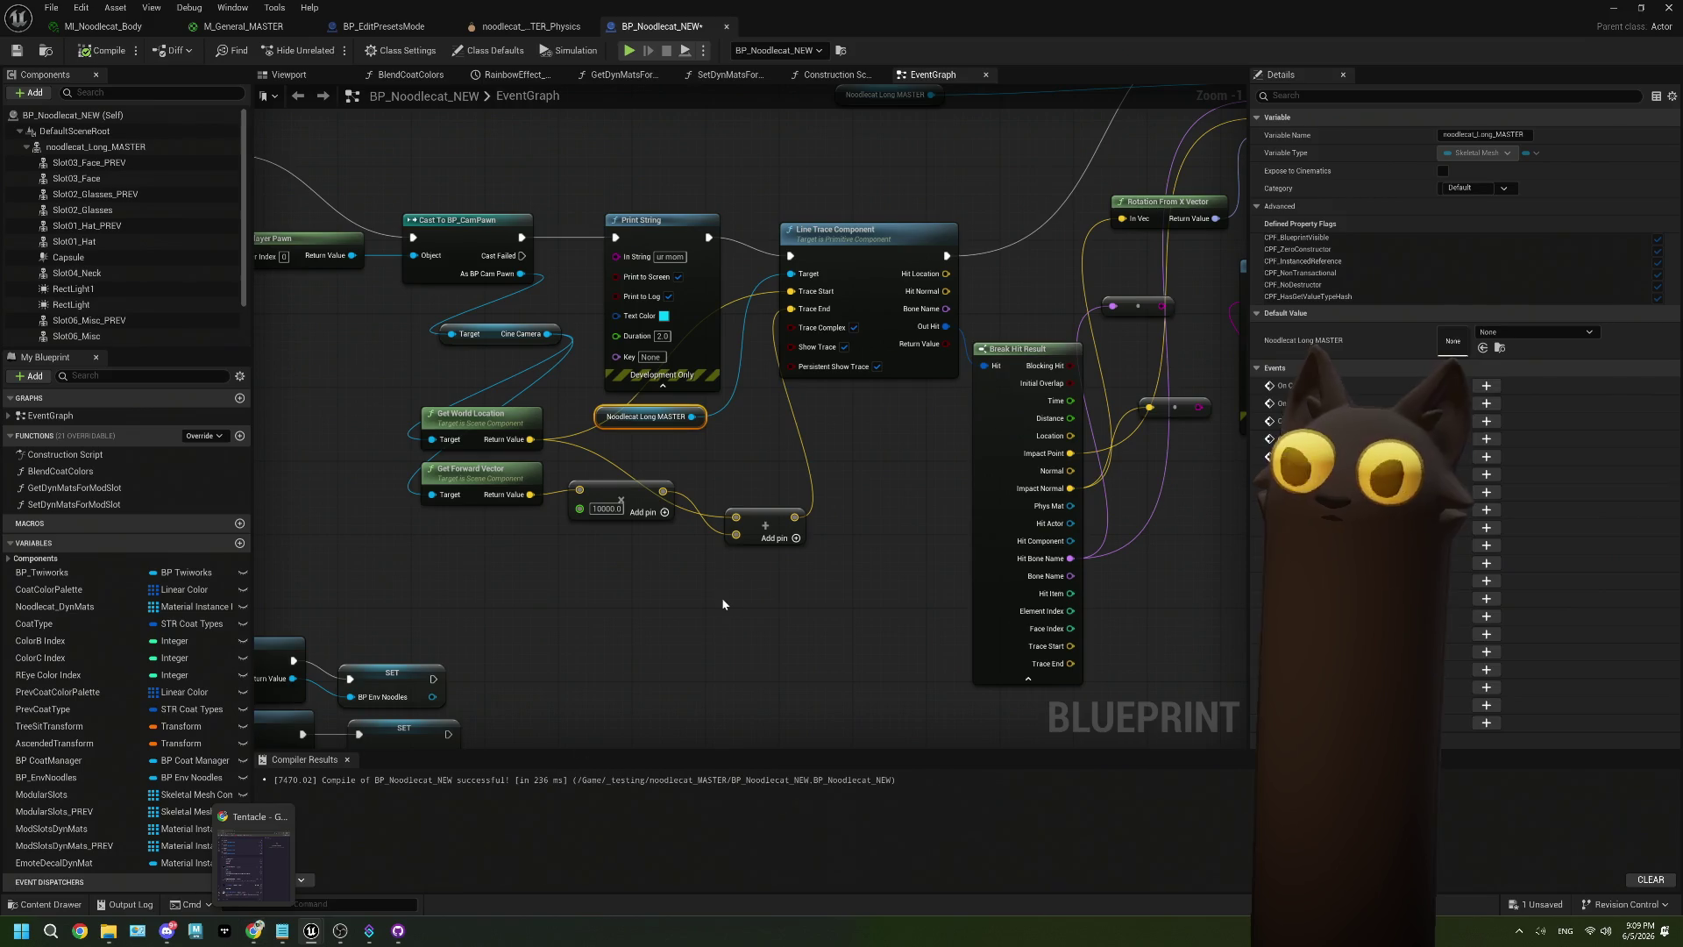
left_click(871, 444)
left_click_drag(880, 505, 759, 478)
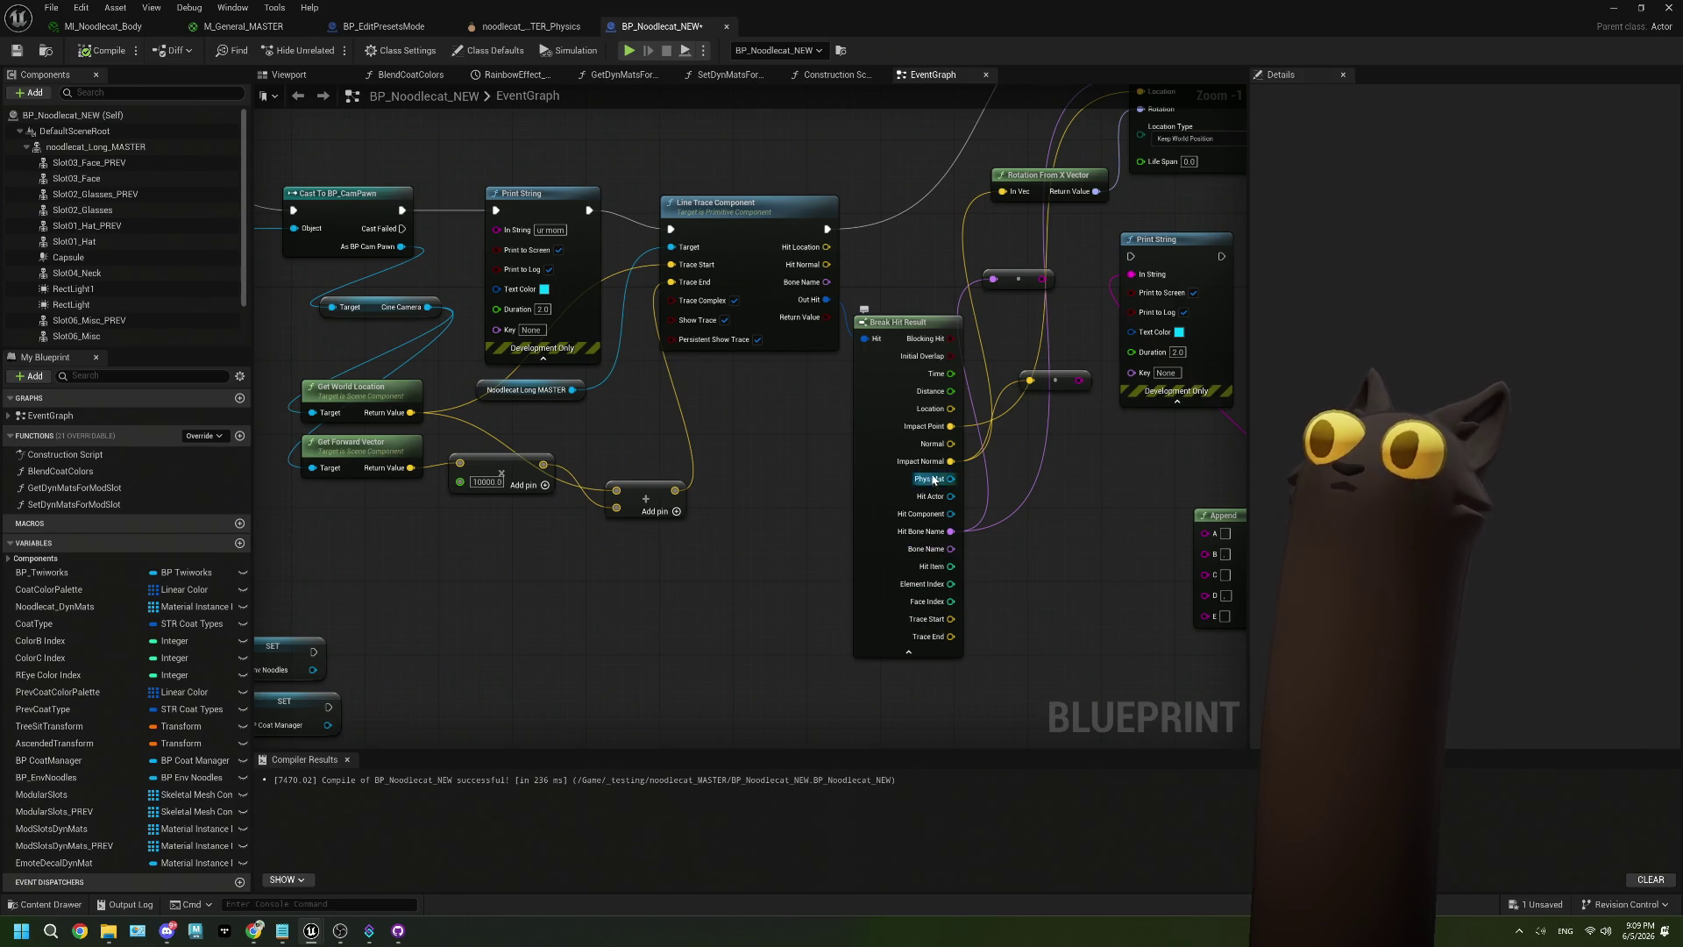
mouse_move(946, 445)
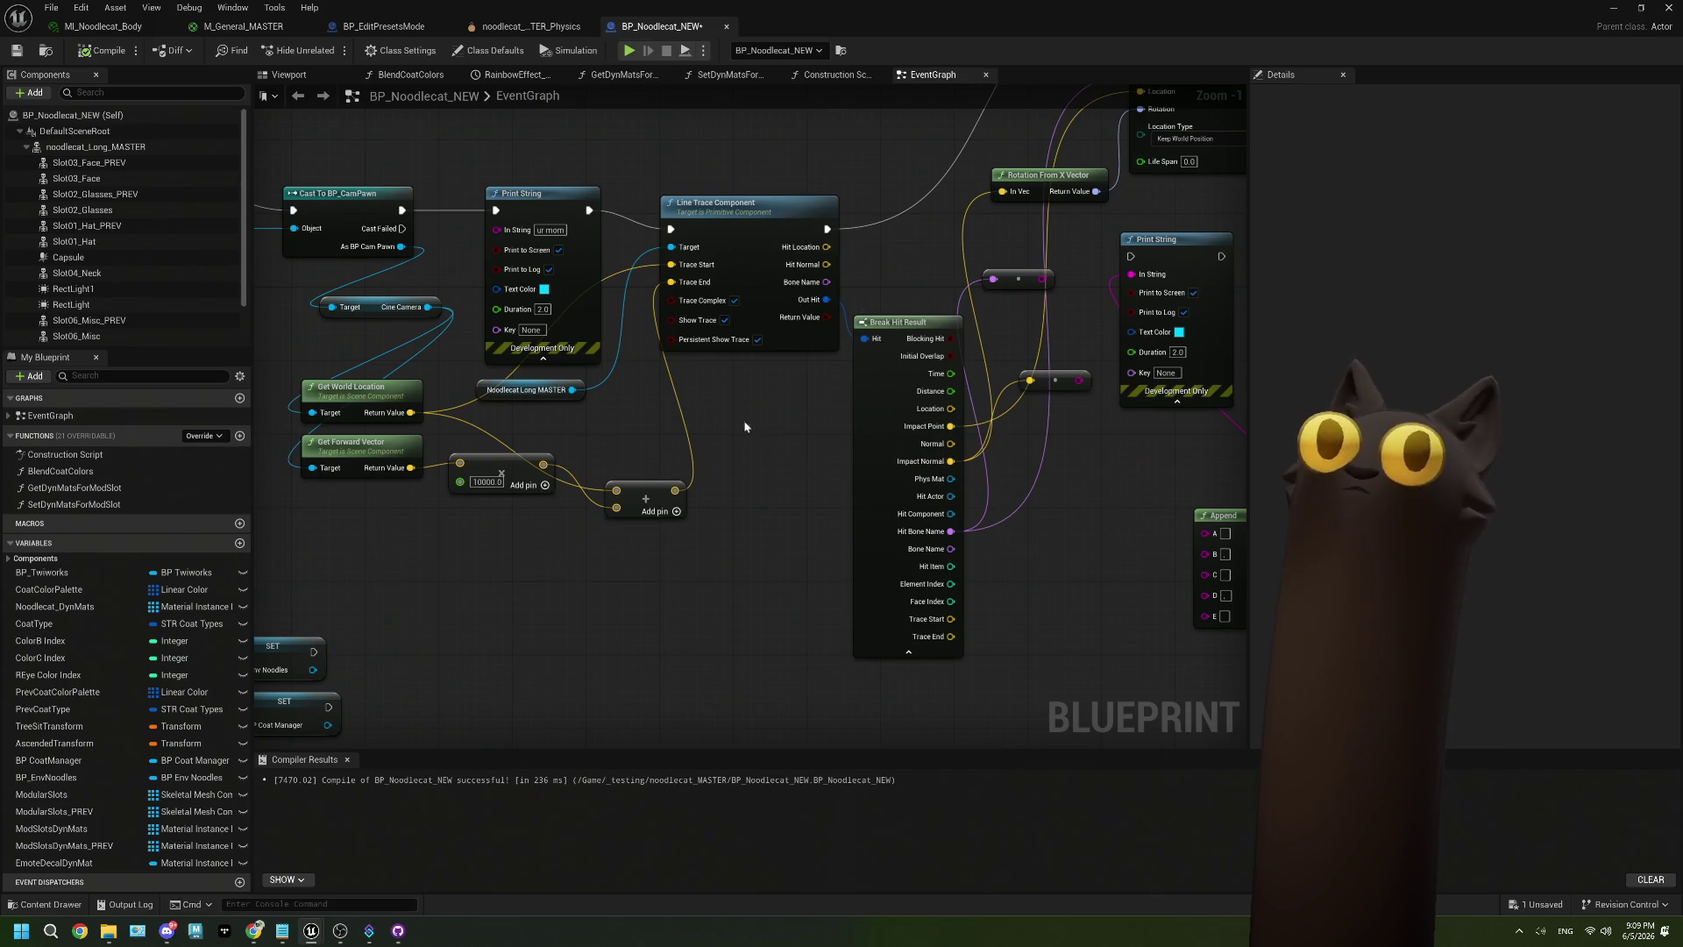
left_click_drag(799, 474, 802, 430)
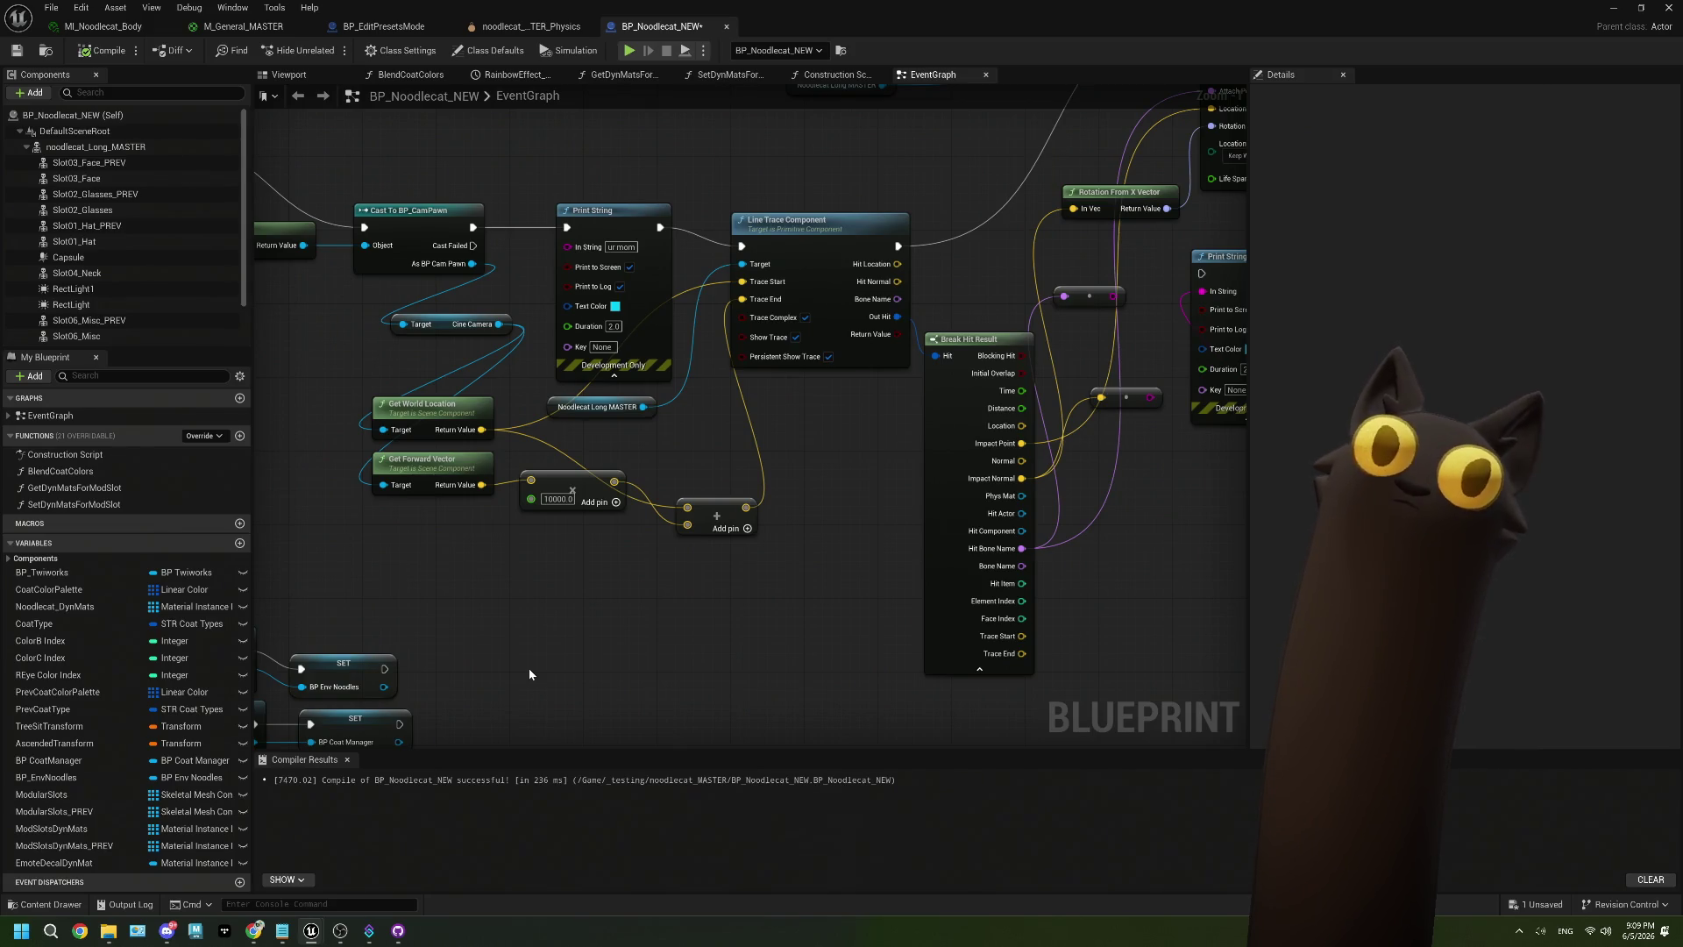
Inspect the Capsule component in the Viewport preview, framed on the noodlecat.
left_click(88, 146)
left_click(302, 77)
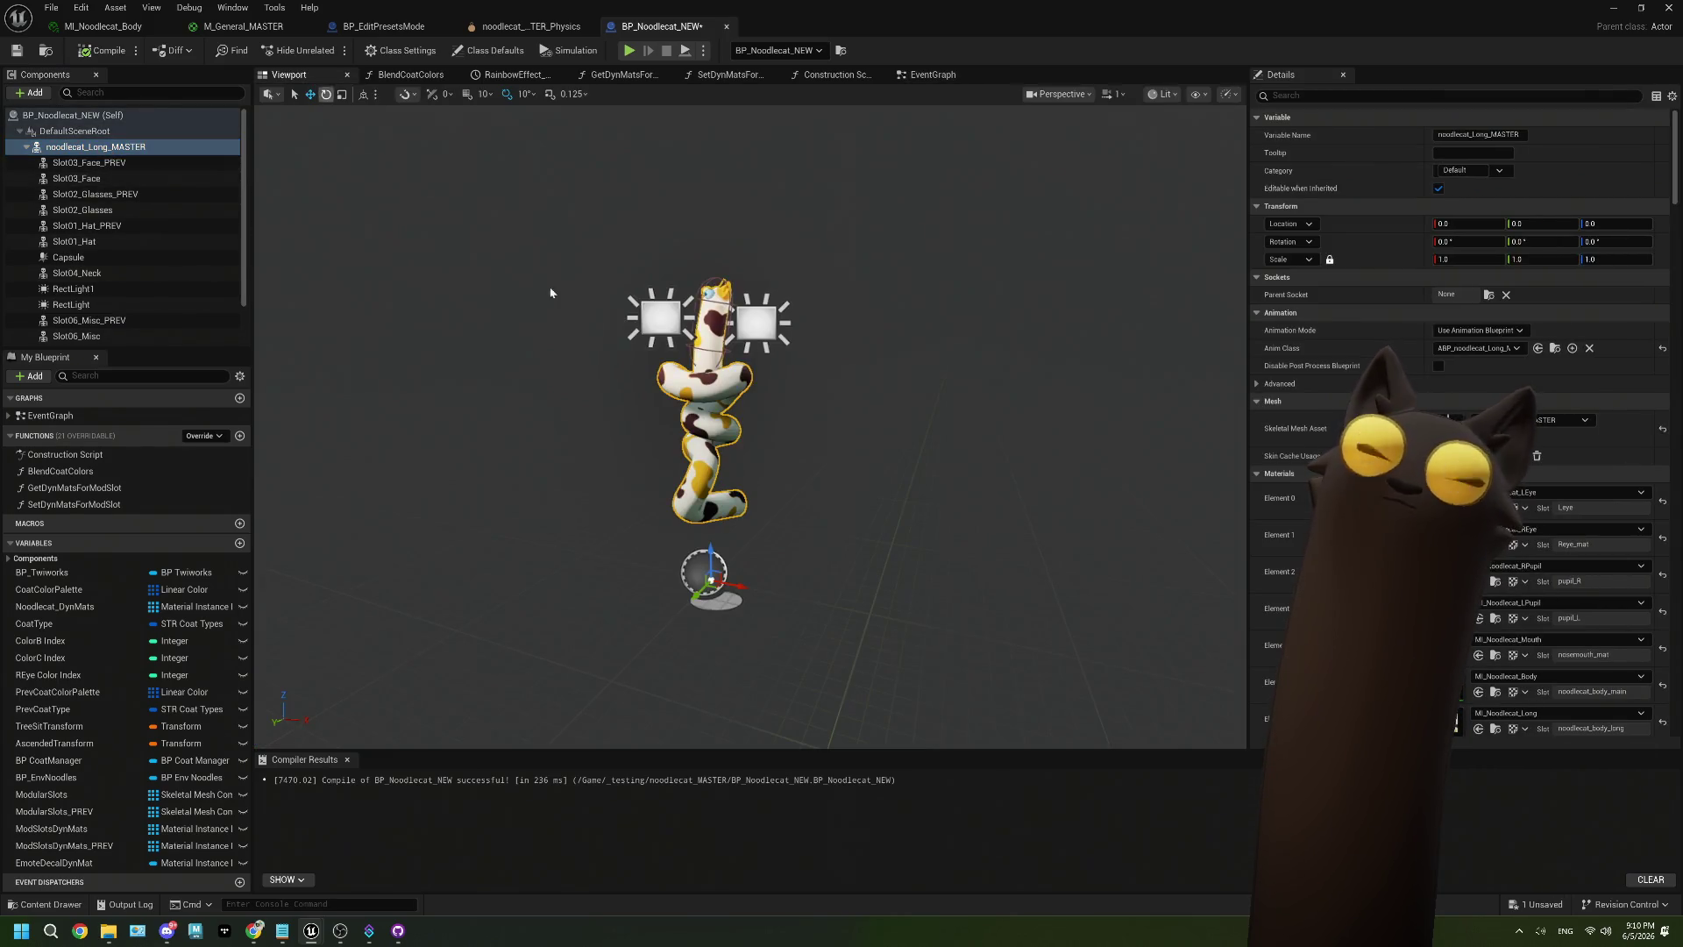
key("f")
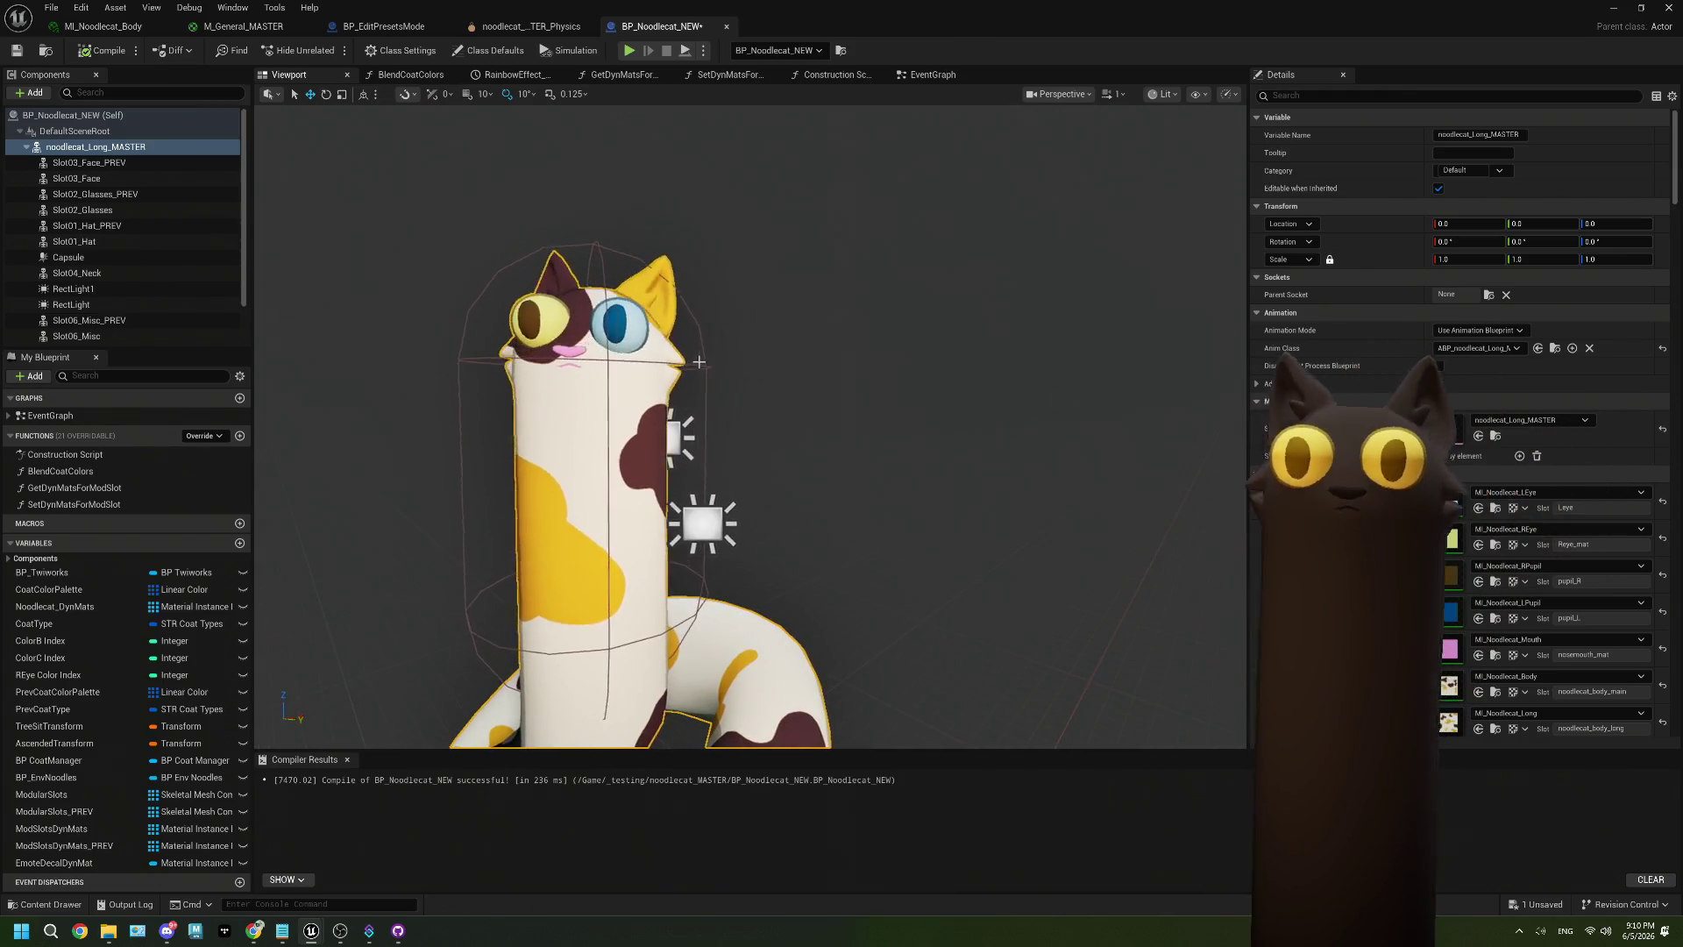
left_click(653, 367)
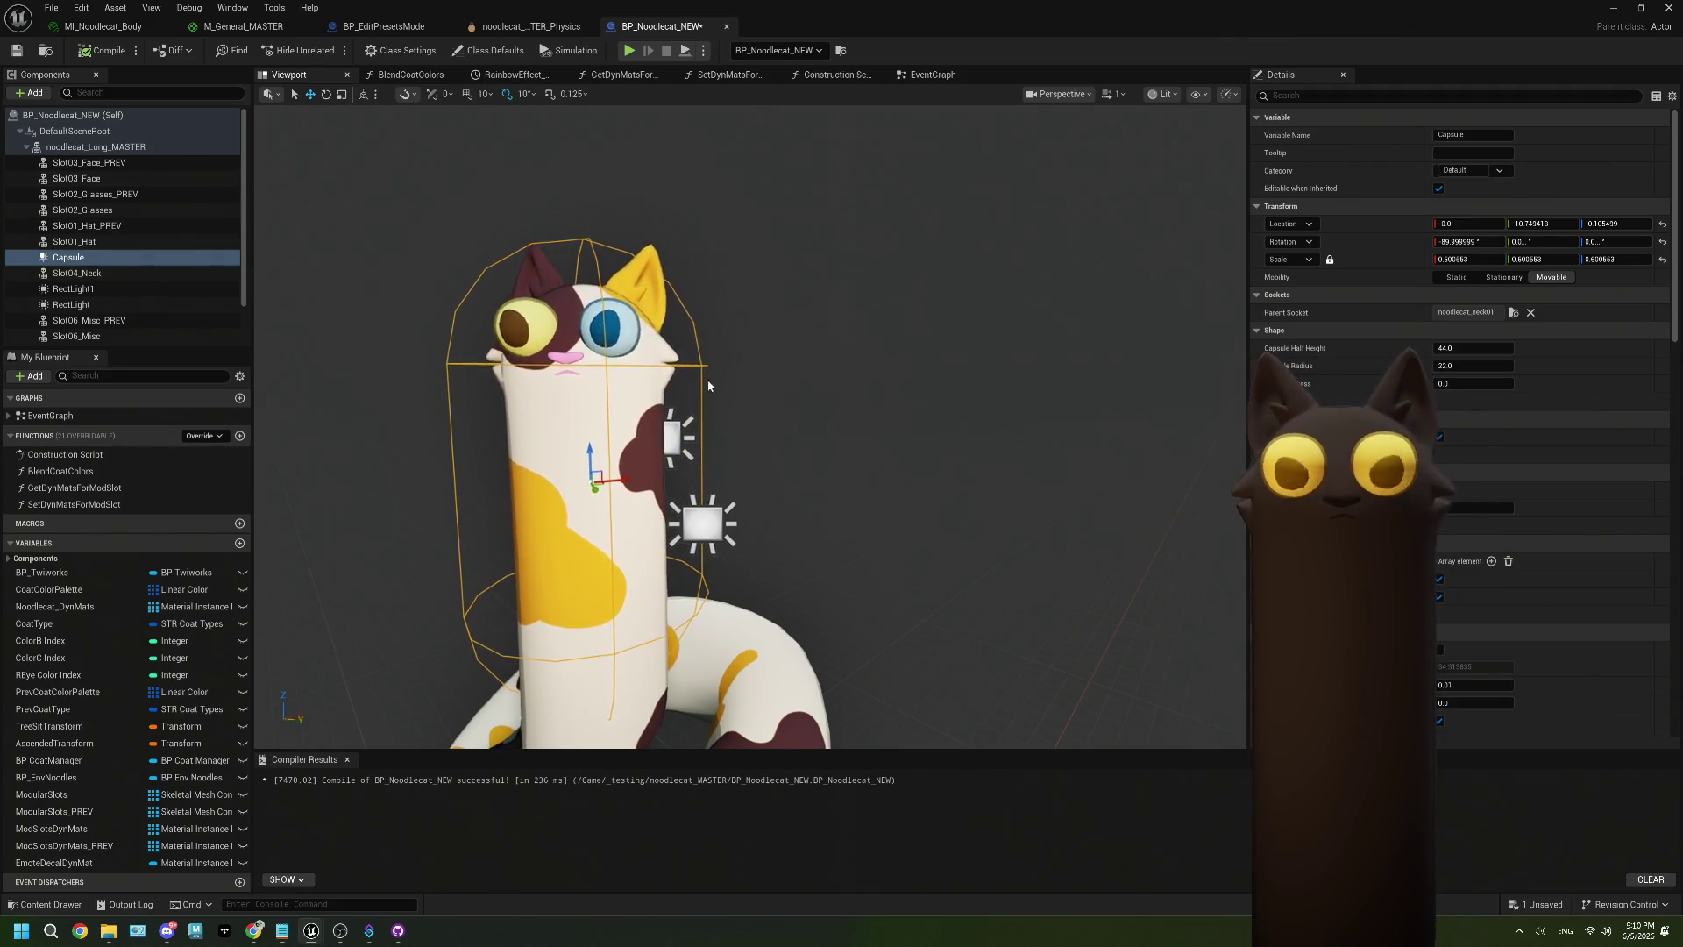
Place a Capsule getter node in the EventGraph near the line trace nodes.
left_click(931, 75)
left_click_drag(110, 257, 390, 542)
left_click_drag(579, 623, 531, 550)
left_click_drag(400, 476, 456, 575)
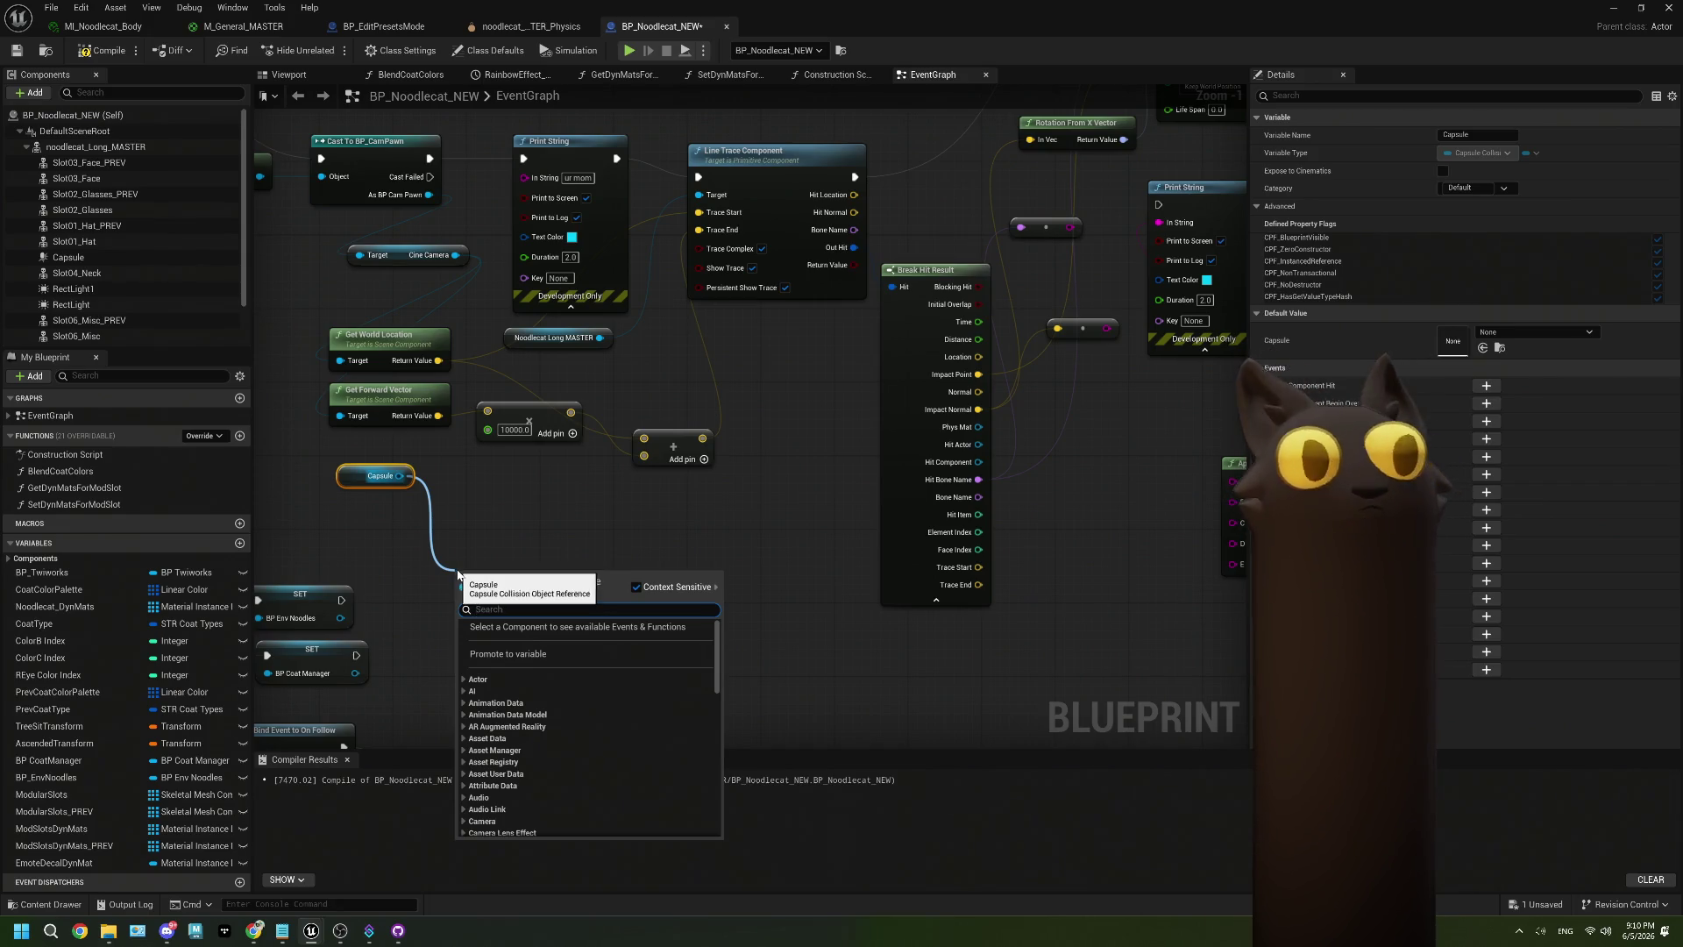
Add a Get Component Bounds node wired from Capsule by searching 'bounds'.
left_click(472, 565)
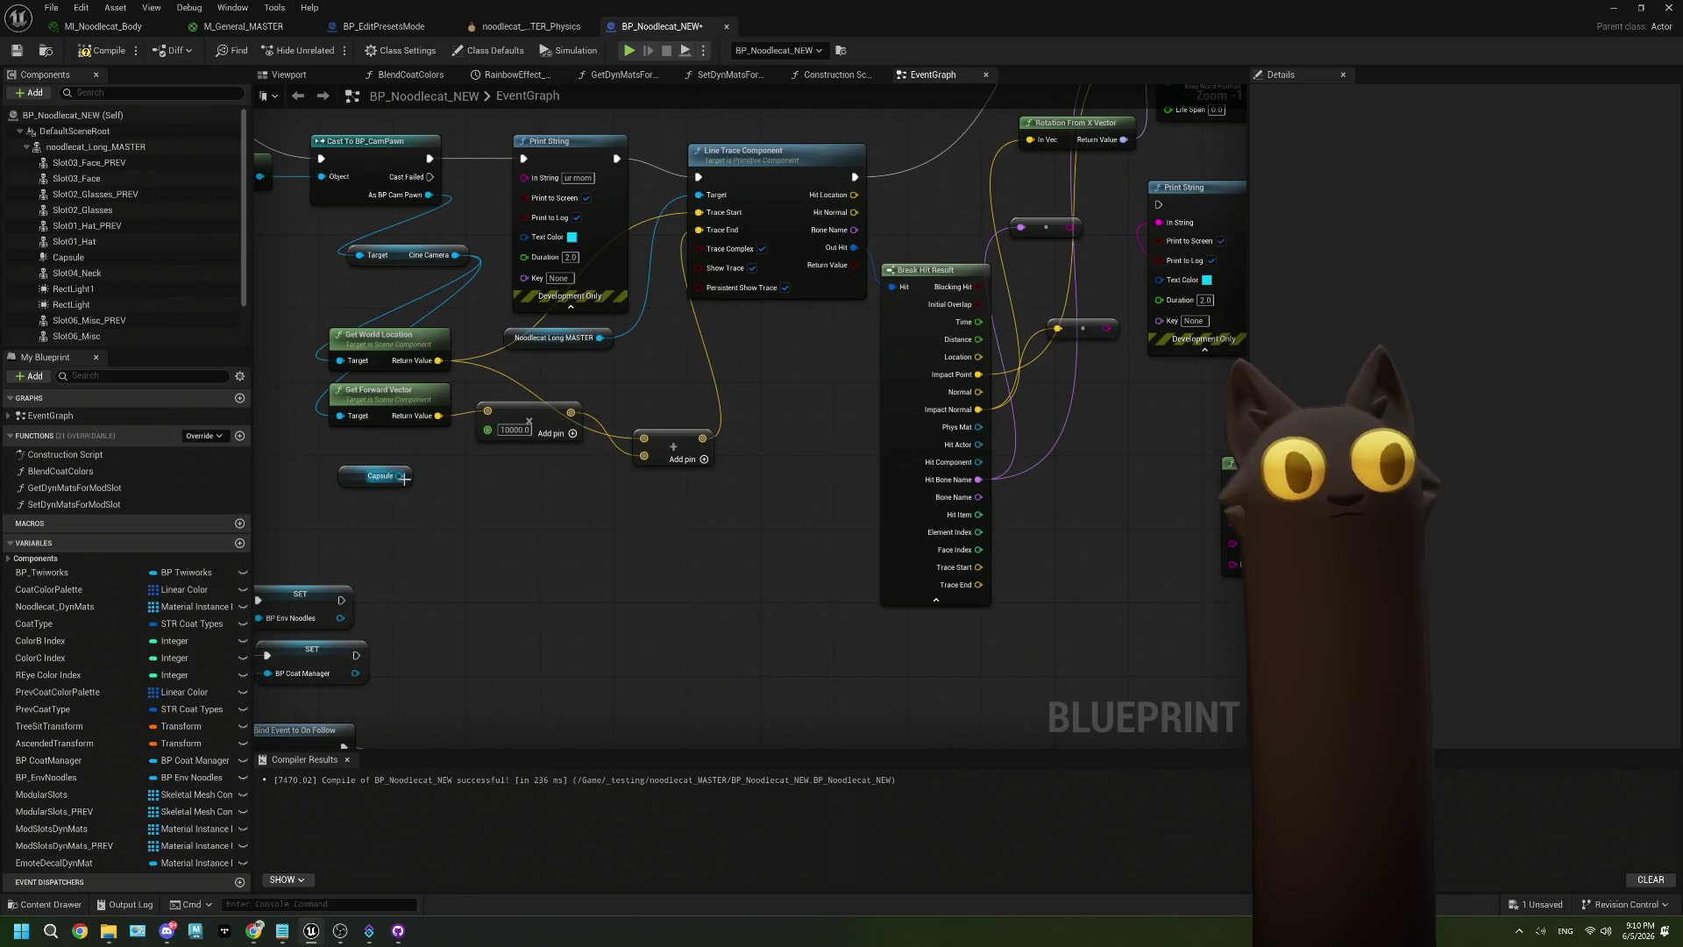
left_click_drag(401, 476, 435, 549)
type("bou")
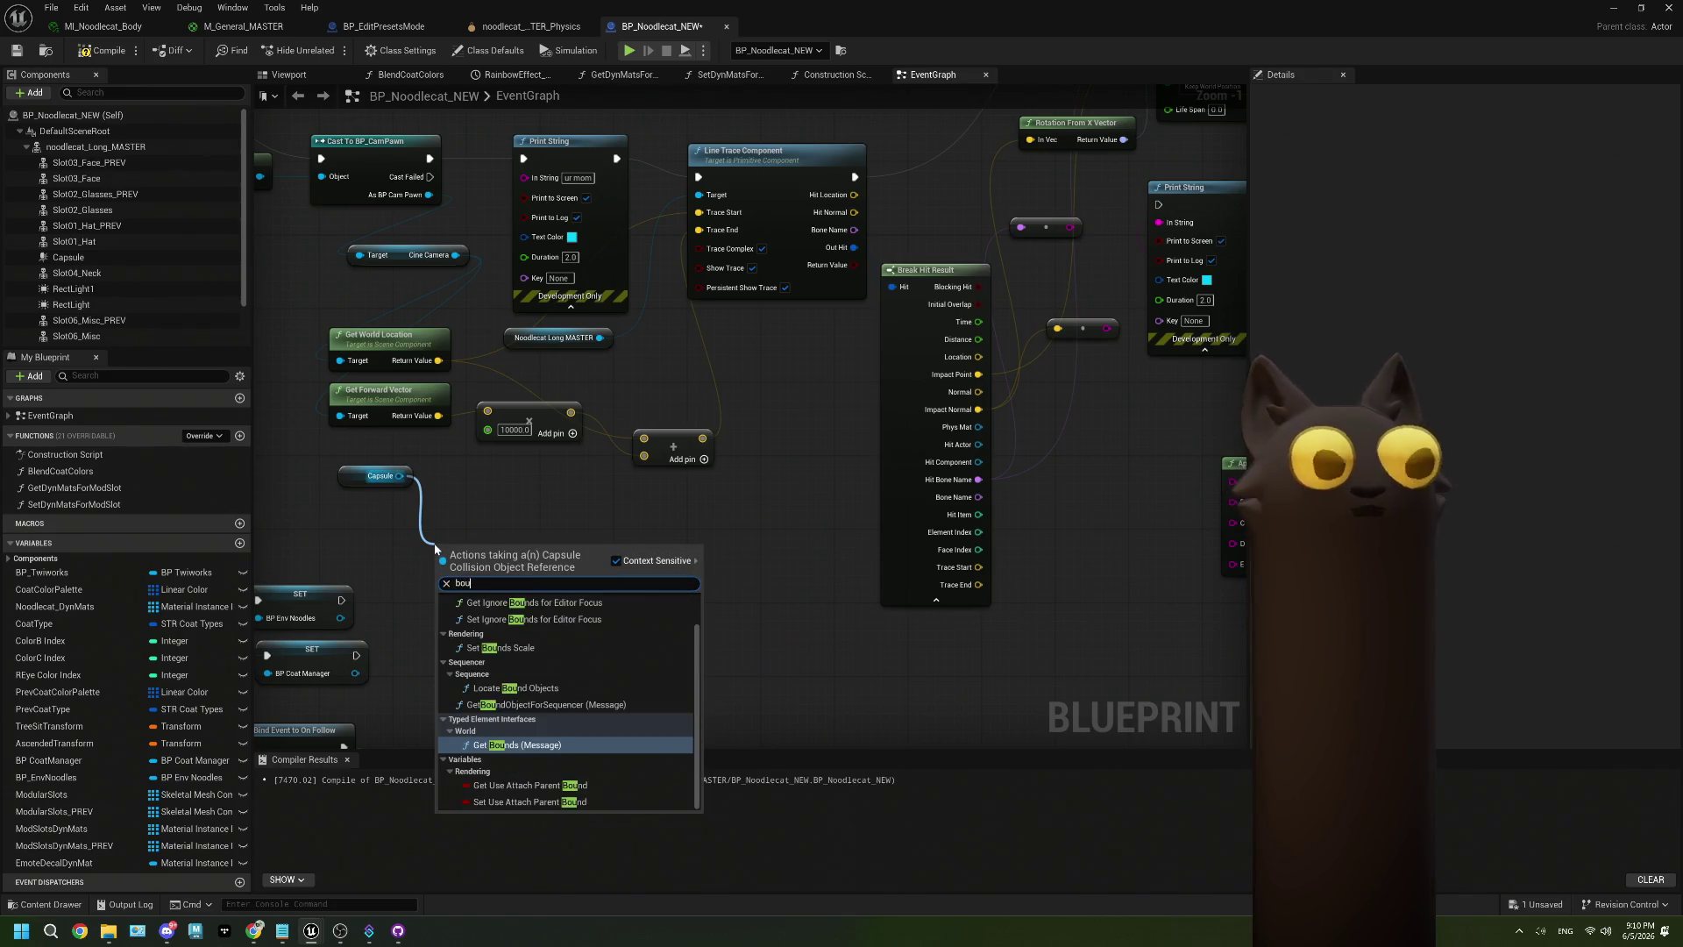
type("nds")
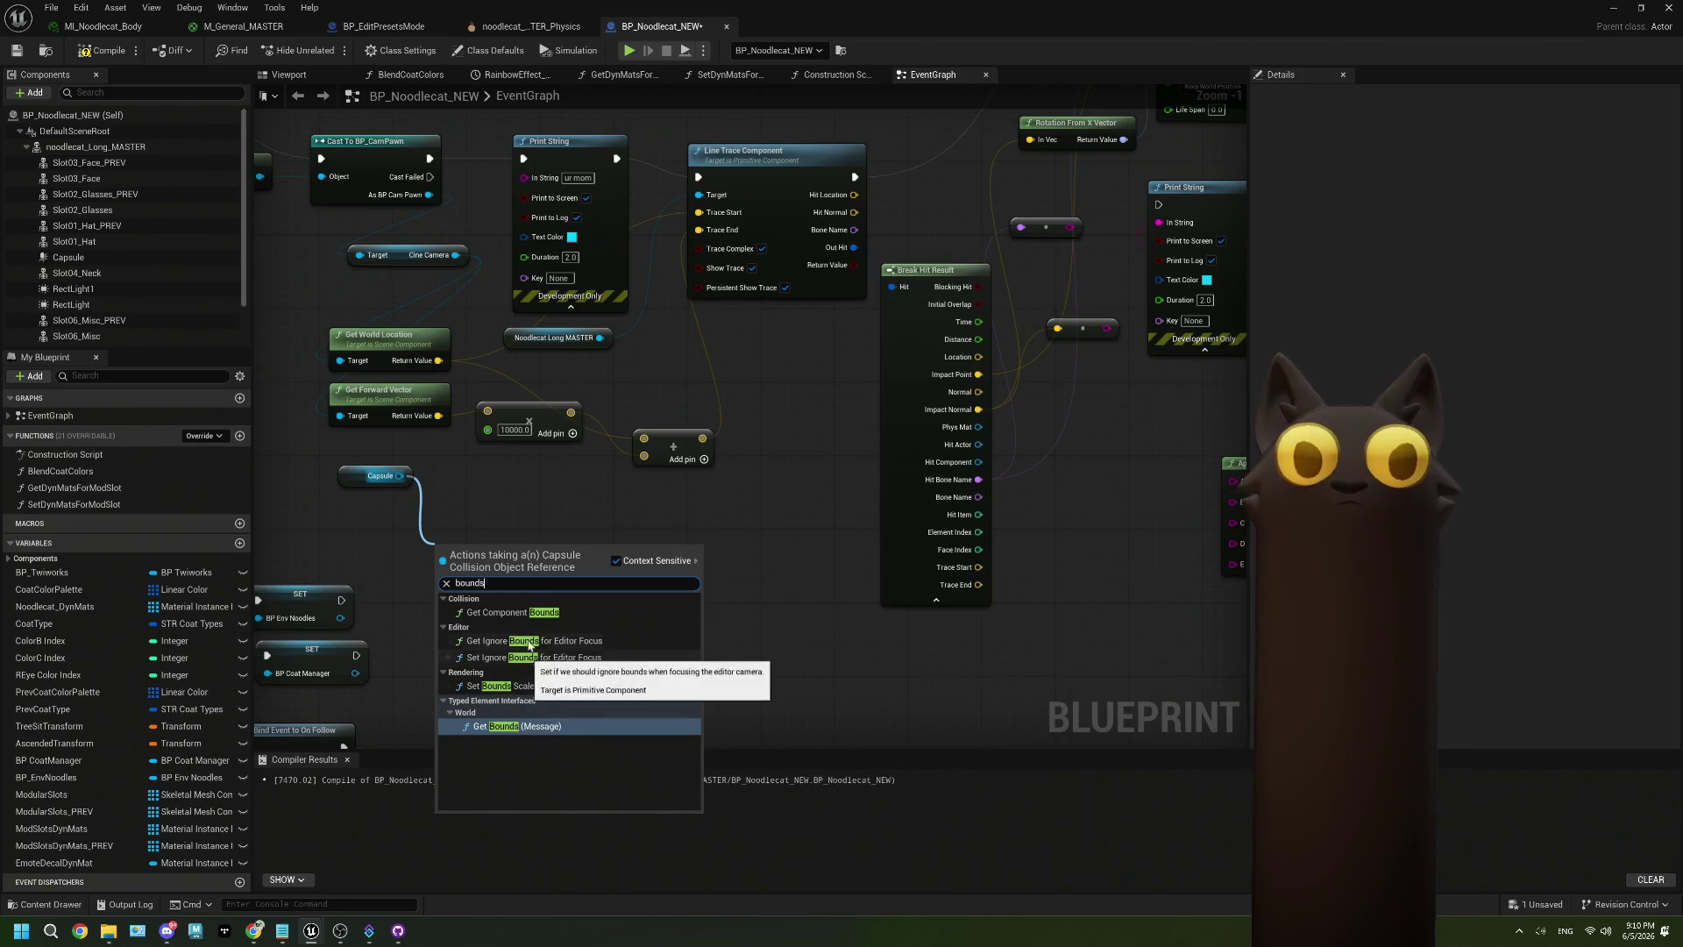
left_click(524, 613)
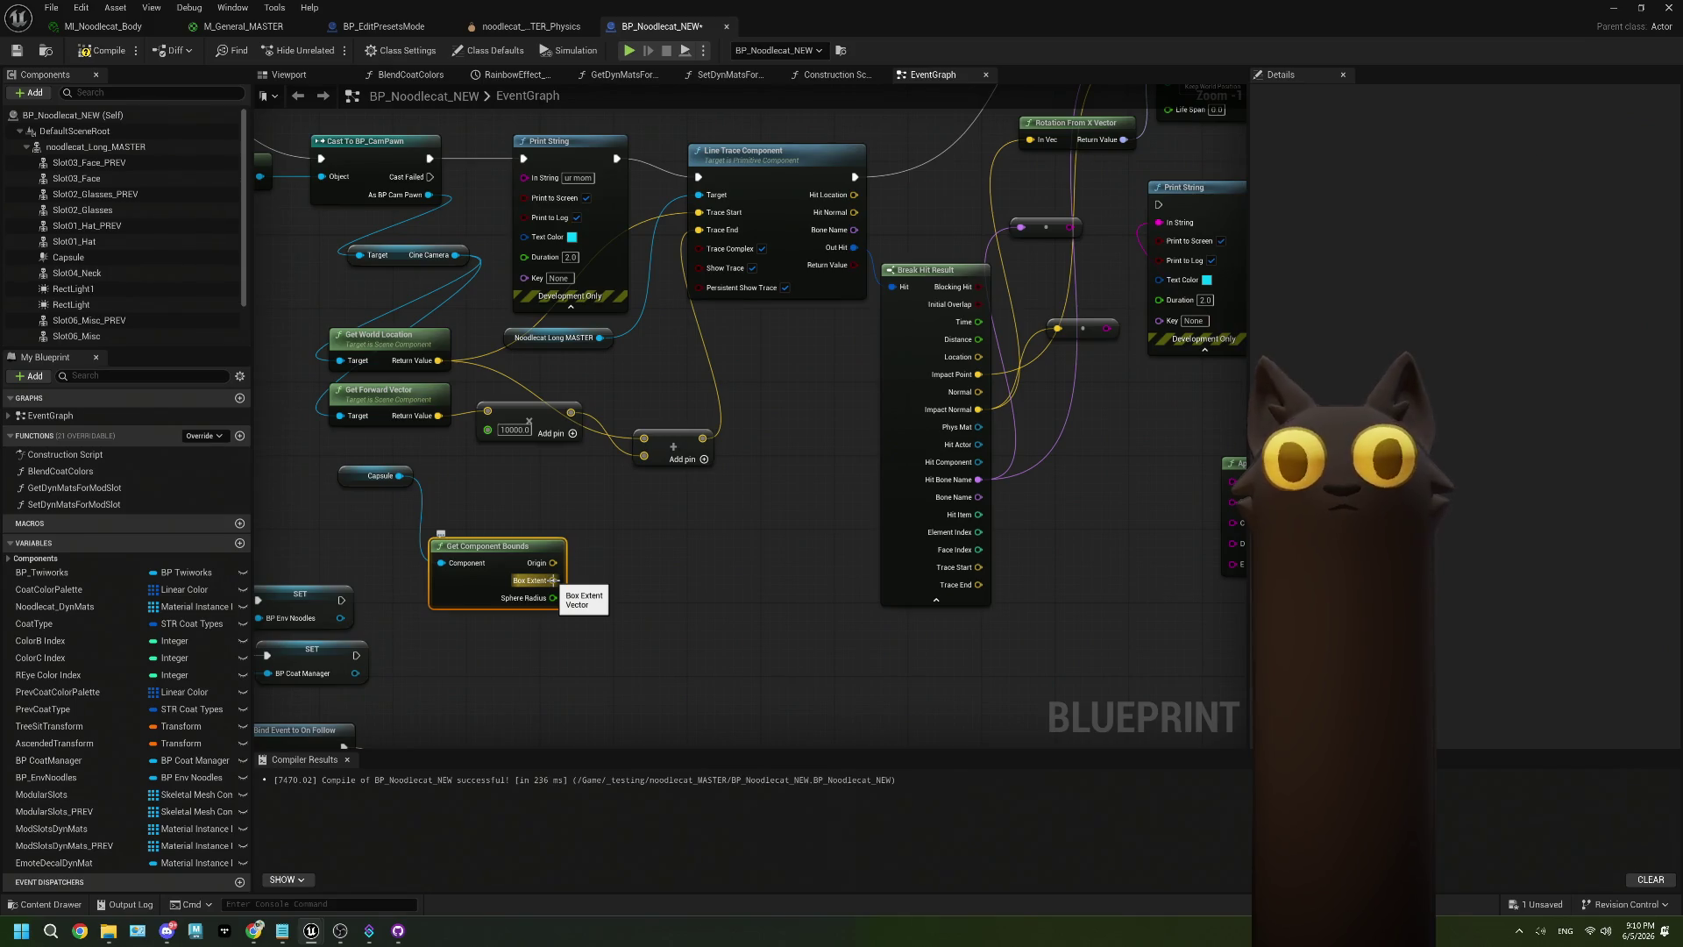
Split the Box Extent pin into X, Y and Z, then delete the Get Component Bounds node.
right_click(548, 583)
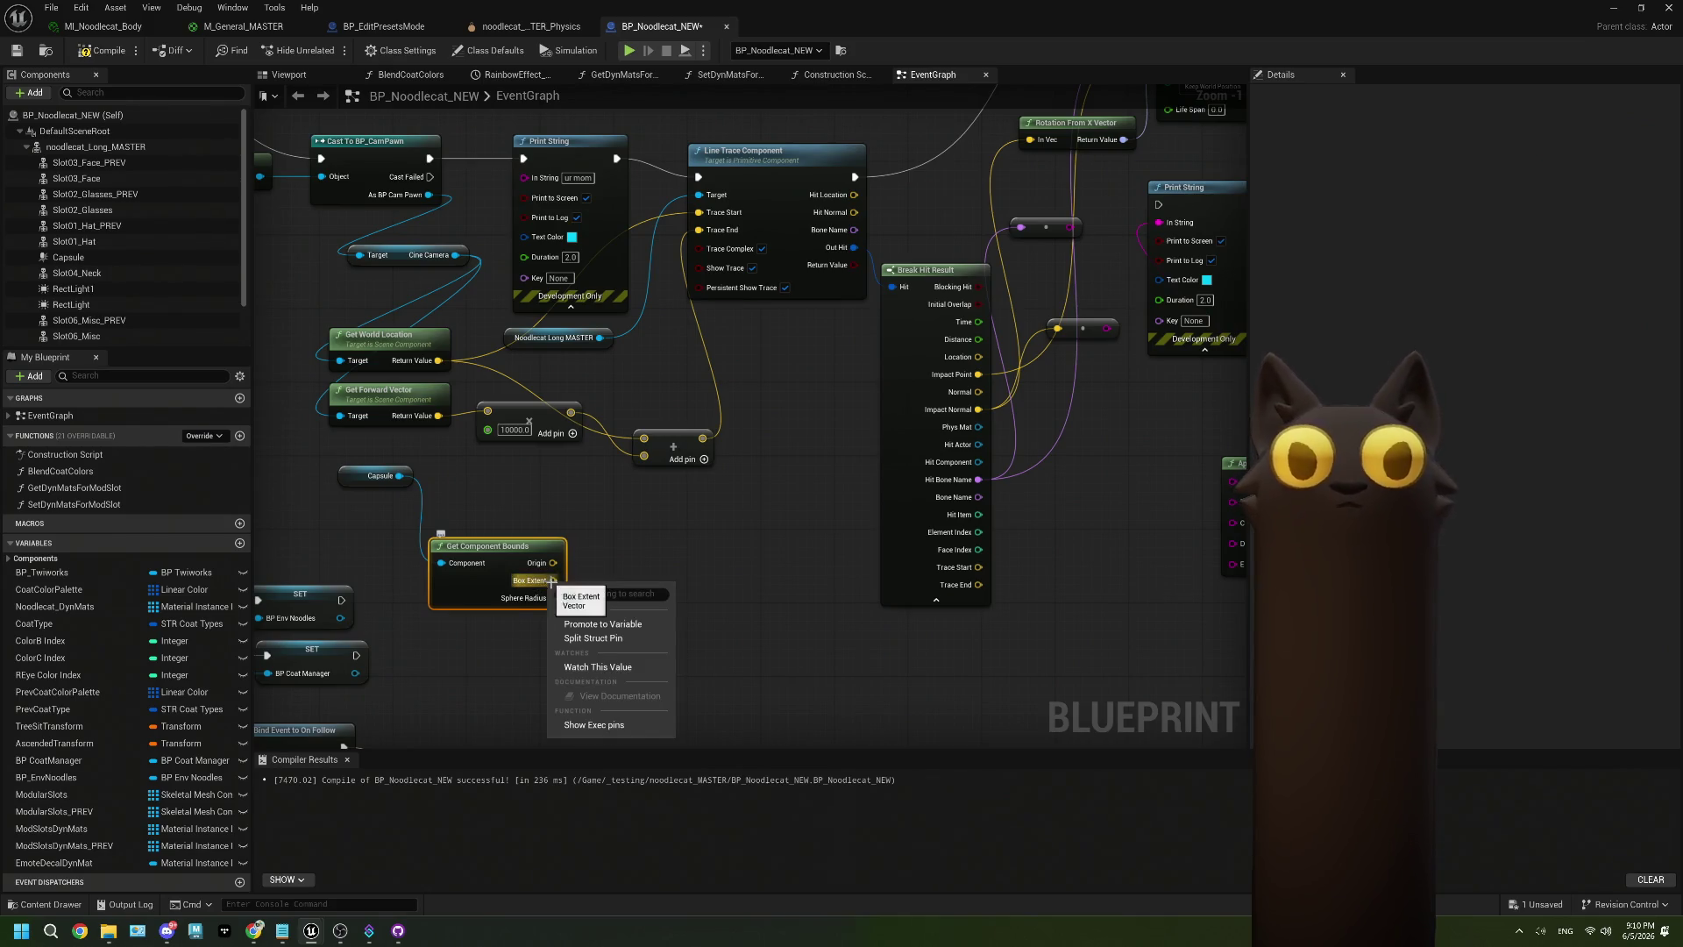
left_click(601, 639)
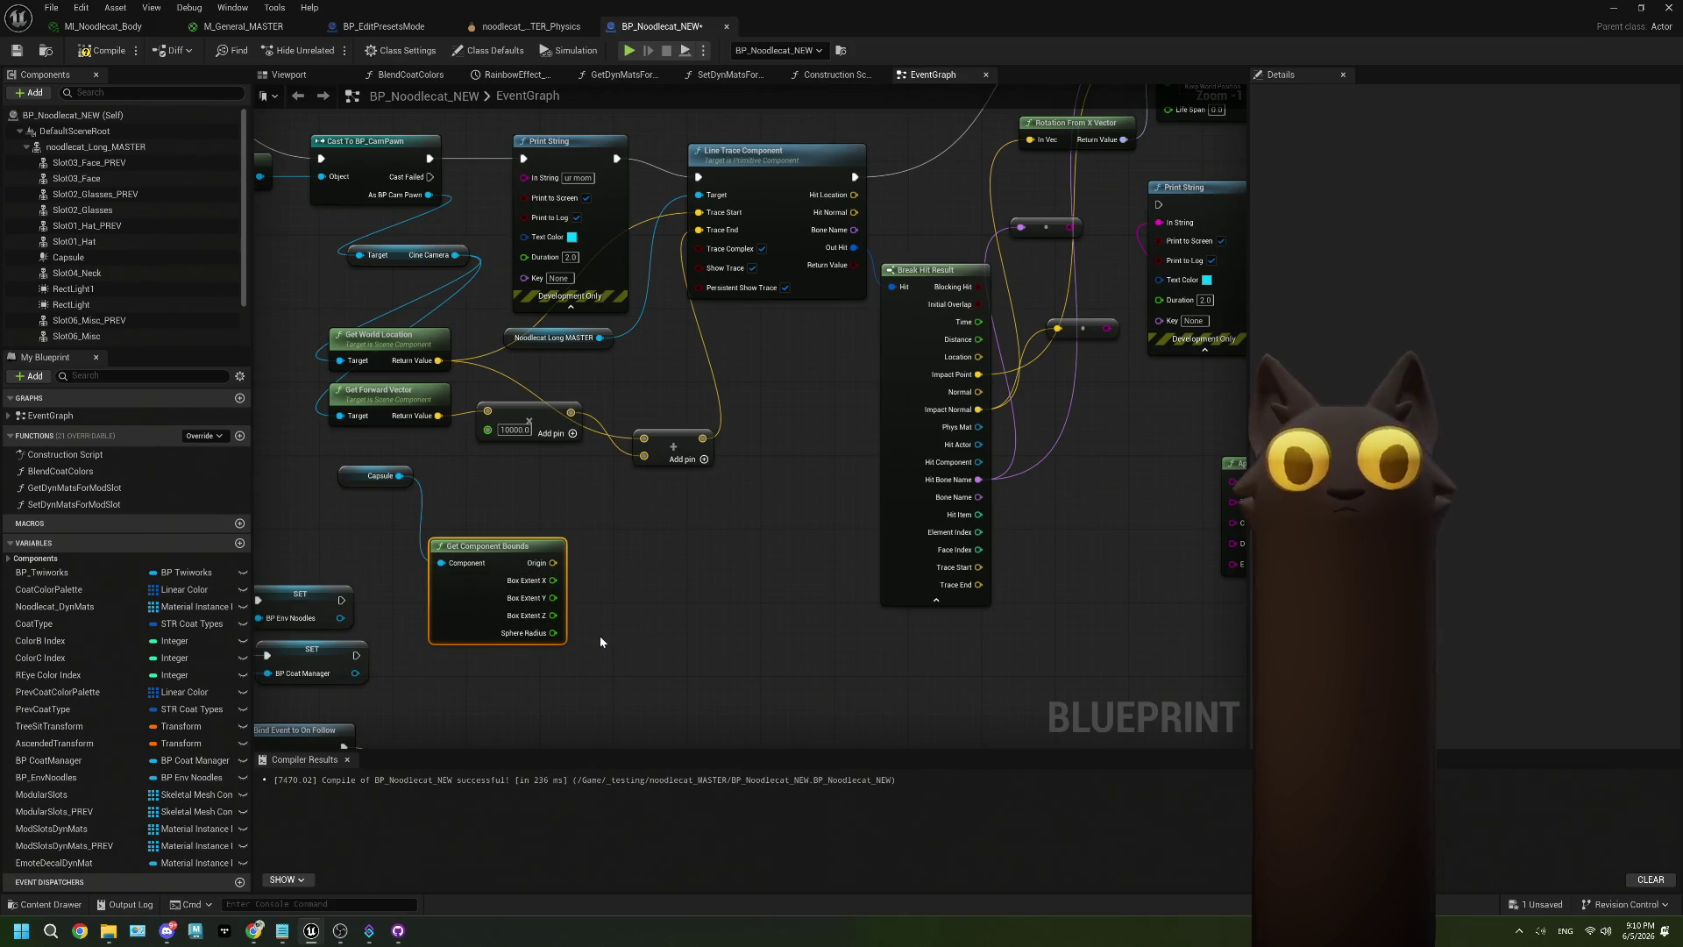
right_click(552, 585)
right_click(553, 583)
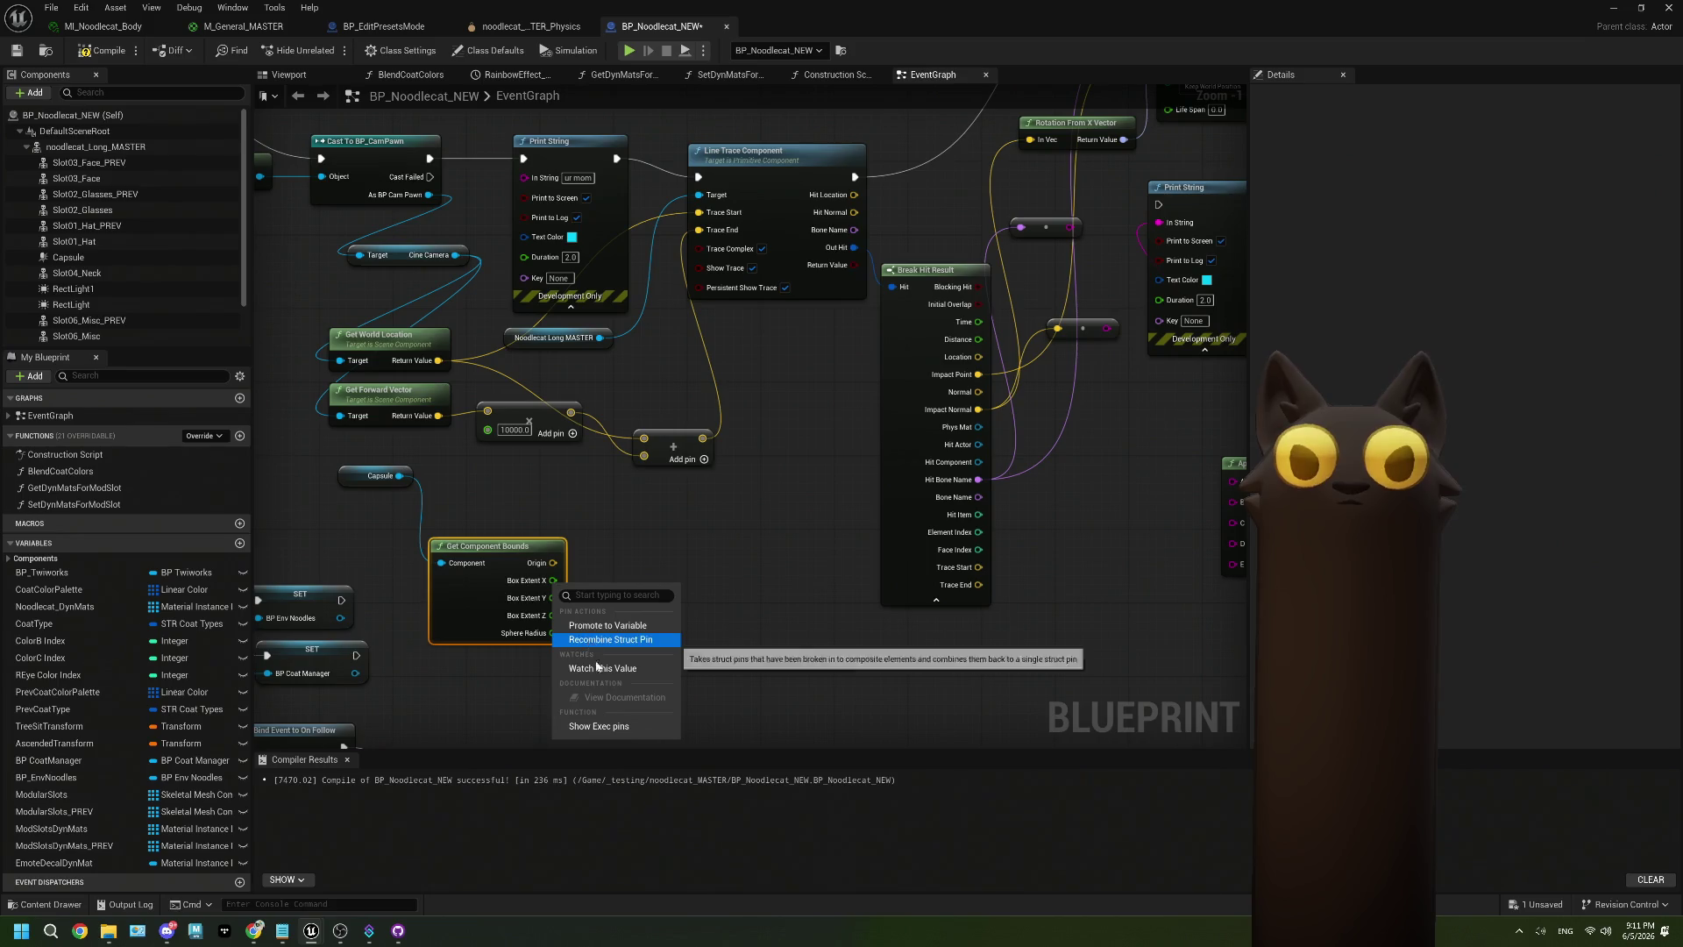
left_click(489, 544)
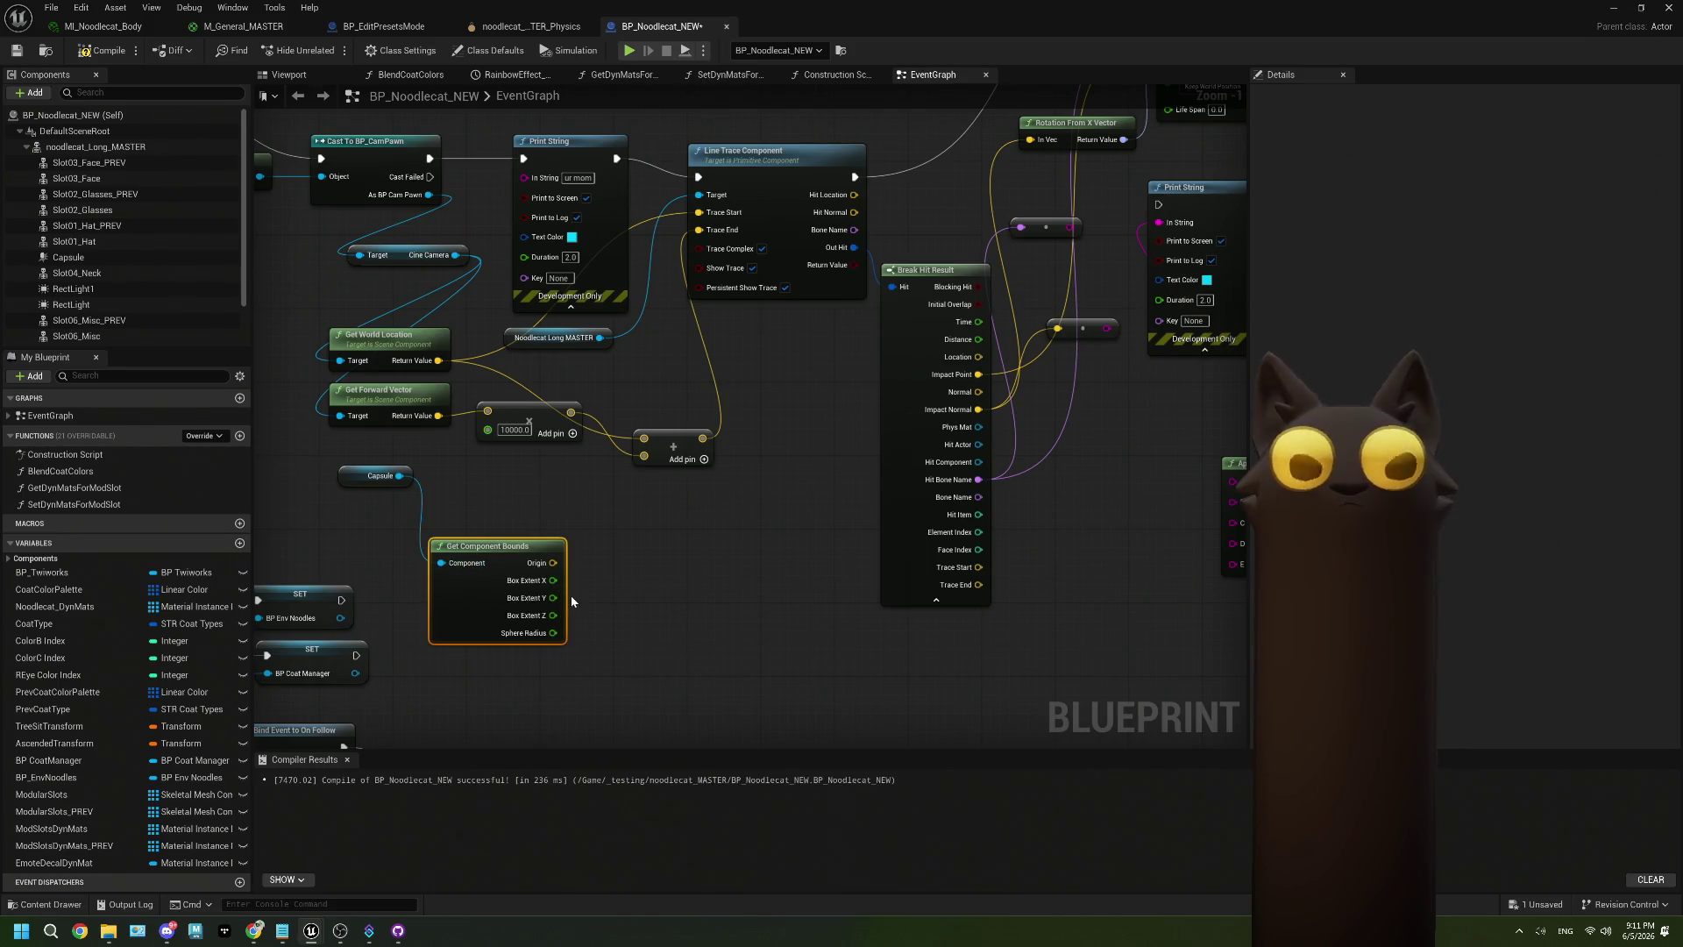
key("Delete")
mouse_move(571, 596)
left_mouse_down()
mouse_move(575, 571)
mouse_move(606, 582)
mouse_move(567, 542)
left_mouse_up()
Drop a noodlecat_Long_MASTER getter into the graph and browse its 'face' actions without adding any.
mouse_move(576, 624)
left_mouse_down()
mouse_move(514, 602)
mouse_move(658, 571)
left_mouse_up()
left_click(87, 149)
mouse_move(87, 149)
left_mouse_down()
mouse_move(530, 508)
mouse_move(506, 489)
mouse_move(533, 531)
left_mouse_up()
type("face")
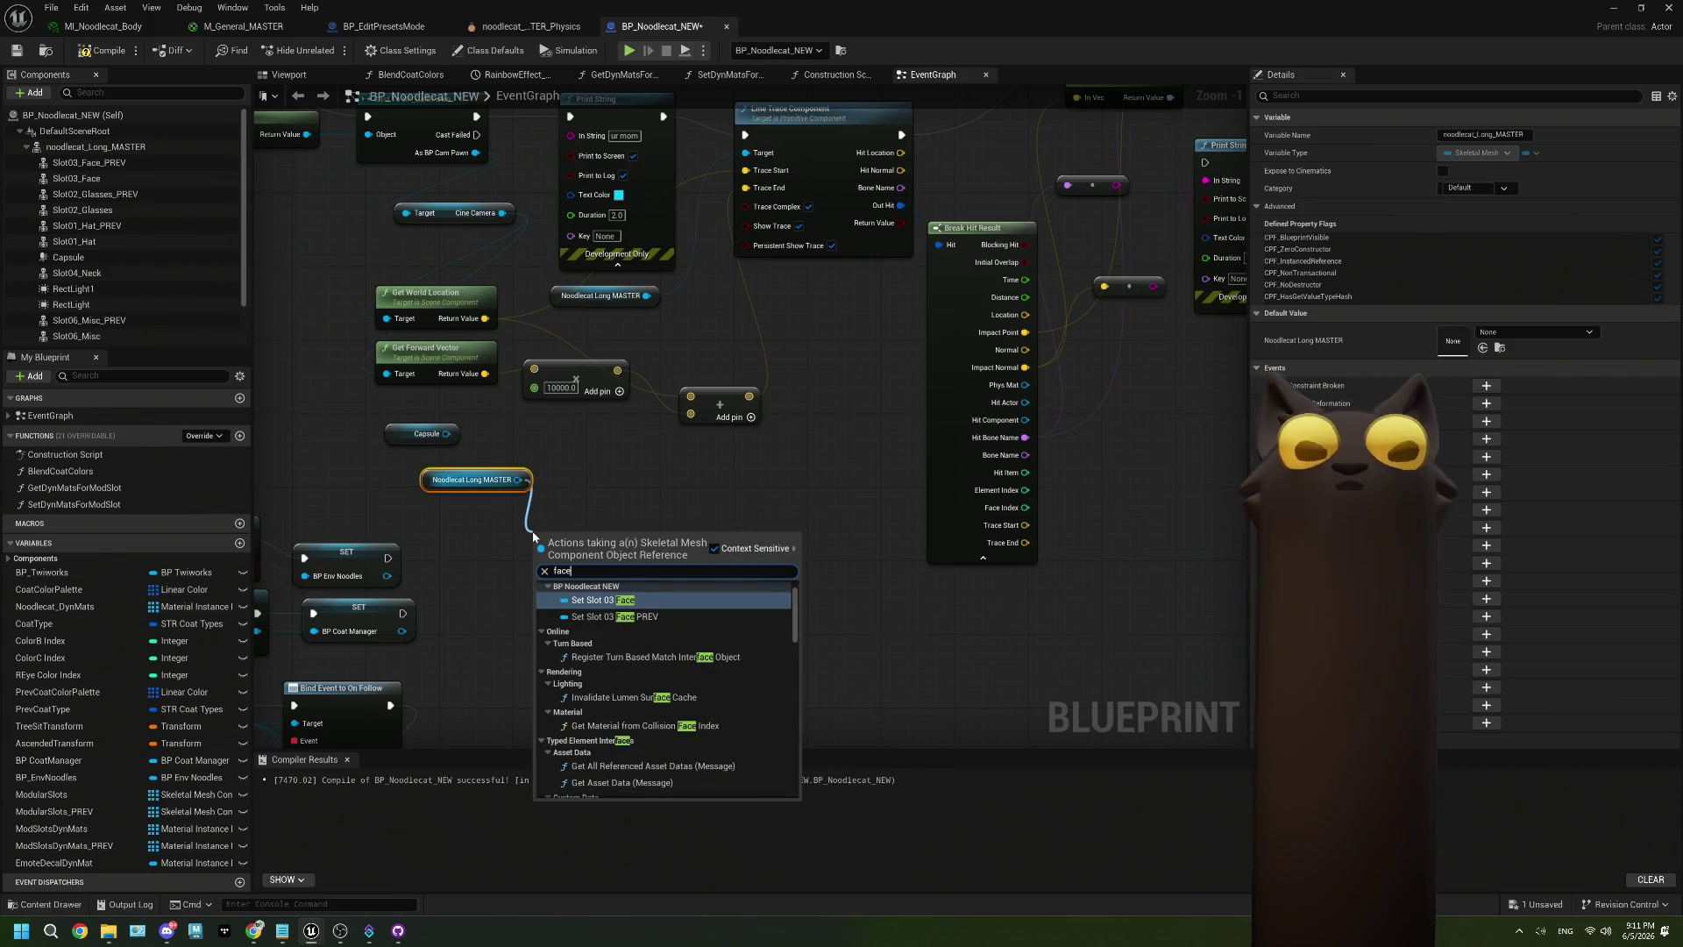
scroll(666, 689, "down", 5)
scroll(666, 686, "down", 10)
scroll(667, 692, "down", 5)
scroll(667, 692, "up", 8)
scroll(667, 692, "up", 3)
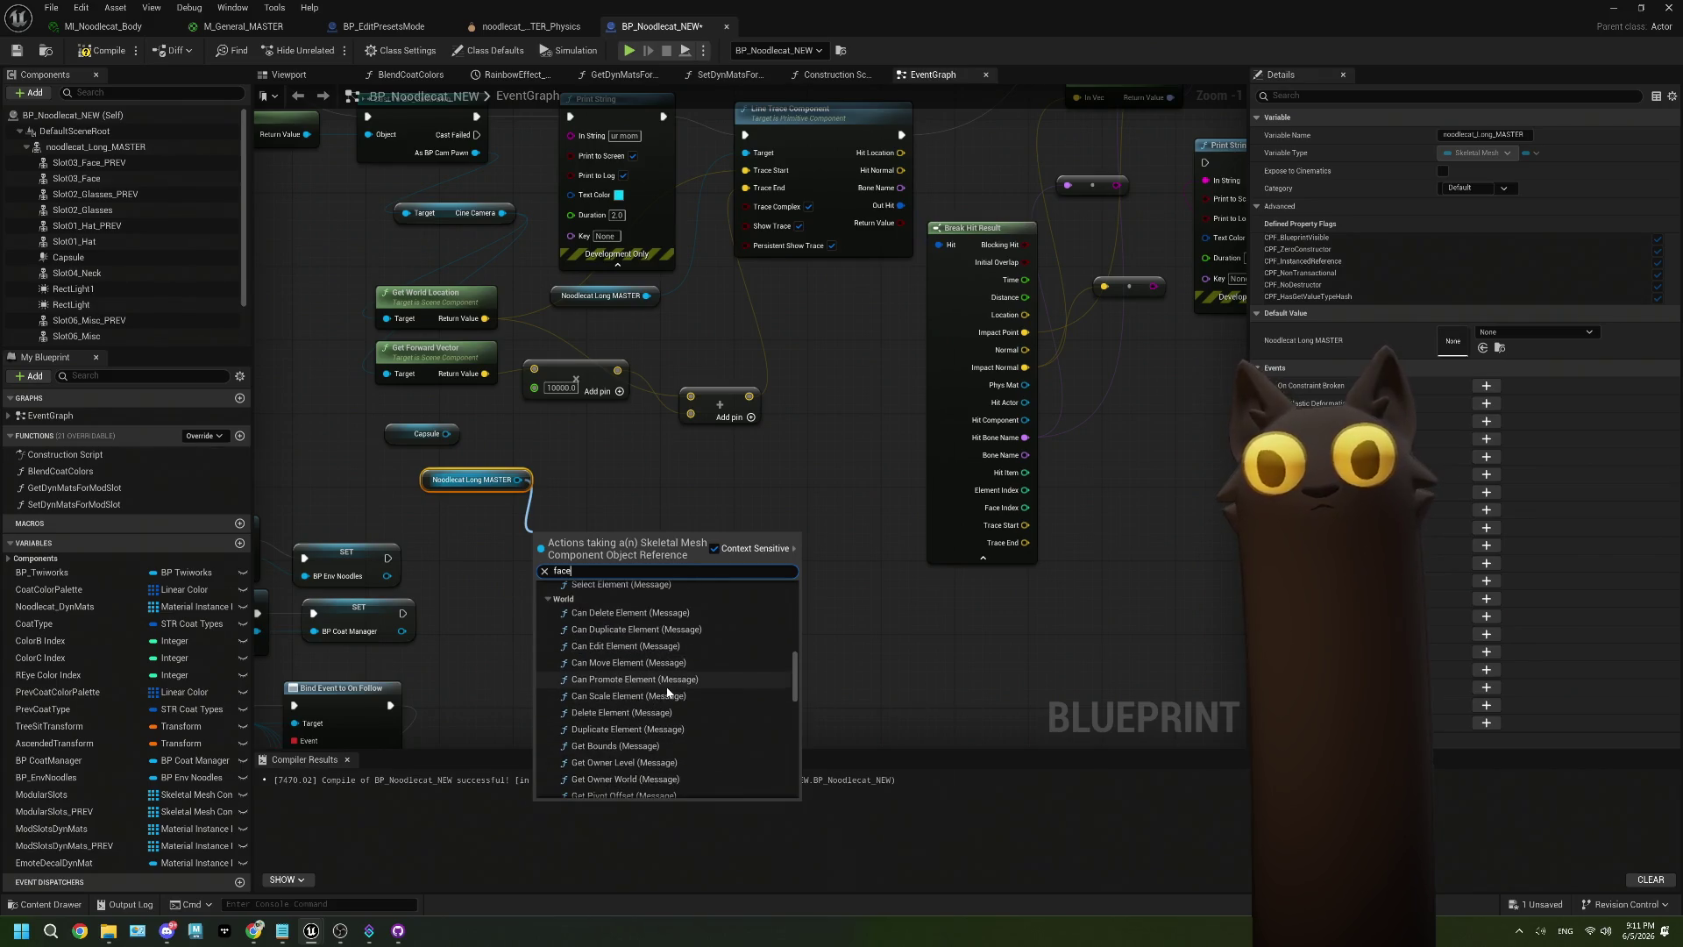
scroll(667, 692, "up", 3)
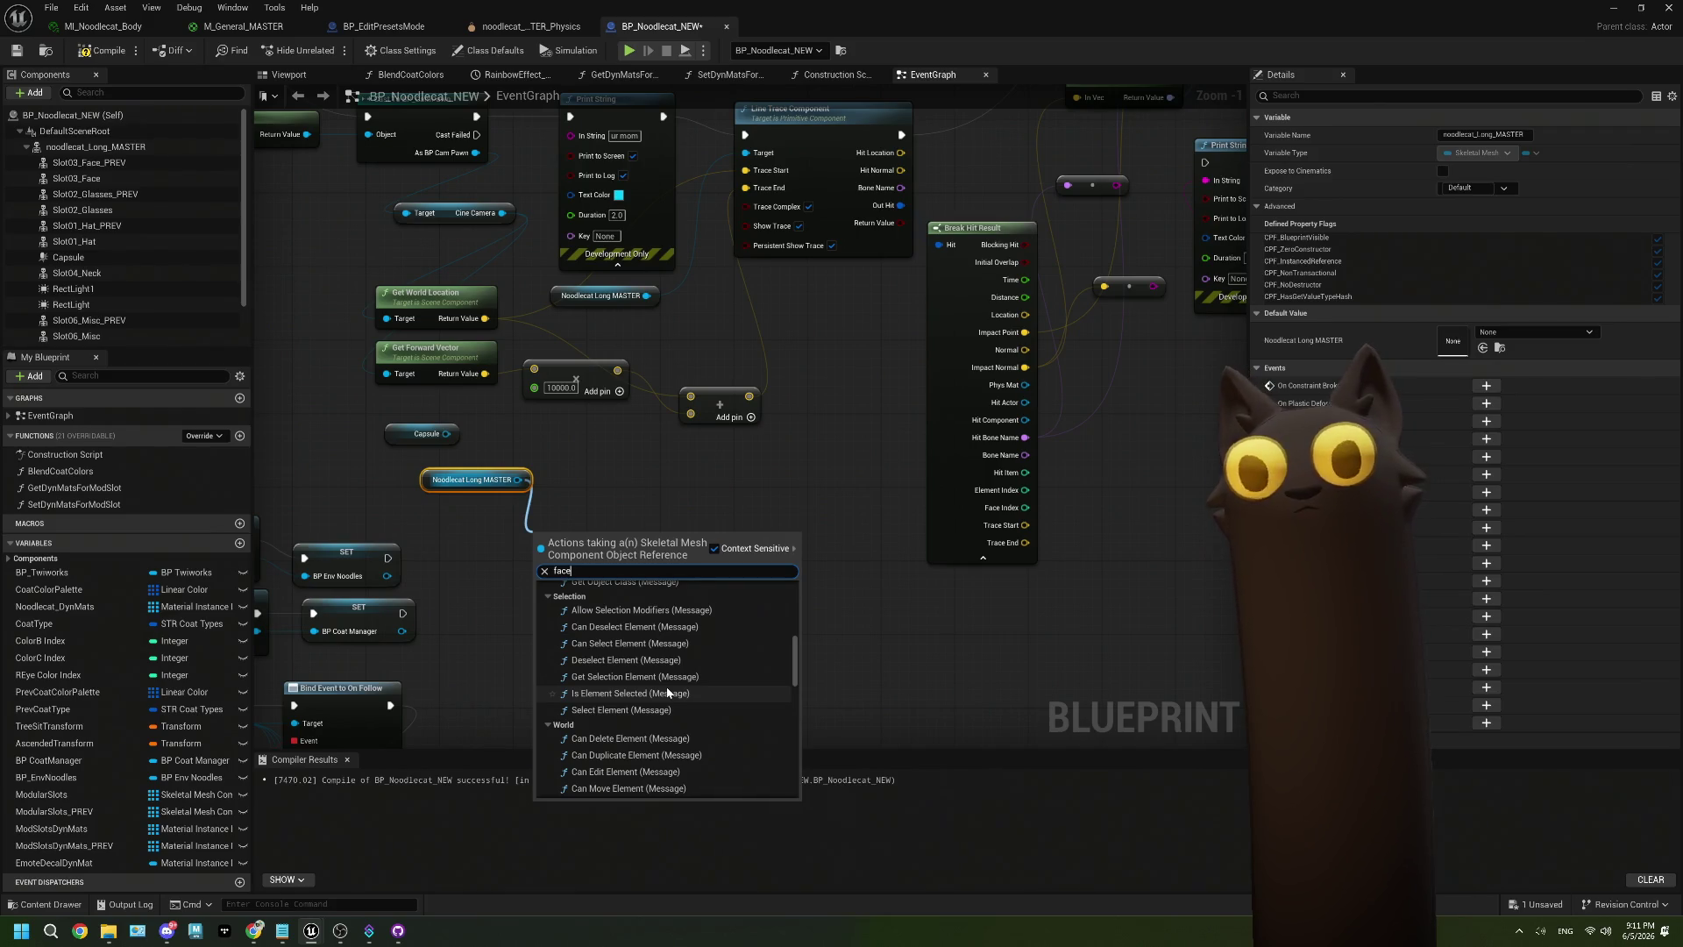
scroll(667, 693, "up", 5)
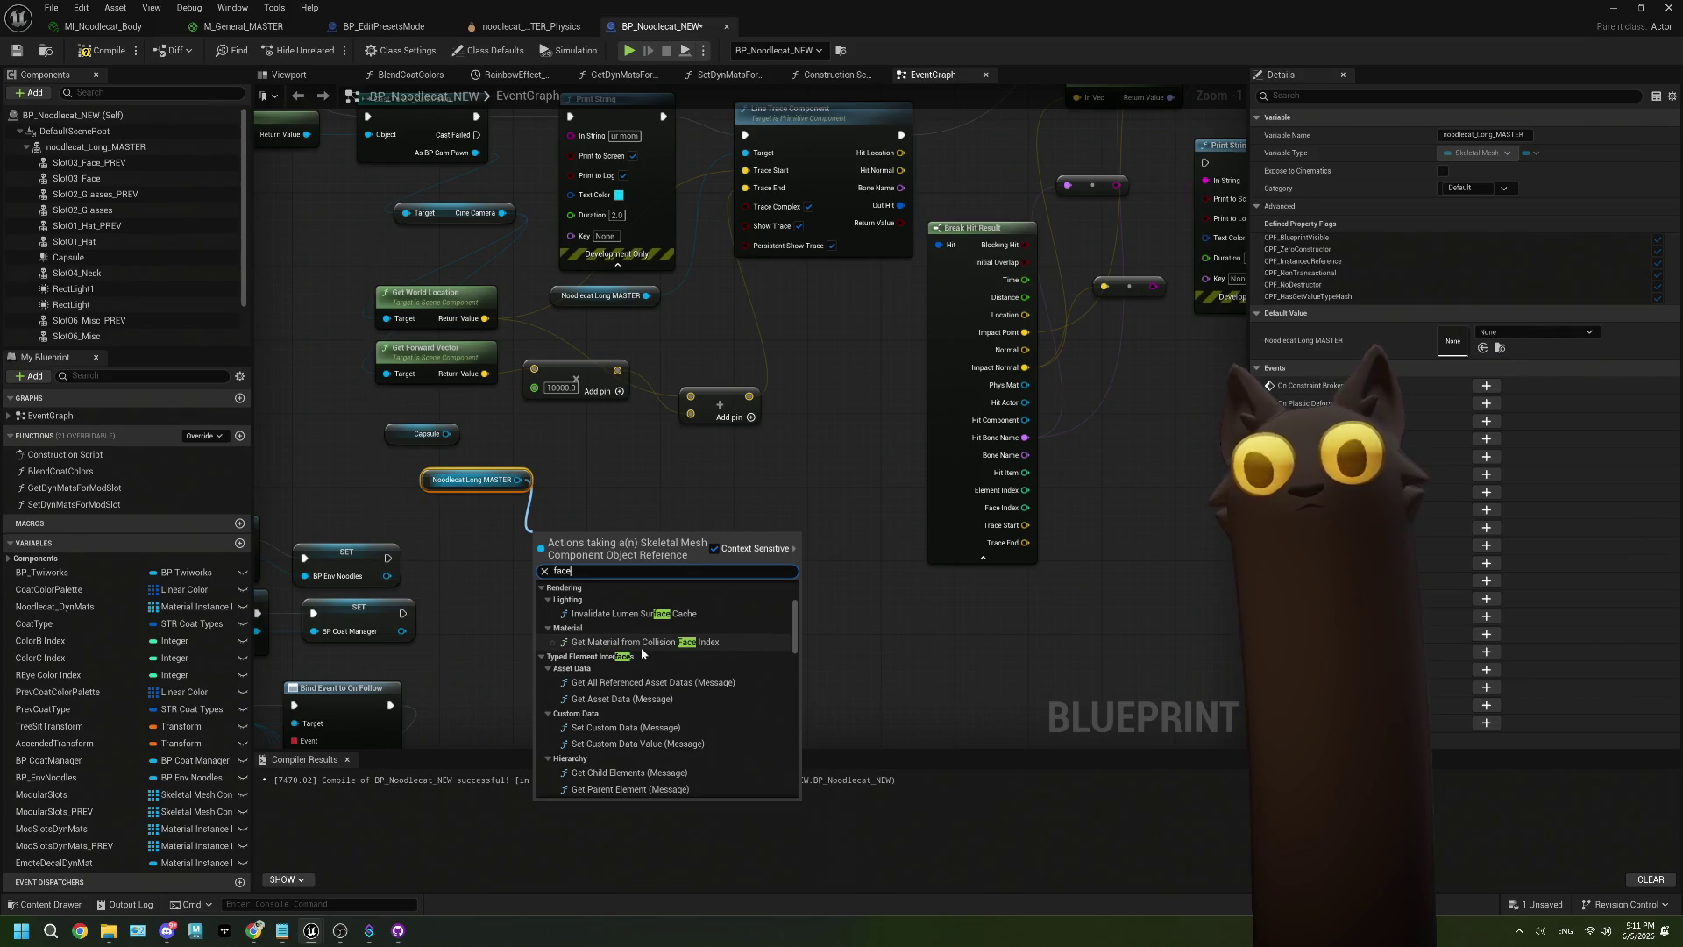
left_click(834, 577)
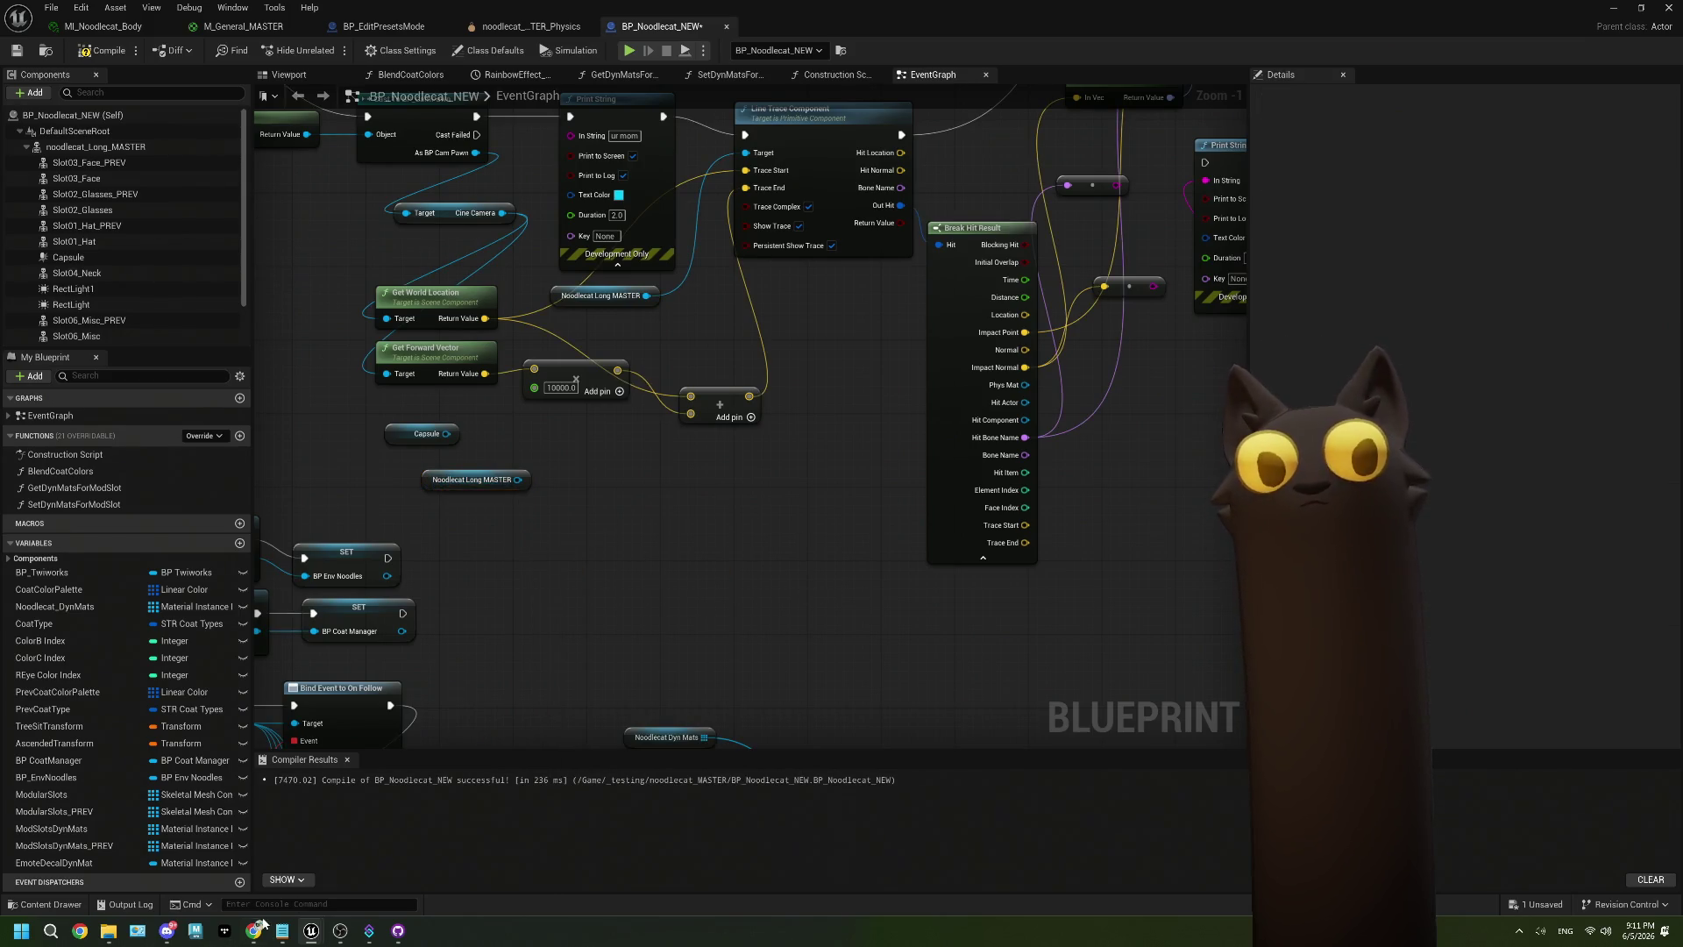
In a new Chrome tab, search 'ue5 get random face on skel mesh' and browse the results.
left_click(253, 864)
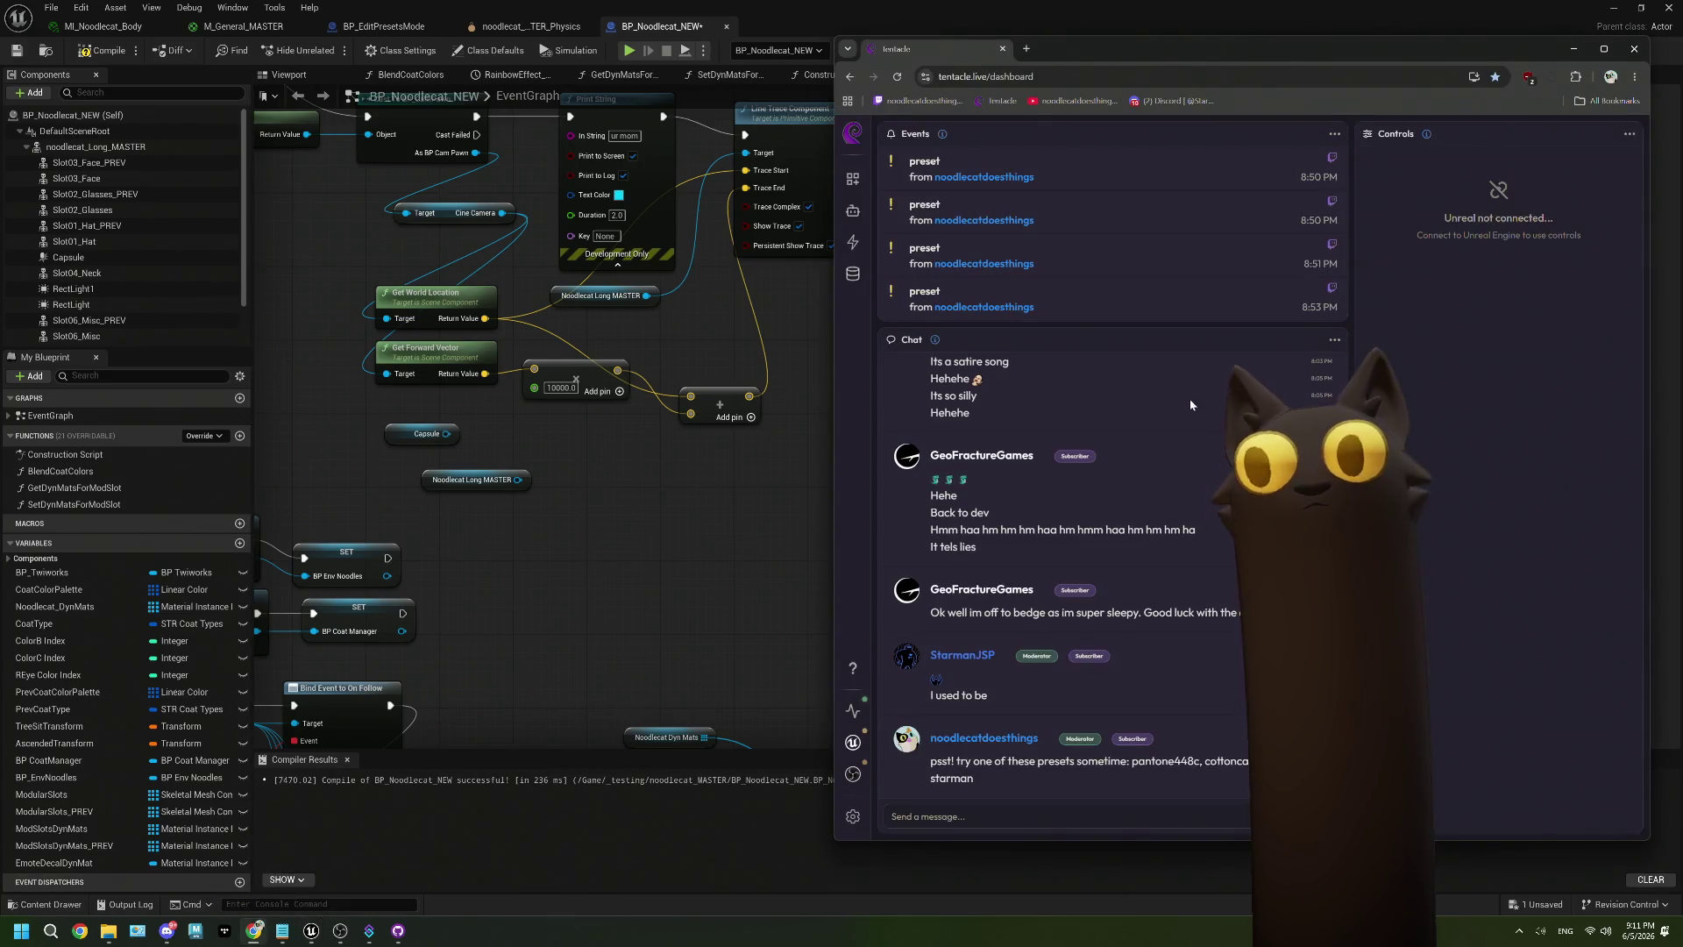
left_click(1026, 48)
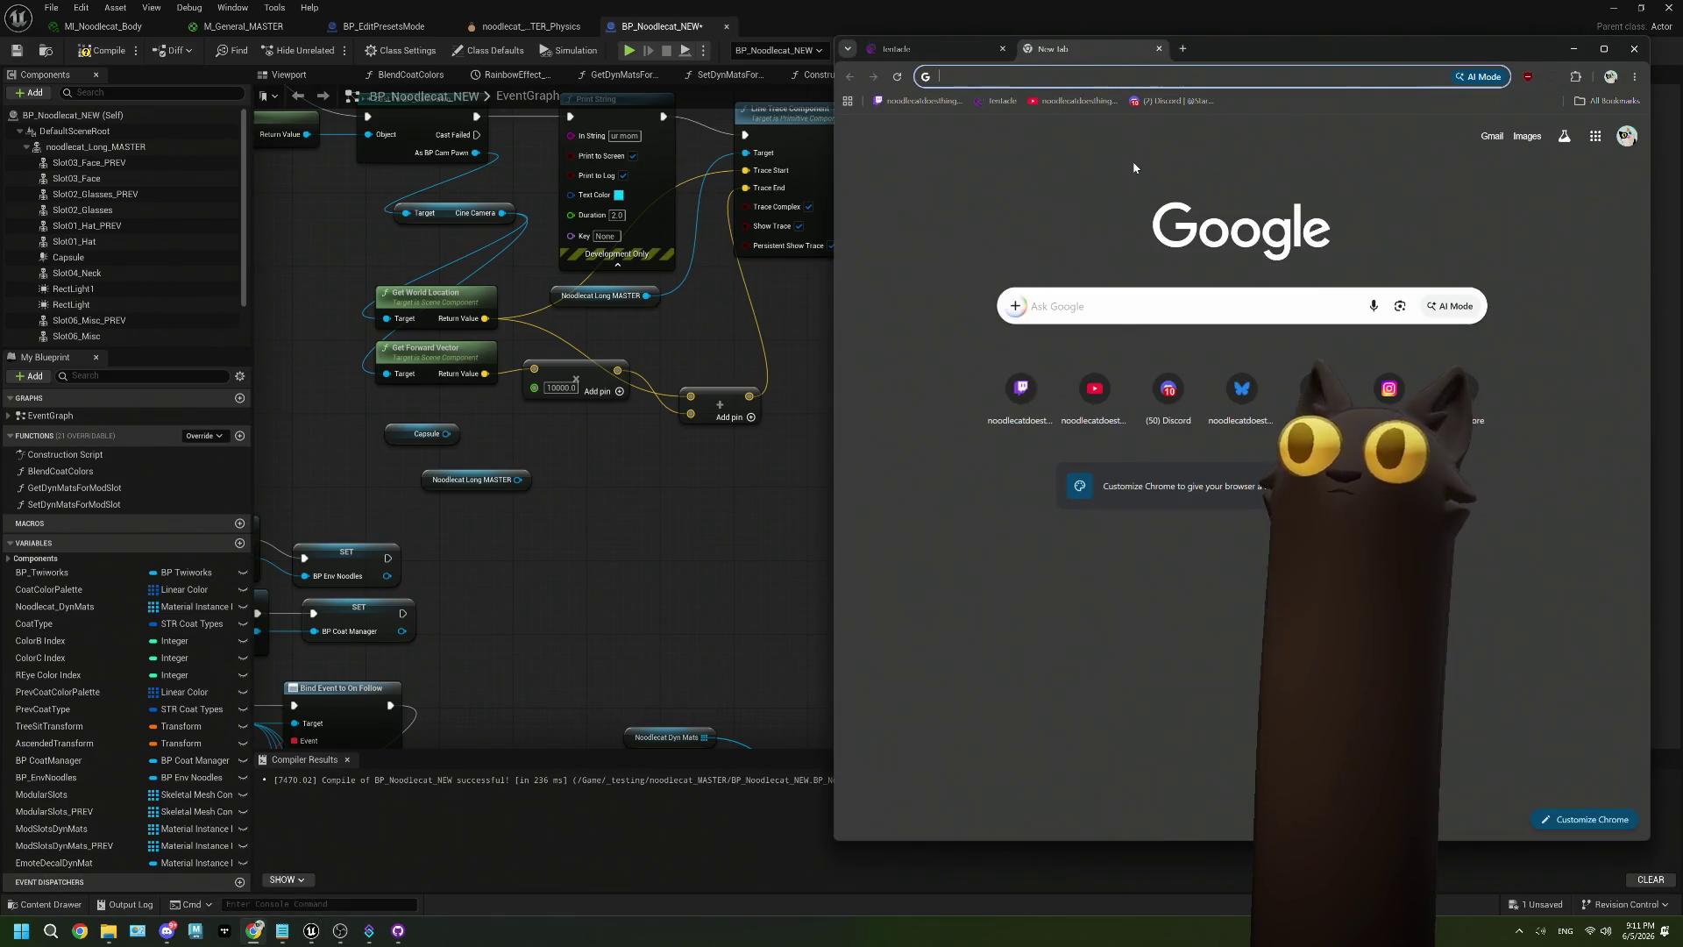
type("ue5 get fac")
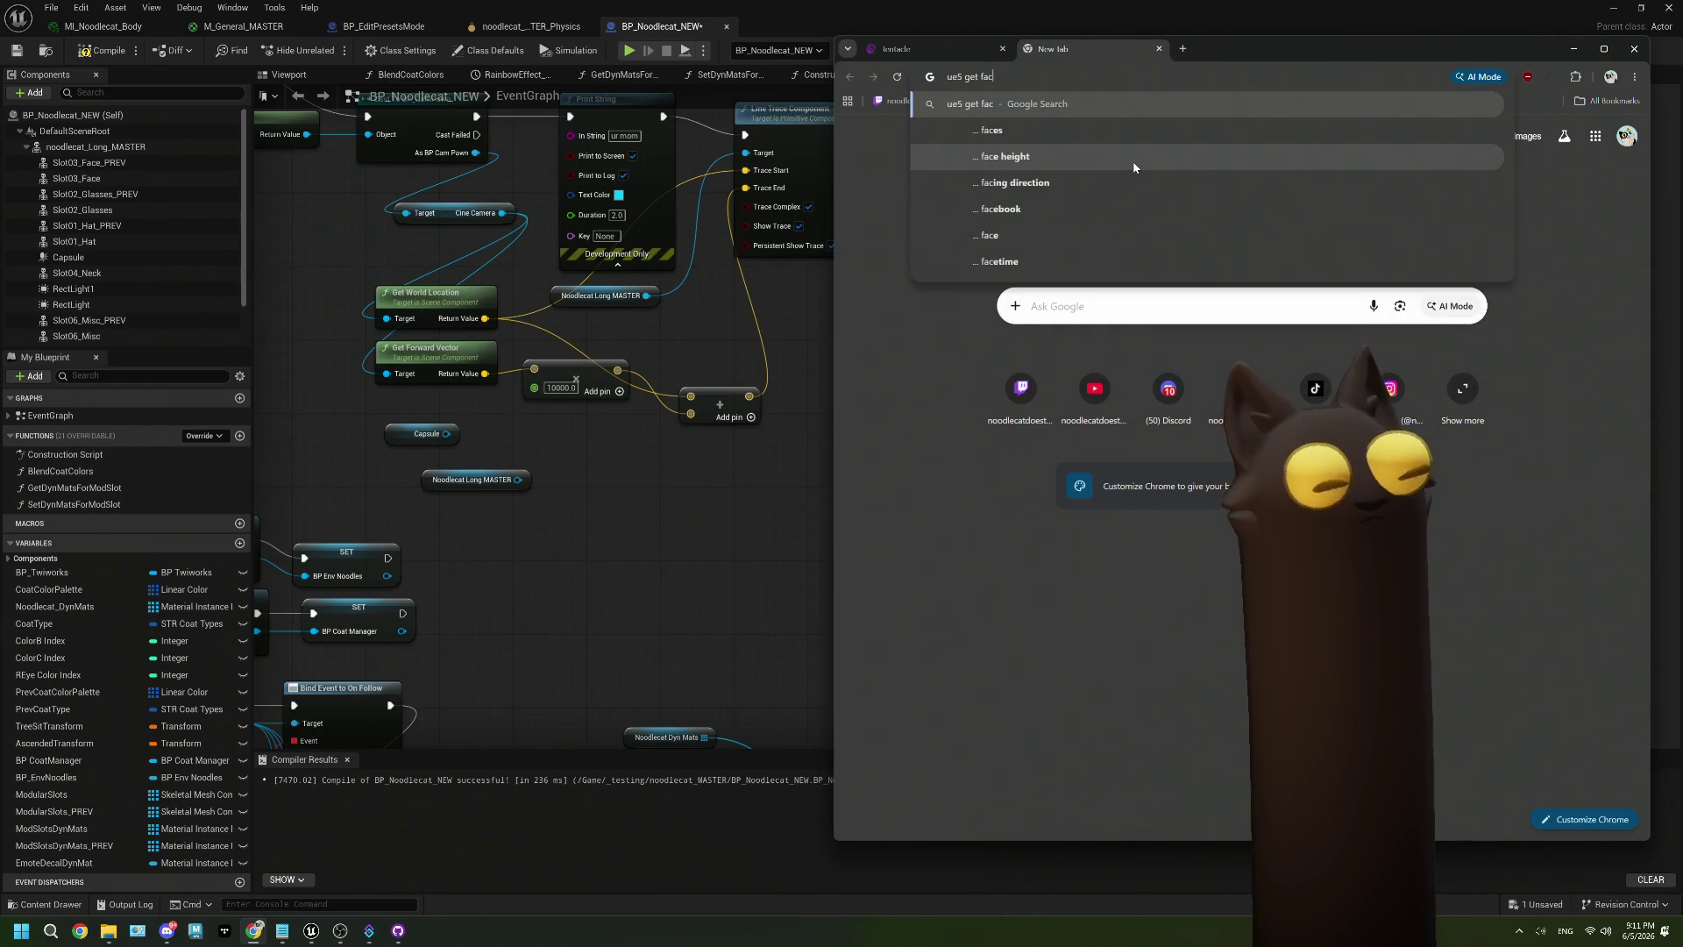
key("BackSpace")
key("BackSpace")
type("random face")
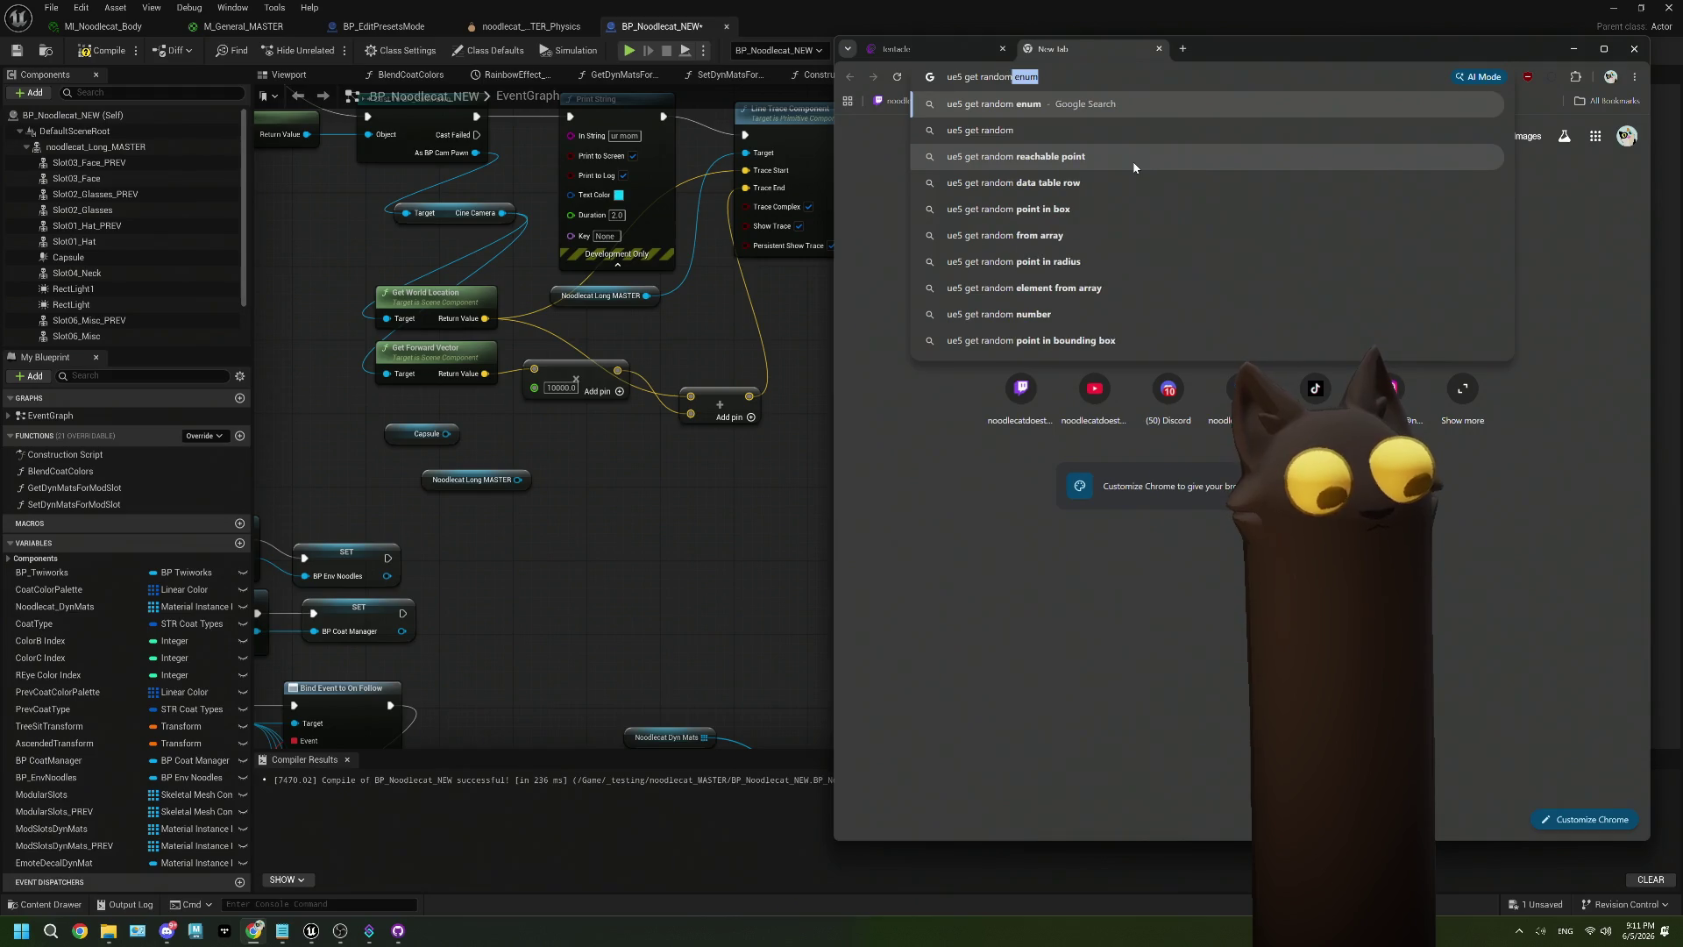
type(" o")
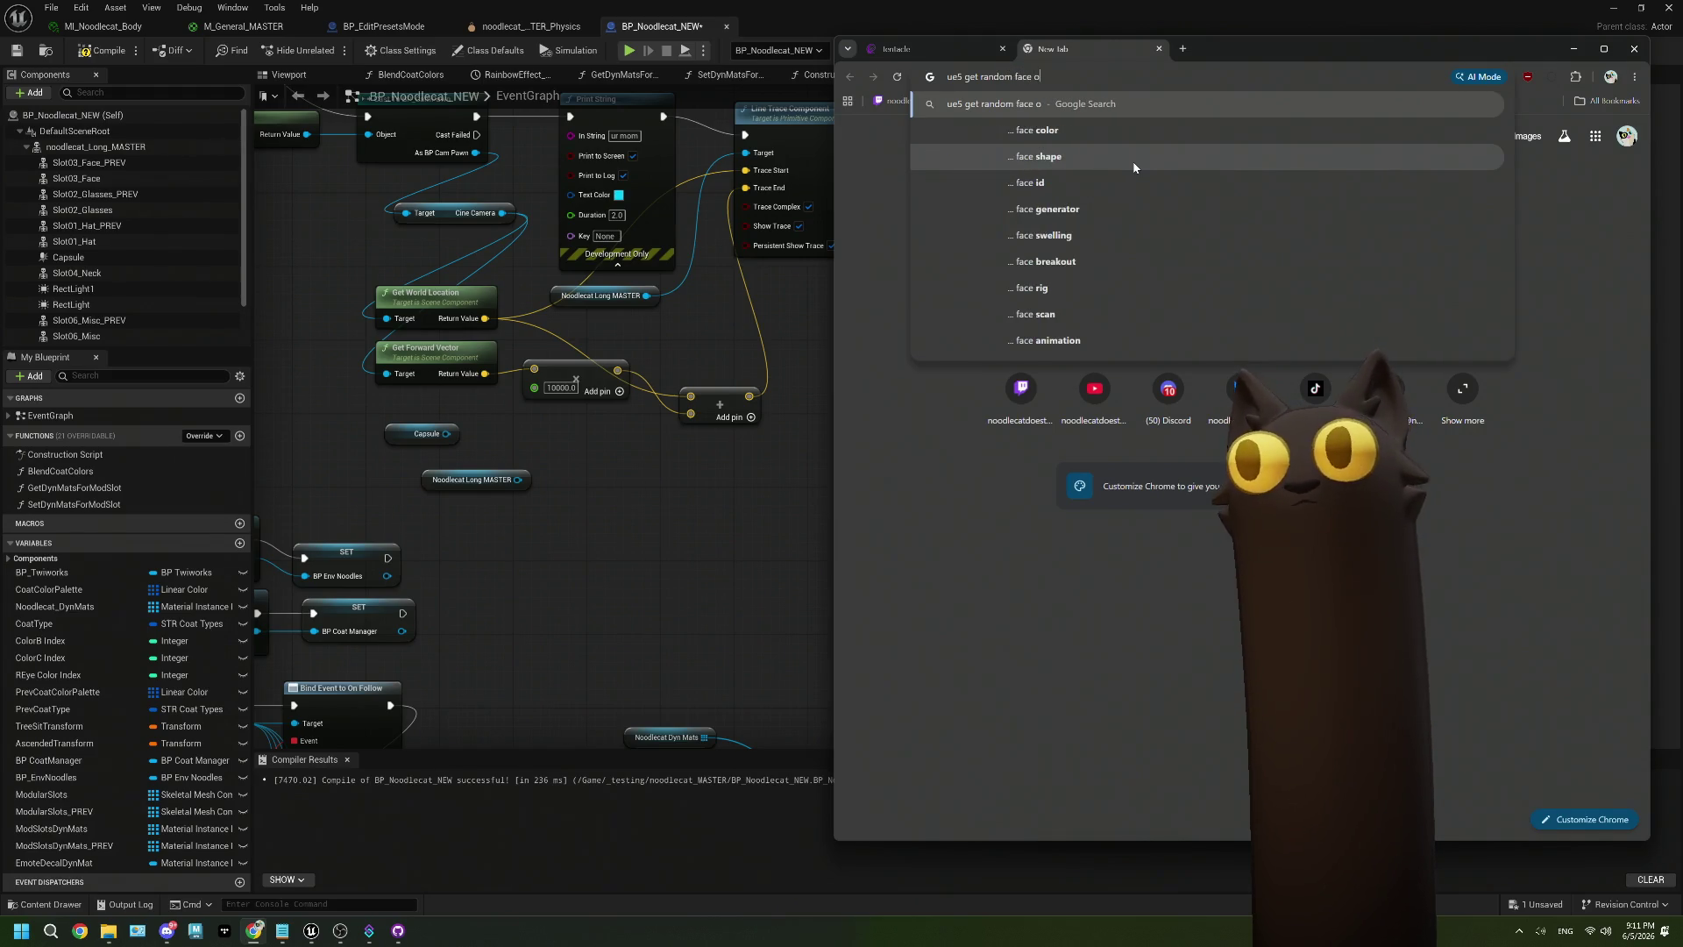
type("n skel m")
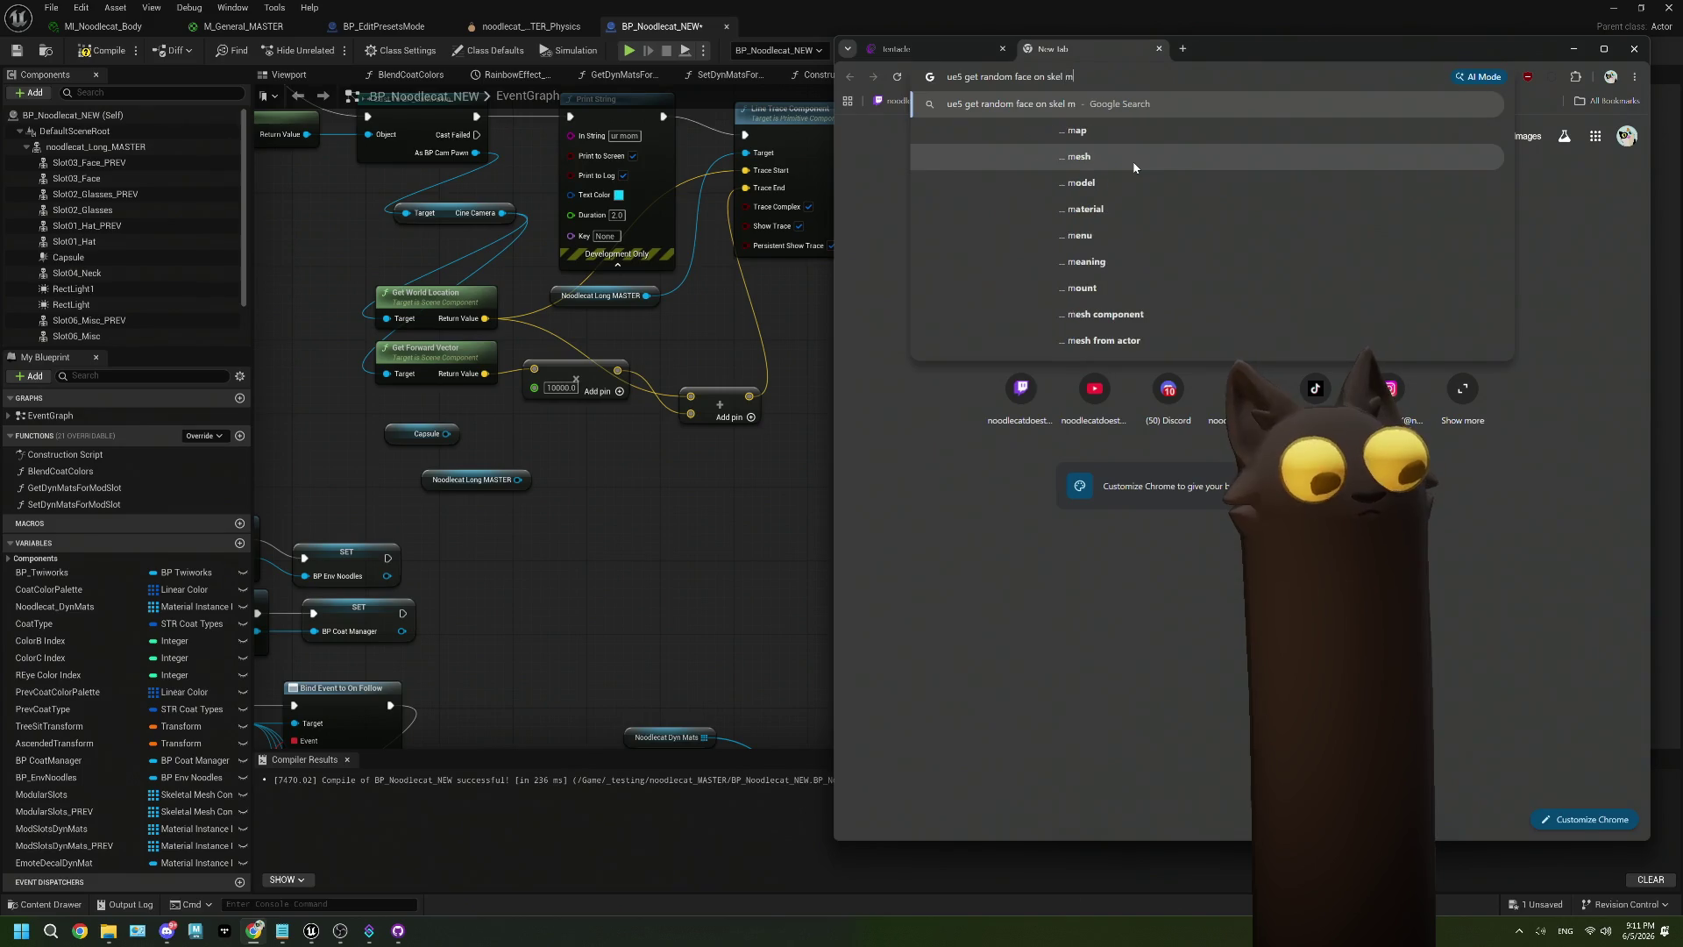
type("esh")
key("Return")
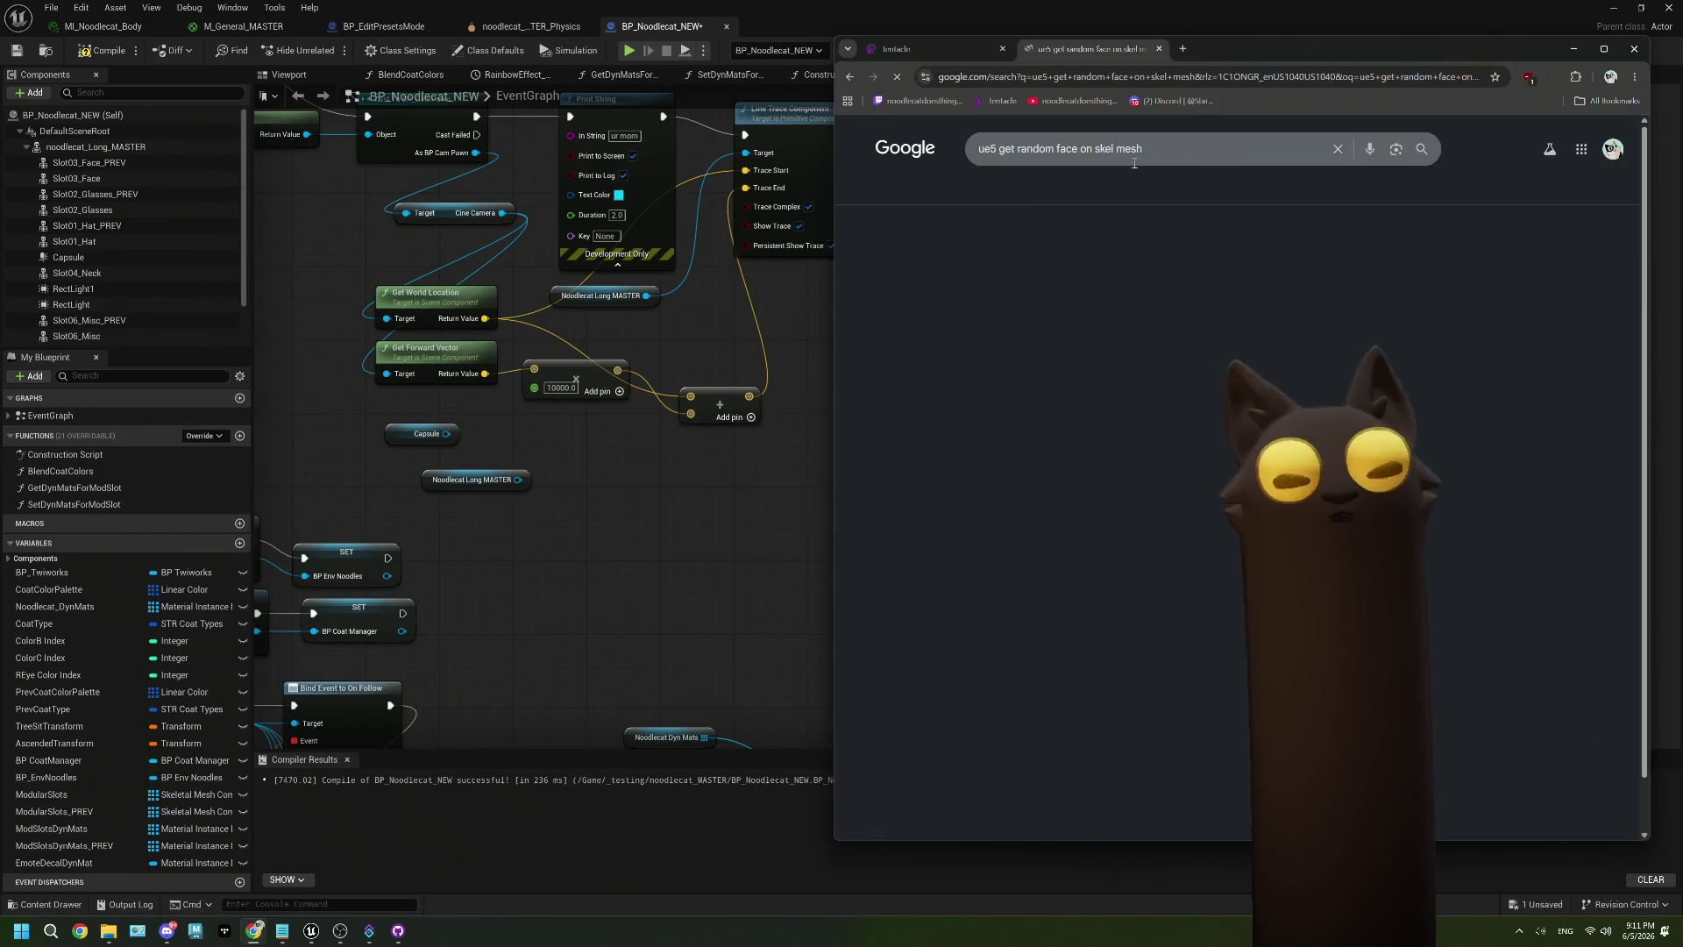
scroll(1110, 543, "down", 4)
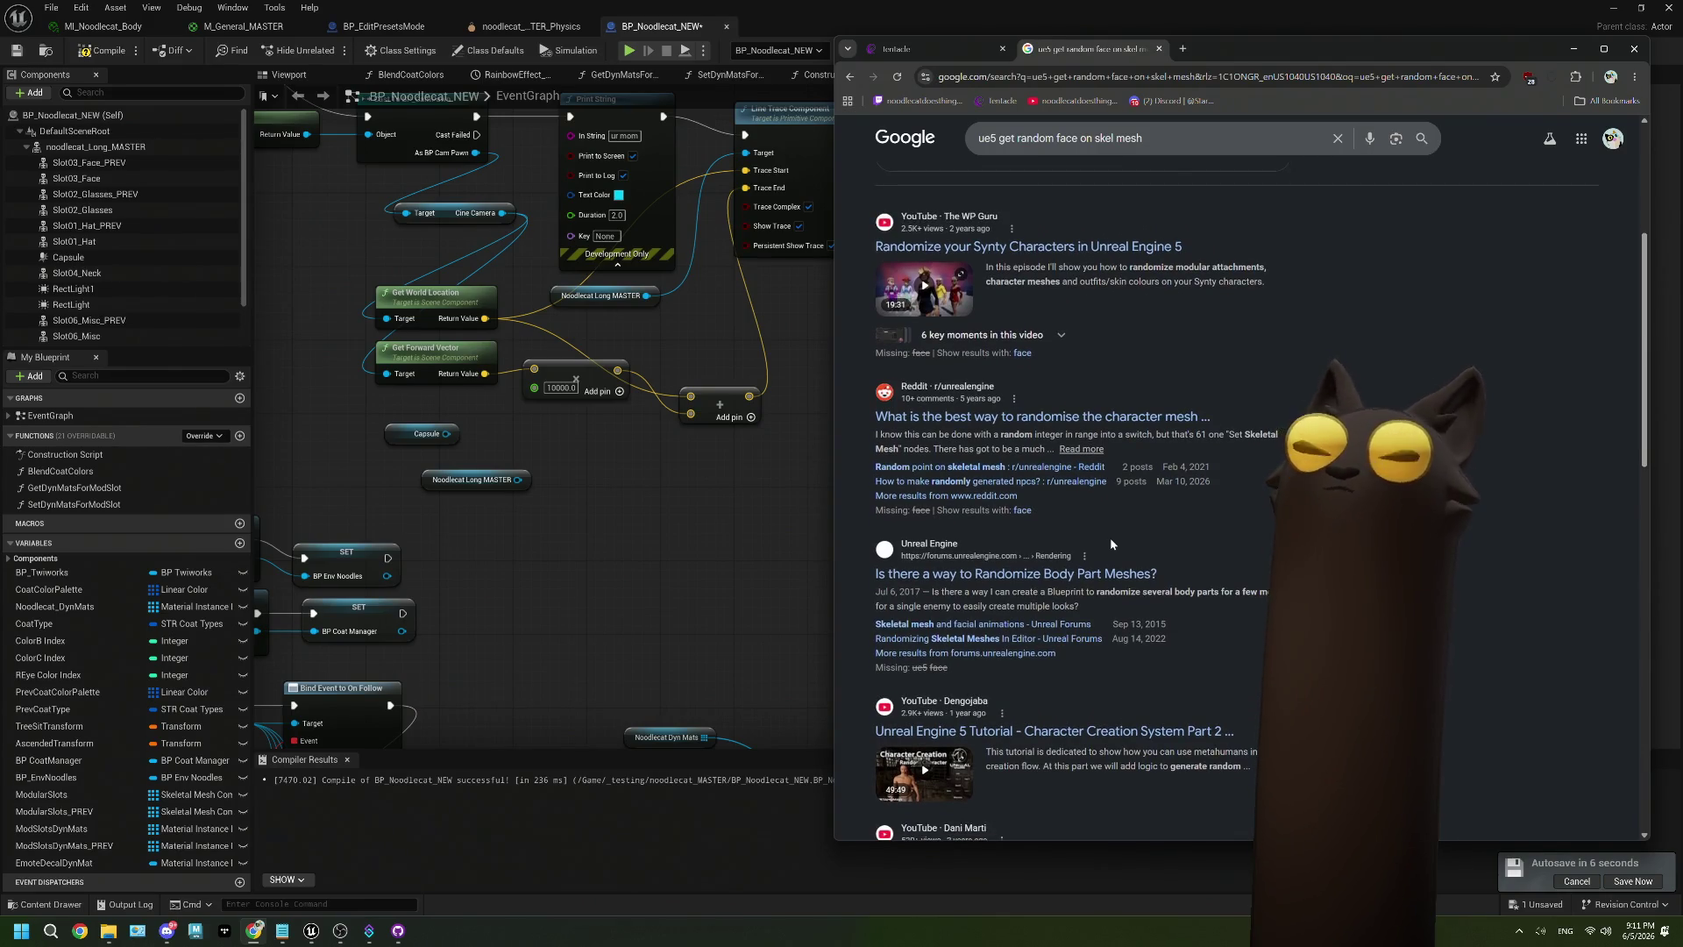
scroll(1110, 539, "down", 1)
scroll(1110, 538, "down", 3)
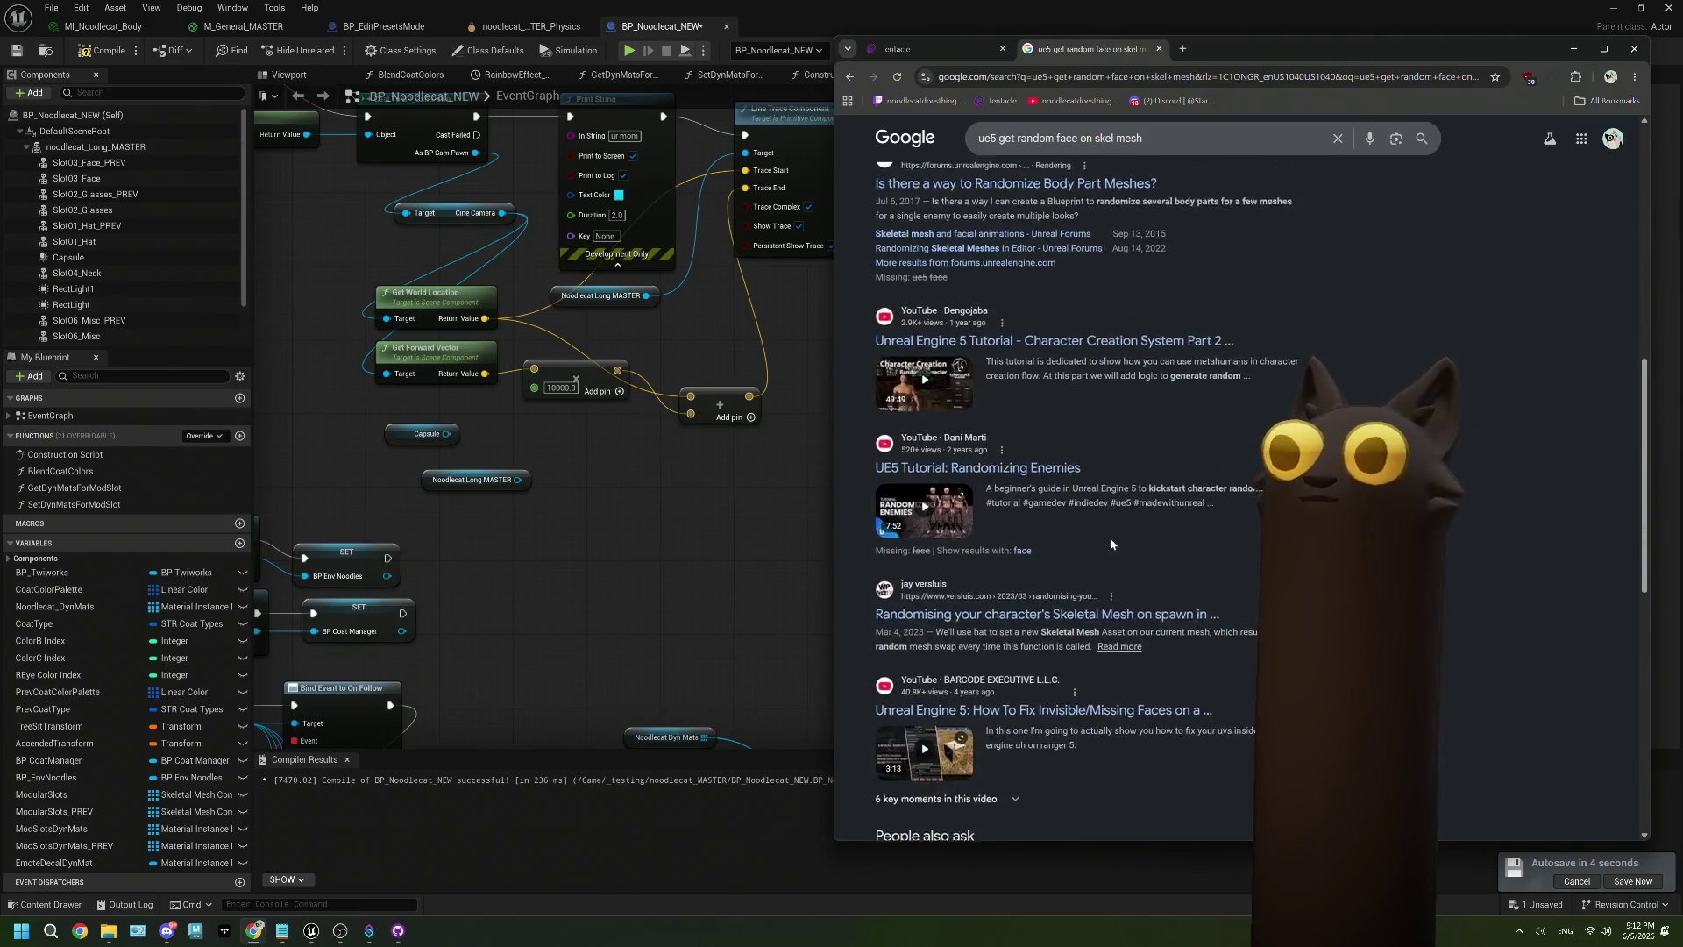
scroll(1110, 543, "down", 6)
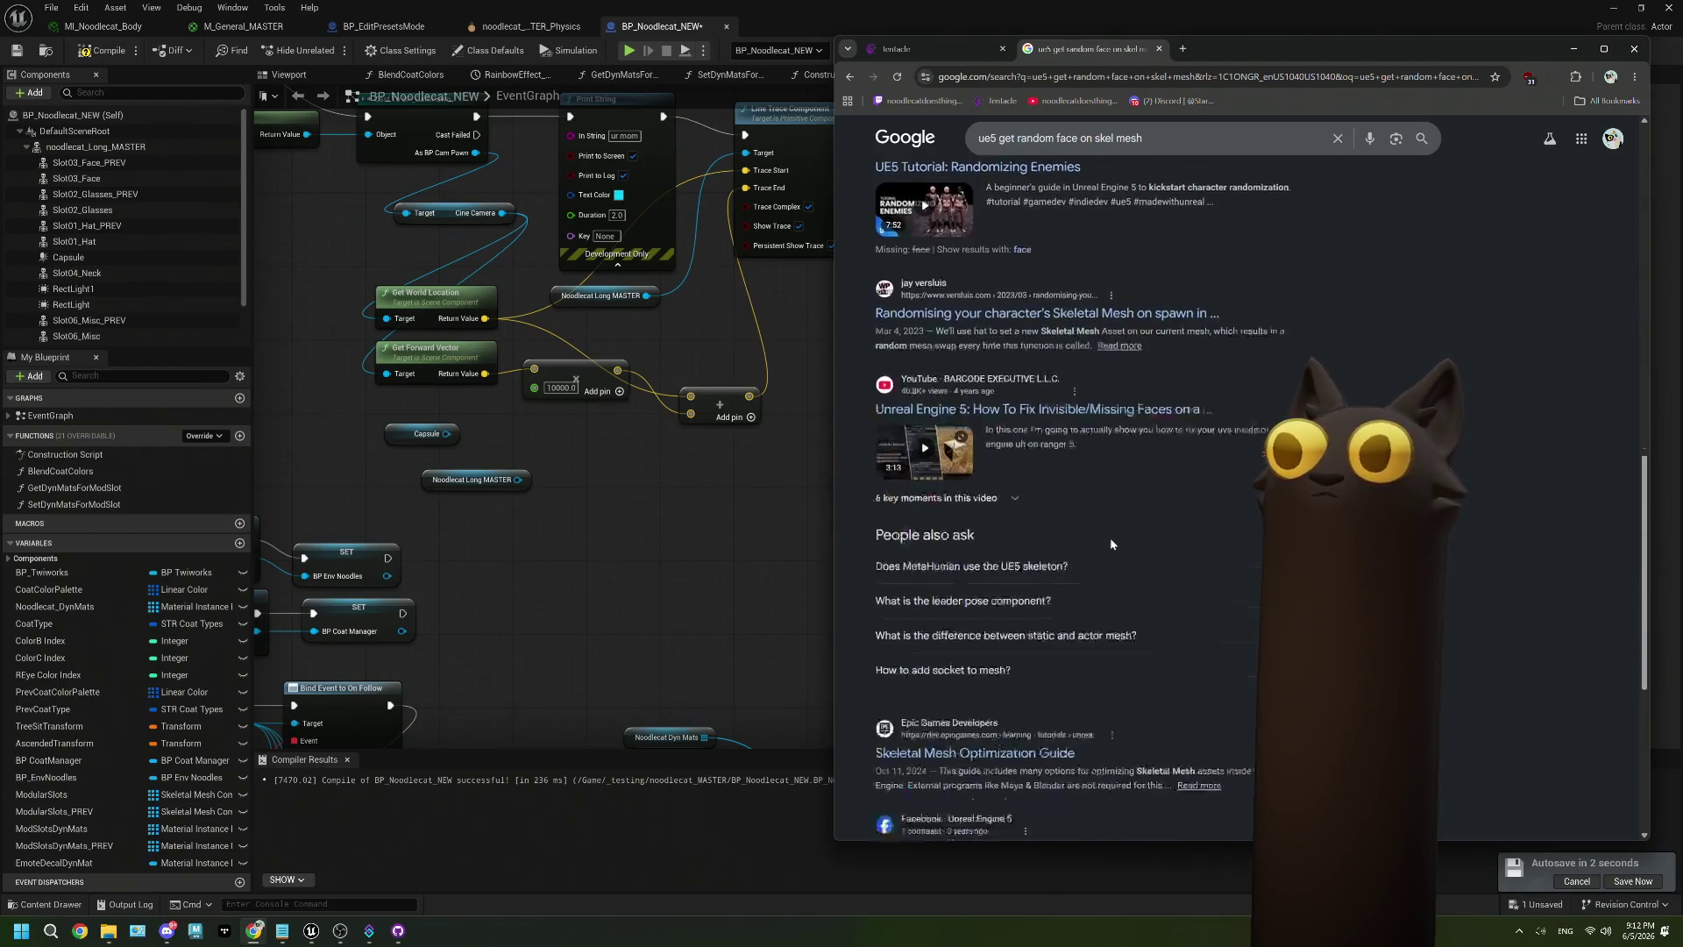
scroll(1110, 543, "down", 1)
scroll(1110, 543, "up", 15)
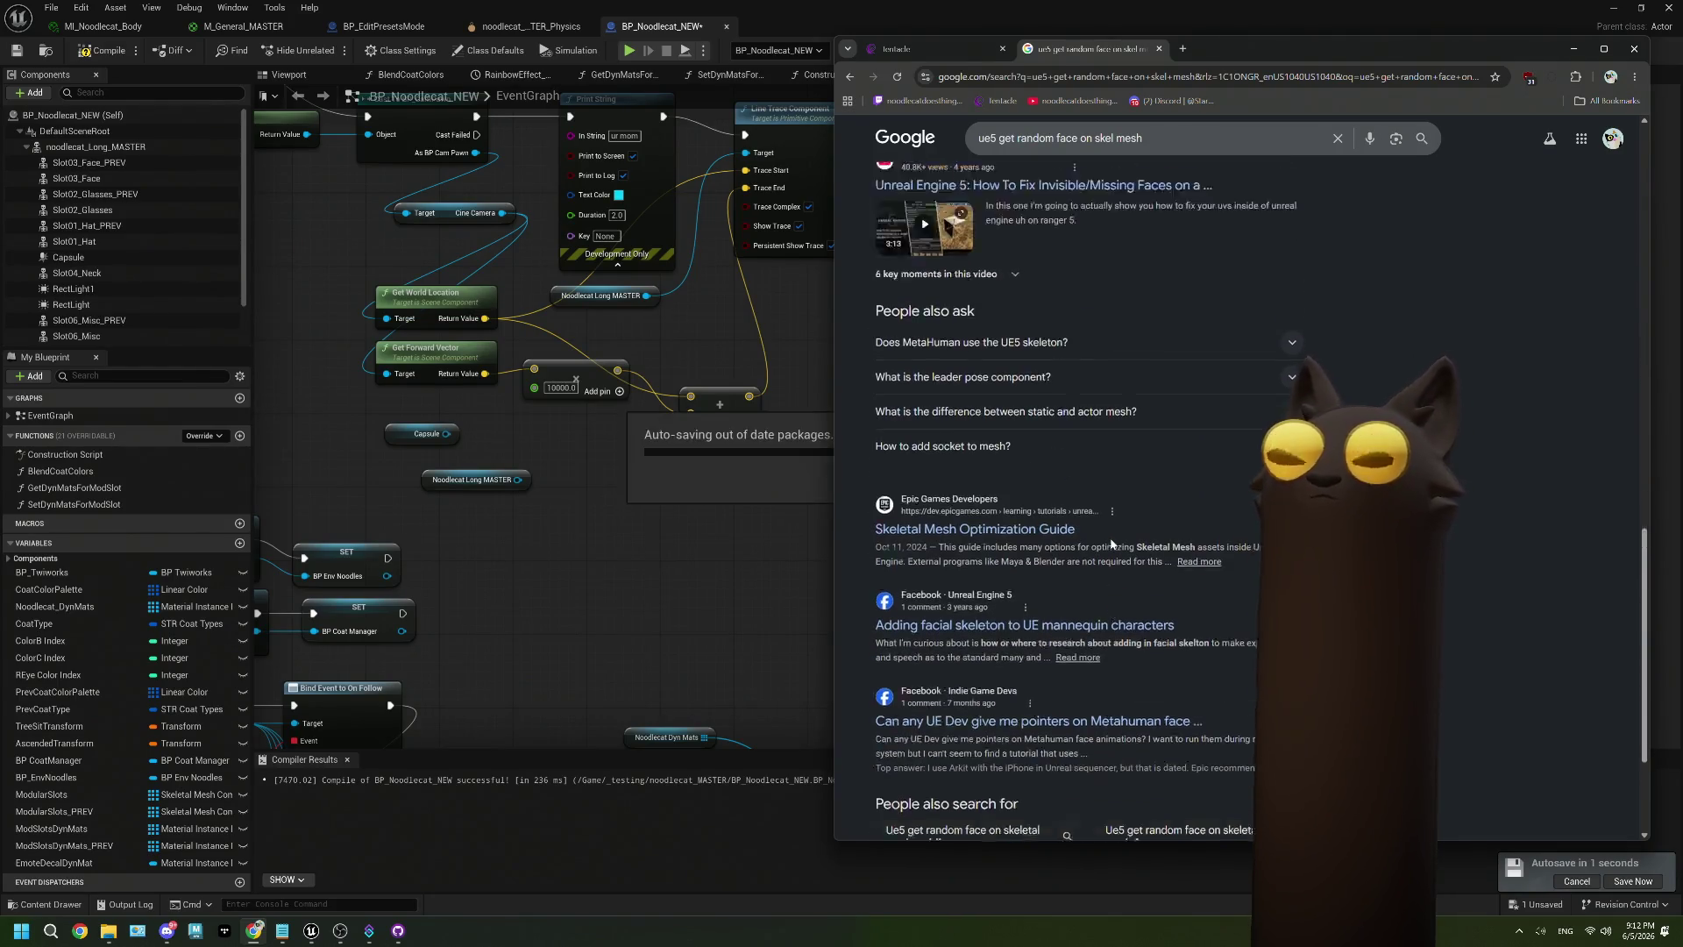
Refine the search to 'ue5 get random point on sphere' and open the 'How to spawn randomly in sphere?' thread.
left_click_drag(1057, 149, 1144, 153)
type("poi")
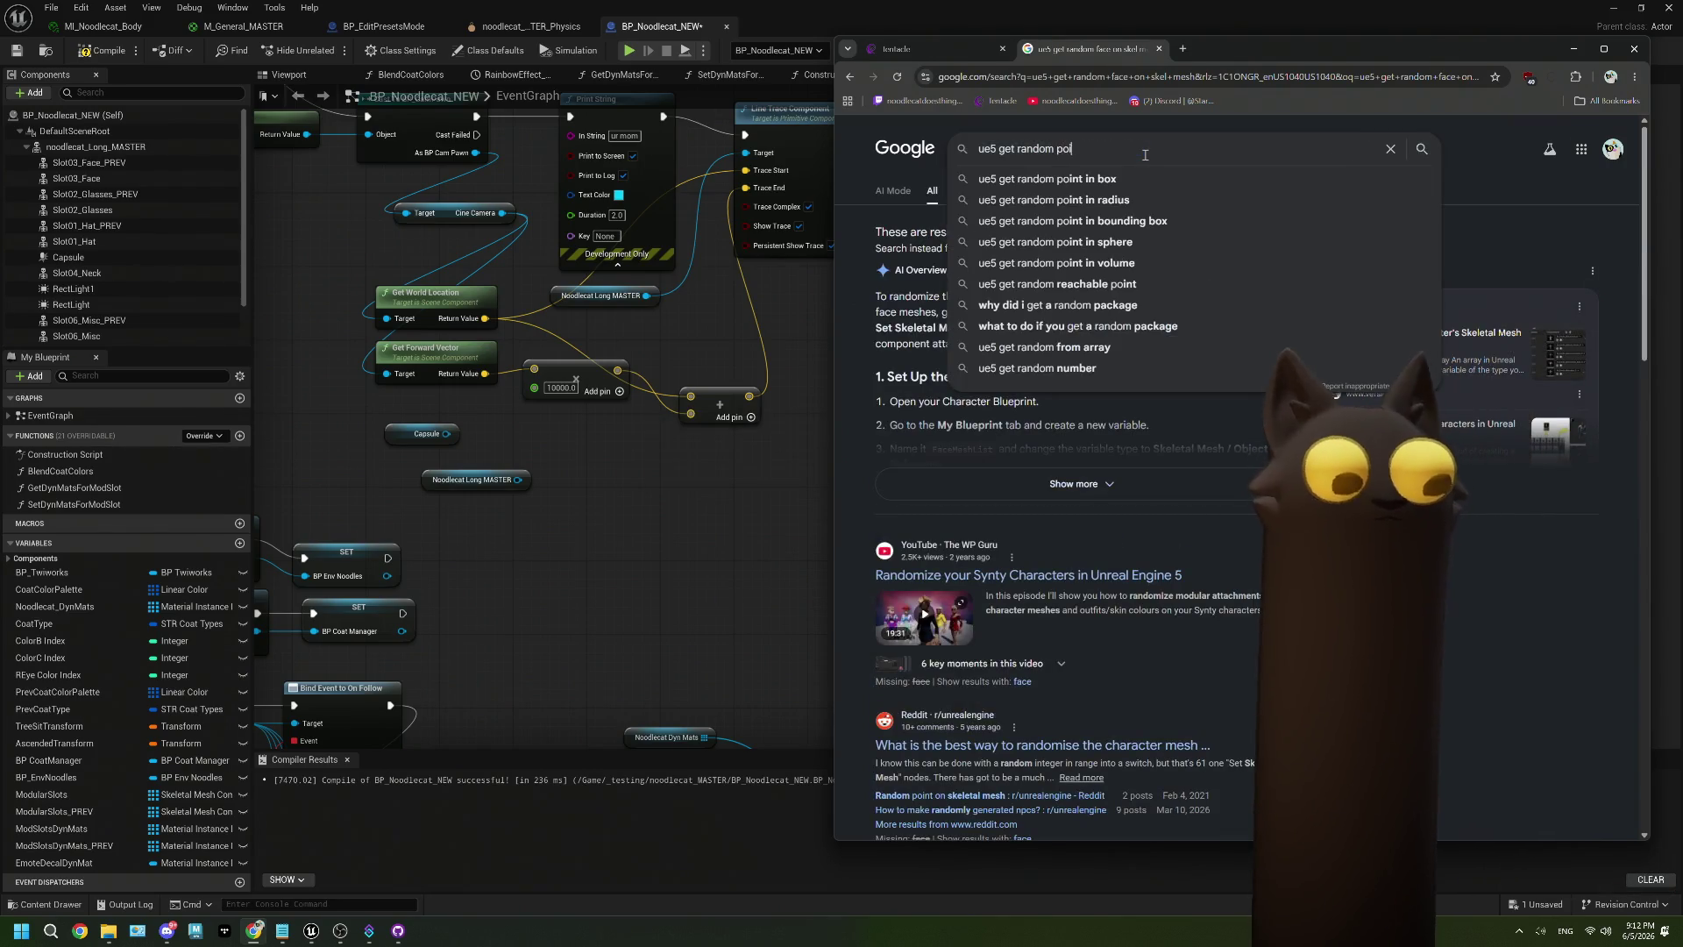
type("nt on s")
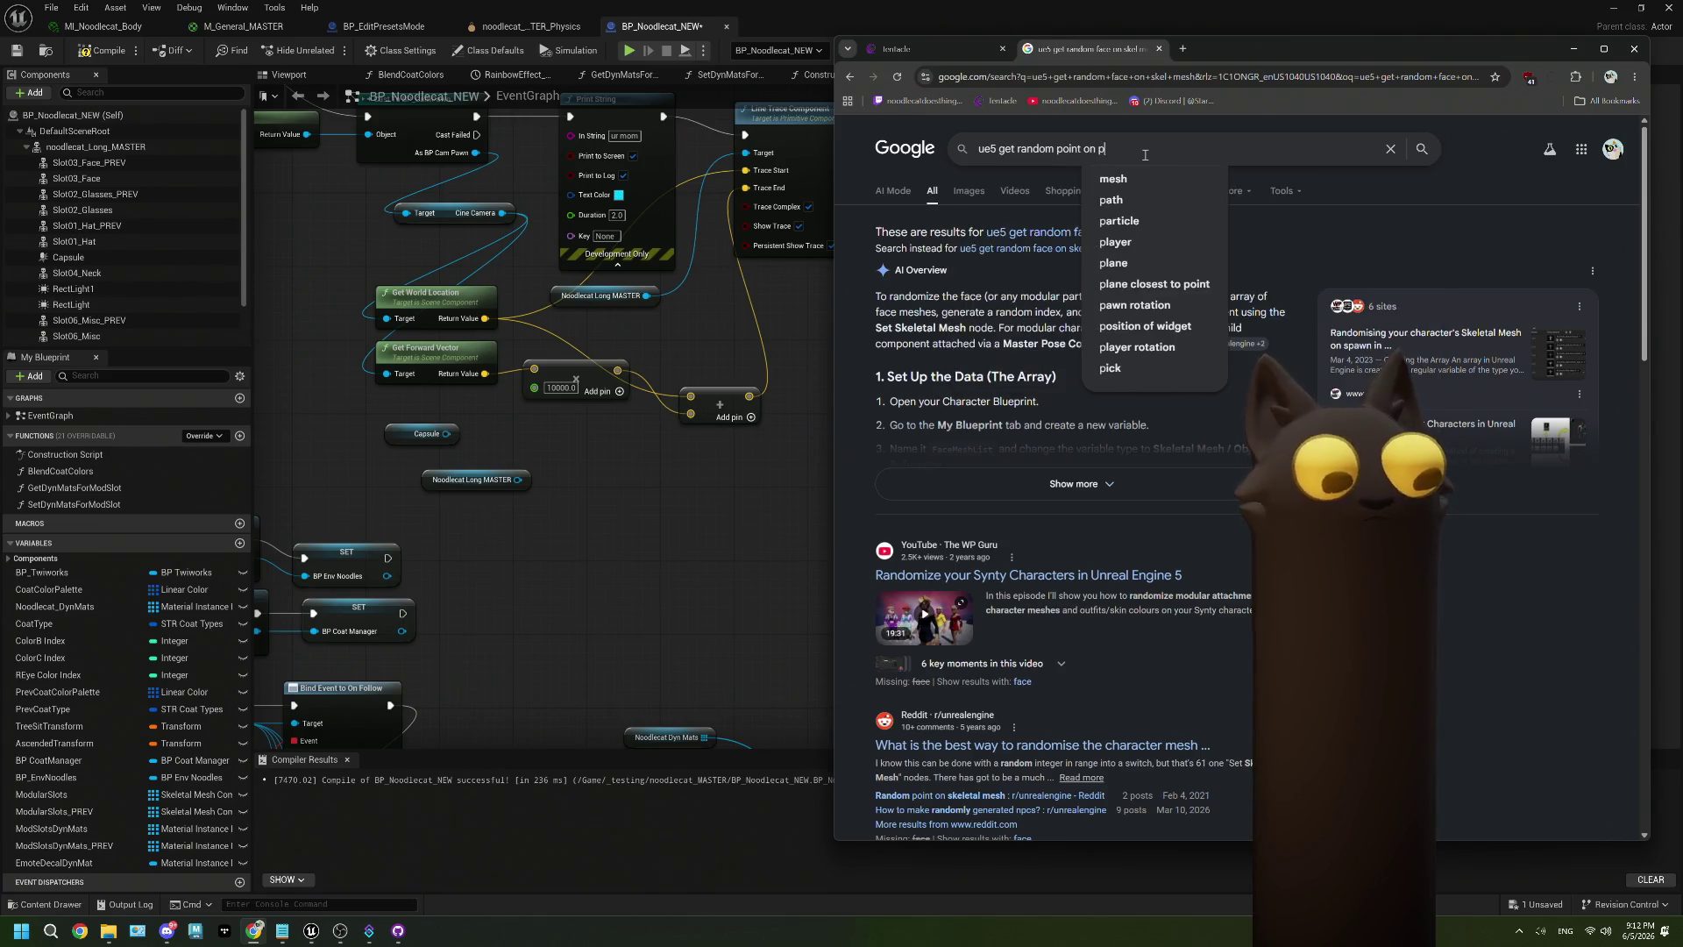
type("phere")
key("Return")
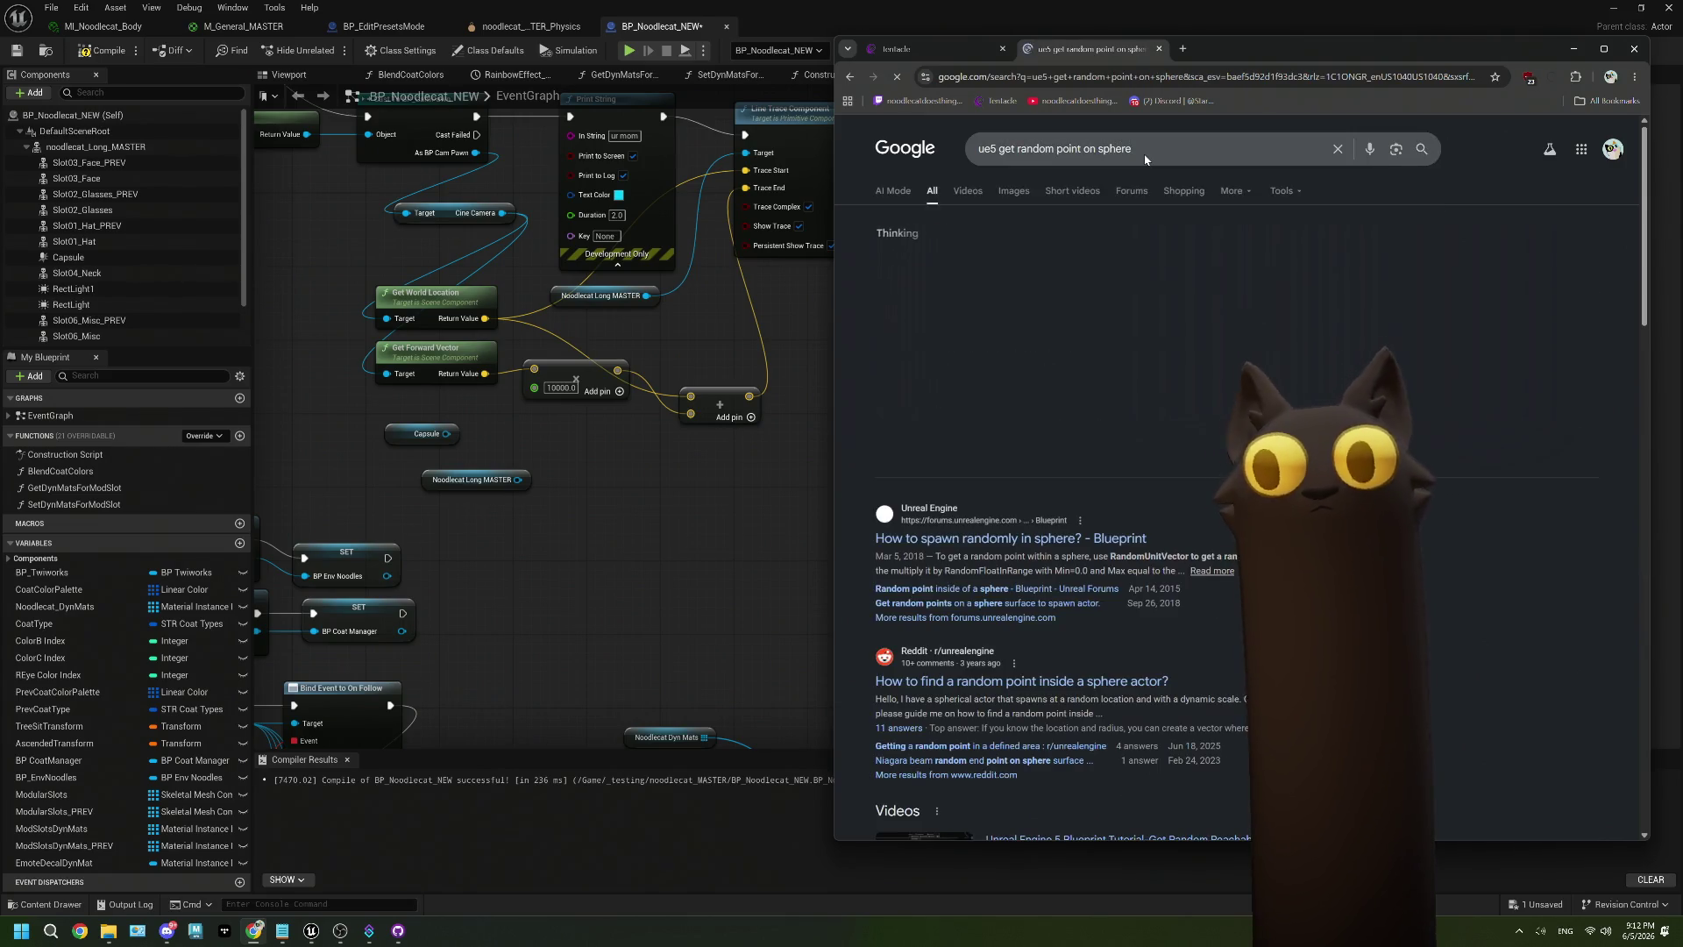
scroll(1157, 481, "down", 1)
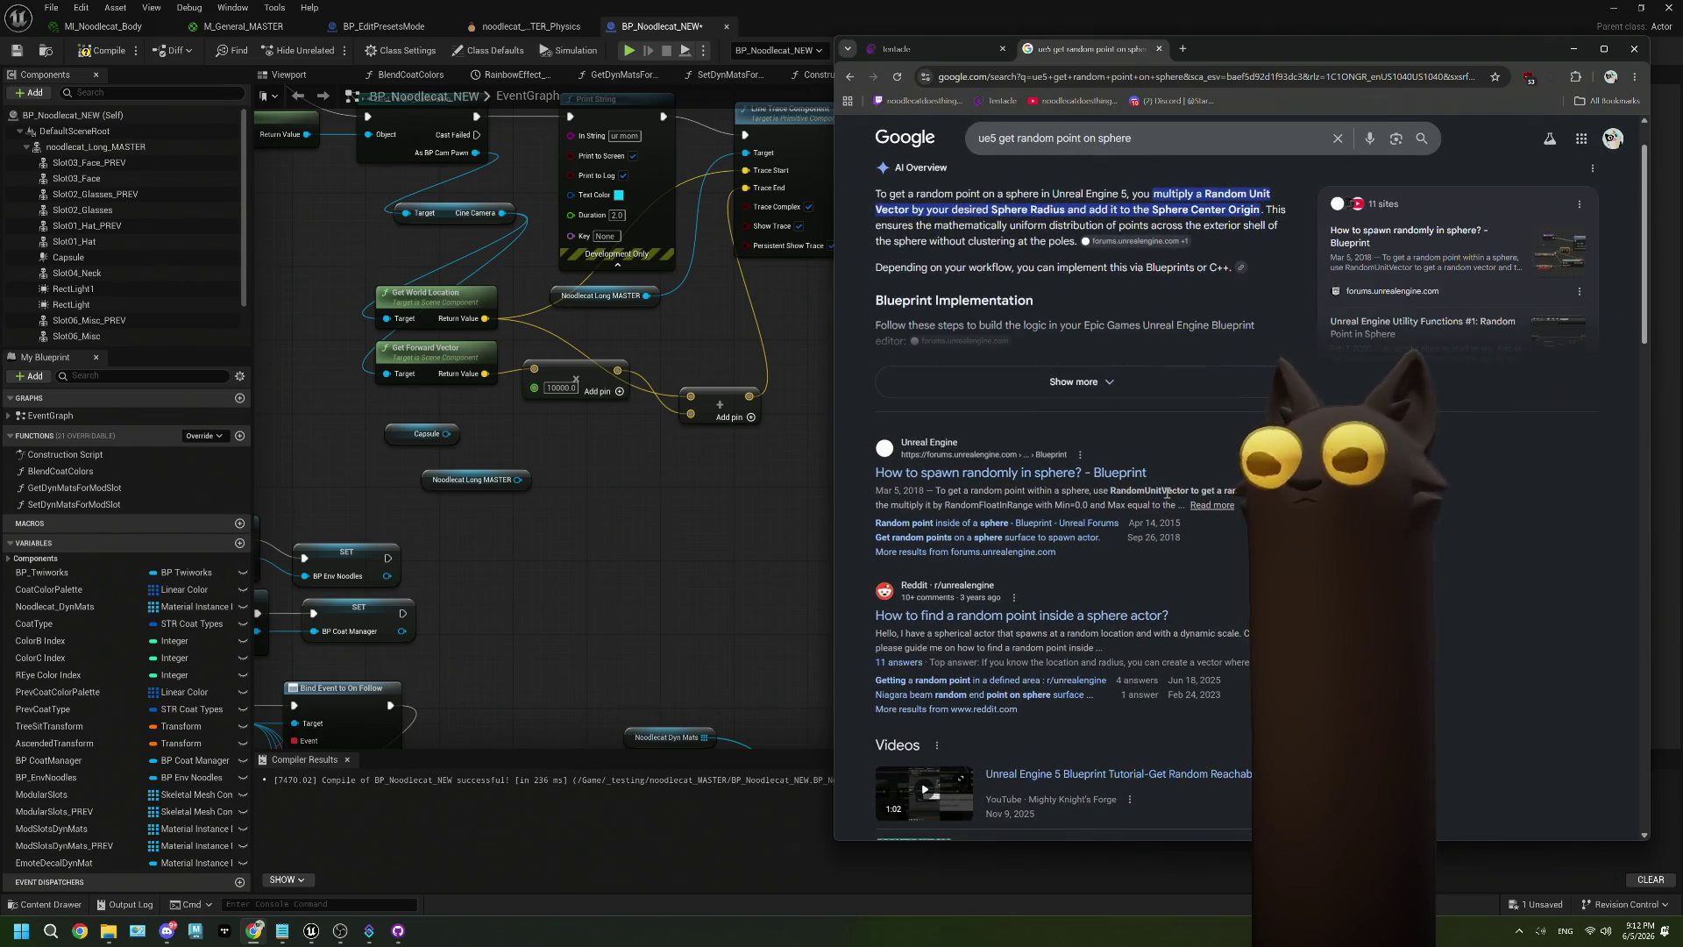
left_click(1084, 473)
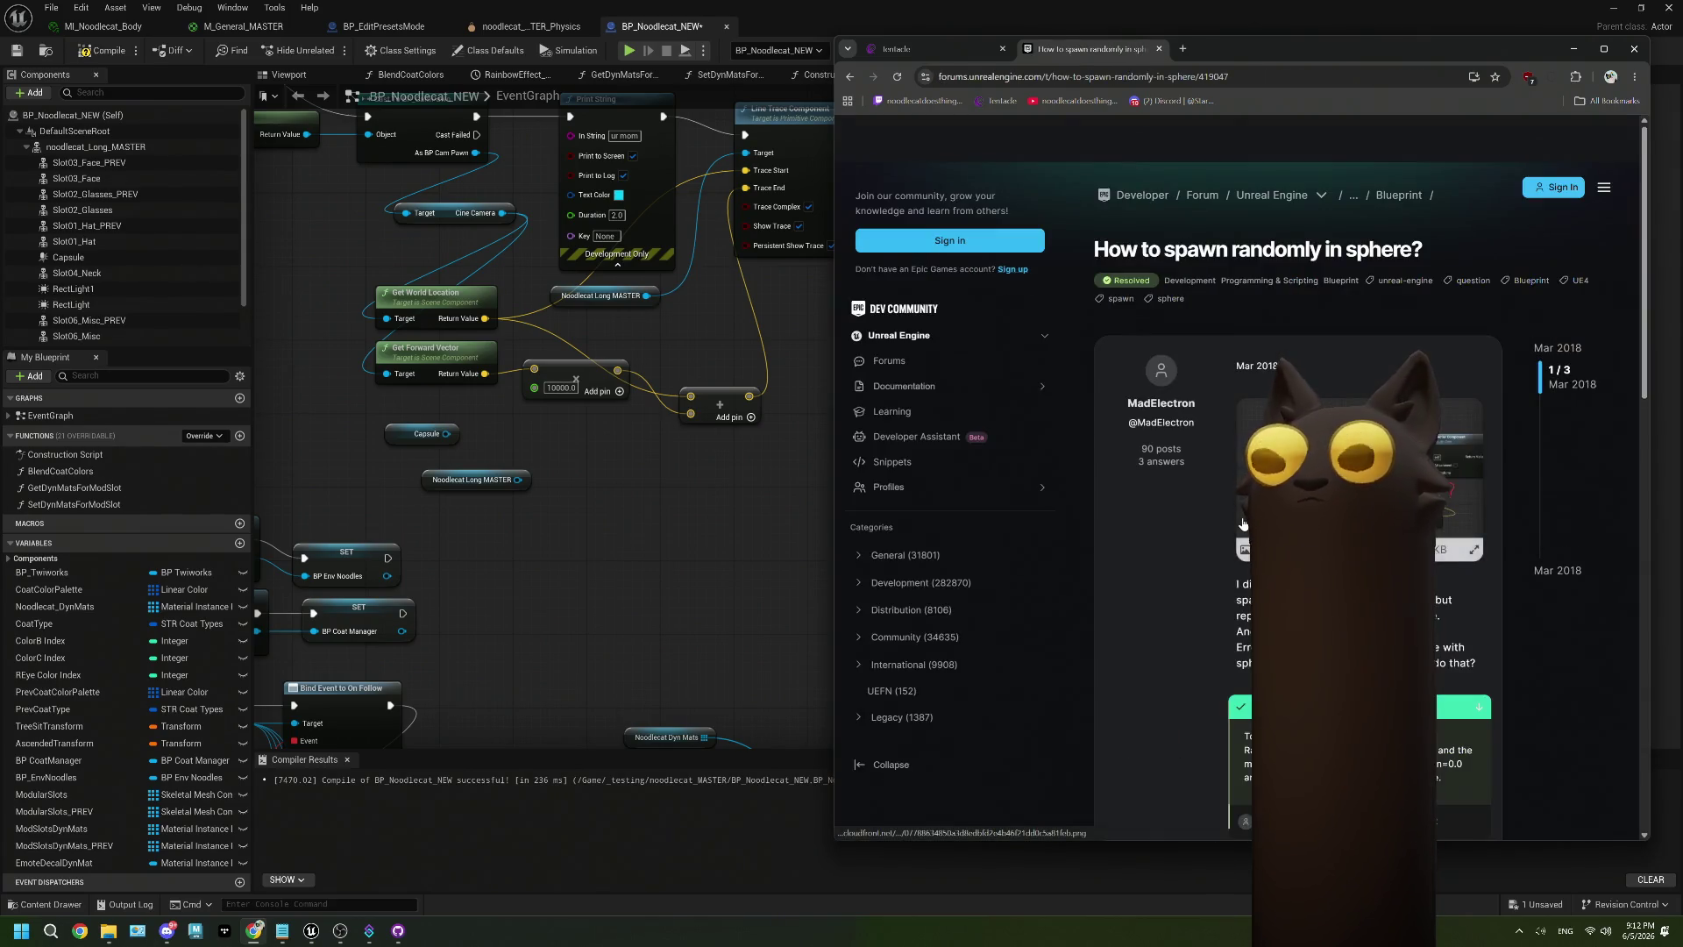
Read through the 'How to spawn randomly in sphere?' thread and enlarge the question's Blueprint screenshot.
scroll(1297, 552, "down", 5)
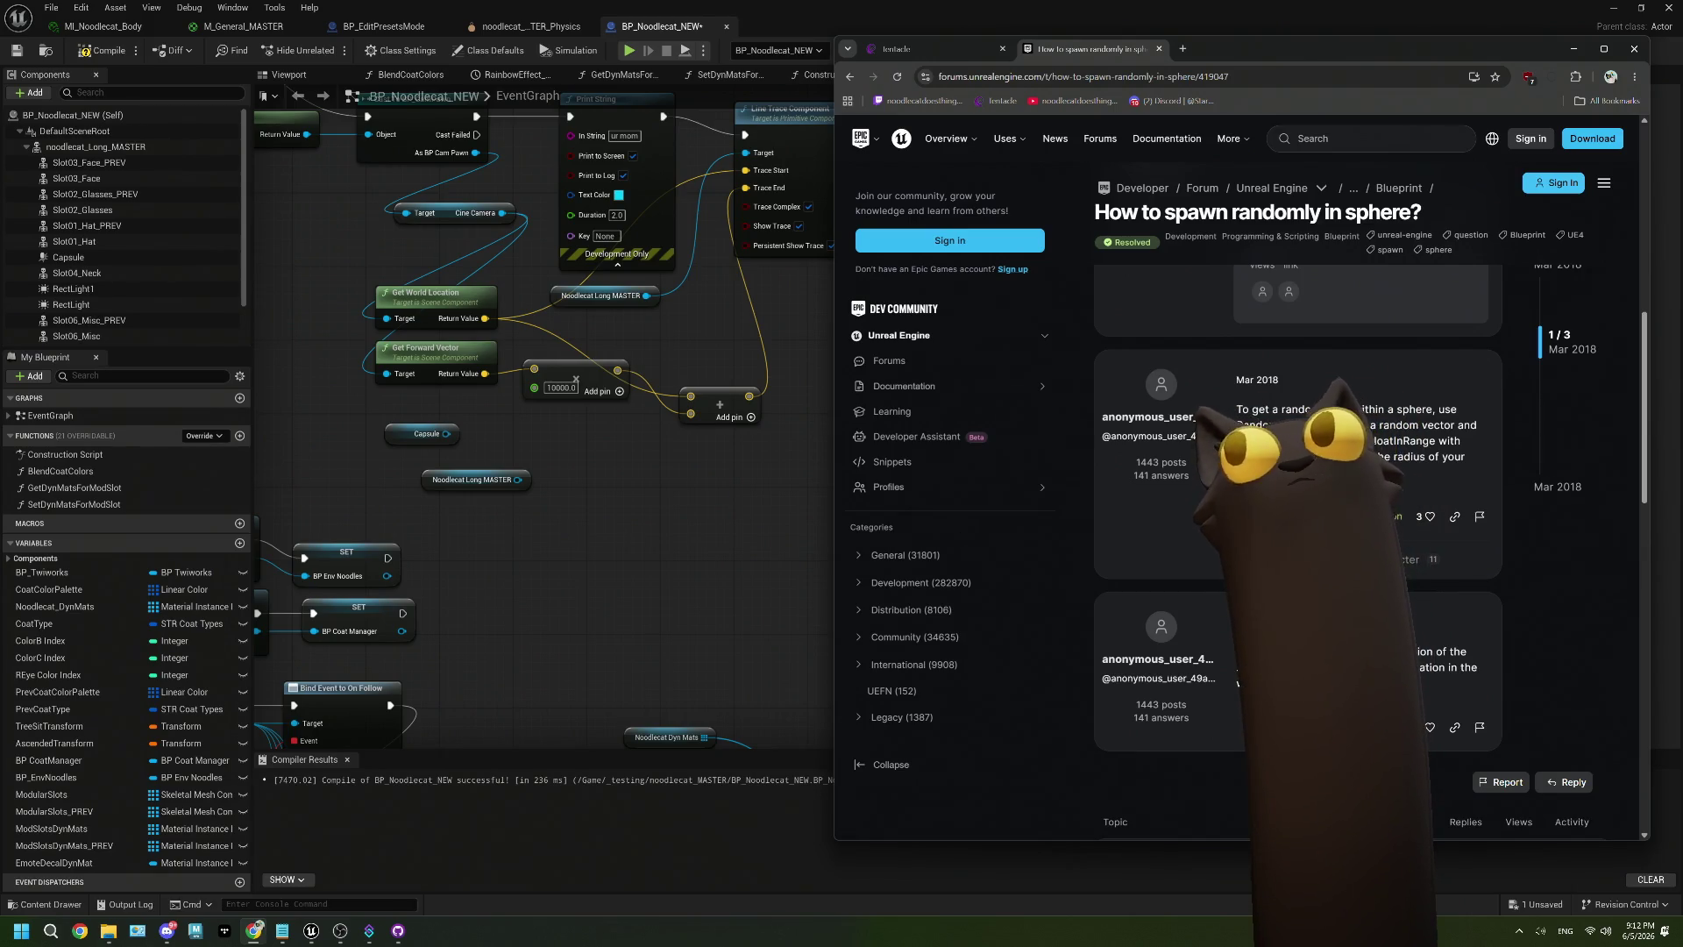
scroll(1418, 488, "up", 2)
scroll(1418, 488, "up", 5)
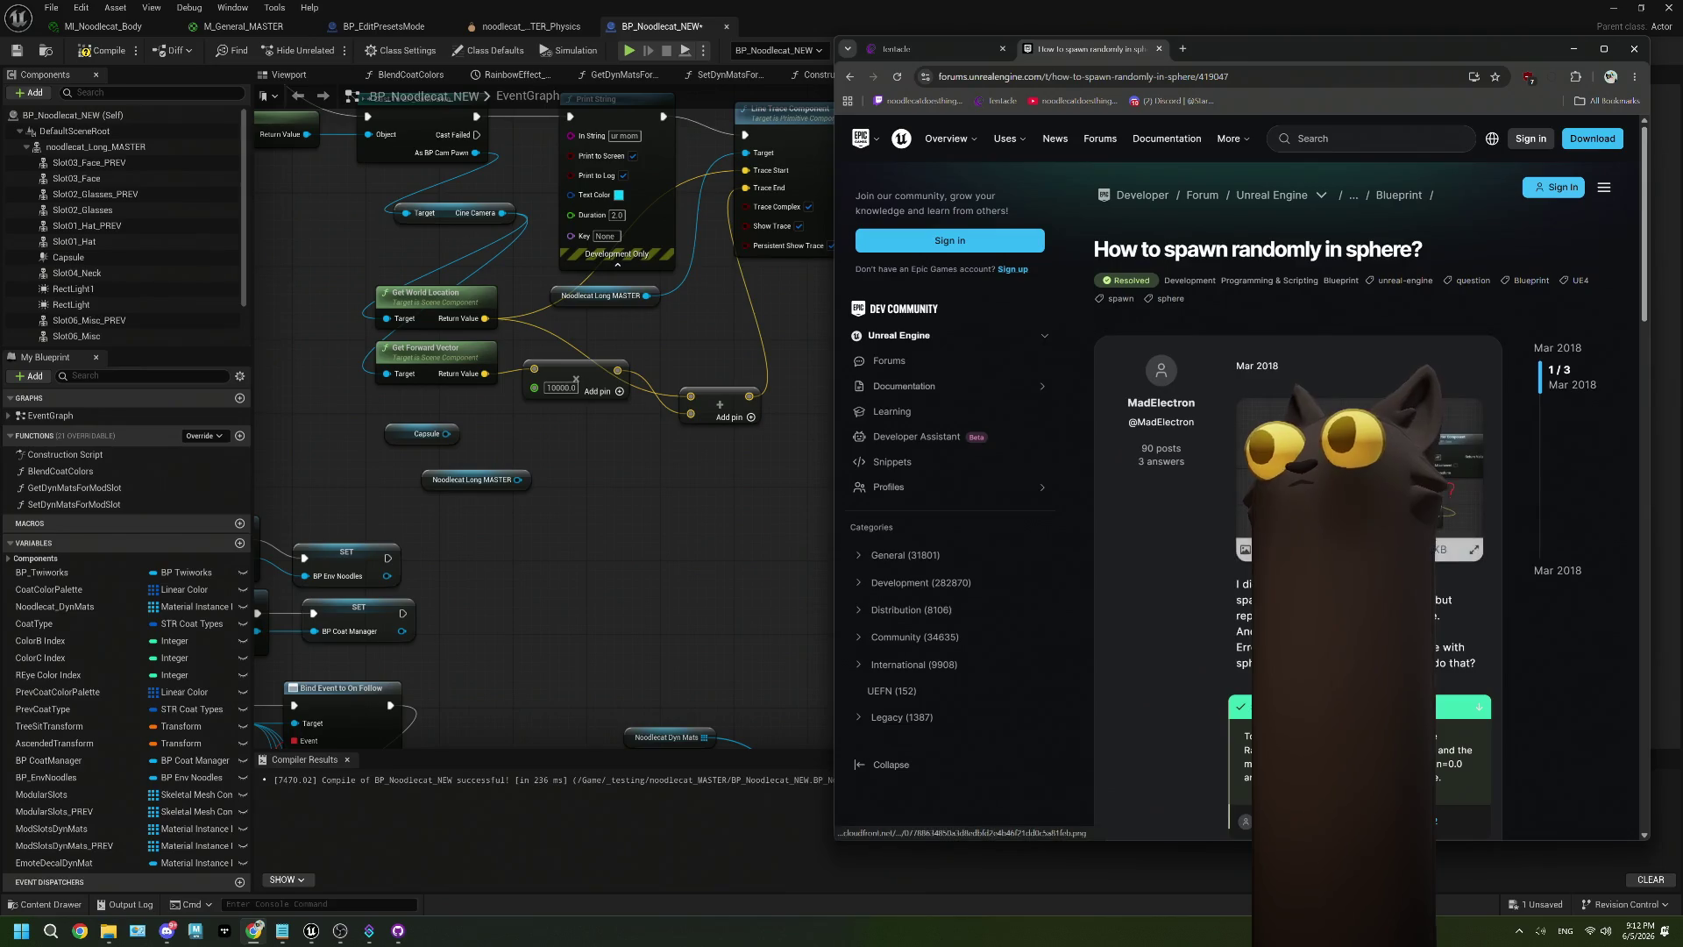
left_click(1141, 406)
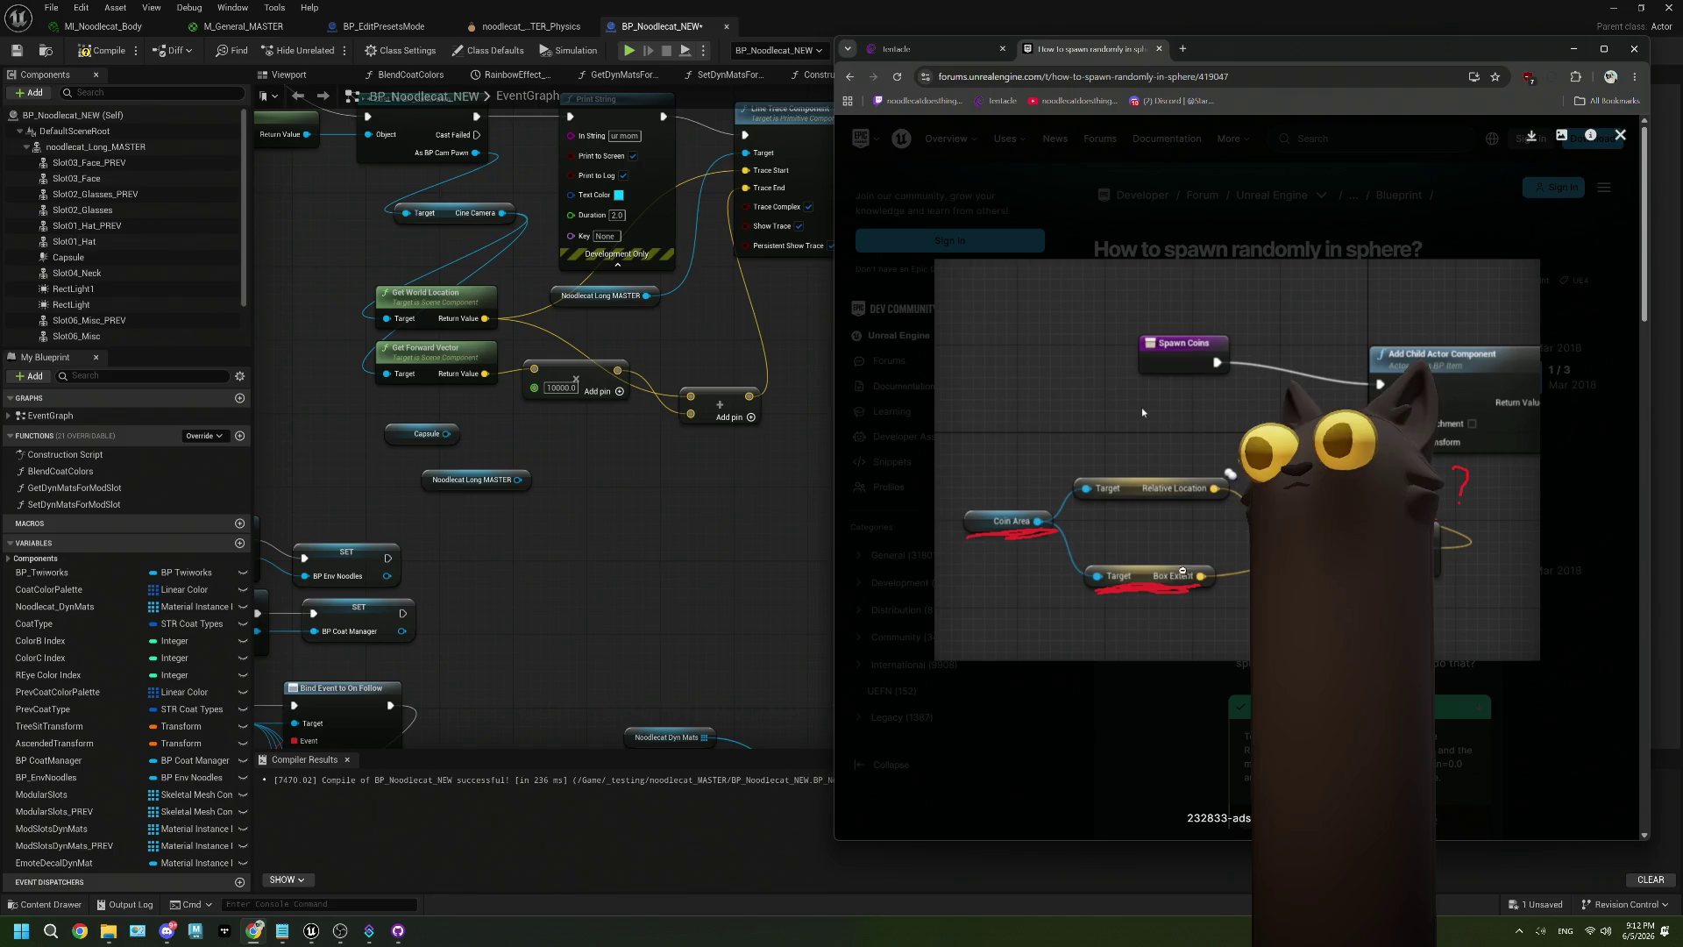
Try a 'box' search from the Noodlecat Long MASTER node, then delete that node.
left_click_drag(517, 480, 520, 532)
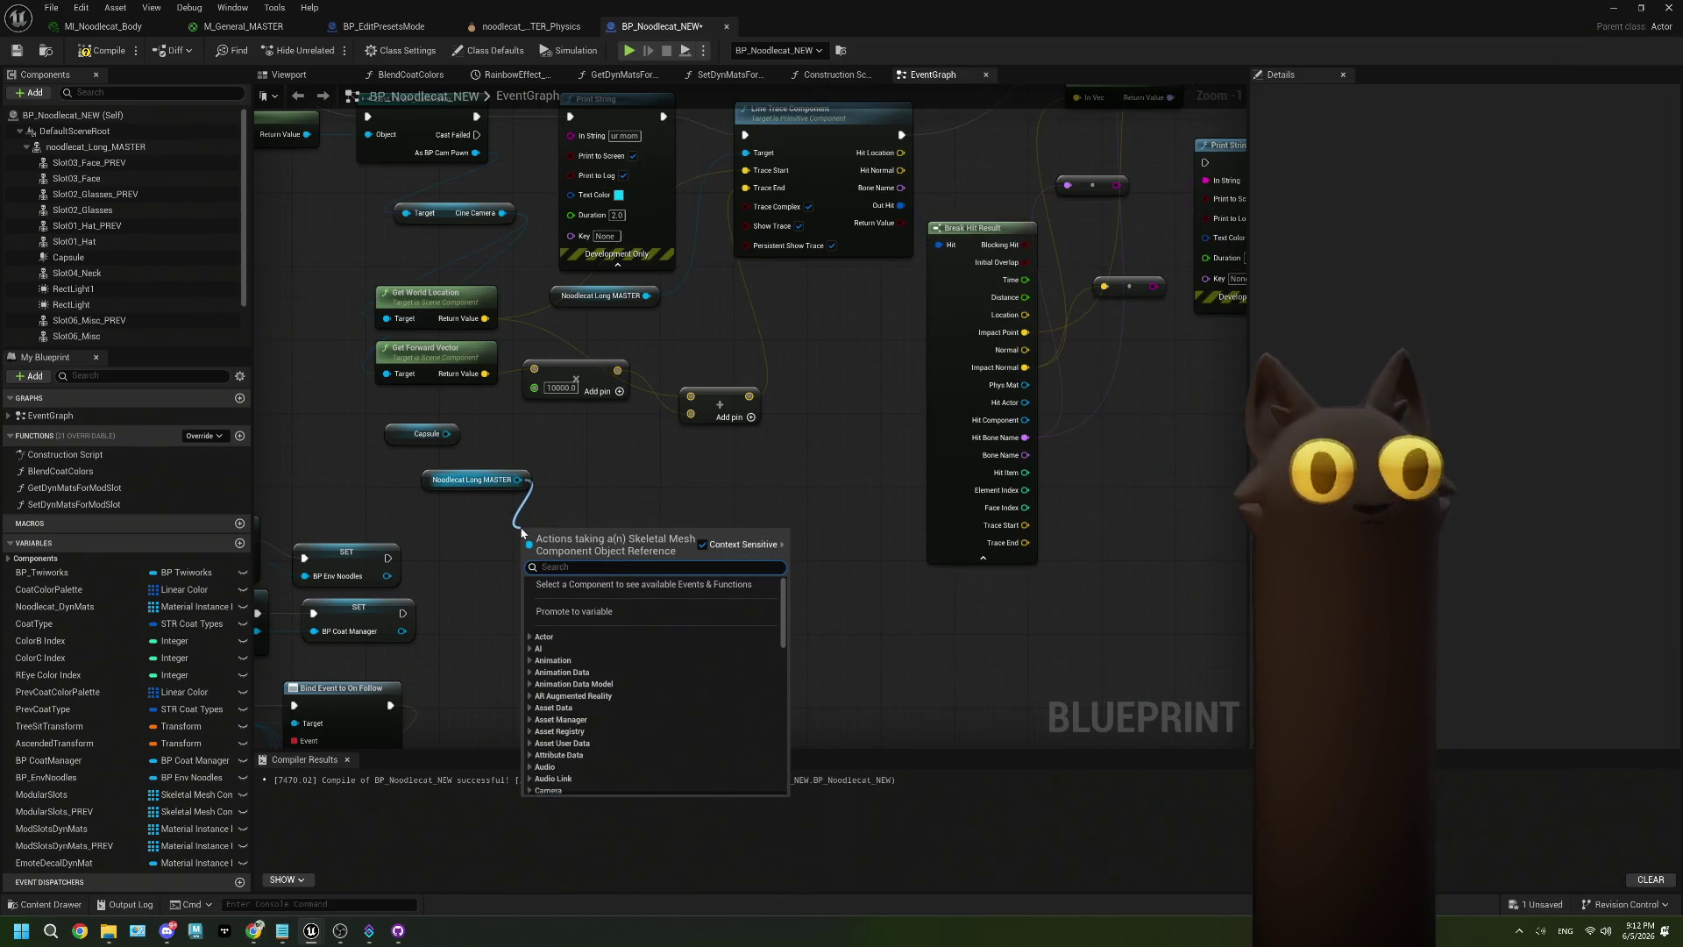
type("box")
key("Escape")
left_click(474, 479)
key("Delete")
Add a Get Component Bounds node from the Capsule via a 'bound' search and place it nearby.
left_click_drag(451, 442, 469, 509)
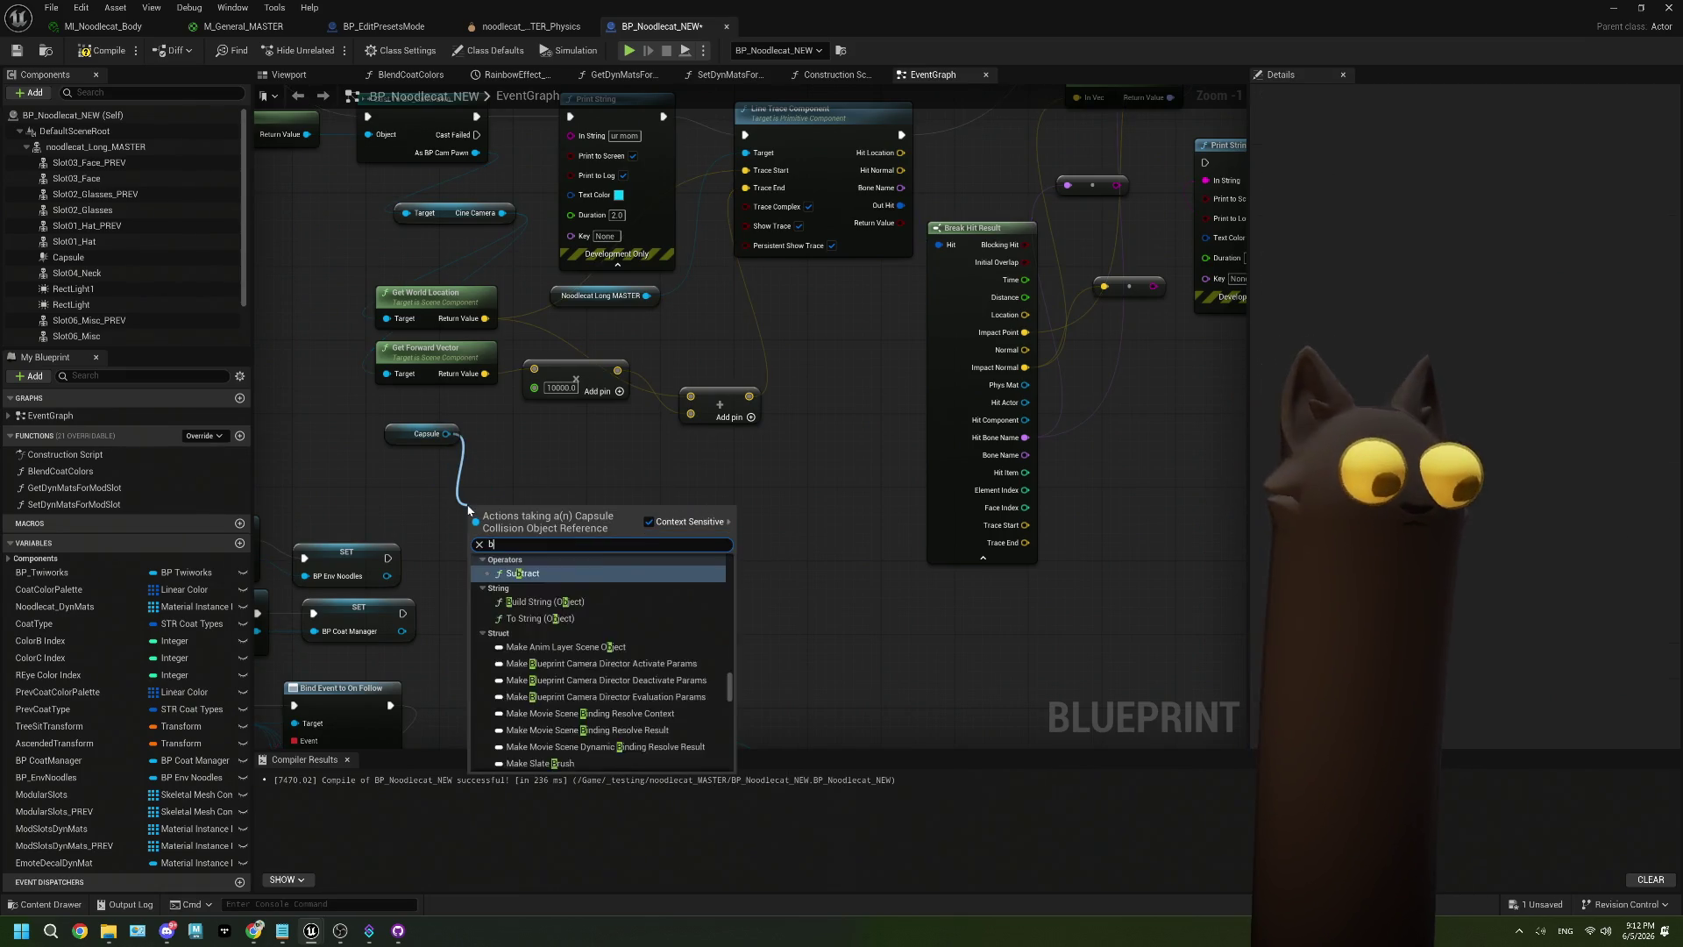
type("box")
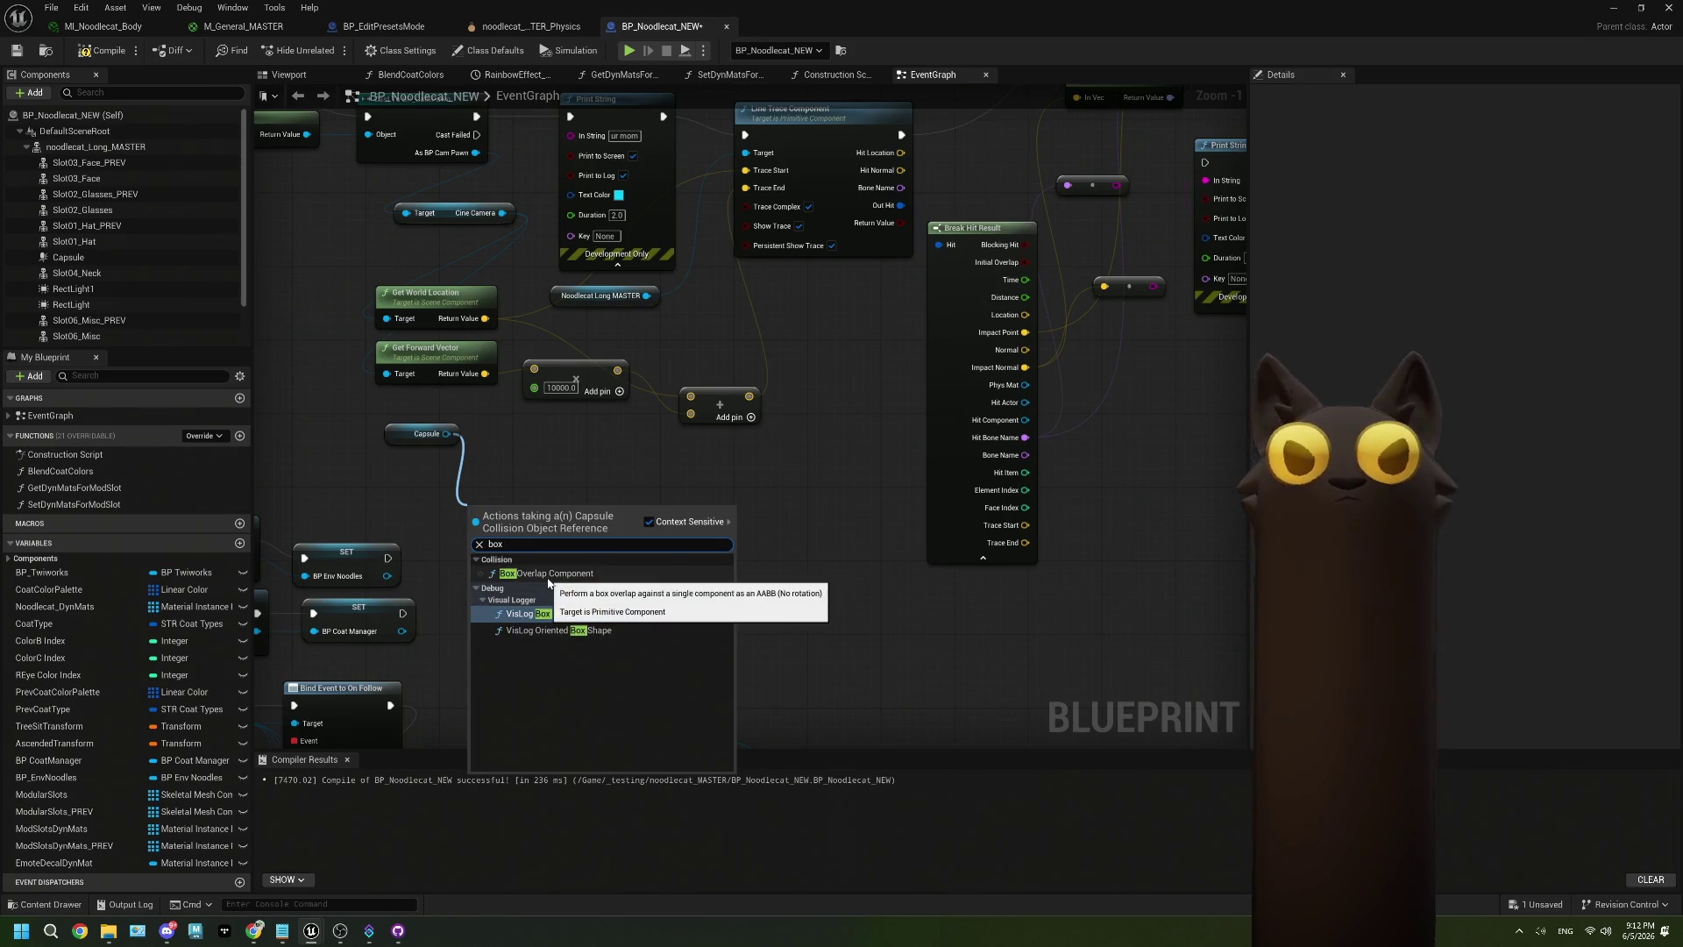
key("BackSpace")
key("BackSpace")
key("BackSpace")
type("bound")
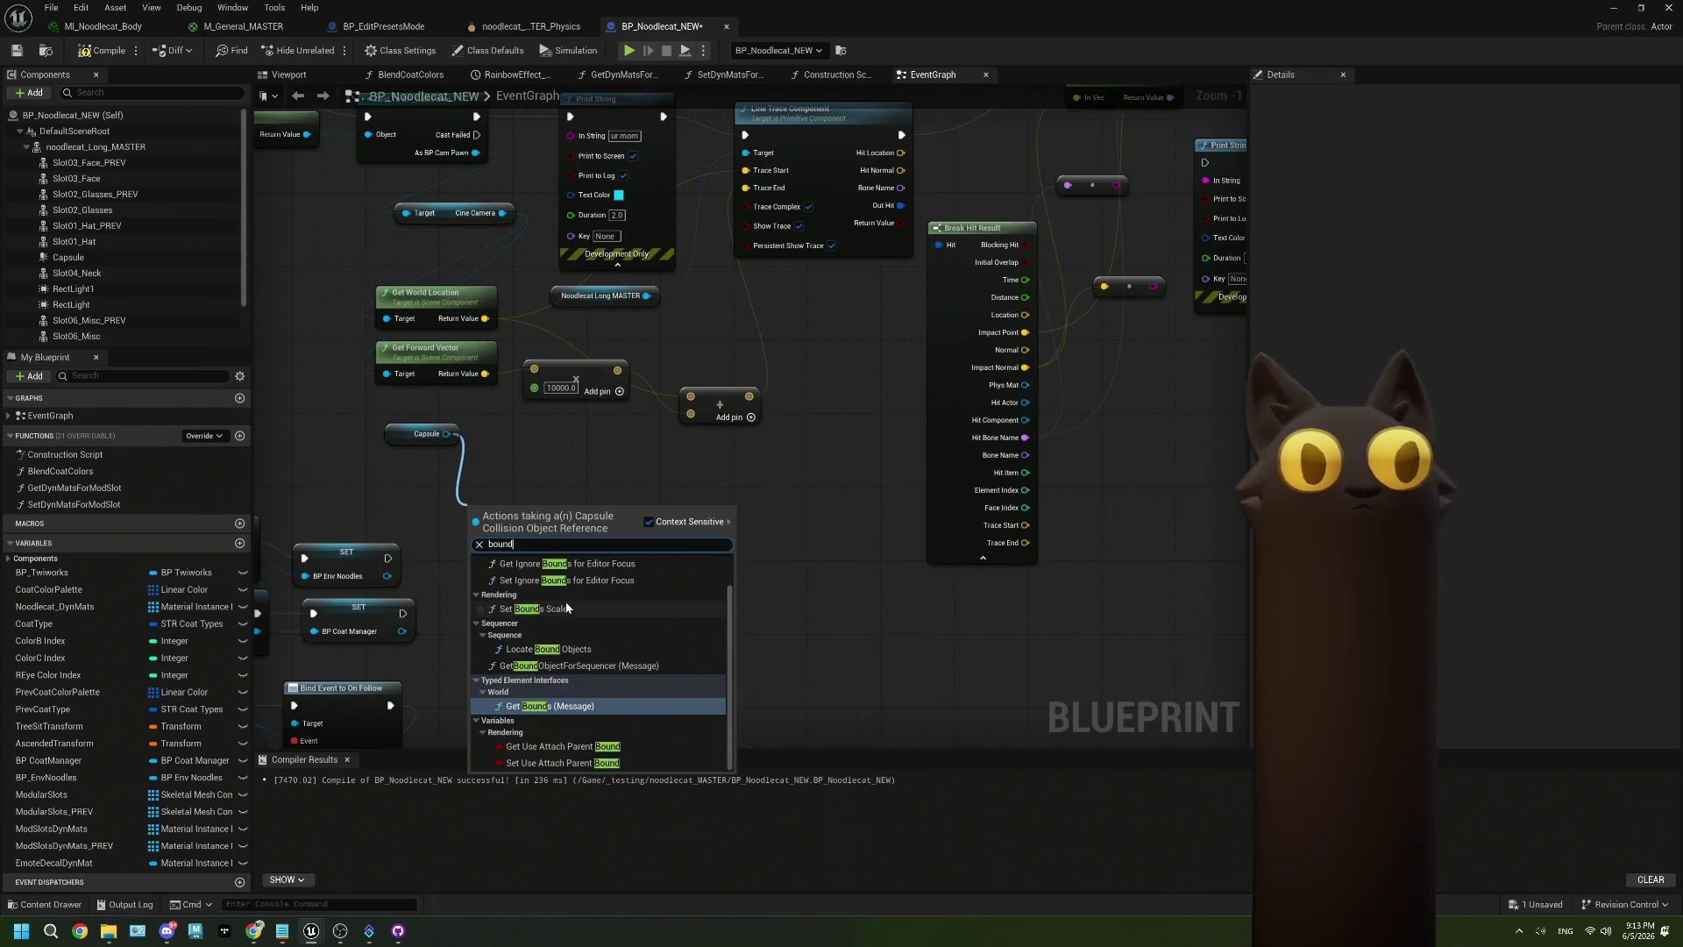
scroll(592, 648, "up", 1)
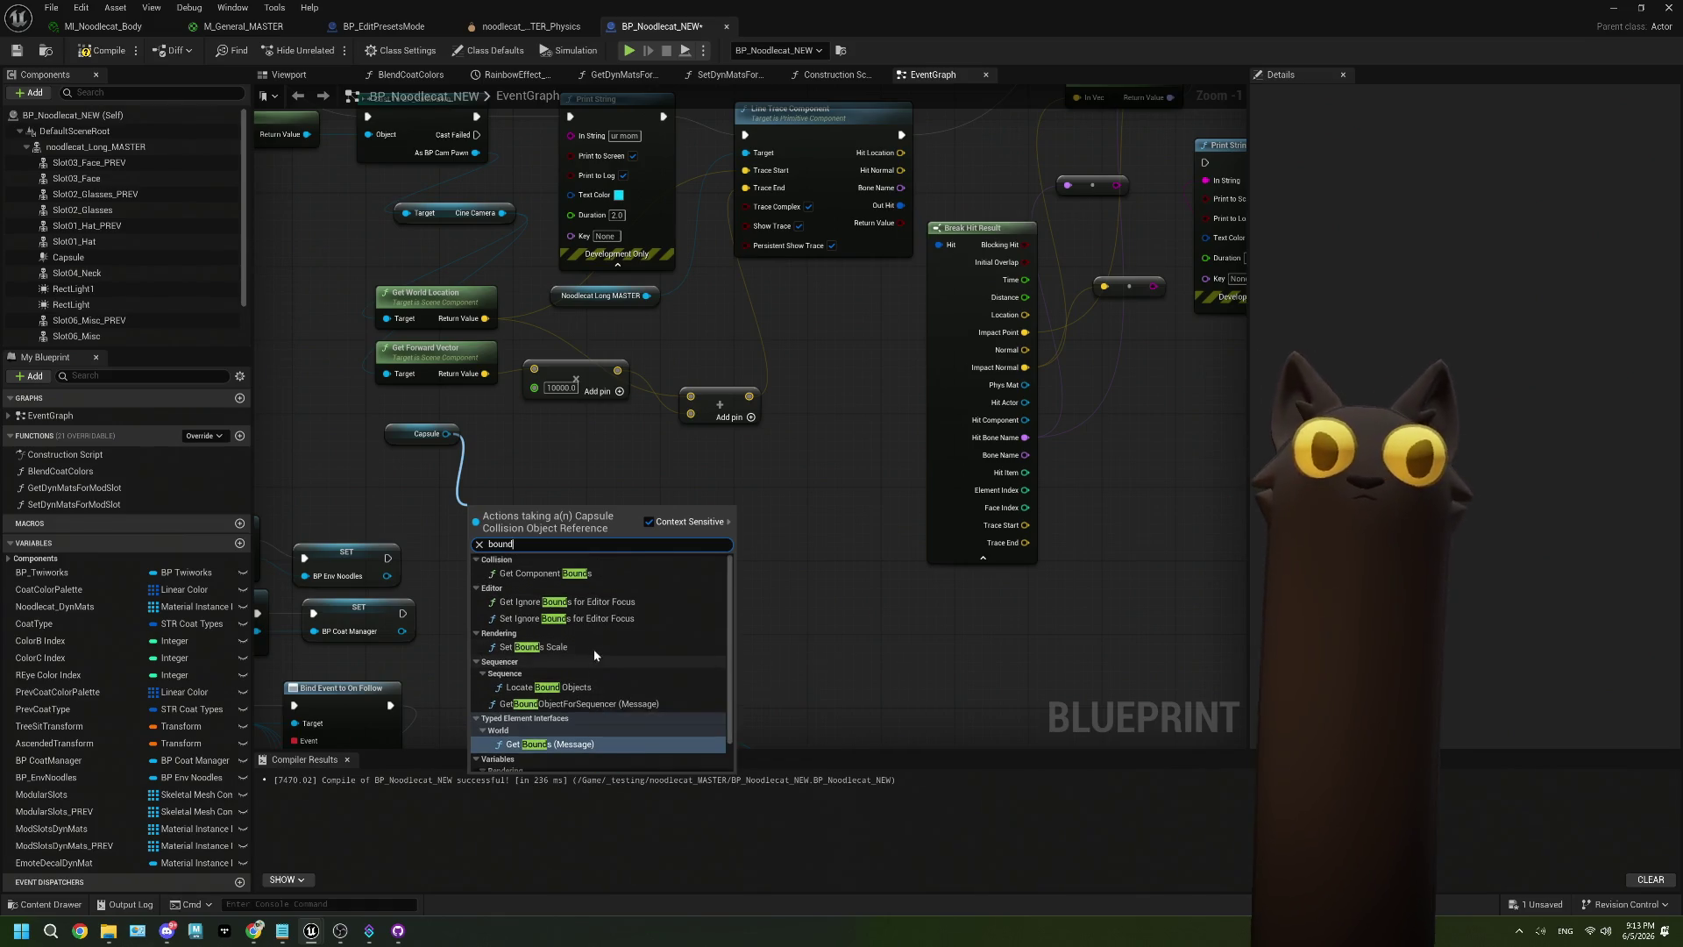
left_click(546, 573)
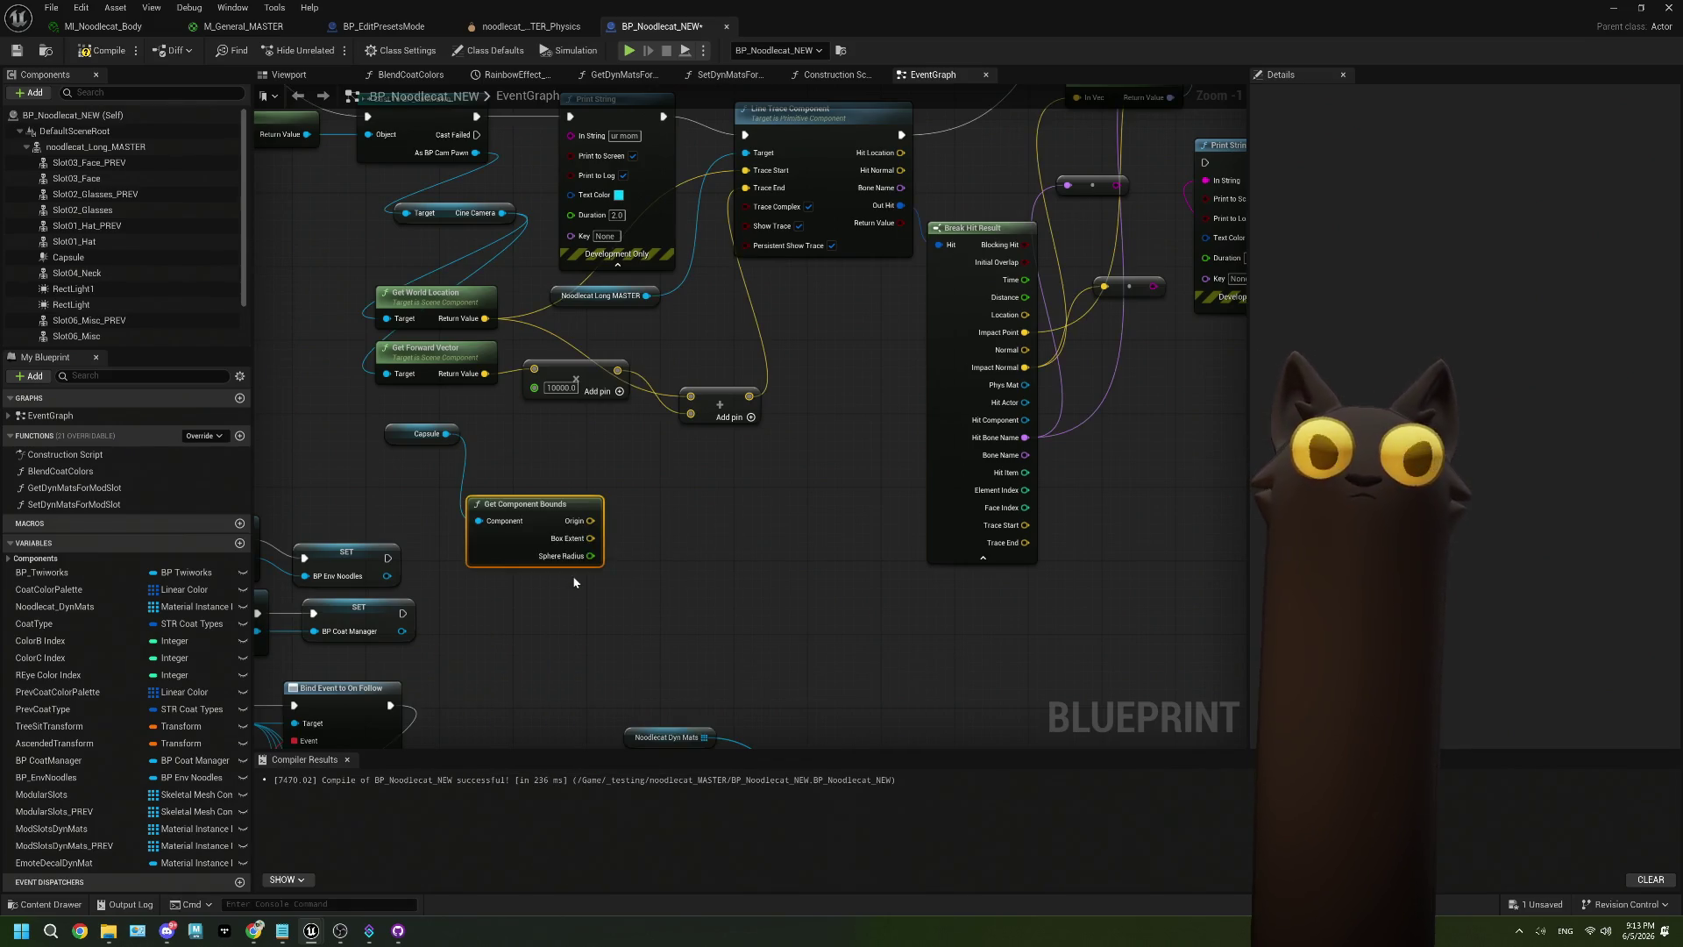
left_click_drag(536, 513, 455, 476)
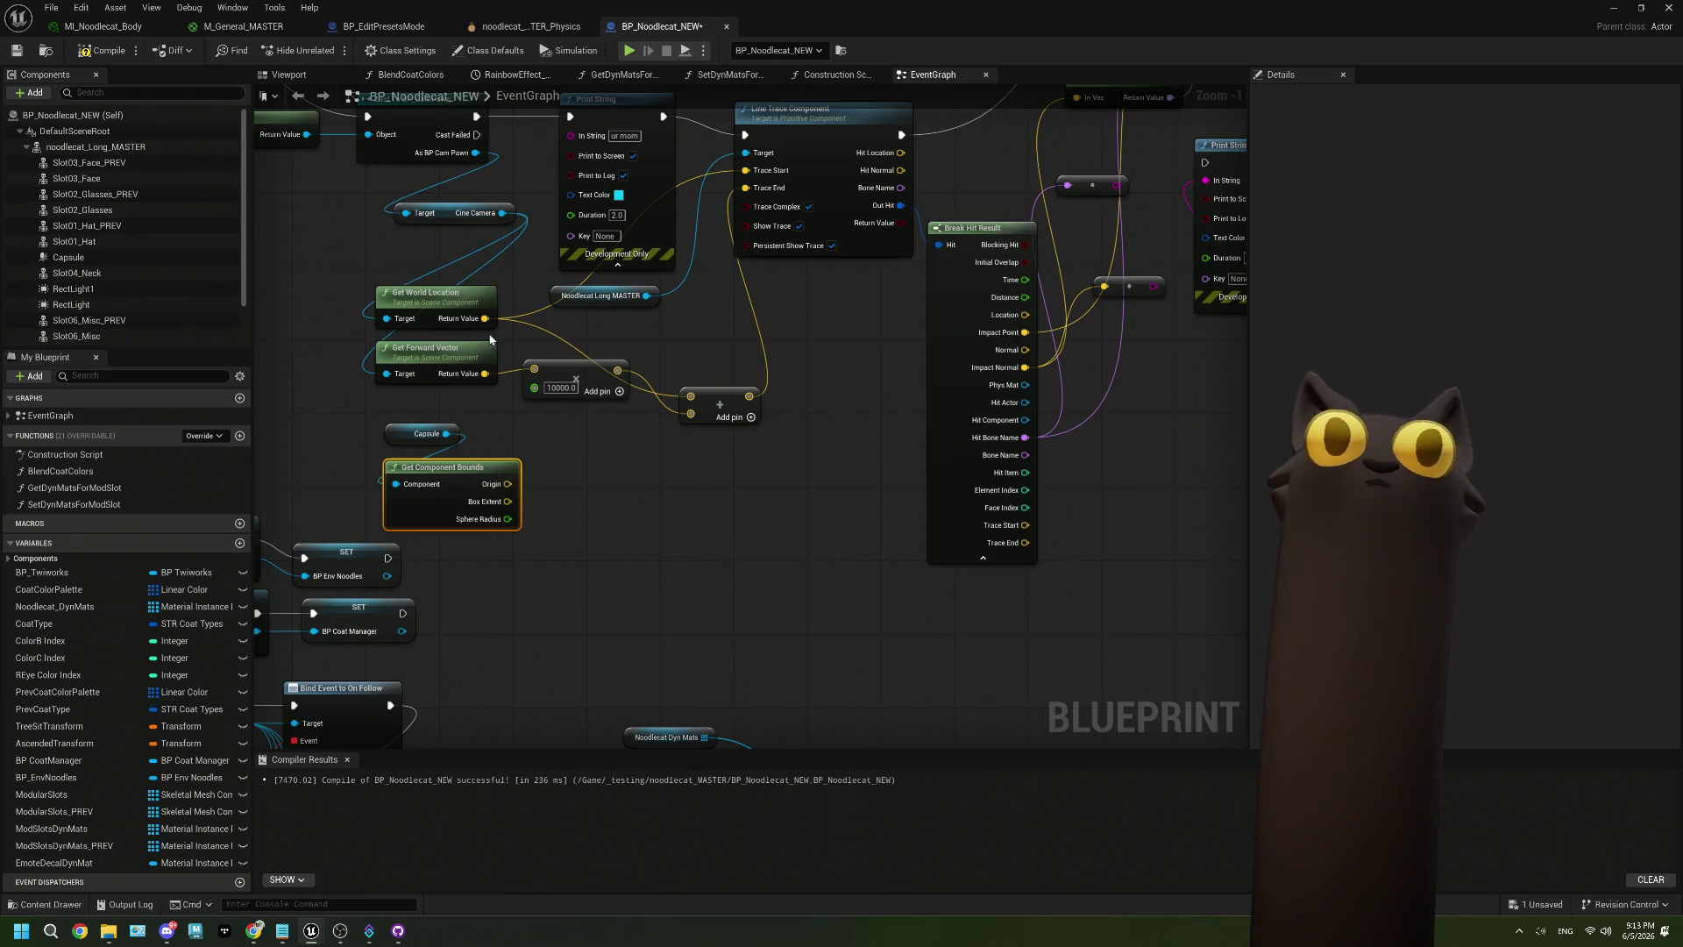
Rewire the world location links and the add node's input to Box Extent, then compile and save.
mouse_move(487, 320)
left_mouse_down()
mouse_move(543, 481)
mouse_move(524, 513)
mouse_move(514, 501)
left_mouse_up()
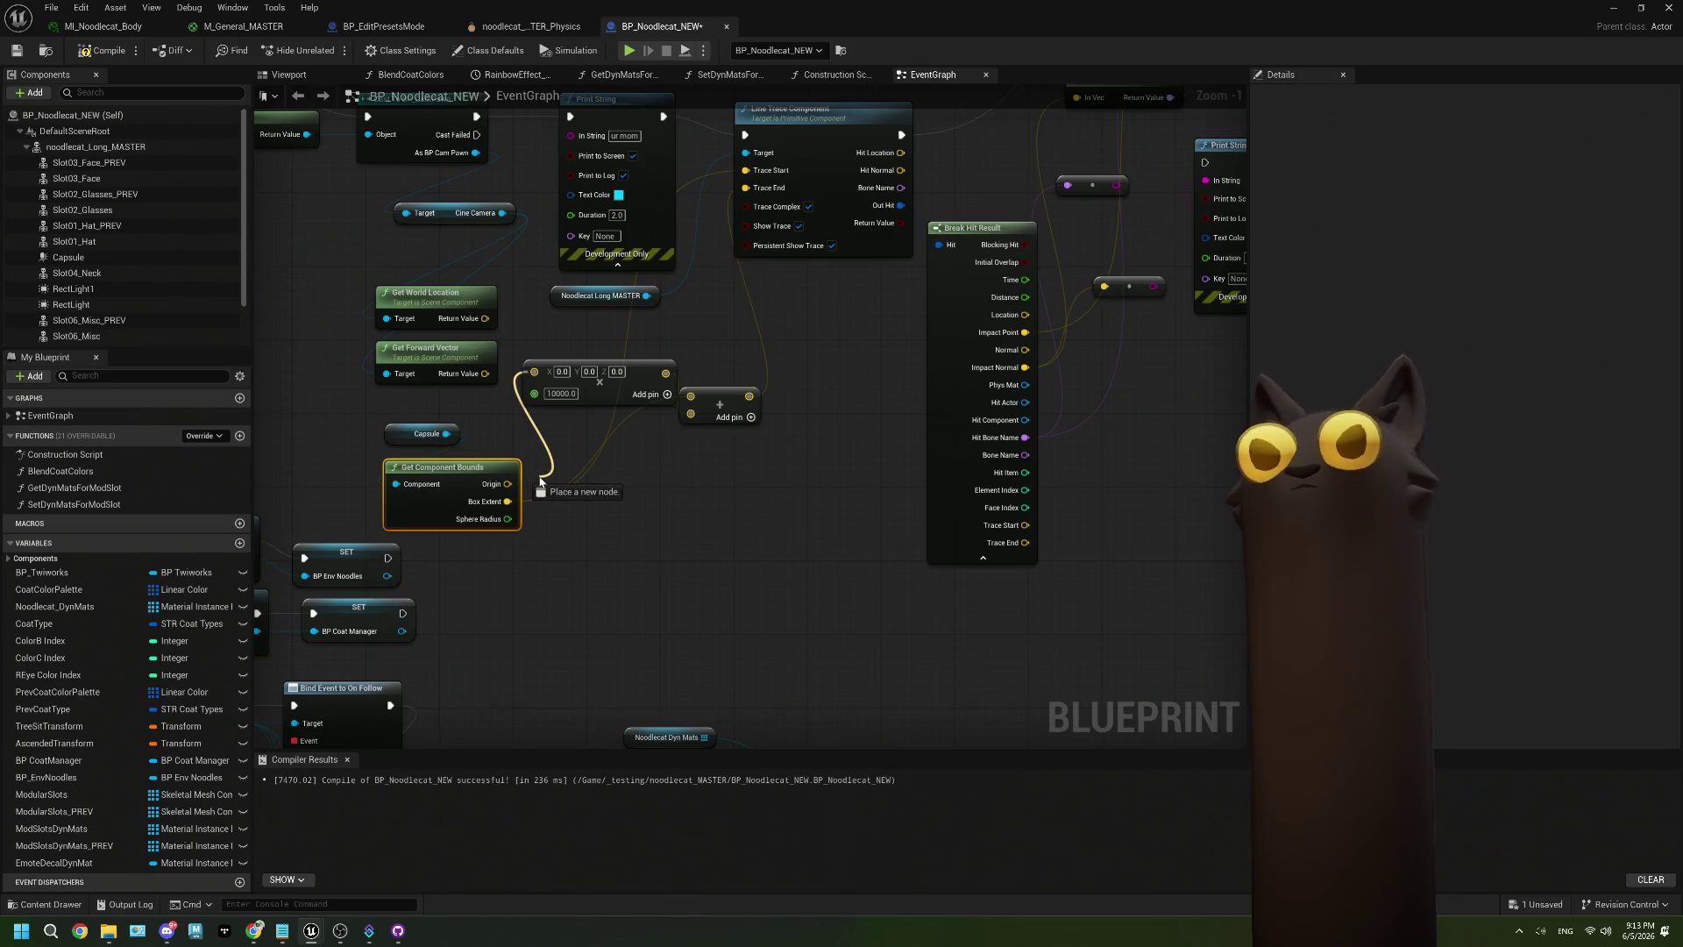
left_click_drag(540, 480, 510, 493)
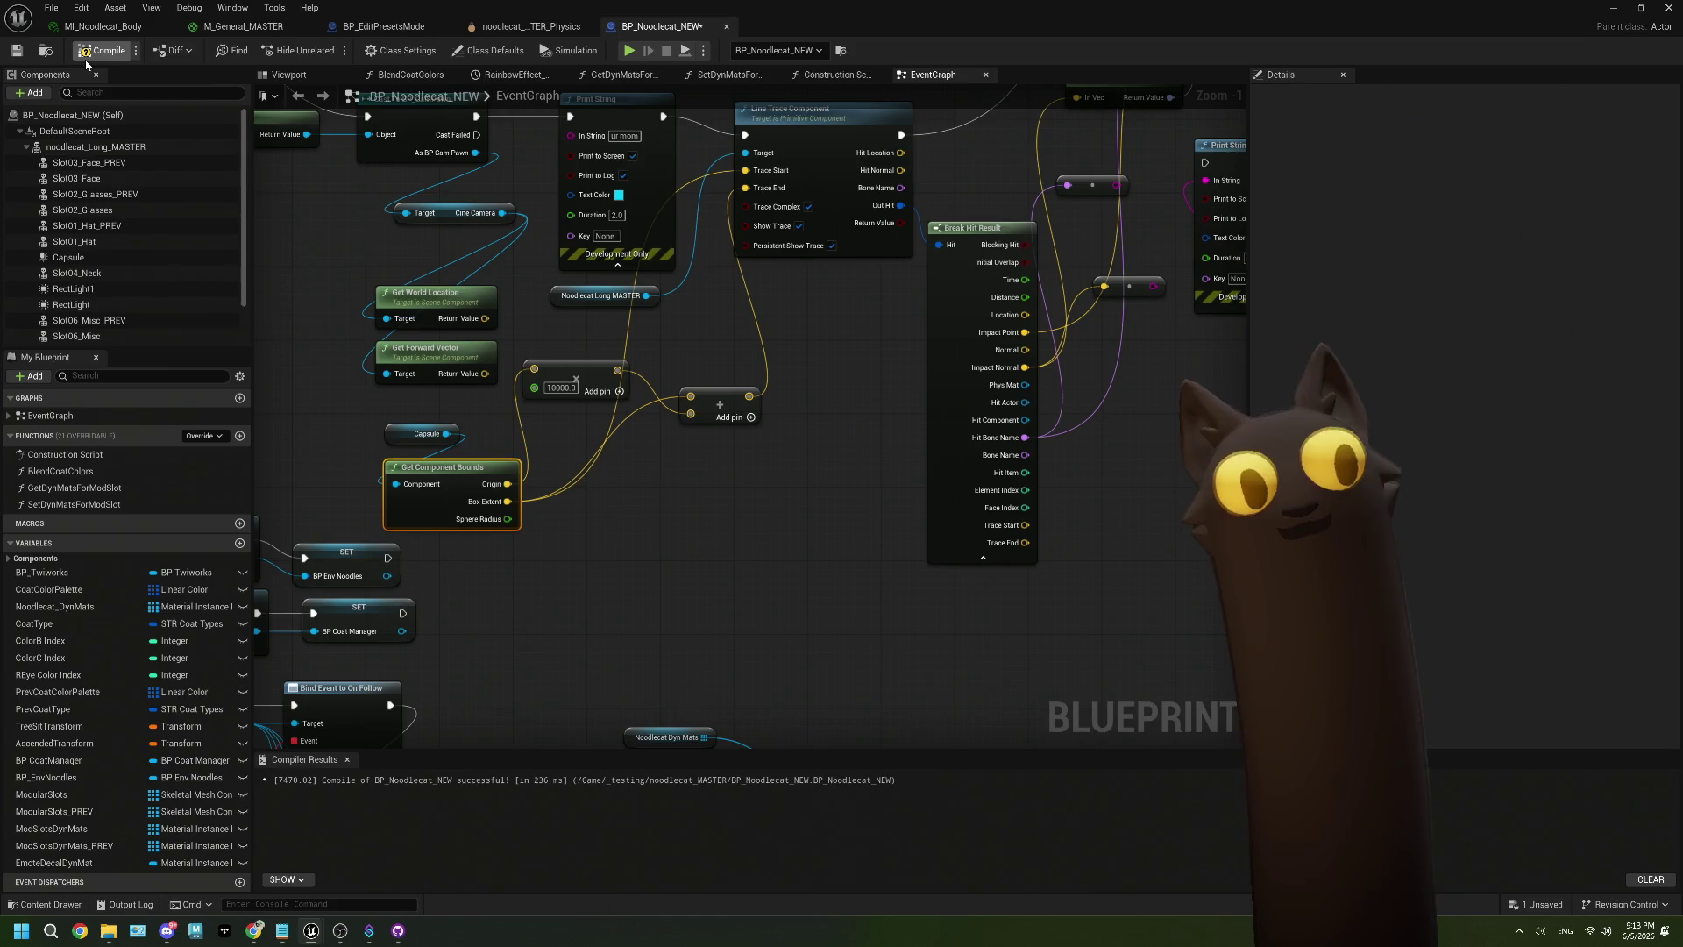
left_click(16, 50)
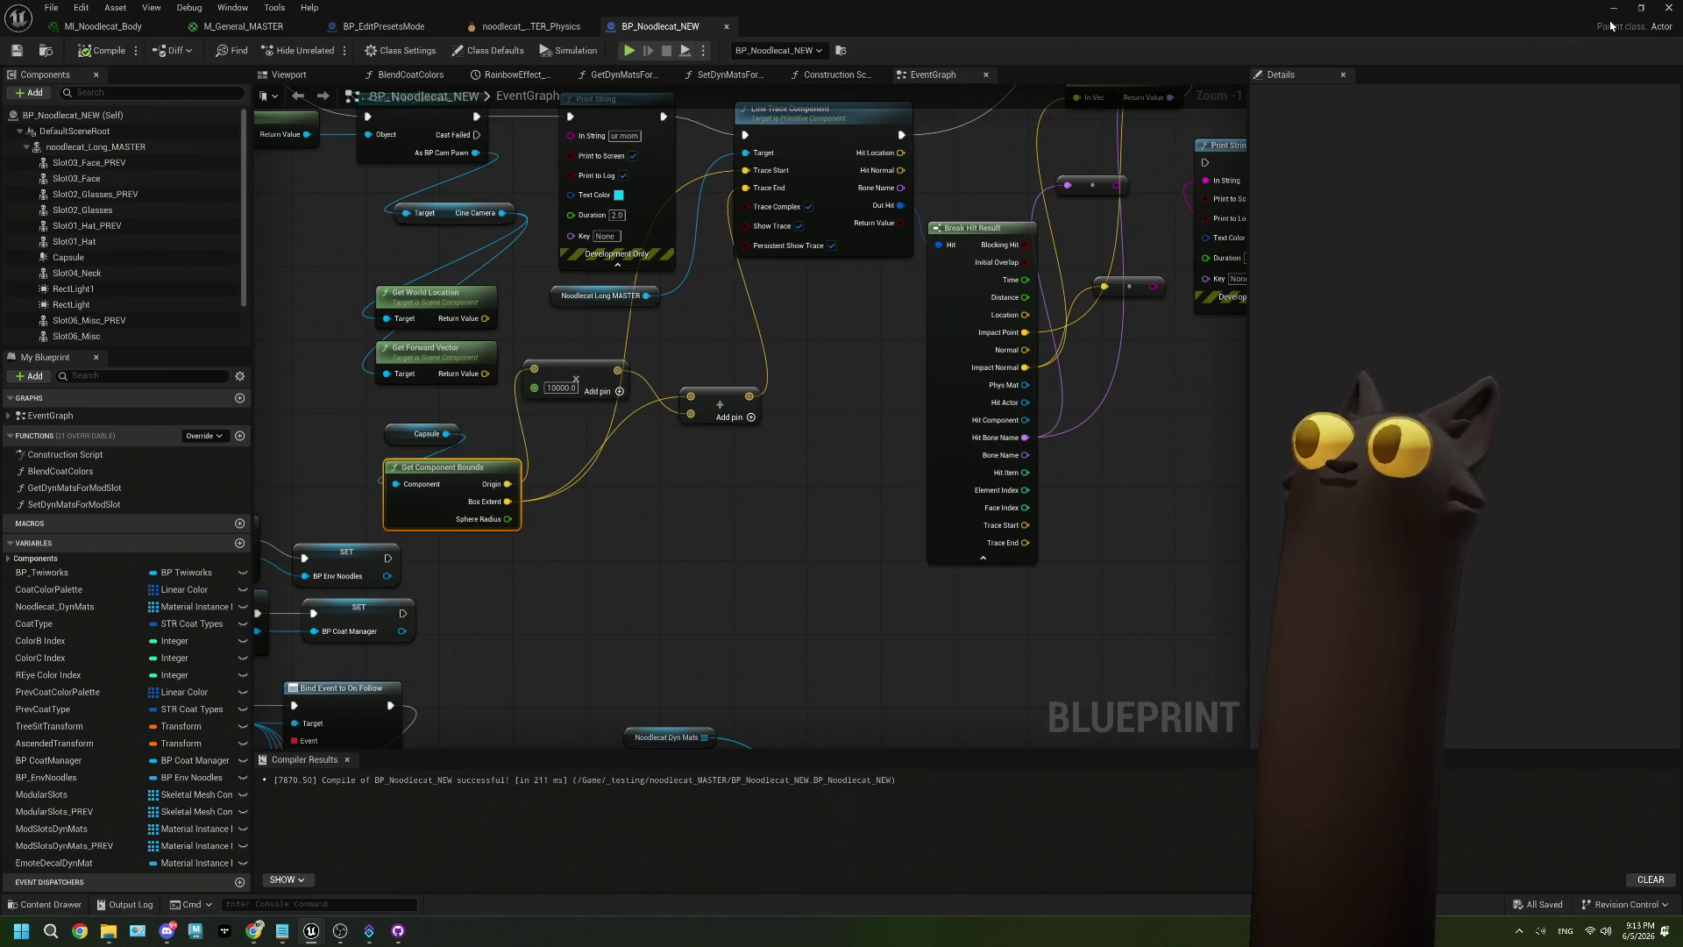
Play-test the Noodlecat_Env level, stop it, and dismiss the Accessed None runtime error log.
mouse_move(571, 385)
left_mouse_down()
mouse_move(743, 411)
mouse_move(704, 352)
mouse_move(618, 326)
mouse_move(449, 479)
left_mouse_up()
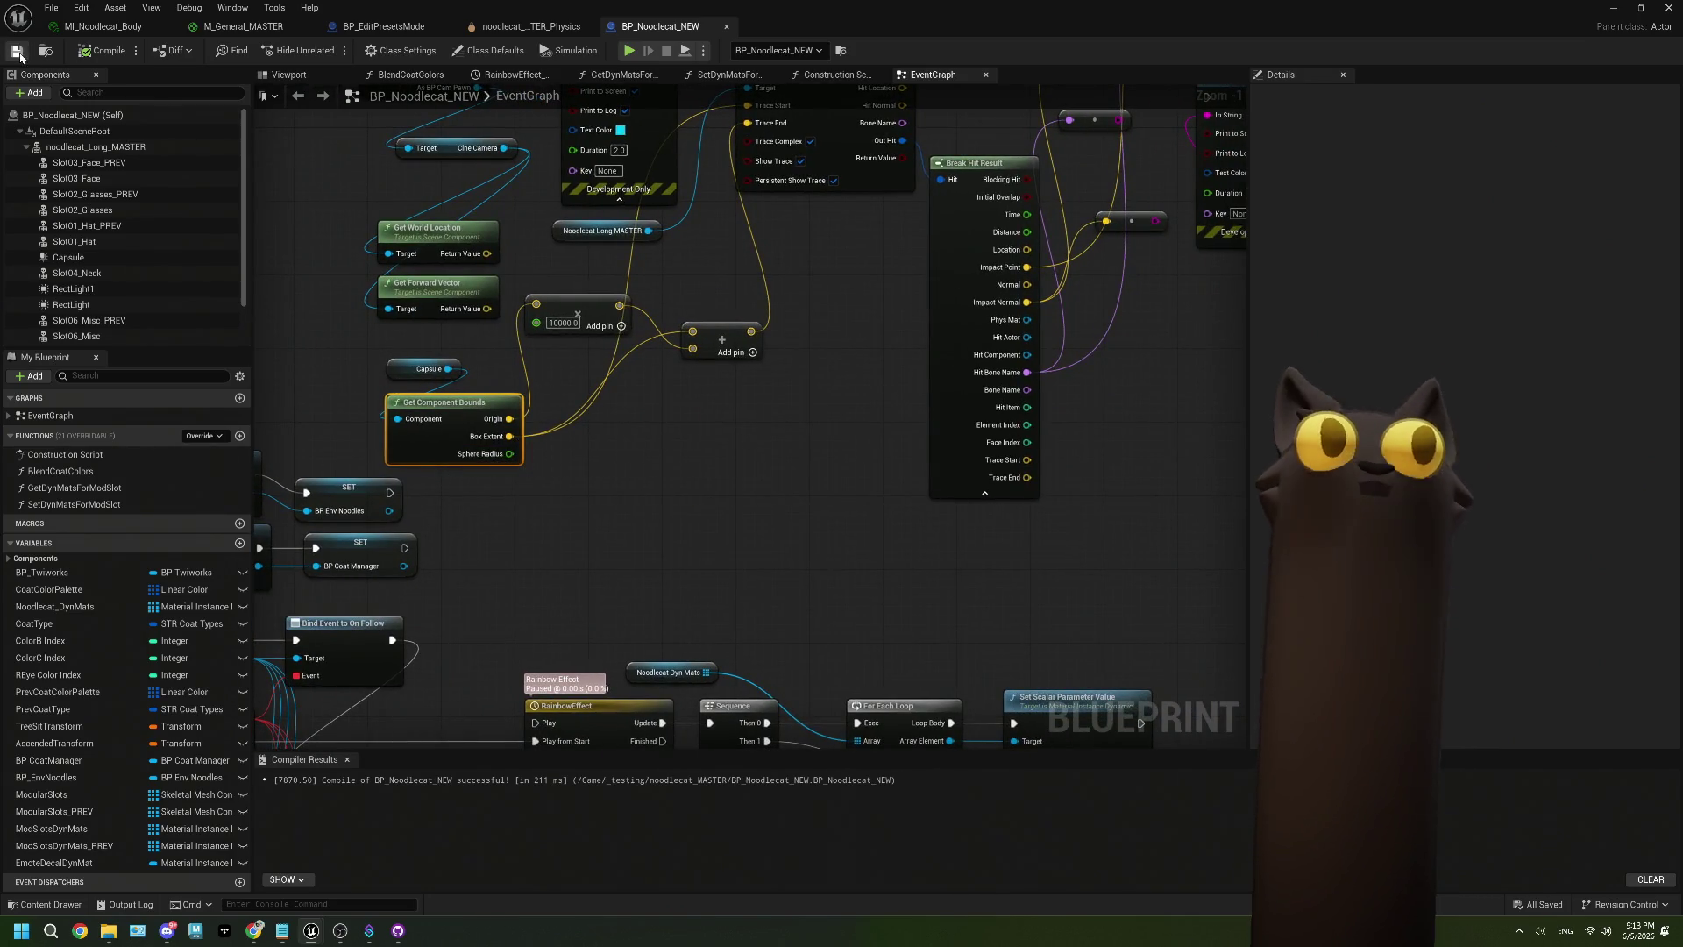
left_click(1613, 8)
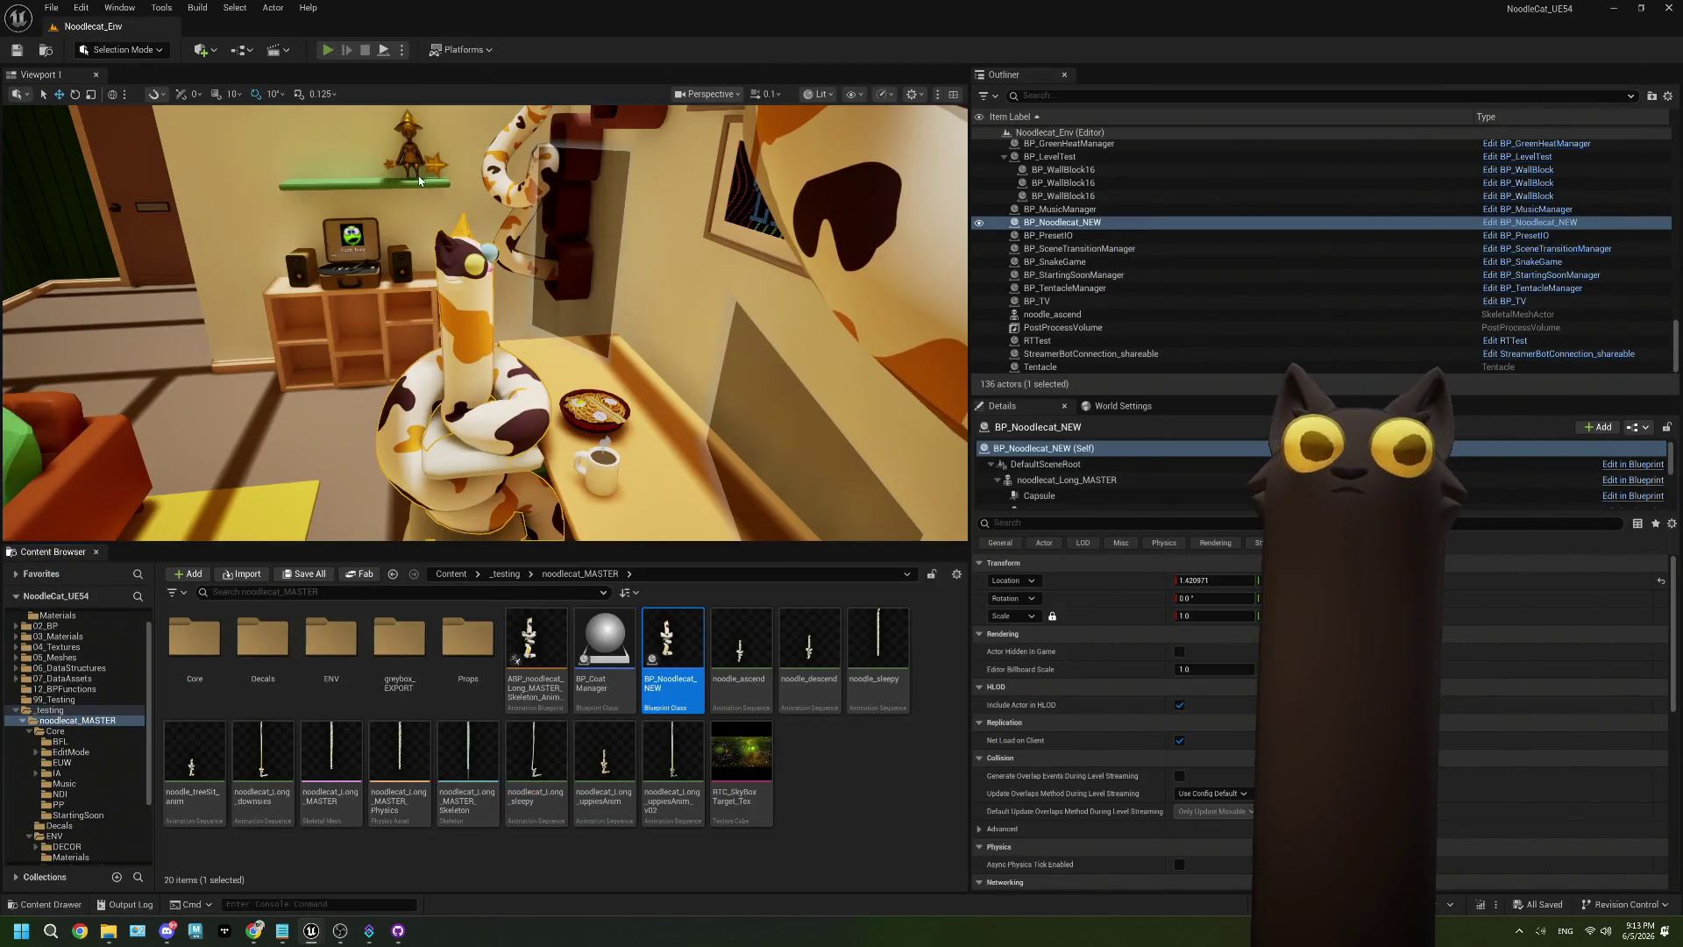
key("alt+p")
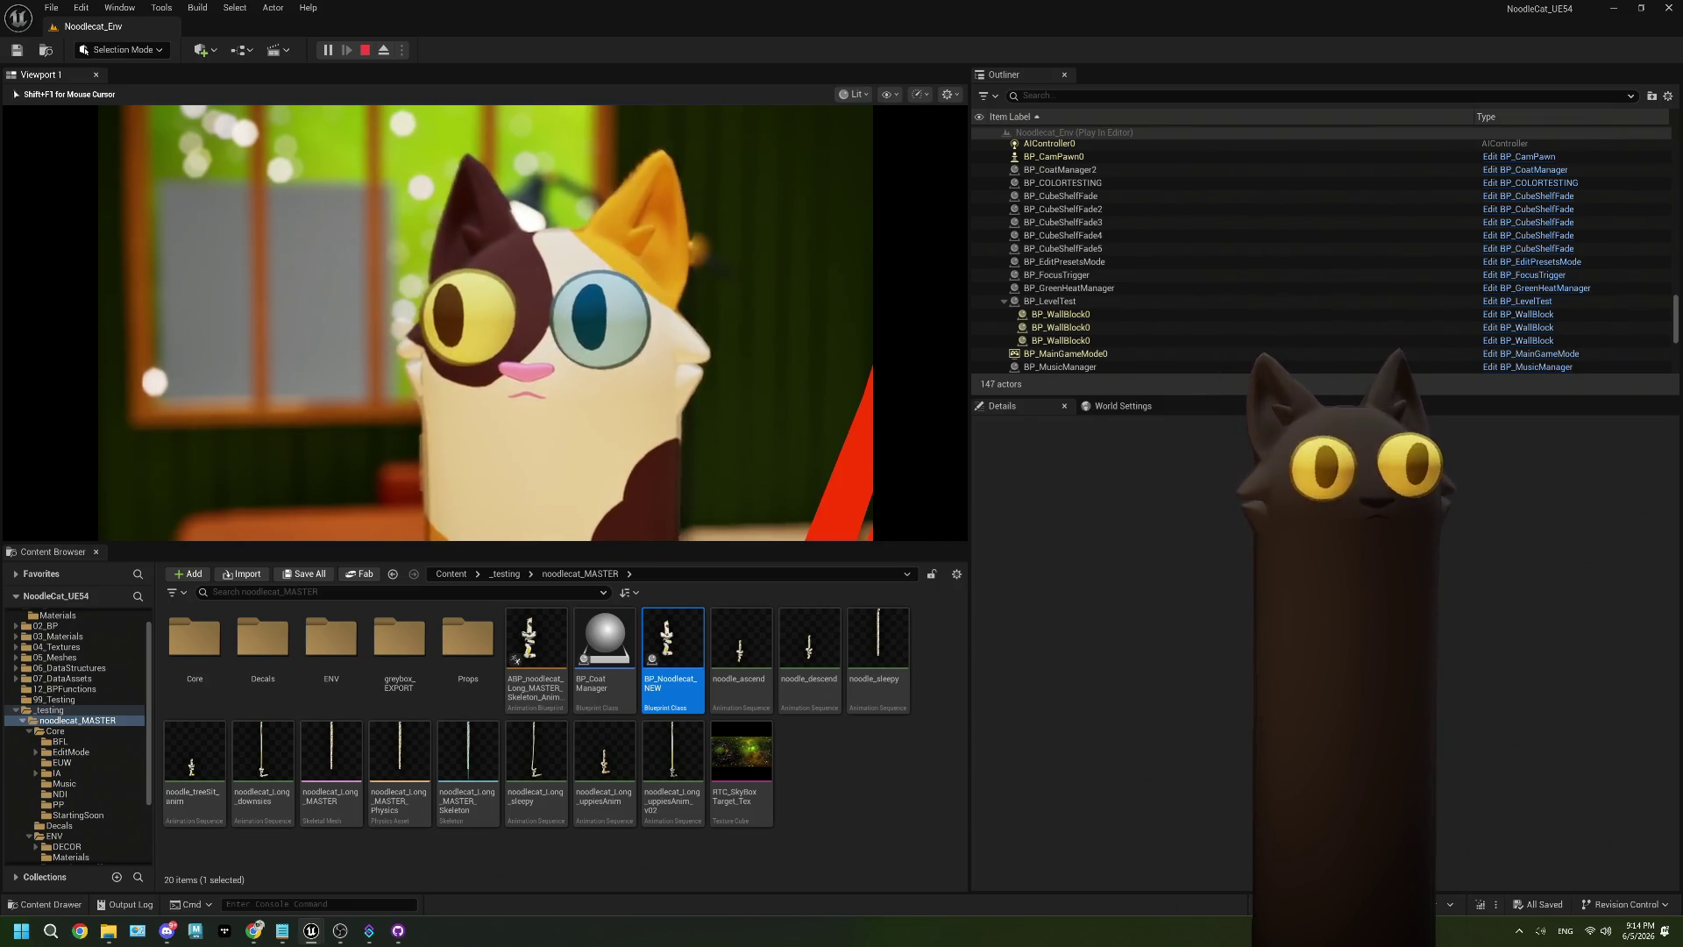
key("Escape")
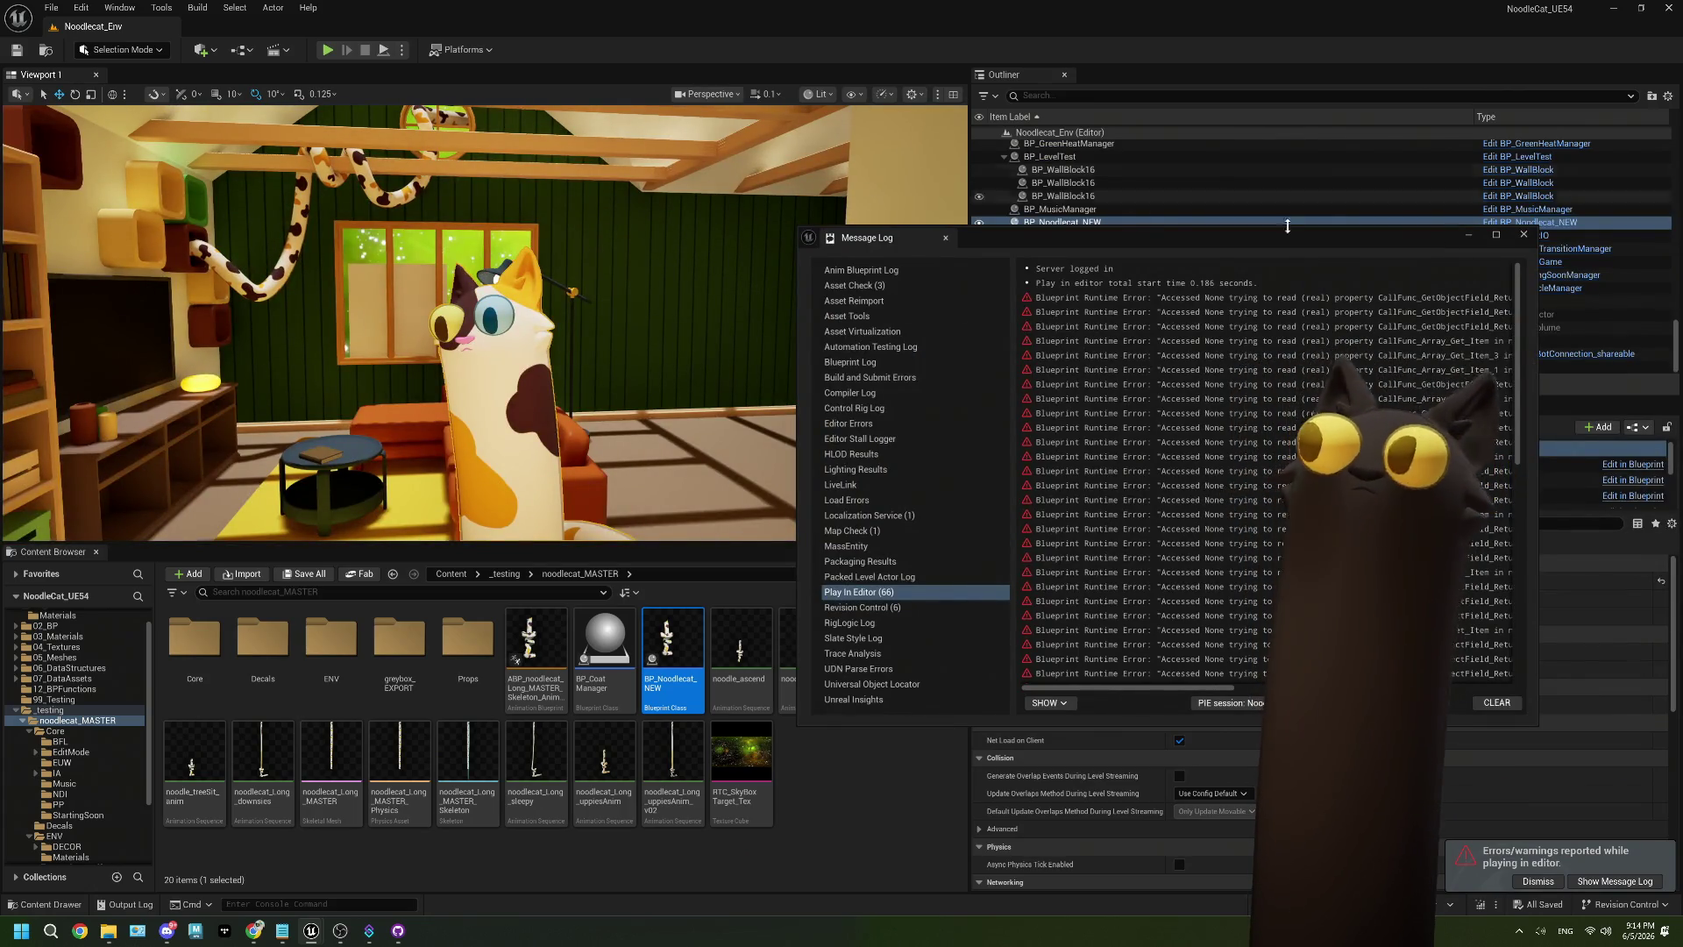
left_click(1528, 234)
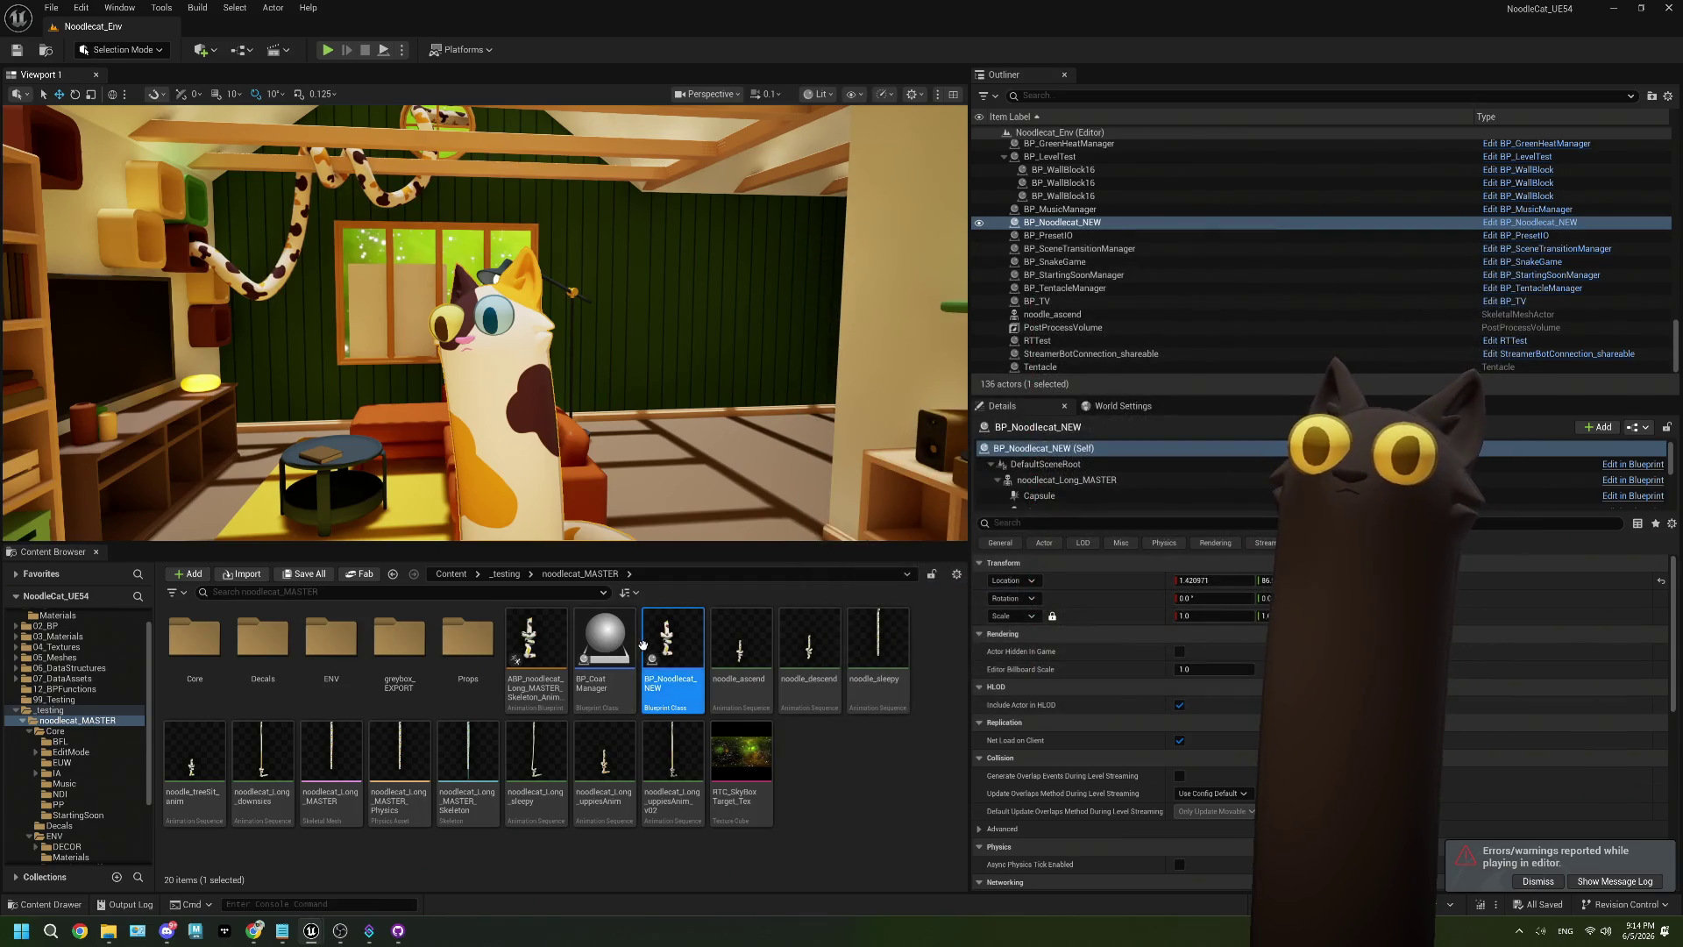
double_click(646, 651)
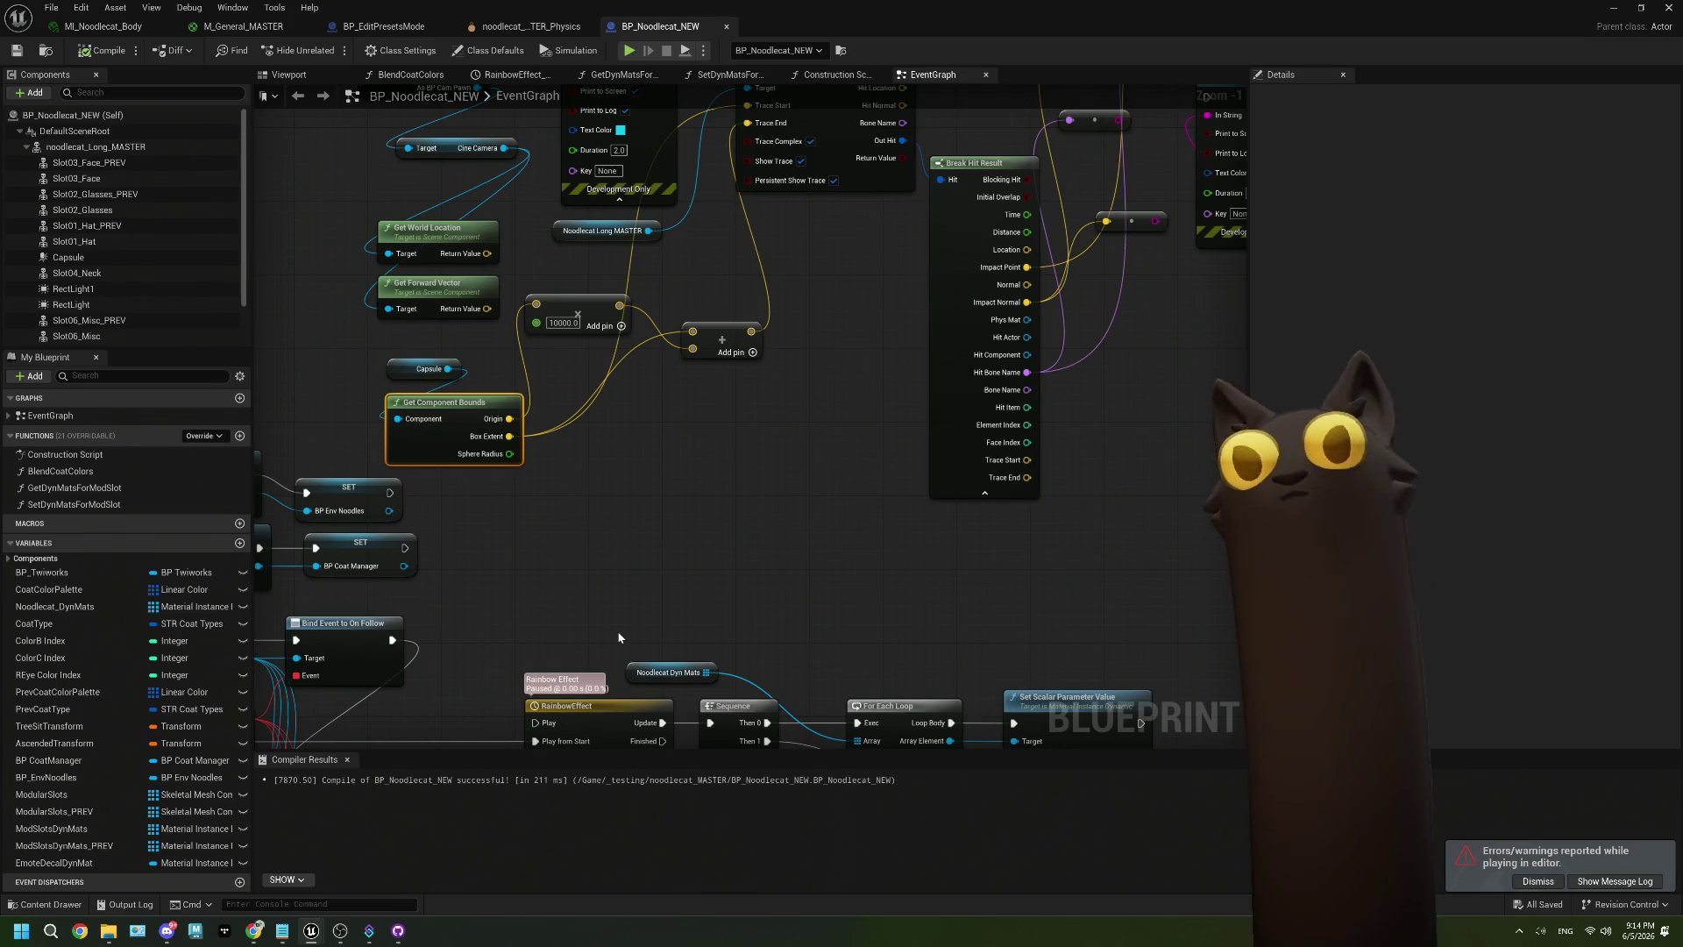
scroll(696, 467, "up", 1)
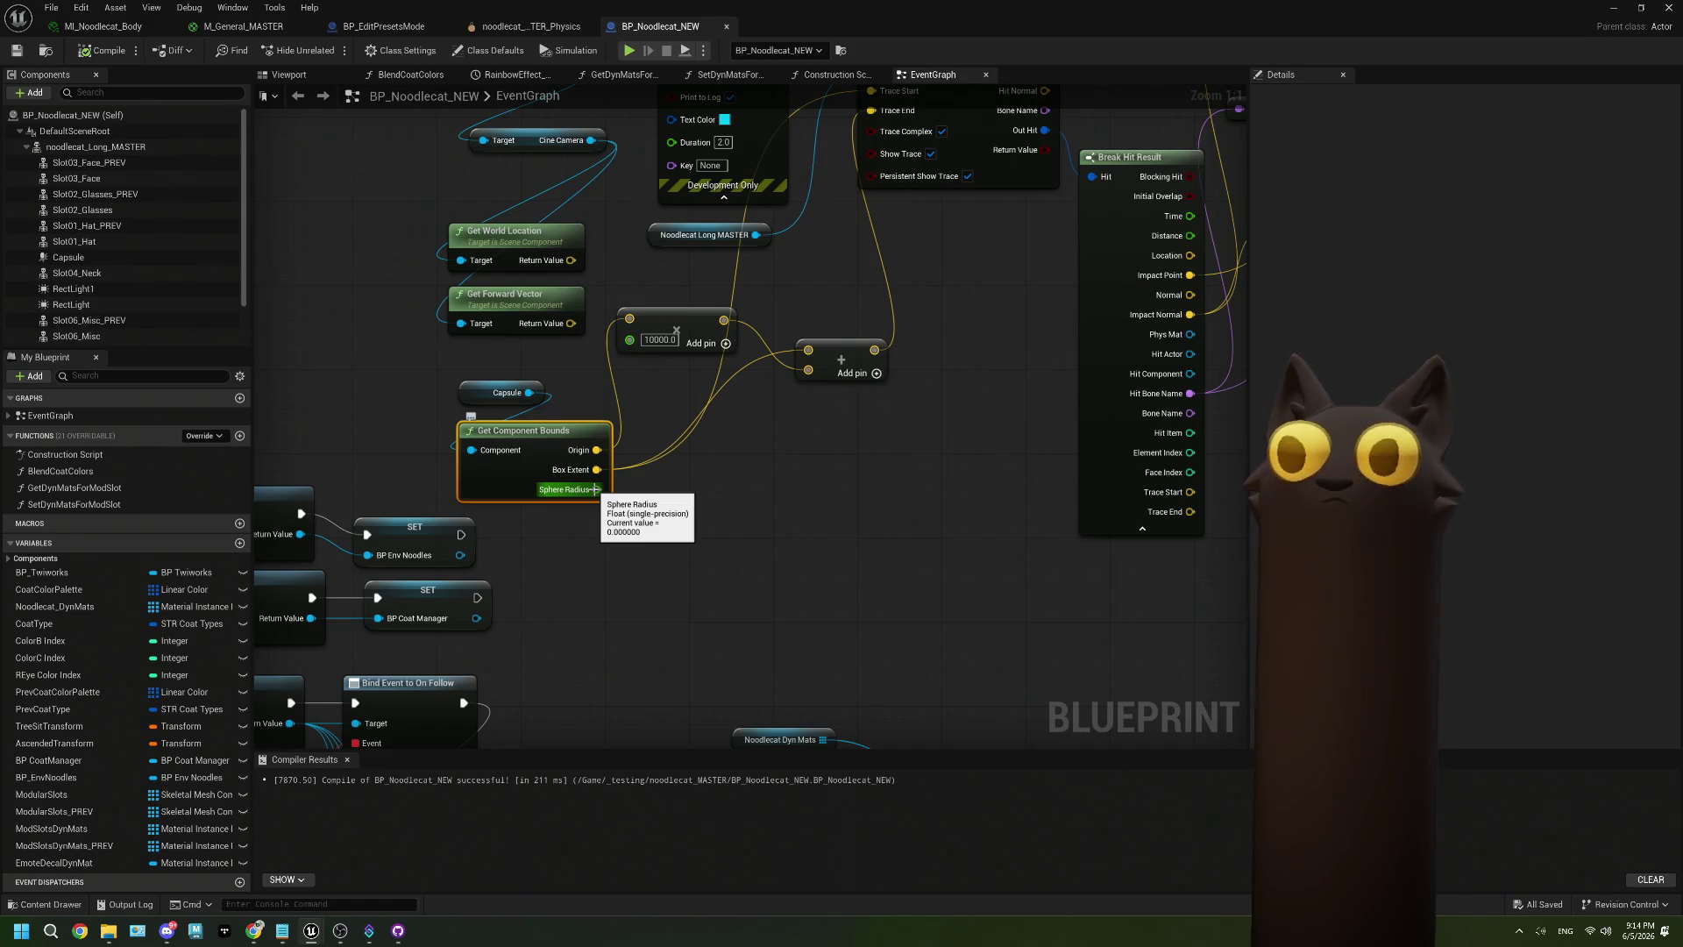
left_click(254, 930)
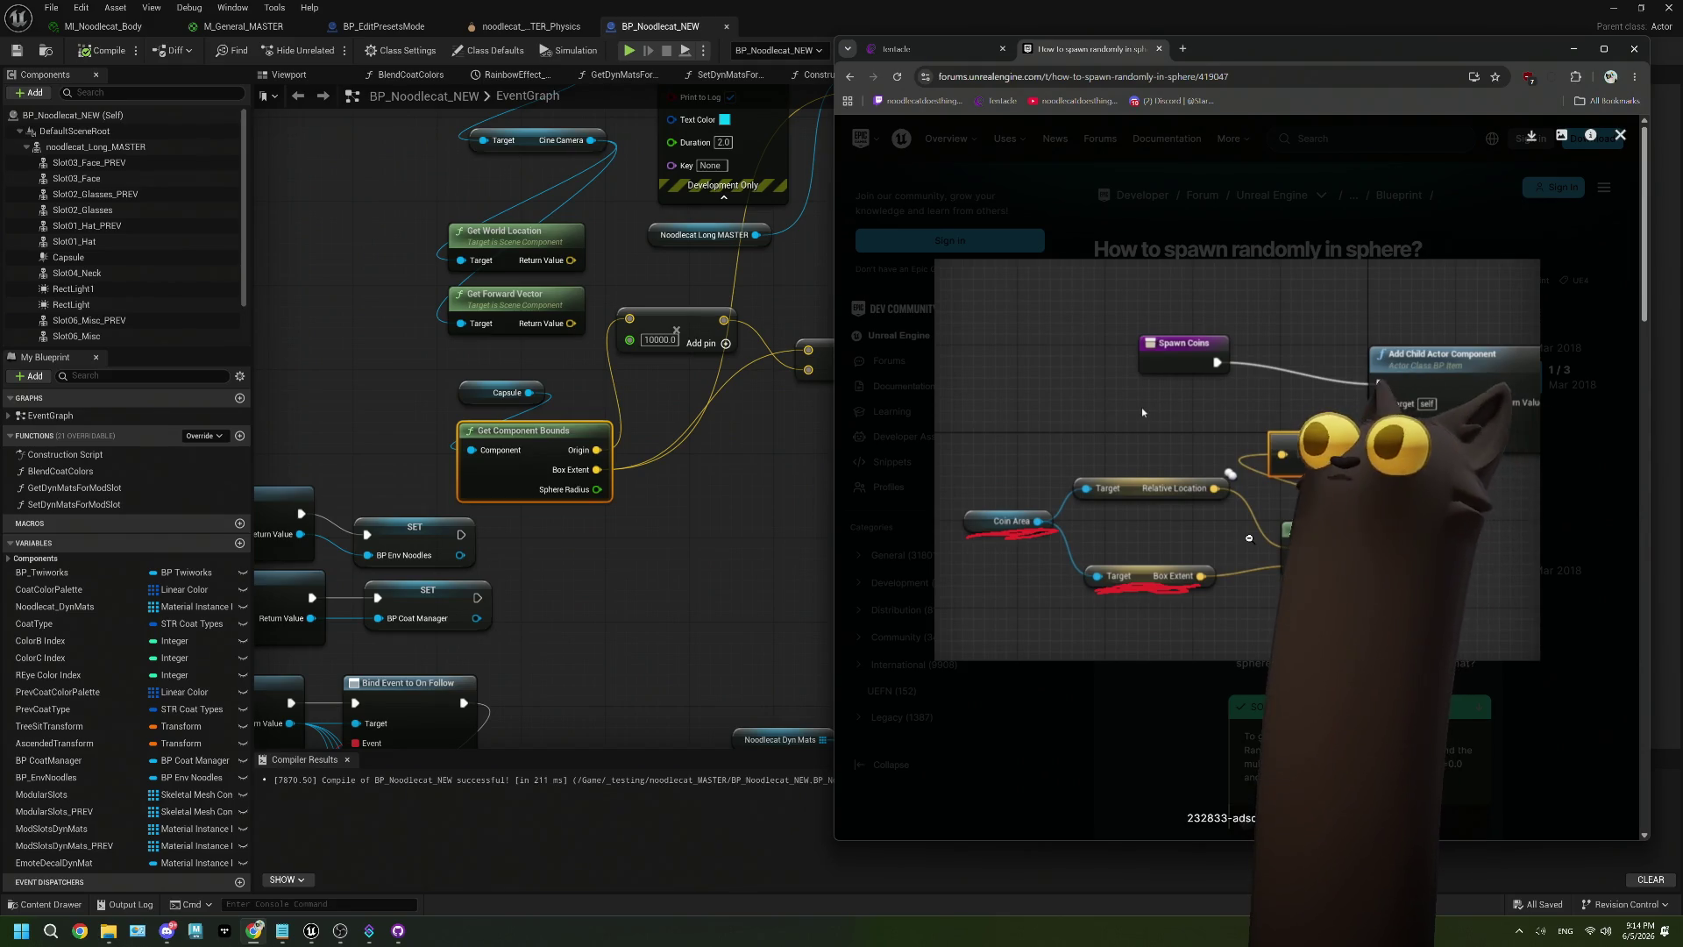
left_click(640, 539)
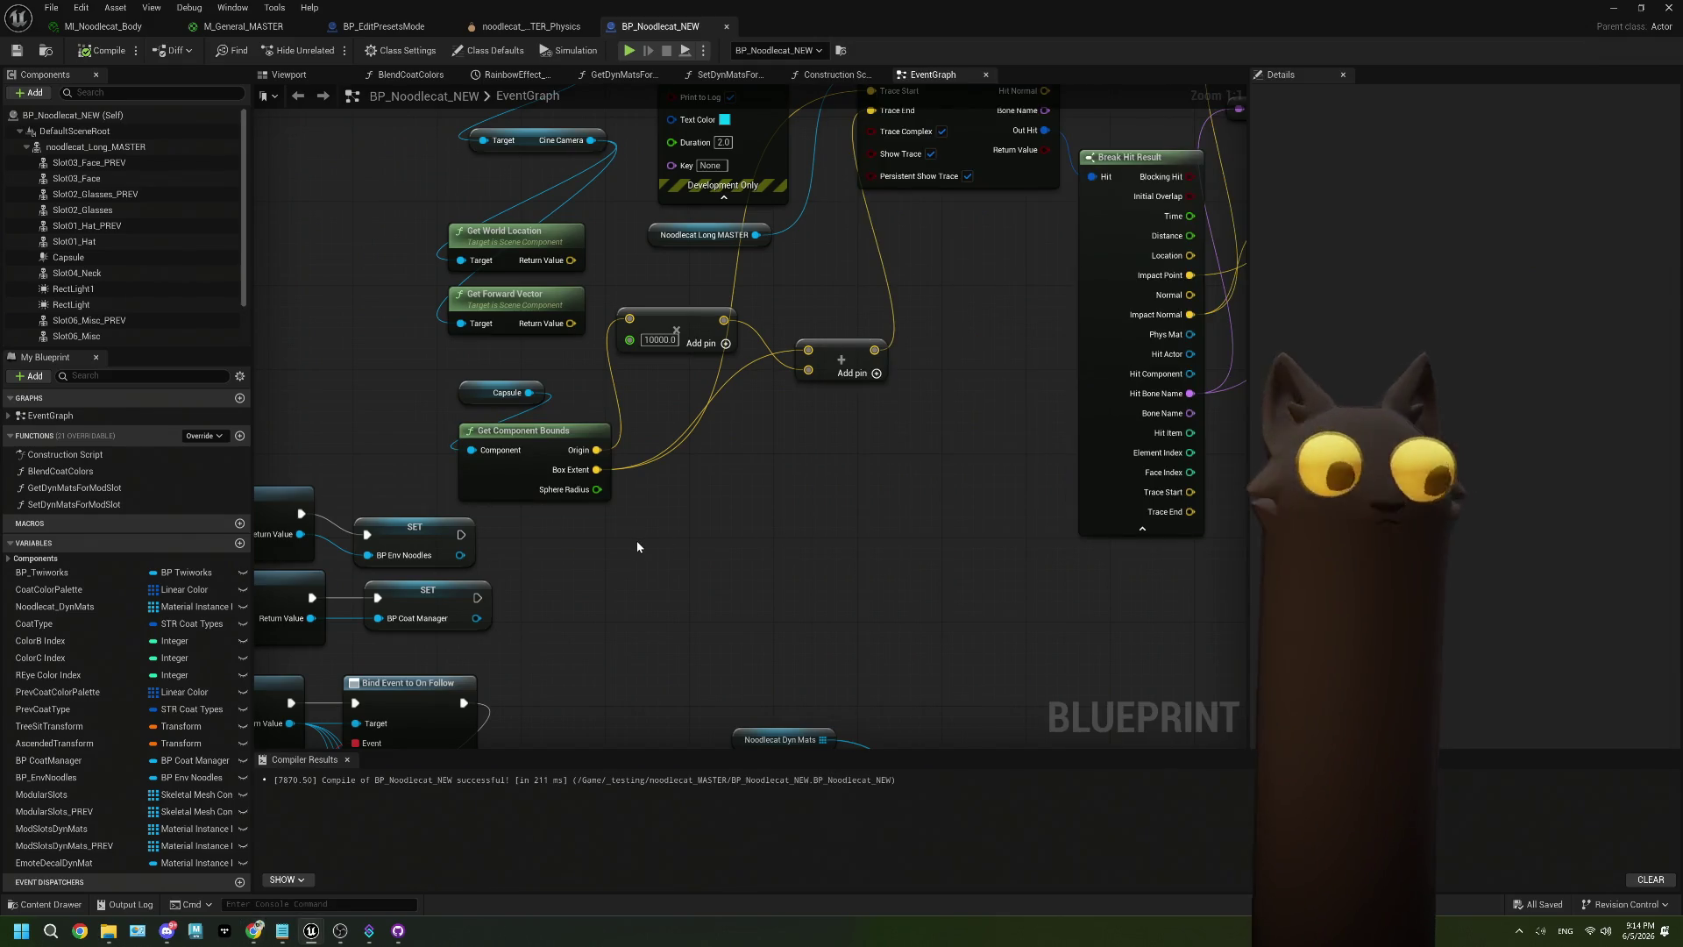
left_click_drag(529, 392, 617, 581)
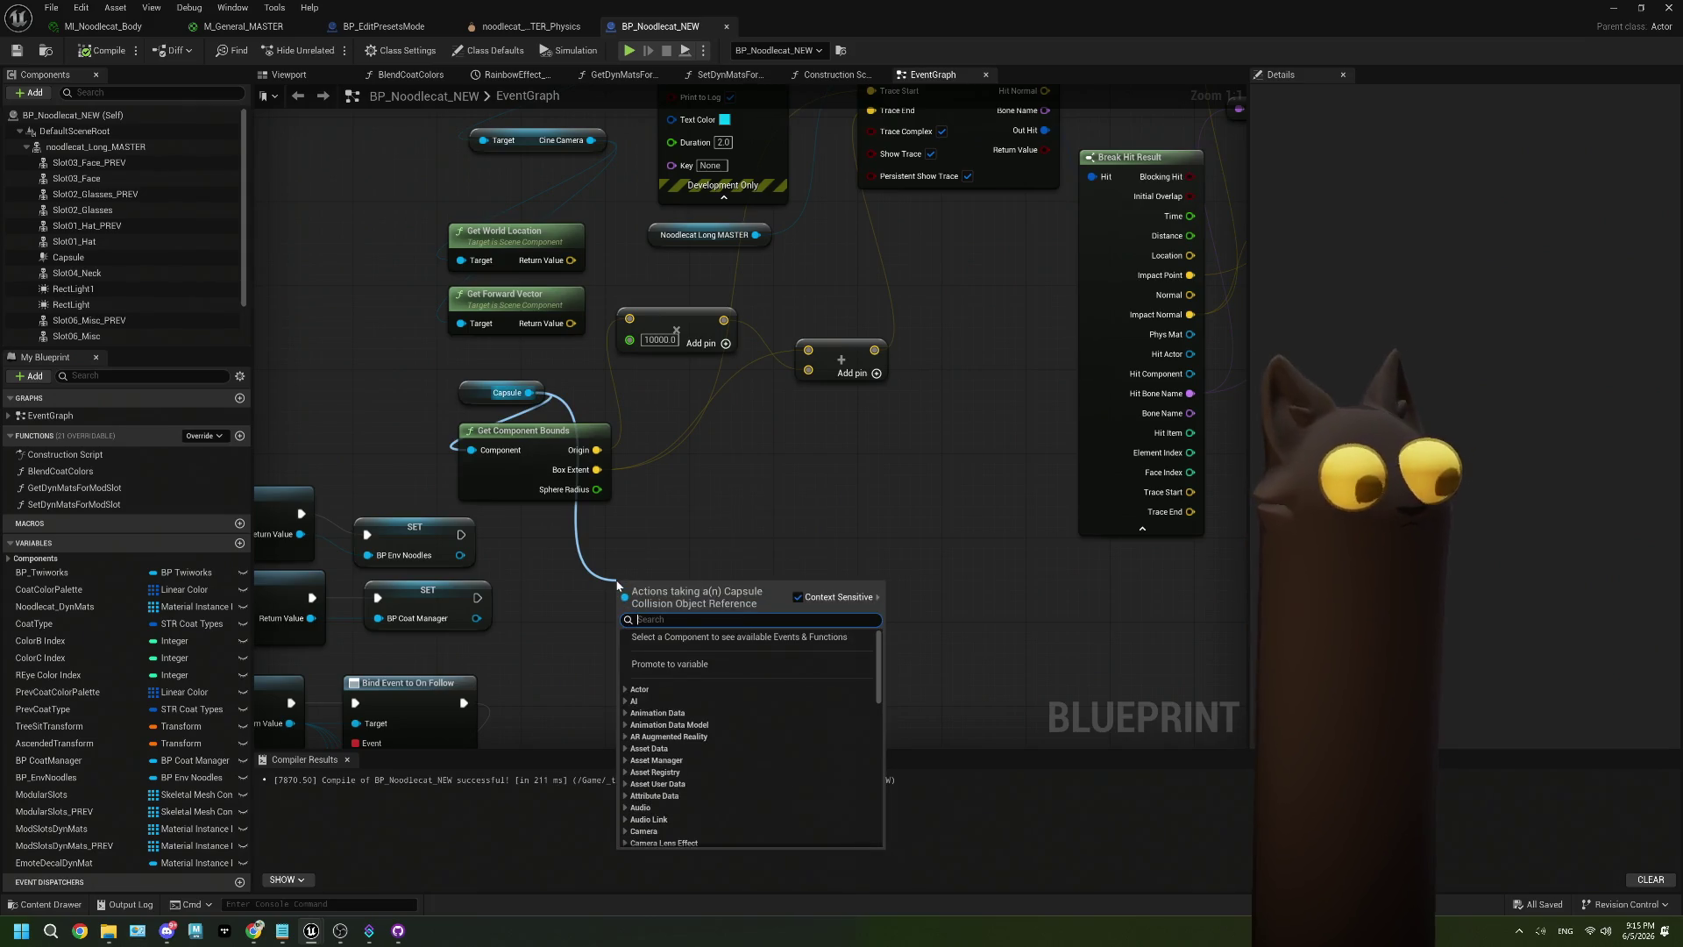
type("rando")
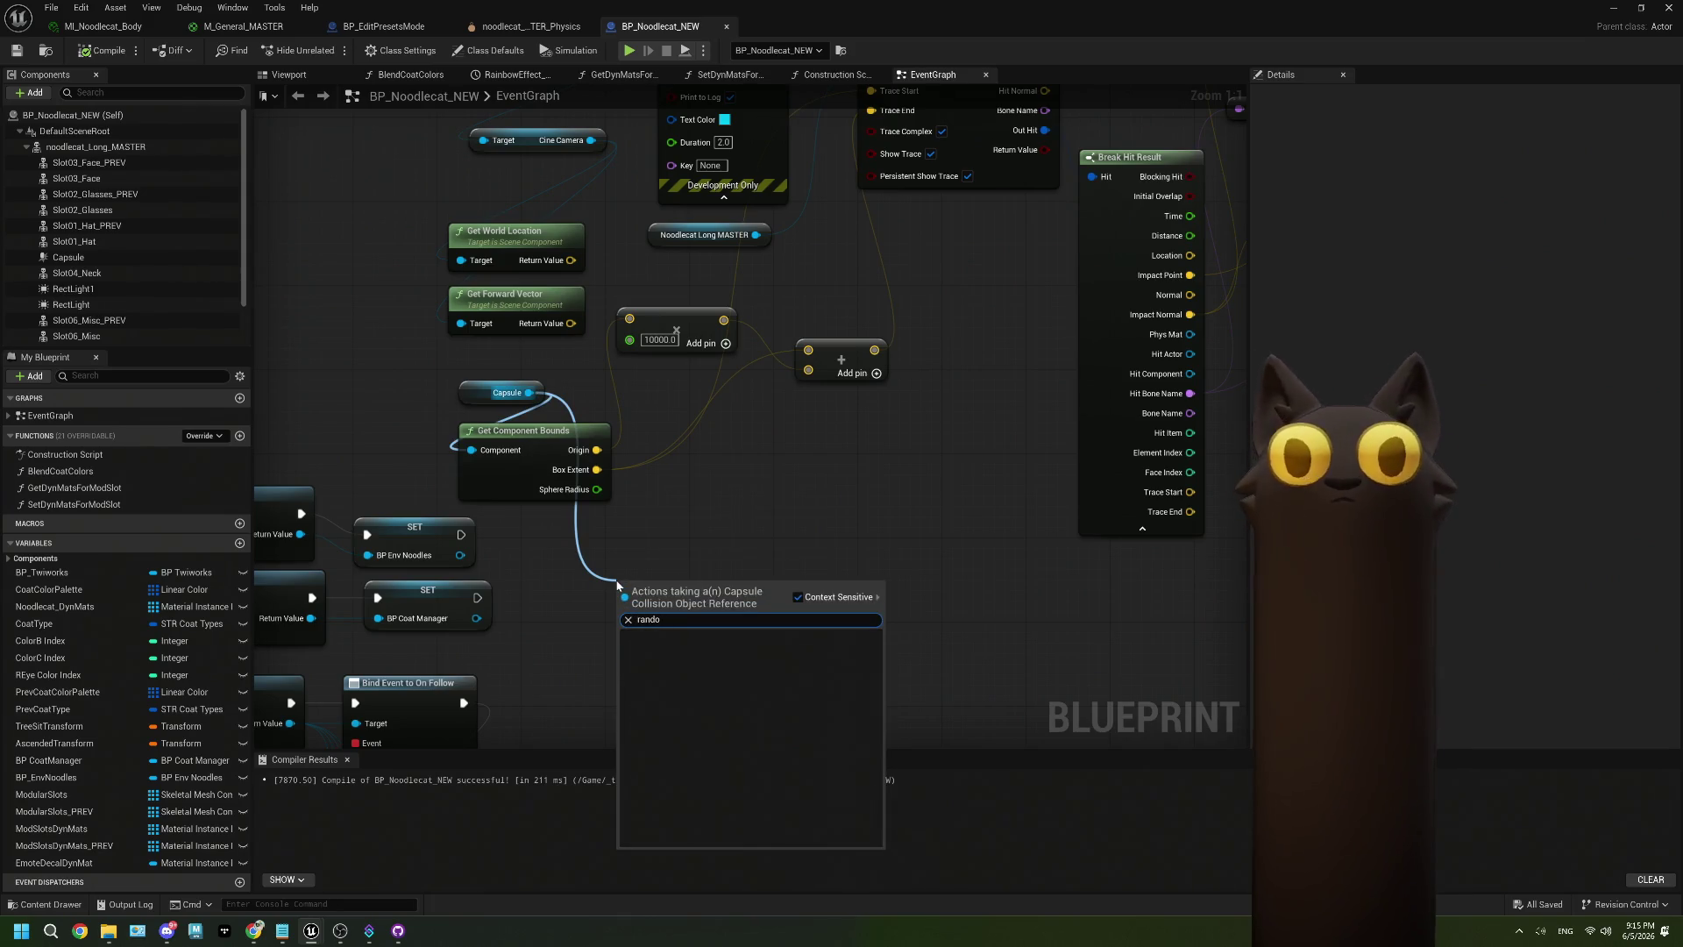
key("BackSpace")
key("BackSpace")
key("BackSpace")
type("point")
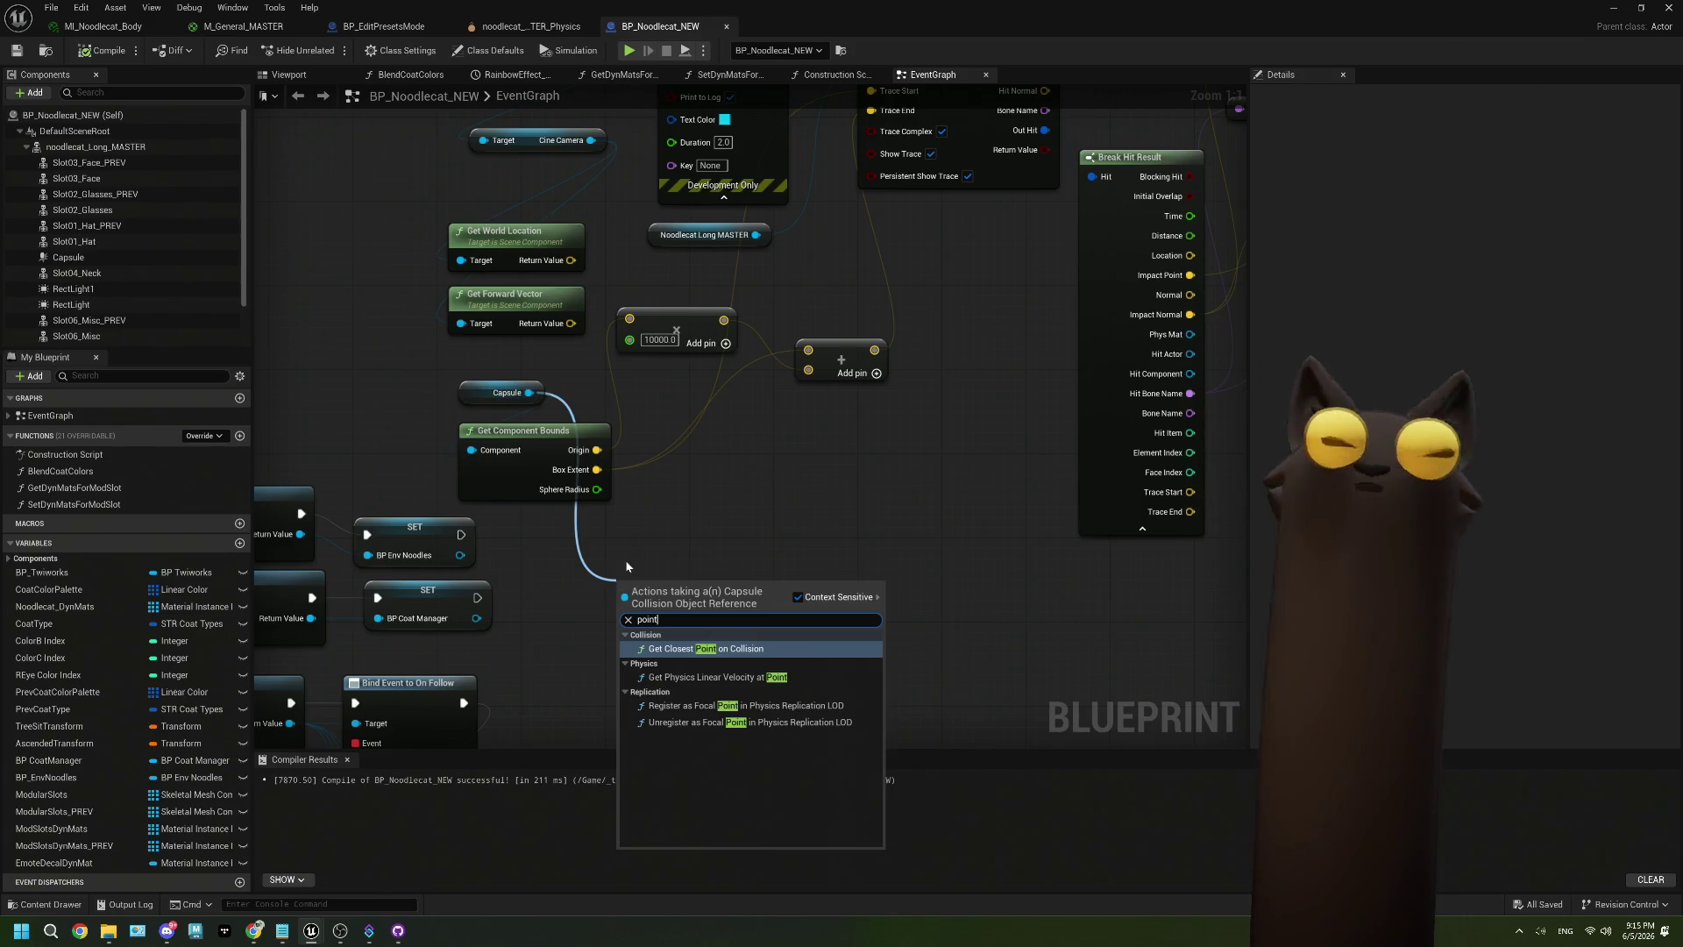
key("Escape")
left_click_drag(753, 239, 693, 472)
type("point")
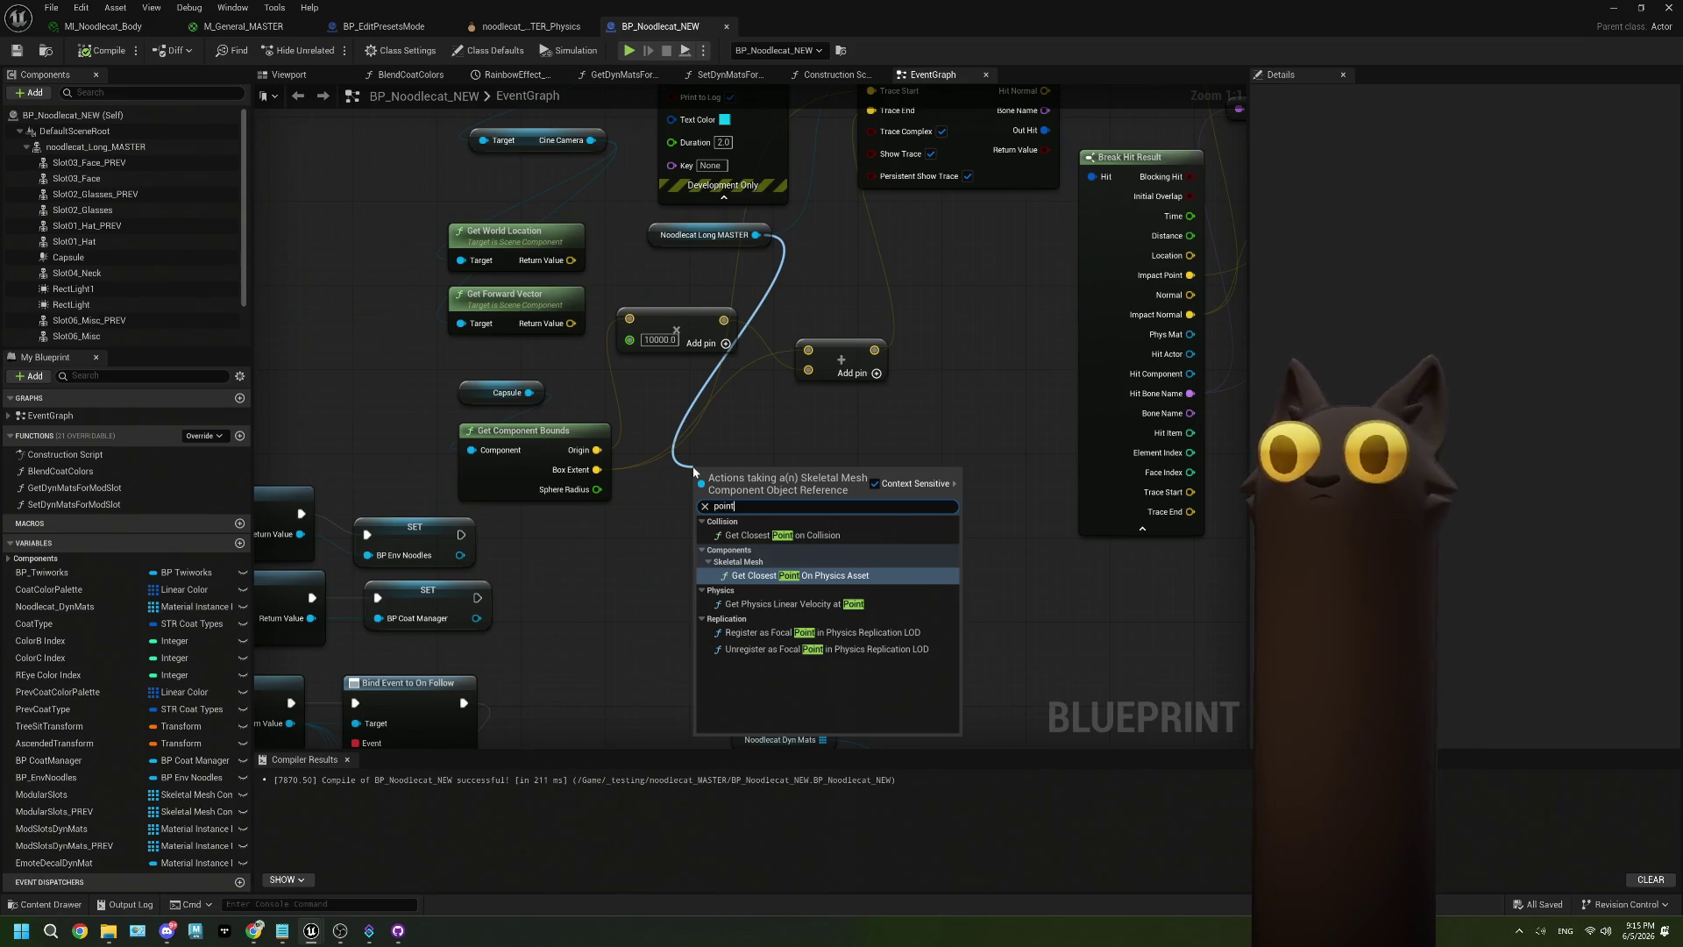
left_click(663, 505)
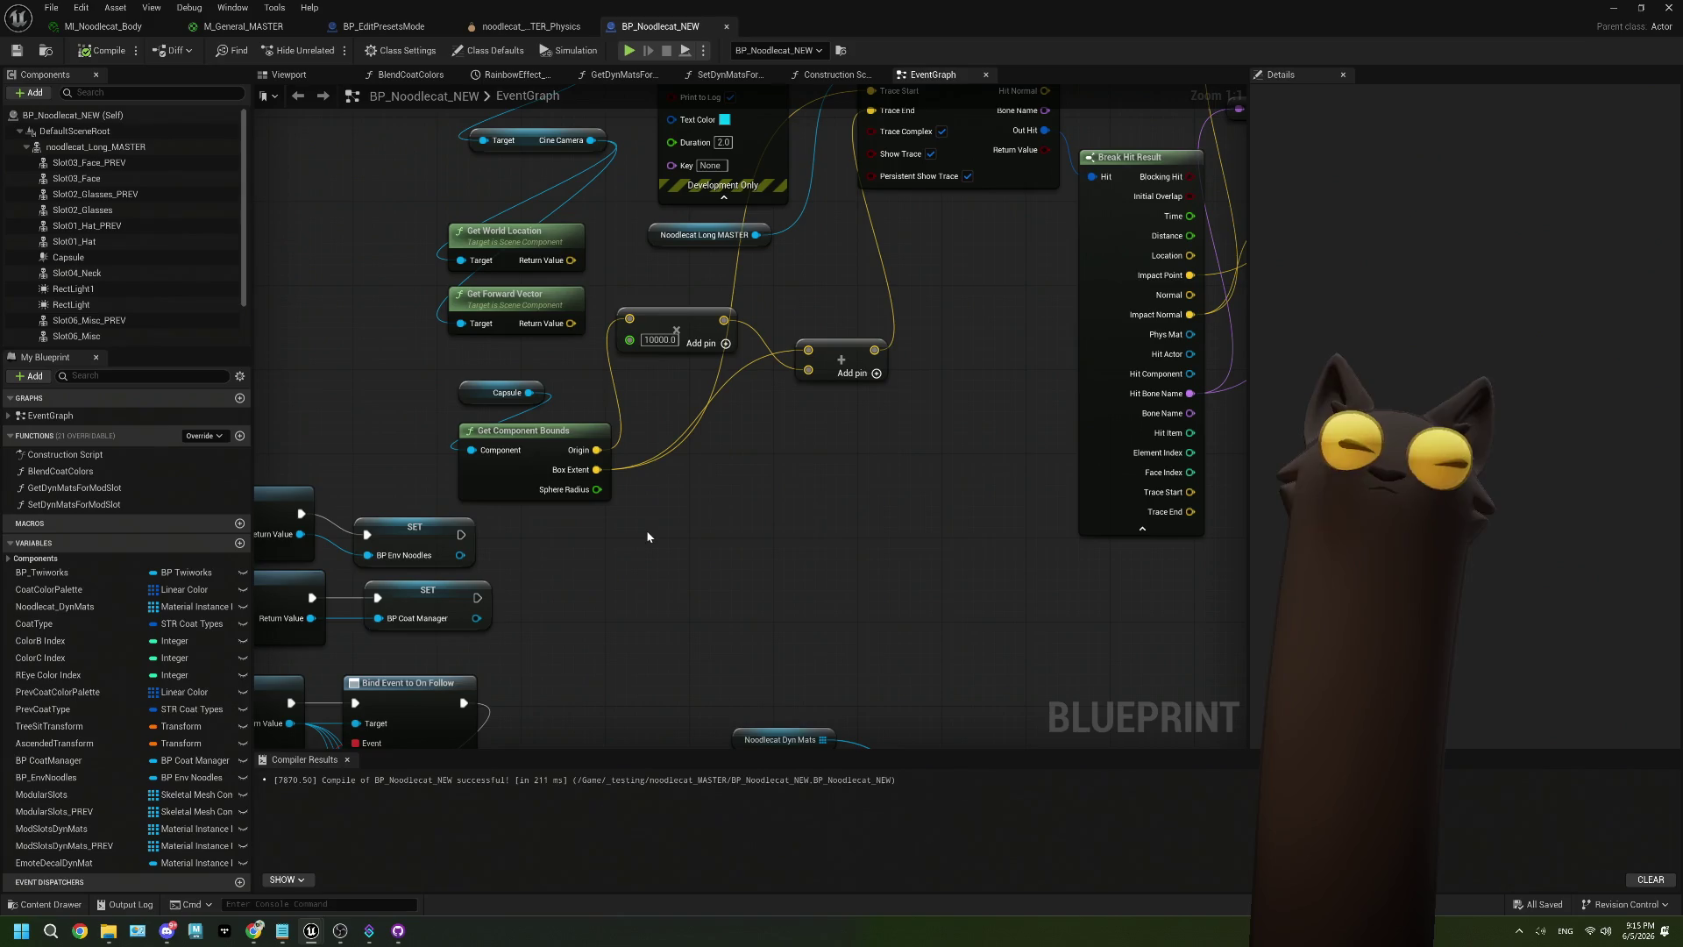
left_click_drag(664, 533, 566, 572)
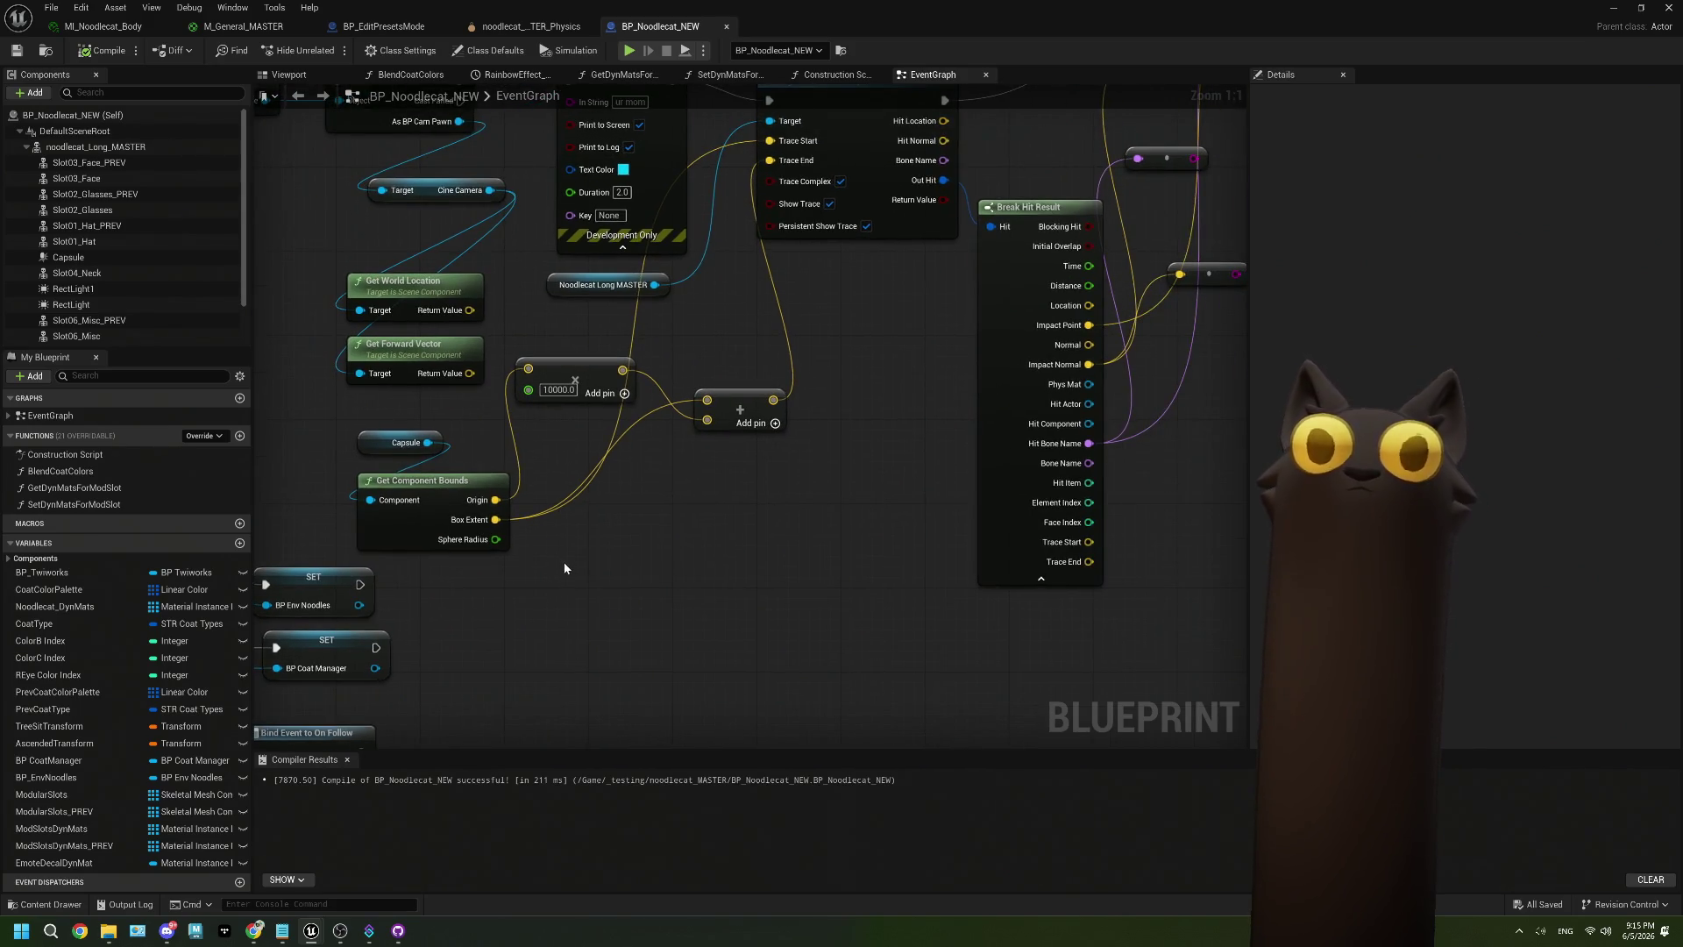
Undo the last three wiring changes so the Get Component Bounds outputs are unconnected.
key("ctrl+z")
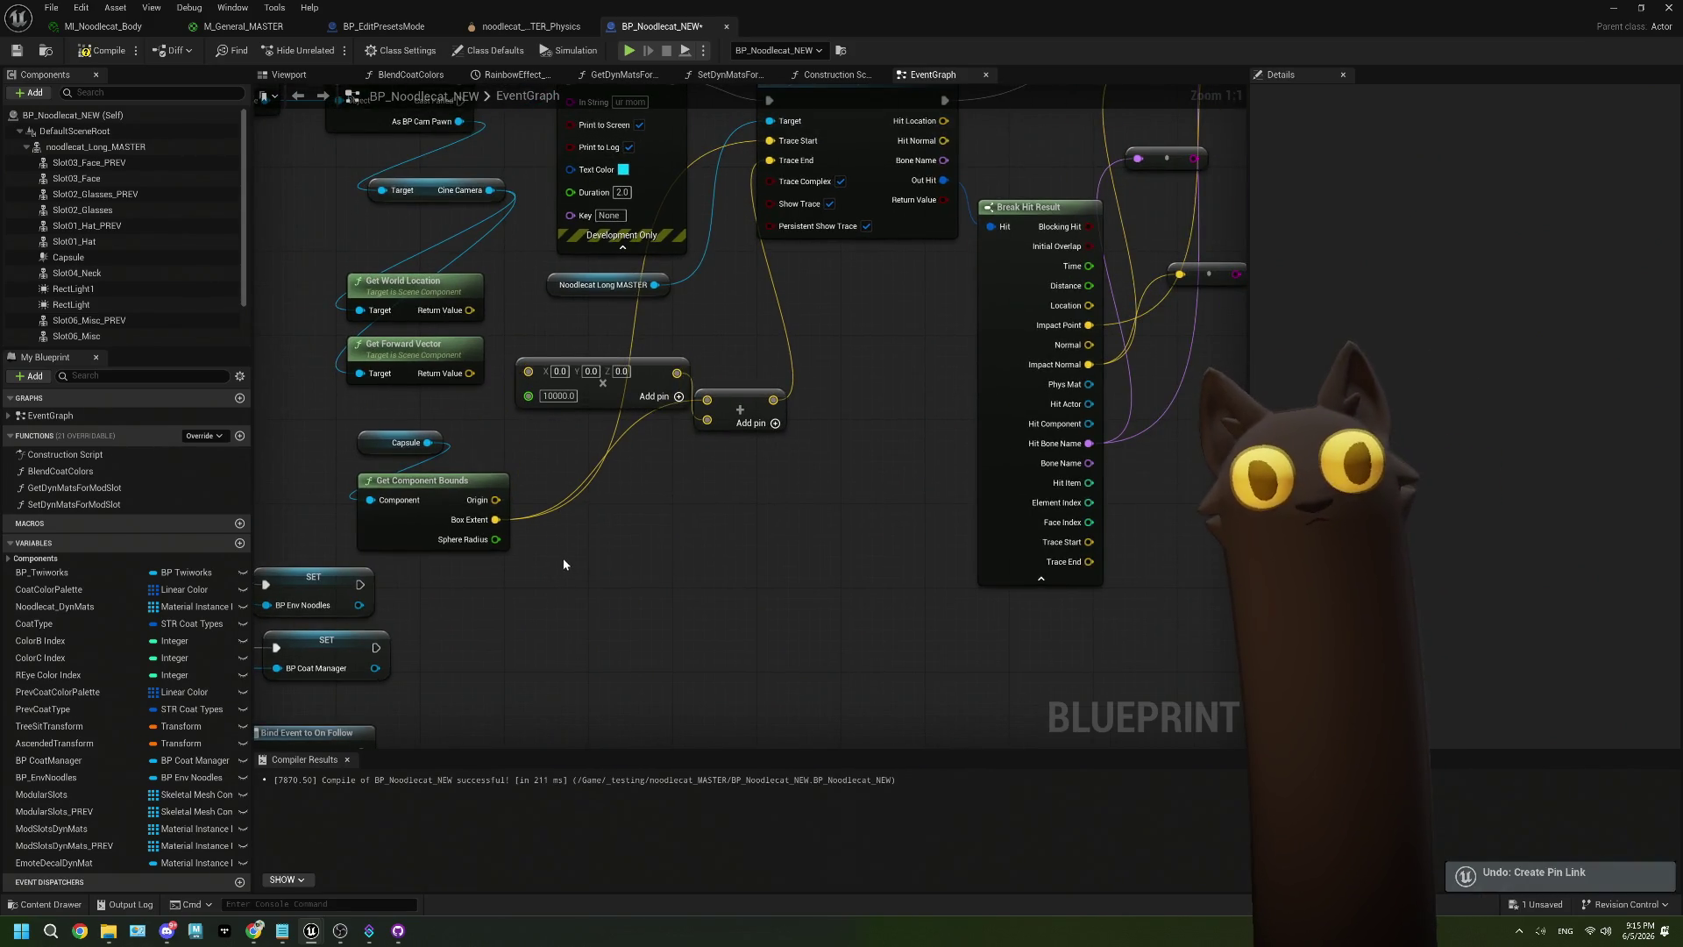
key("ctrl+z")
key("ctrl+z")
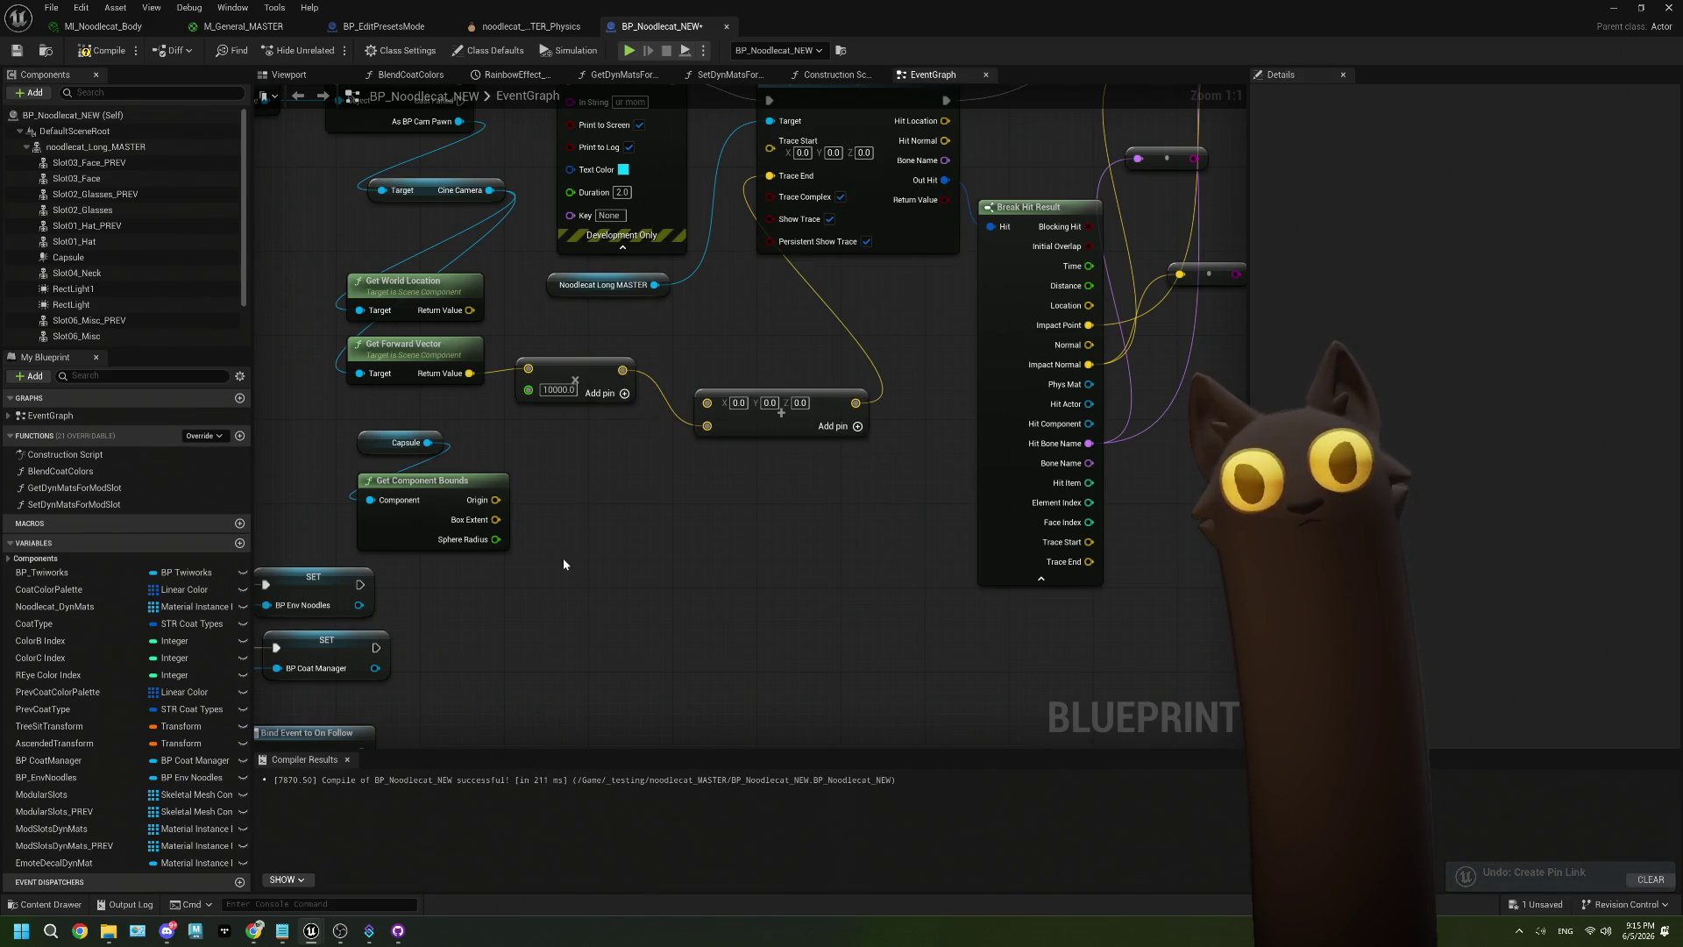
key("ctrl+z")
left_click_drag(563, 558, 692, 529)
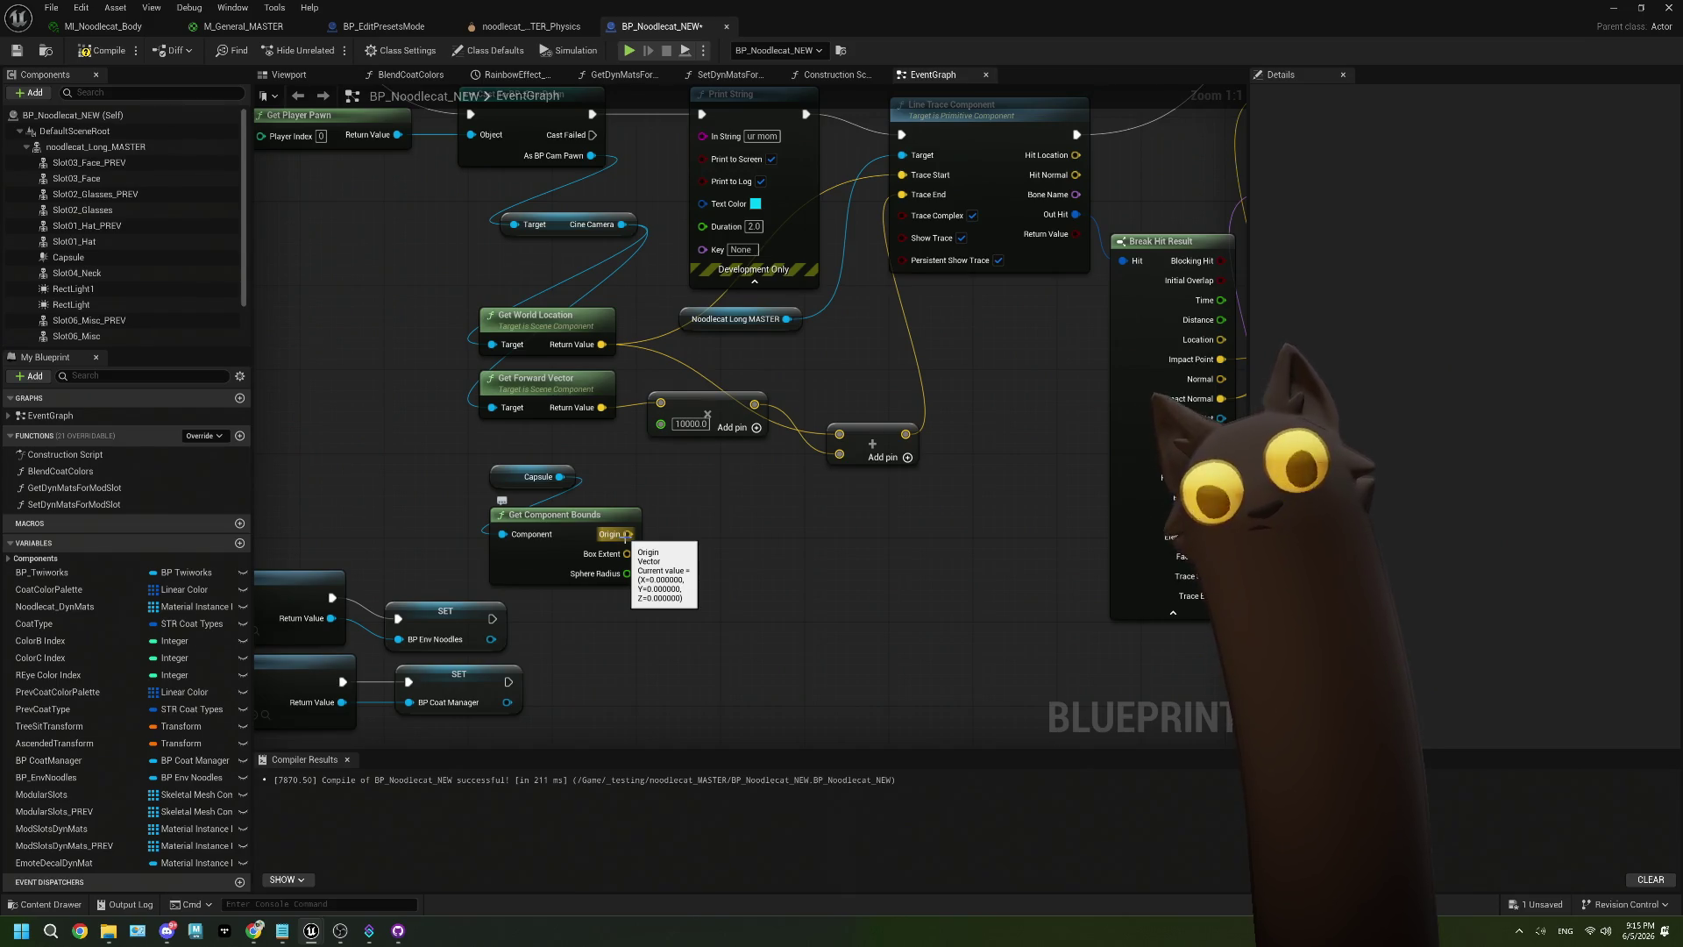
left_click_drag(659, 570, 567, 530)
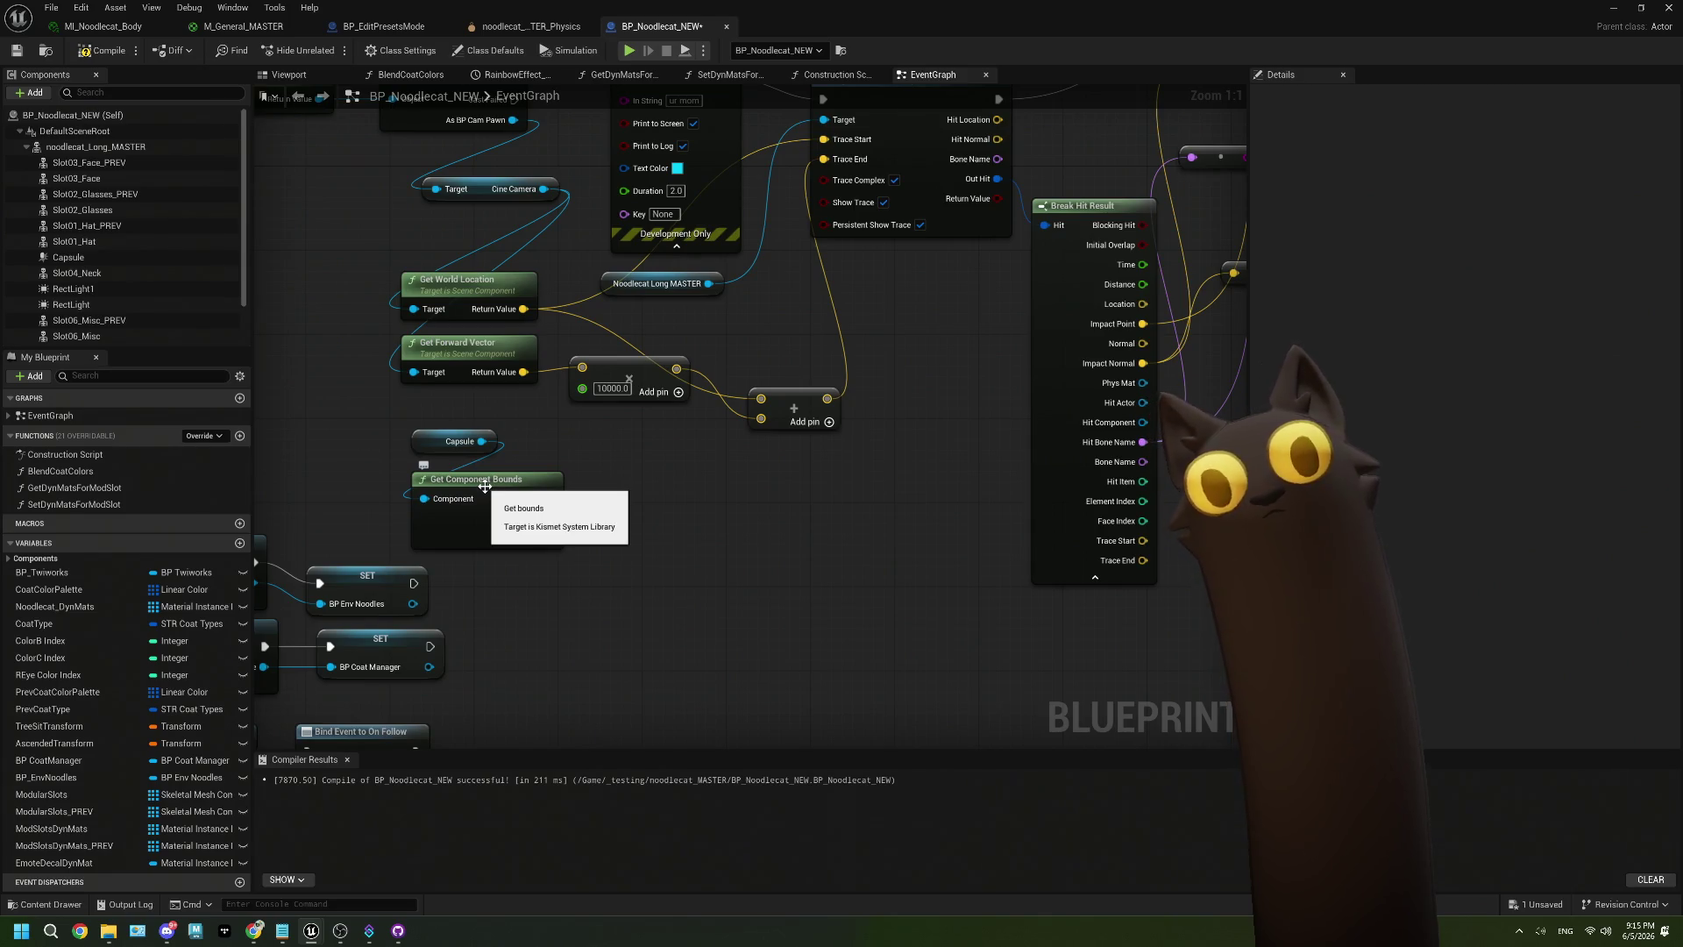
Search the Capsule's actions for 'poin' without adding a node.
left_click_drag(481, 441, 568, 548)
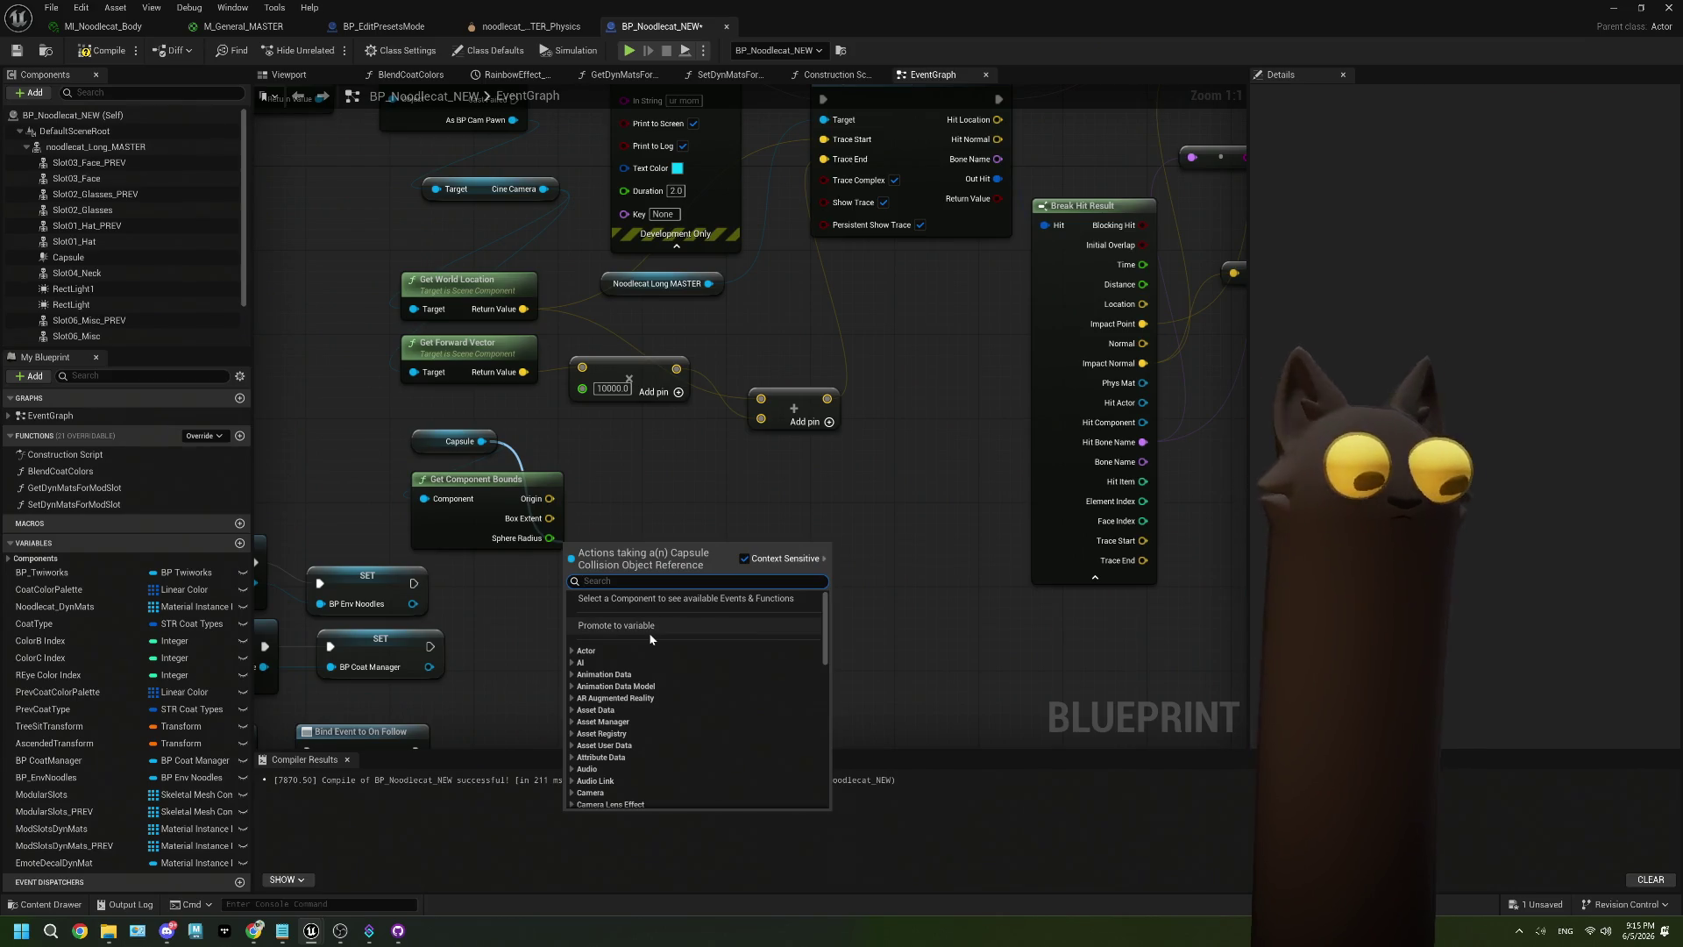
type("poin")
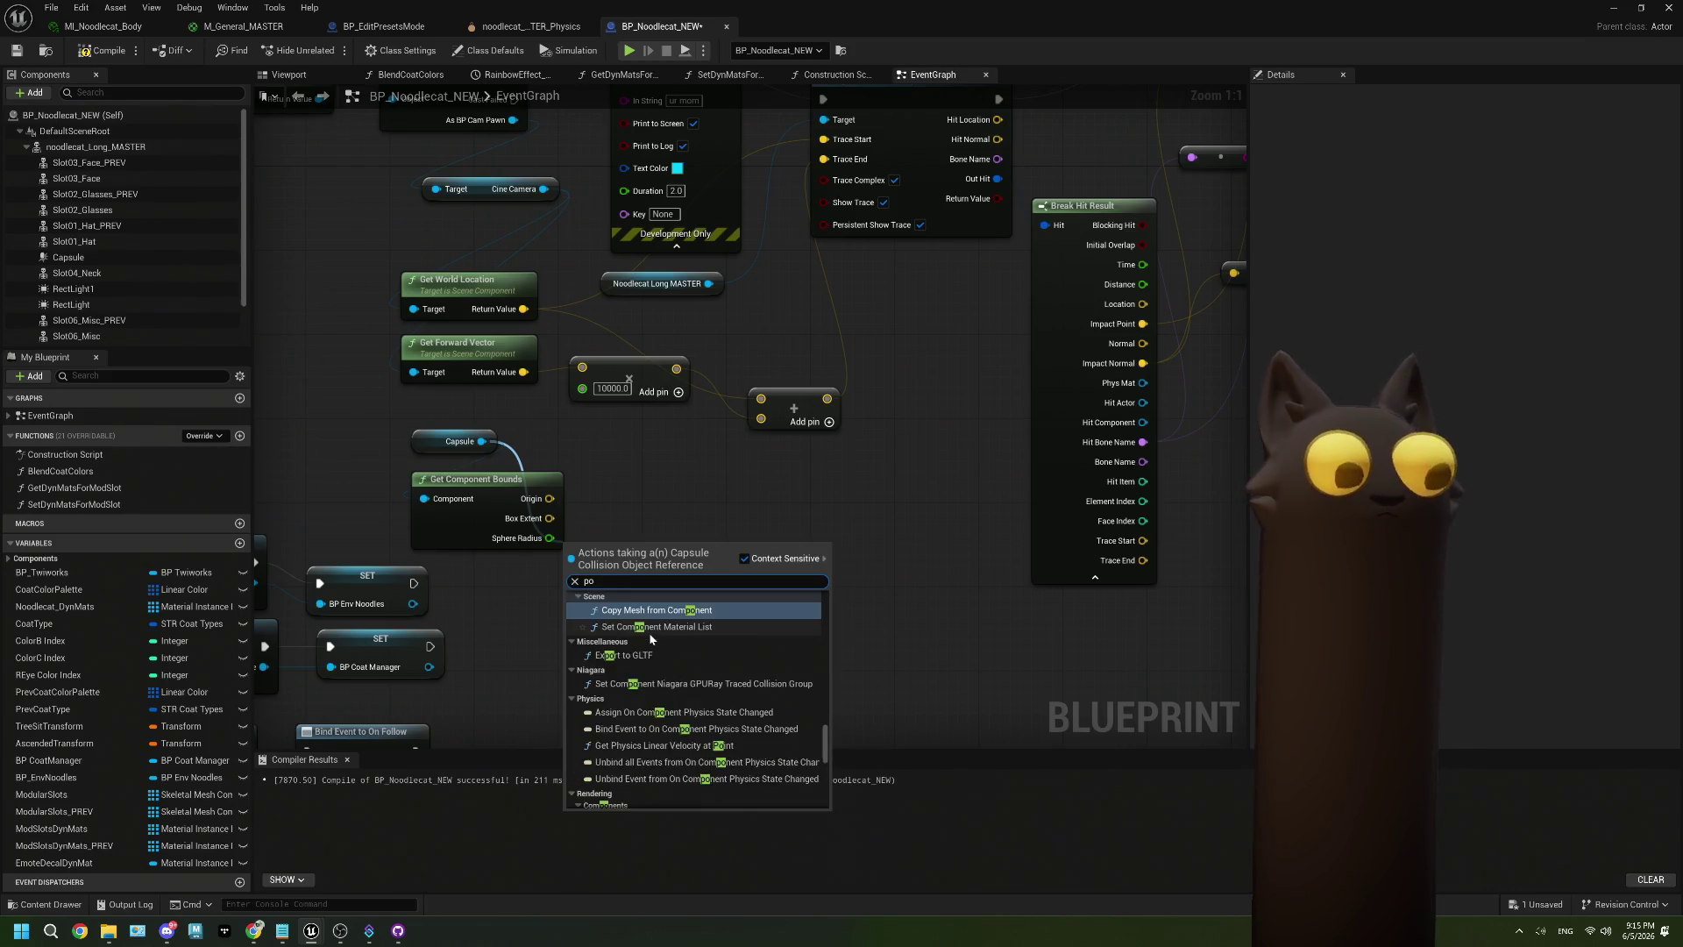
left_click(612, 509)
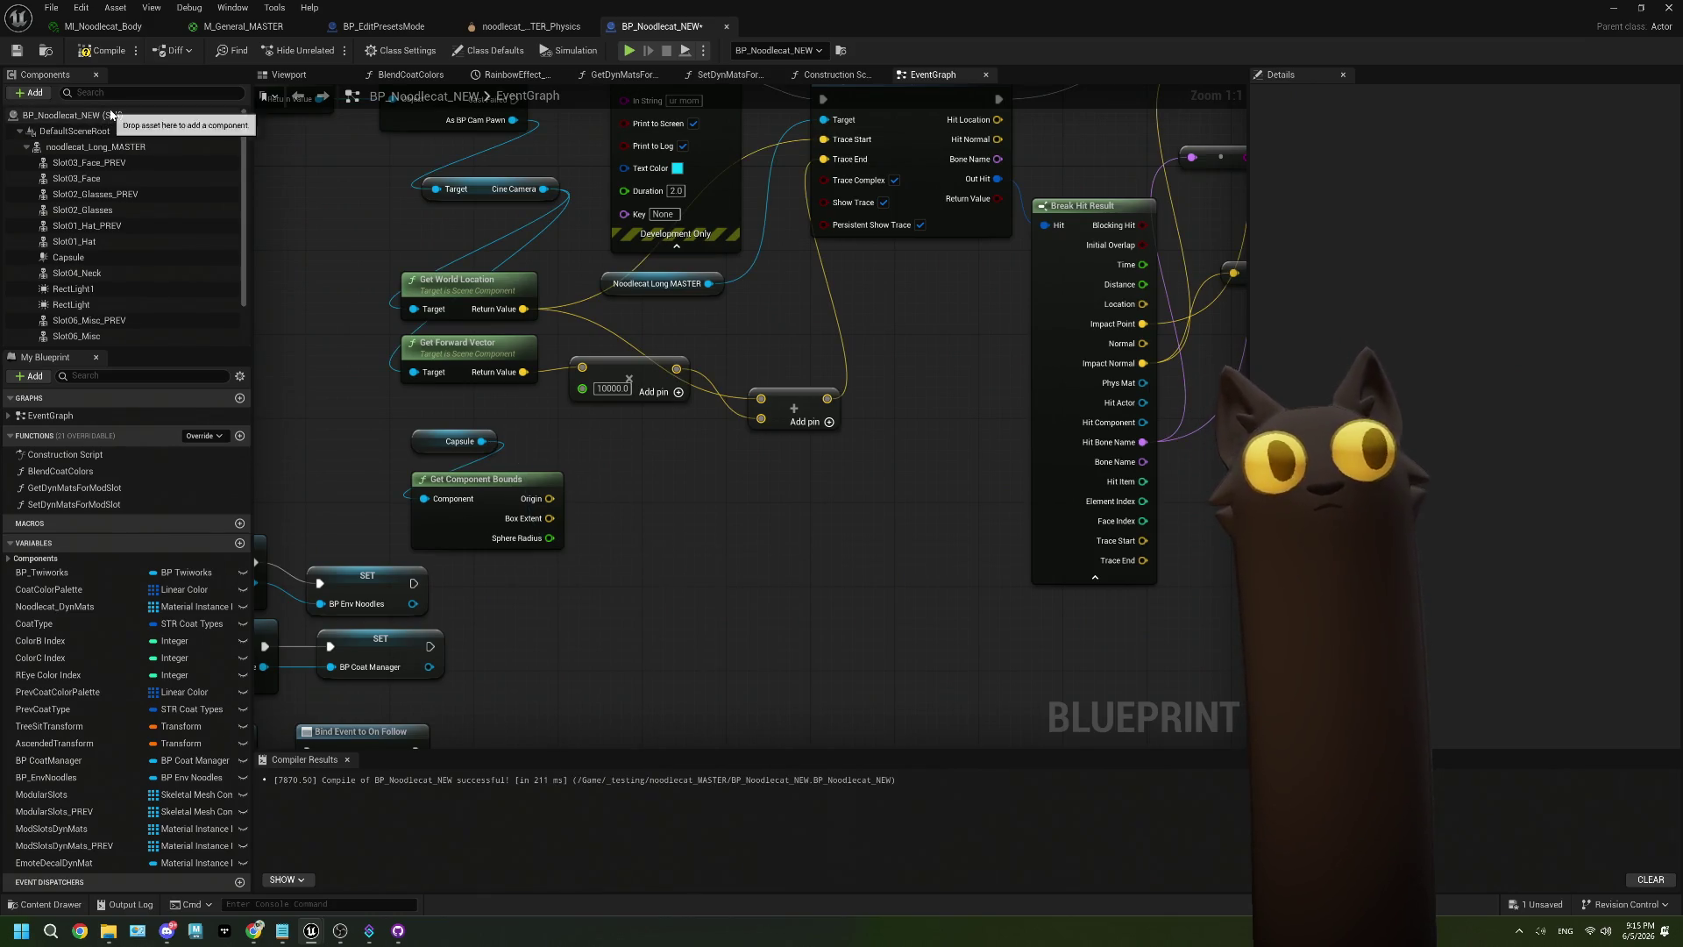
left_click(33, 93)
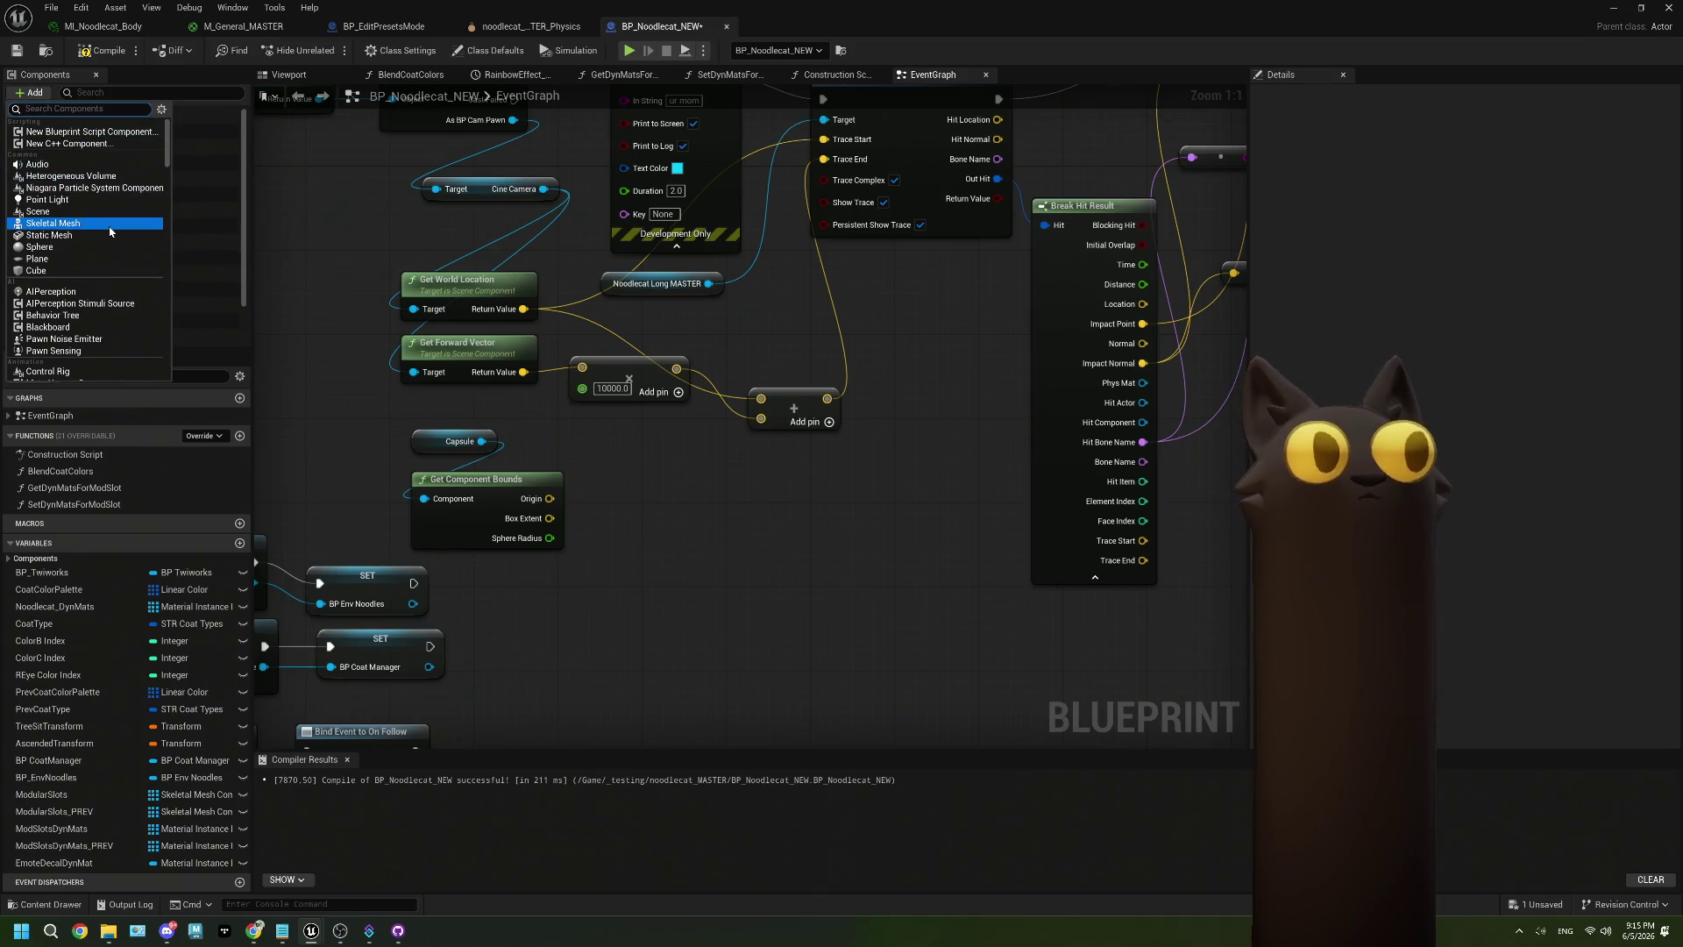
Add a Sphere component, place its reference in the graph, and try 'rand' and 'point' searches.
left_click(38, 246)
key("Return")
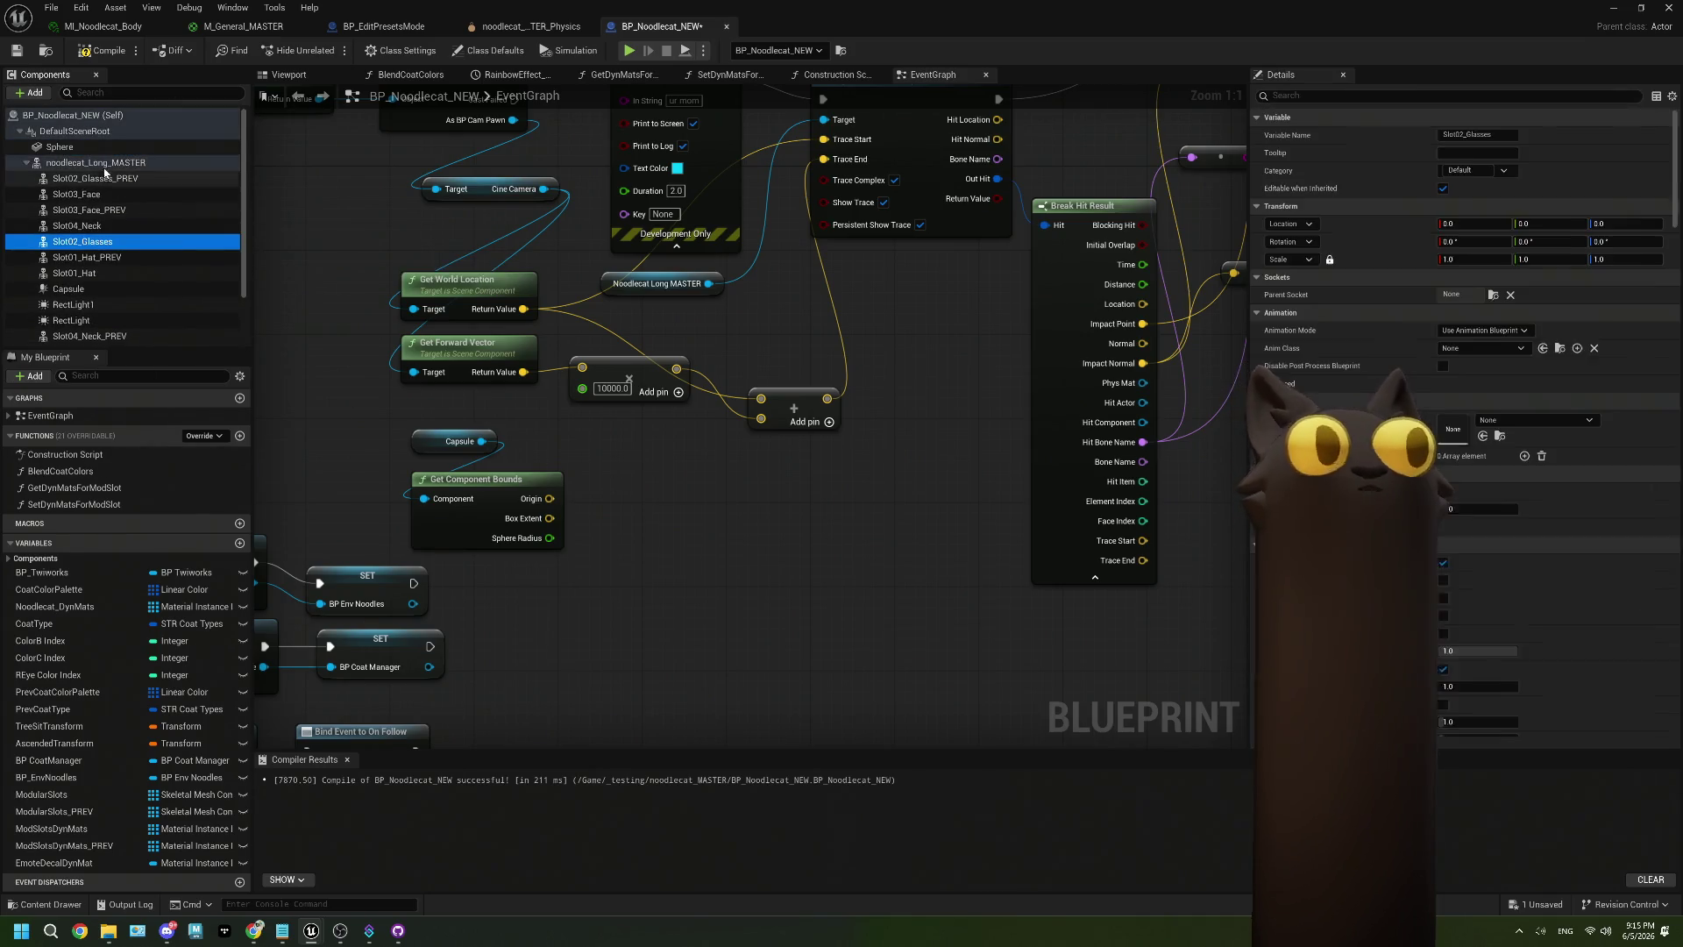
mouse_move(513, 625)
left_mouse_down()
mouse_move(702, 653)
mouse_move(675, 592)
left_mouse_up()
type("rand")
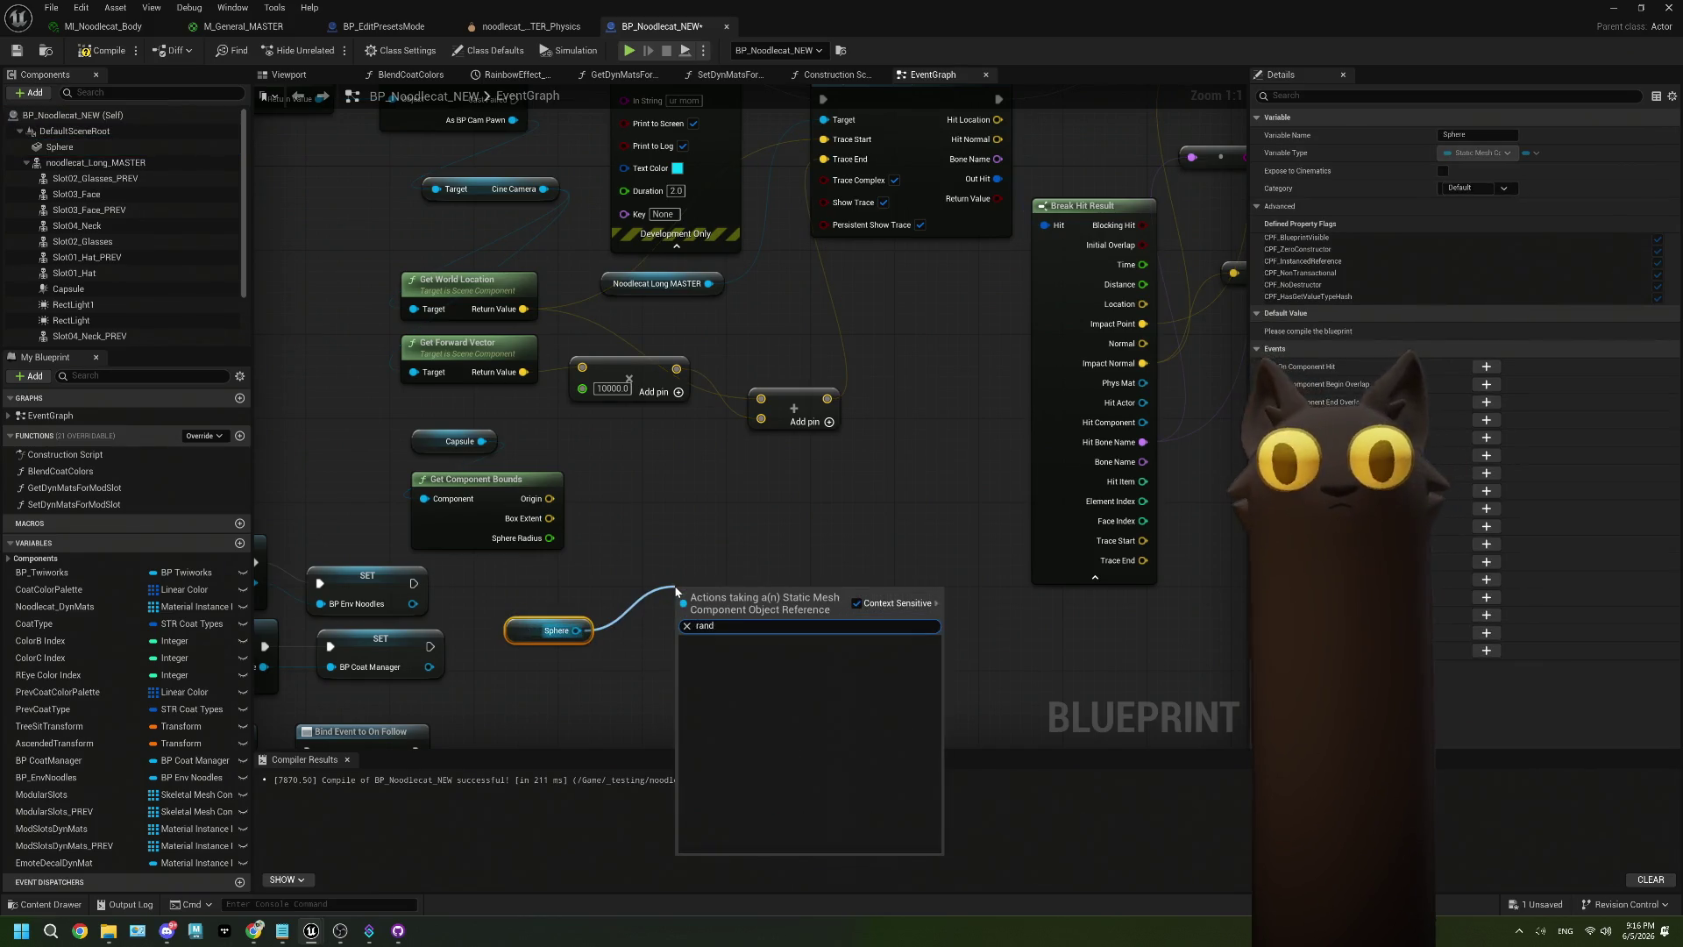
key("BackSpace")
key("BackSpace")
key("BackSpace")
type("point")
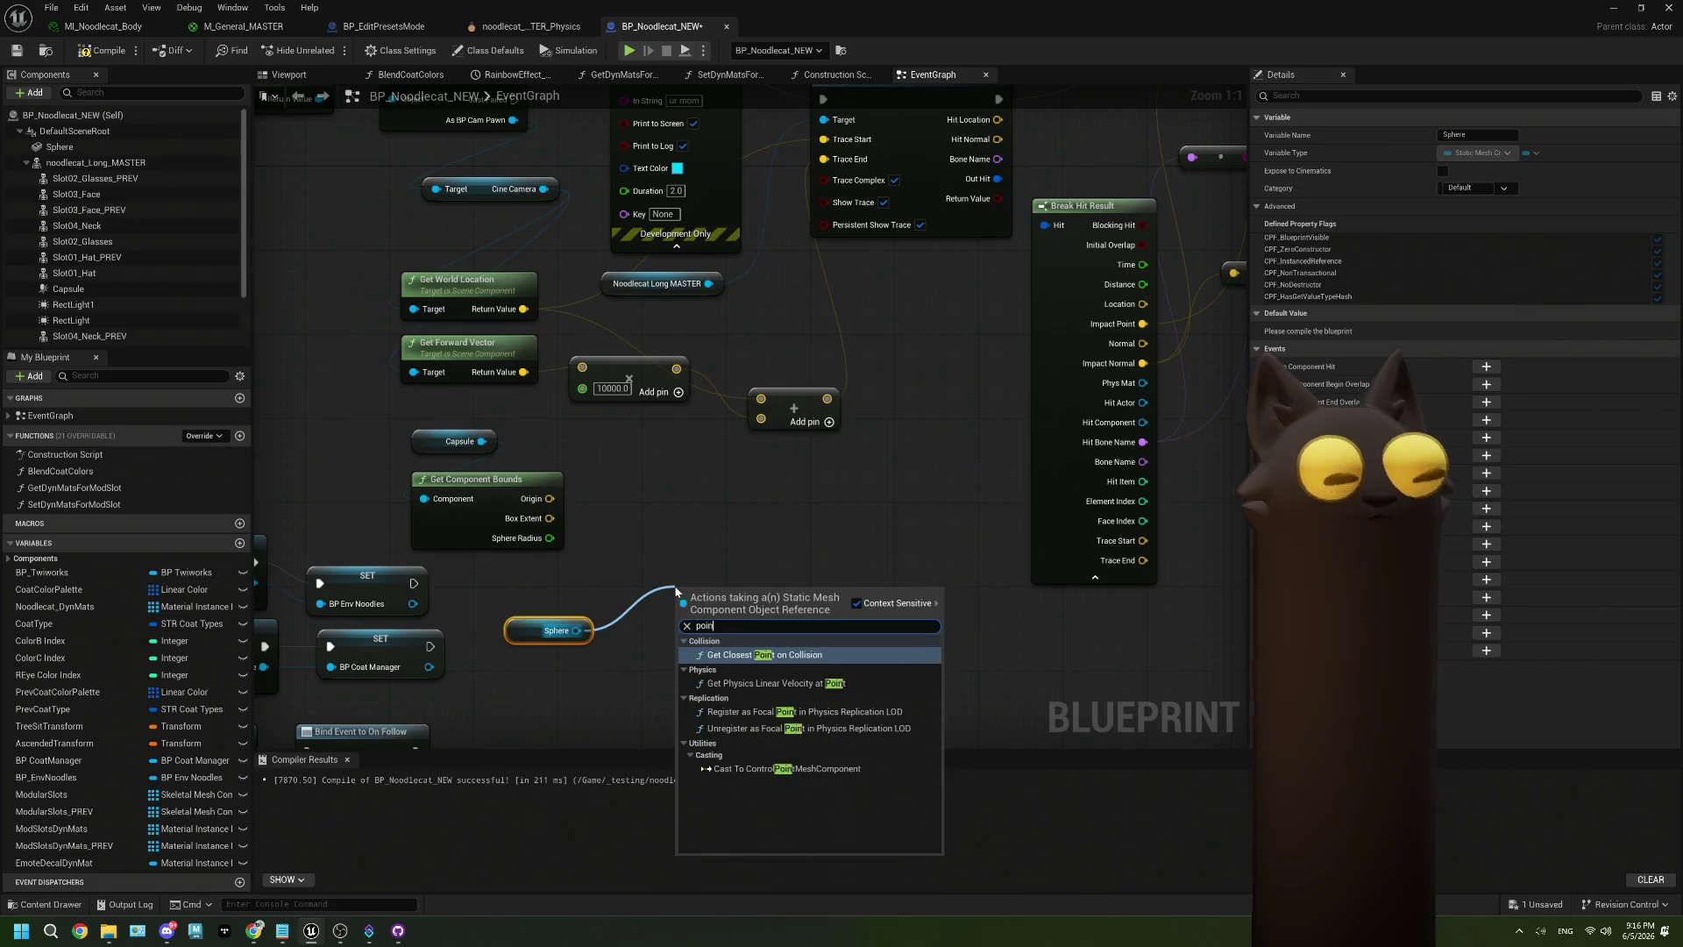
left_click(614, 701)
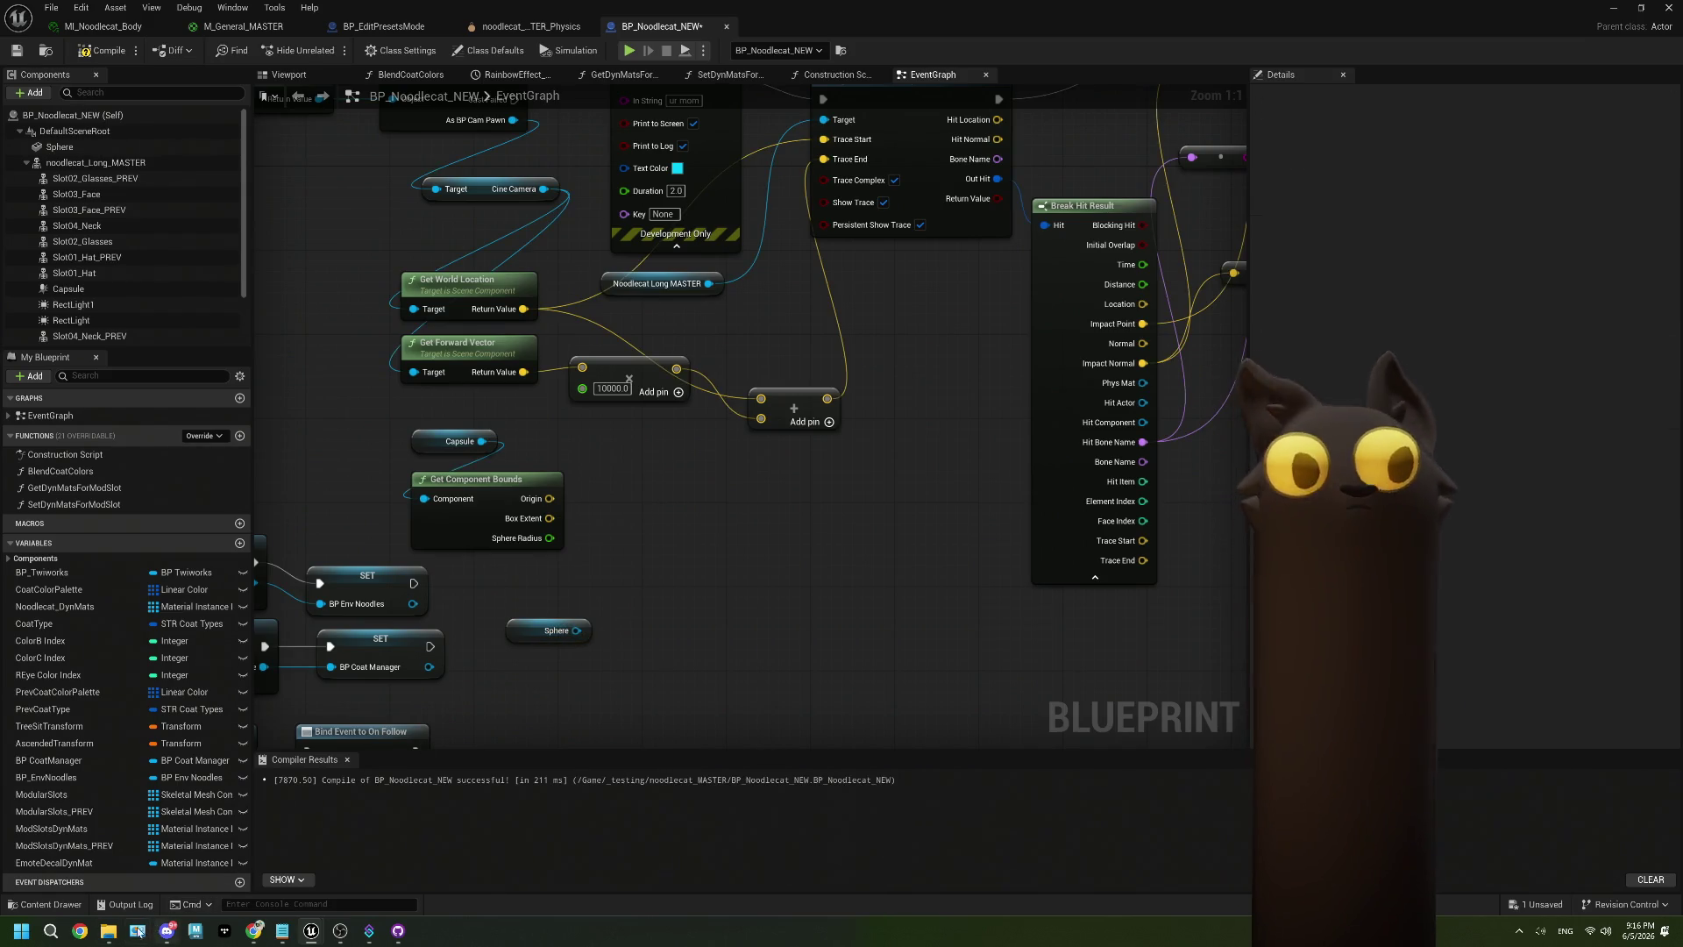
Check the sphere-spawning forum thread, then search 'box e' from the Sphere and browse Box Extent actions.
left_click(253, 859)
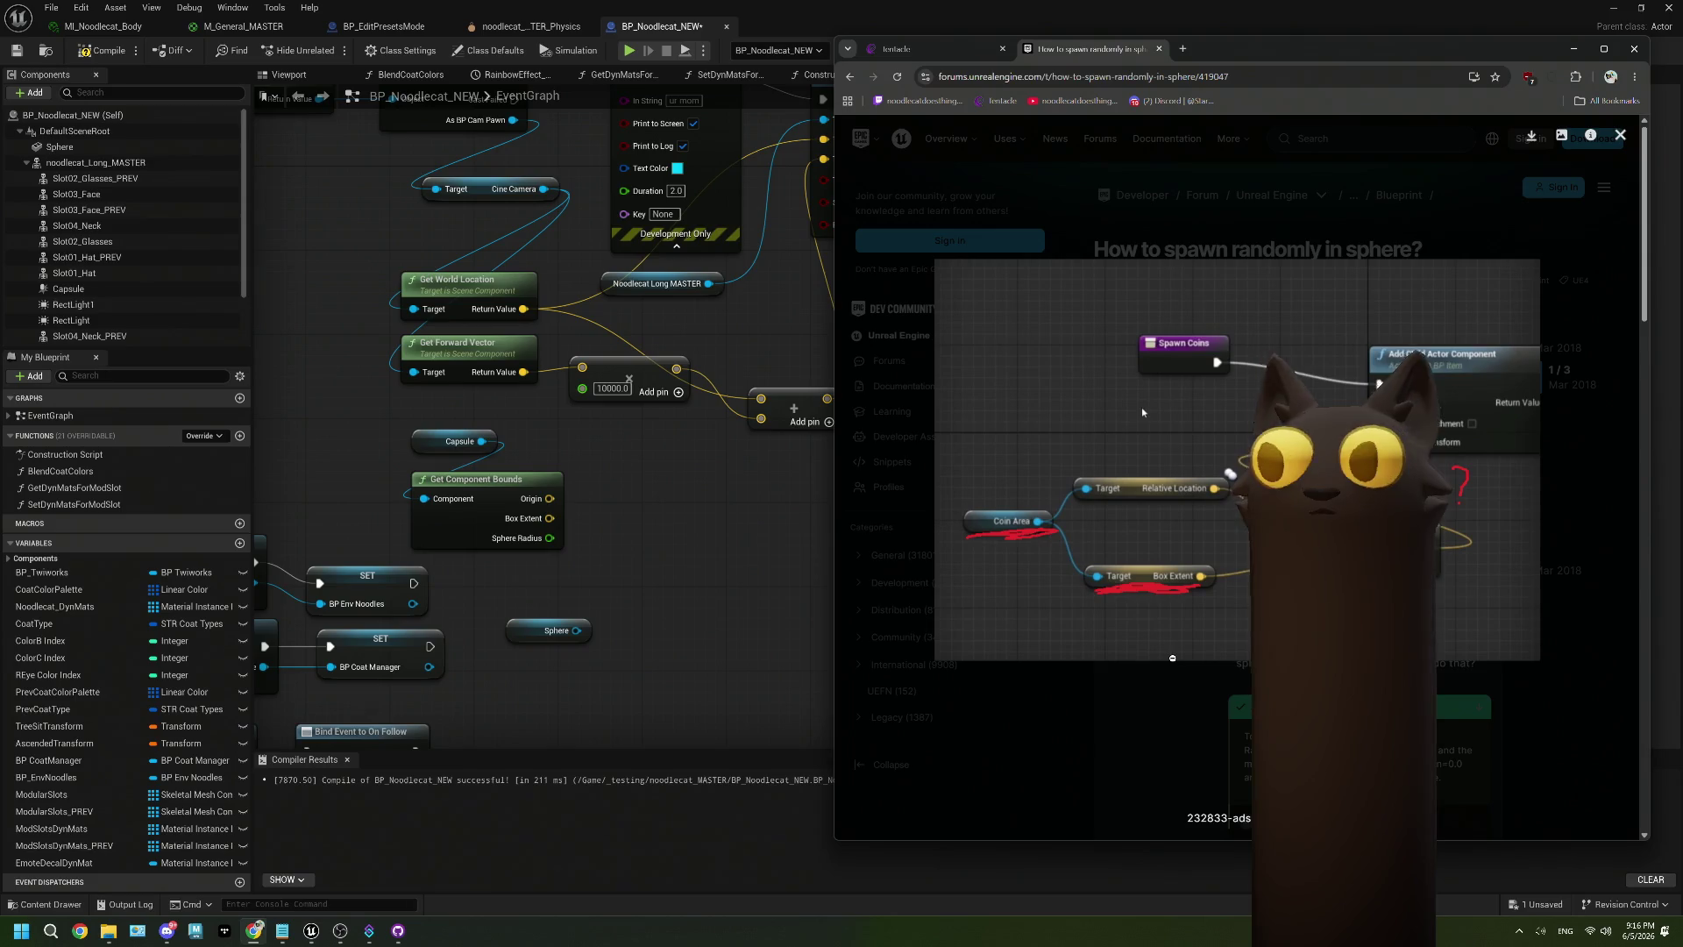
key("alt+Tab")
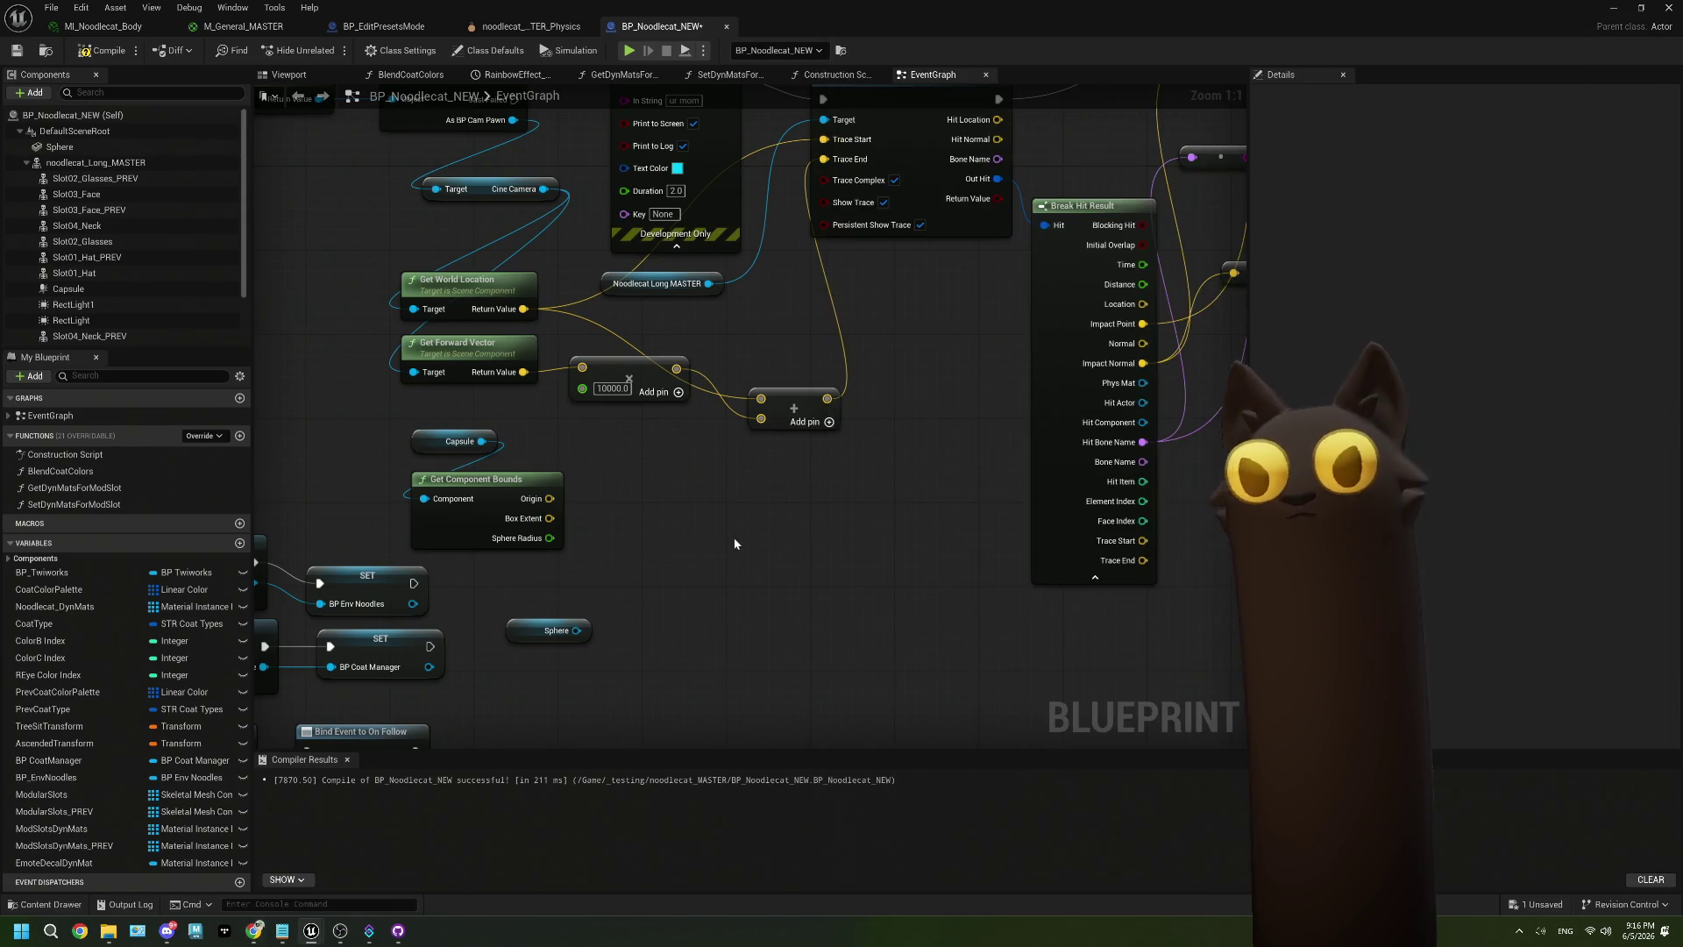
left_click_drag(578, 630, 638, 635)
type("bo")
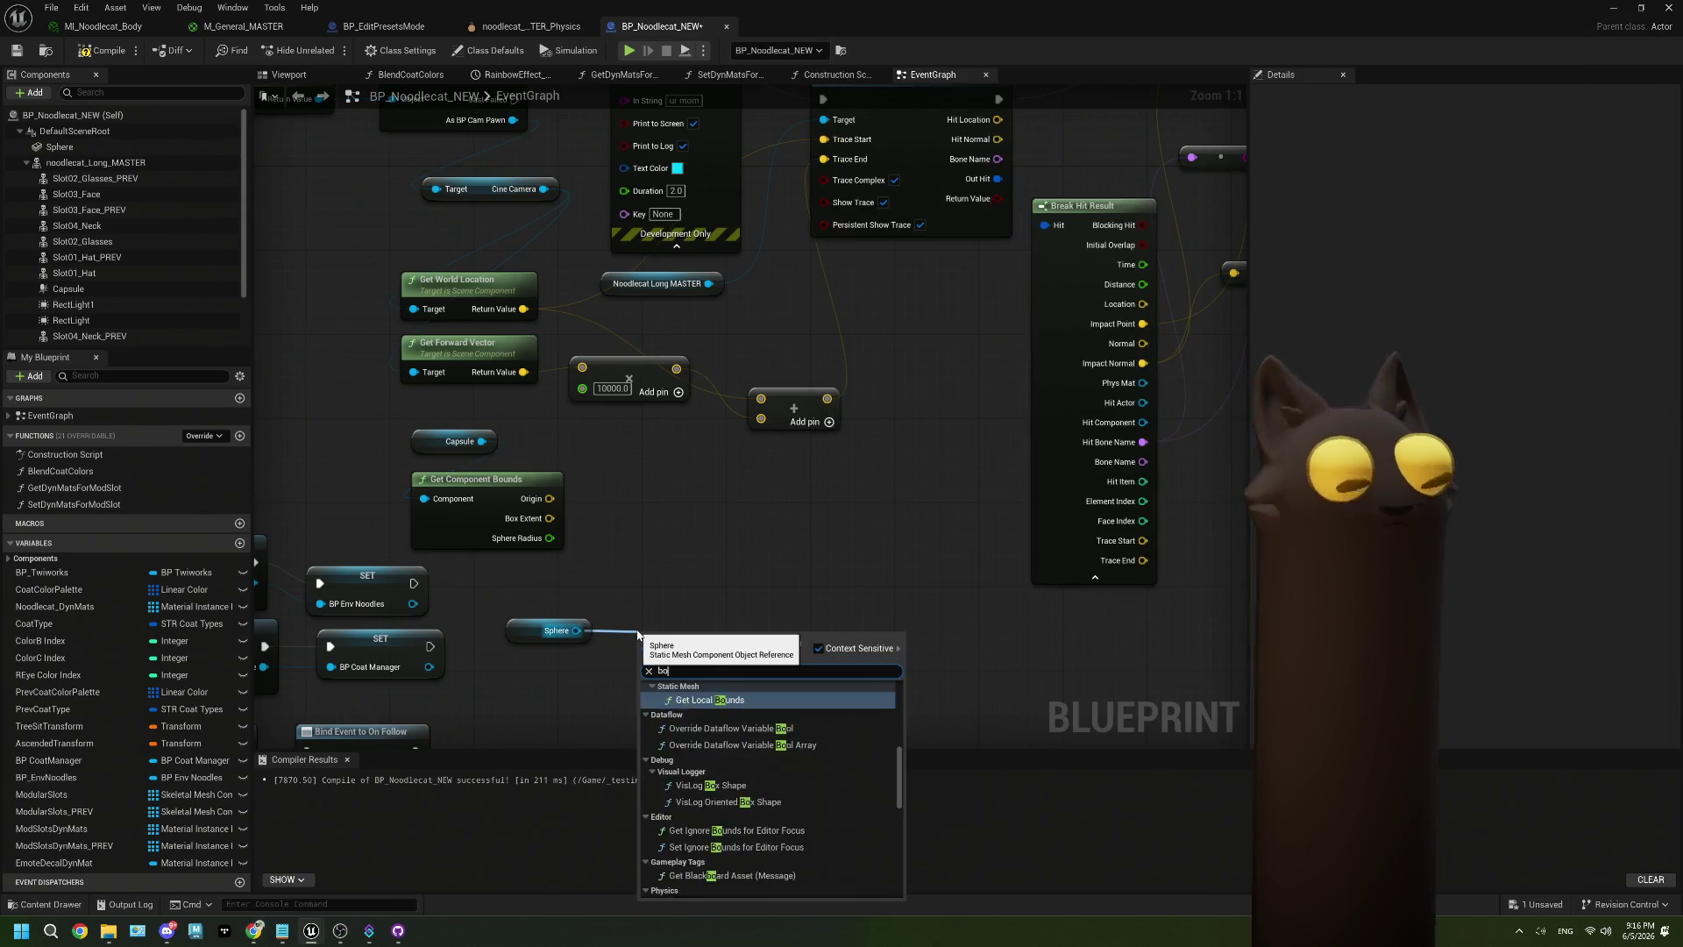
type("x e")
left_click(598, 554)
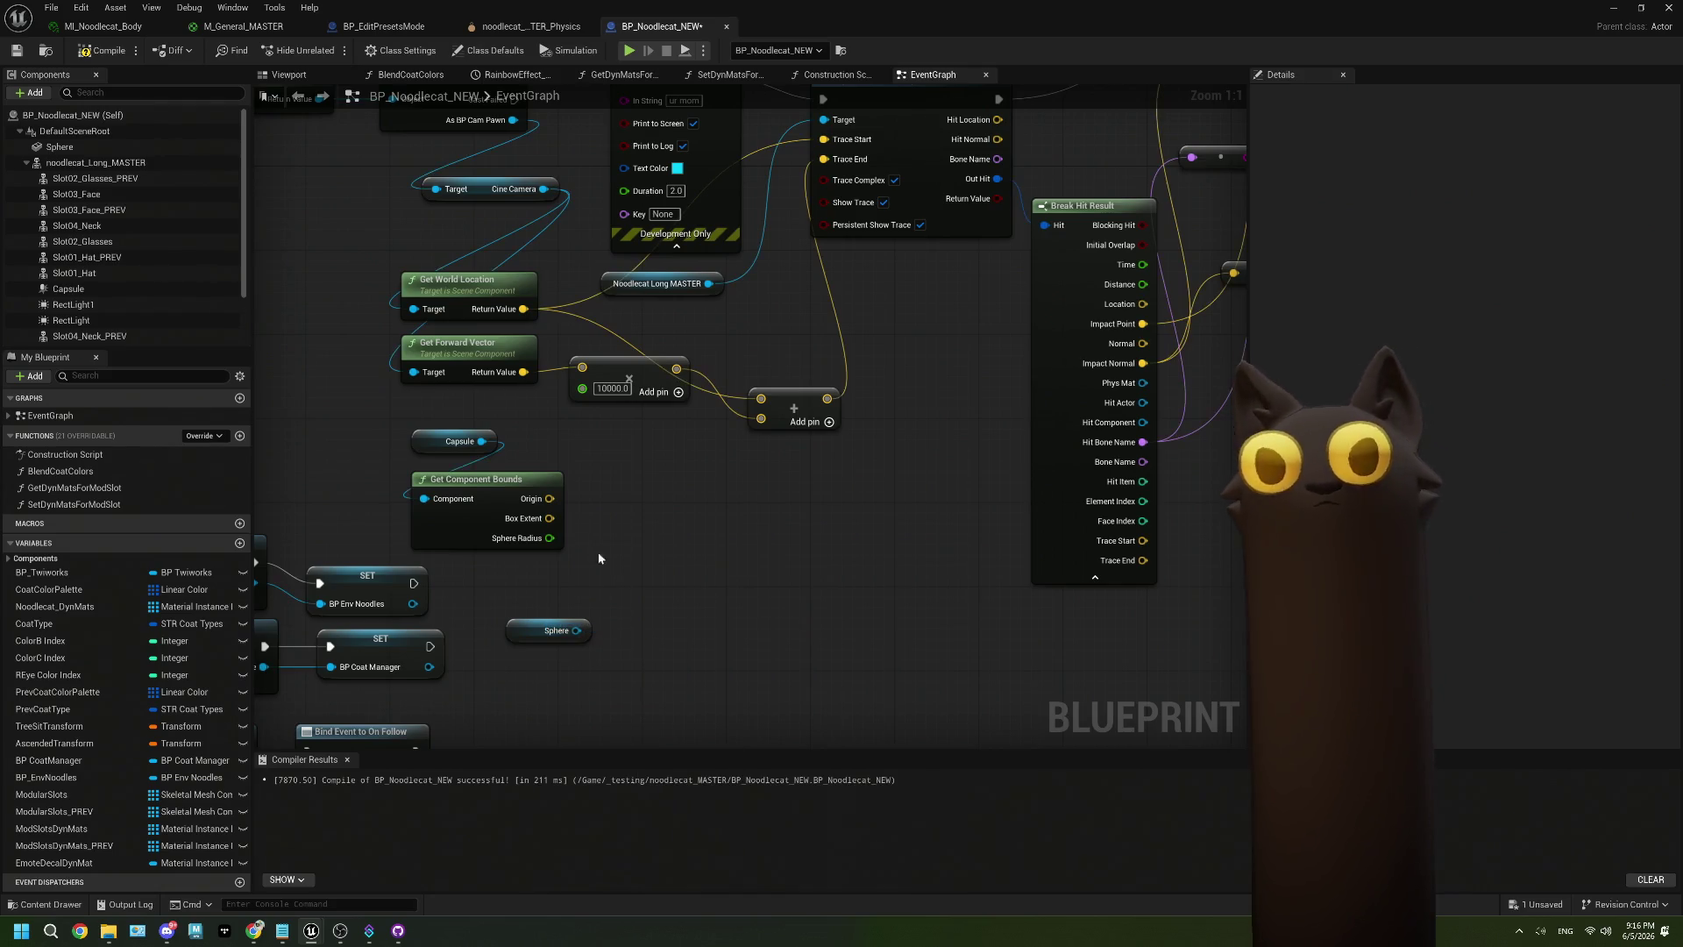
left_click_drag(550, 518, 629, 565)
Add Random Point in Bounding Box from a 'randomp' search and connect Box Extent to its Half Size.
type("randomp")
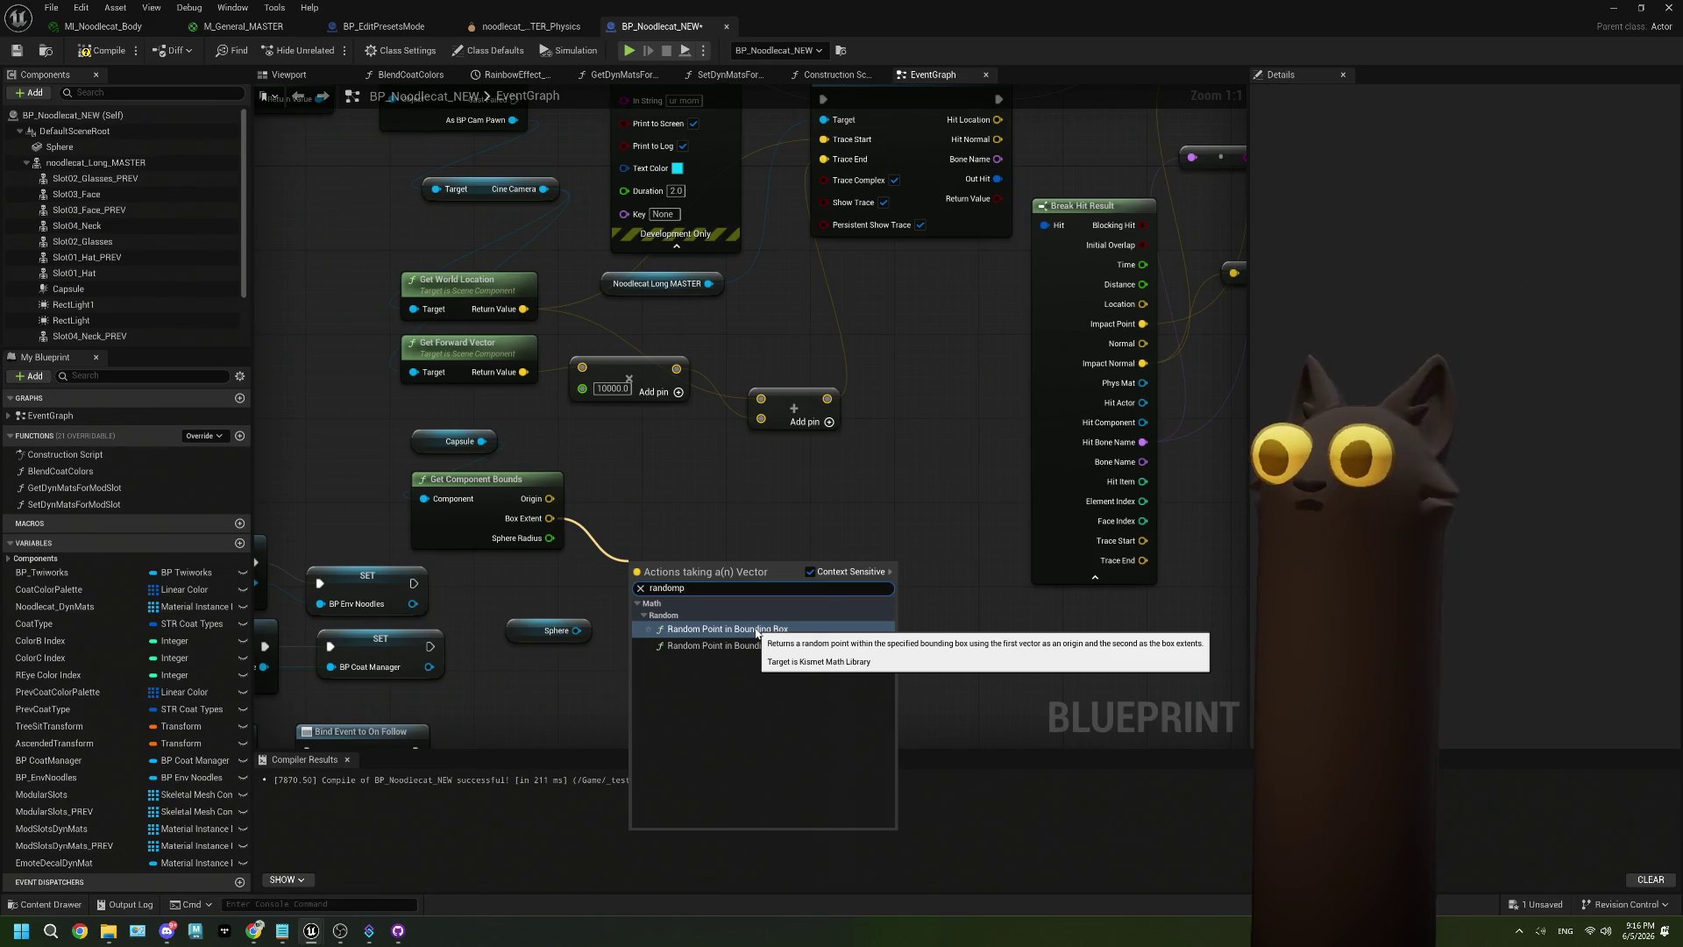
left_click(756, 632)
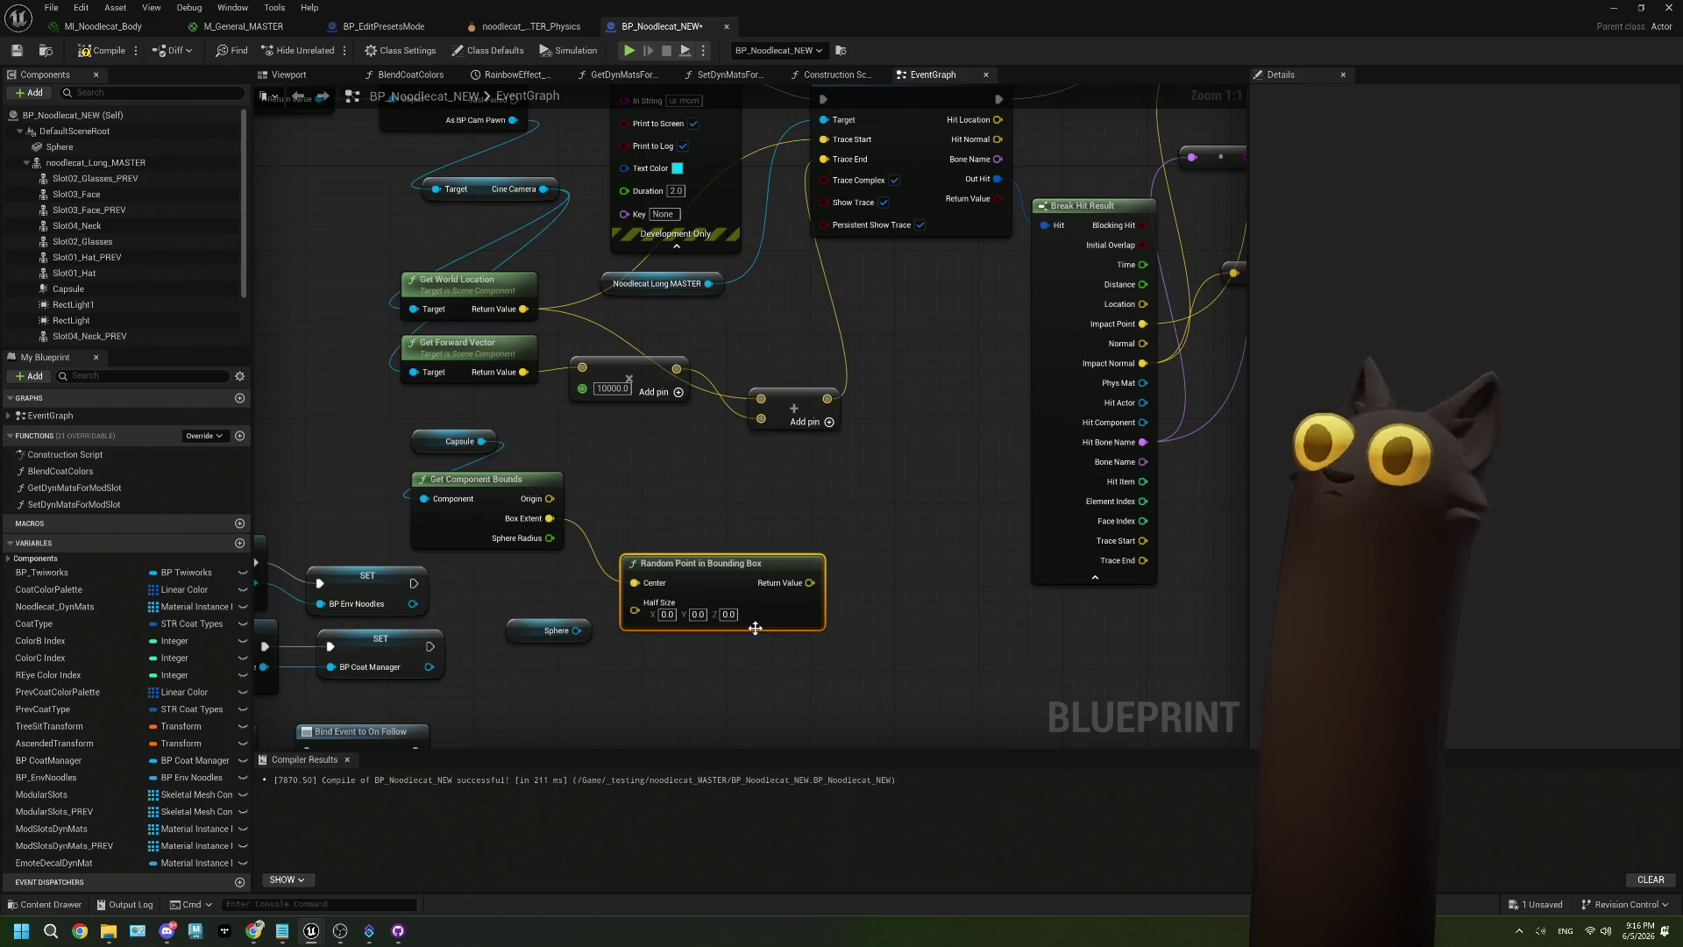
left_click_drag(696, 580, 706, 517)
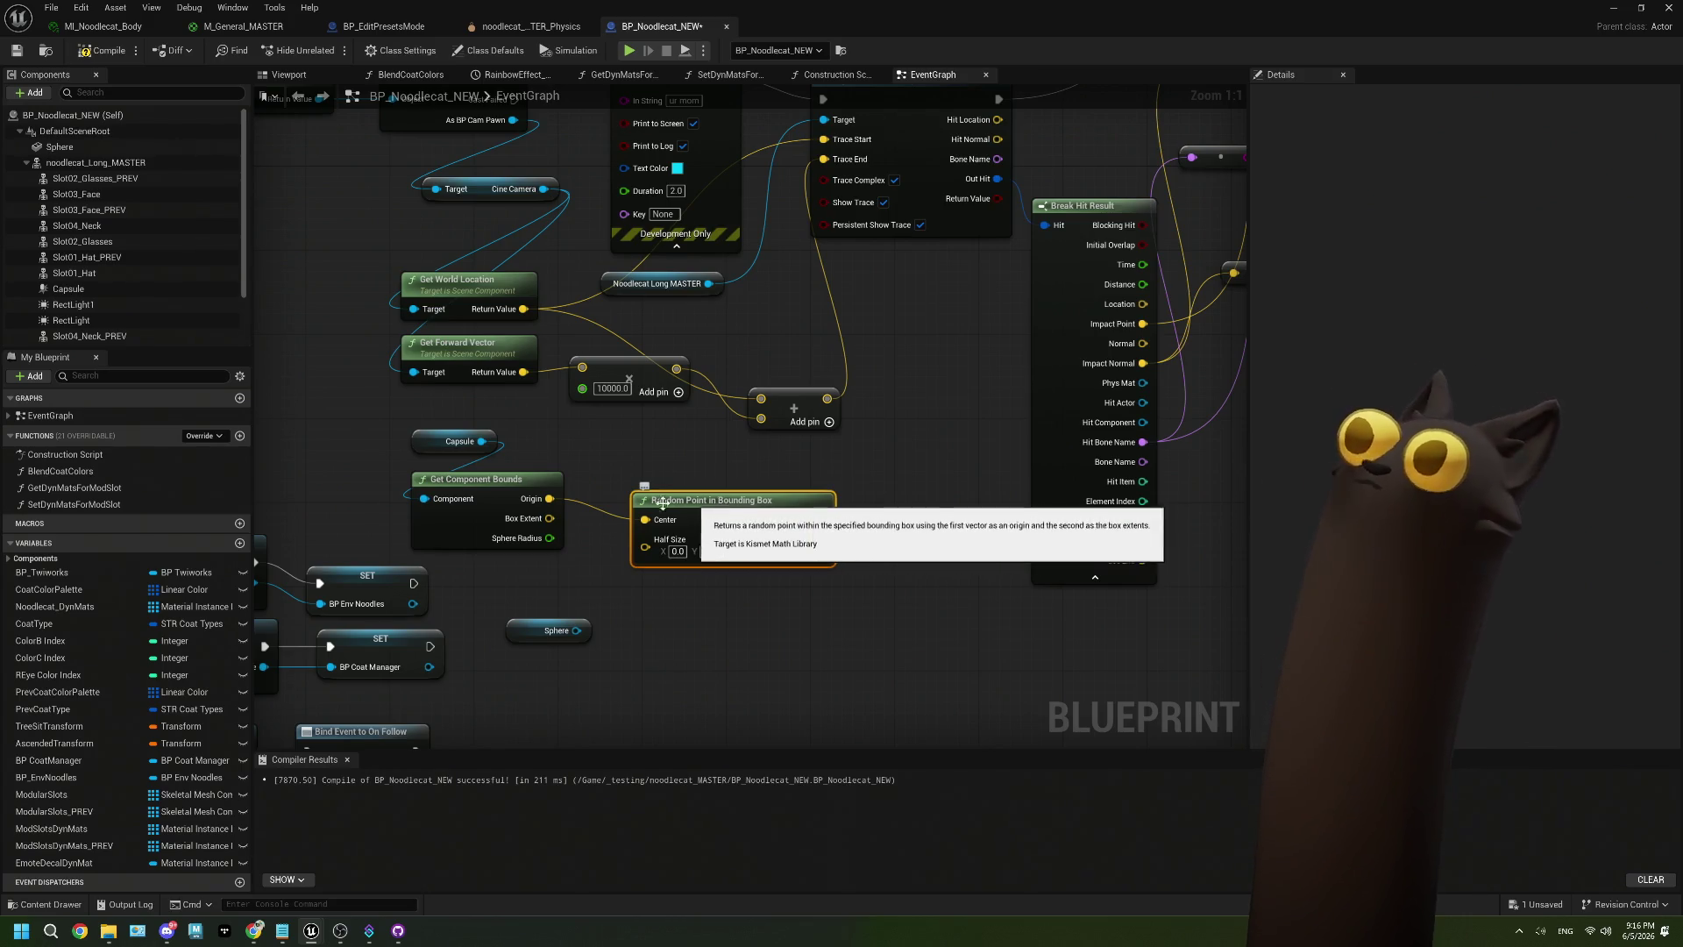
mouse_move(549, 518)
left_mouse_down()
mouse_move(658, 552)
mouse_move(681, 505)
left_mouse_up()
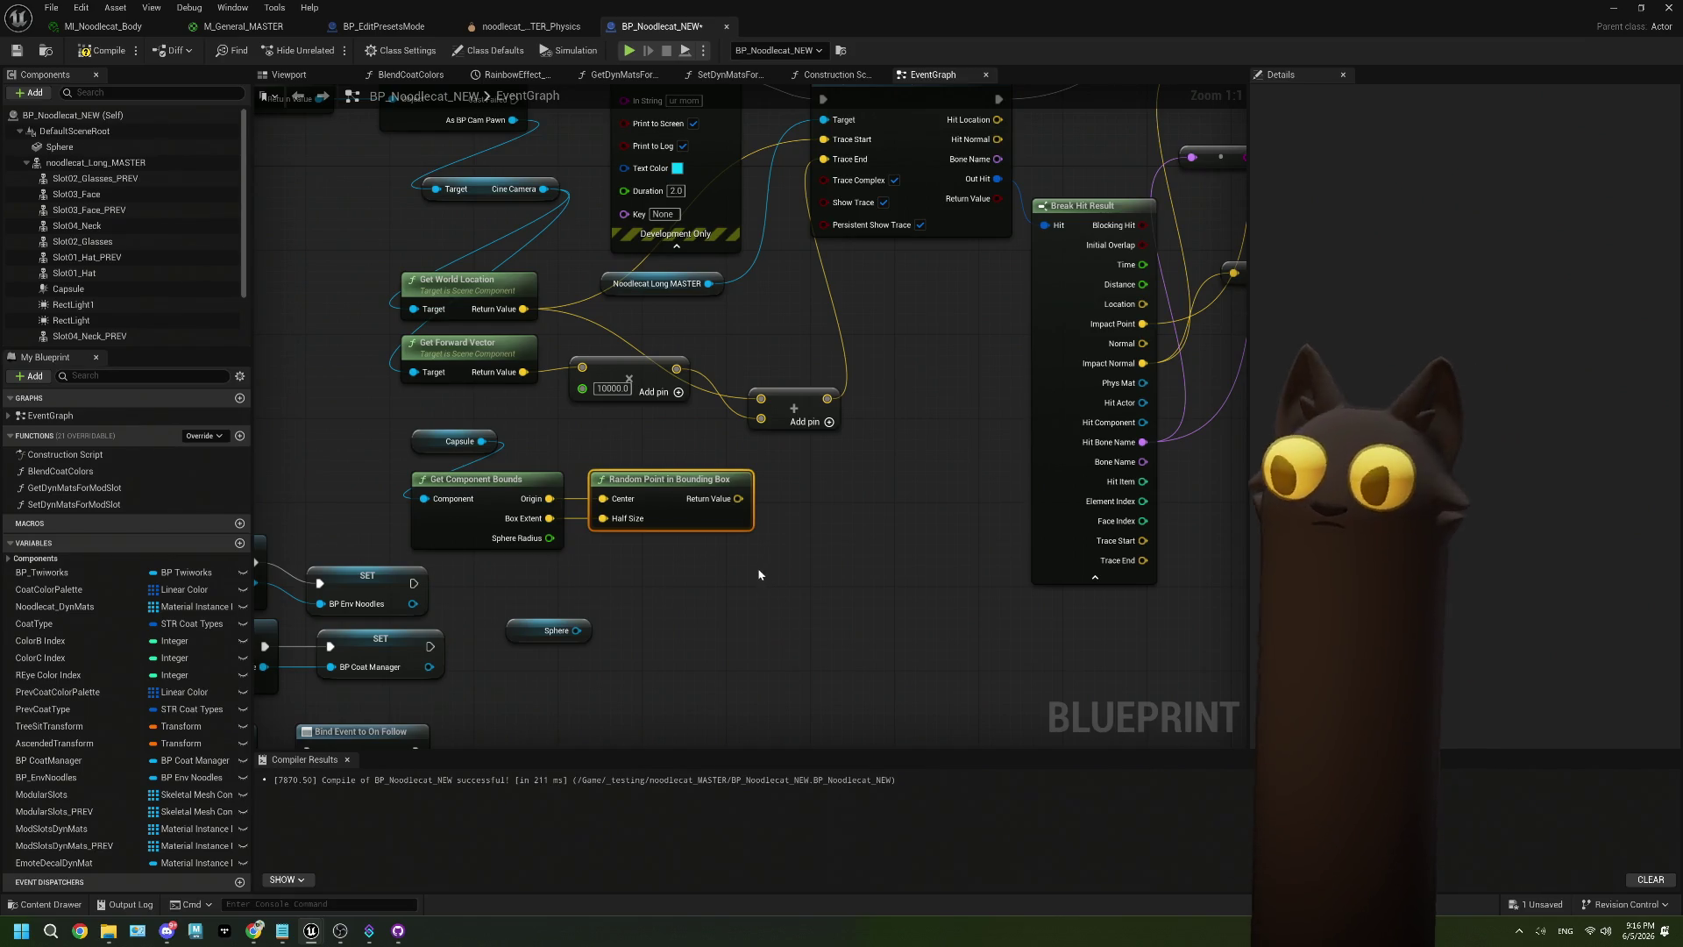
Try linking the random point to the multiply node, undo it, and nudge Get Forward Vector left.
left_click_drag(777, 596, 792, 618)
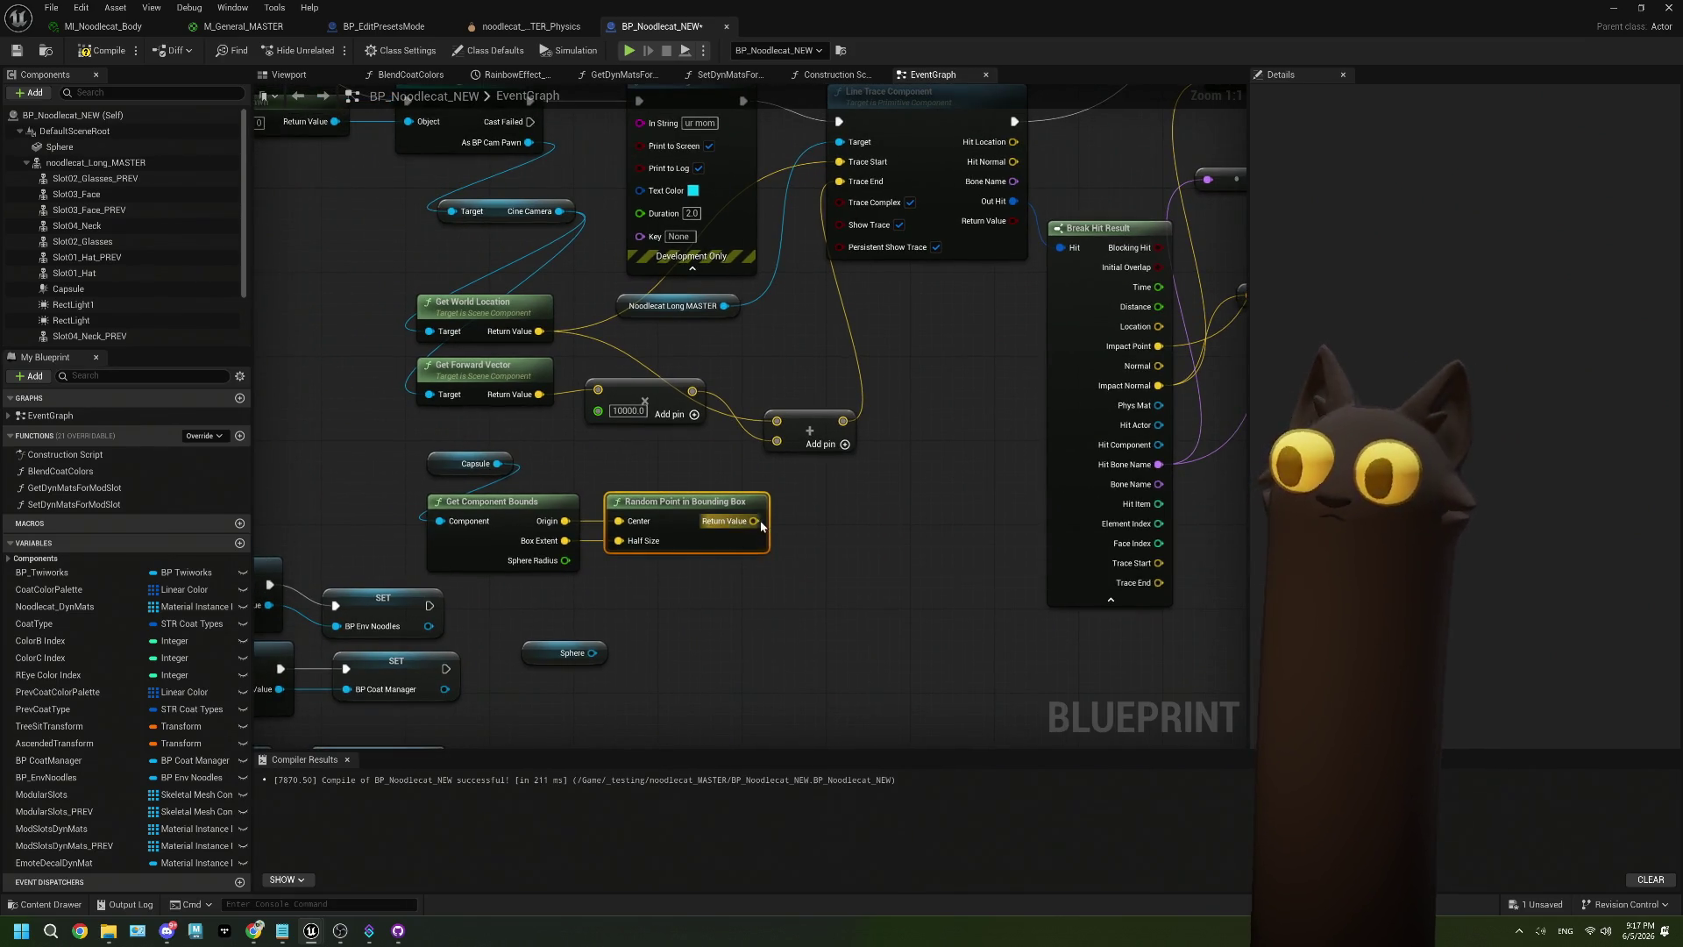
mouse_move(759, 521)
left_mouse_down()
mouse_move(582, 398)
mouse_move(598, 389)
left_mouse_up()
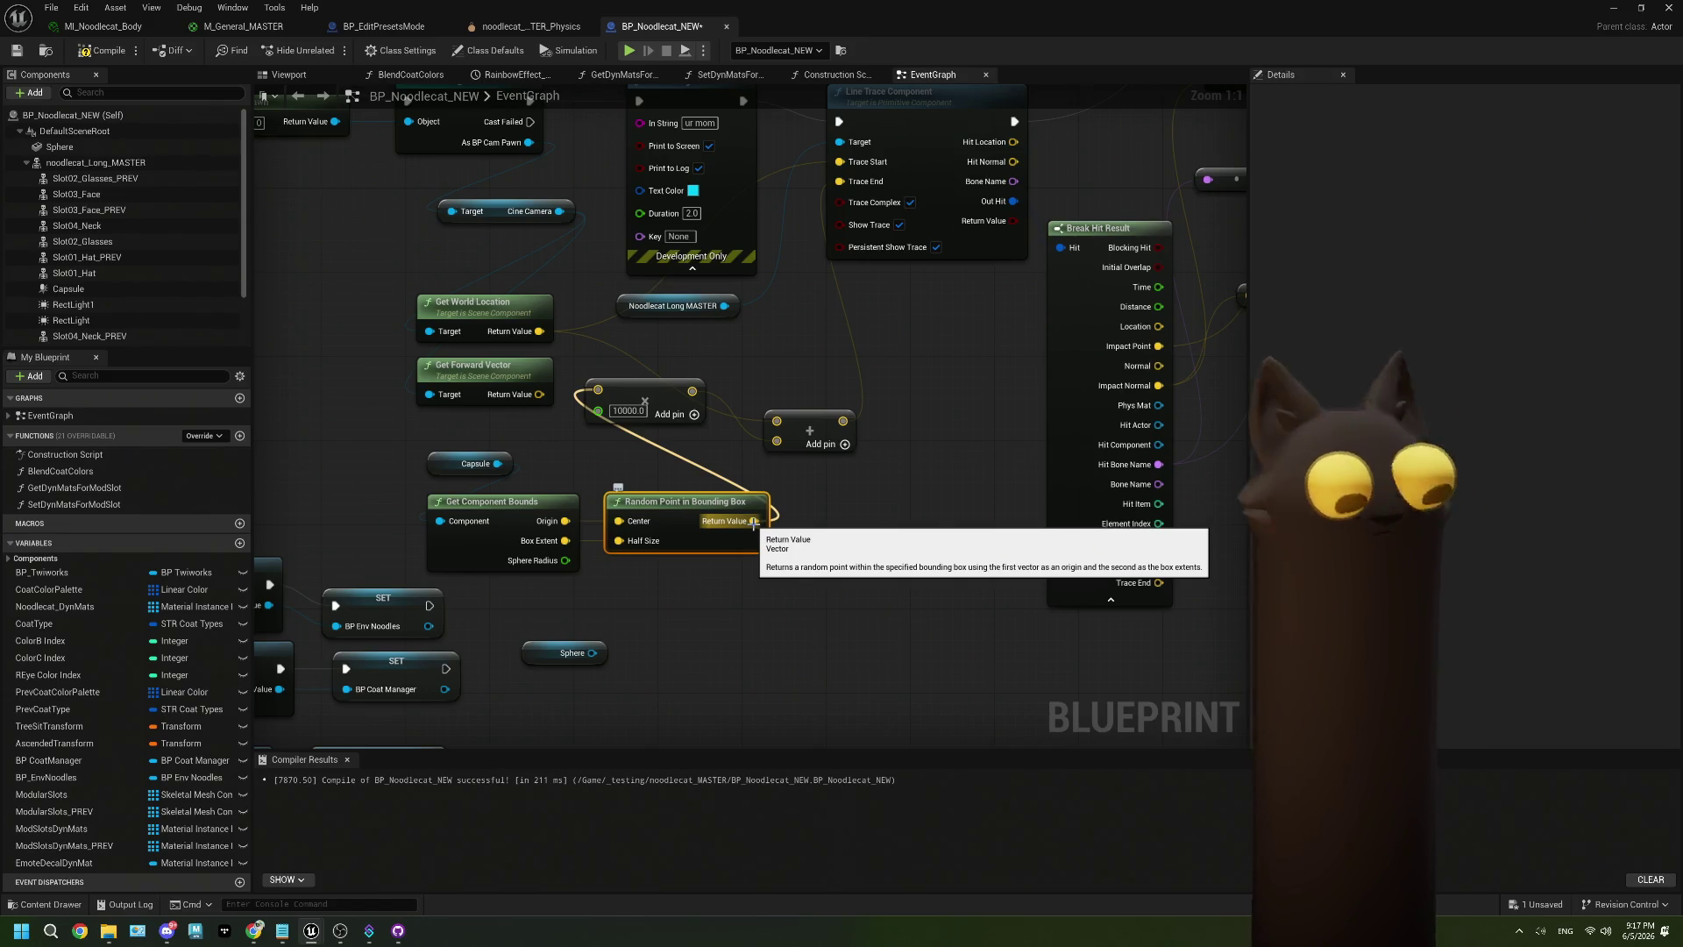
key("ctrl+z")
left_click_drag(543, 378, 511, 379)
left_click_drag(758, 519, 829, 527)
type("forwa")
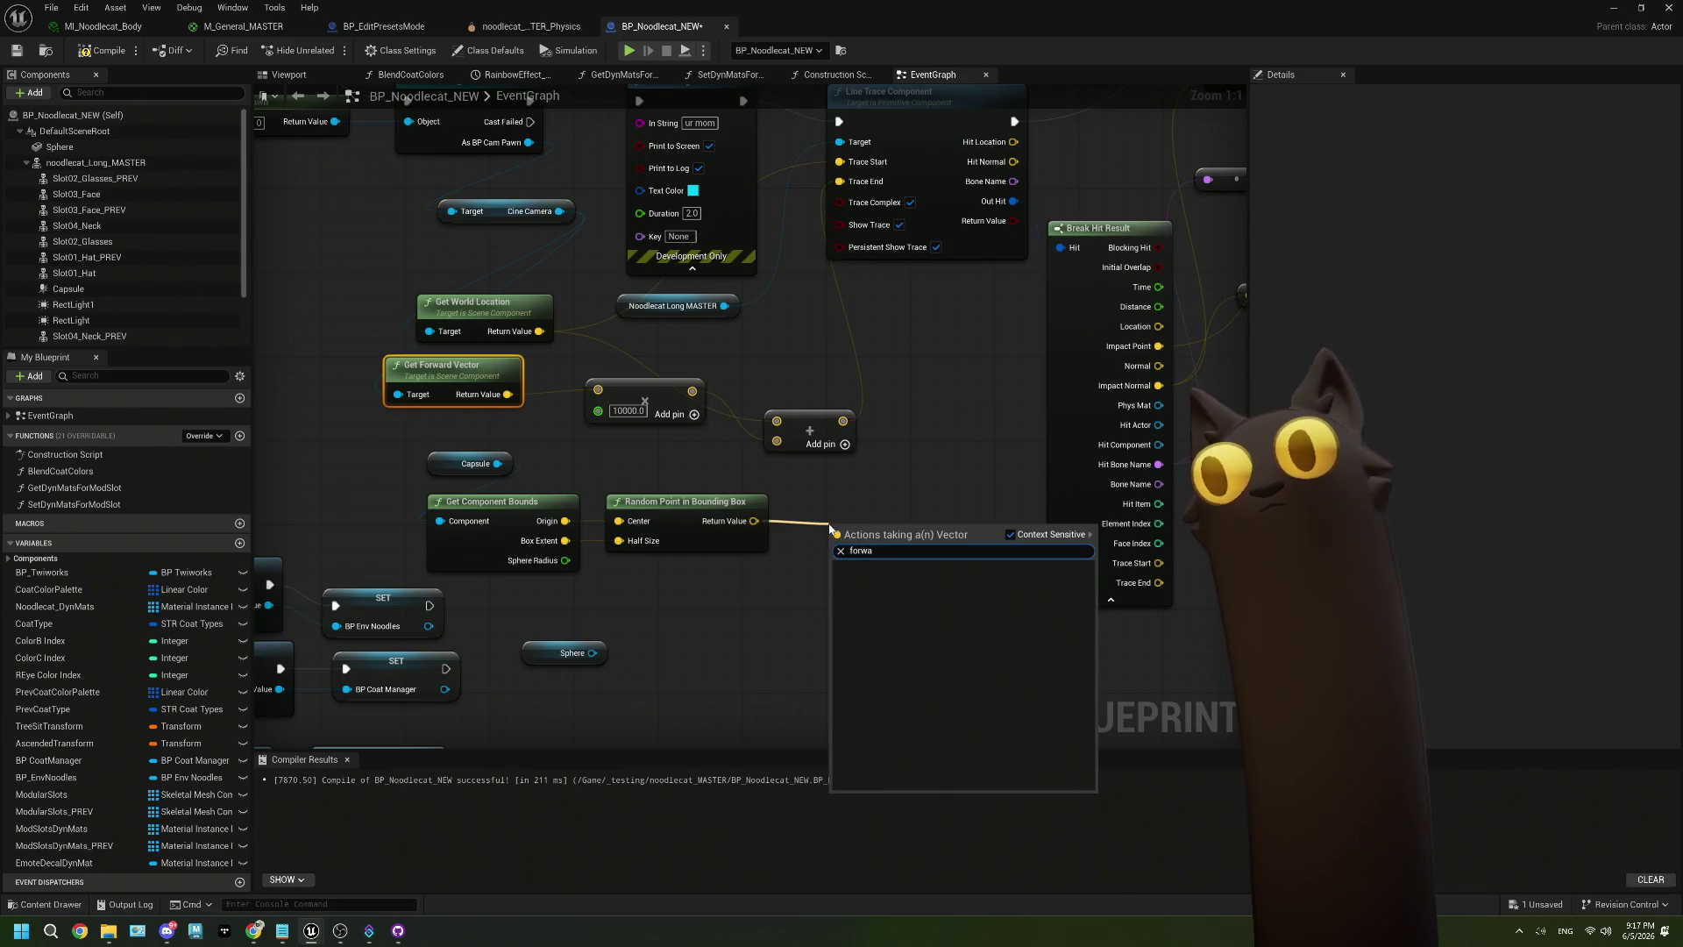
left_click(803, 507)
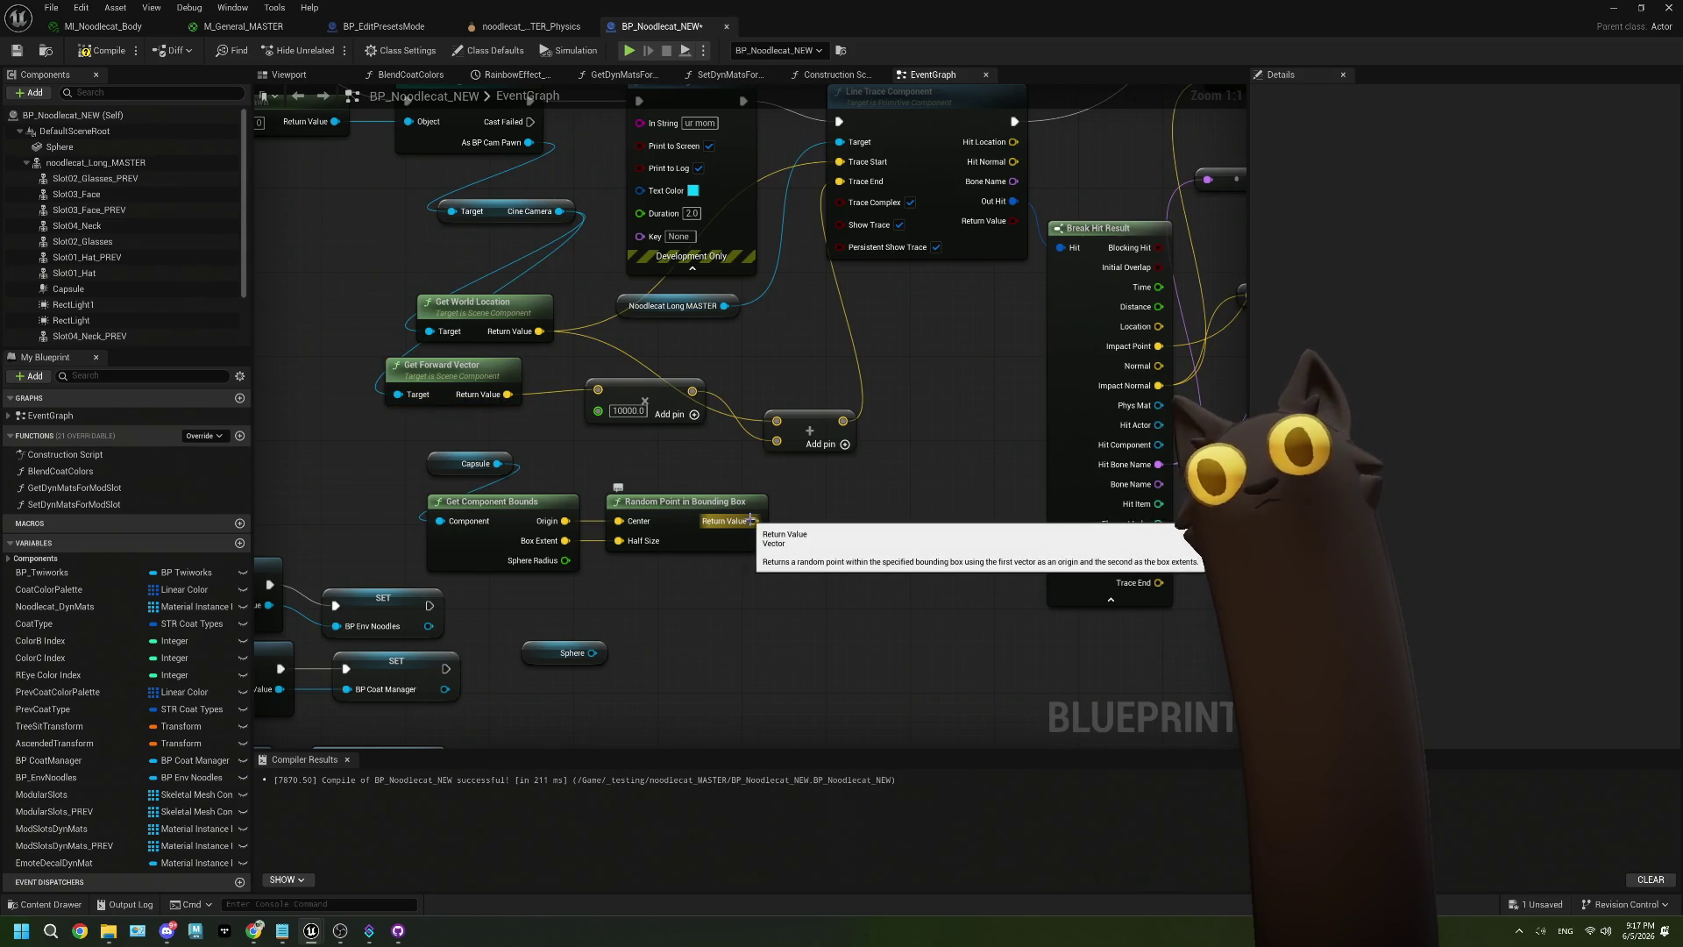
Replace the Get World Location links with the random point feeding the trace's add node.
mouse_move(752, 523)
left_mouse_down()
mouse_move(597, 396)
mouse_move(626, 464)
left_mouse_up()
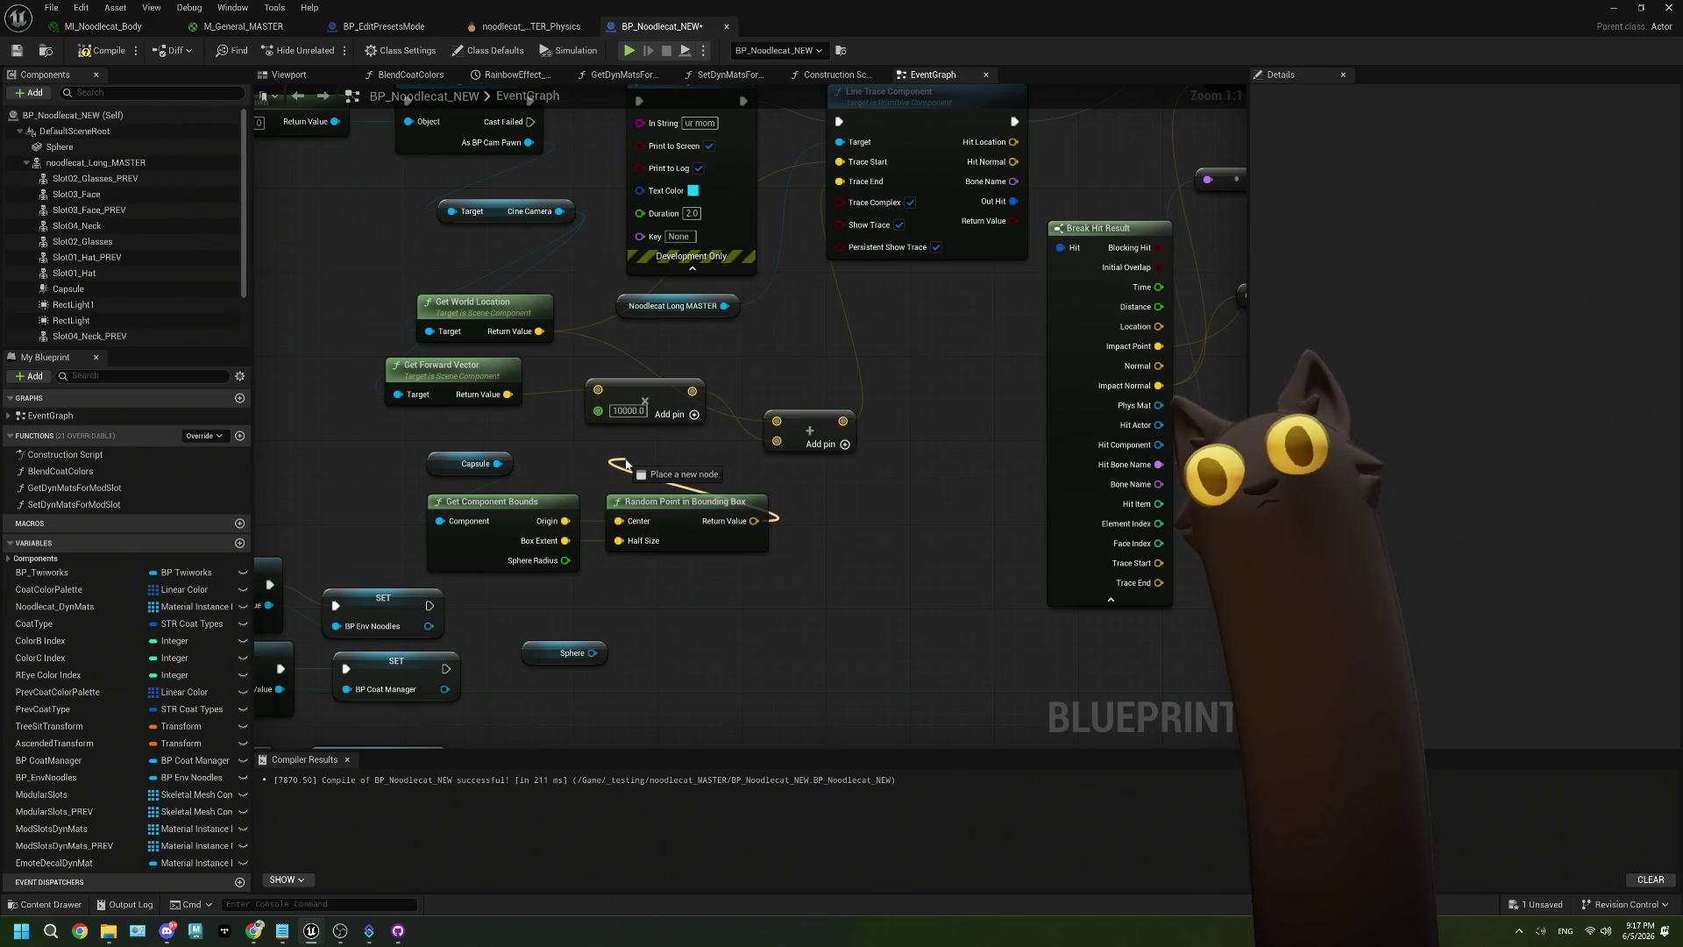
mouse_move(626, 465)
left_mouse_down()
mouse_move(771, 491)
mouse_move(776, 425)
mouse_move(737, 324)
mouse_move(744, 276)
mouse_move(693, 499)
left_mouse_up()
mouse_move(539, 332)
left_mouse_down()
mouse_move(776, 420)
mouse_move(756, 522)
left_mouse_up()
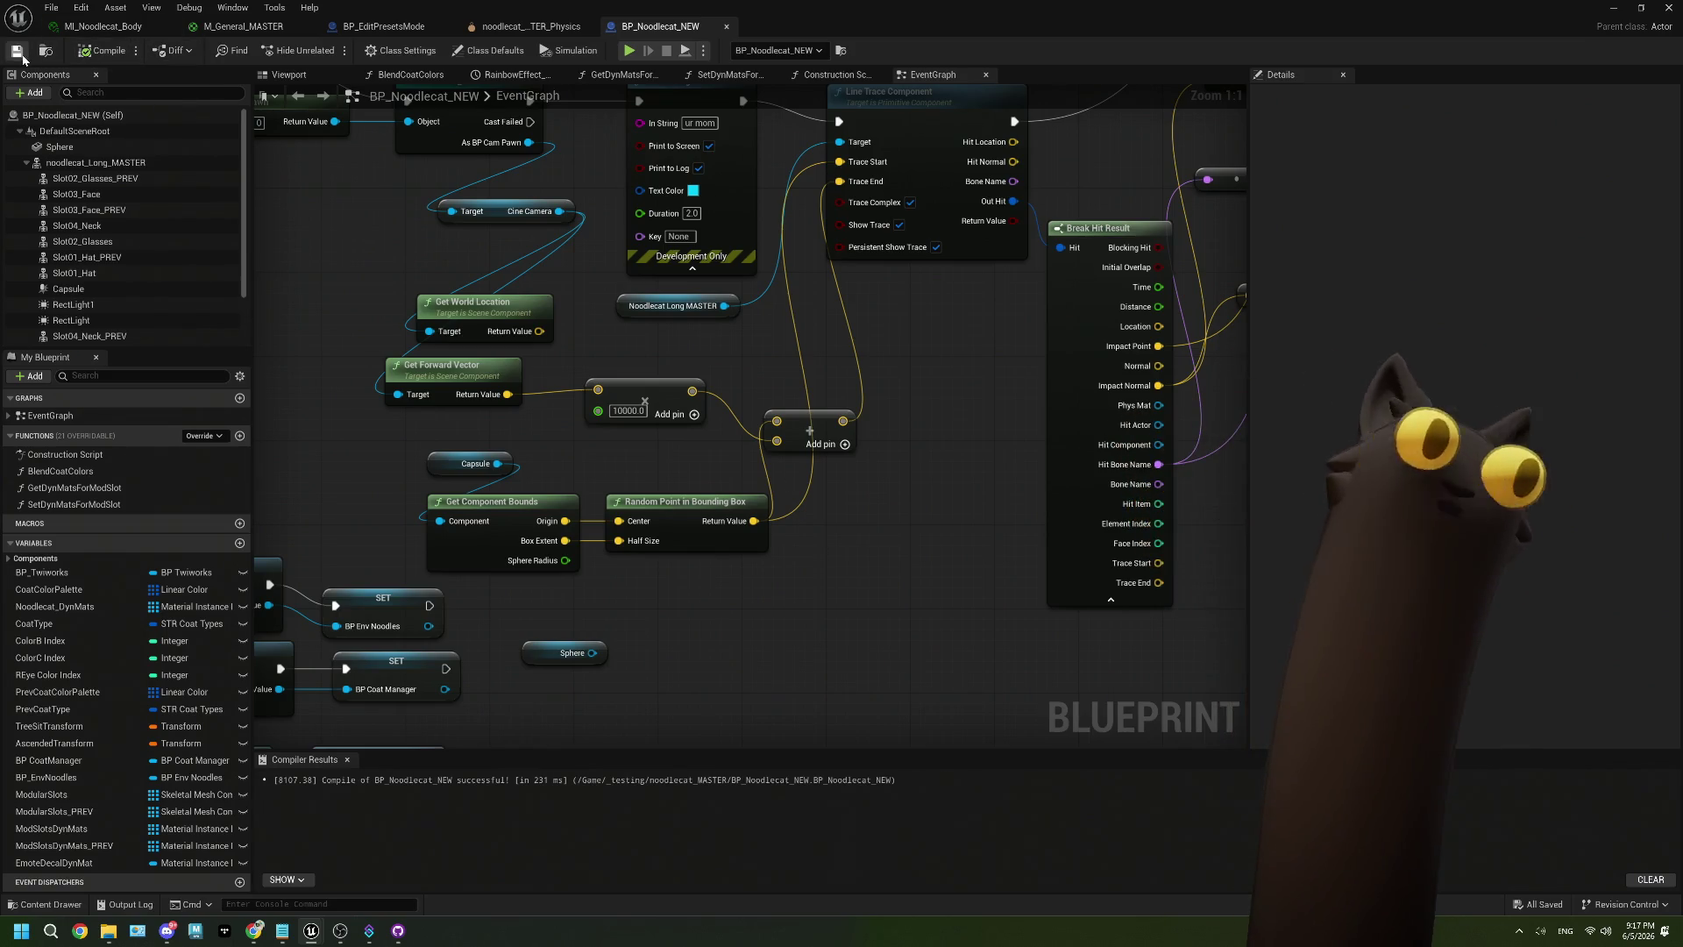
left_click(1618, 11)
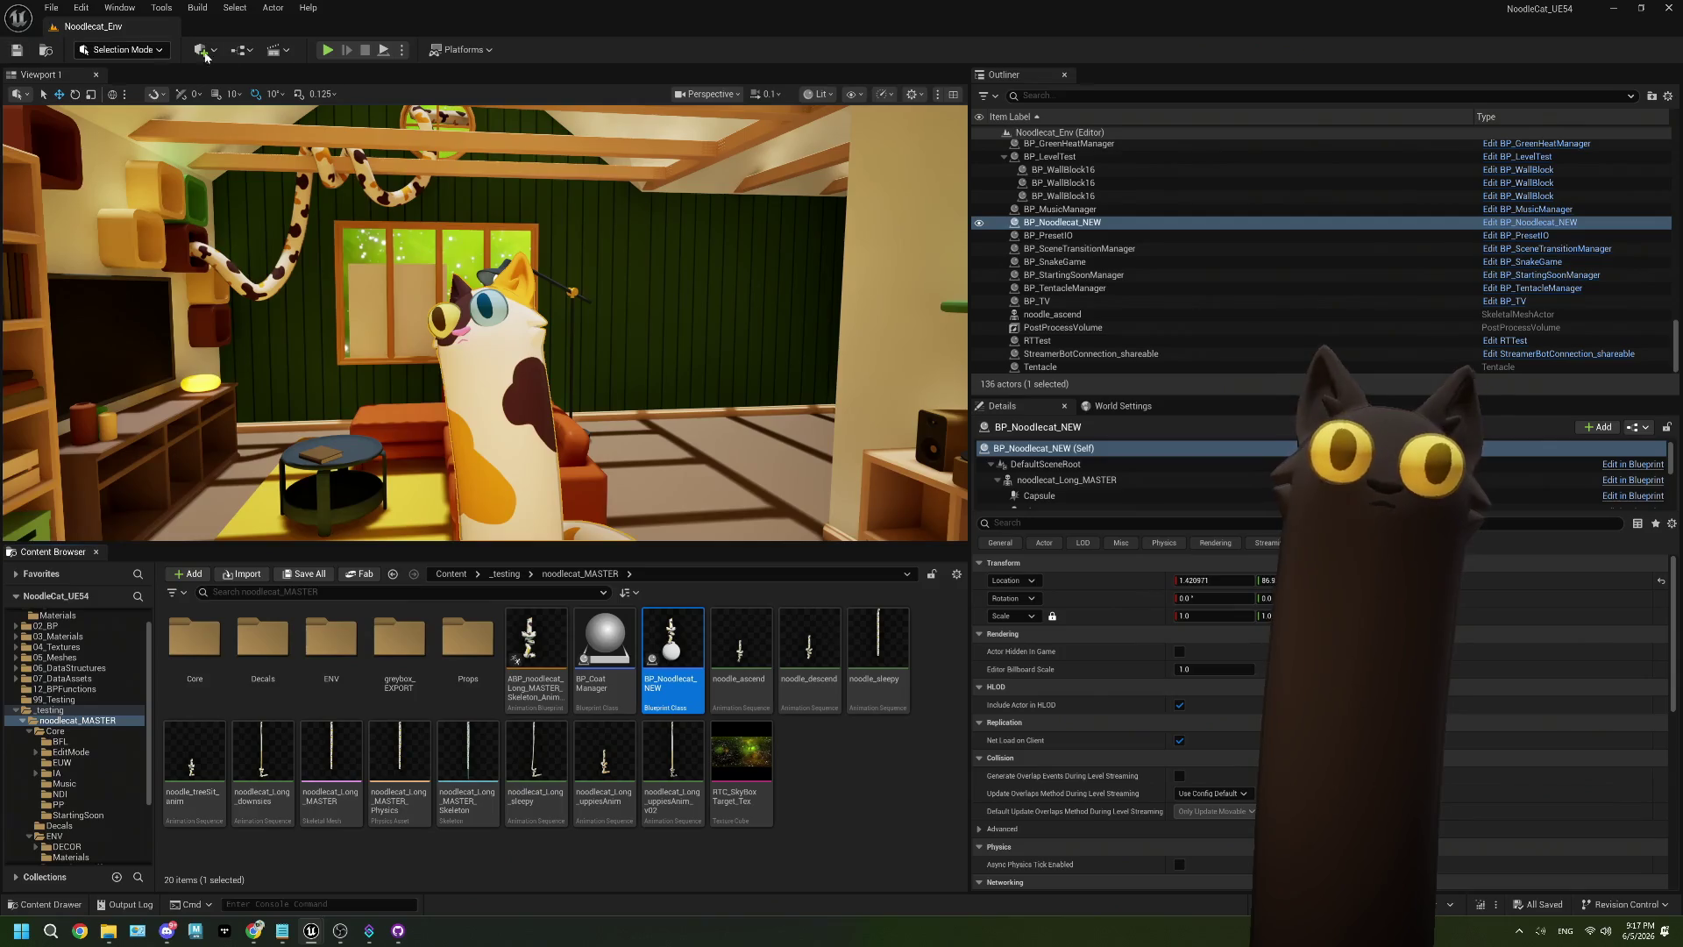
Run a play test to watch traces scatter from random capsule points, then reopen BP_Noodlecat_NEW's EventGraph.
left_click(326, 51)
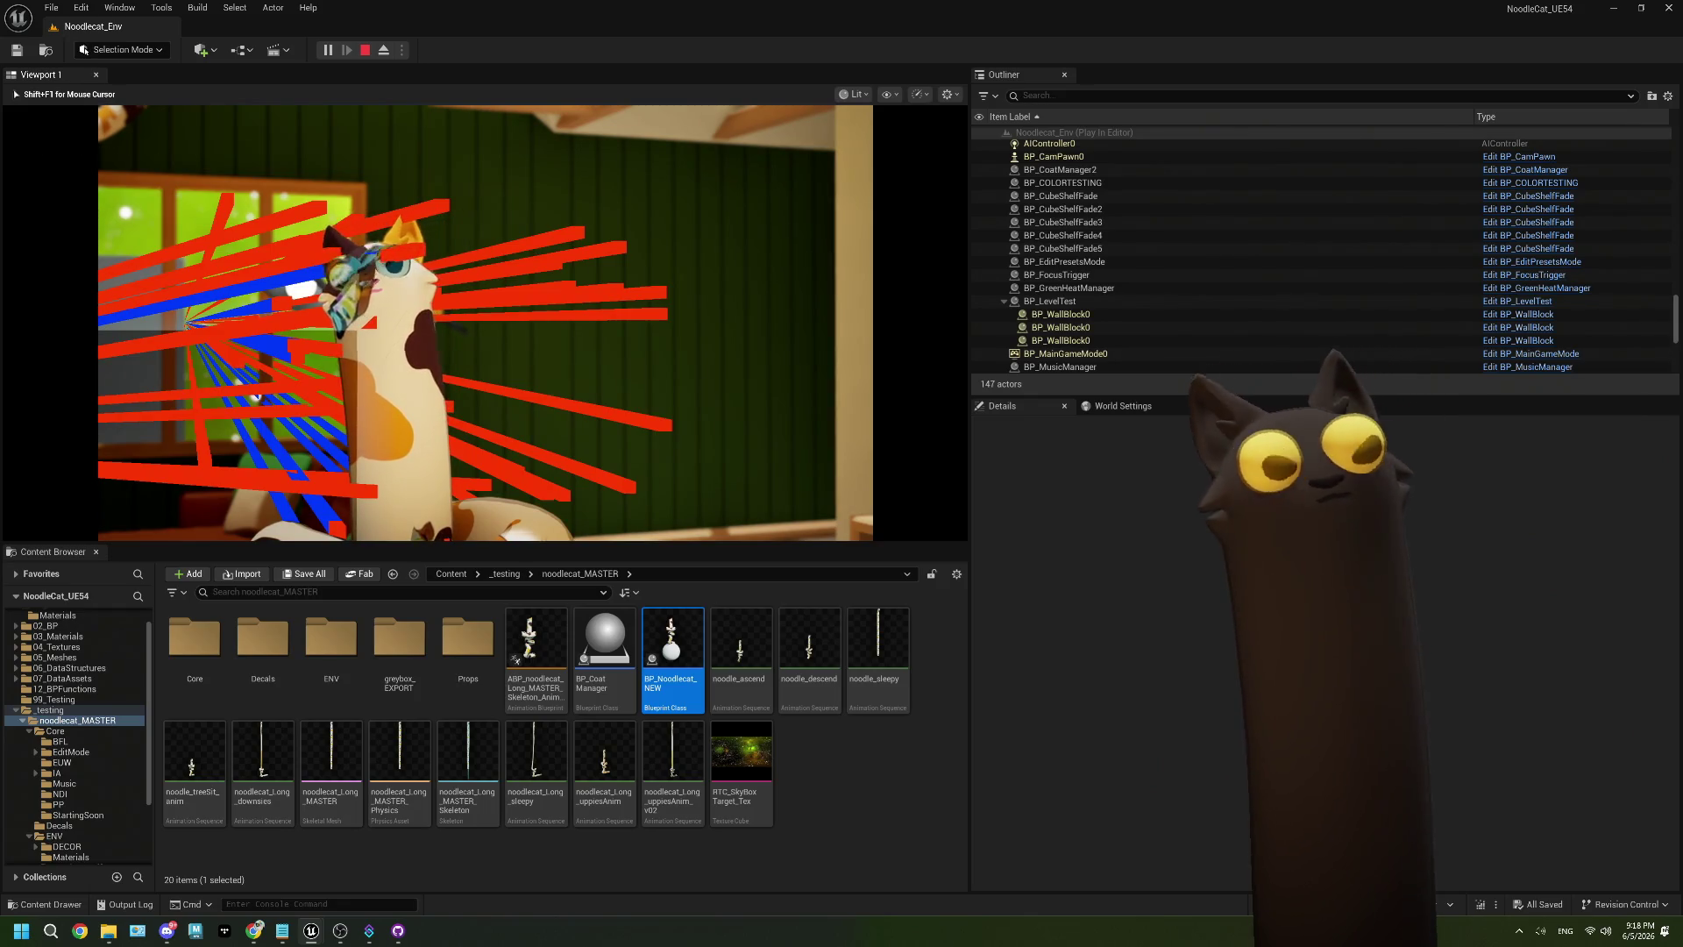
key("Escape")
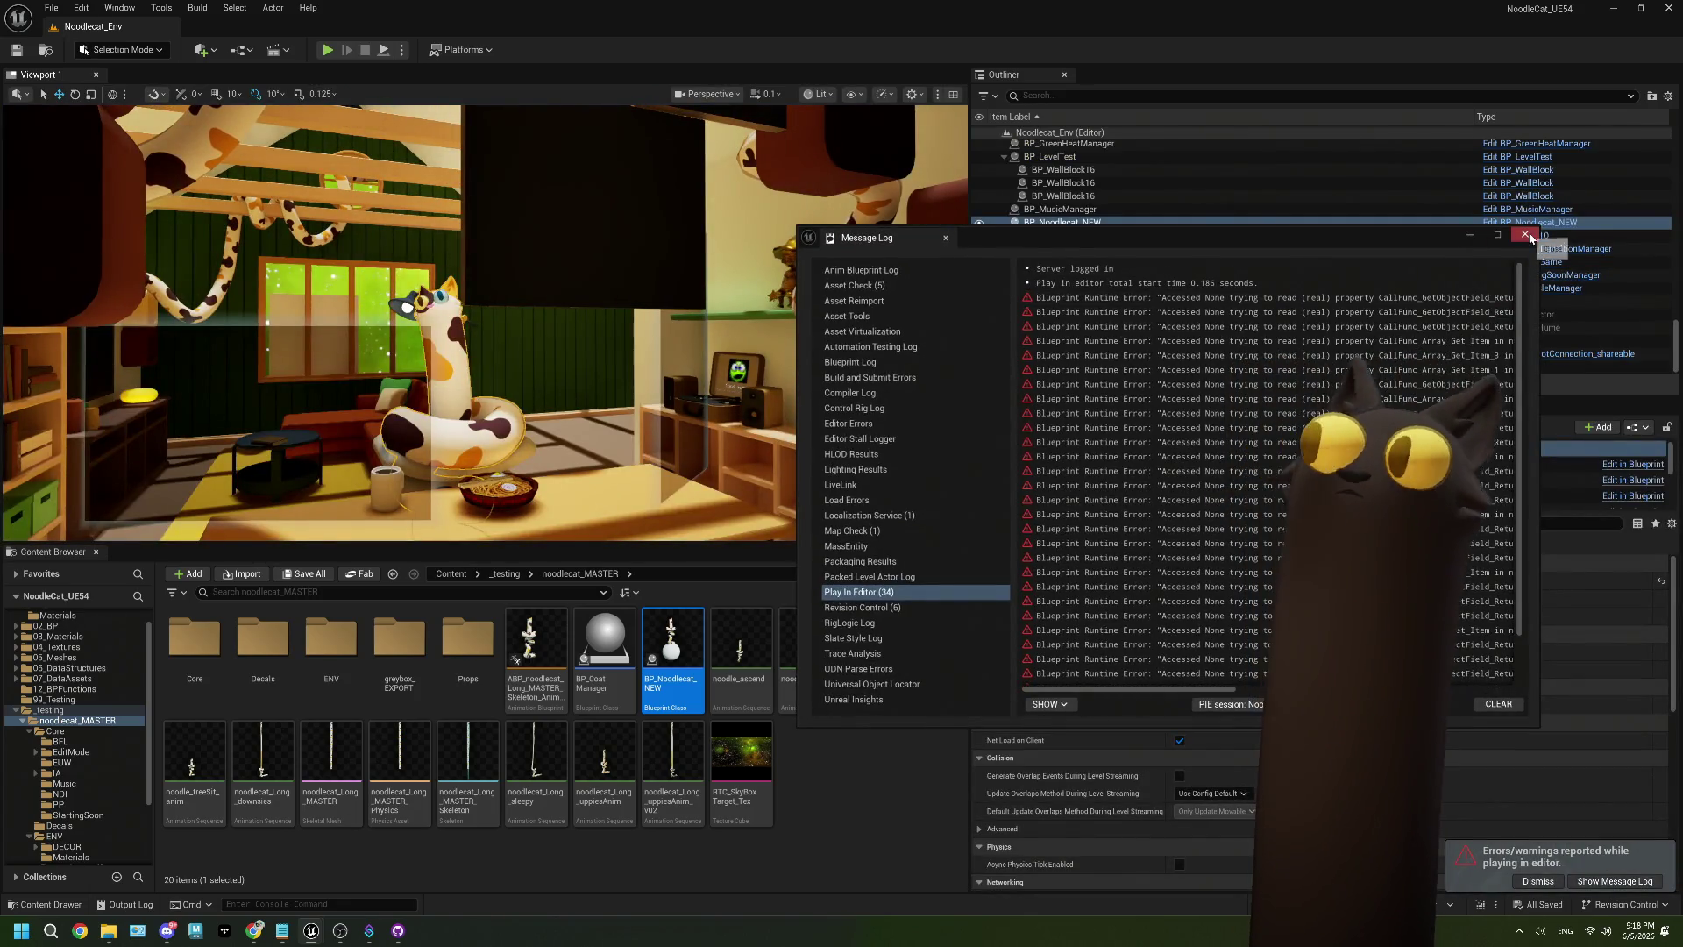
left_click(1526, 235)
double_click(673, 653)
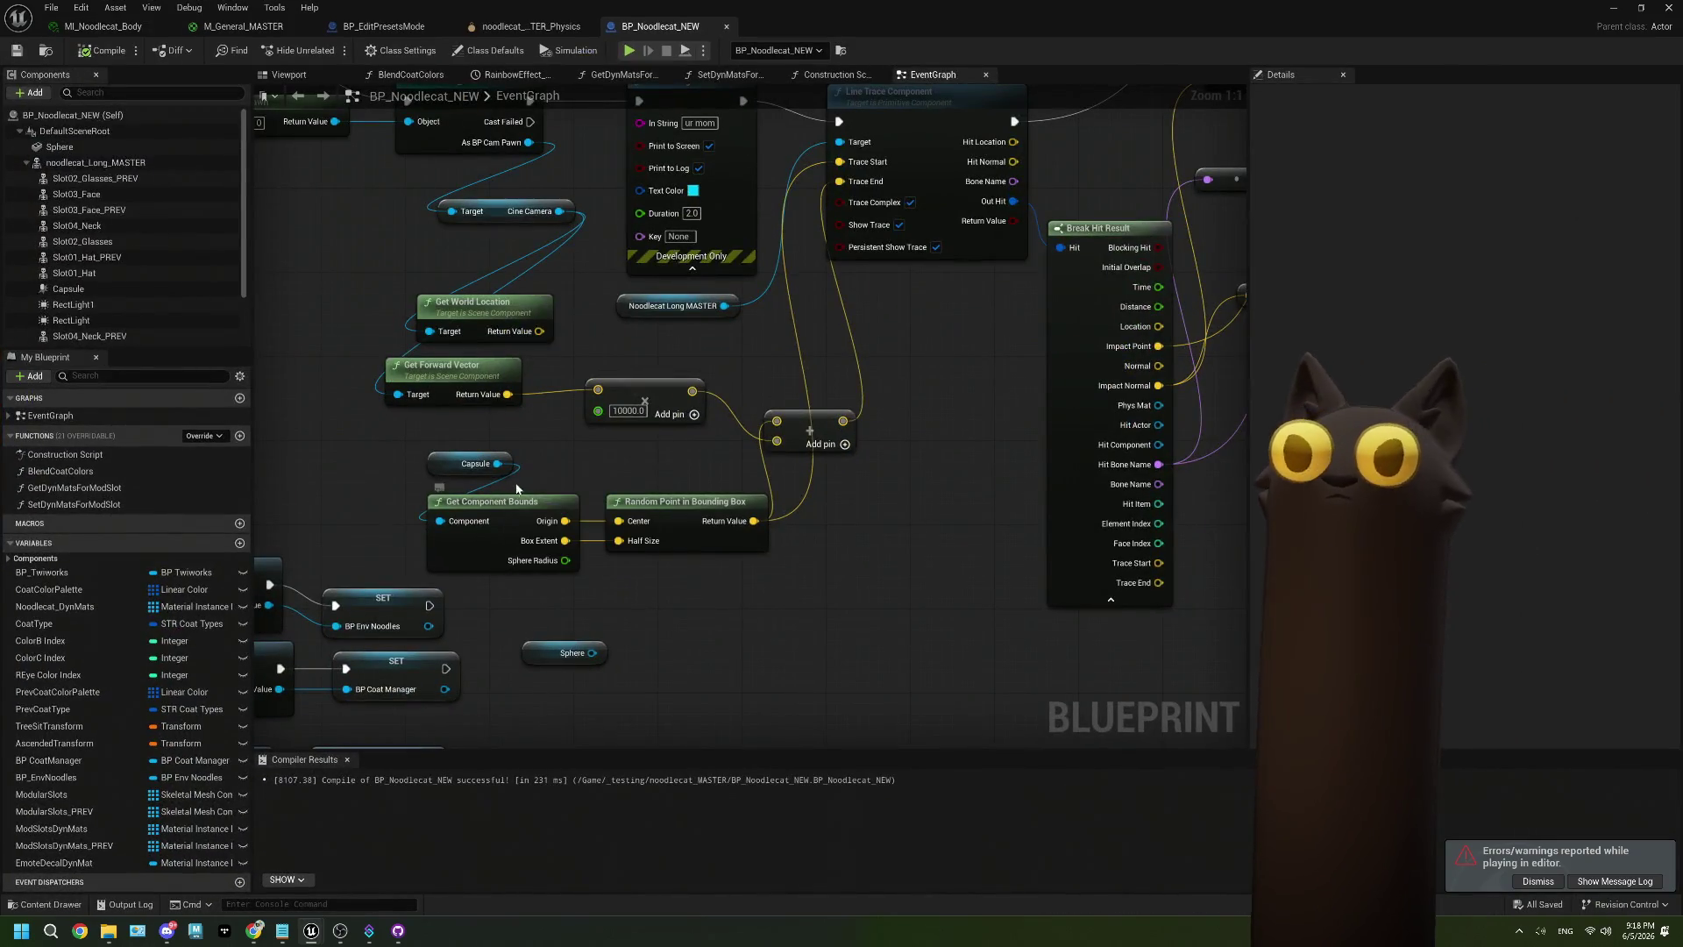
Delete the Sphere getter node and the Sphere component from BP_Noodlecat_NEW.
left_click(627, 646)
key("Delete")
left_click(76, 146)
key("Delete")
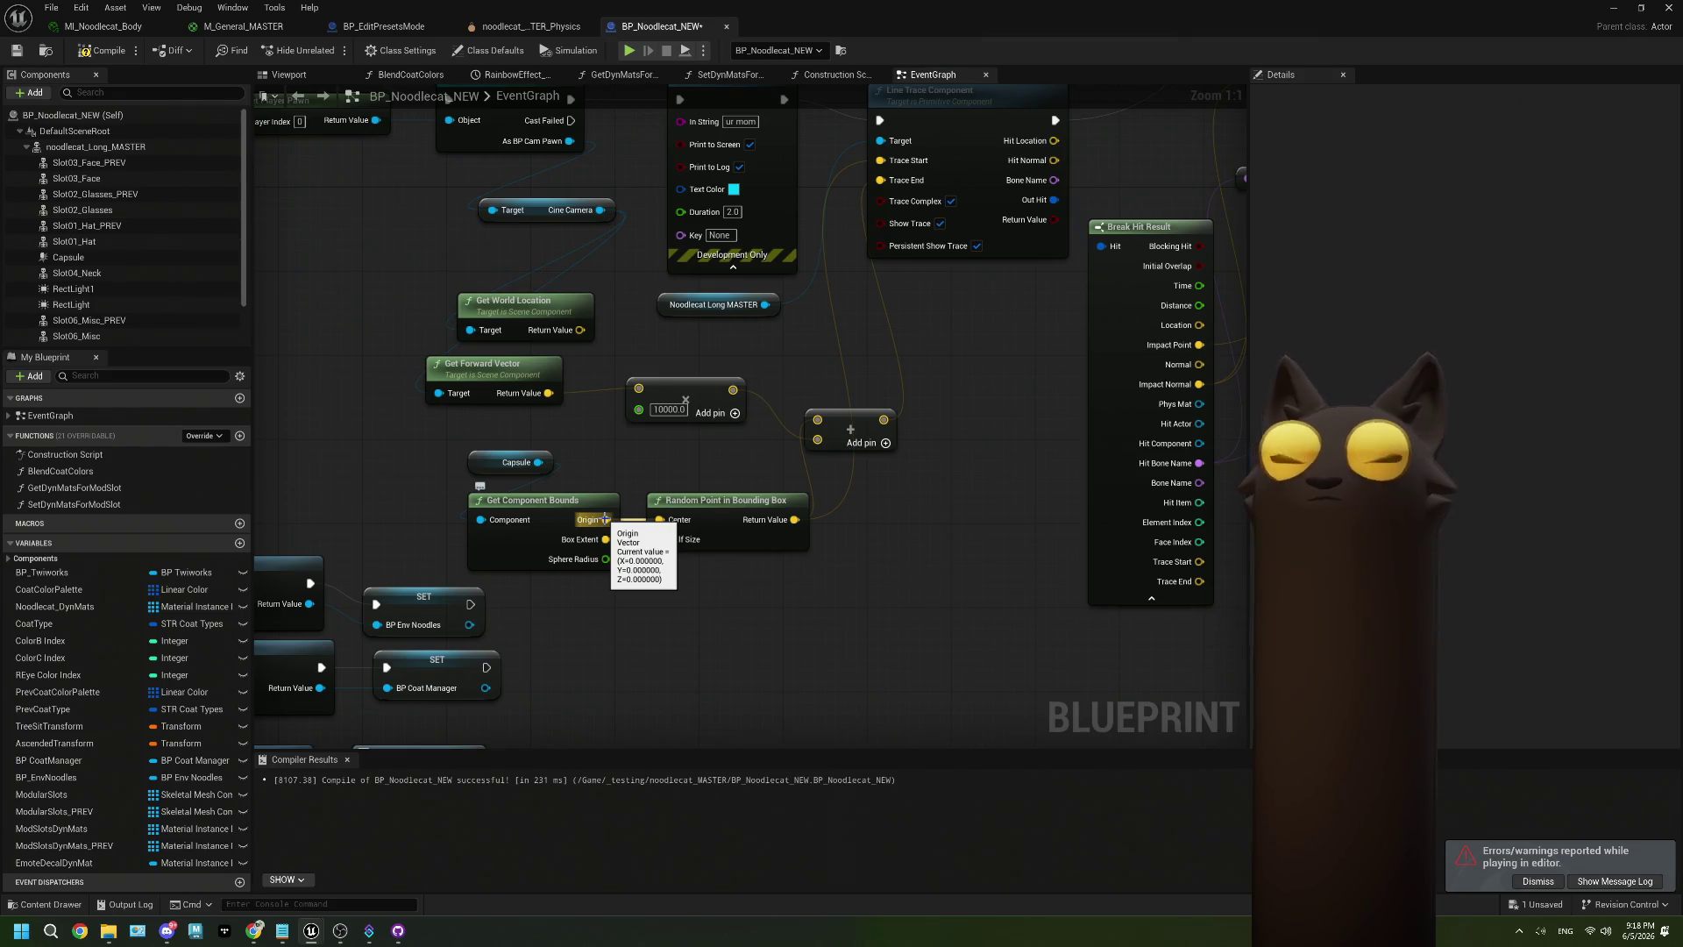
Play-test the level again to watch the capsule-based random traces, then stop.
left_click(41, 52)
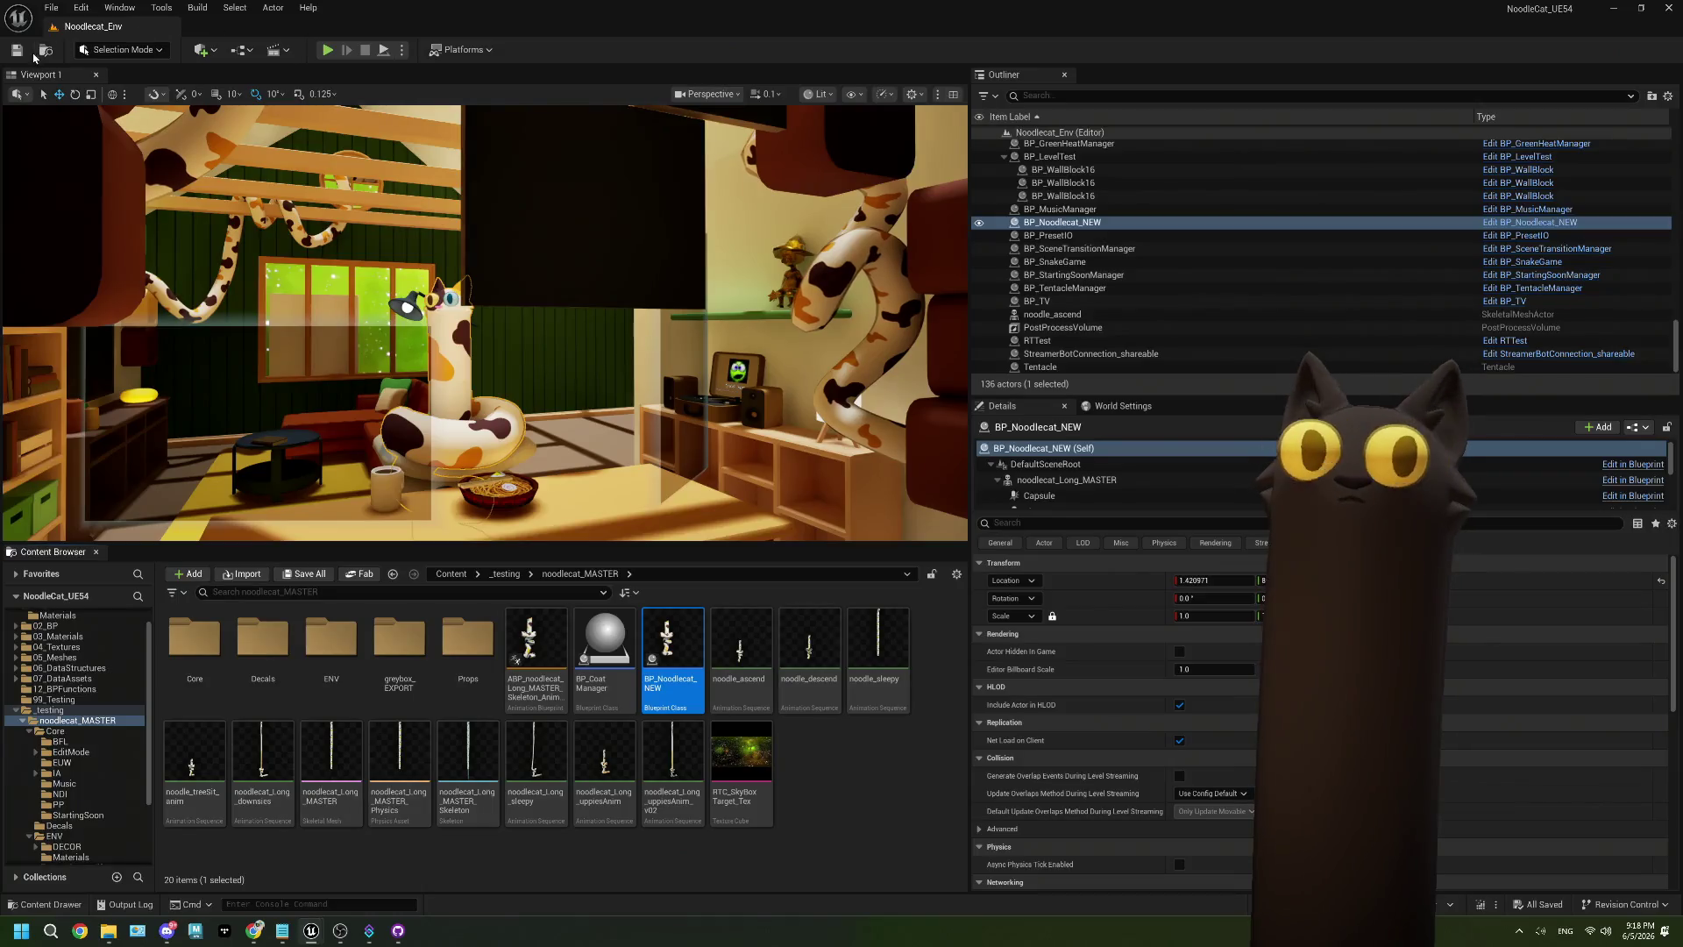
left_click(327, 51)
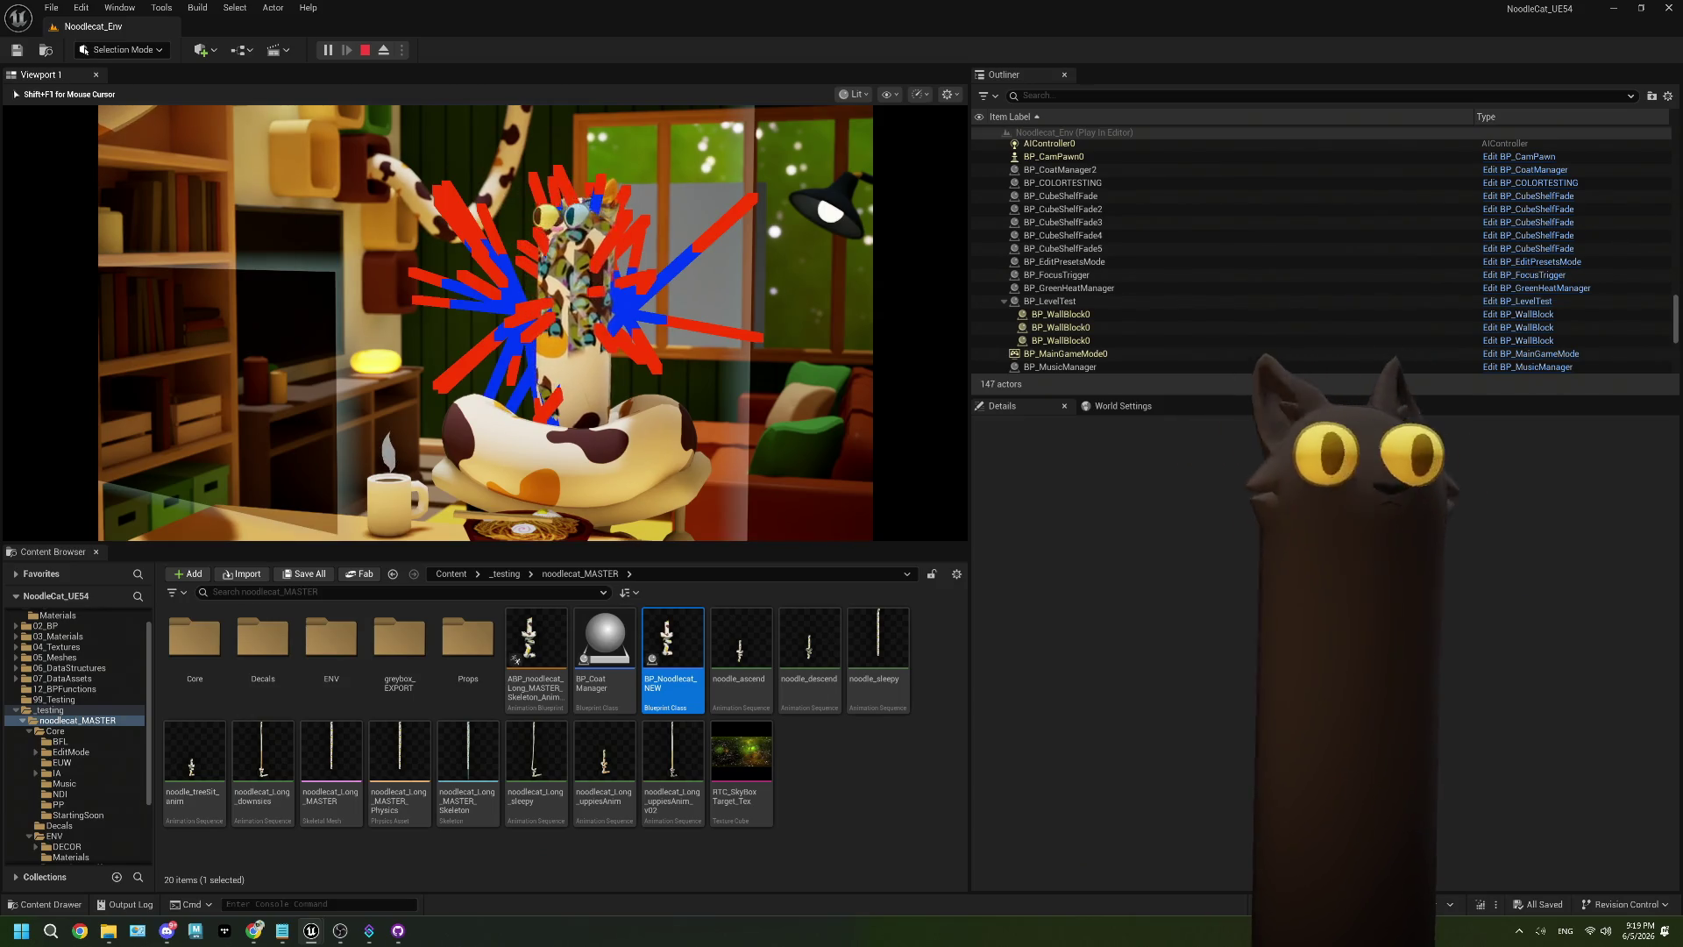
key("Escape")
left_click(1526, 235)
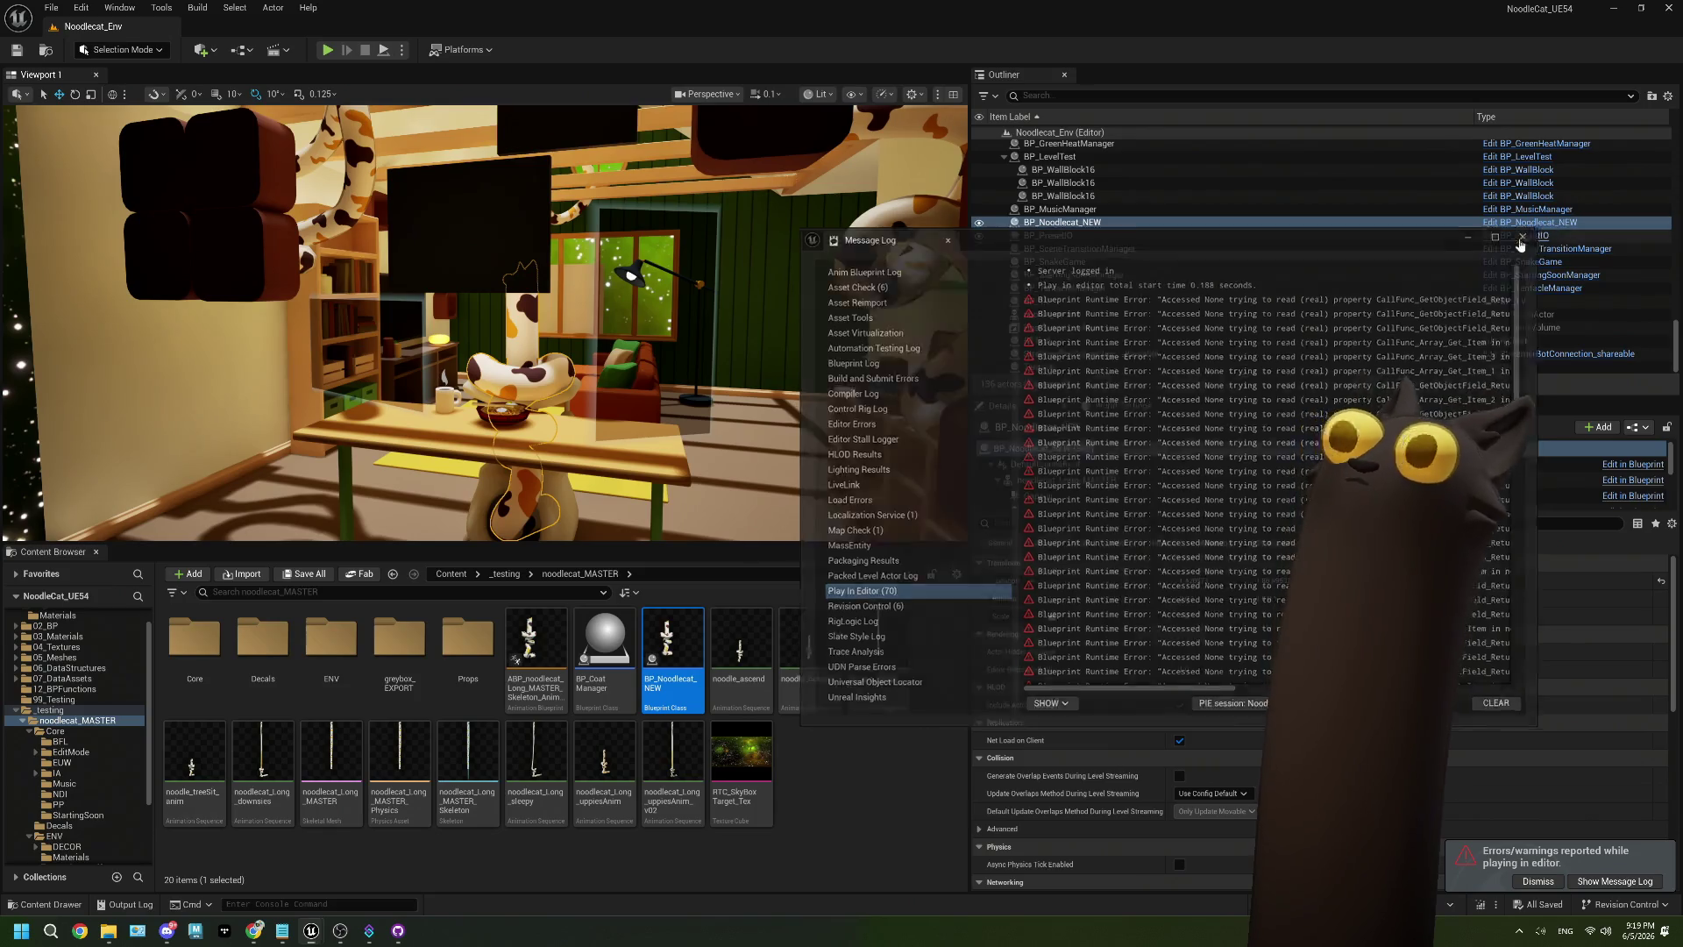
Delete the old camera-direction trace nodes: vector add, world location, forward vector, multiply and camera target.
double_click(663, 646)
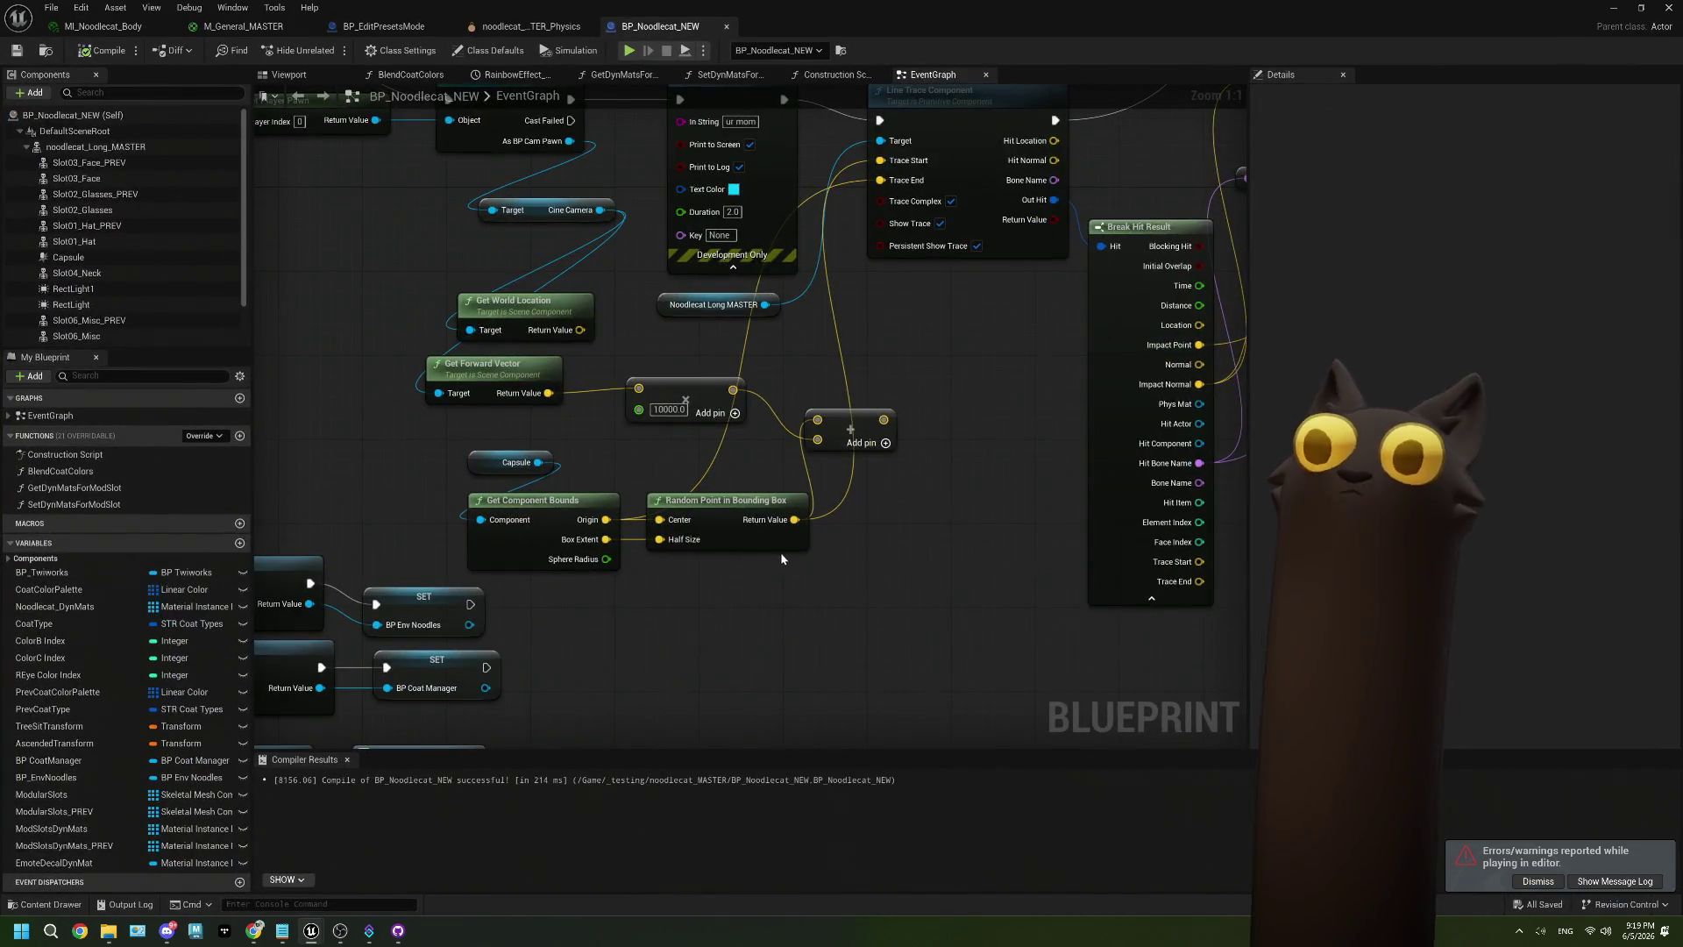
left_click(842, 409)
key("Delete")
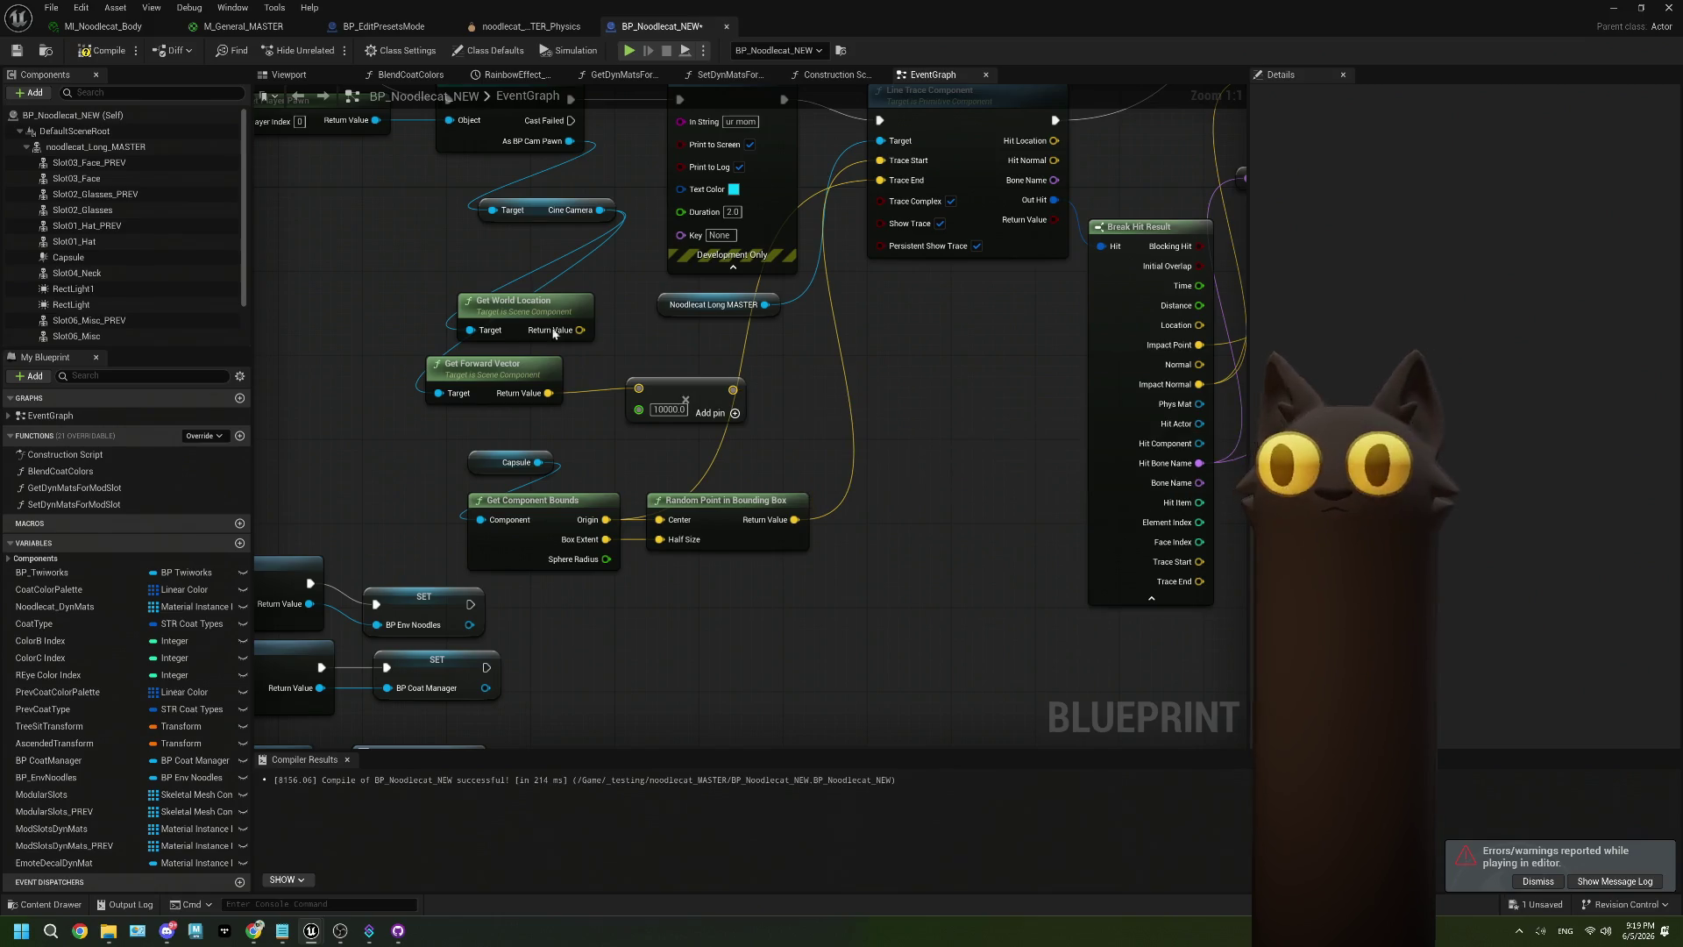
left_click_drag(458, 274, 607, 392)
key("Delete")
left_click(666, 392)
key("Delete")
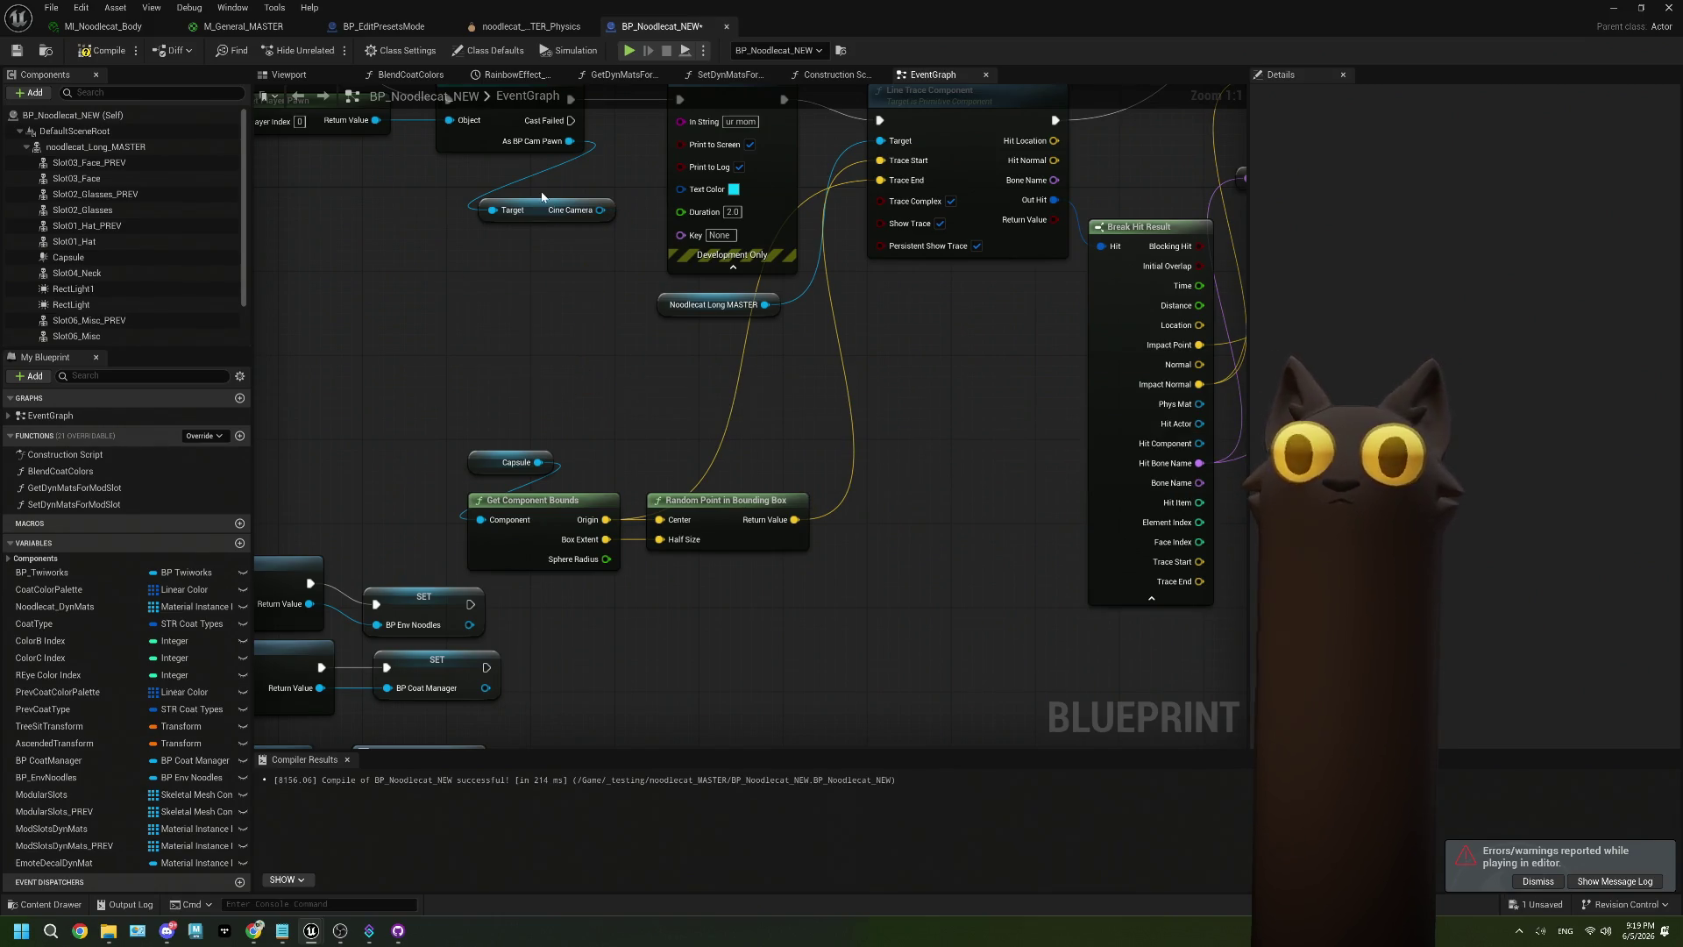
left_click(543, 210)
key("Delete")
Reposition the Capsule, Get Component Bounds and Random Point in Bounding Box nodes.
mouse_move(537, 455)
left_mouse_down()
mouse_move(567, 466)
mouse_move(751, 417)
mouse_move(479, 294)
mouse_move(554, 231)
left_mouse_up()
left_click(524, 491, "ctrl")
left_click(728, 504, "ctrl")
mouse_move(850, 352)
left_mouse_down()
mouse_move(855, 482)
mouse_move(624, 492)
mouse_move(823, 392)
mouse_move(848, 509)
left_mouse_up()
Delete the Print String, Append and reroute nodes, and move Noodlecat Long MASTER and Emote Decal Dyn Mat beside the decal spawn.
left_click(949, 420, "ctrl")
left_click(1061, 603, "ctrl")
key("Delete")
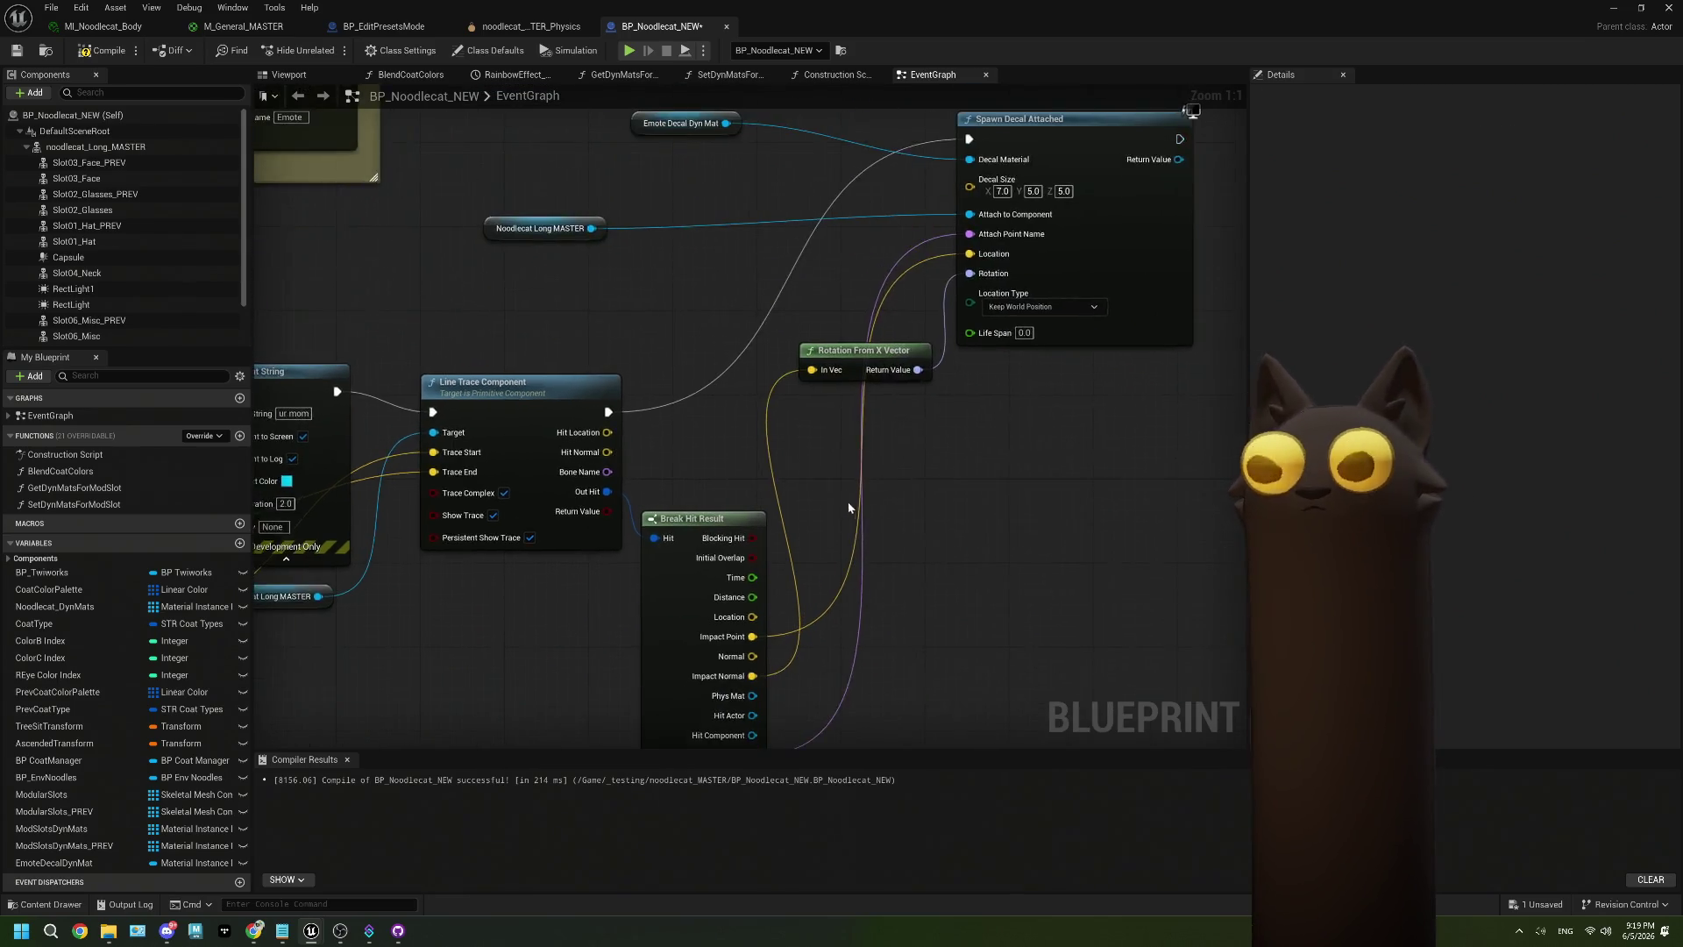
scroll(848, 508, "down", 2)
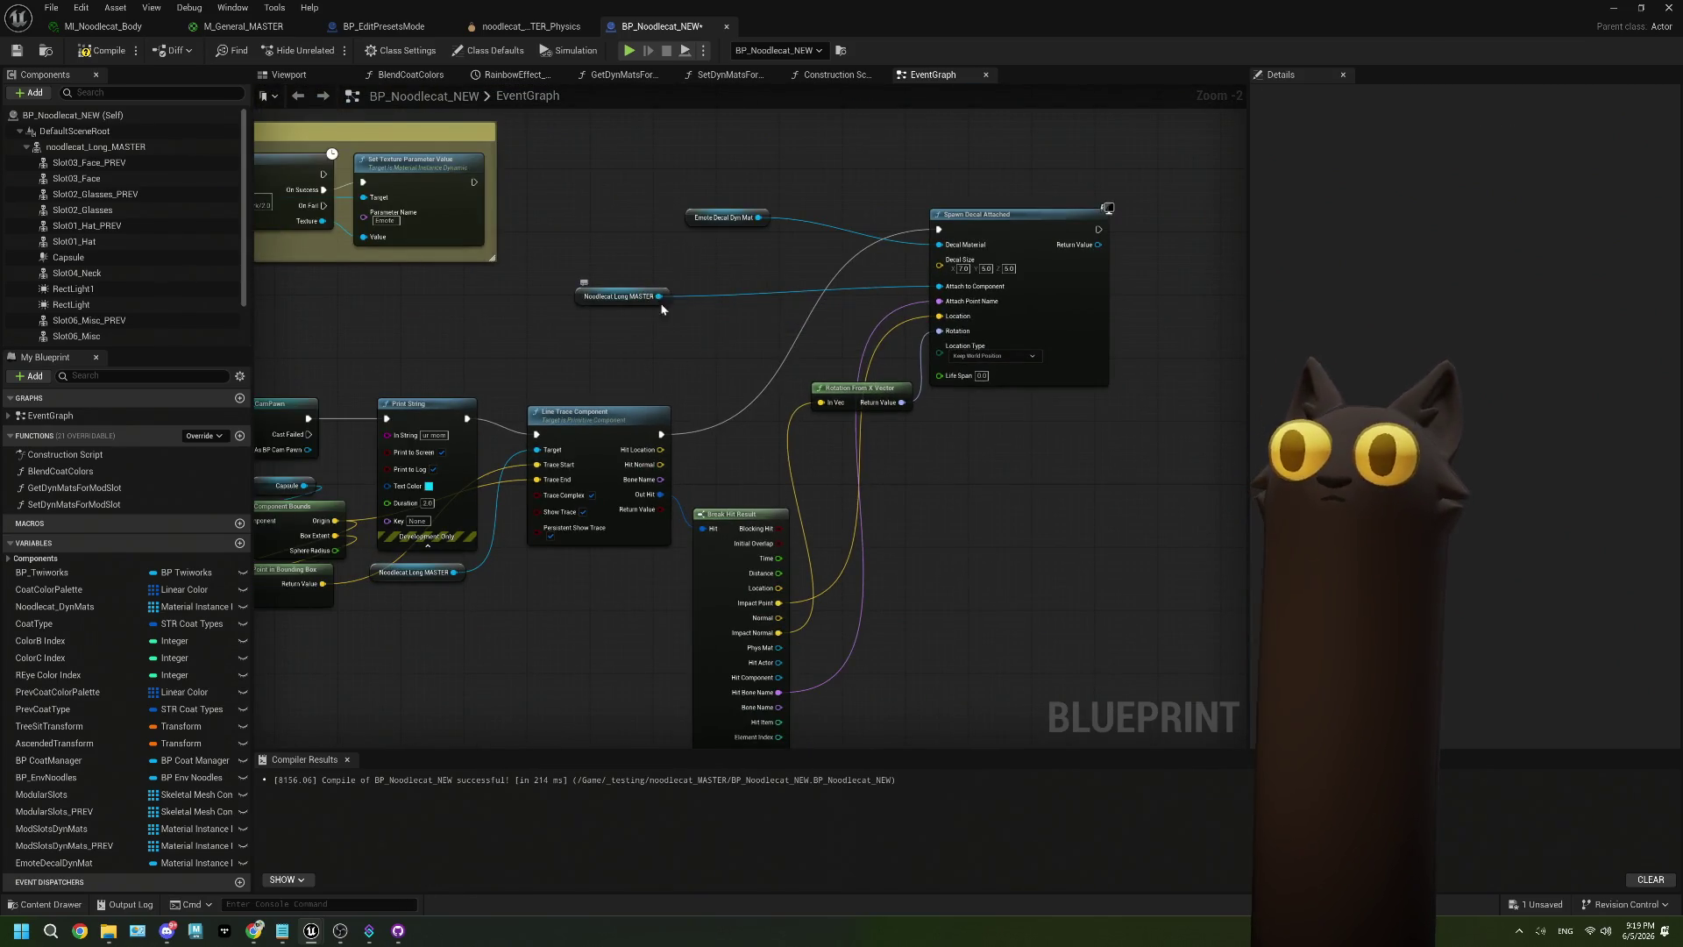
left_click_drag(660, 303, 849, 318)
left_click_drag(764, 227, 856, 275)
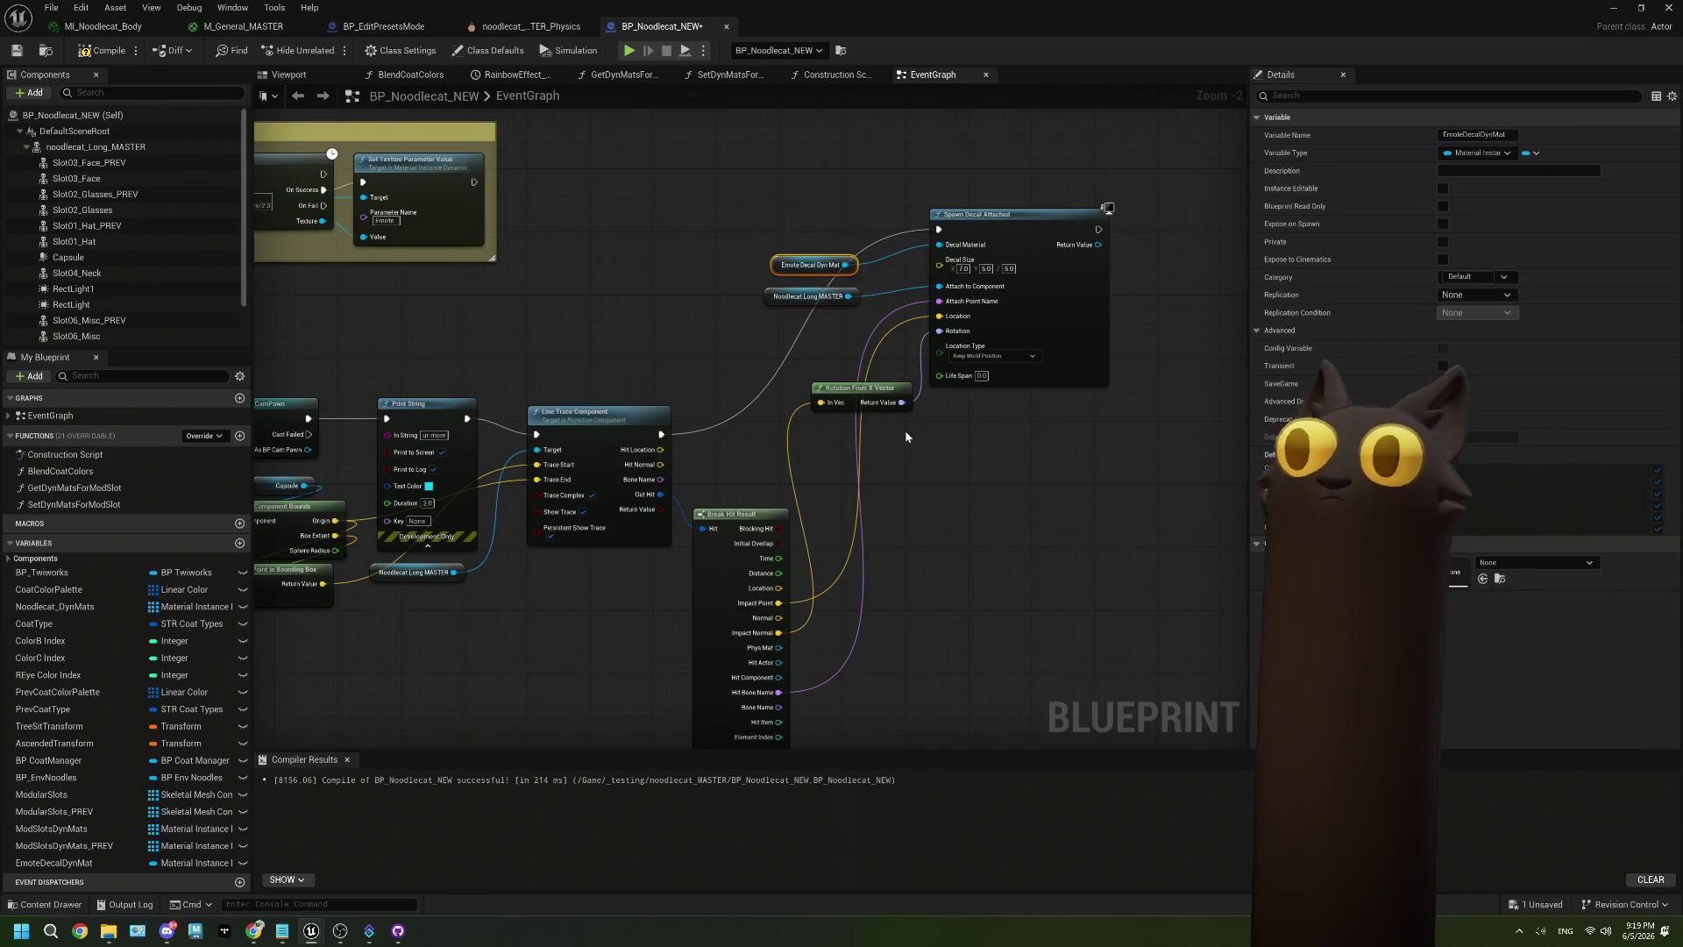
Set the Spawn Decal Attached node's Life Span to 60.
left_click_drag(906, 436, 763, 447)
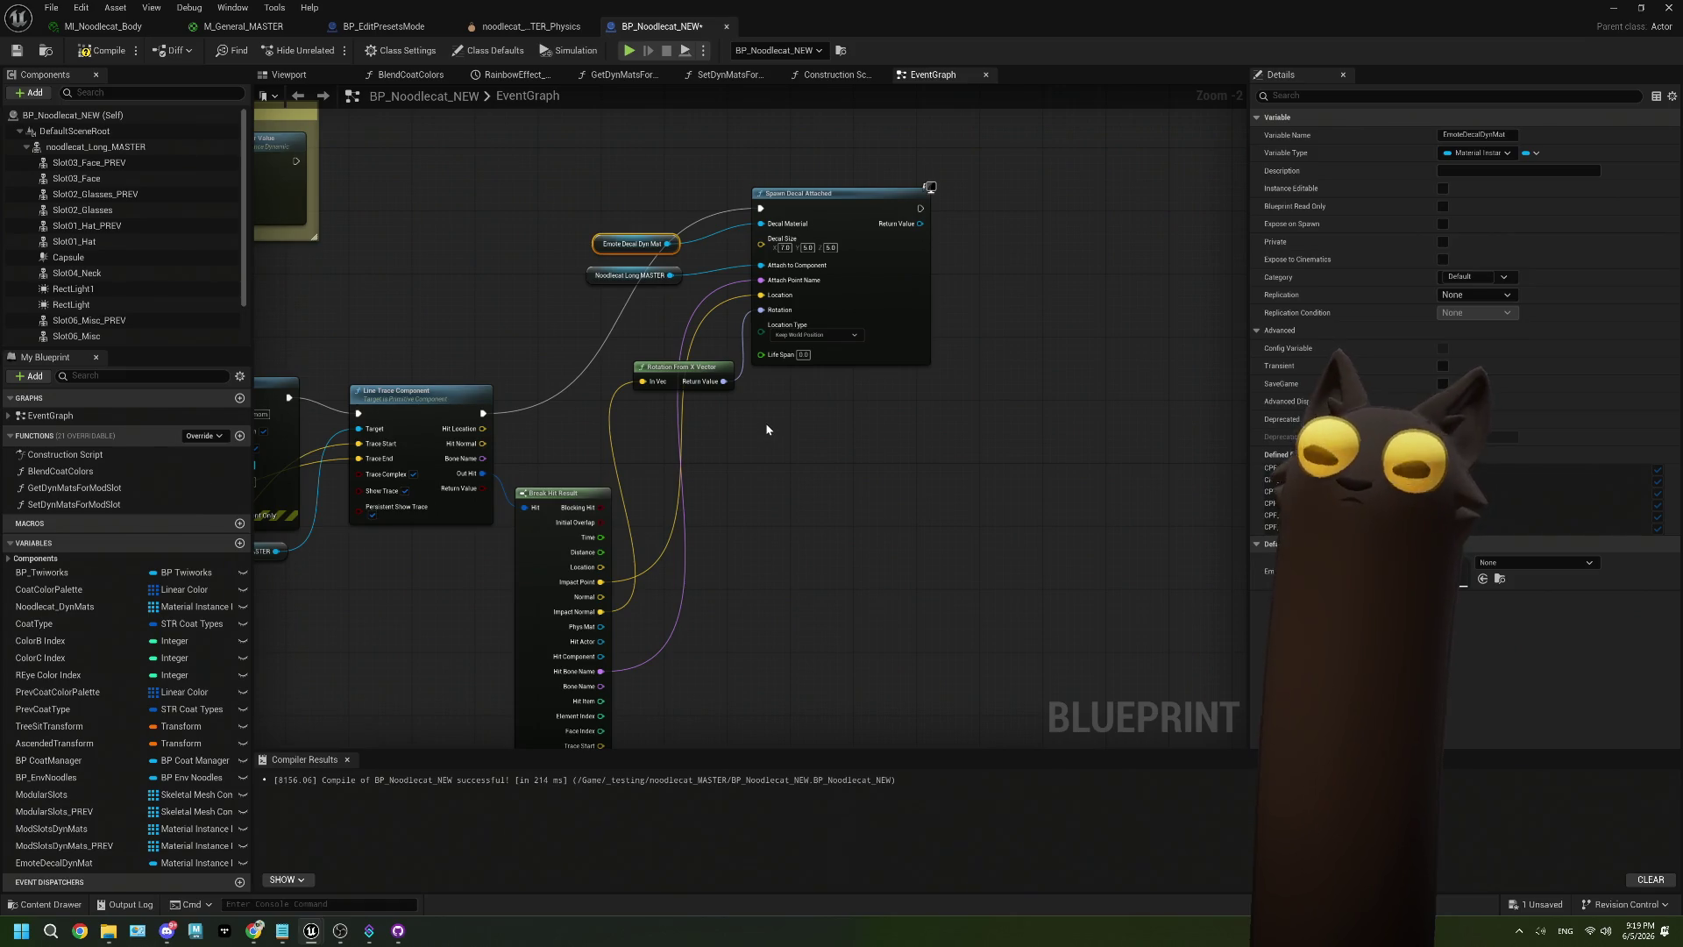
left_click_drag(859, 424, 744, 398)
scroll(766, 286, "up", 2)
mouse_move(766, 286)
left_mouse_down()
mouse_move(588, 289)
mouse_move(634, 324)
left_mouse_up()
type("lifes")
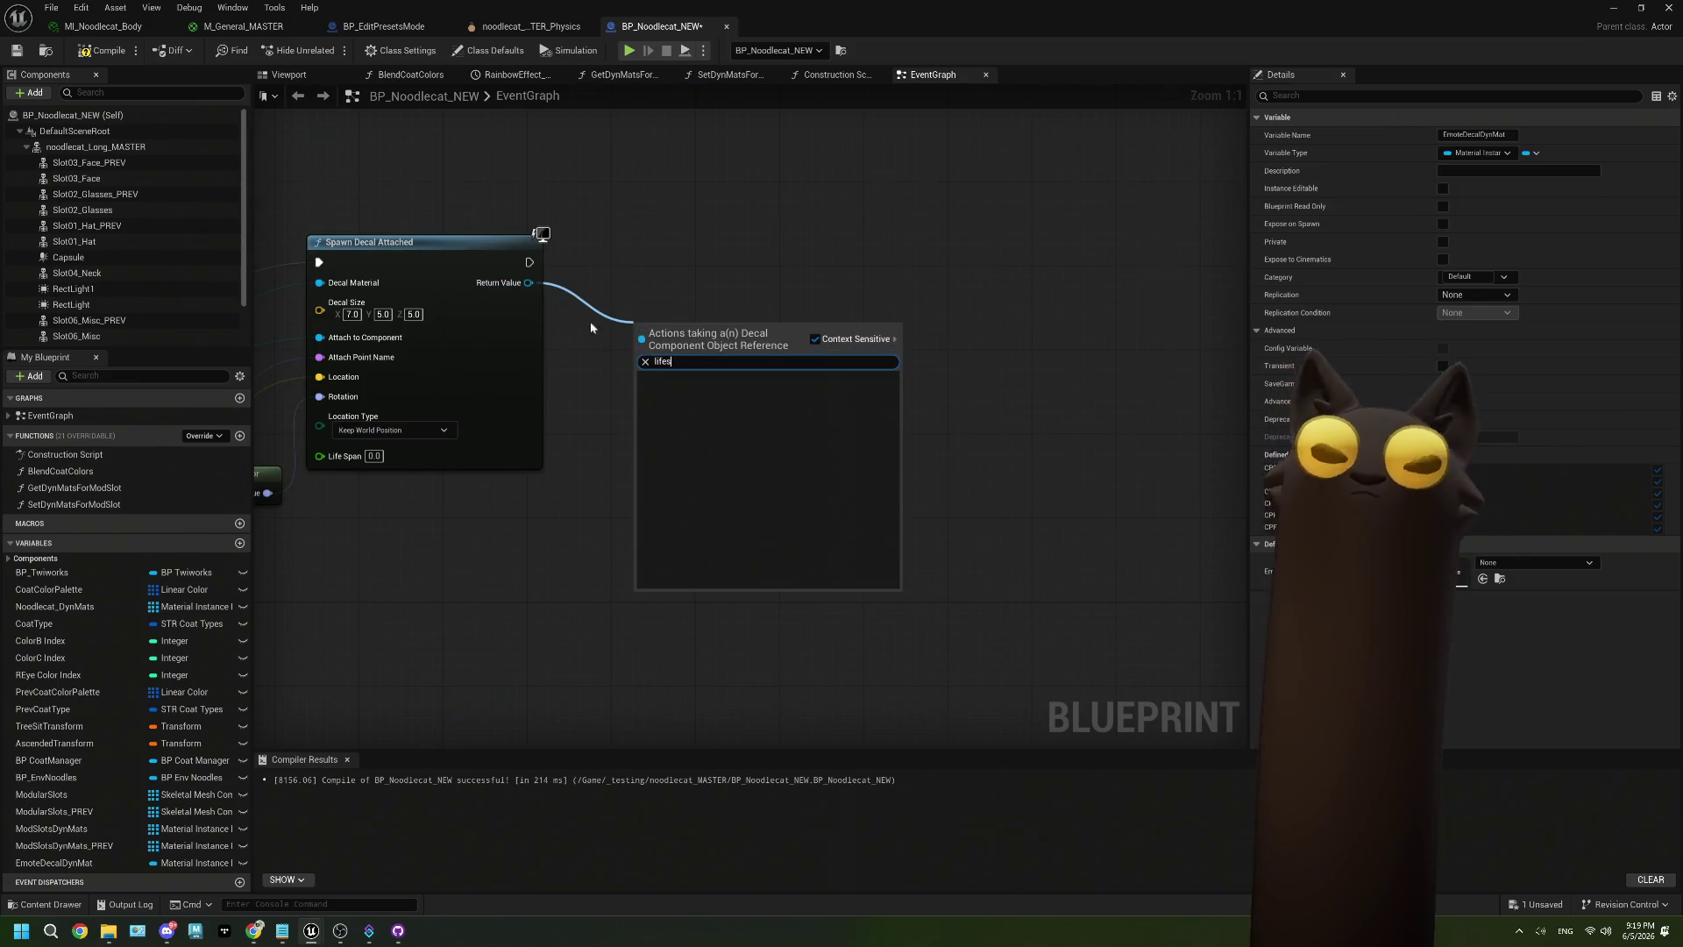
left_click(590, 328)
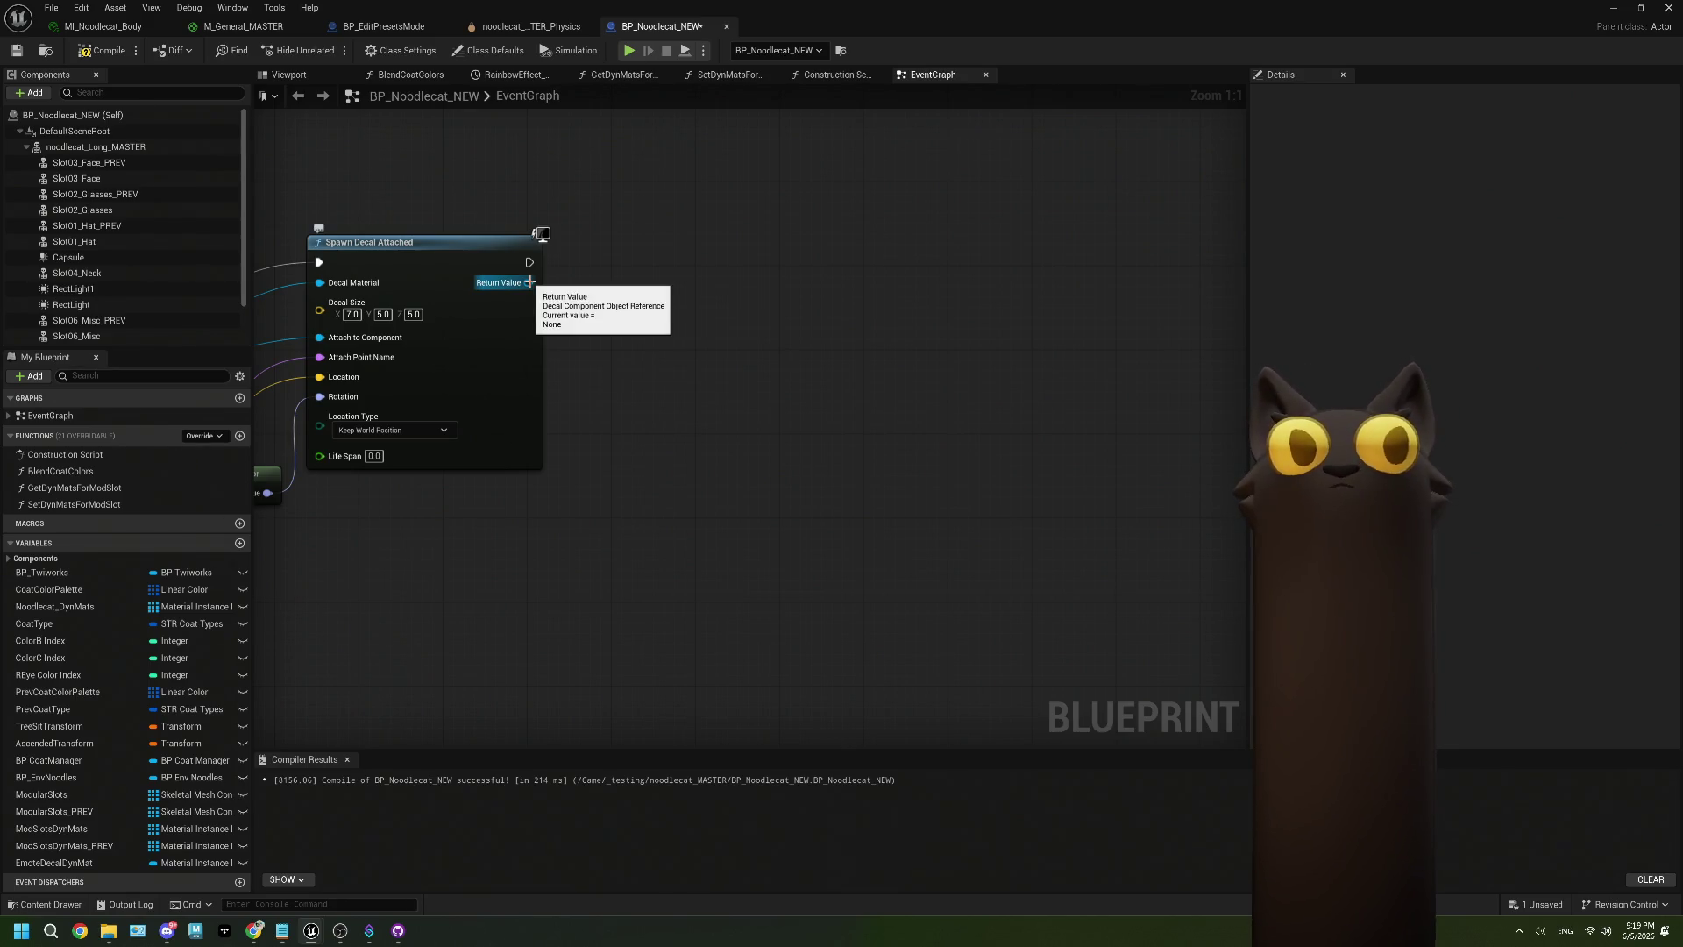
left_click_drag(372, 457, 574, 441)
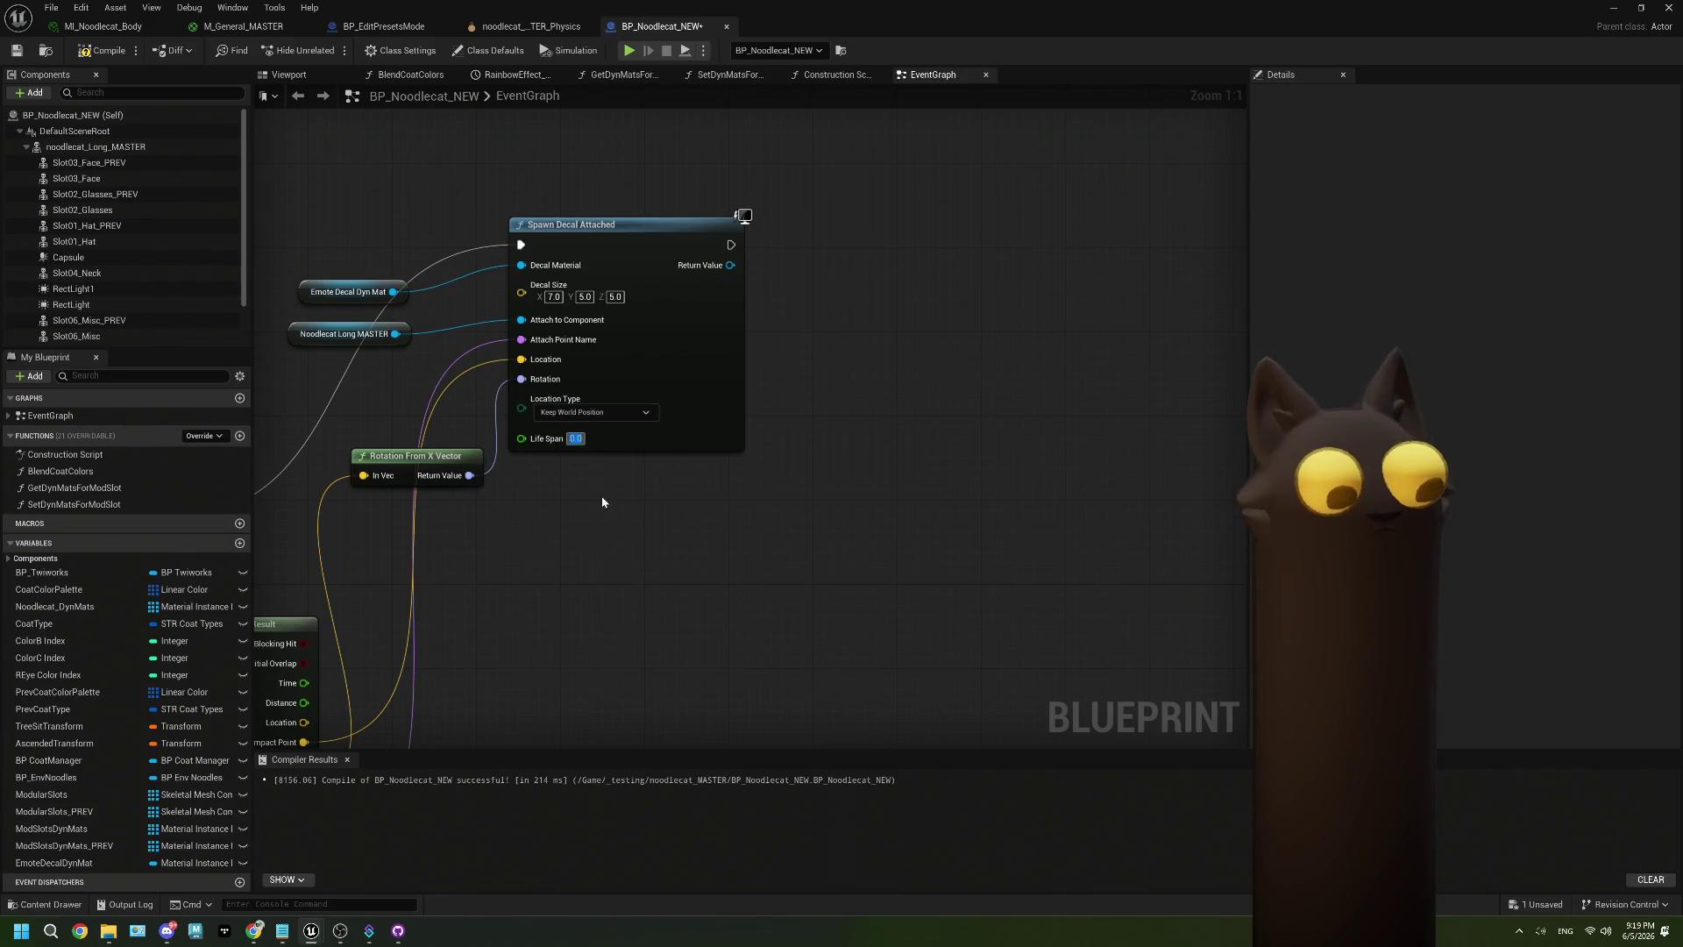
type("60")
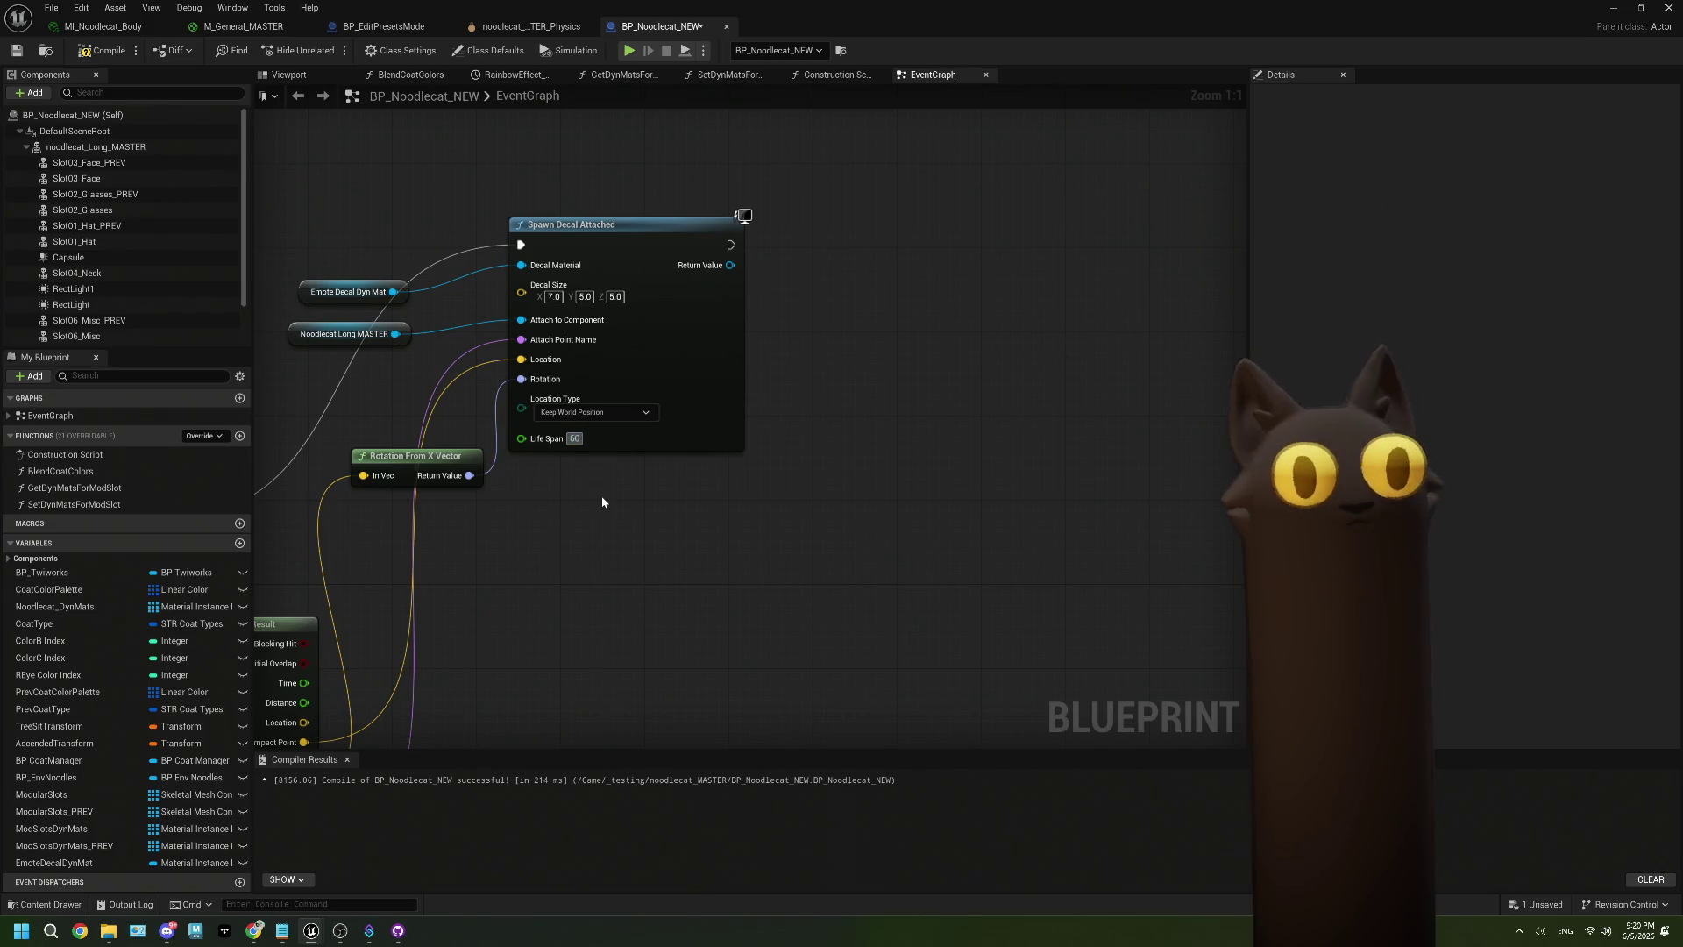
mouse_move(498, 459)
left_mouse_down()
mouse_move(733, 489)
mouse_move(781, 398)
mouse_move(737, 406)
mouse_move(815, 370)
left_mouse_up()
scroll(733, 490, "down", 3)
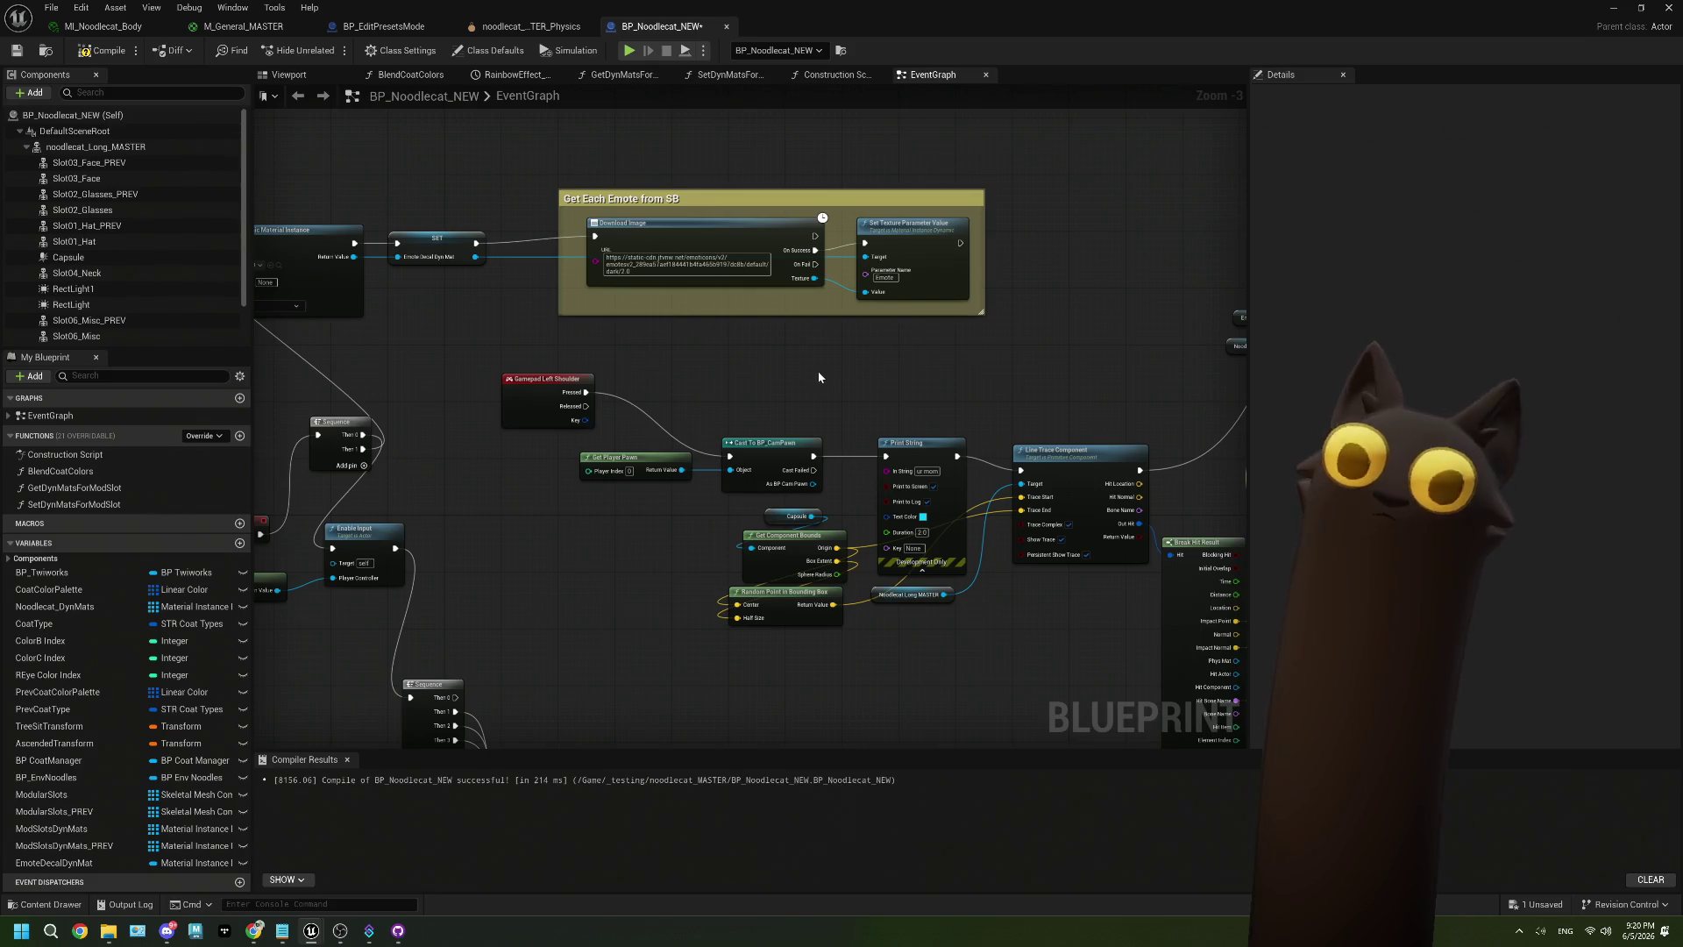
Delete the Gamepad Left Shoulder, Get Player Pawn, Cast To BP_CamPawn and Print String nodes.
left_click_drag(709, 382, 727, 358)
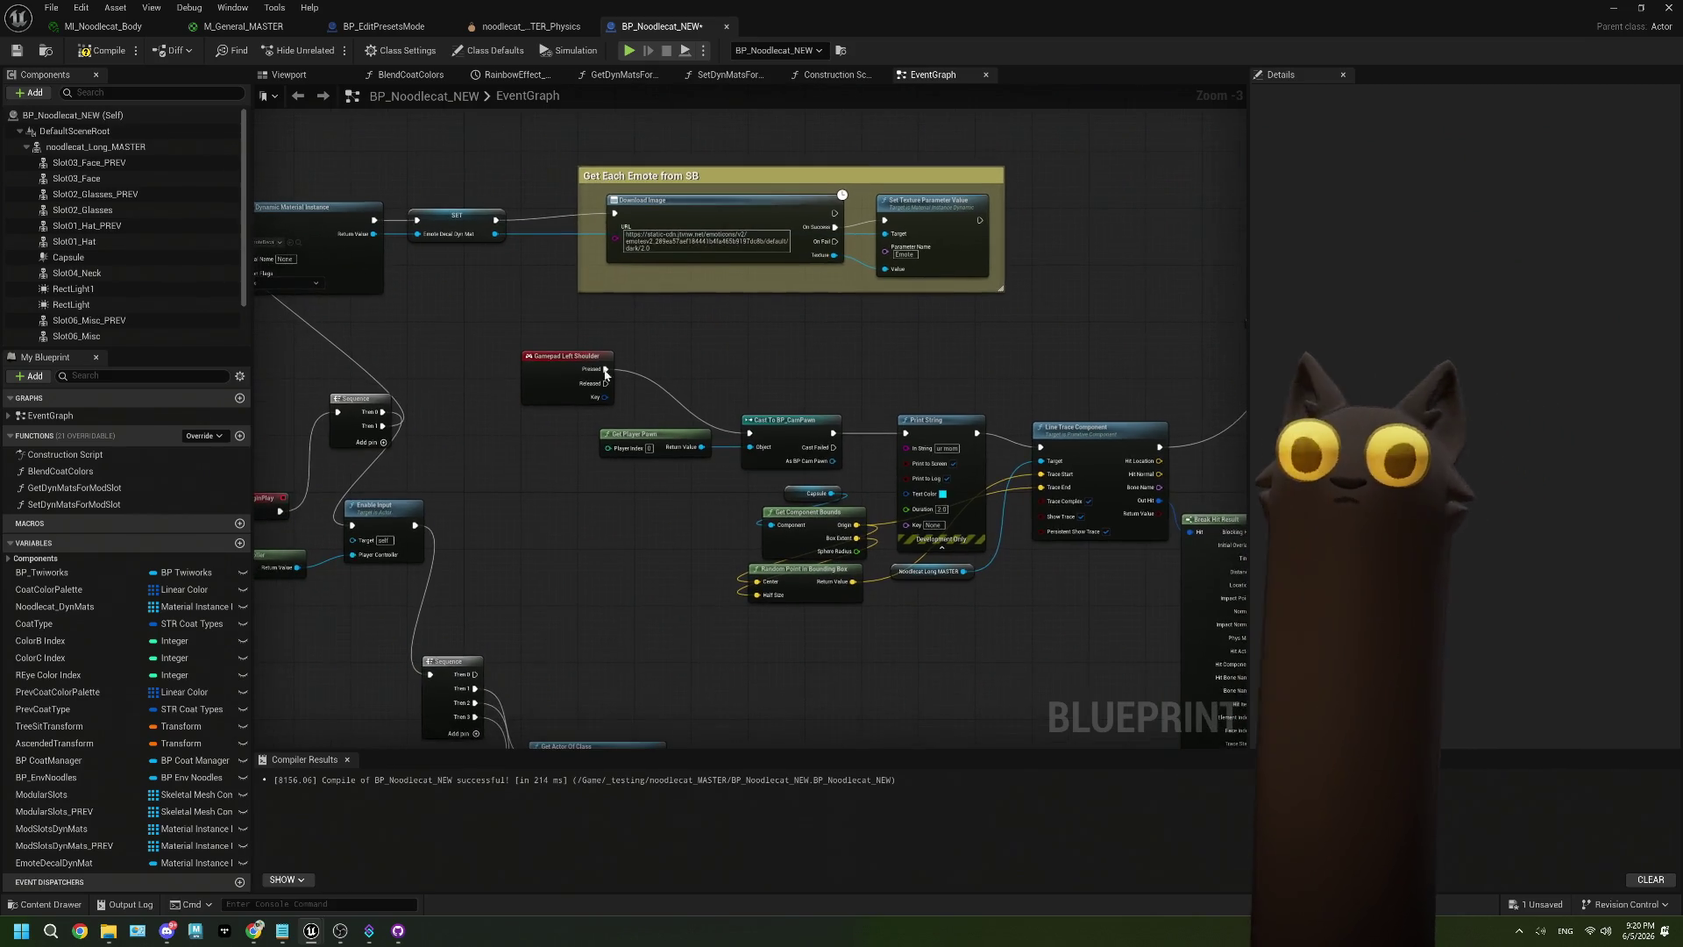
left_click_drag(552, 386, 509, 399)
left_click_drag(658, 402, 794, 453)
key("Delete")
key("Delete")
left_click(906, 433)
key("Delete")
Delete Download Image and wire Set Texture Parameter Value straight into Line Trace Component.
left_click_drag(697, 357, 942, 364)
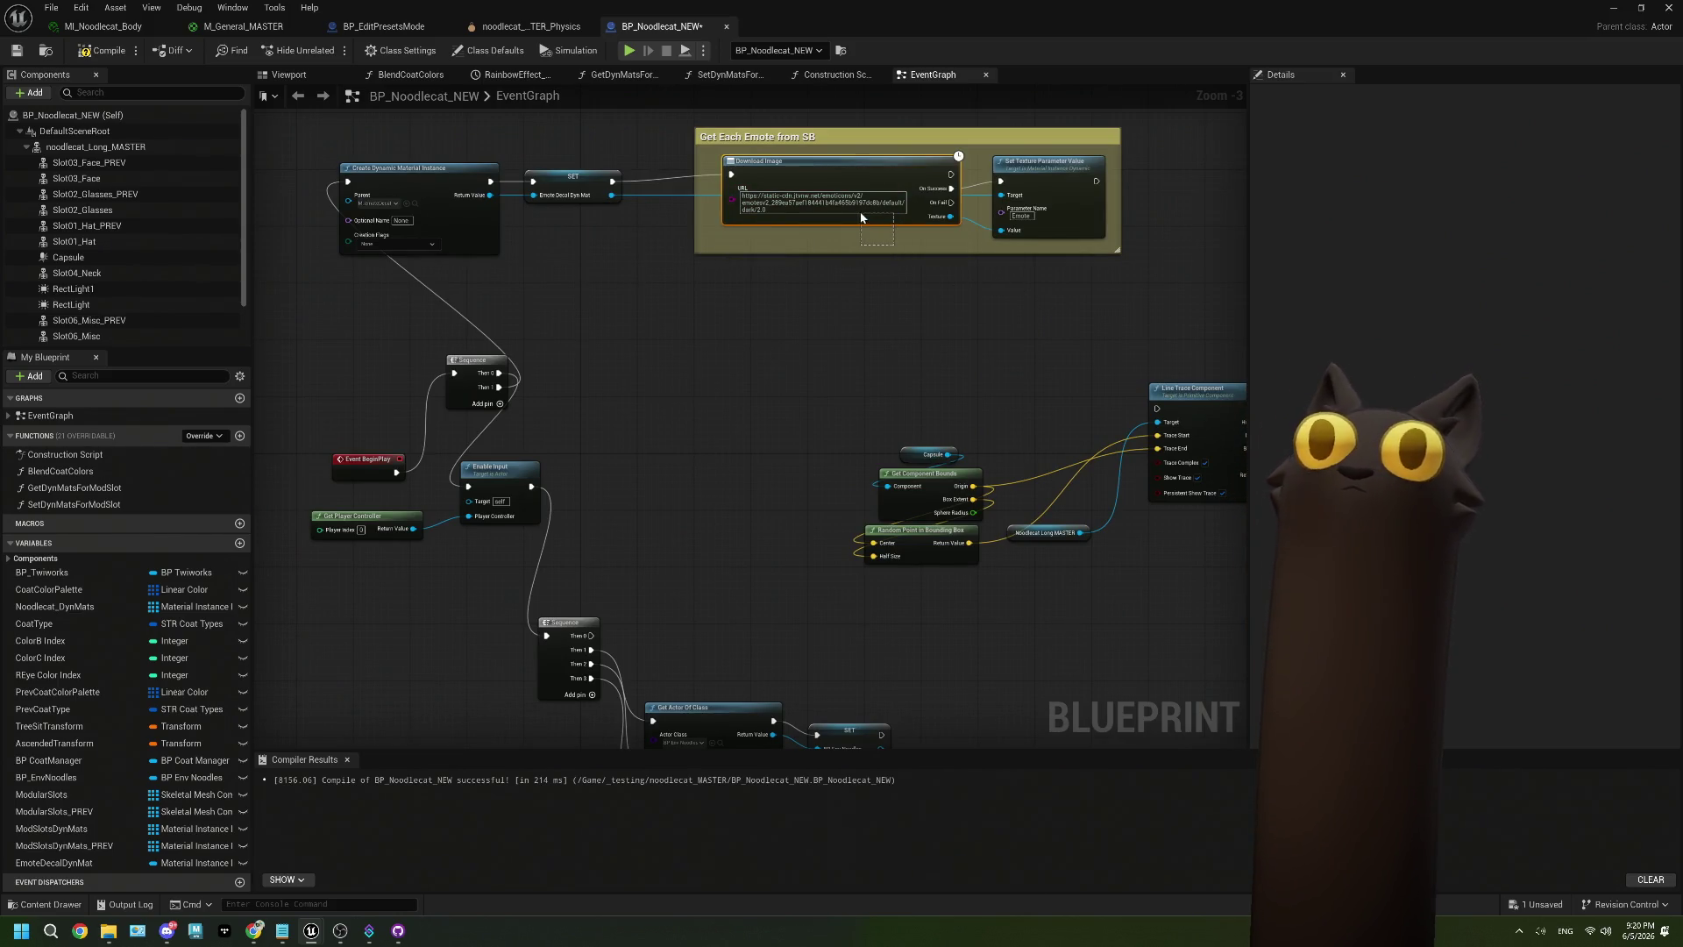
left_click(841, 176)
key("Delete")
mouse_move(1082, 196)
left_mouse_down()
mouse_move(1050, 360)
mouse_move(1040, 333)
left_mouse_up()
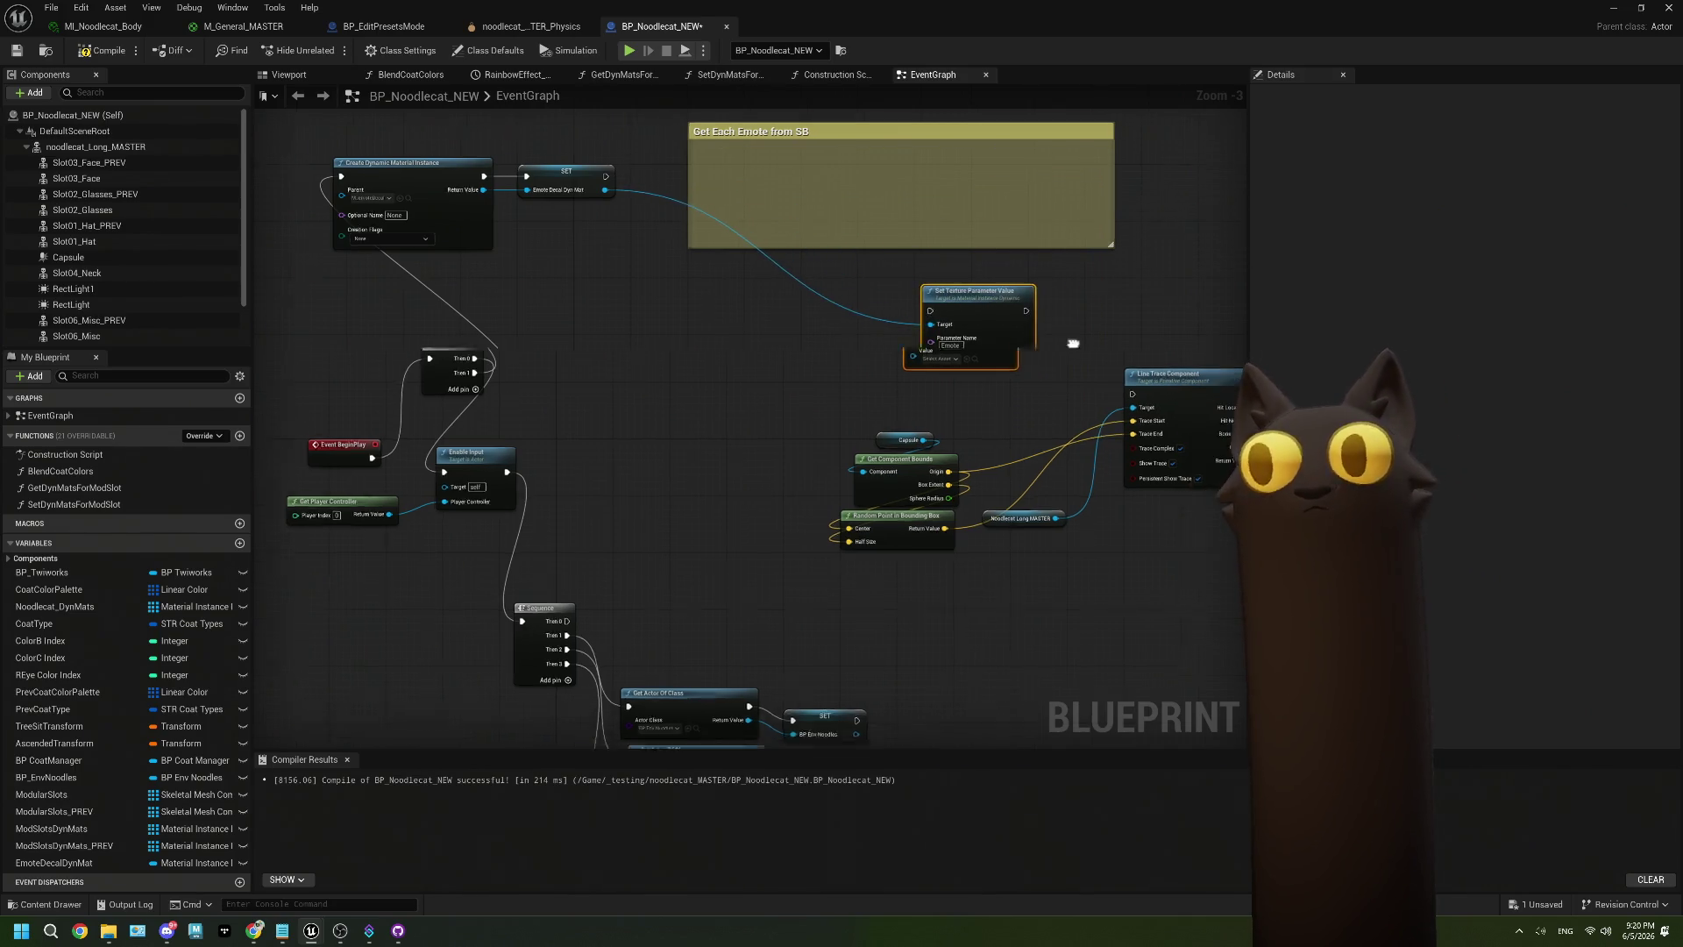
mouse_move(889, 277)
left_mouse_down()
mouse_move(1016, 375)
mouse_move(923, 329)
left_mouse_up()
Remove the extra Sequence node and wire Event BeginPlay directly into Enable Input.
scroll(730, 365, "up", 1)
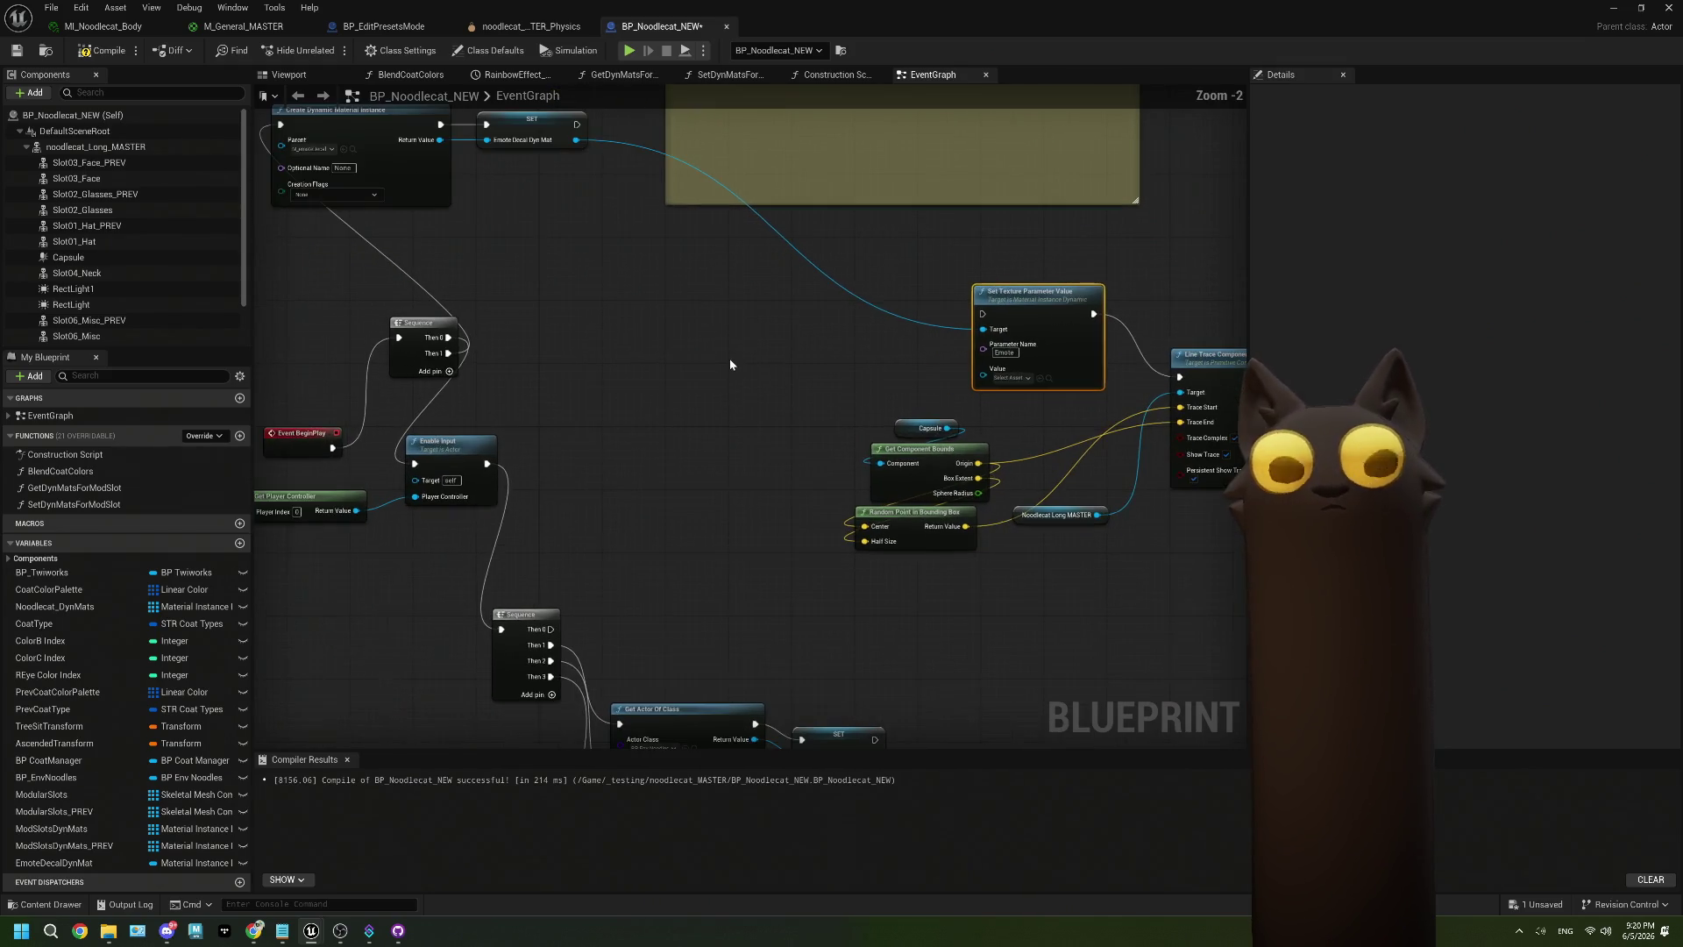
mouse_move(541, 360)
left_mouse_down()
mouse_move(594, 371)
mouse_move(569, 375)
left_mouse_up()
left_click(569, 376)
key("Delete")
left_click_drag(489, 492, 571, 507)
left_click_drag(467, 481, 475, 497)
mouse_move(708, 673)
left_mouse_down()
mouse_move(444, 221)
mouse_move(438, 169)
left_mouse_up()
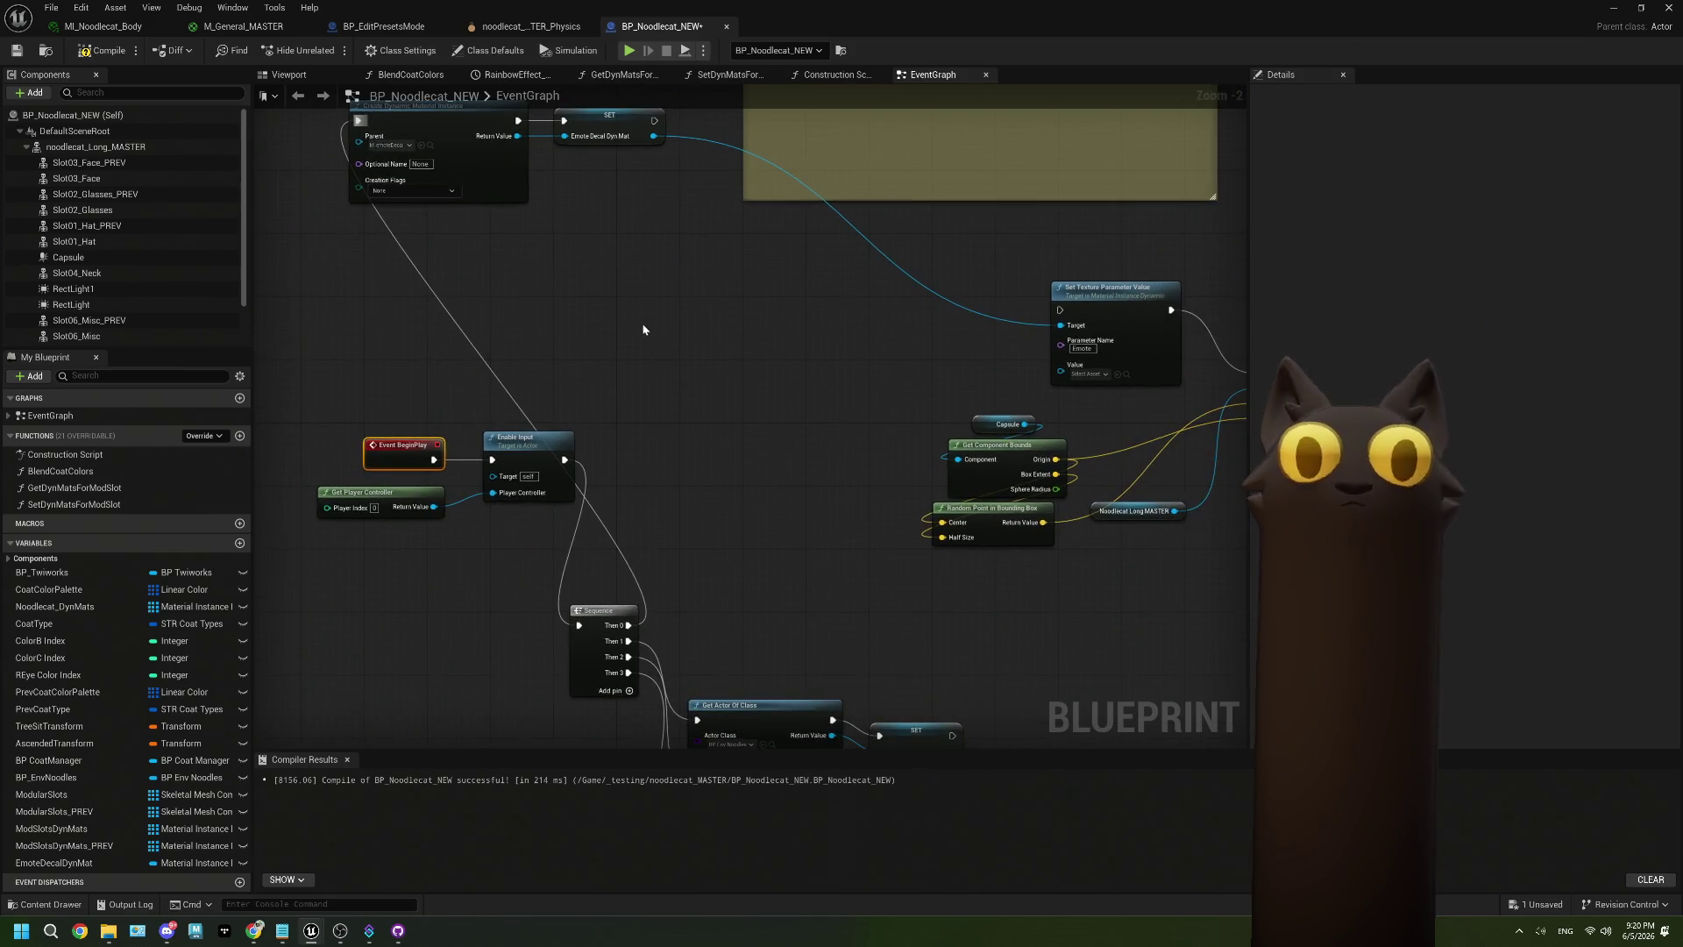
scroll(713, 526, "down", 2)
scroll(726, 478, "up", 5)
scroll(725, 478, "down", 1)
left_click_drag(726, 478, 726, 167)
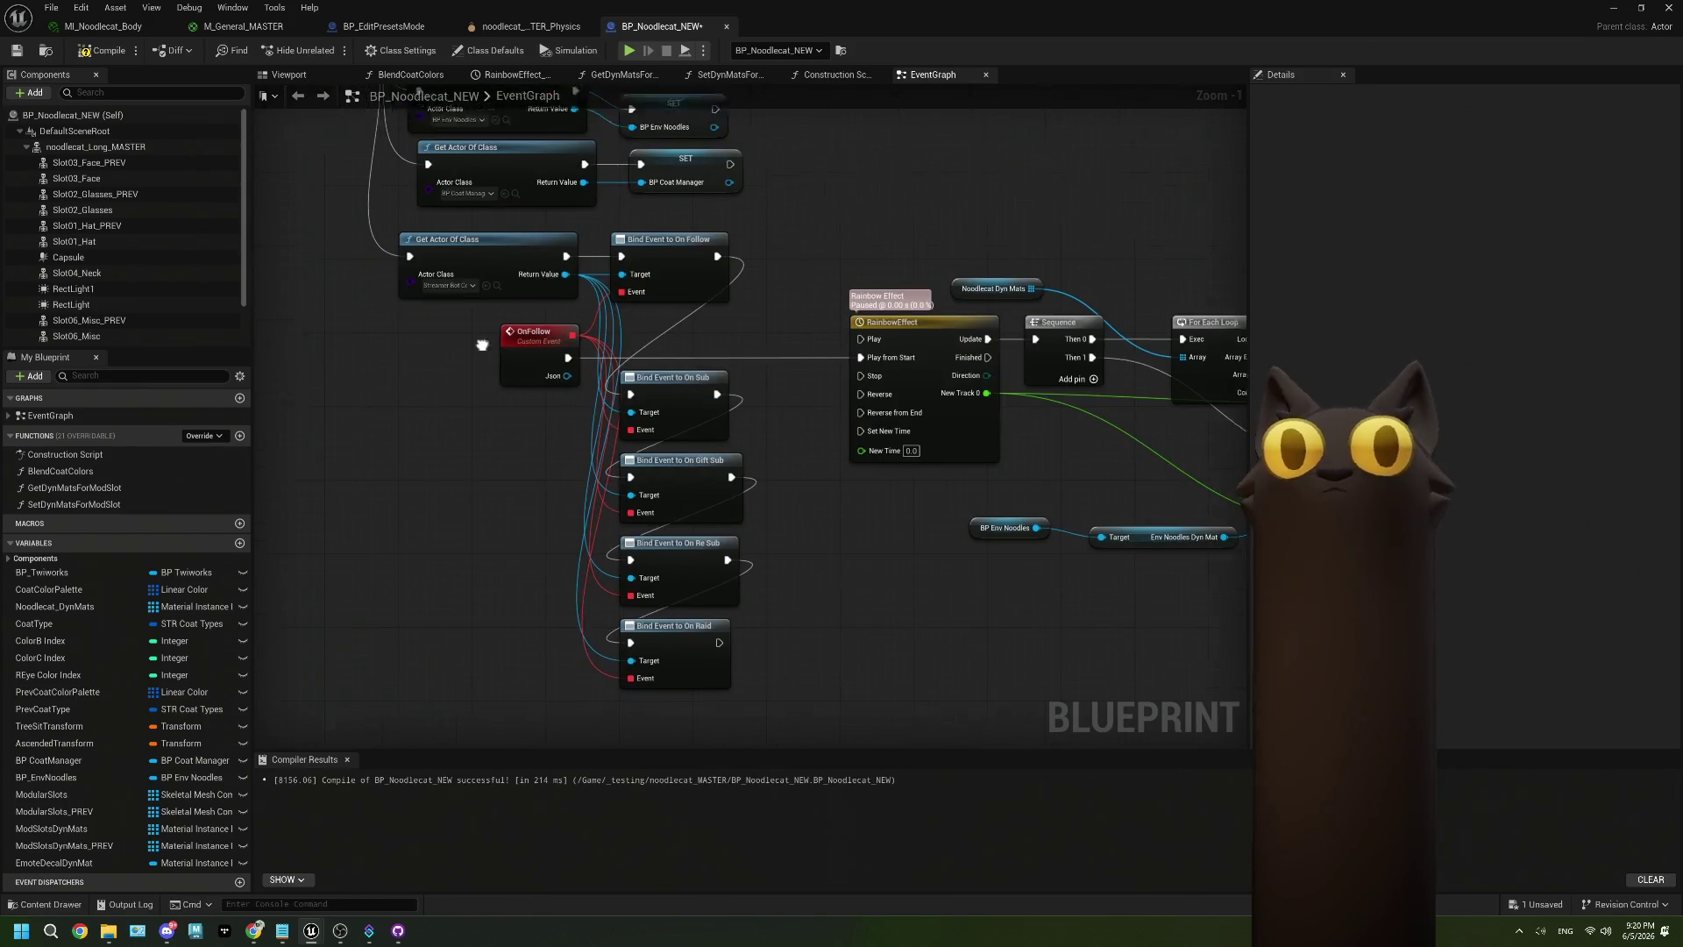
Add a Sequence output pin and a Get Actor Of Class node set to BP_TentacleManager.
left_click_drag(482, 345, 685, 511)
mouse_move(522, 210)
left_mouse_down()
mouse_move(523, 464)
mouse_move(501, 556)
mouse_move(483, 341)
mouse_move(462, 787)
mouse_move(381, 491)
left_mouse_up()
left_click(498, 355)
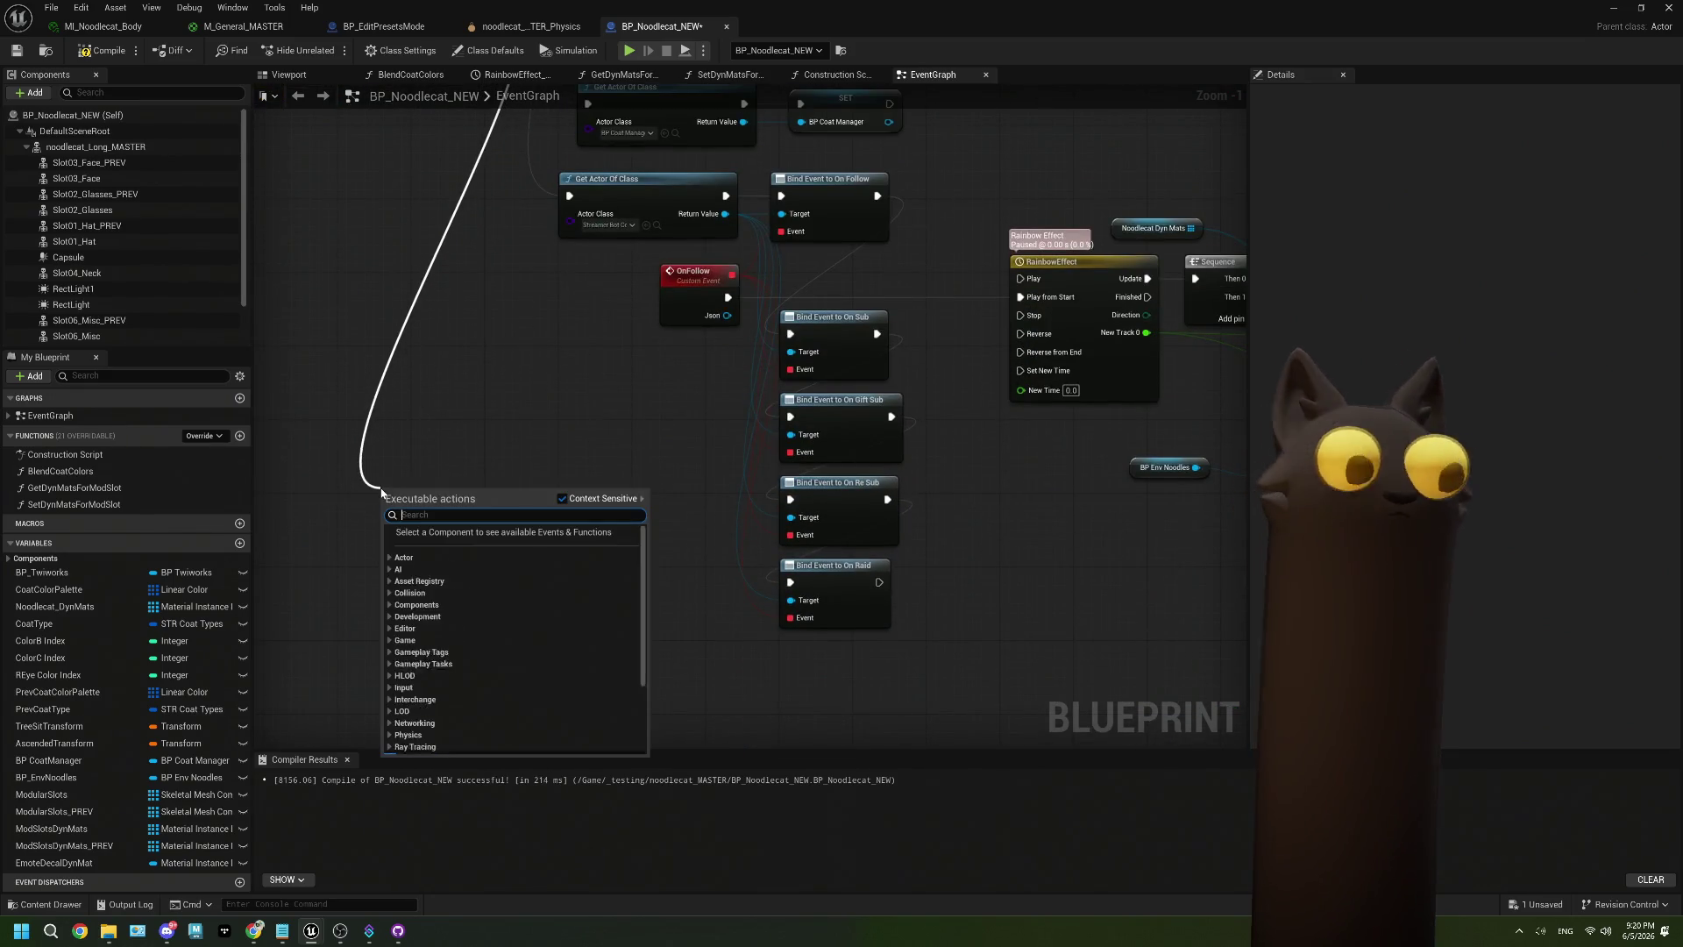
type("get ac")
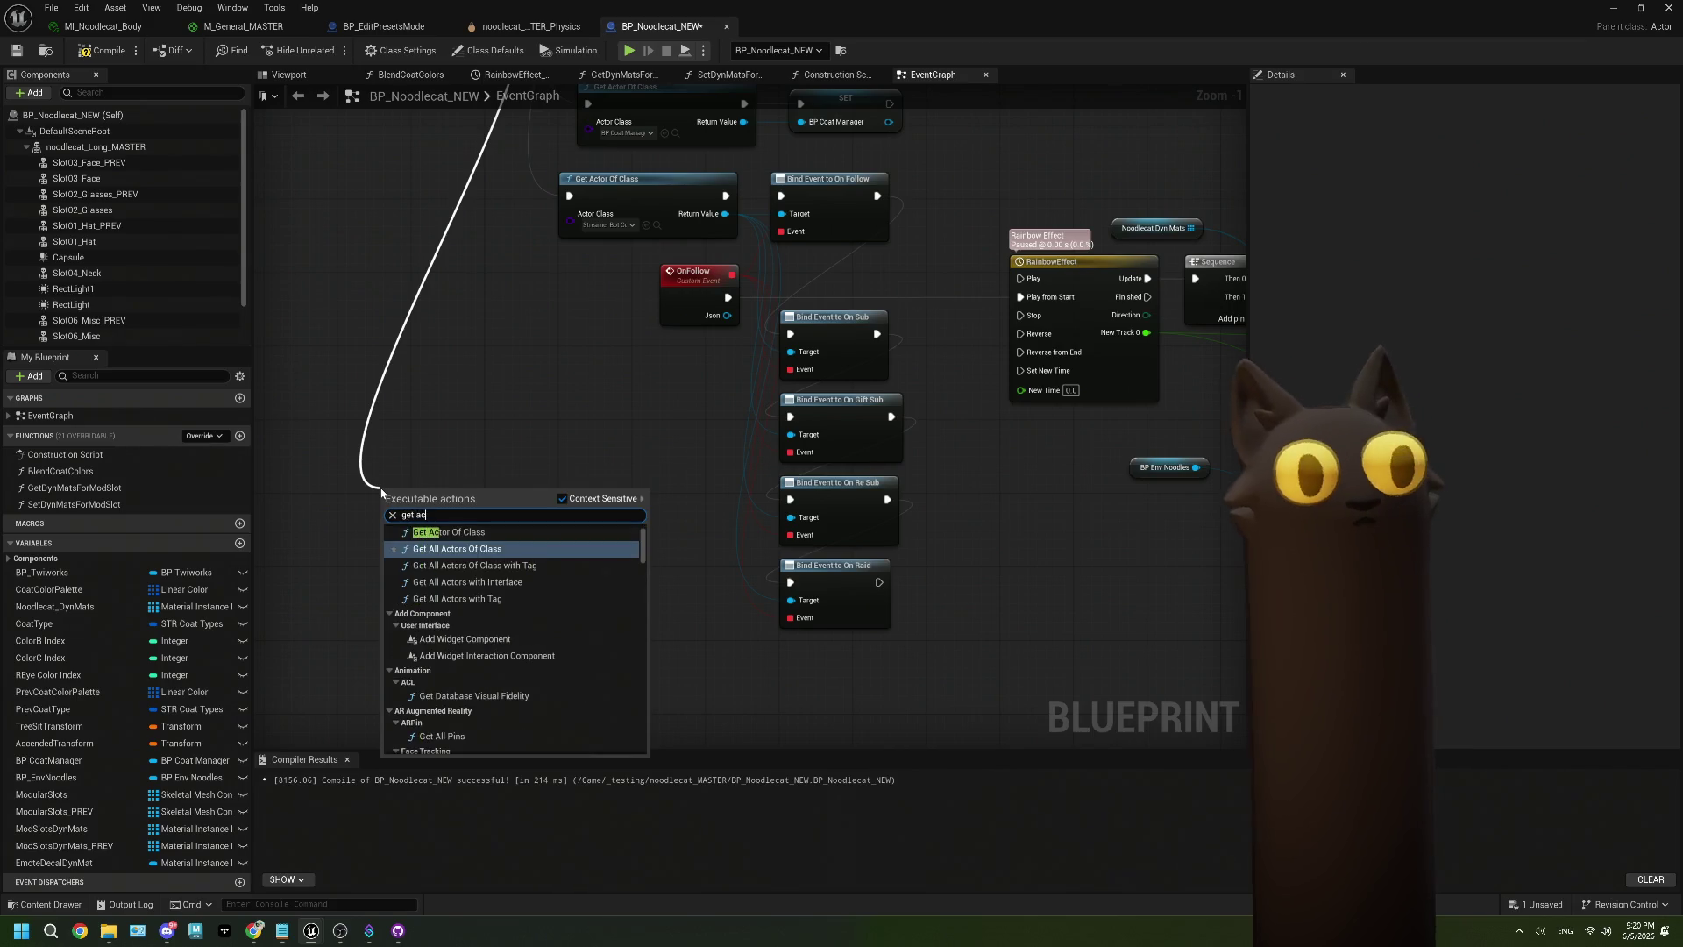
left_click(471, 530)
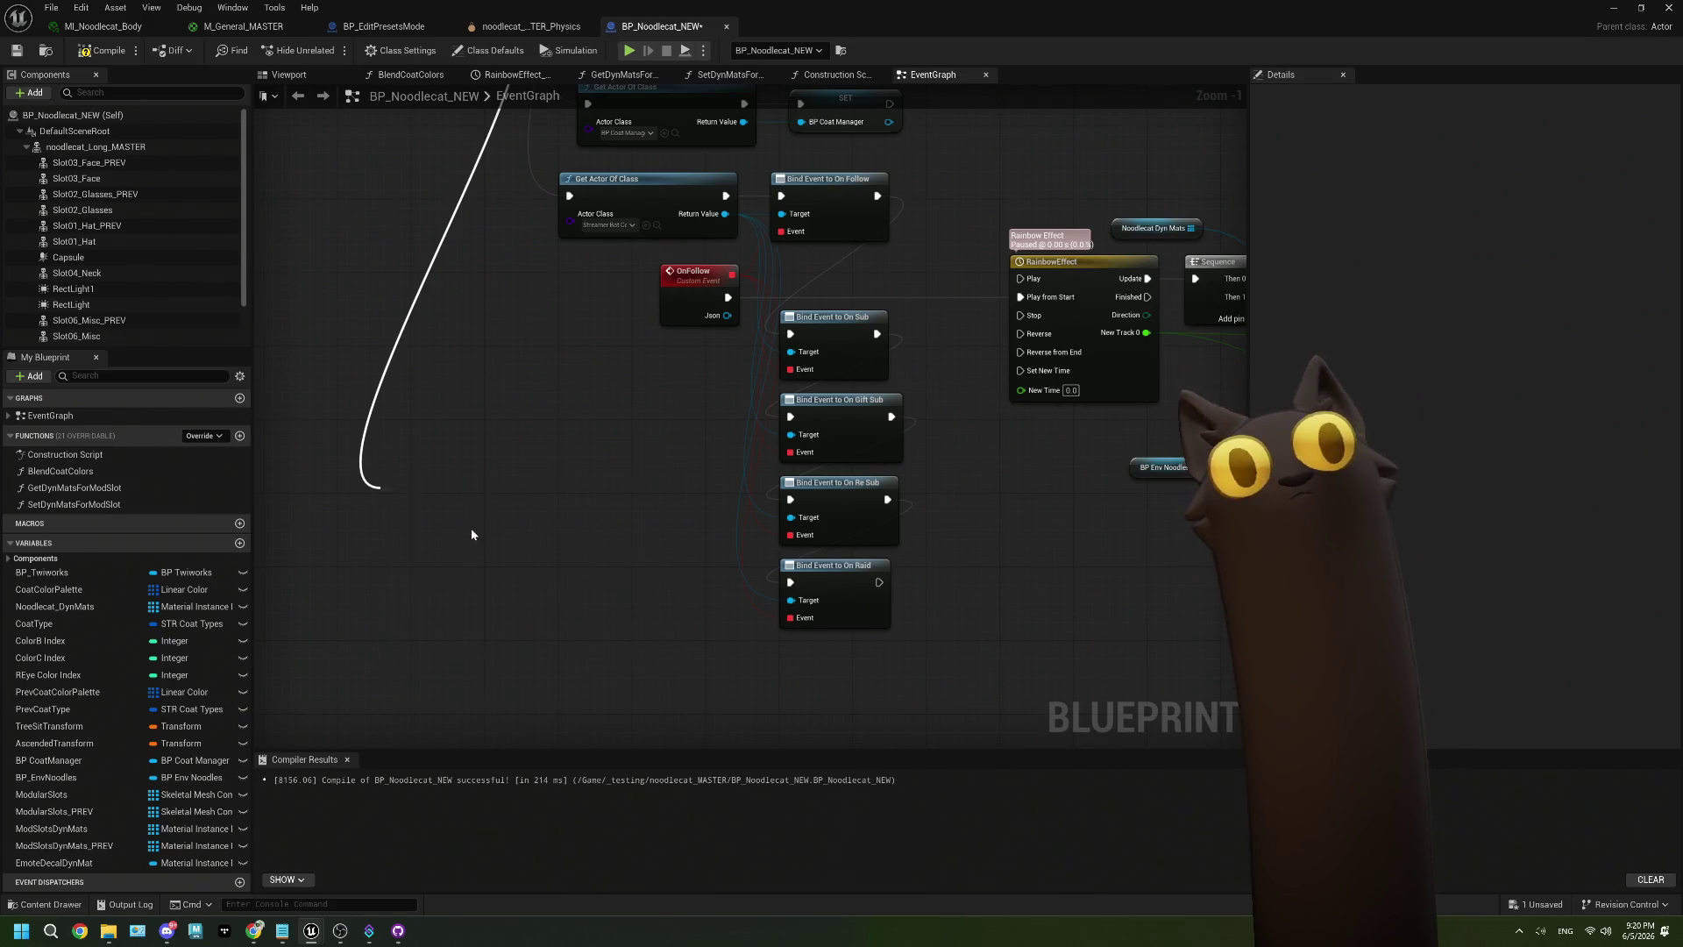
left_click(419, 537)
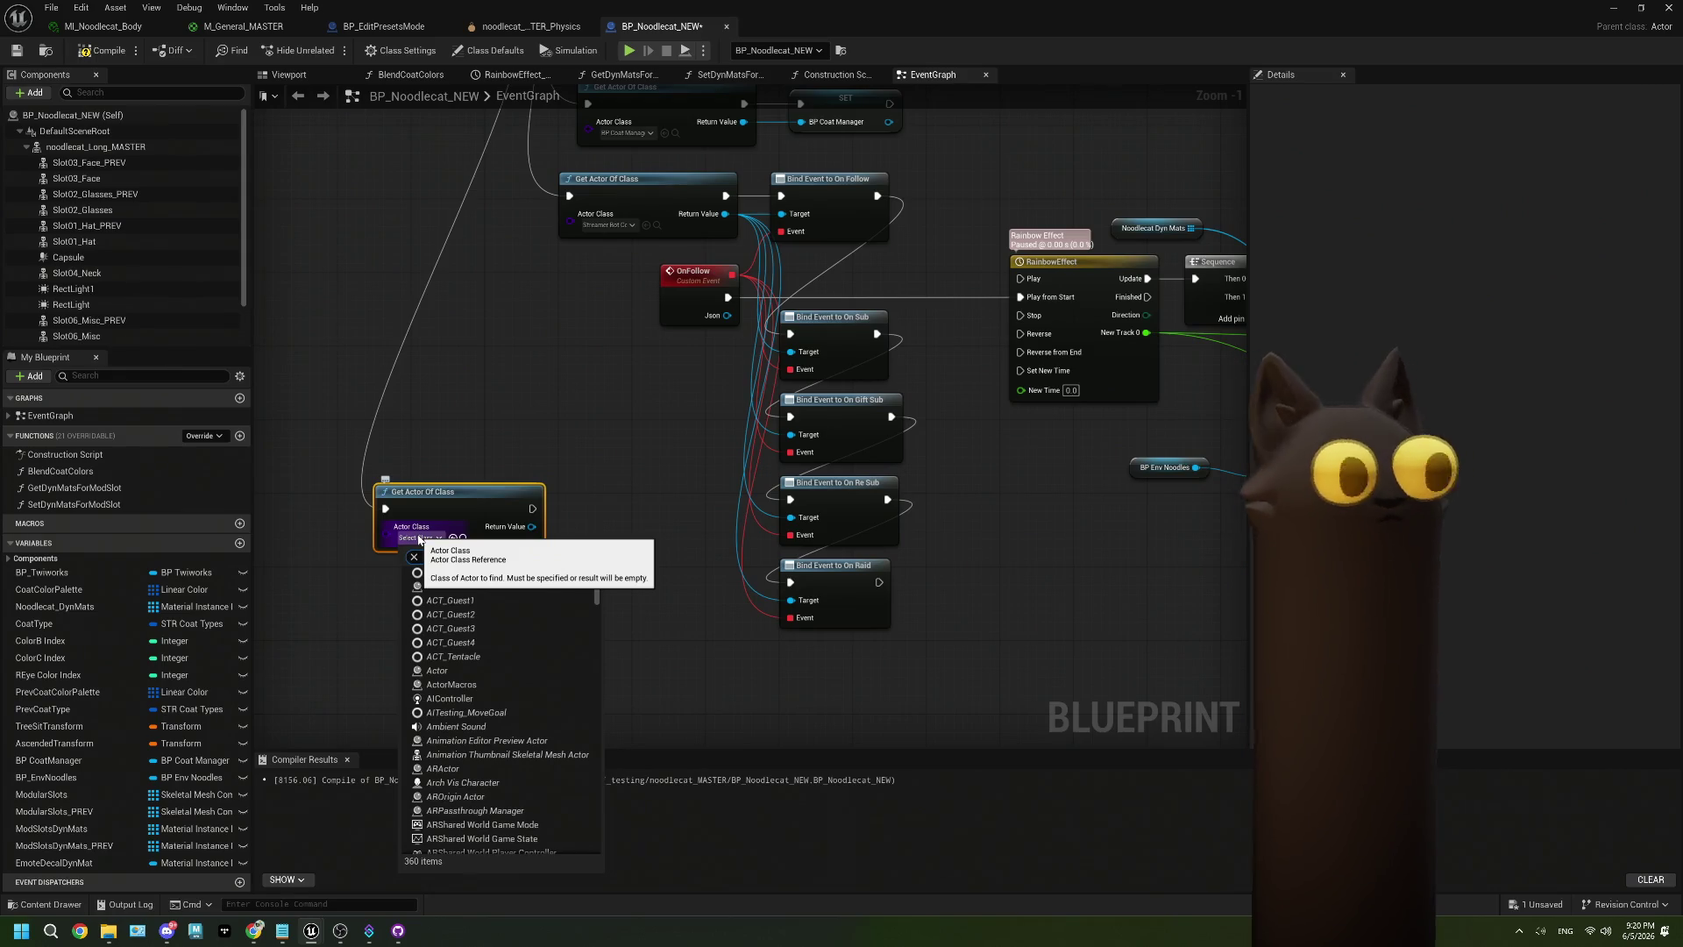
type("tent")
left_click(478, 597)
Promote the found actor to an As Tentacle Manager variable and open the BP_TentacleManager blueprint.
mouse_move(480, 492)
left_mouse_down()
mouse_move(443, 452)
mouse_move(334, 418)
mouse_move(431, 459)
left_mouse_up()
left_click(543, 543)
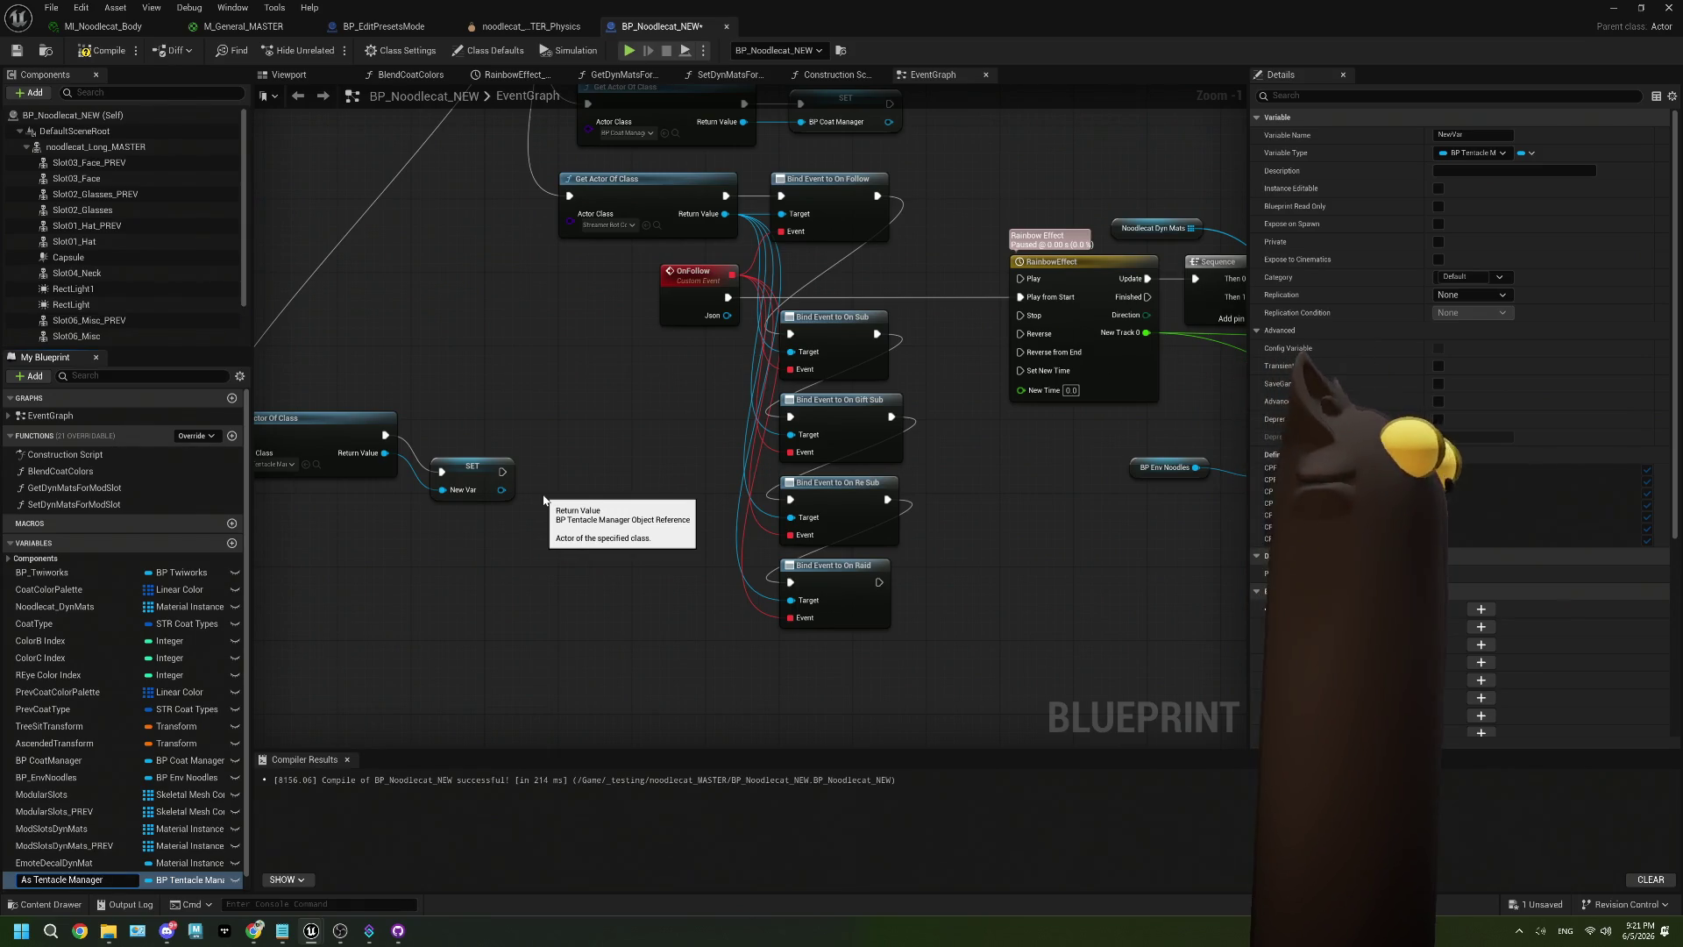
mouse_move(476, 470)
left_mouse_down()
mouse_move(464, 431)
mouse_move(679, 385)
mouse_move(687, 421)
mouse_move(541, 472)
left_mouse_up()
type("bin")
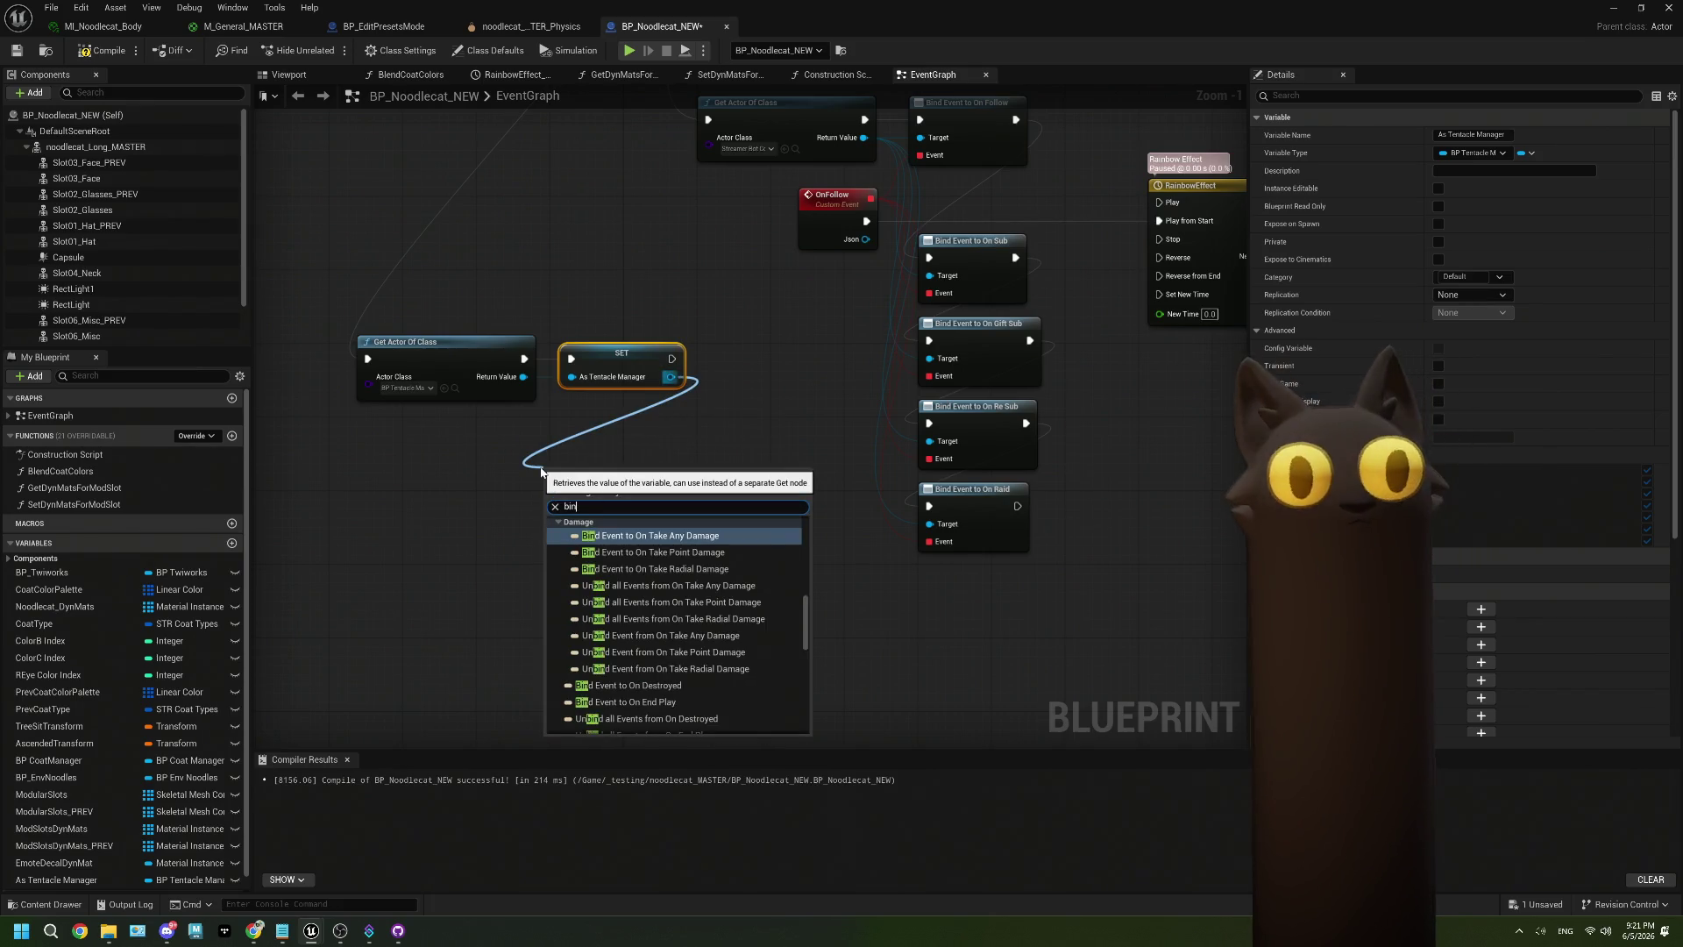
type("d to")
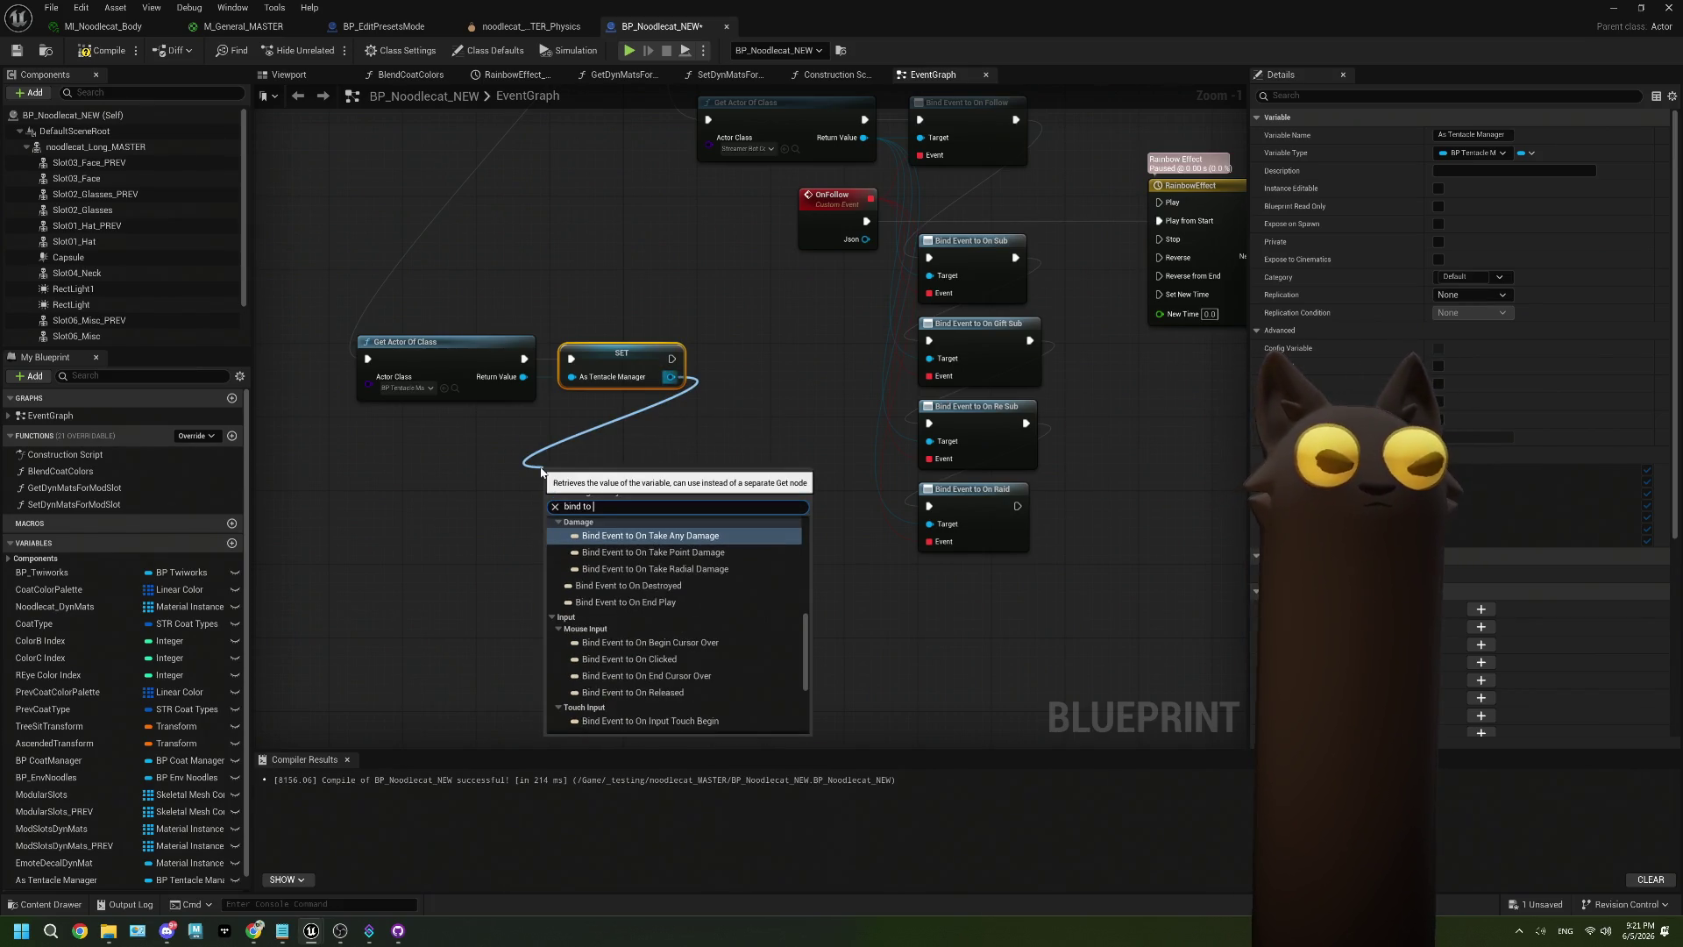
type("v")
key("BackSpace")
key("BackSpace")
left_click(469, 425)
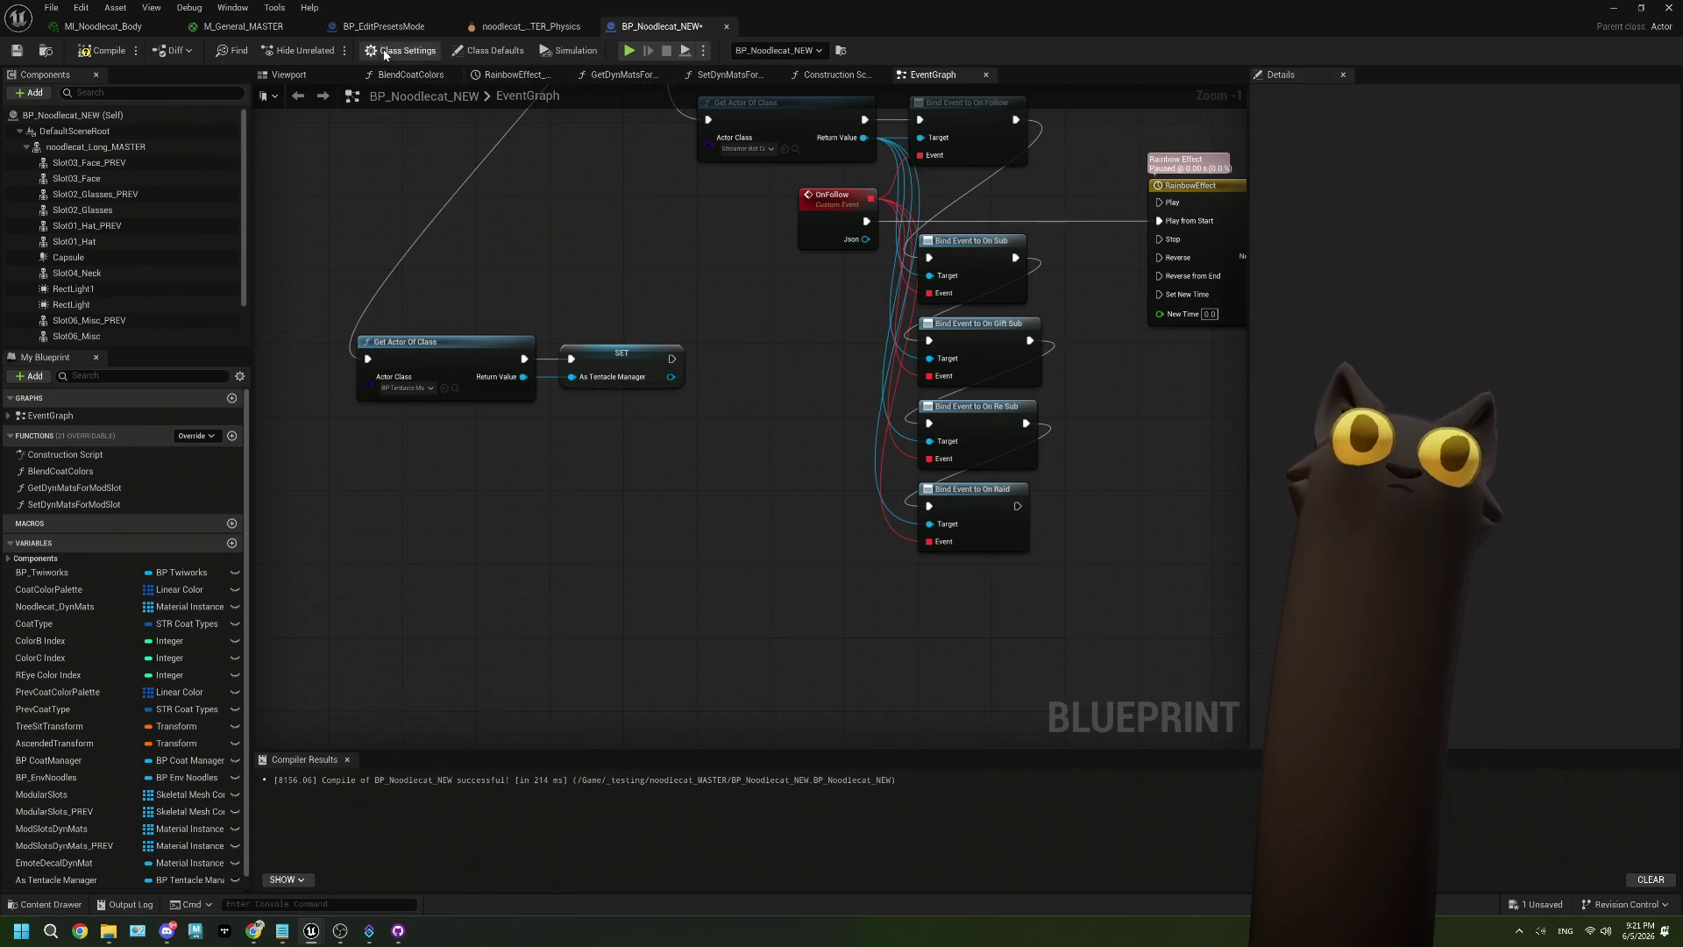
left_click(455, 388)
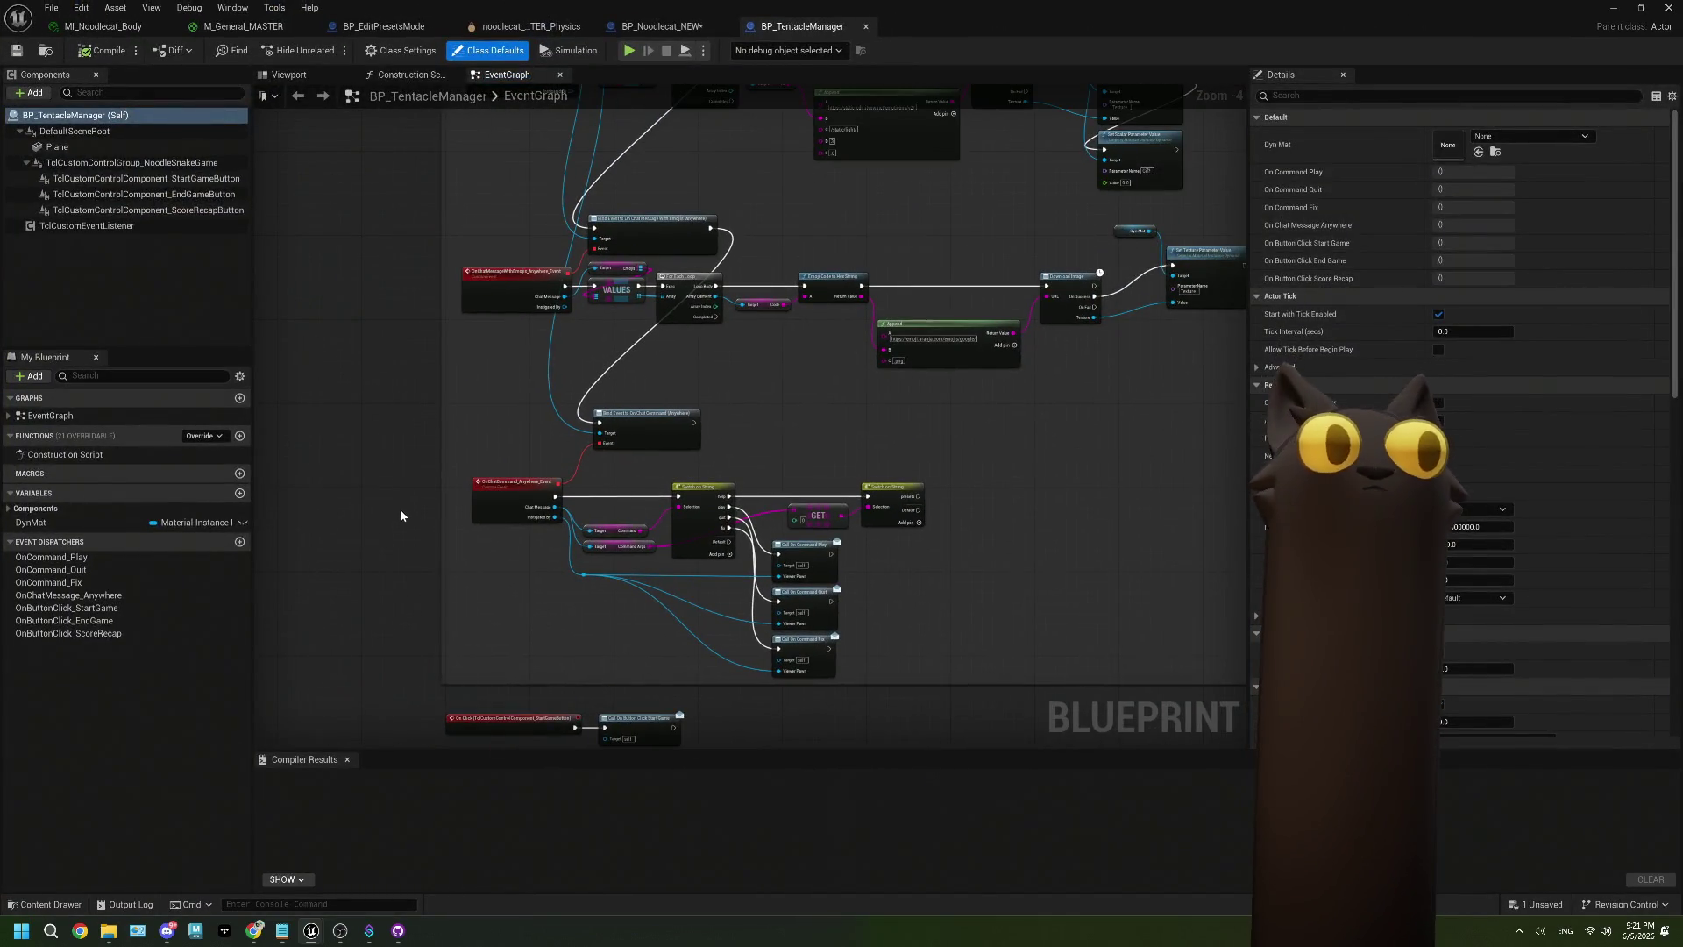
Inspect the OnChatMessage_Anywhere dispatcher and the OnChatMessageWithEmotes_Anywhere_Event binding node.
left_click_drag(462, 328, 465, 564)
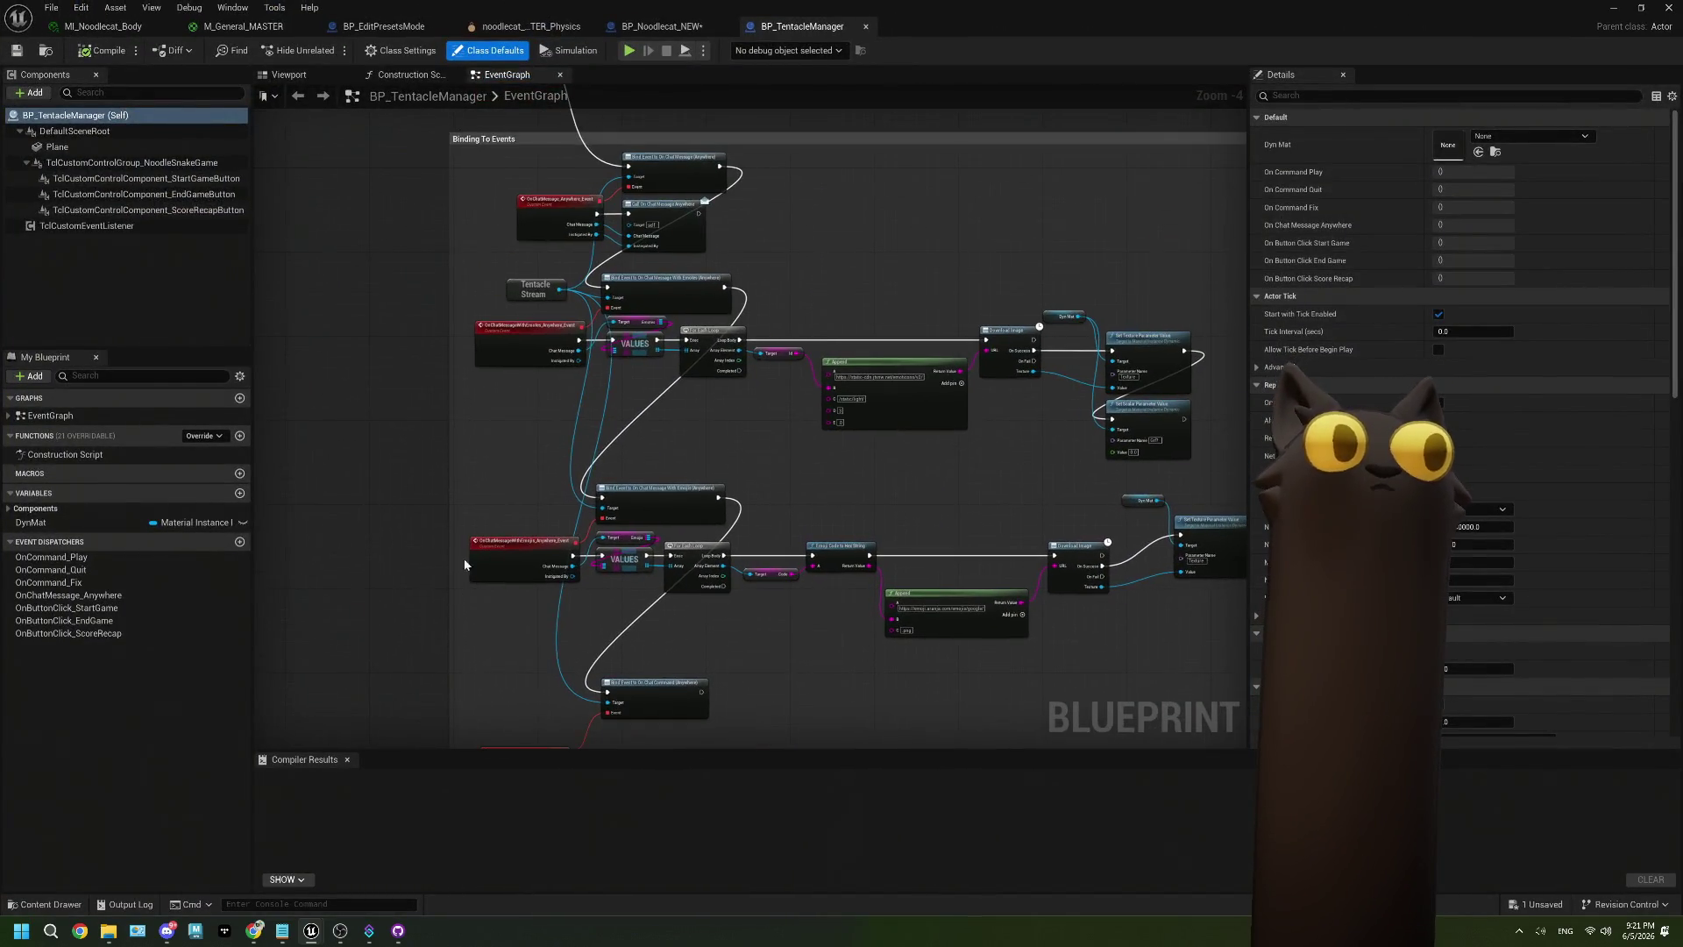
left_click(68, 595)
left_click_drag(540, 124, 535, 361)
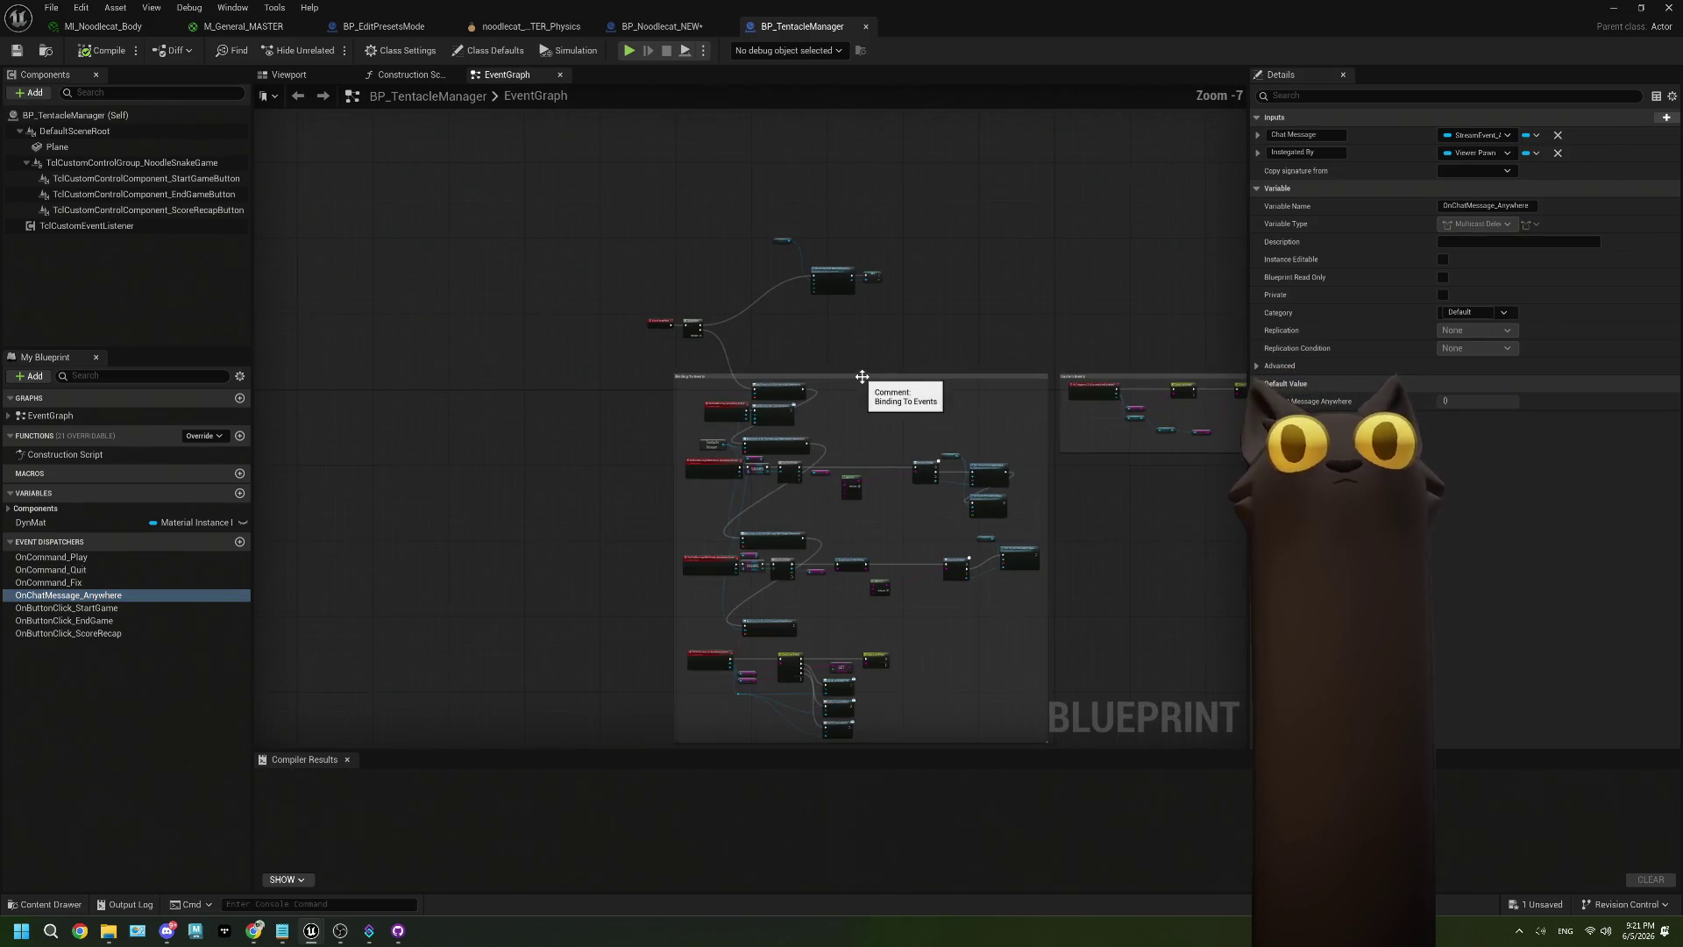
scroll(708, 386, "up", 2)
left_click_drag(484, 328, 573, 446)
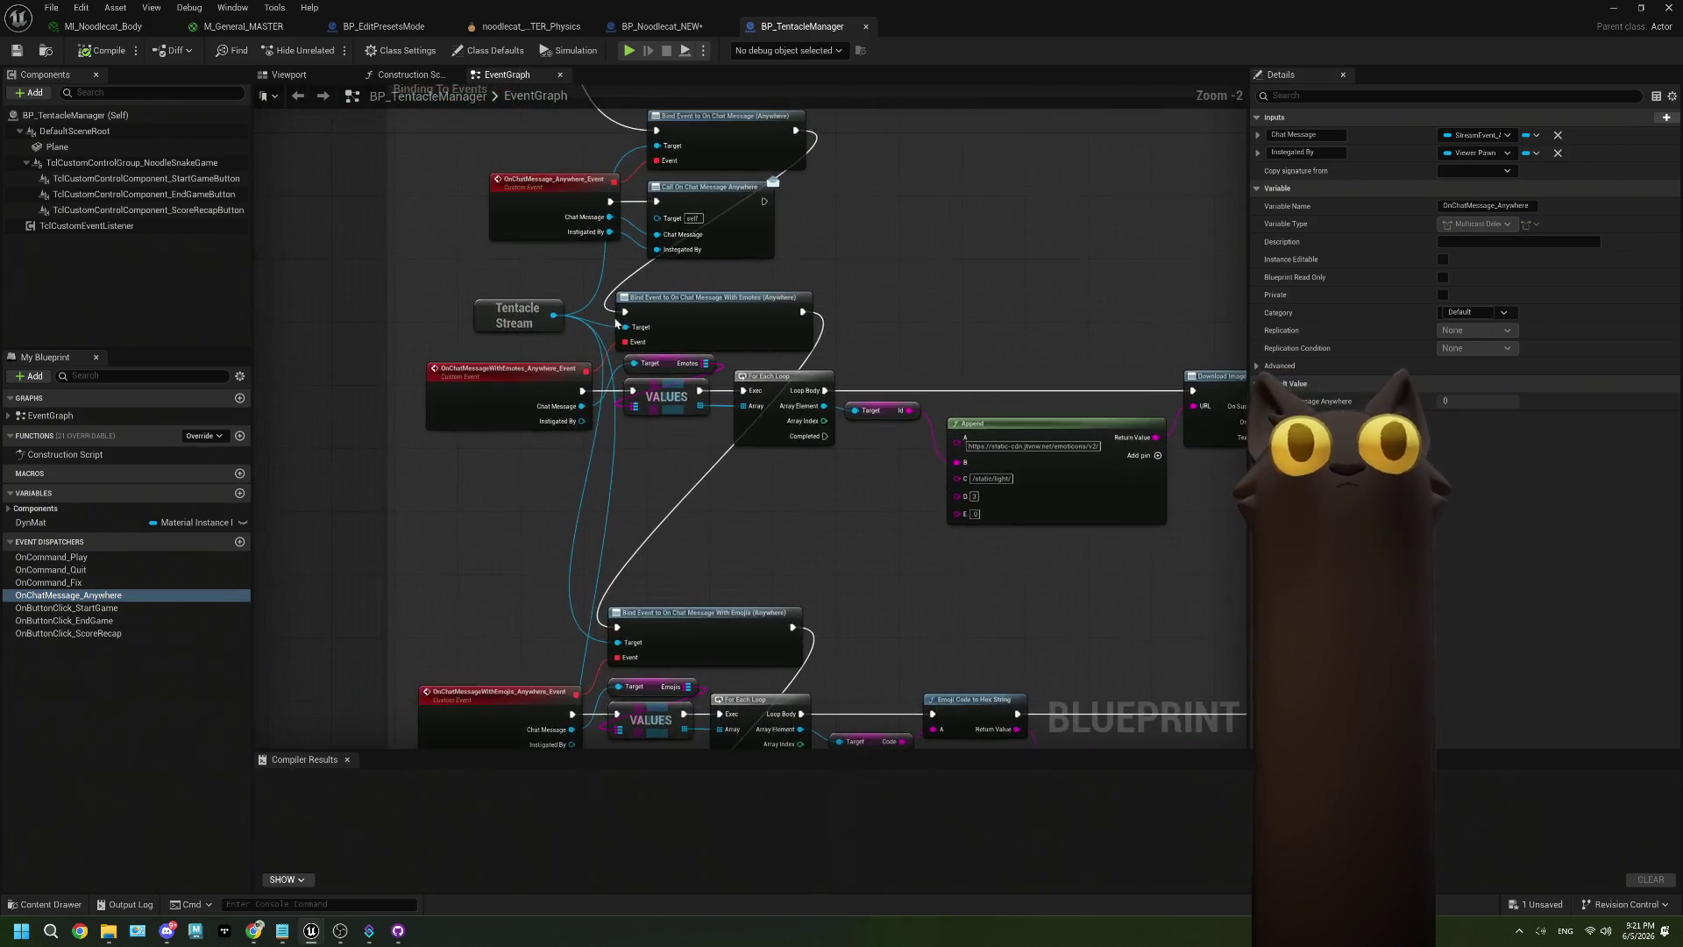
scroll(758, 403, "up", 2)
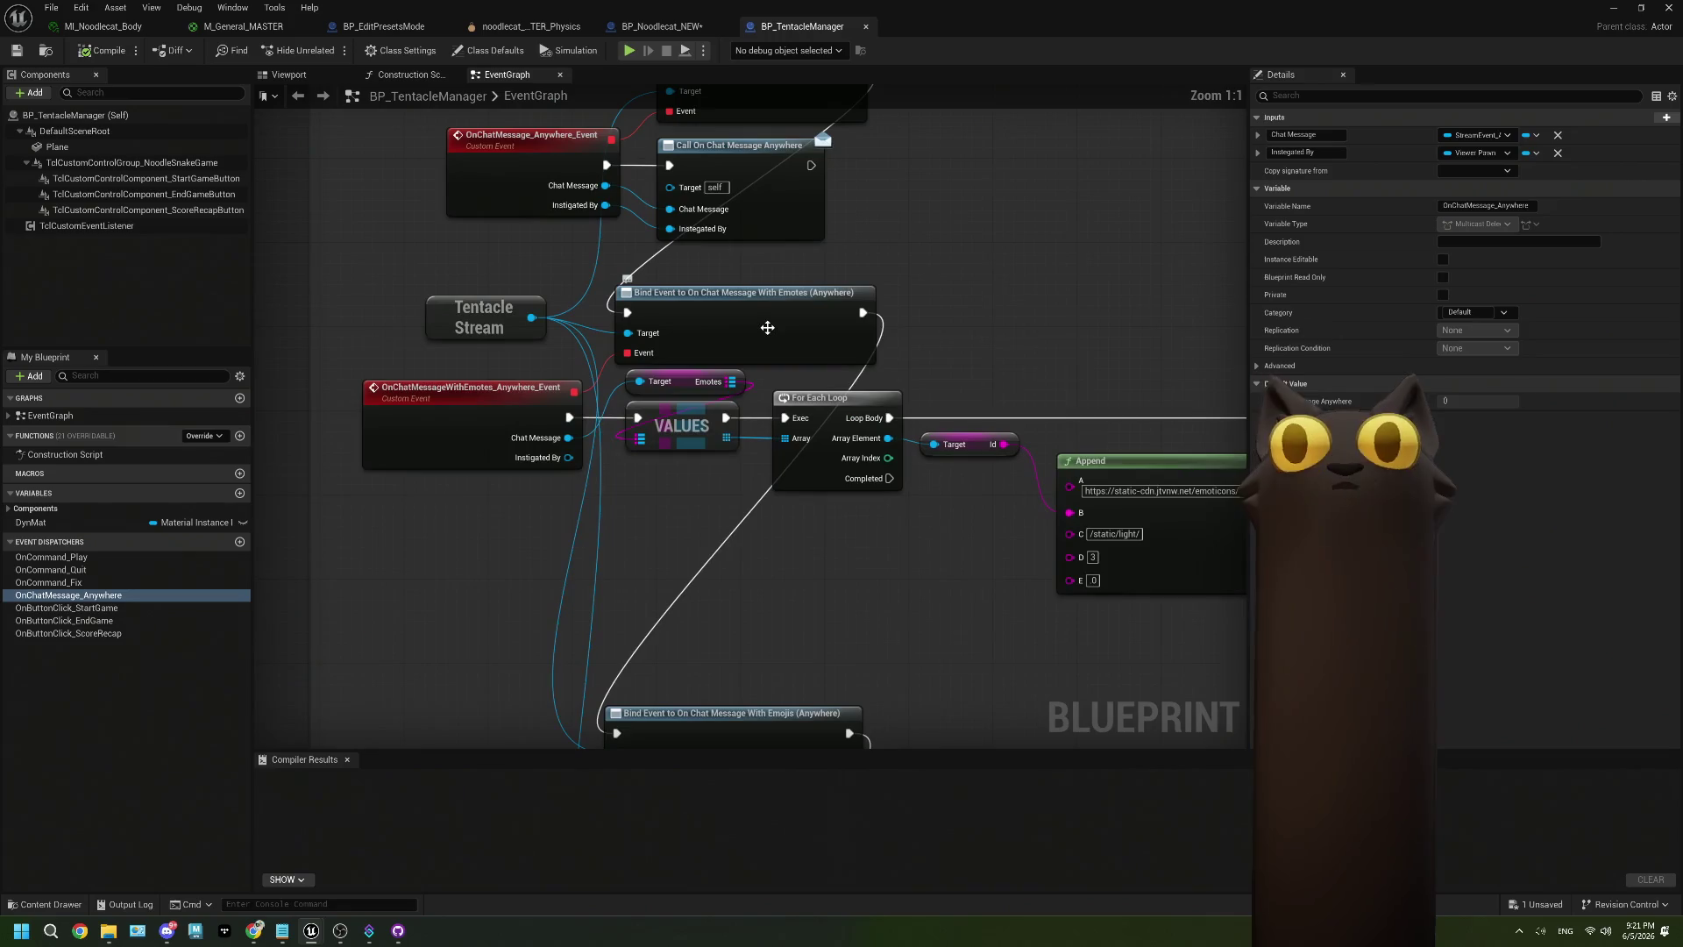
left_click(449, 404)
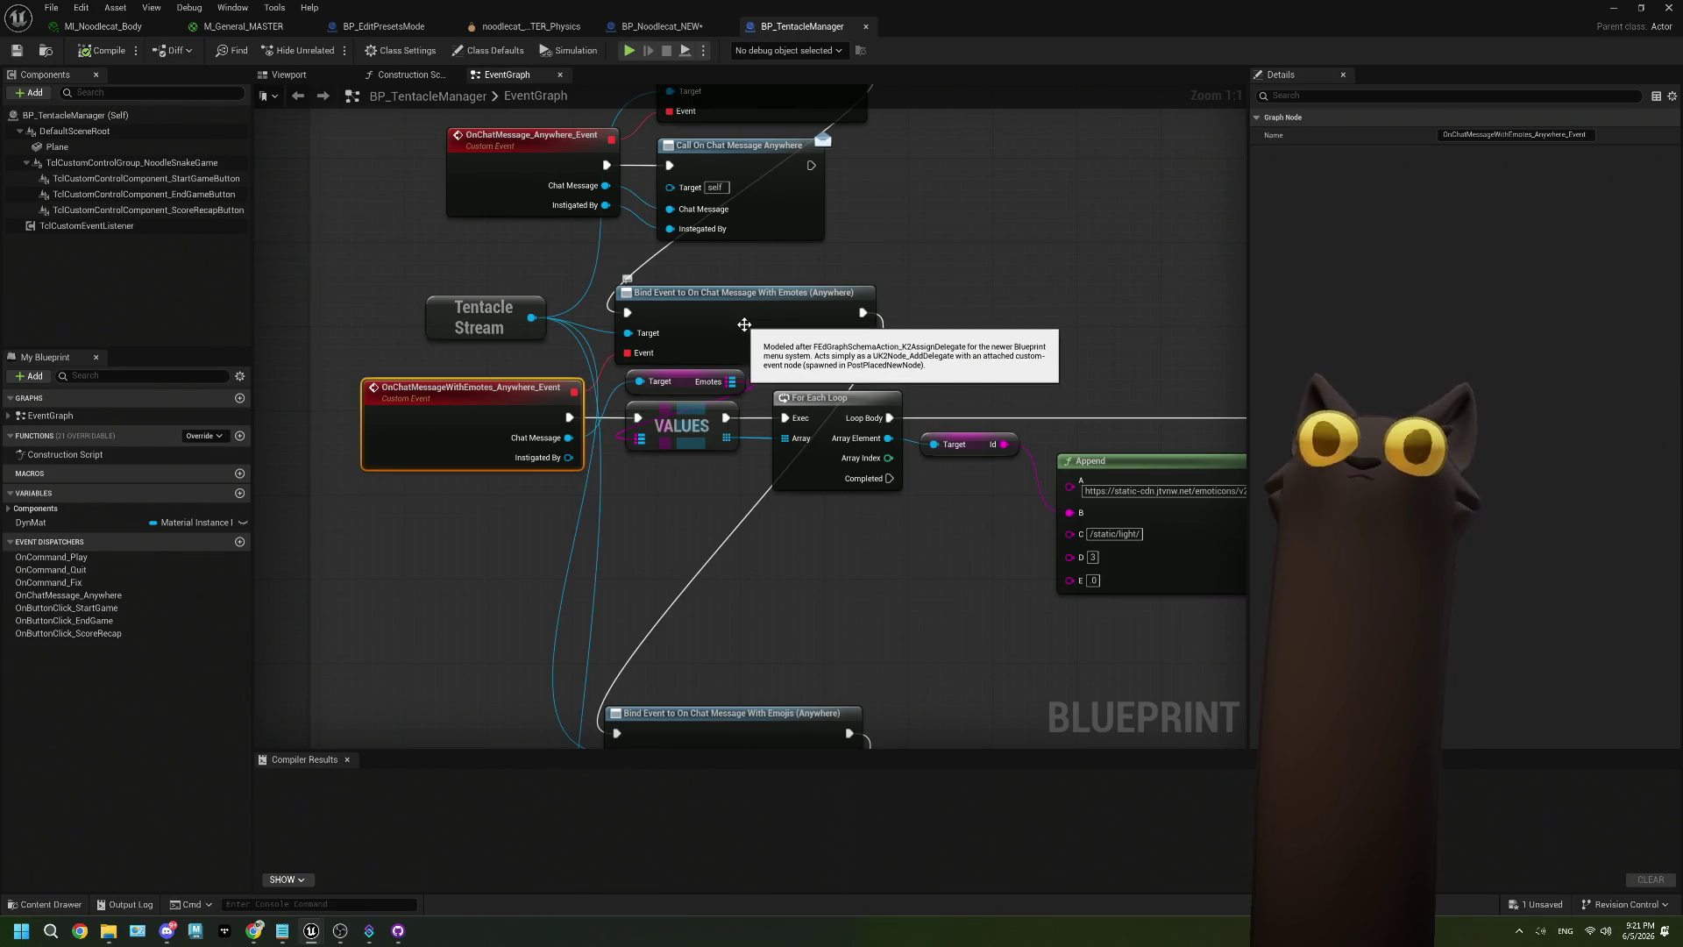
Look over the emote loop, then add a new event dispatcher in My Blueprint.
left_click_drag(932, 331, 796, 327)
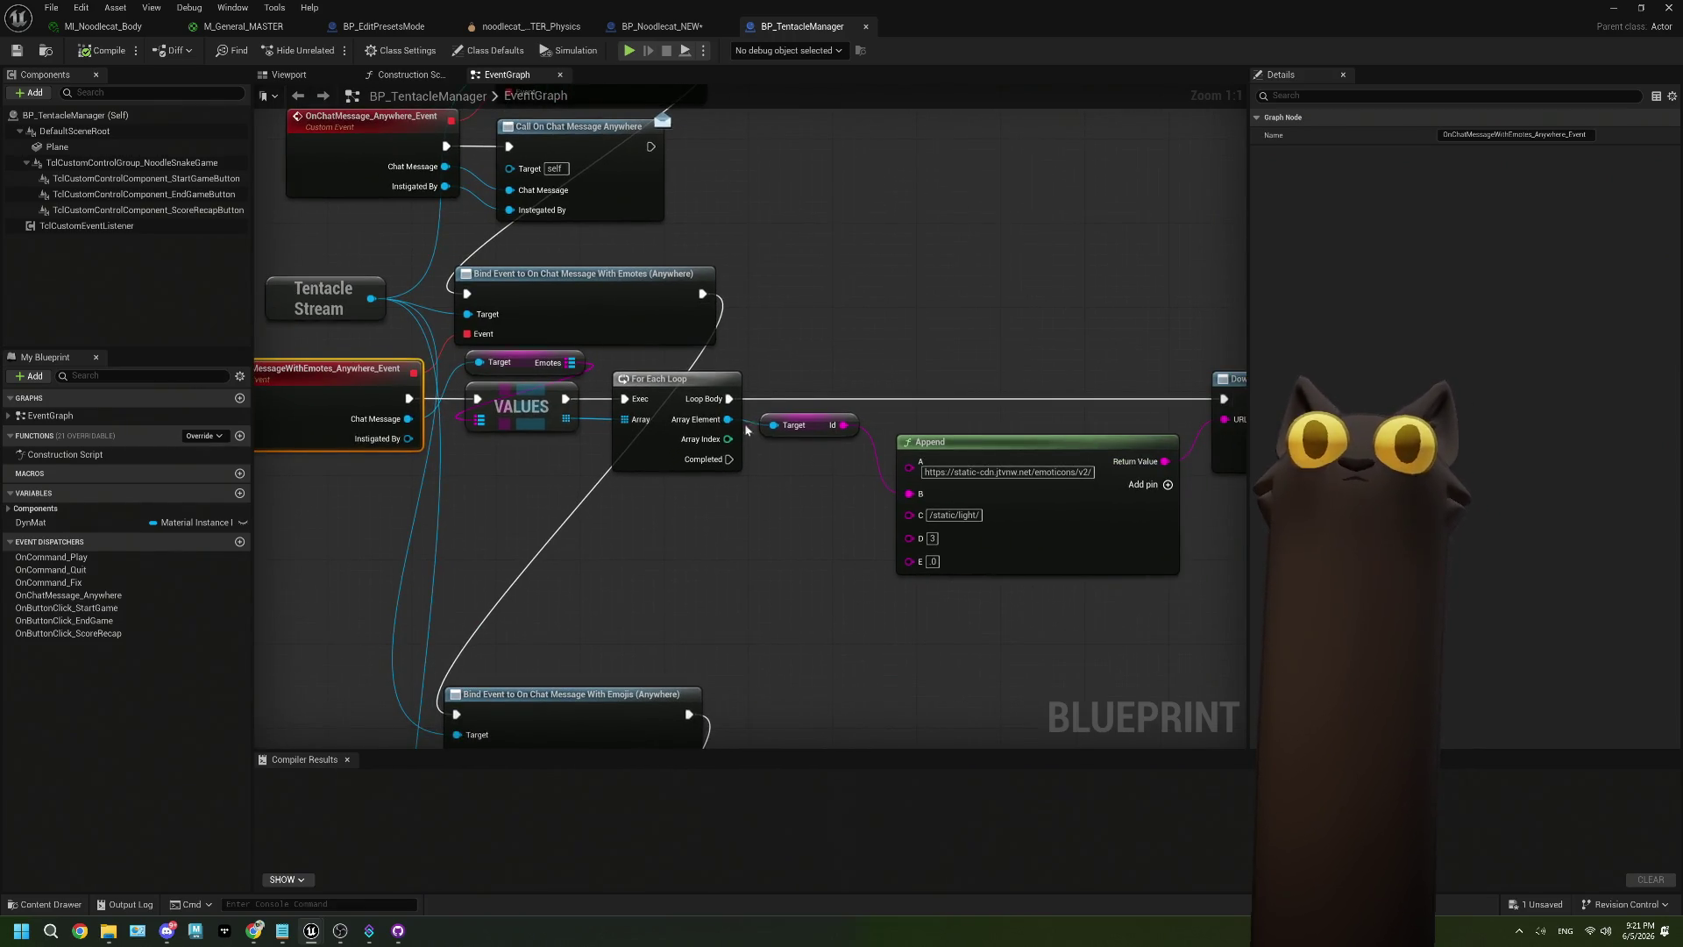
scroll(746, 430, "down", 2)
scroll(734, 430, "up", 2)
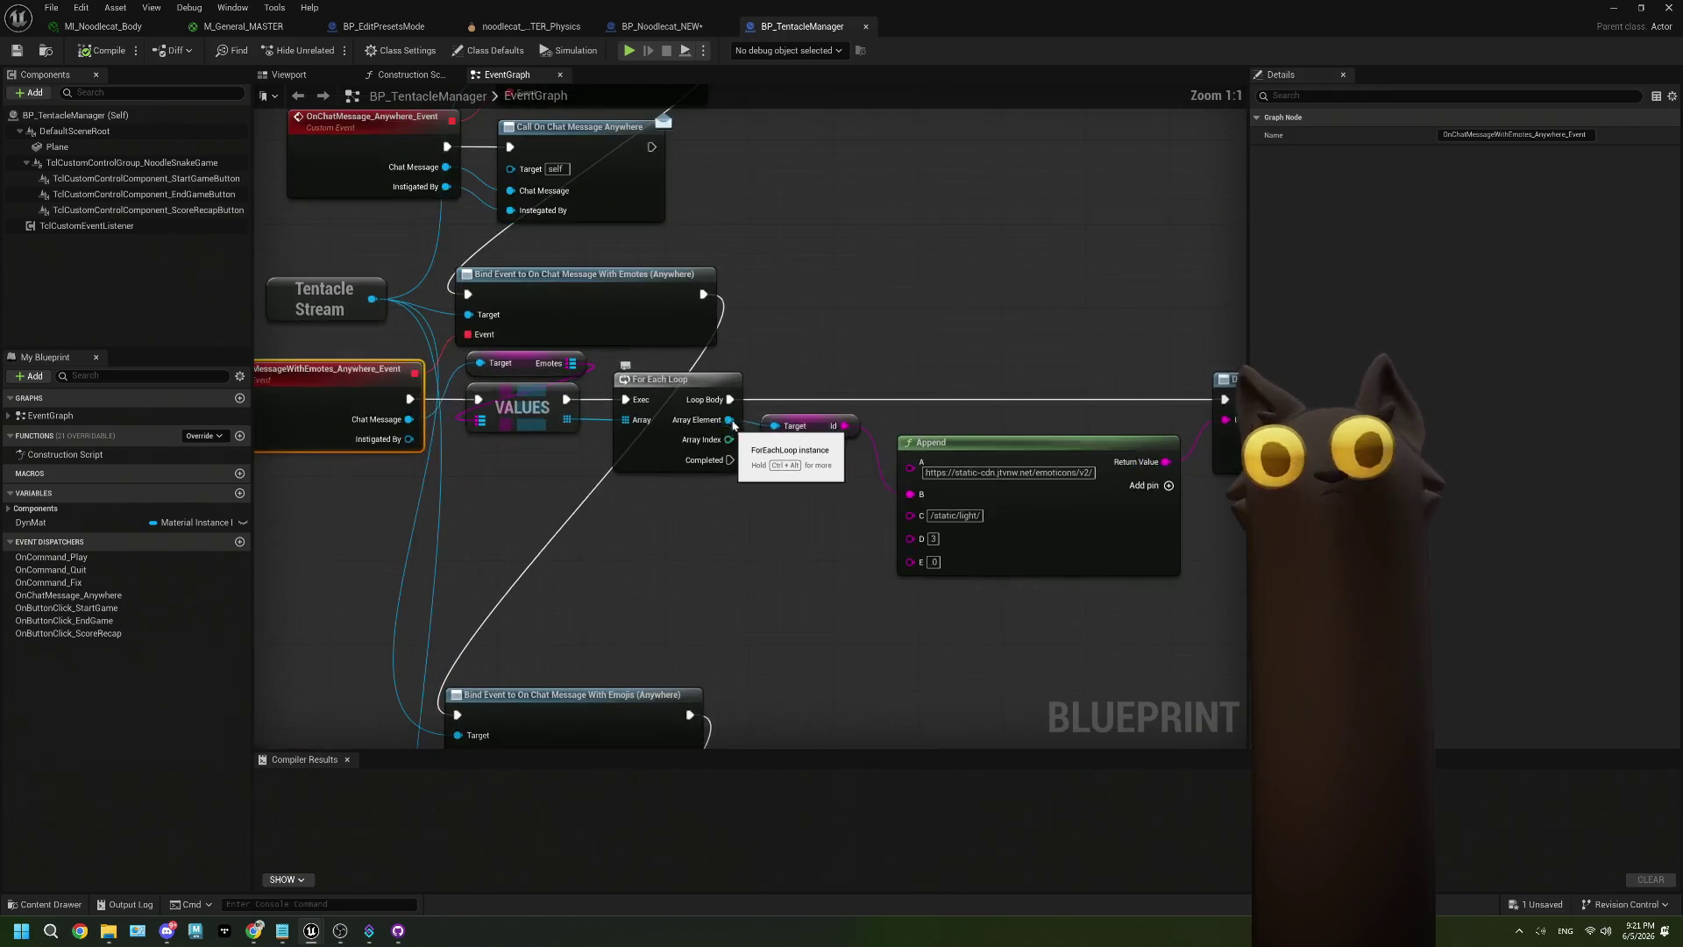
left_click_drag(518, 339, 654, 346)
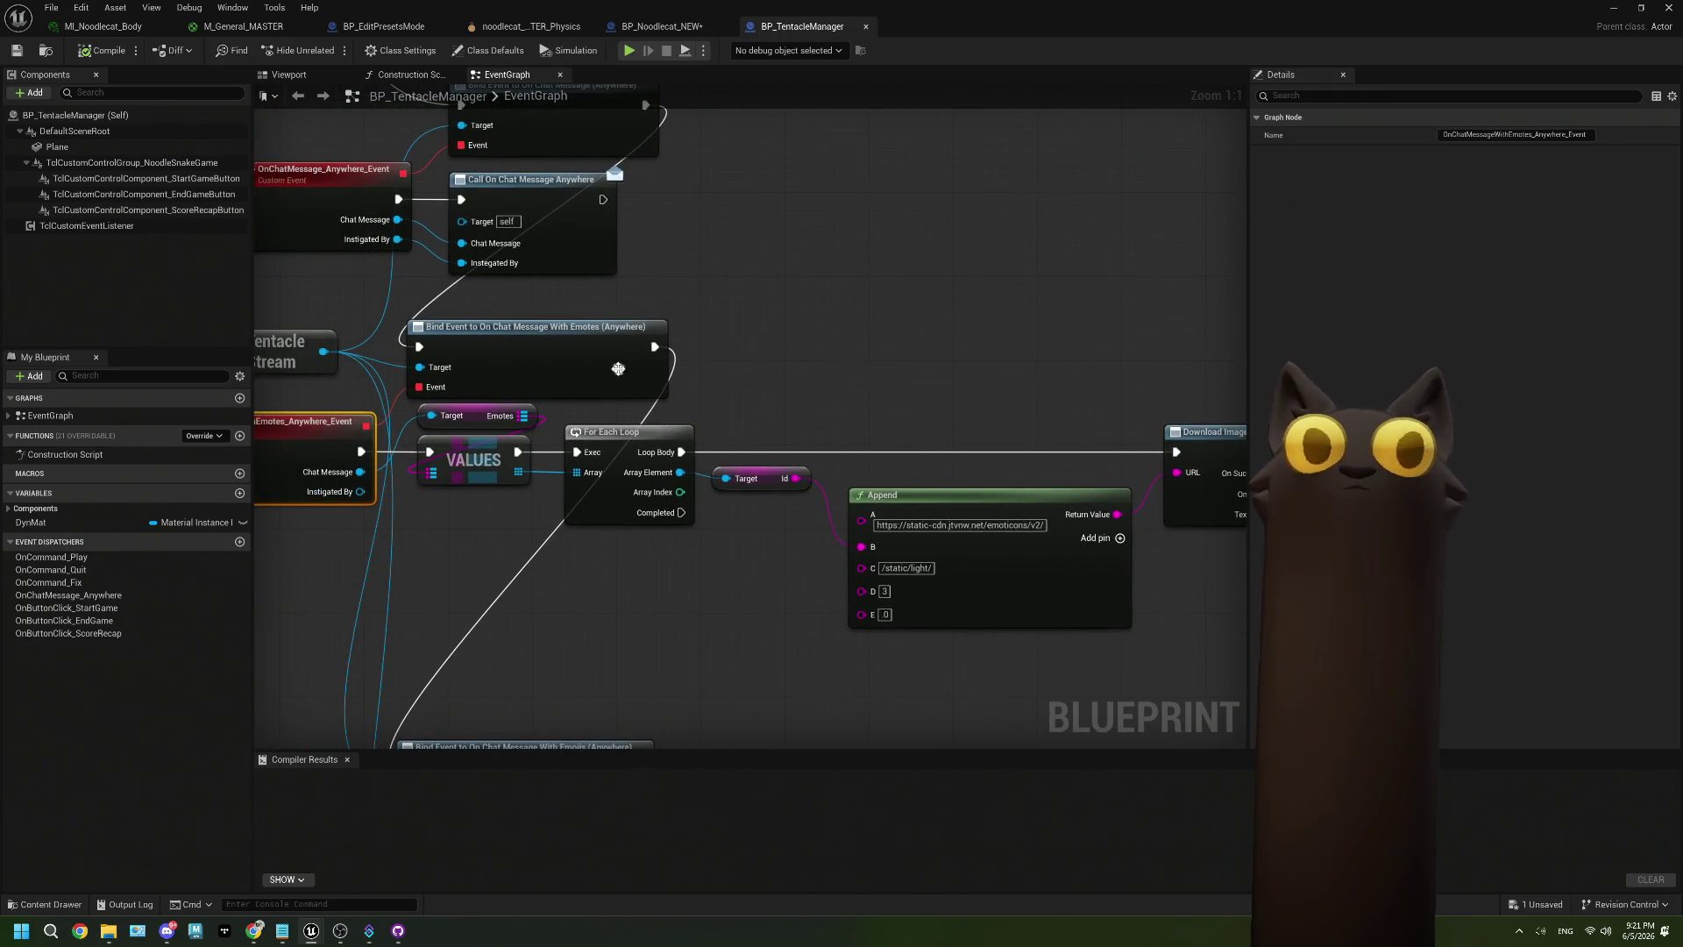
left_click(239, 541)
Name the new dispatcher OnChatMessageWithEmotes_Anywhere.
type("On")
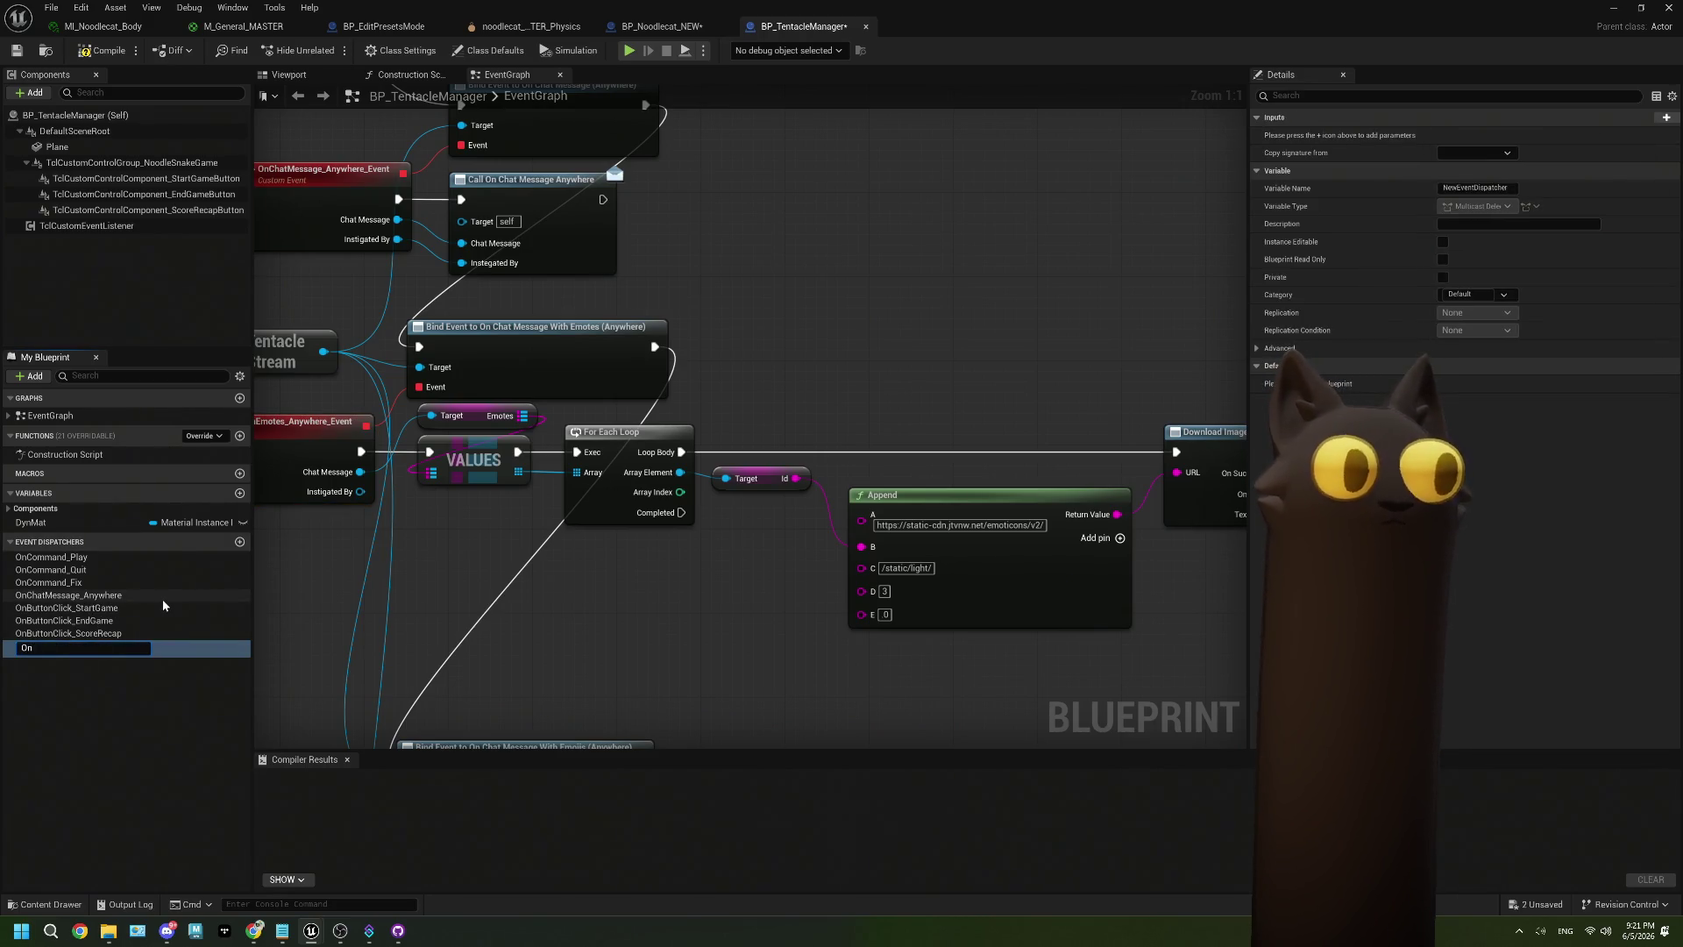
type("ChatMessageWithEmotes_a")
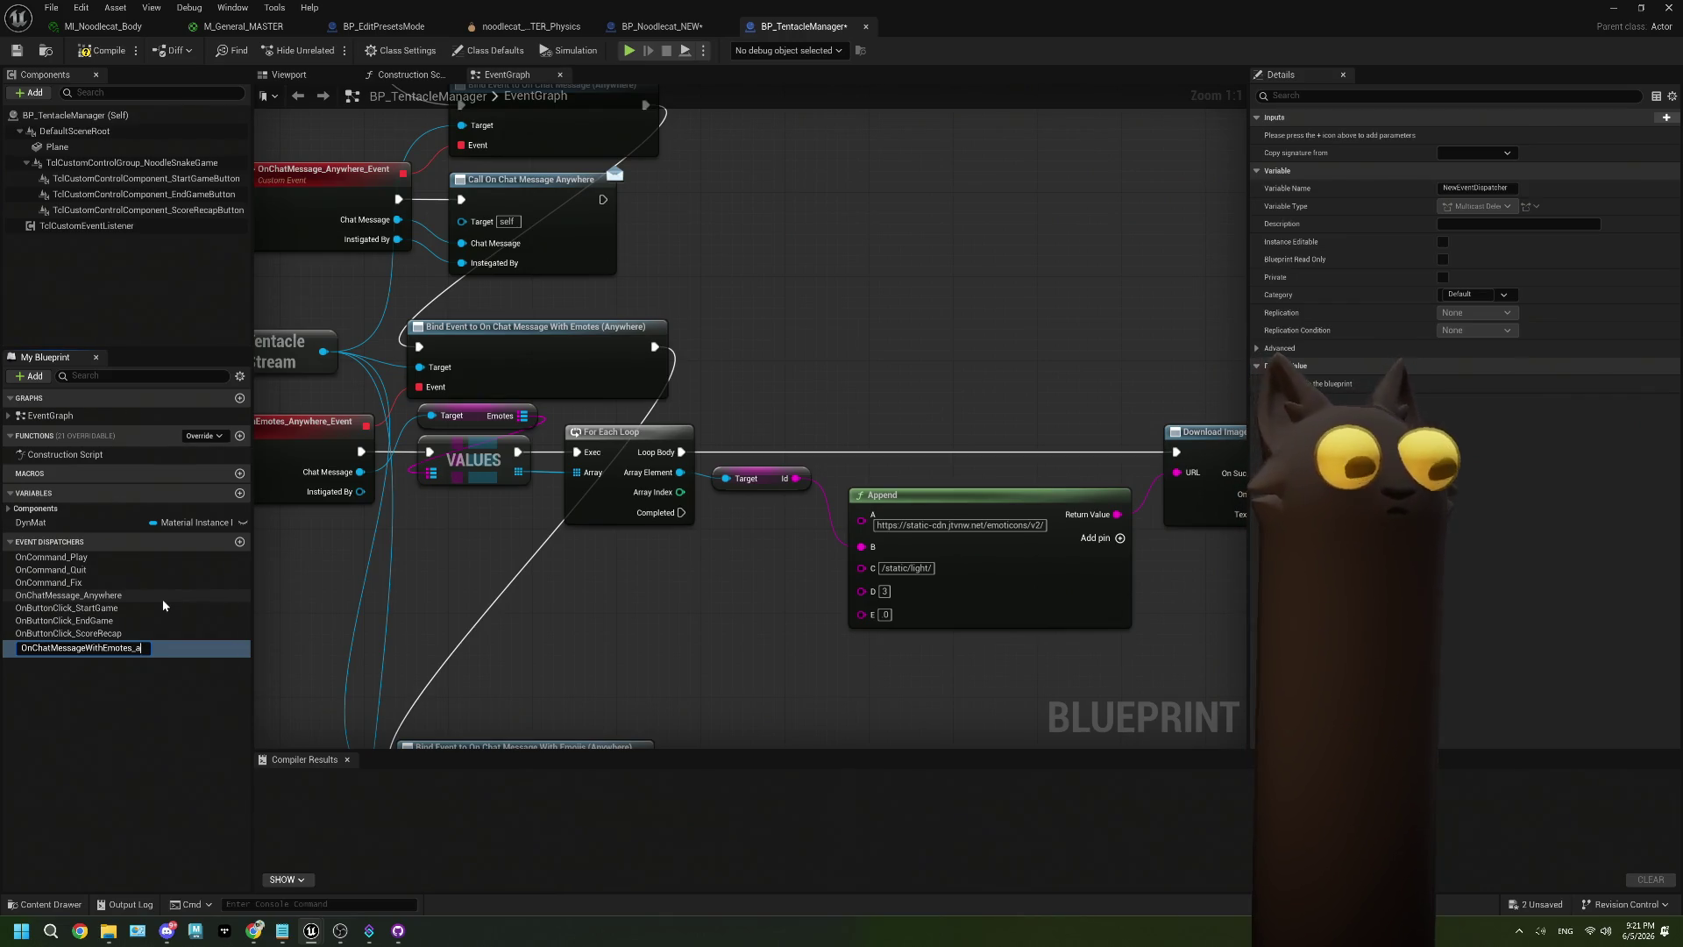
key("BackSpace")
type("Anywh")
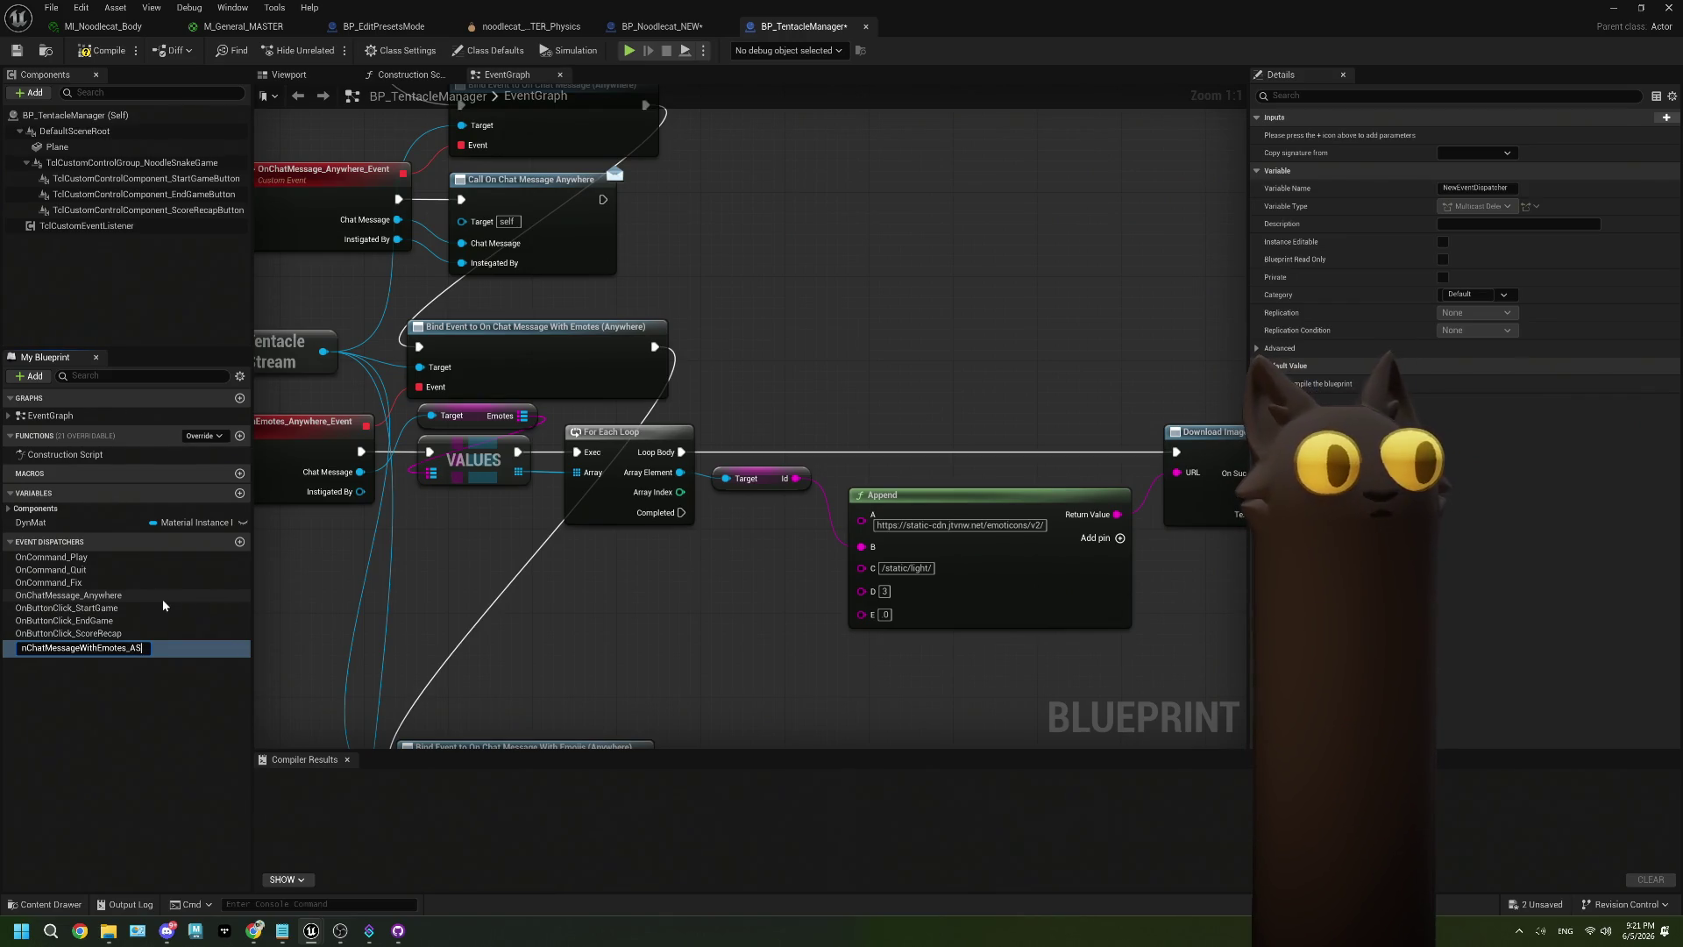
type("ere")
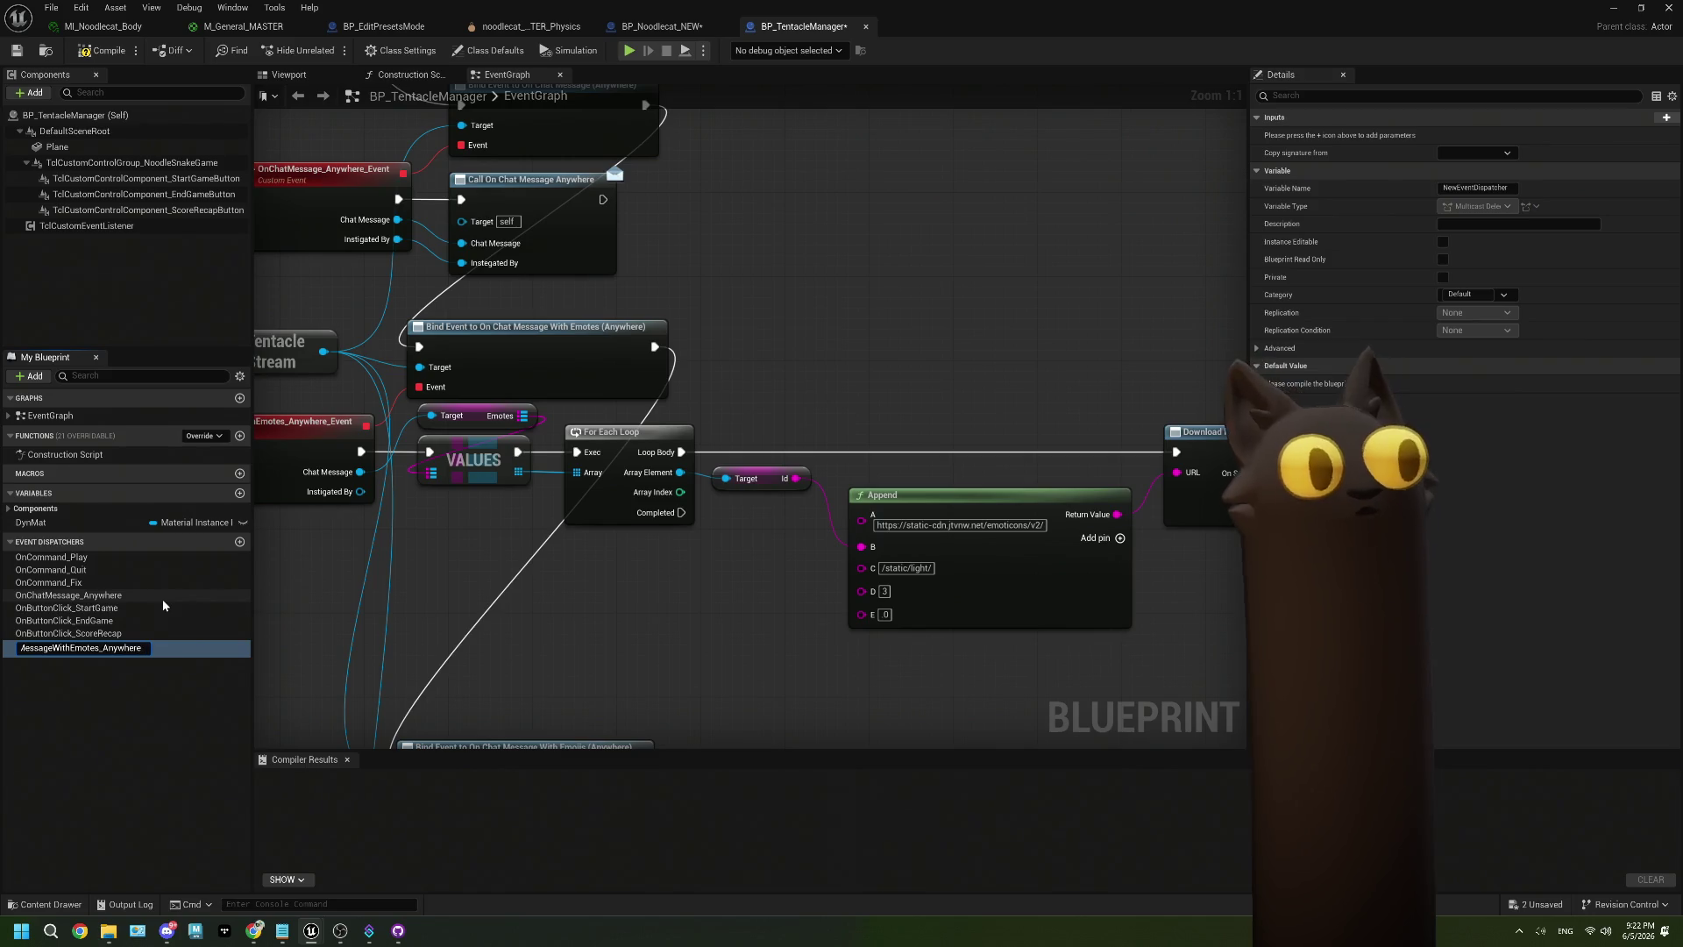
key("Return")
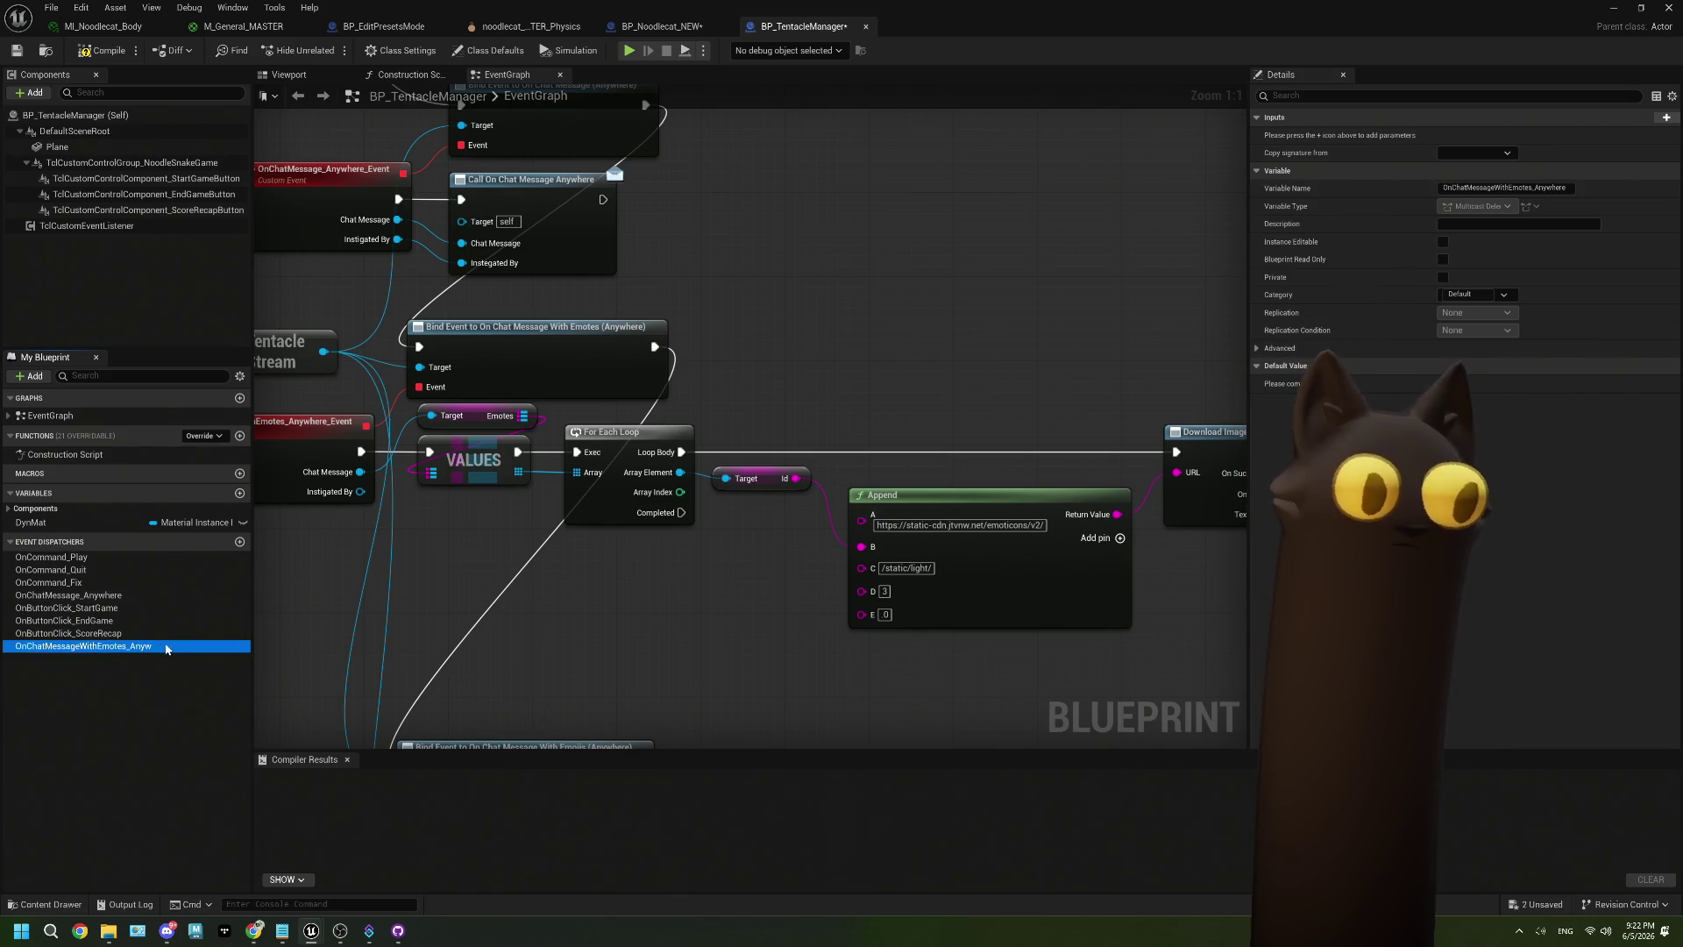
Drop a Call node for the dispatcher into the EventGraph below the texture nodes.
mouse_move(114, 654)
left_mouse_down()
mouse_move(727, 443)
mouse_move(765, 307)
mouse_move(764, 321)
left_mouse_up()
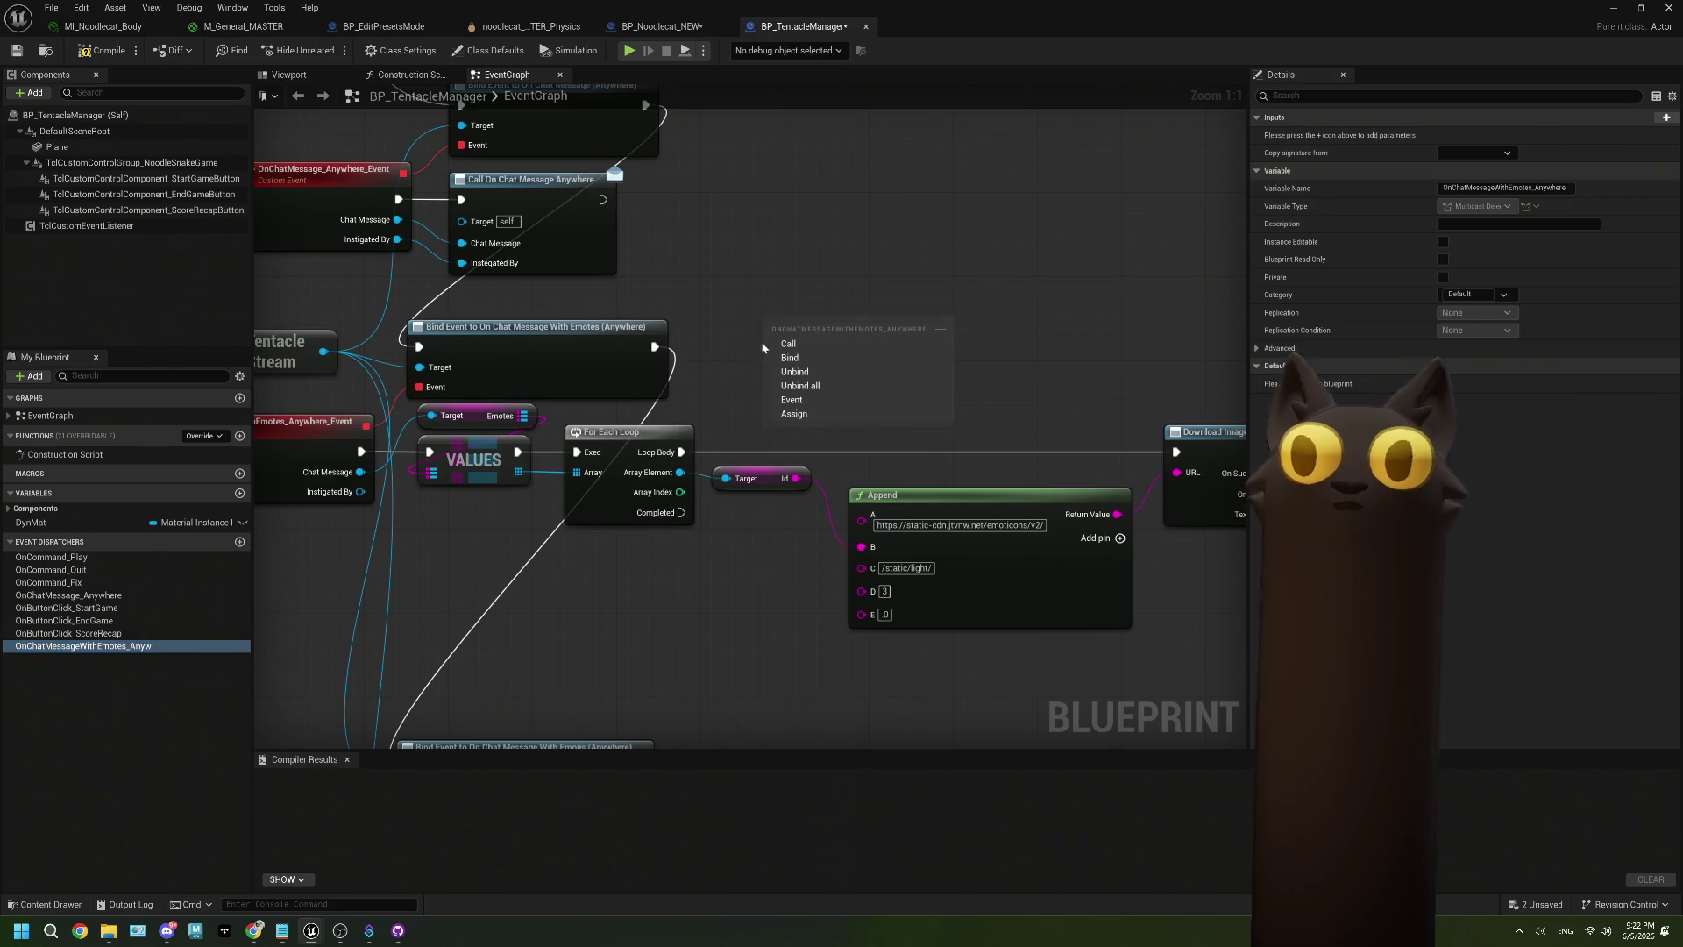
left_click(788, 343)
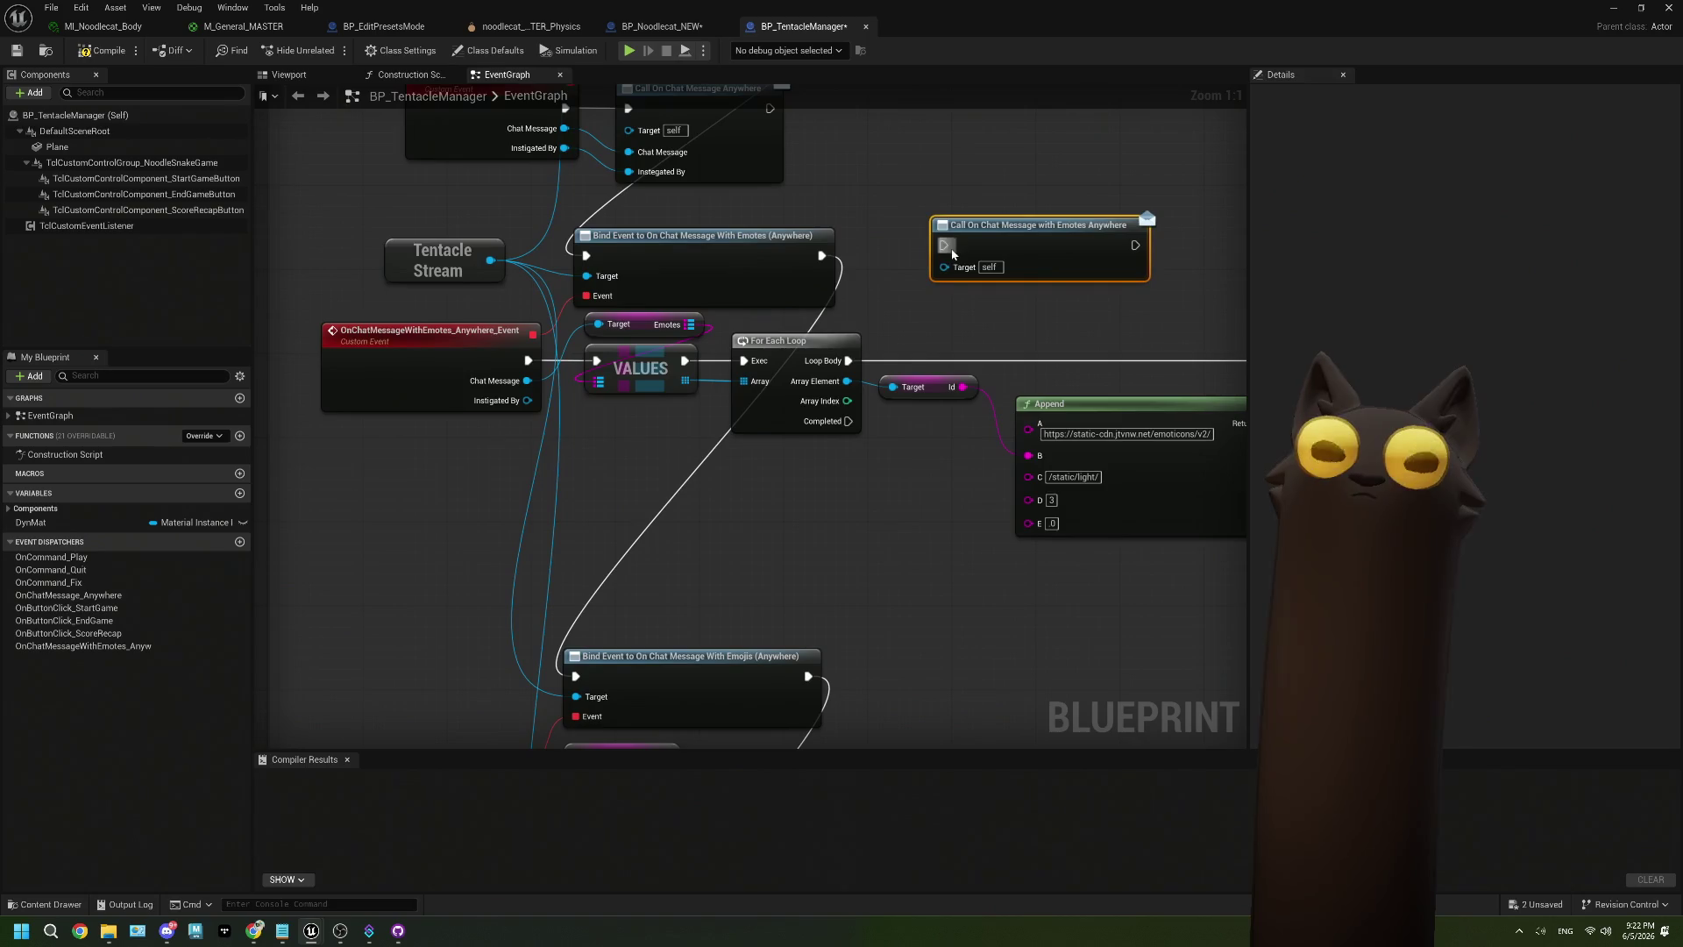
mouse_move(1022, 241)
left_mouse_down()
mouse_move(506, 519)
mouse_move(371, 472)
mouse_move(605, 383)
left_mouse_up()
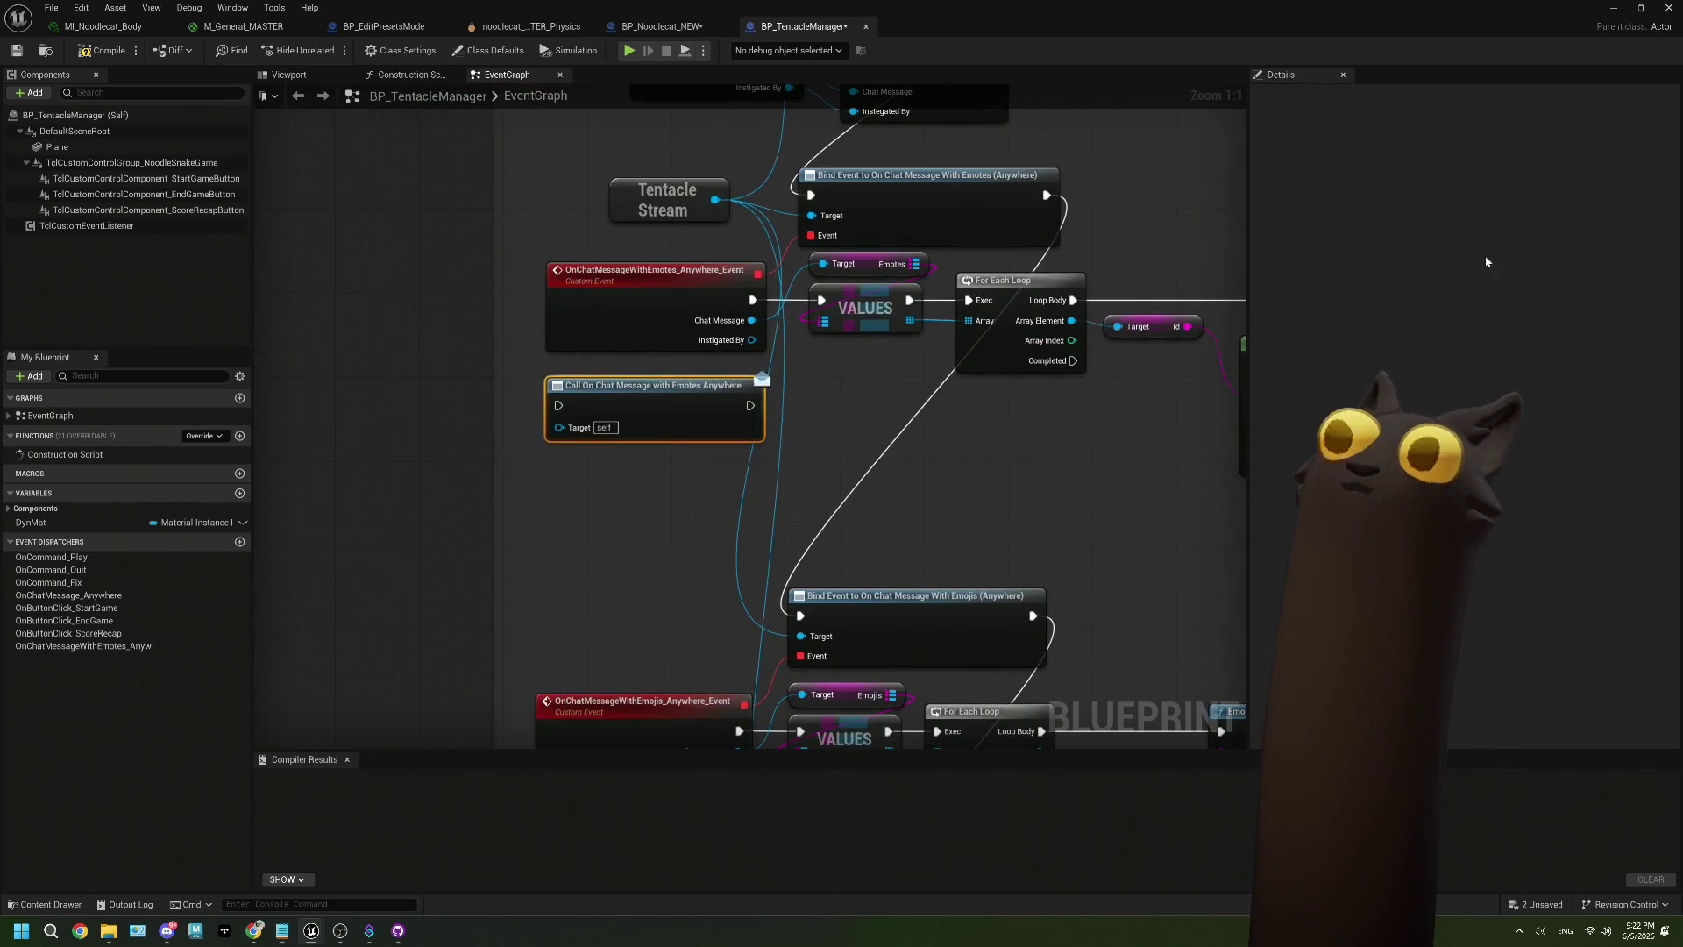
left_click_drag(938, 425, 469, 386)
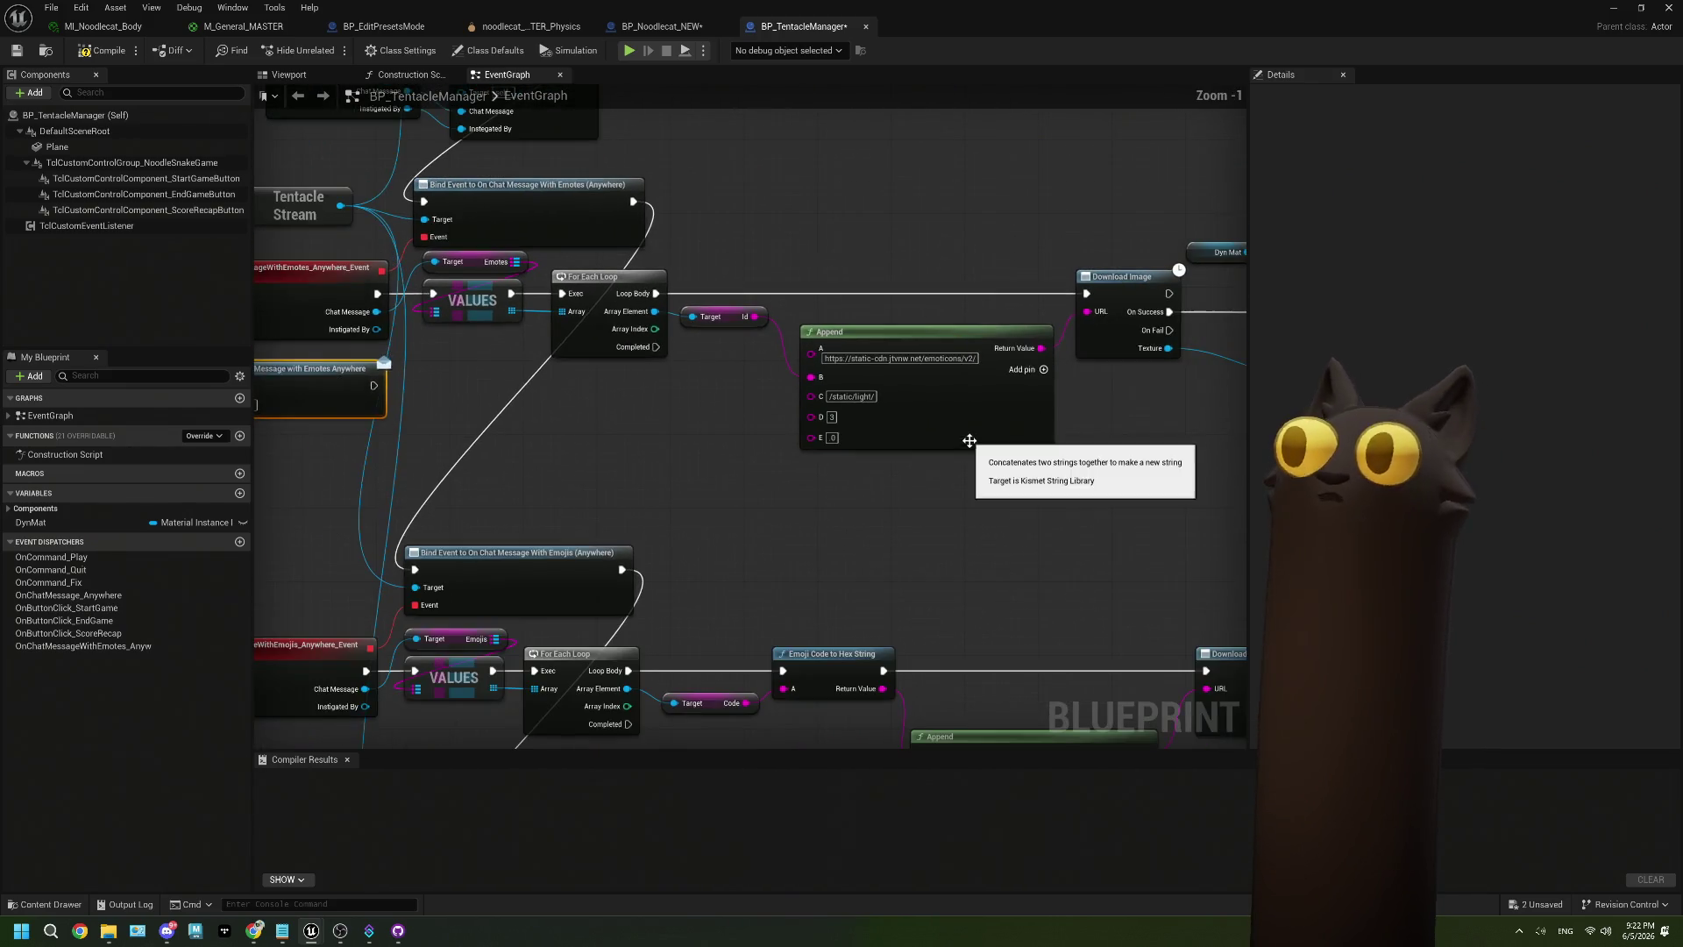
scroll(692, 473, "down", 1)
mouse_move(303, 406)
left_mouse_down()
mouse_move(1124, 465)
mouse_move(736, 473)
left_mouse_up()
mouse_move(519, 436)
left_mouse_down()
mouse_move(594, 513)
mouse_move(522, 483)
mouse_move(678, 448)
left_mouse_up()
scroll(519, 499, "up", 1)
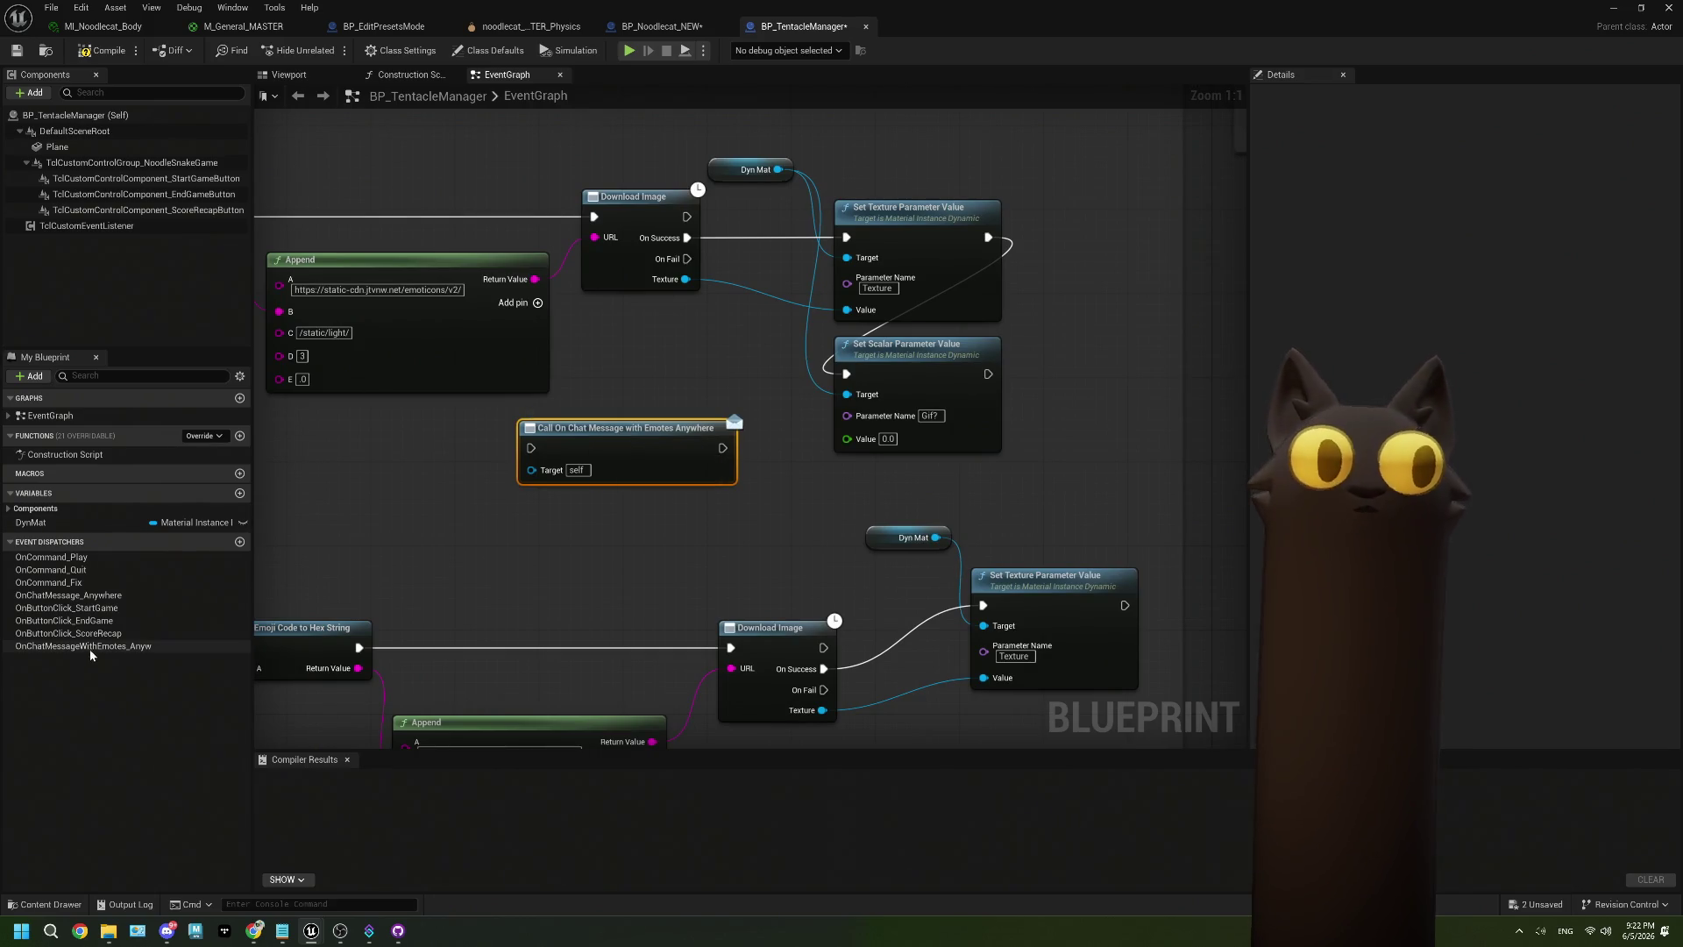
Add an Emote Texture input of type Texture 2D Object Reference to the dispatcher.
left_click(90, 649)
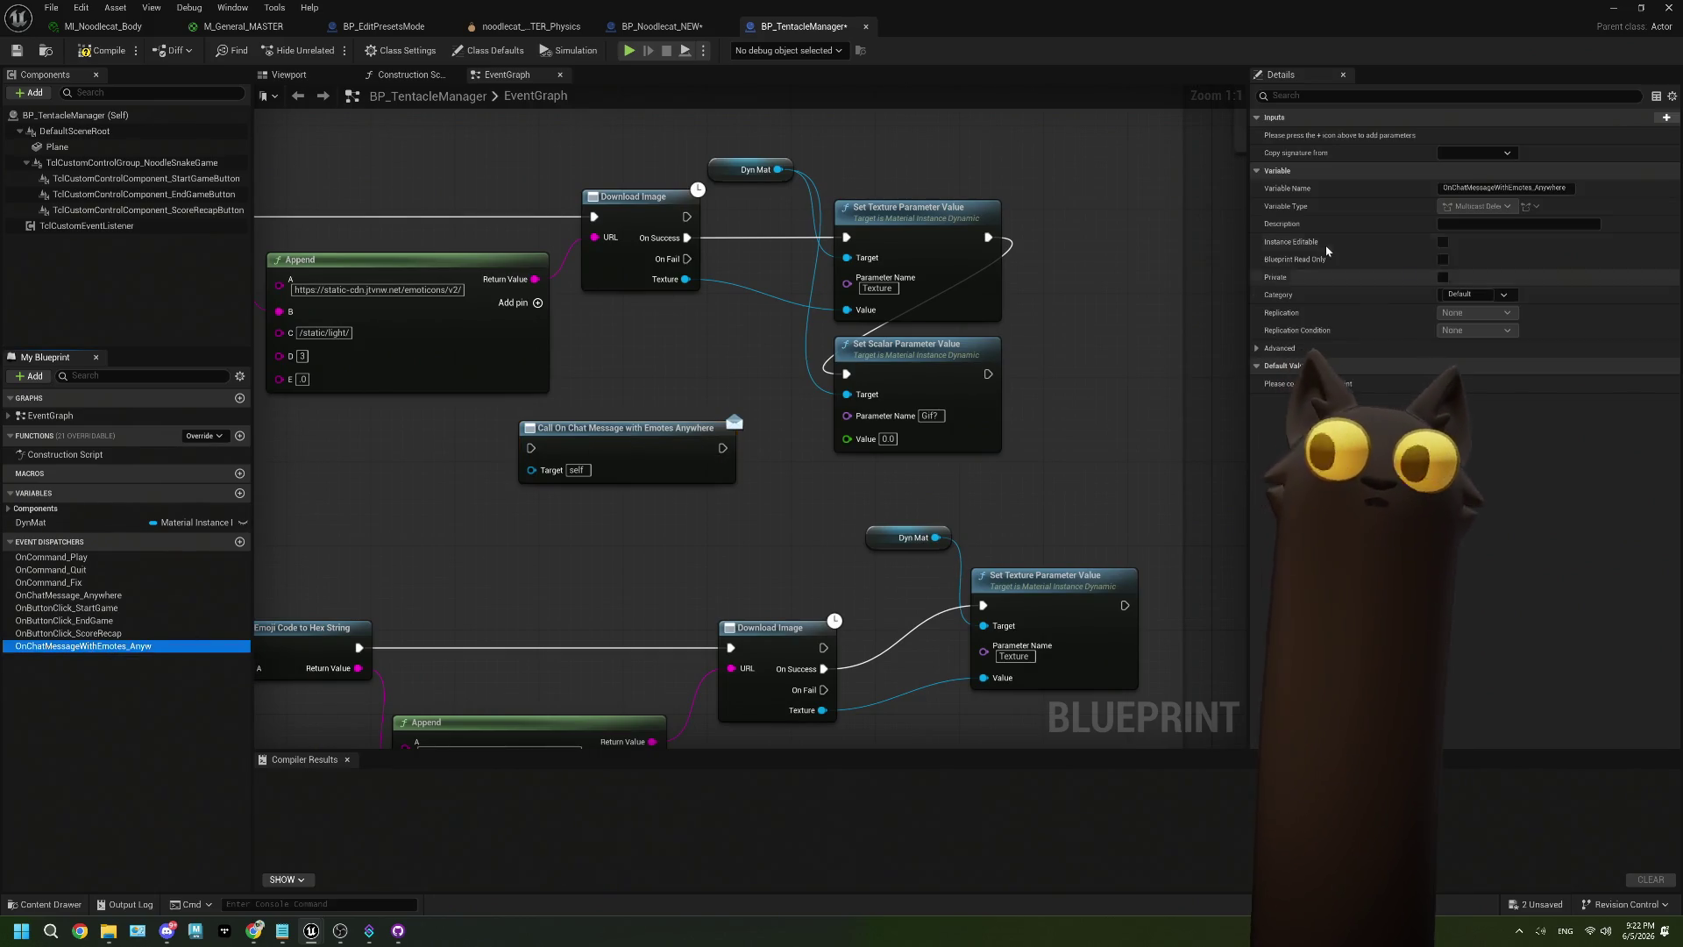
left_click(1643, 117)
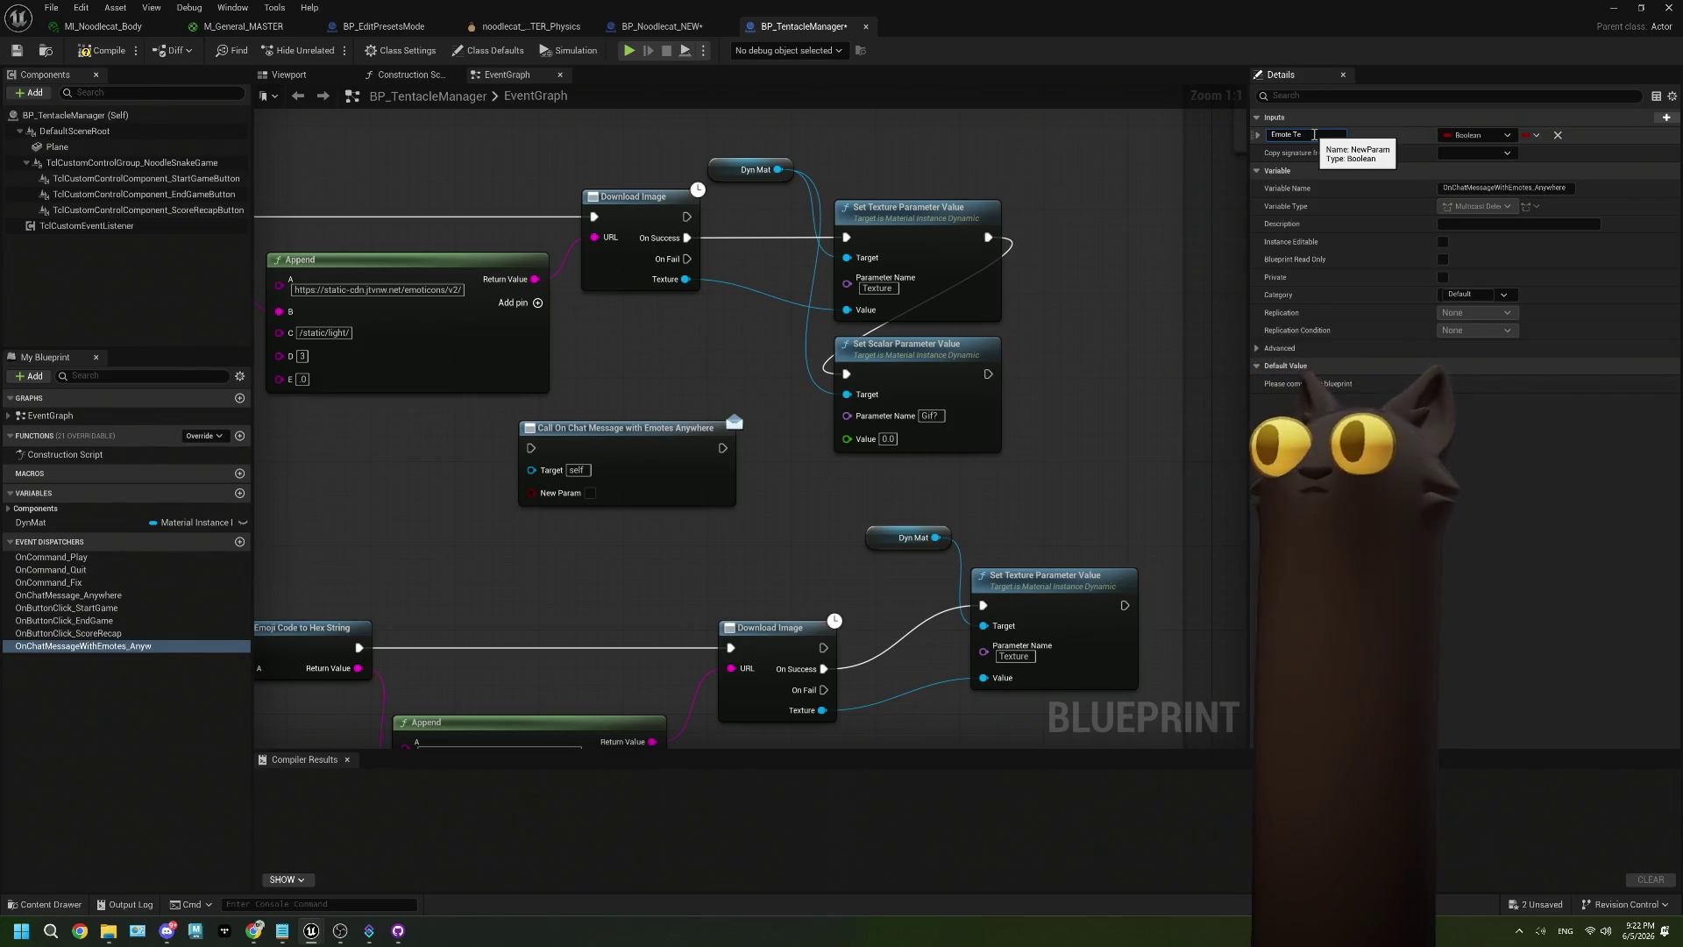
type("Emote Texture")
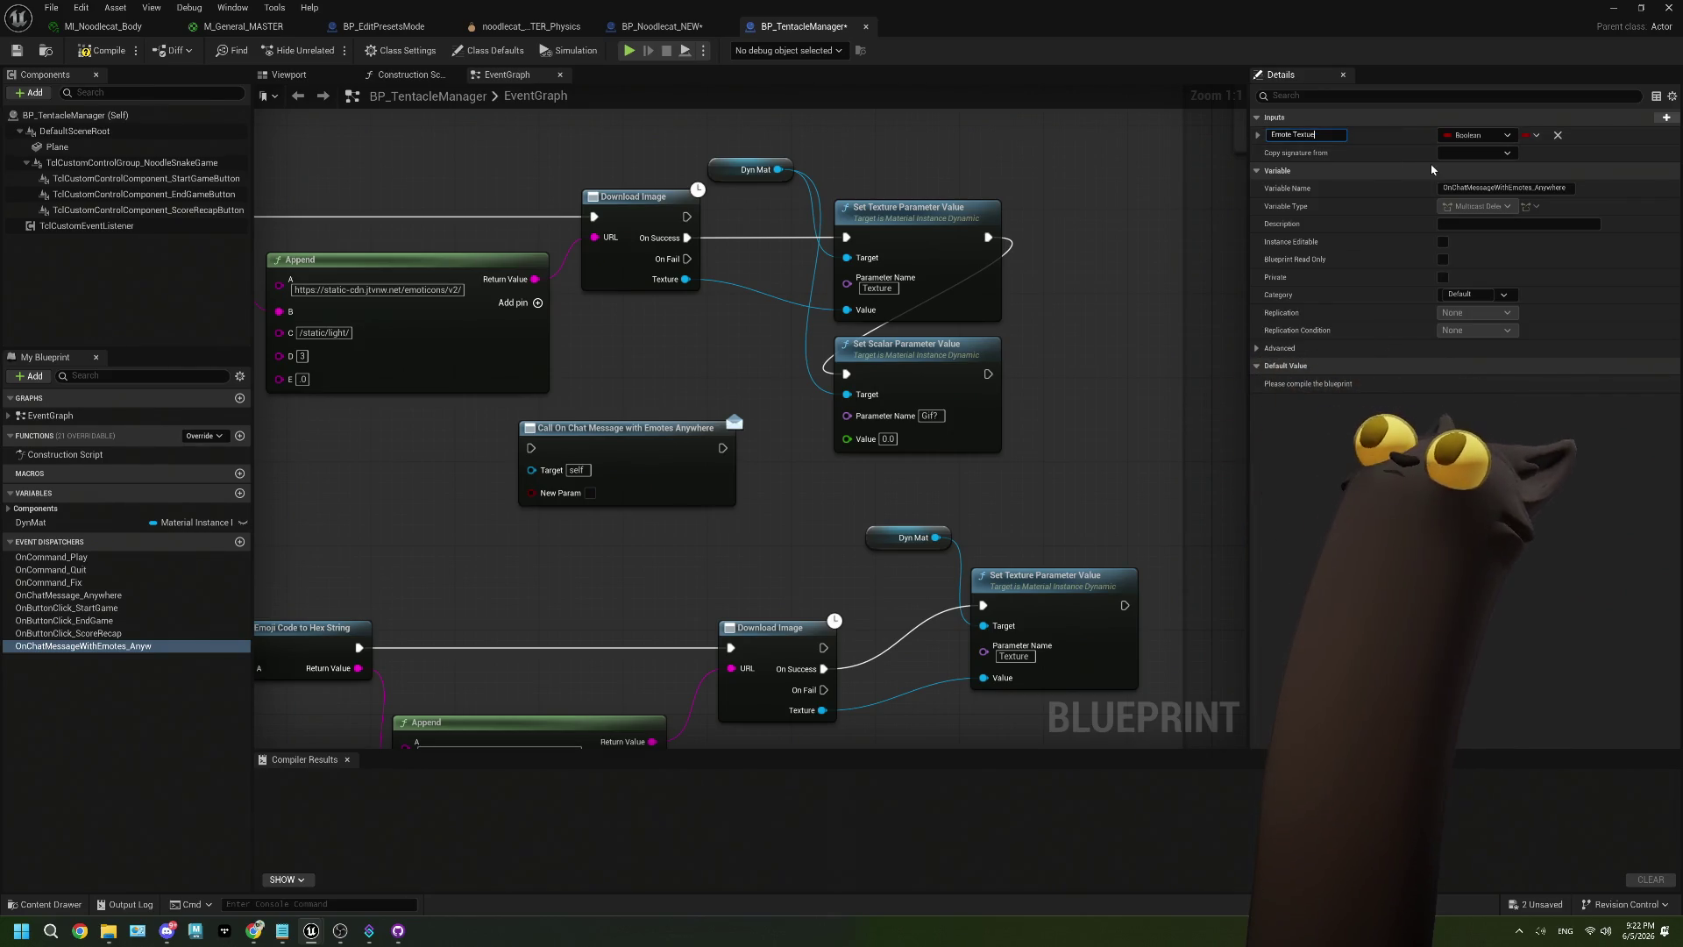
key("BackSpace")
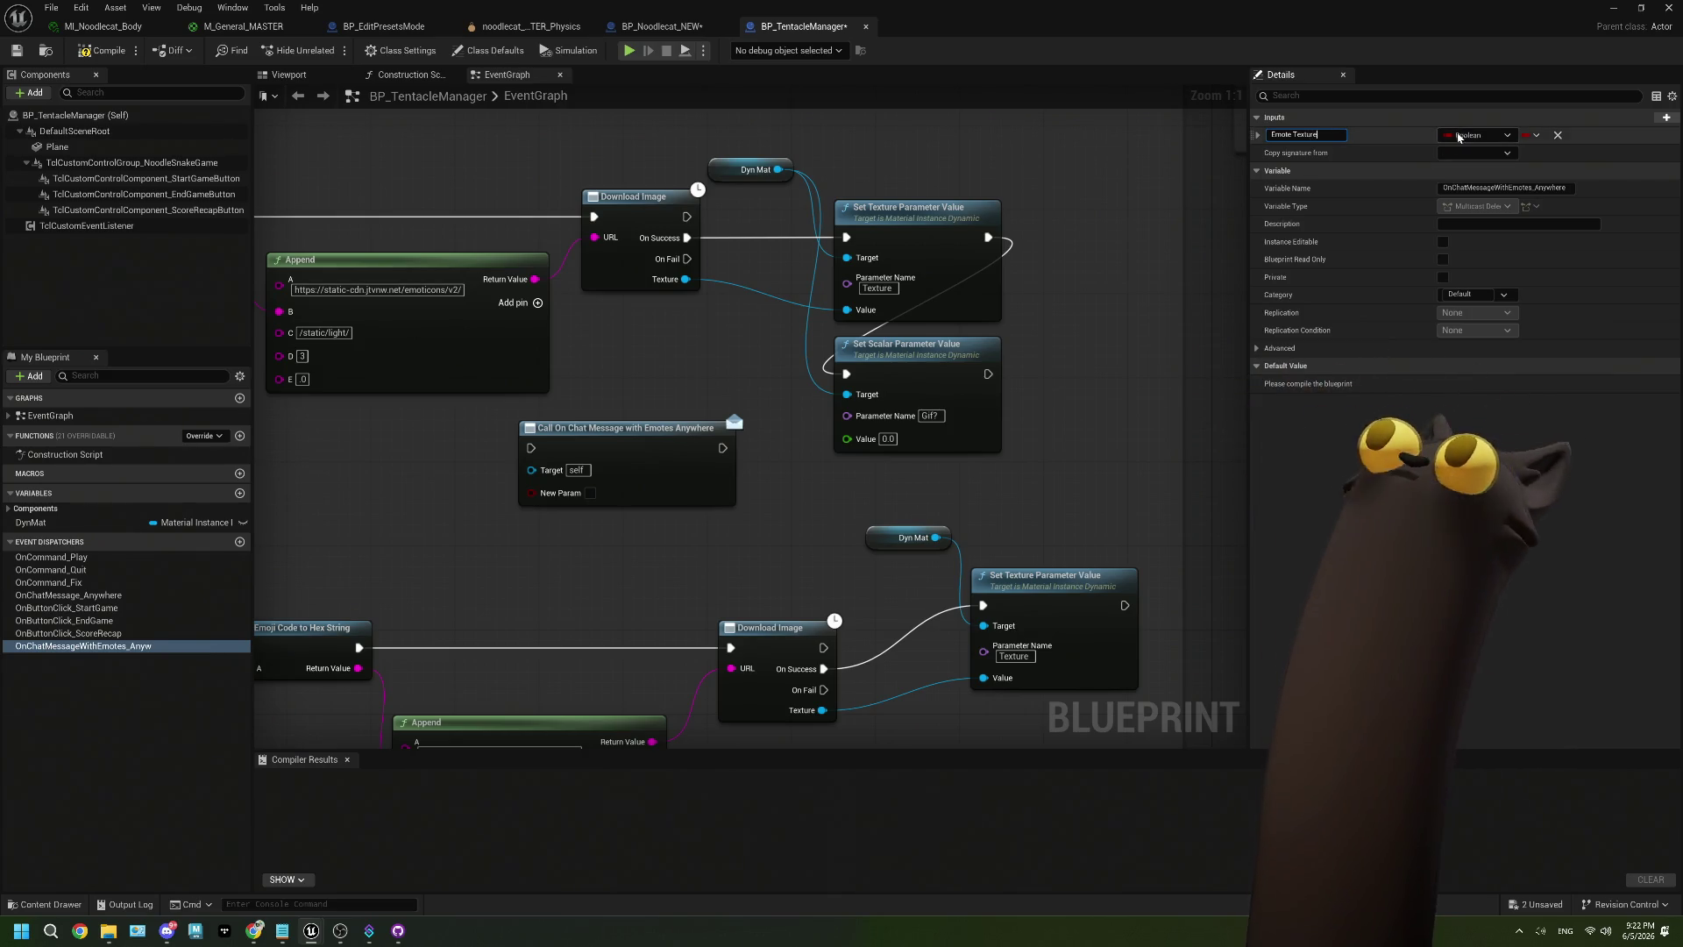
left_click(1464, 136)
type("textu")
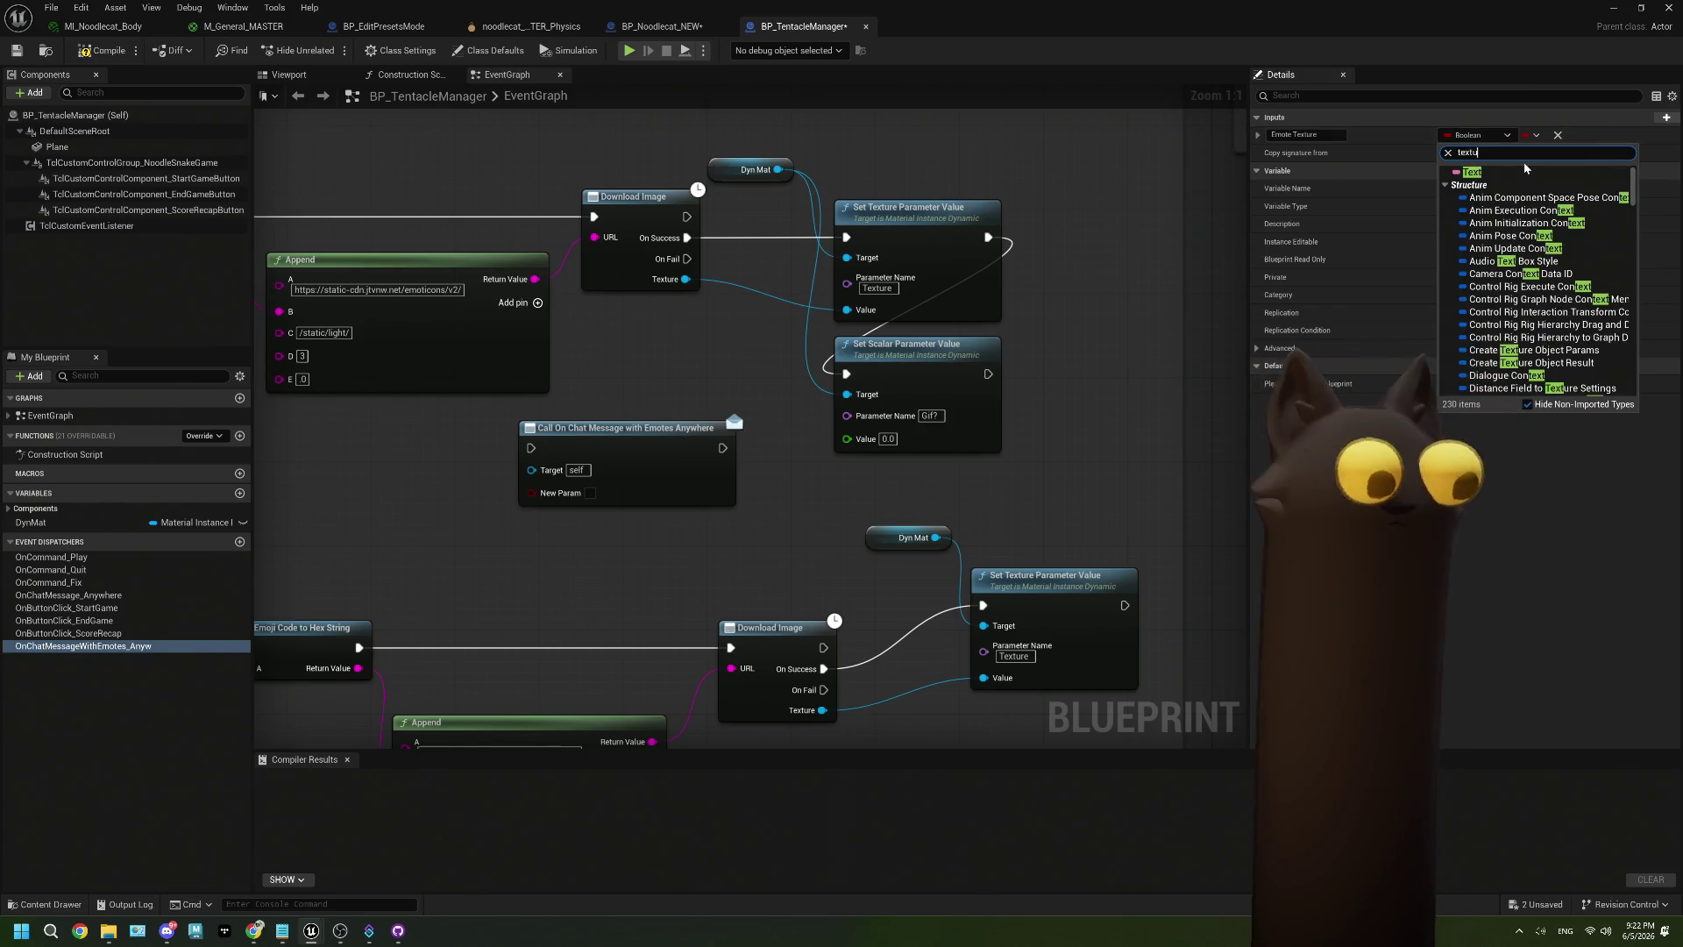
type("re")
mouse_move(1515, 301)
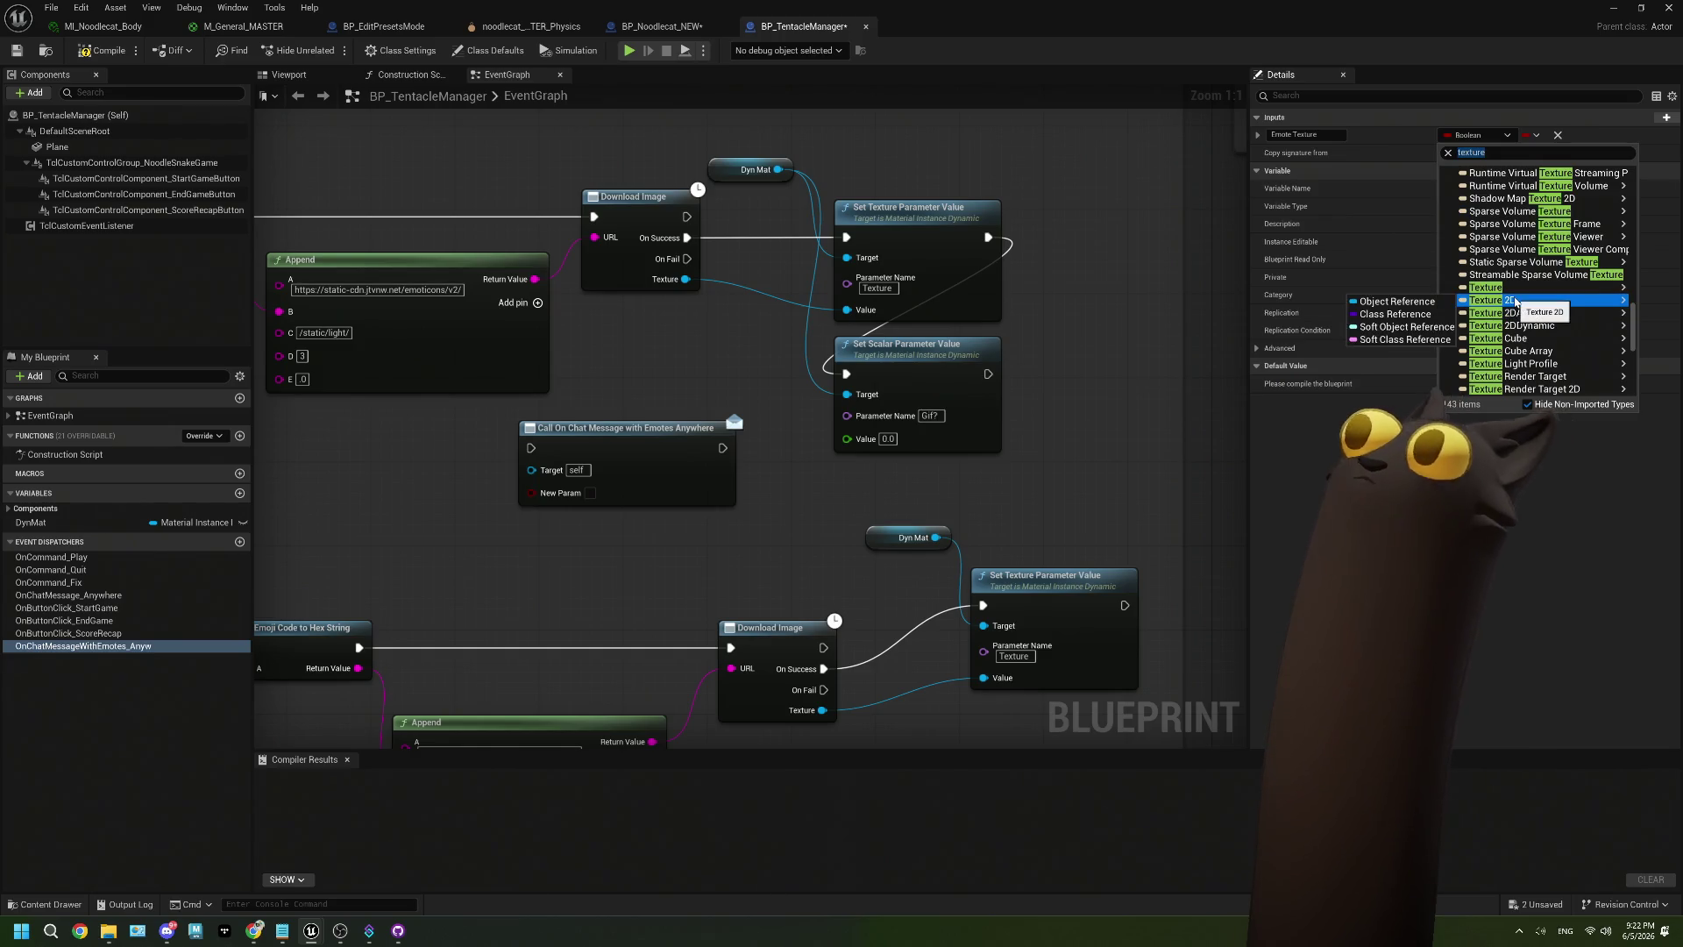
left_click(1428, 304)
left_click_drag(617, 462, 638, 473)
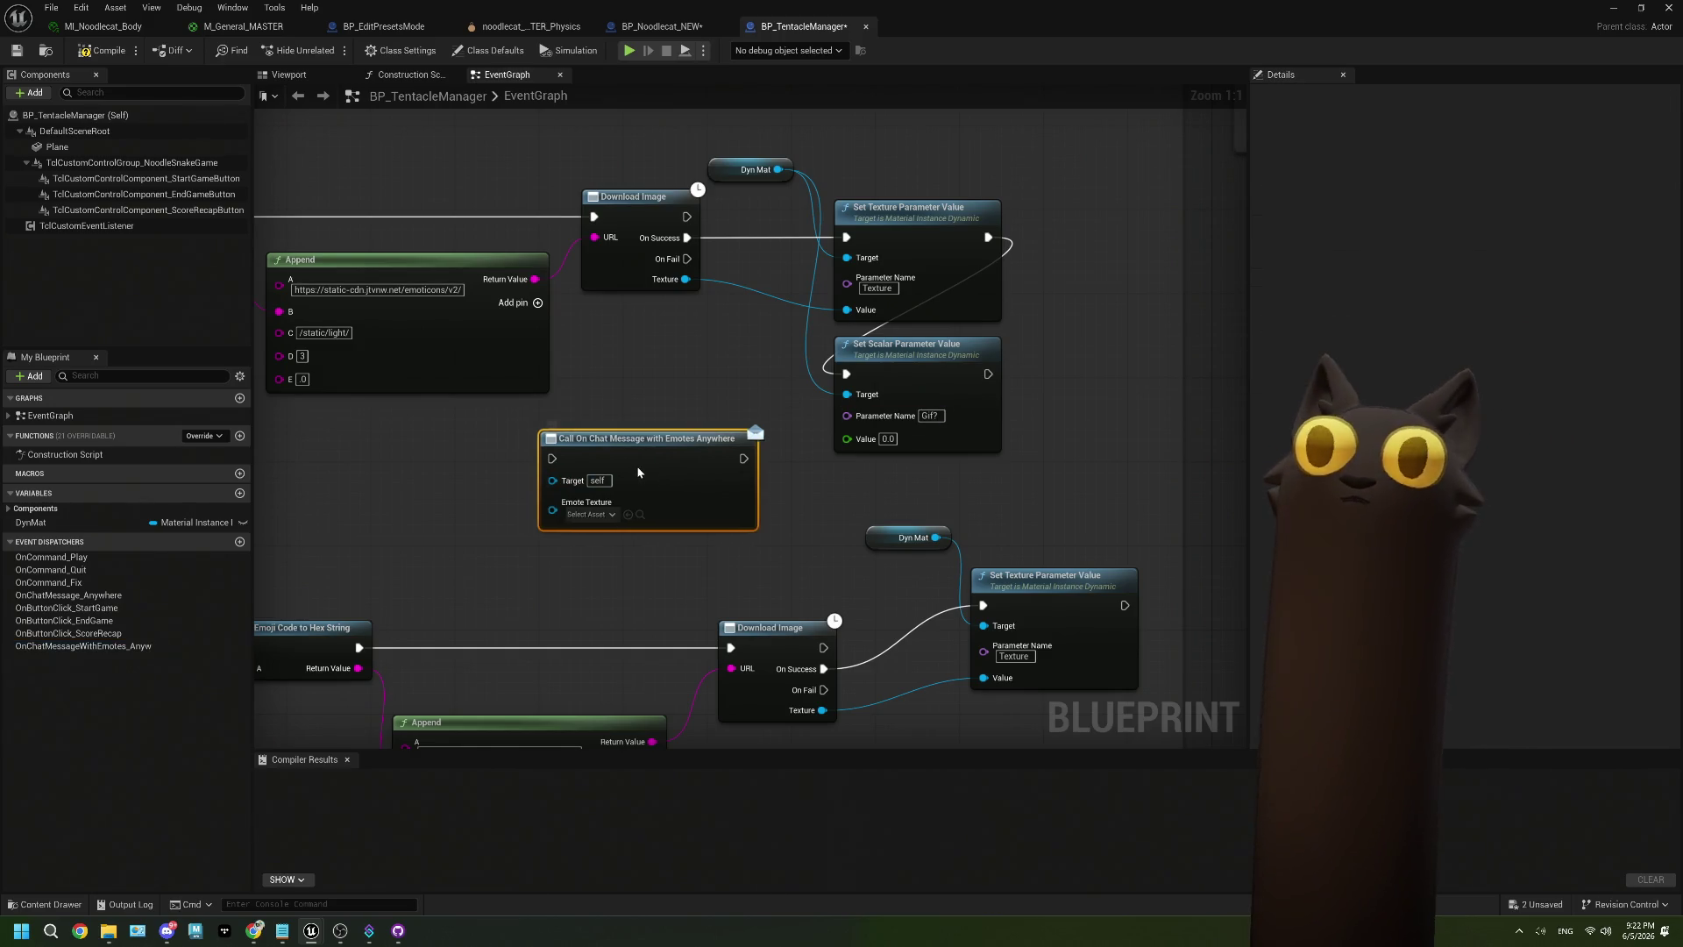
Delete Set Scalar Parameter Value and chain the dispatcher Call after Set Texture Parameter Value.
left_click_drag(988, 375, 555, 459)
left_click(921, 361)
key("Delete")
mouse_move(633, 459)
left_mouse_down()
mouse_move(969, 359)
mouse_move(929, 374)
left_mouse_up()
mouse_move(988, 237)
left_mouse_down()
mouse_move(1003, 334)
mouse_move(846, 374)
left_mouse_up()
left_click_drag(789, 440, 715, 419)
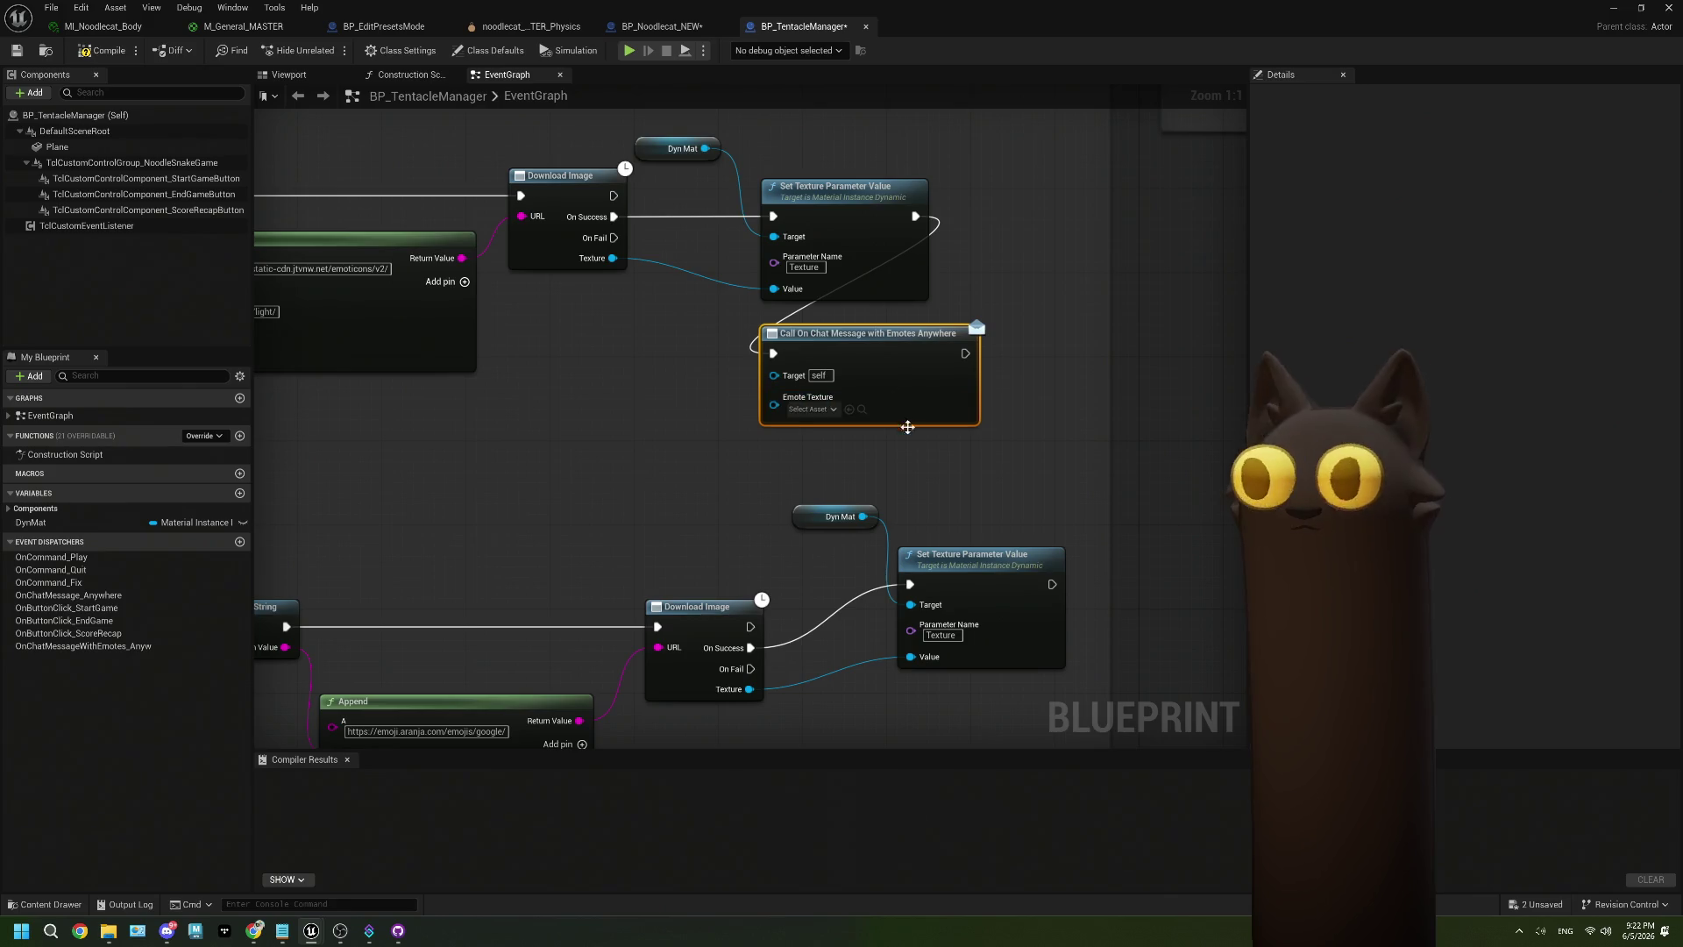
left_click_drag(907, 427, 880, 435)
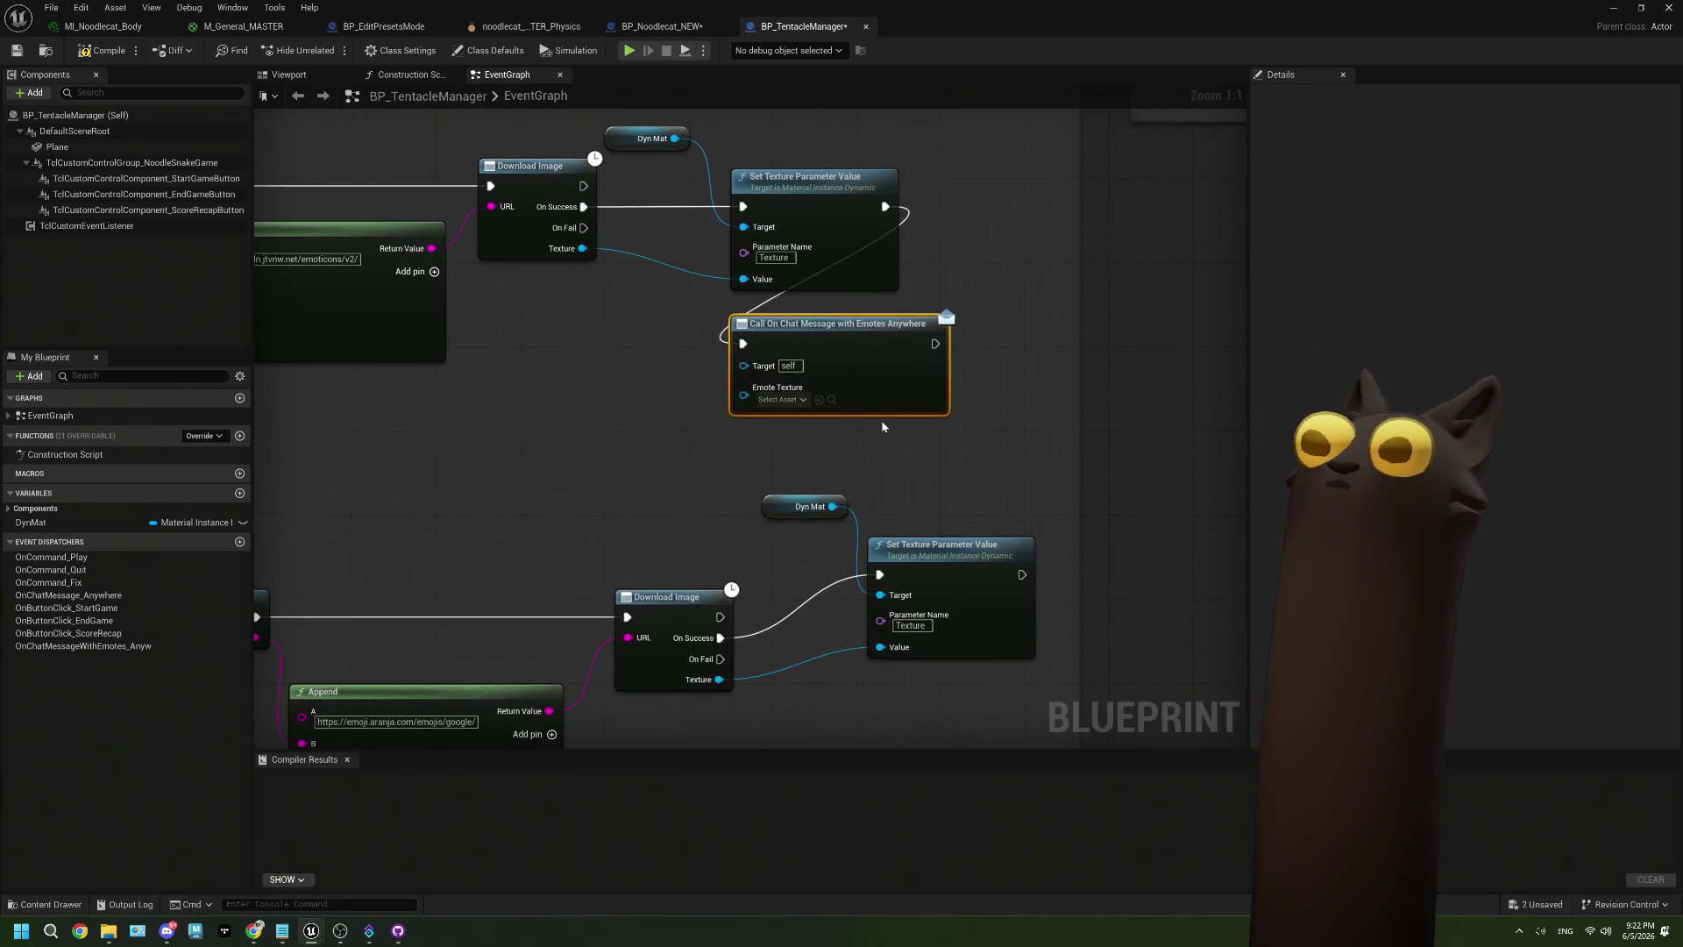
left_click(125, 647)
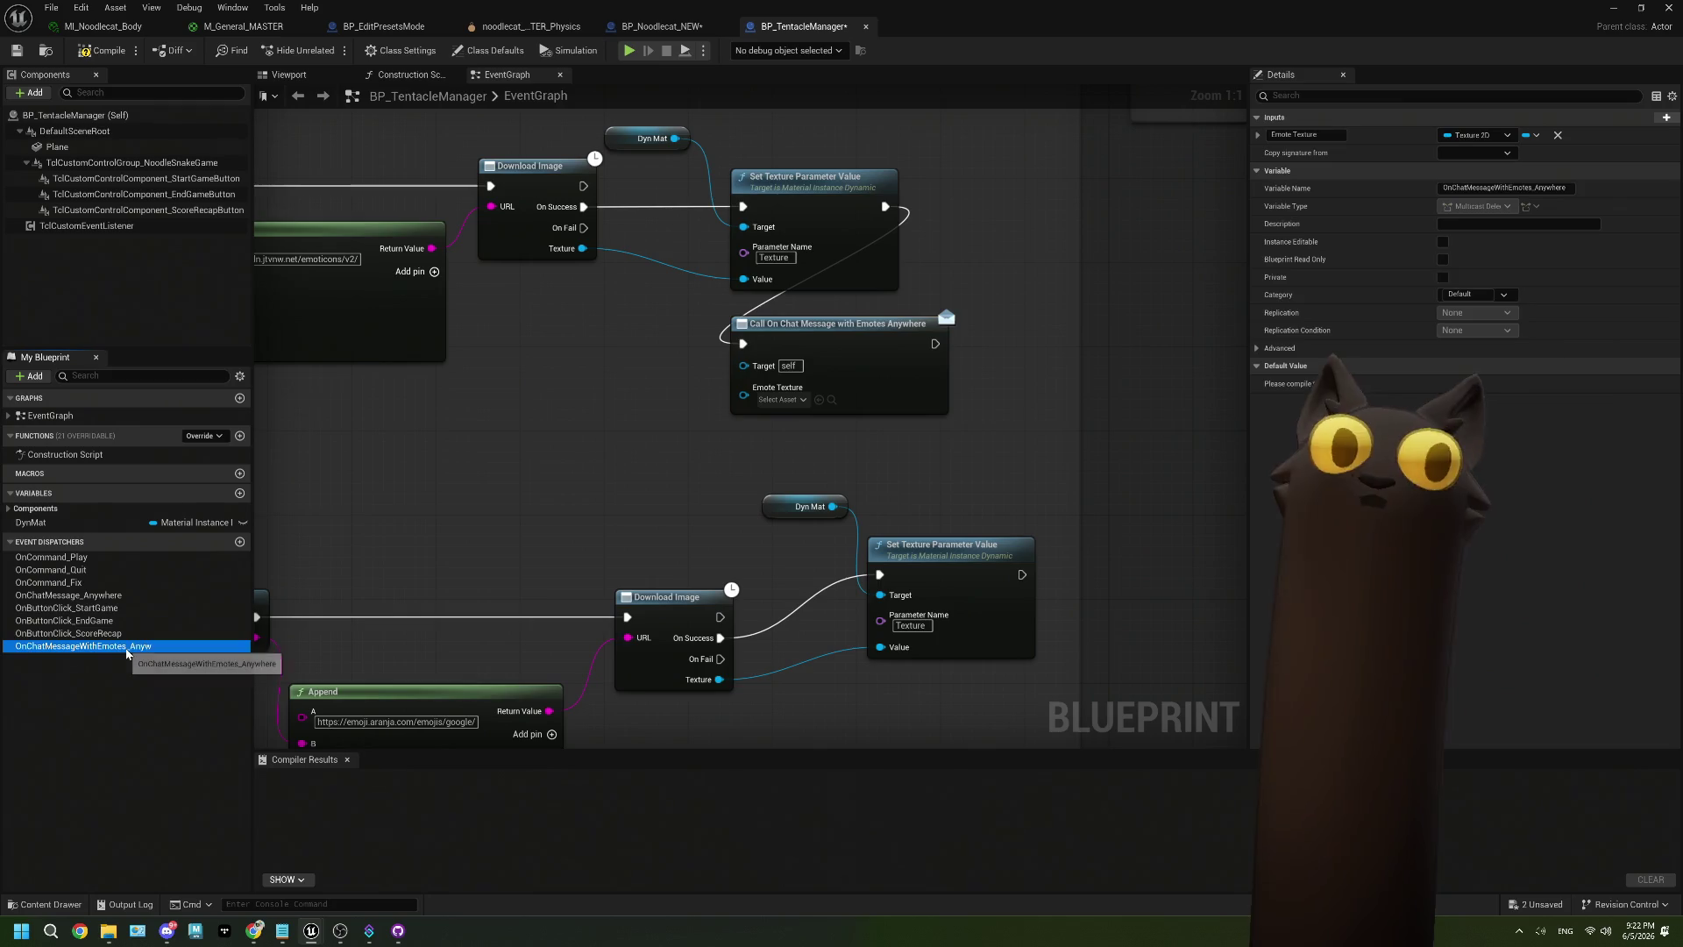
right_click(125, 646)
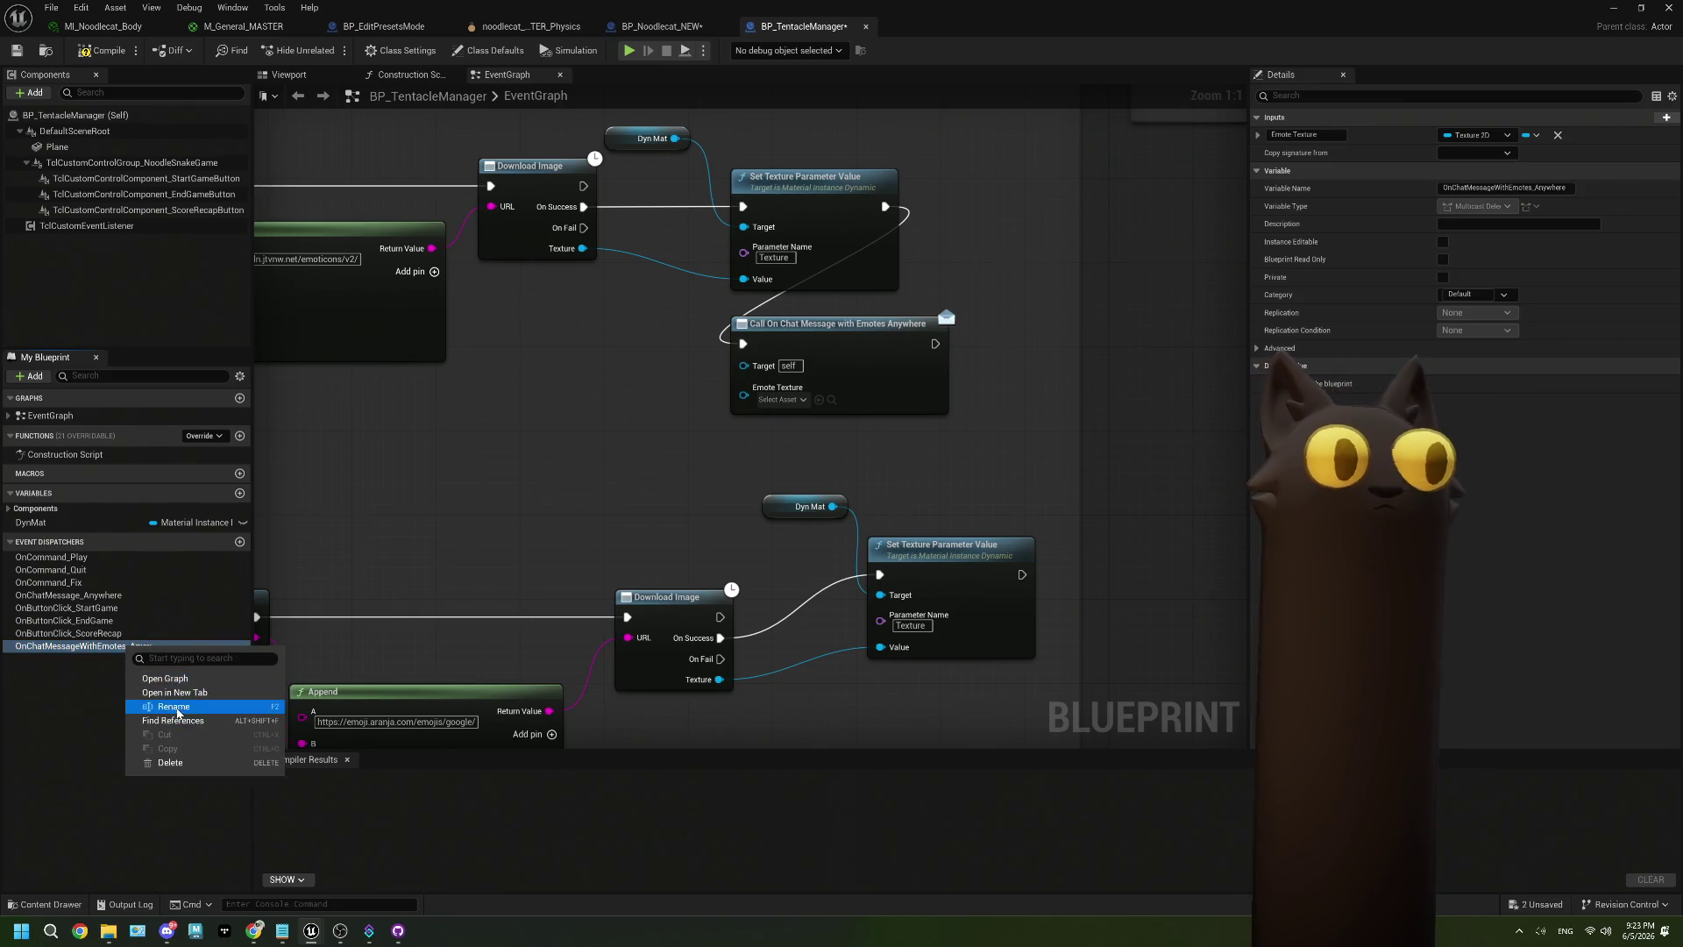
Rename the event dispatcher in My Blueprint to OnChatMessageWithEmoteOrEmoji.
left_click(168, 704)
type("OrEmoji")
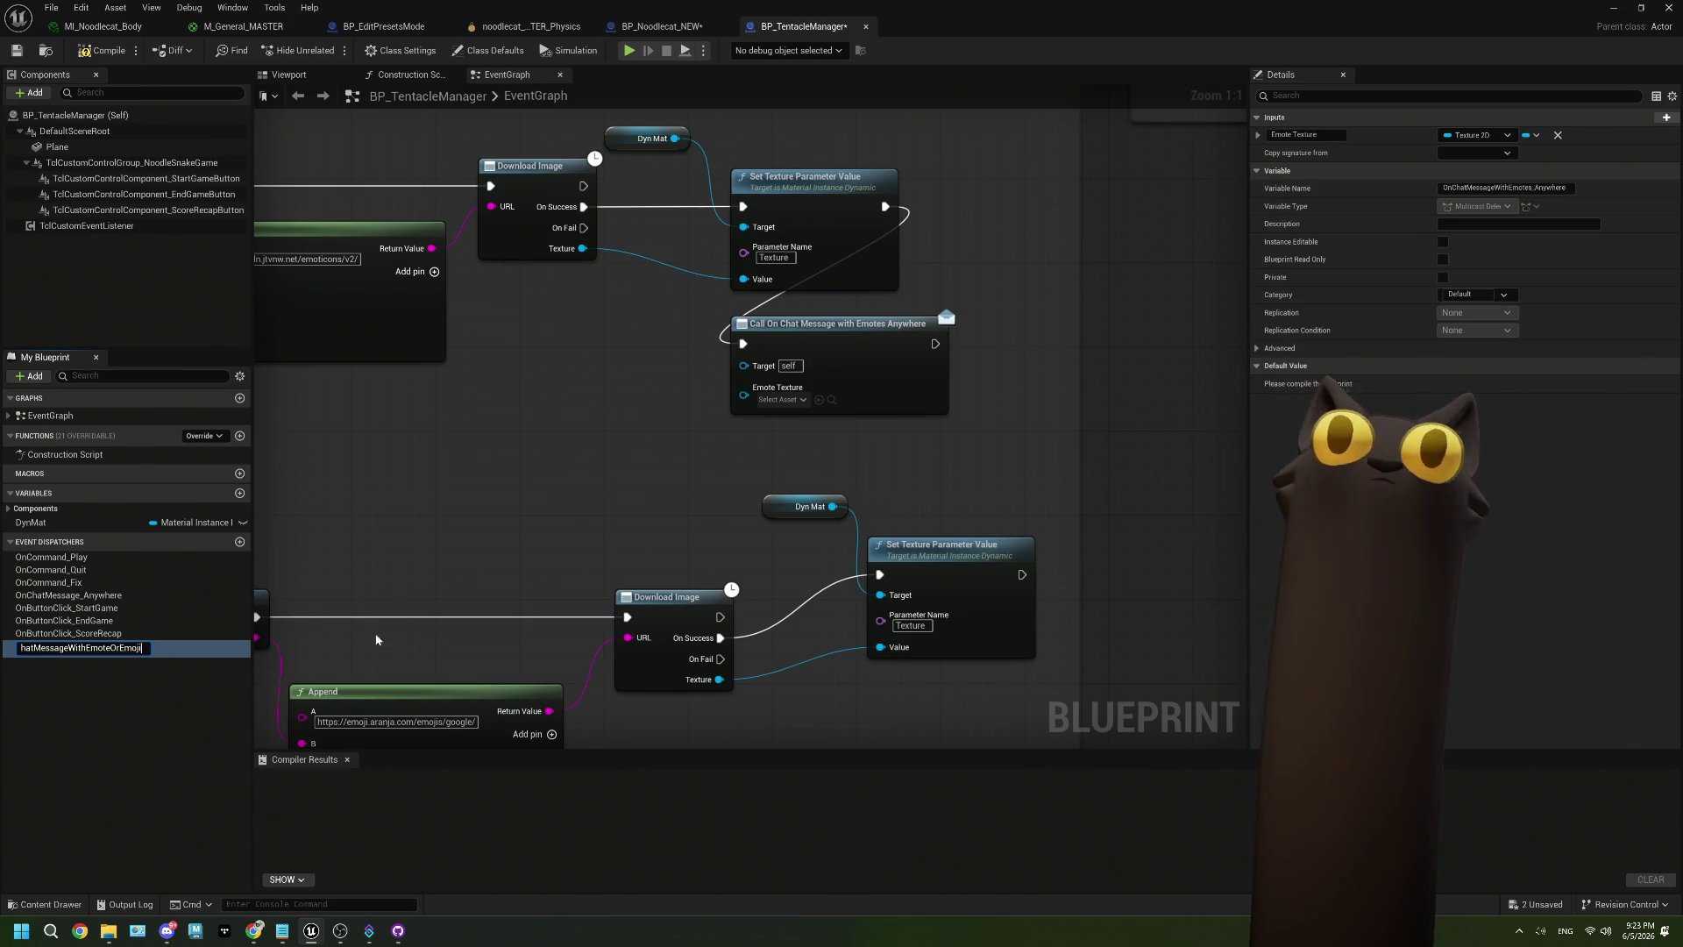
key("Return")
scroll(492, 389, "down", 3)
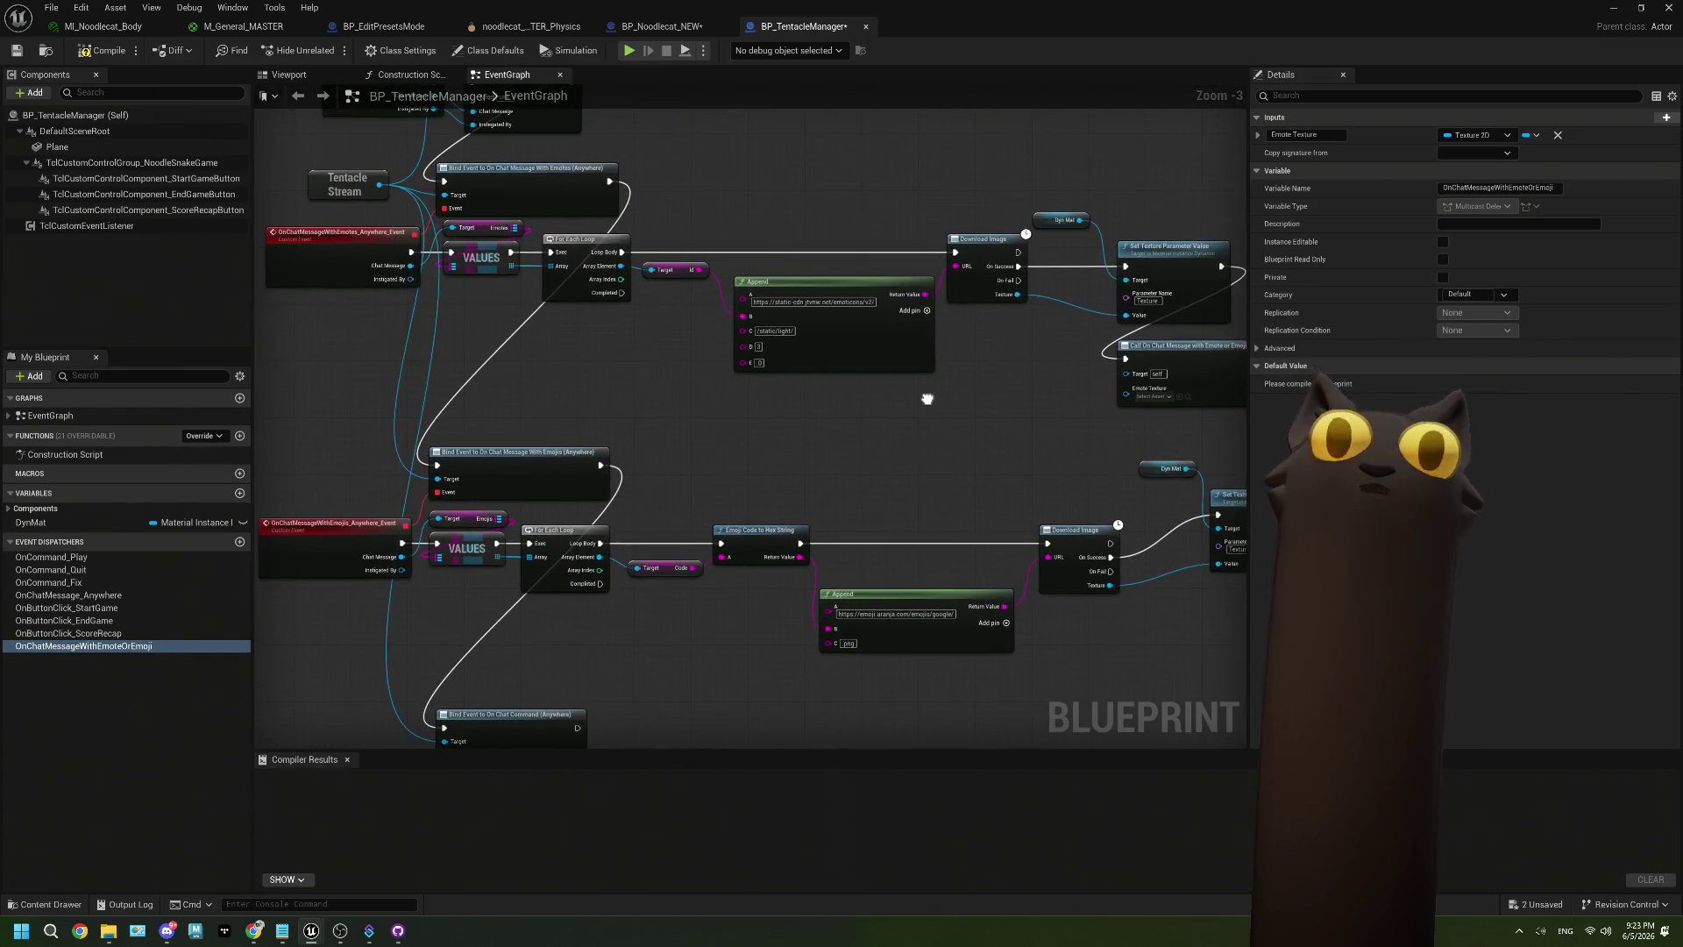
Attempt to wire Download Image's Texture into Emote Texture and dismiss the incompatible-pin suggestions.
scroll(620, 420, "up", 3)
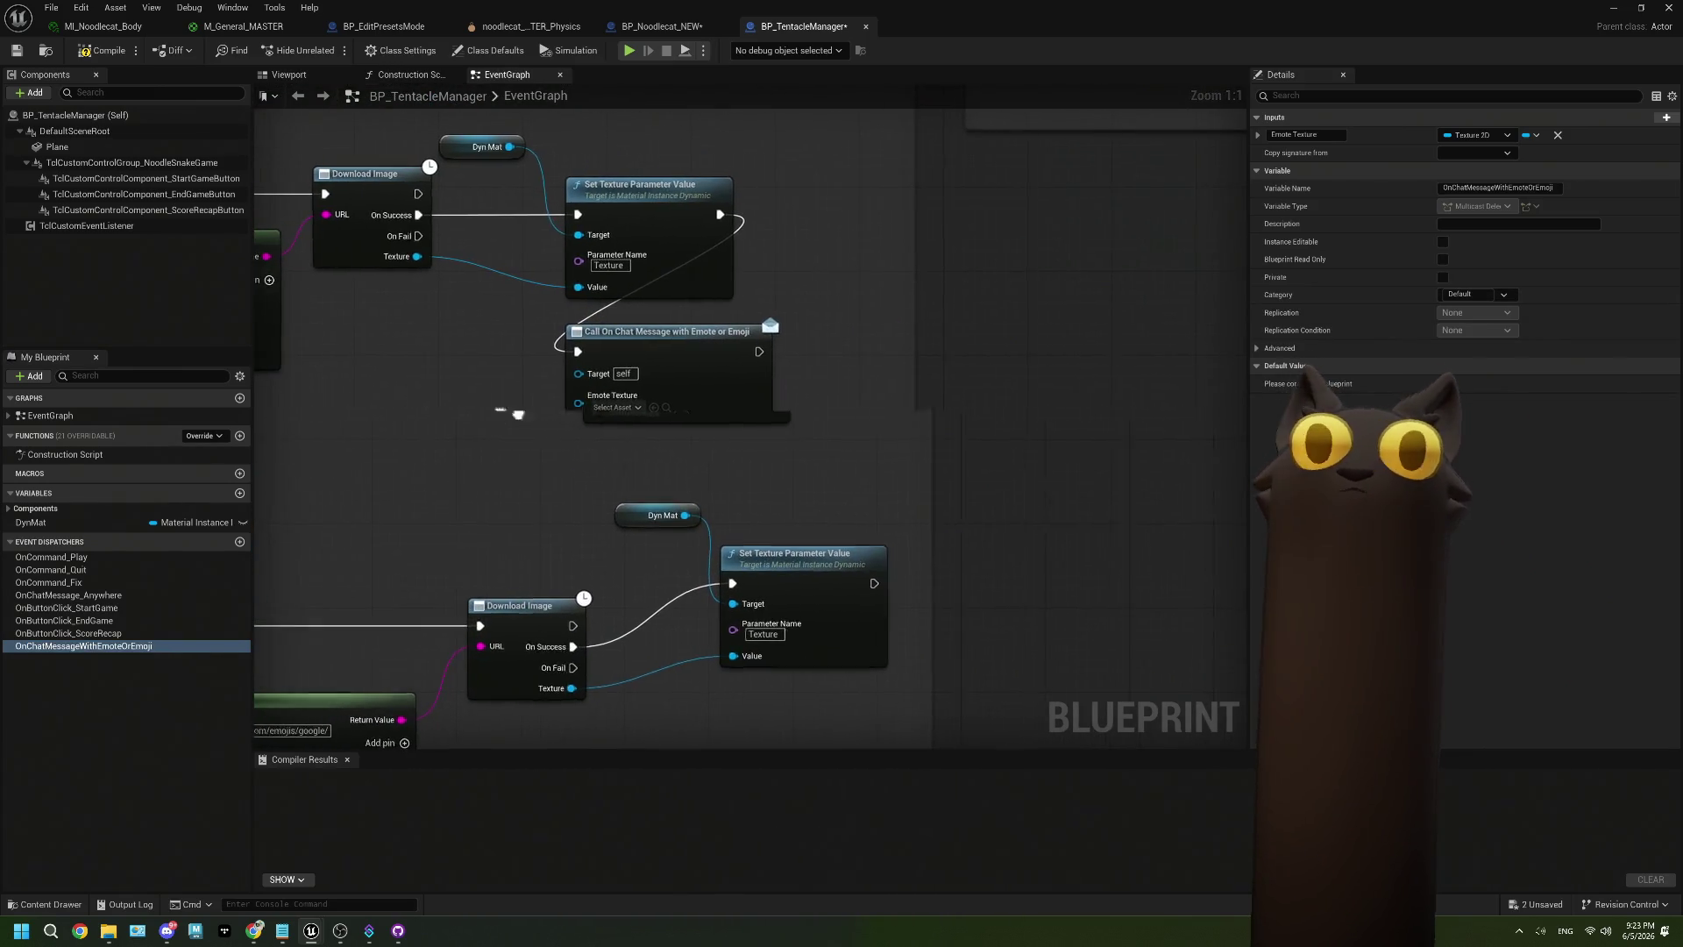
mouse_move(613, 278)
left_mouse_down()
mouse_move(649, 289)
mouse_move(789, 434)
mouse_move(772, 421)
left_mouse_up()
left_click(715, 446)
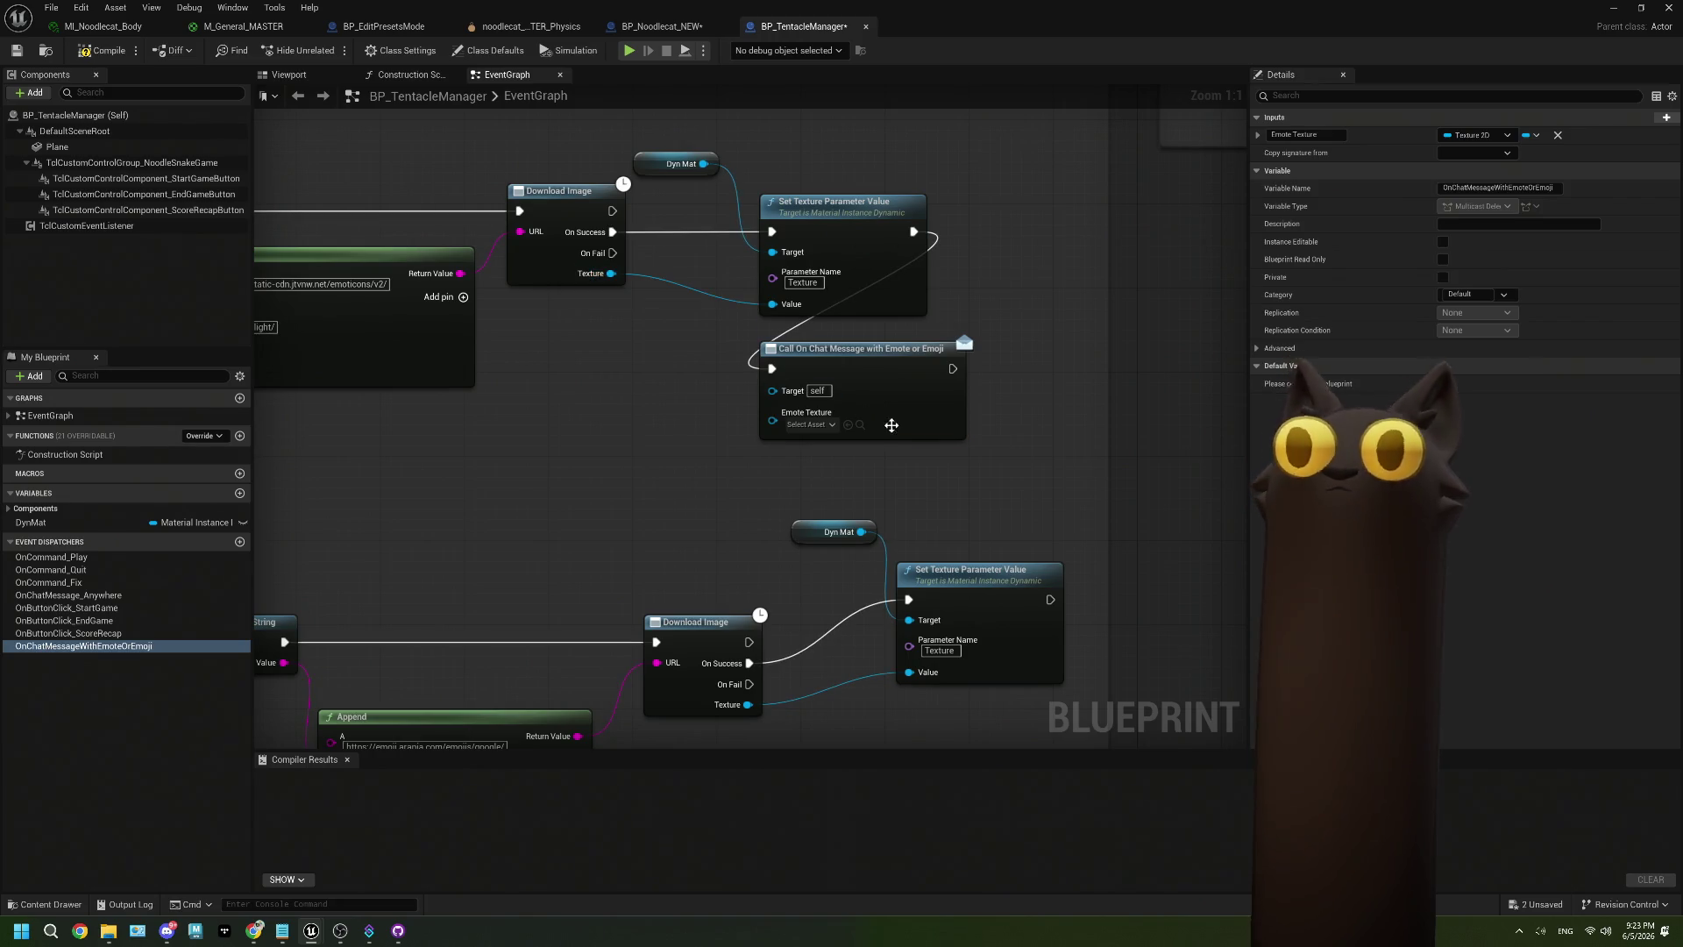
Retype the dispatcher's Emote Texture as Texture 2DDynamic, wire the downloaded texture in, and compile.
left_click(891, 426)
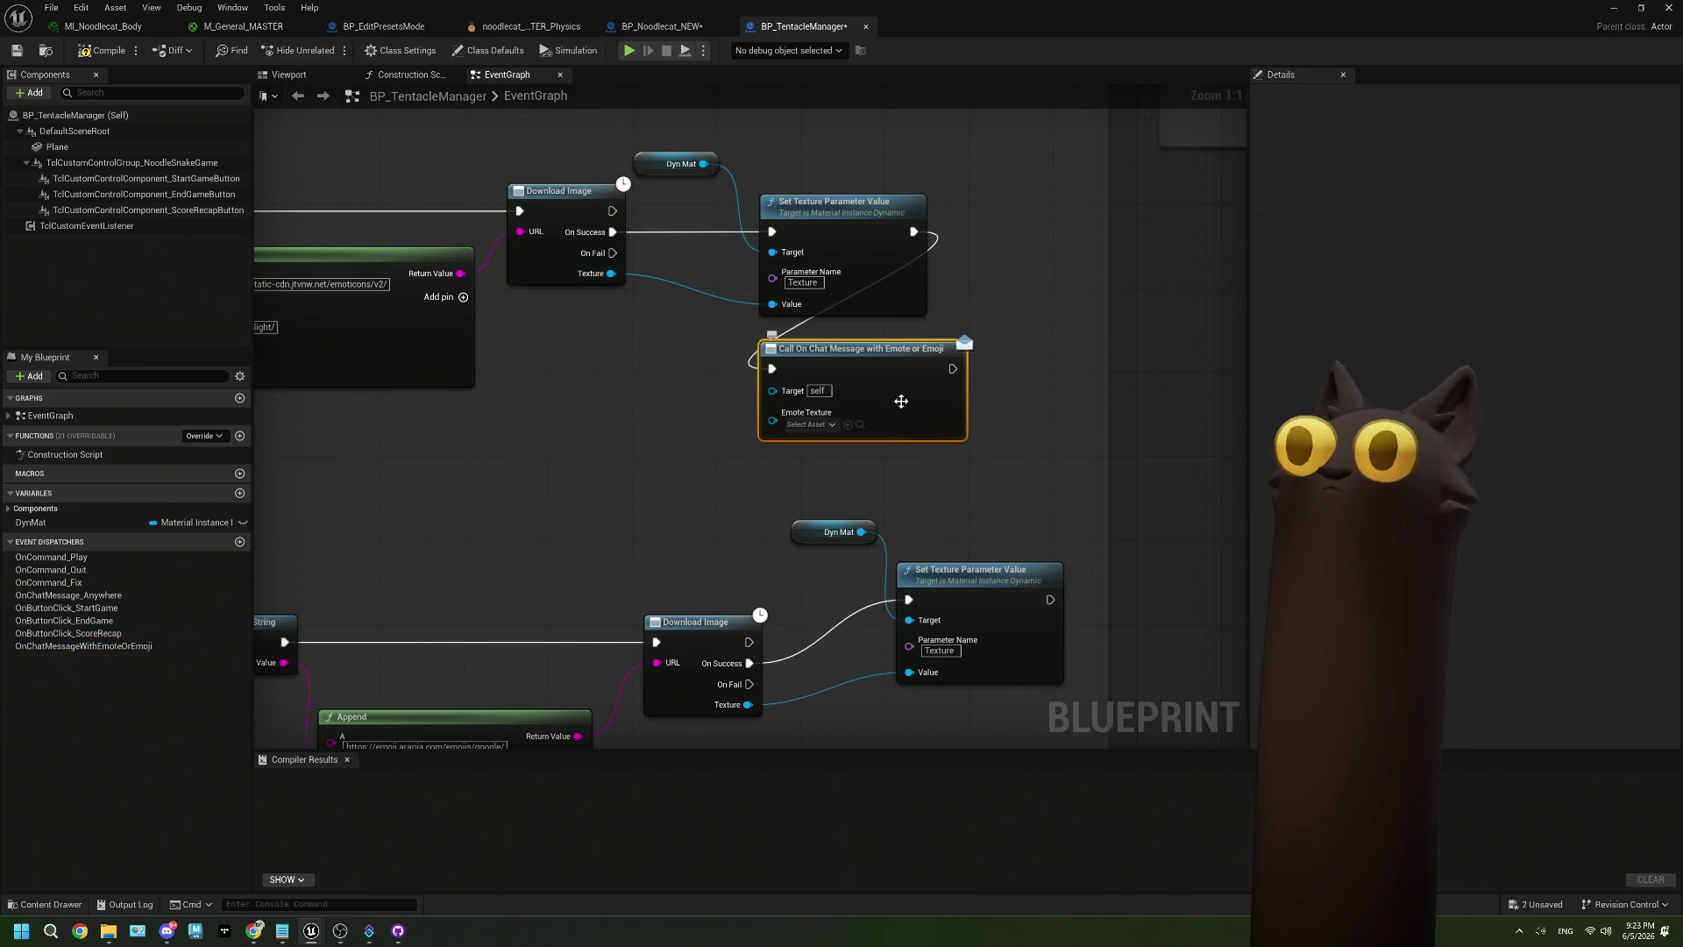
left_click(83, 646)
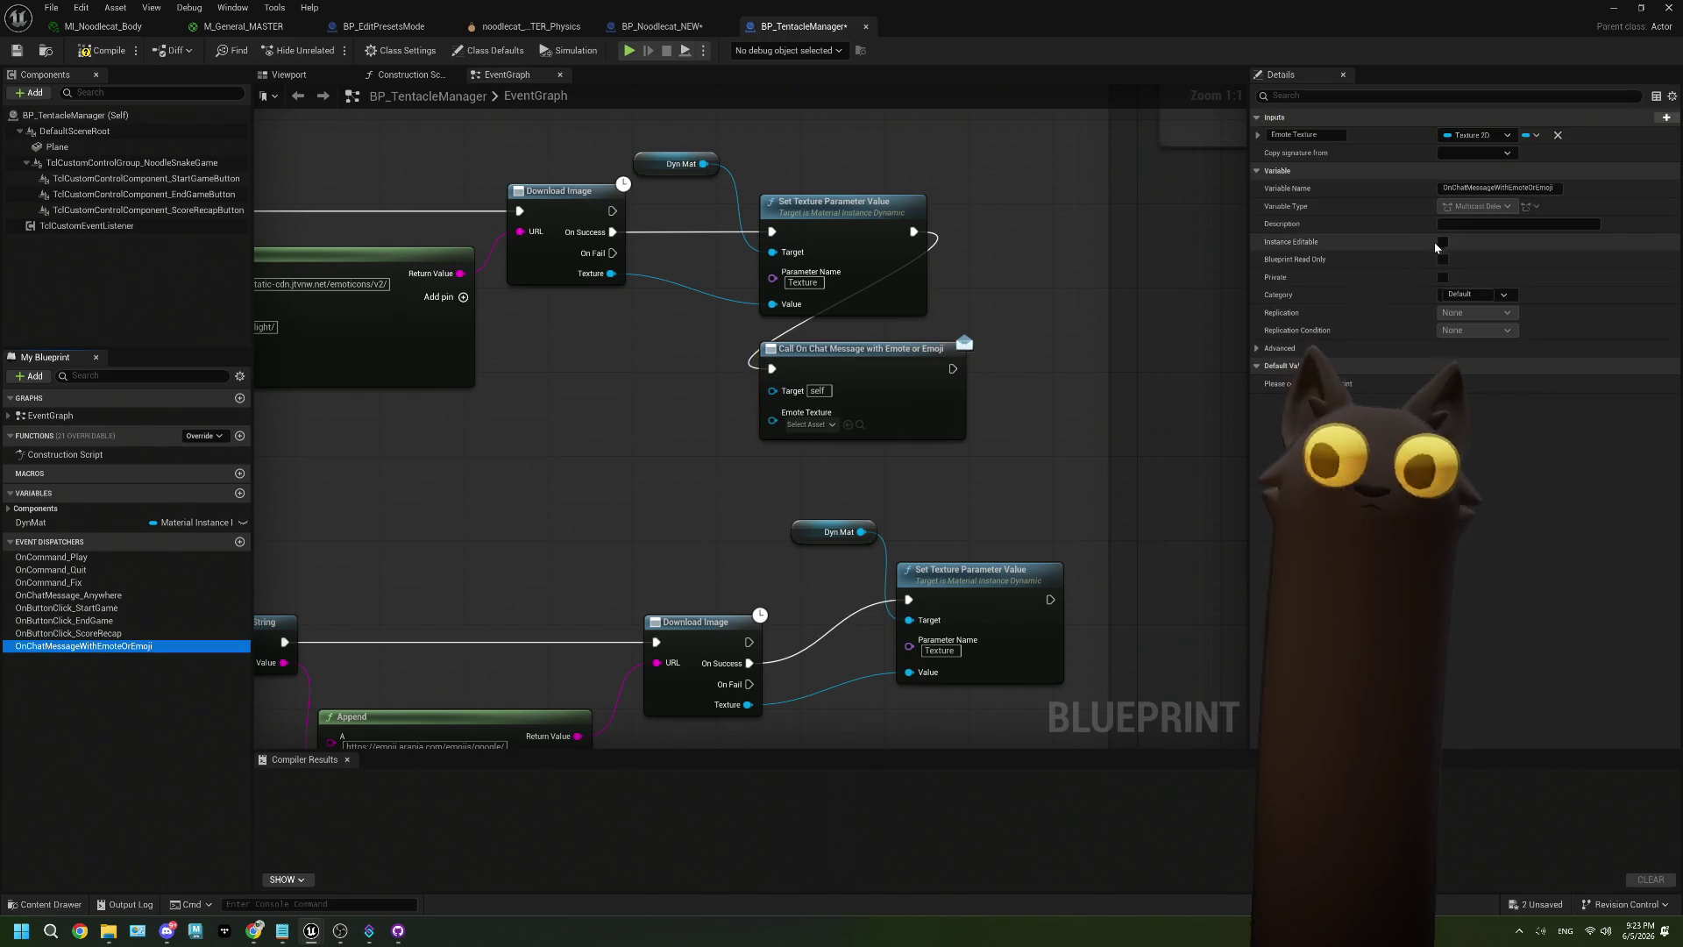
left_click(1507, 136)
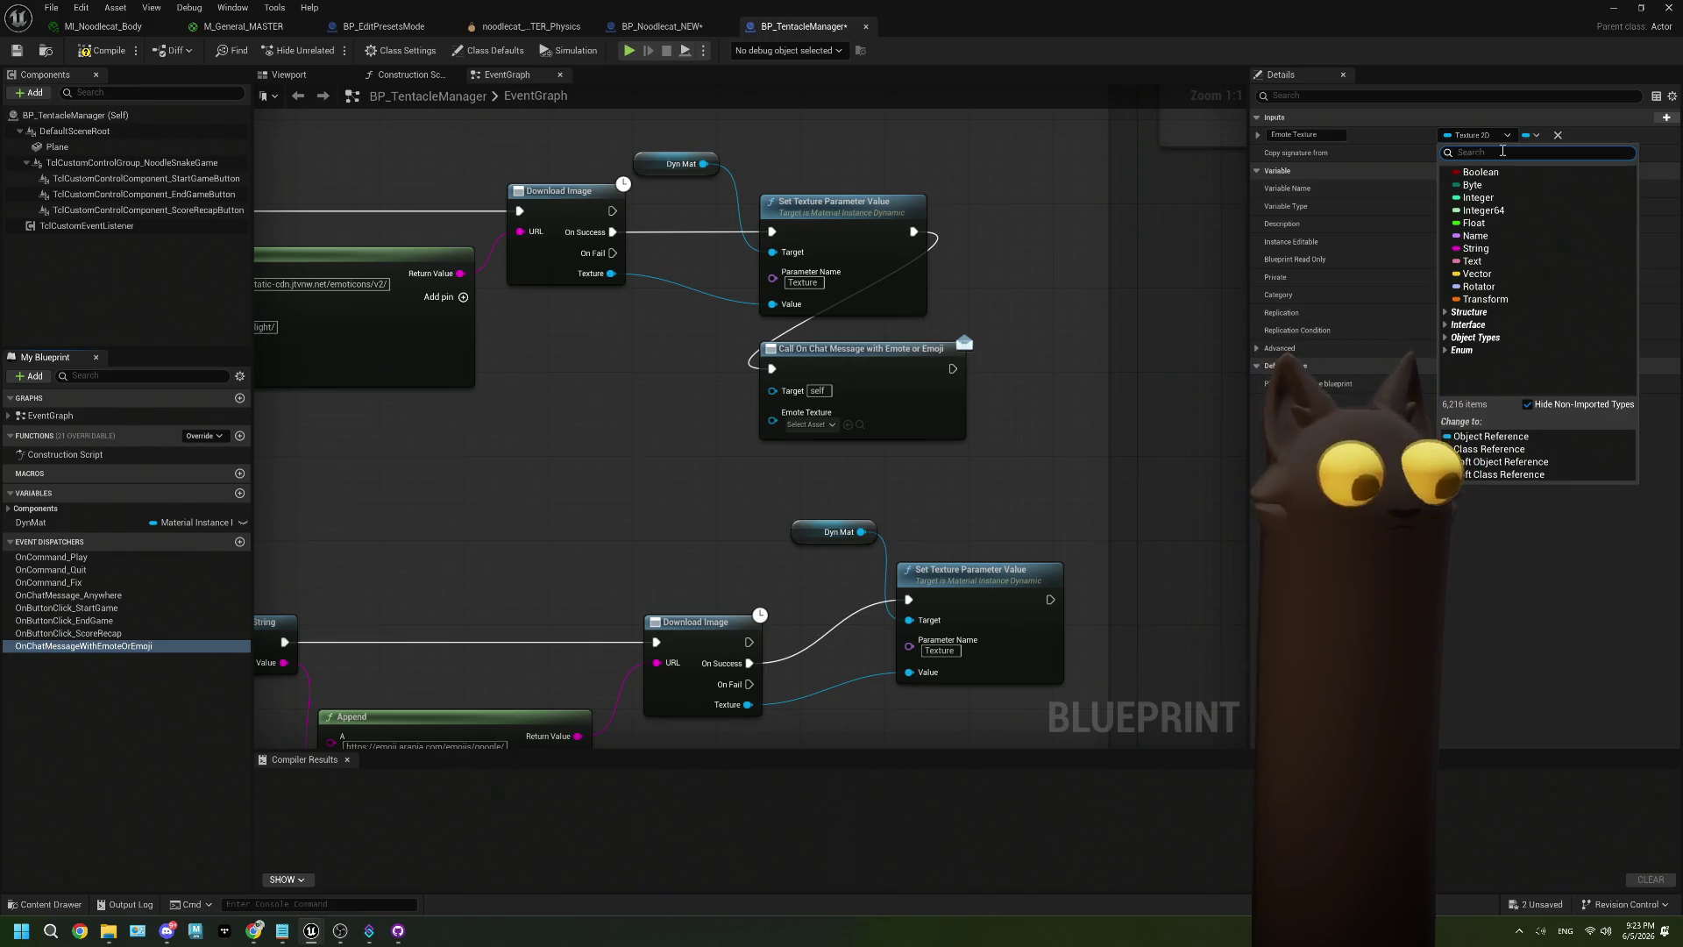
type("2dy")
mouse_move(1480, 182)
left_click(1397, 186)
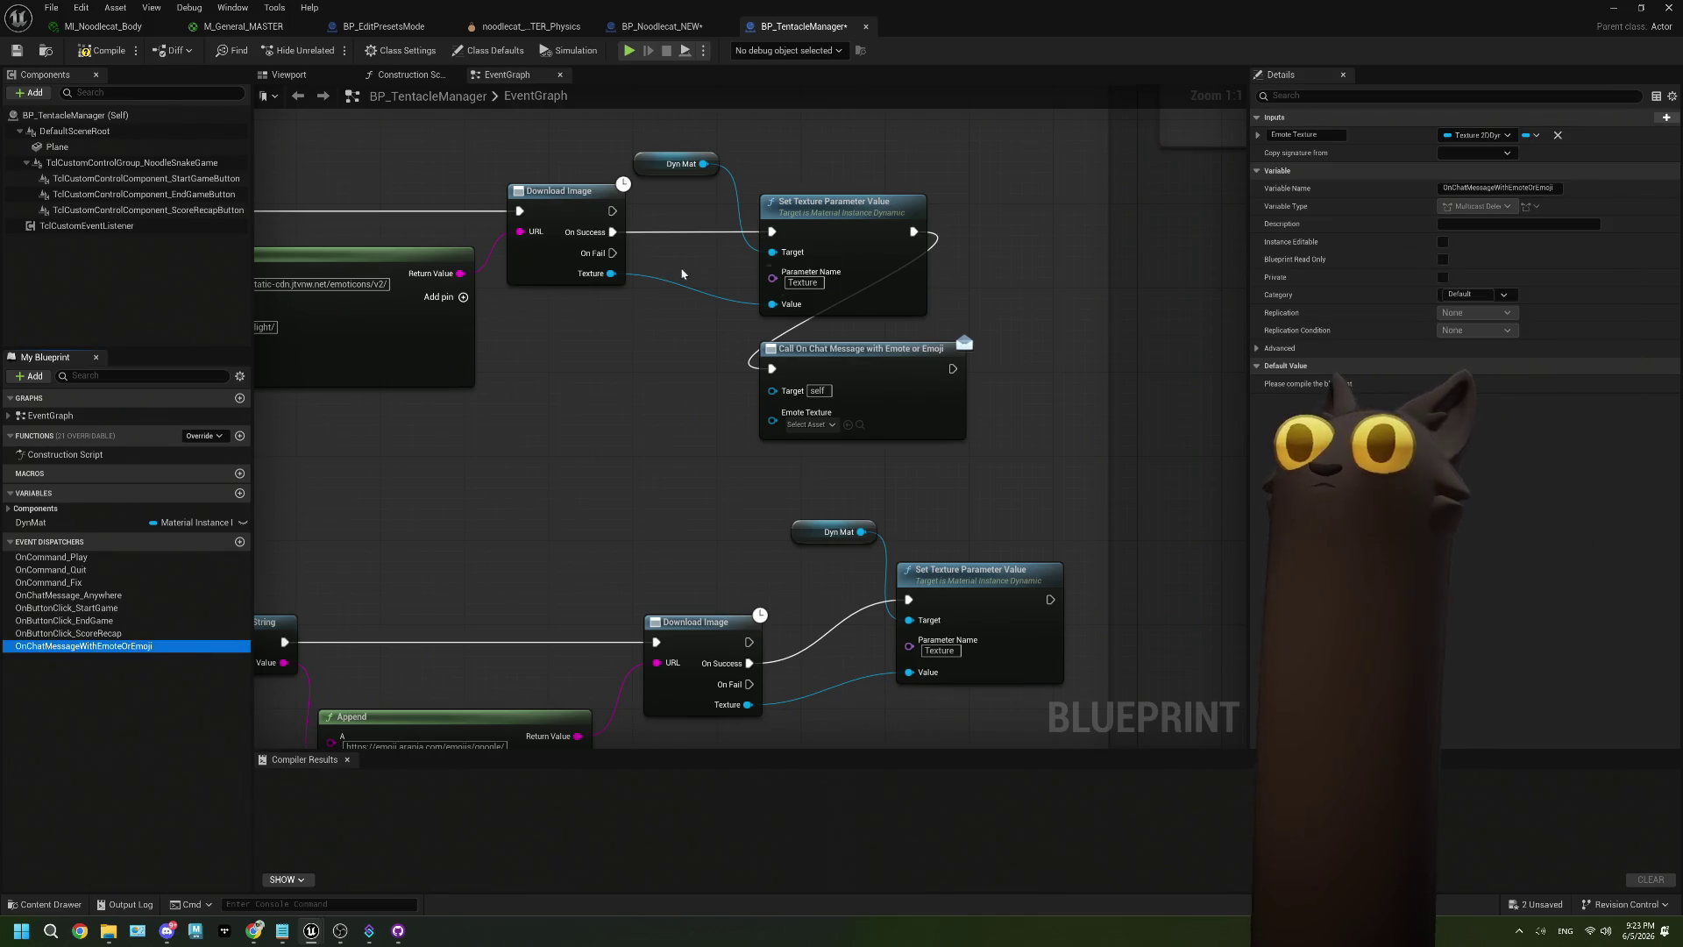
left_click_drag(597, 274, 772, 412)
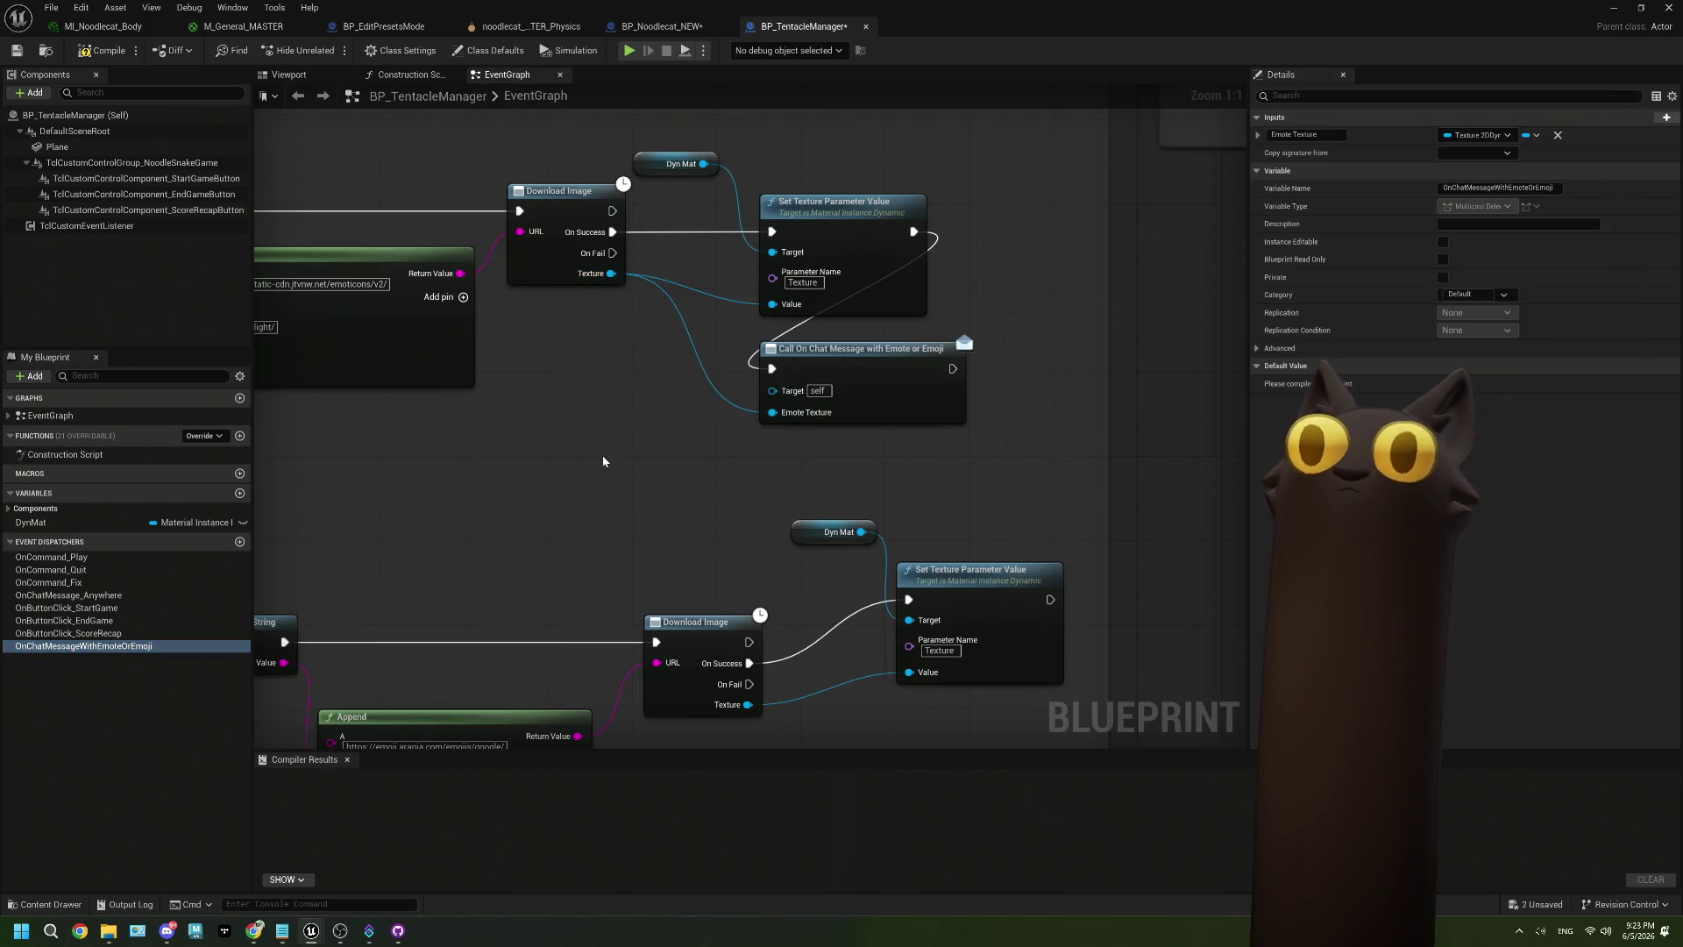
left_click(17, 50)
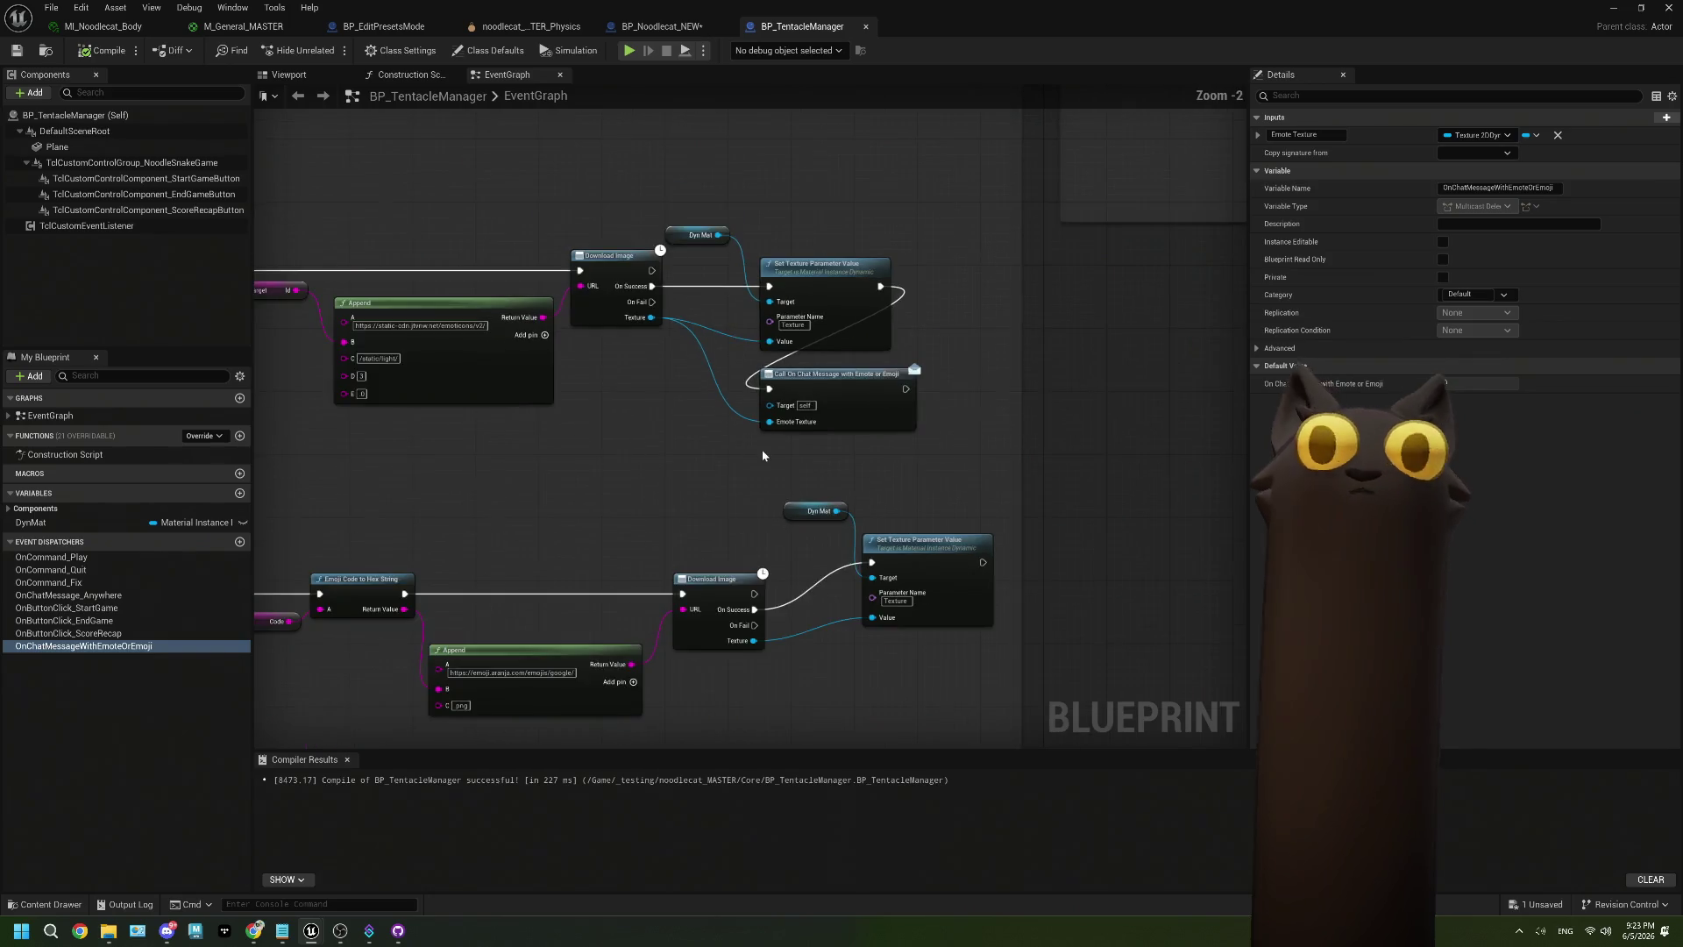
Duplicate the dispatcher call for the emoji branch, running after the emoji texture set and fed its texture.
scroll(761, 449, "down", 2)
left_click(737, 280)
key("ctrl+c")
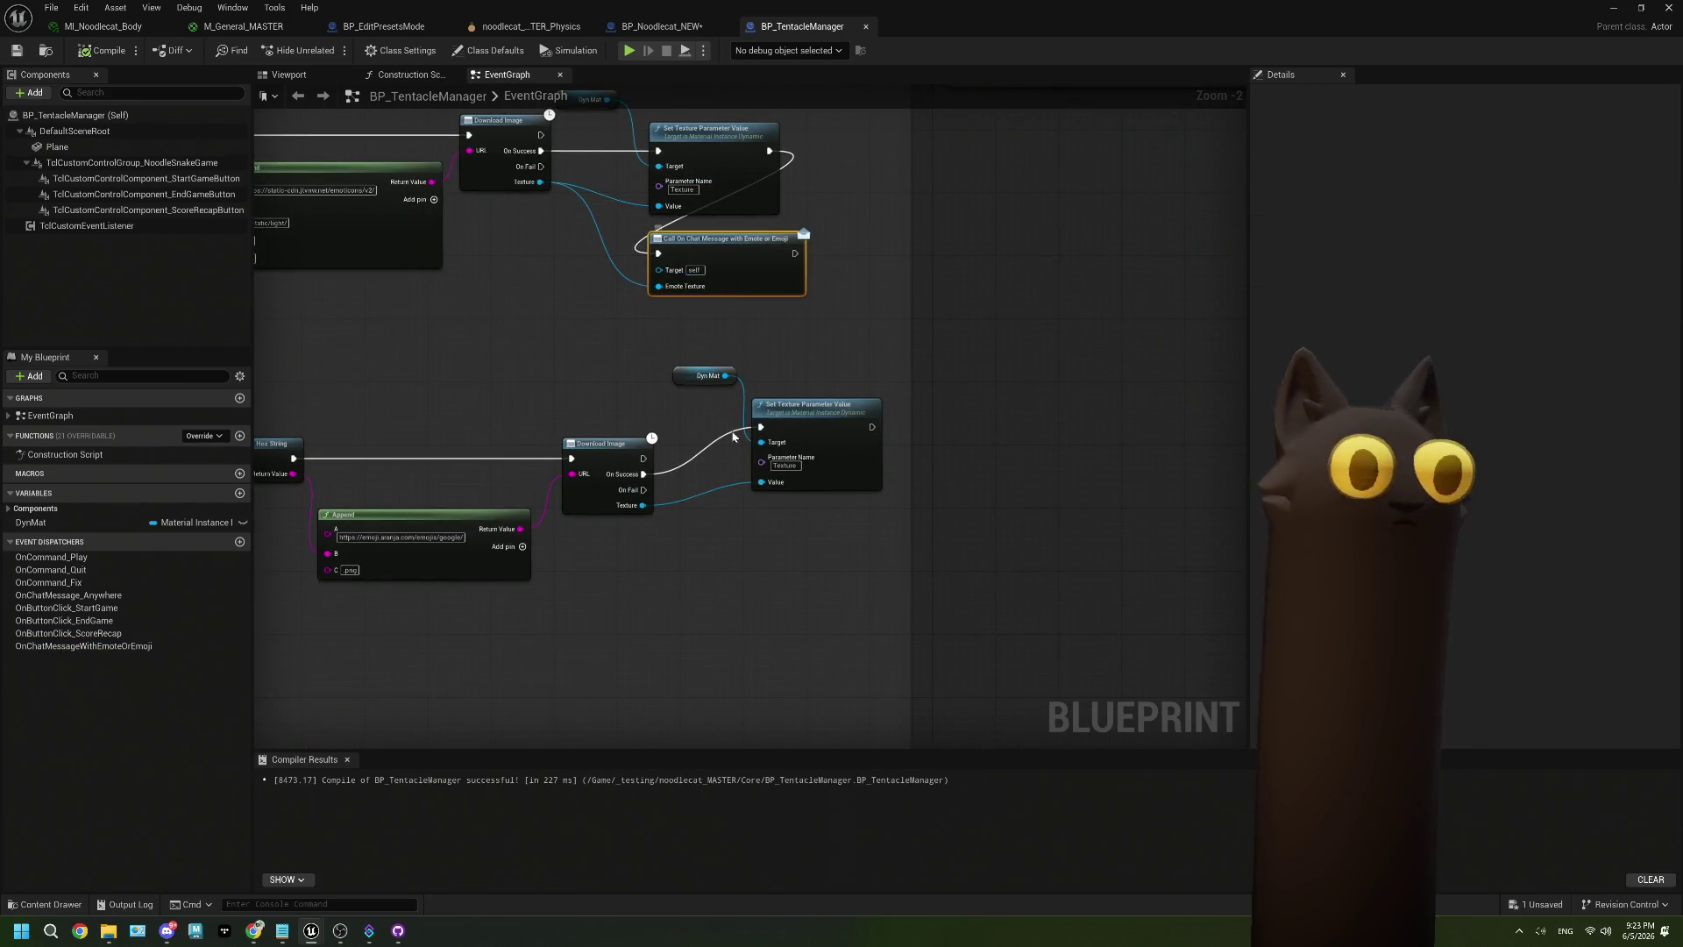
key("ctrl+v")
scroll(738, 533, "up", 2)
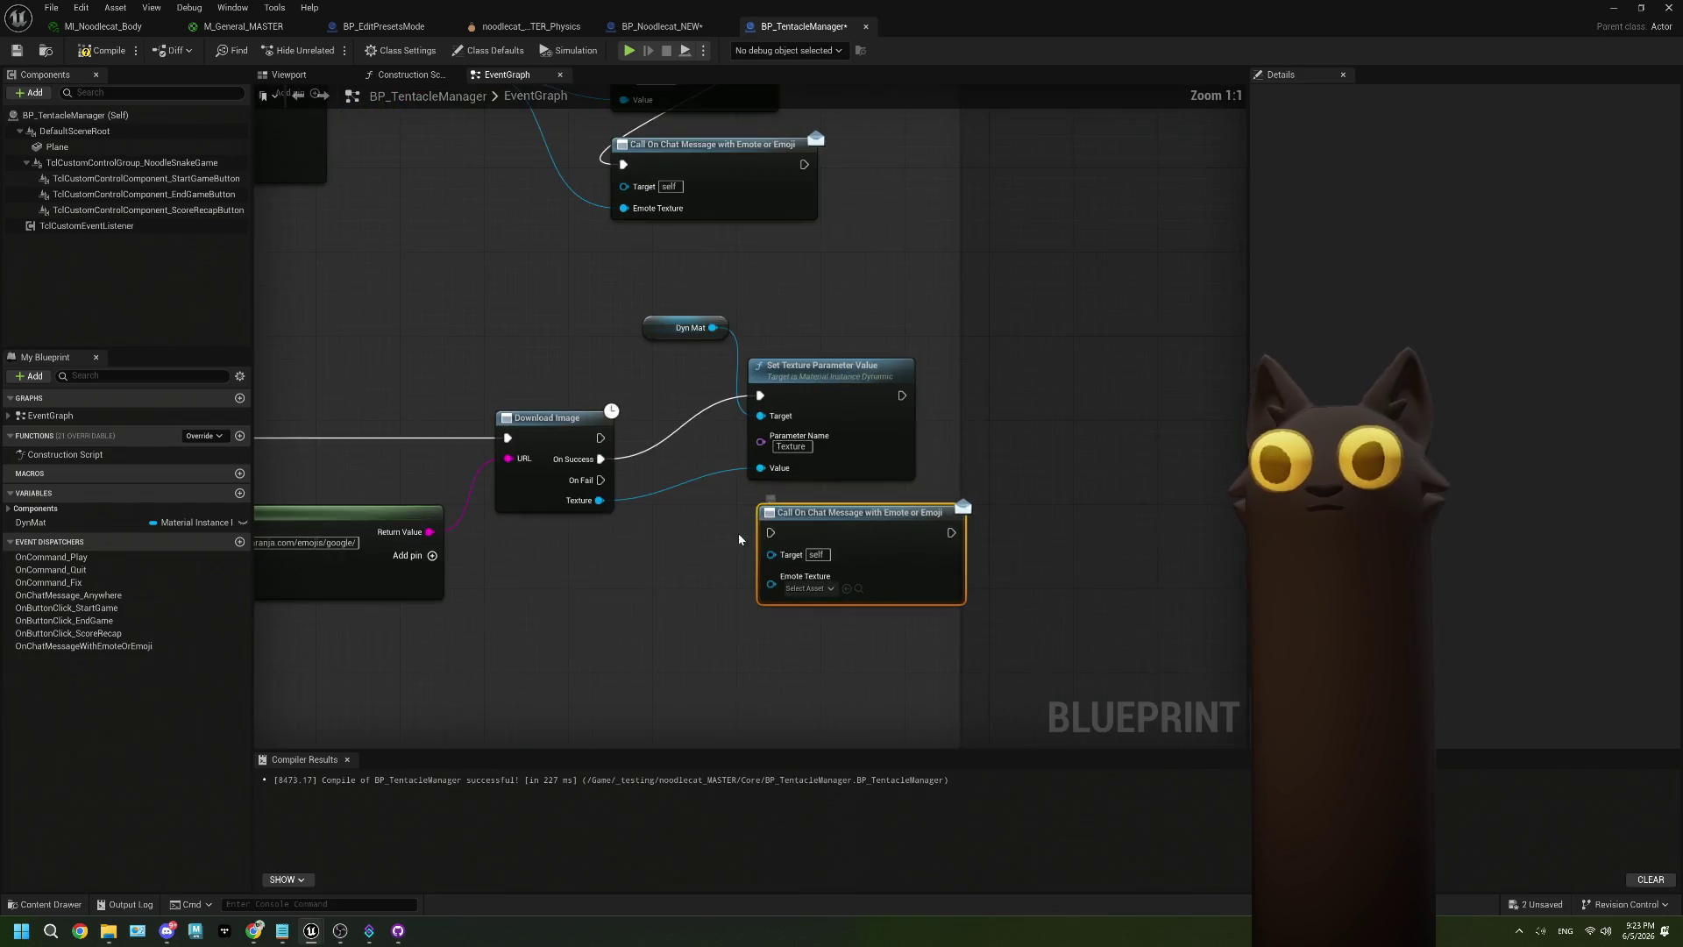
mouse_move(832, 333)
left_mouse_down()
mouse_move(842, 350)
mouse_move(702, 471)
left_mouse_up()
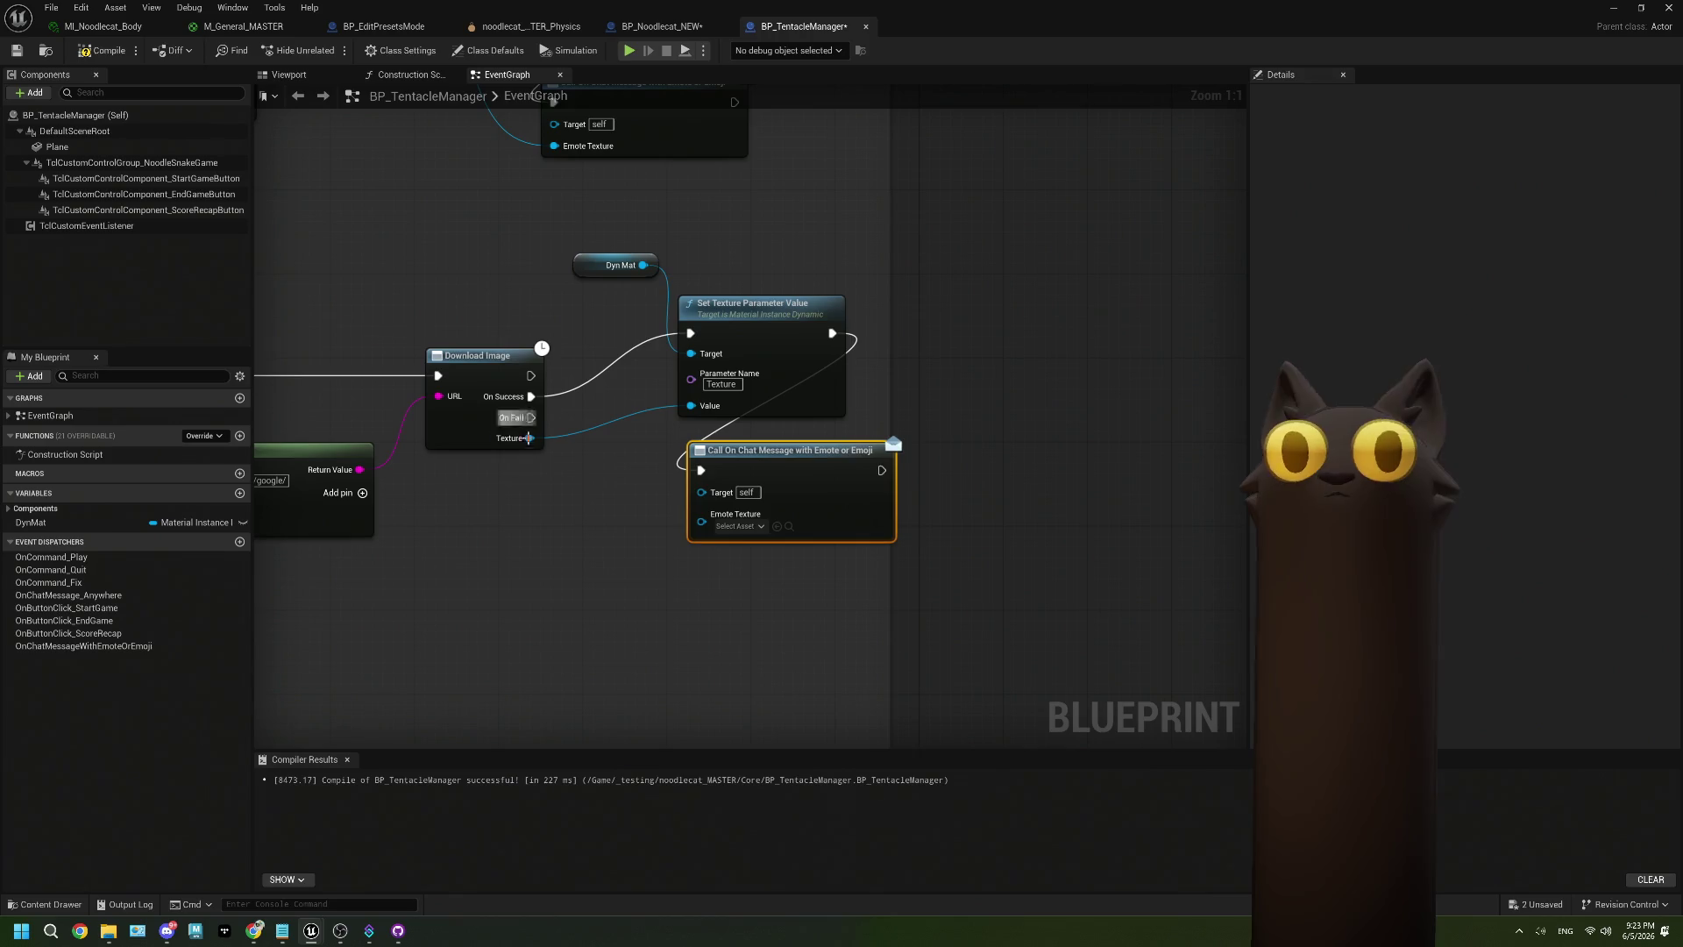
mouse_move(530, 438)
left_mouse_down()
mouse_move(701, 522)
mouse_move(805, 467)
mouse_move(800, 323)
mouse_move(560, 489)
mouse_move(175, 561)
left_mouse_up()
Compile and save BP_TentacleManager, then switch to the BP_Noodlecat_NEW event graph.
scroll(643, 574, "down", 3)
left_click(103, 49)
left_click(17, 50)
left_click_drag(335, 390, 710, 398)
scroll(221, 502, "down", 1)
left_click_drag(381, 242, 526, 450)
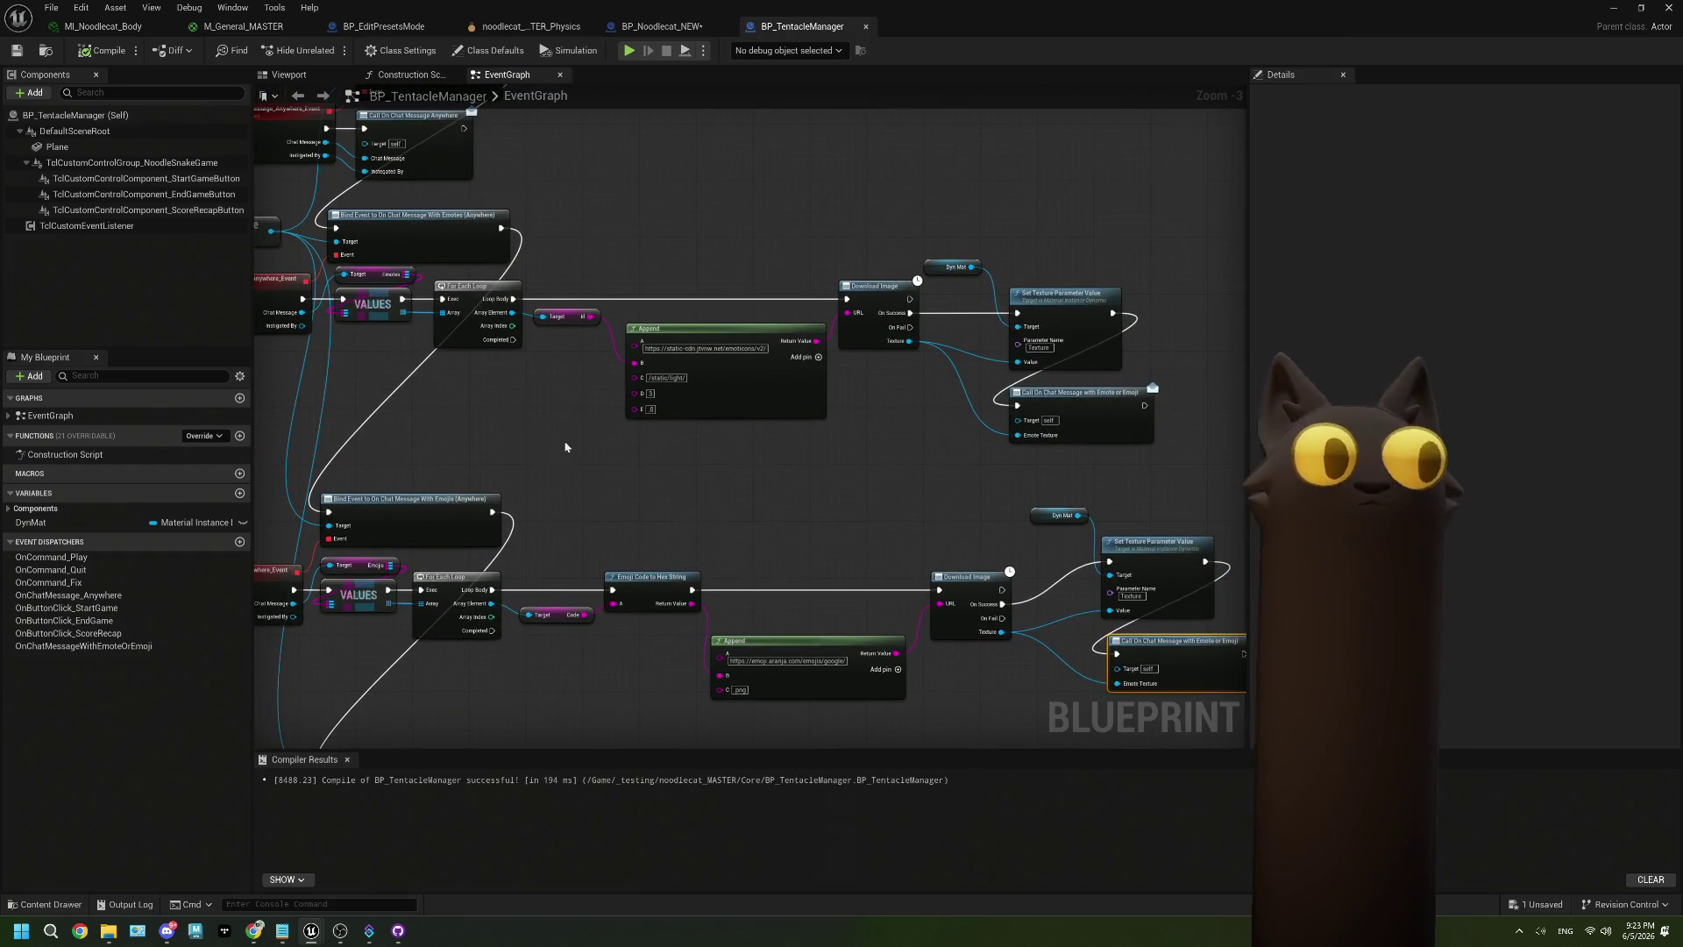
left_click(662, 26)
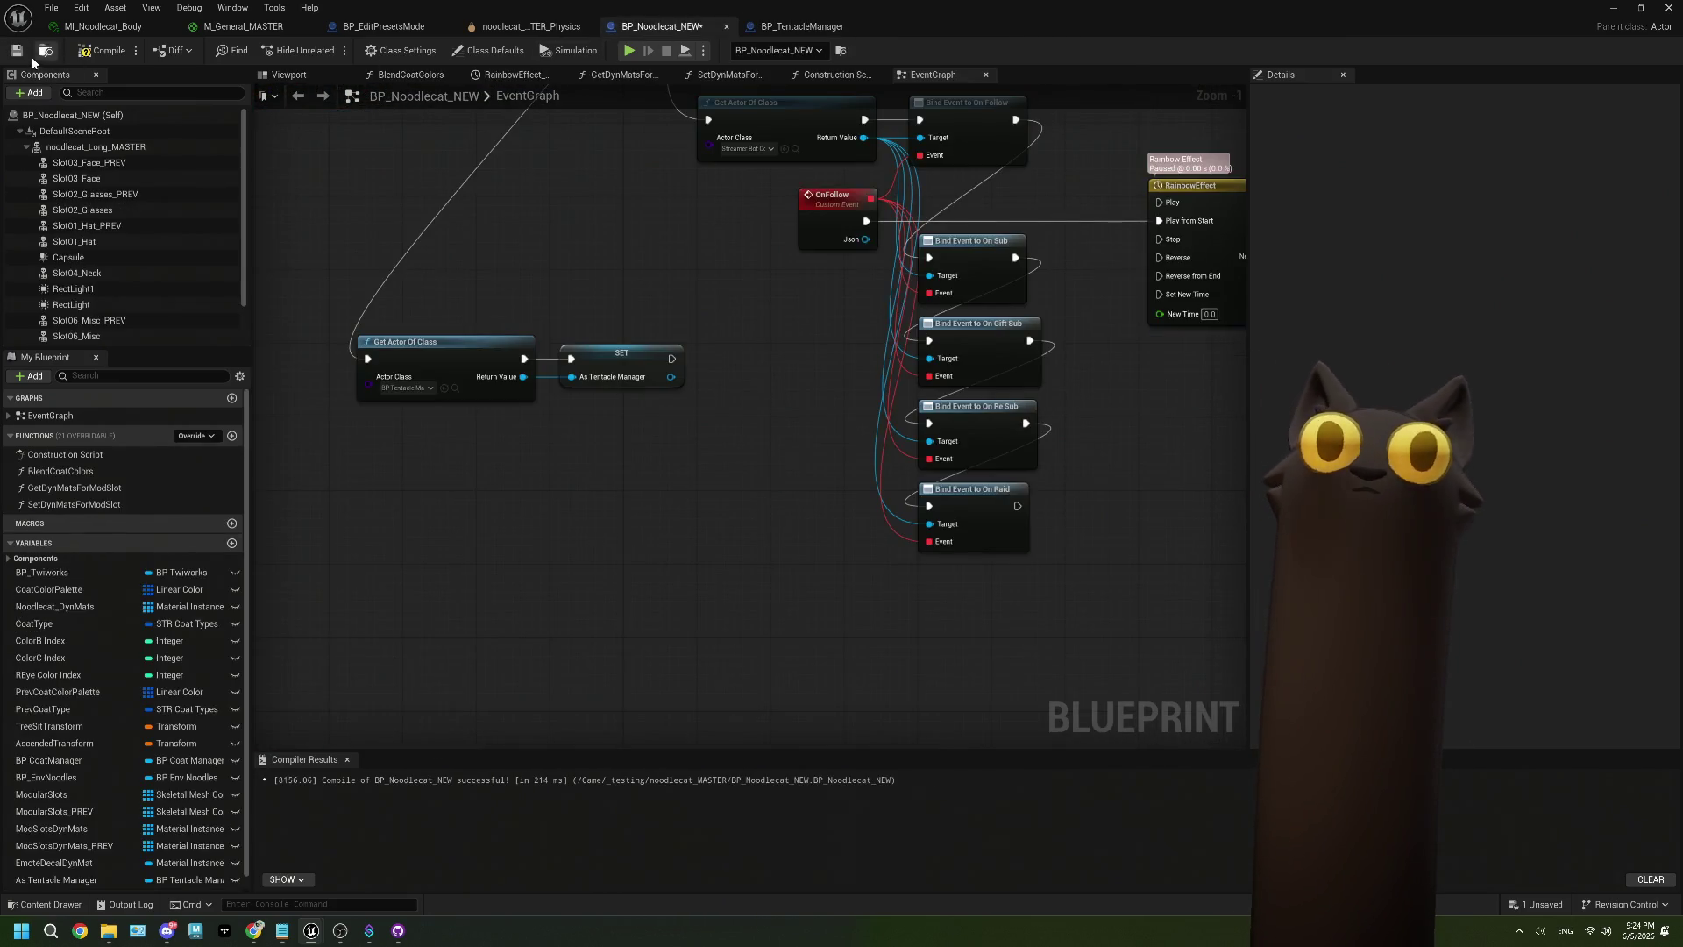
Add a Bind Event to On Chat Message with Emote or Emoji node off As Tentacle Manager, below Get Actor Of Class.
scroll(835, 383, "up", 1)
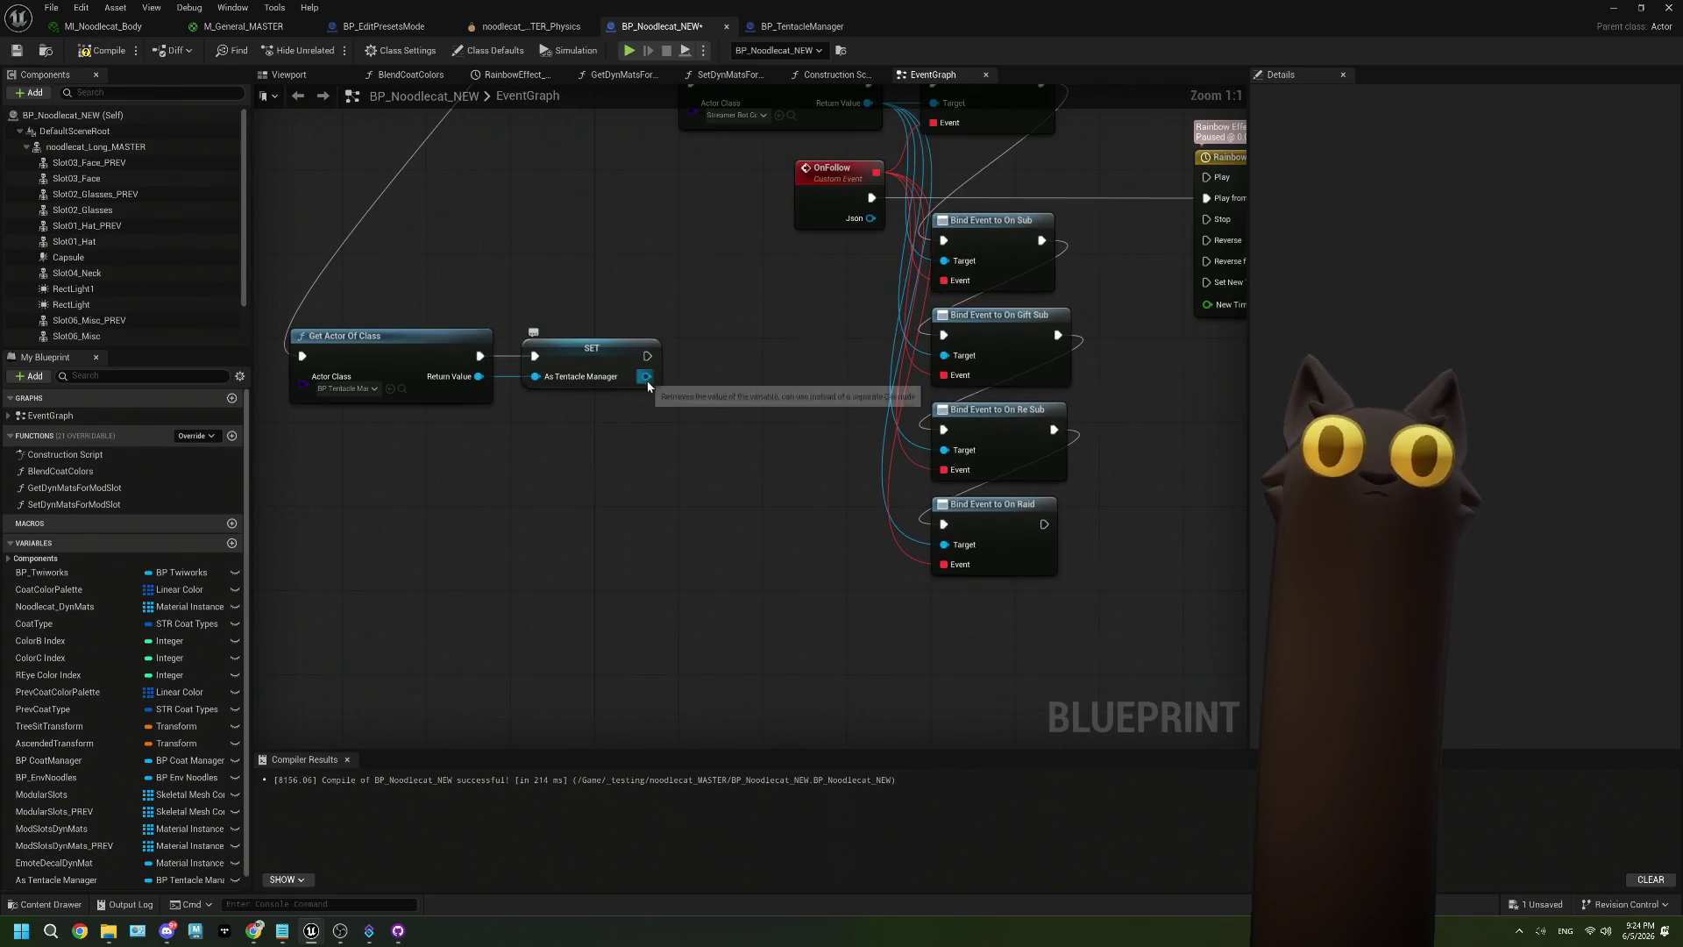
left_click_drag(646, 377, 408, 522)
type("bind event ")
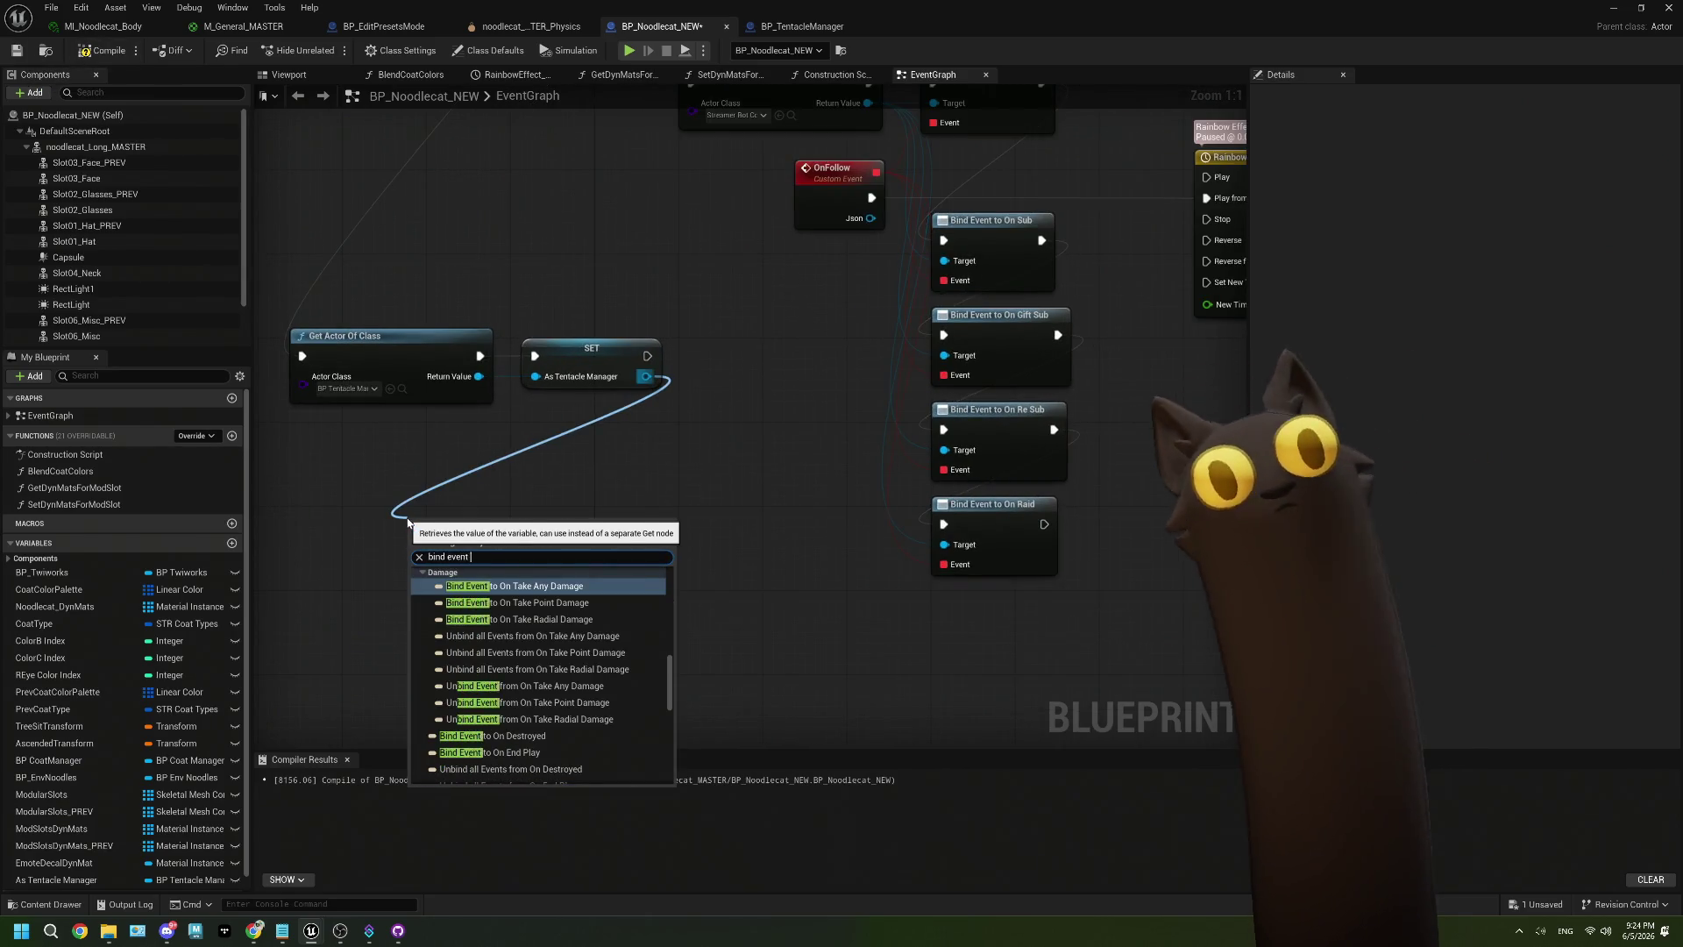
type("to emoji")
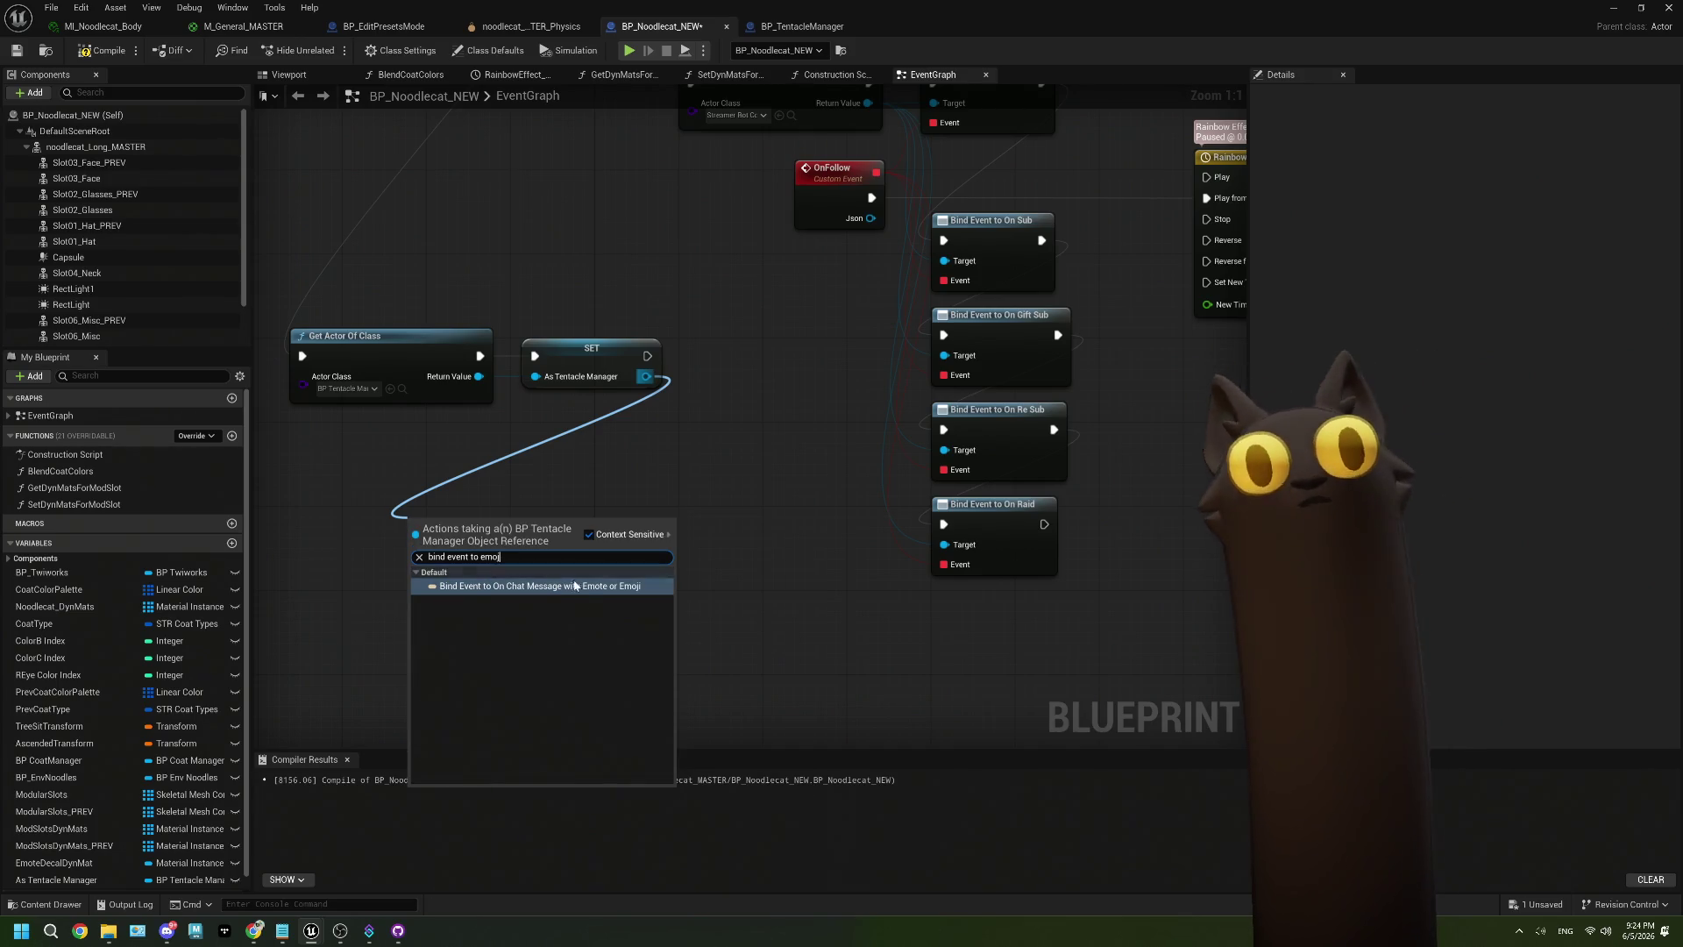
left_click(574, 585)
left_click_drag(525, 543, 408, 447)
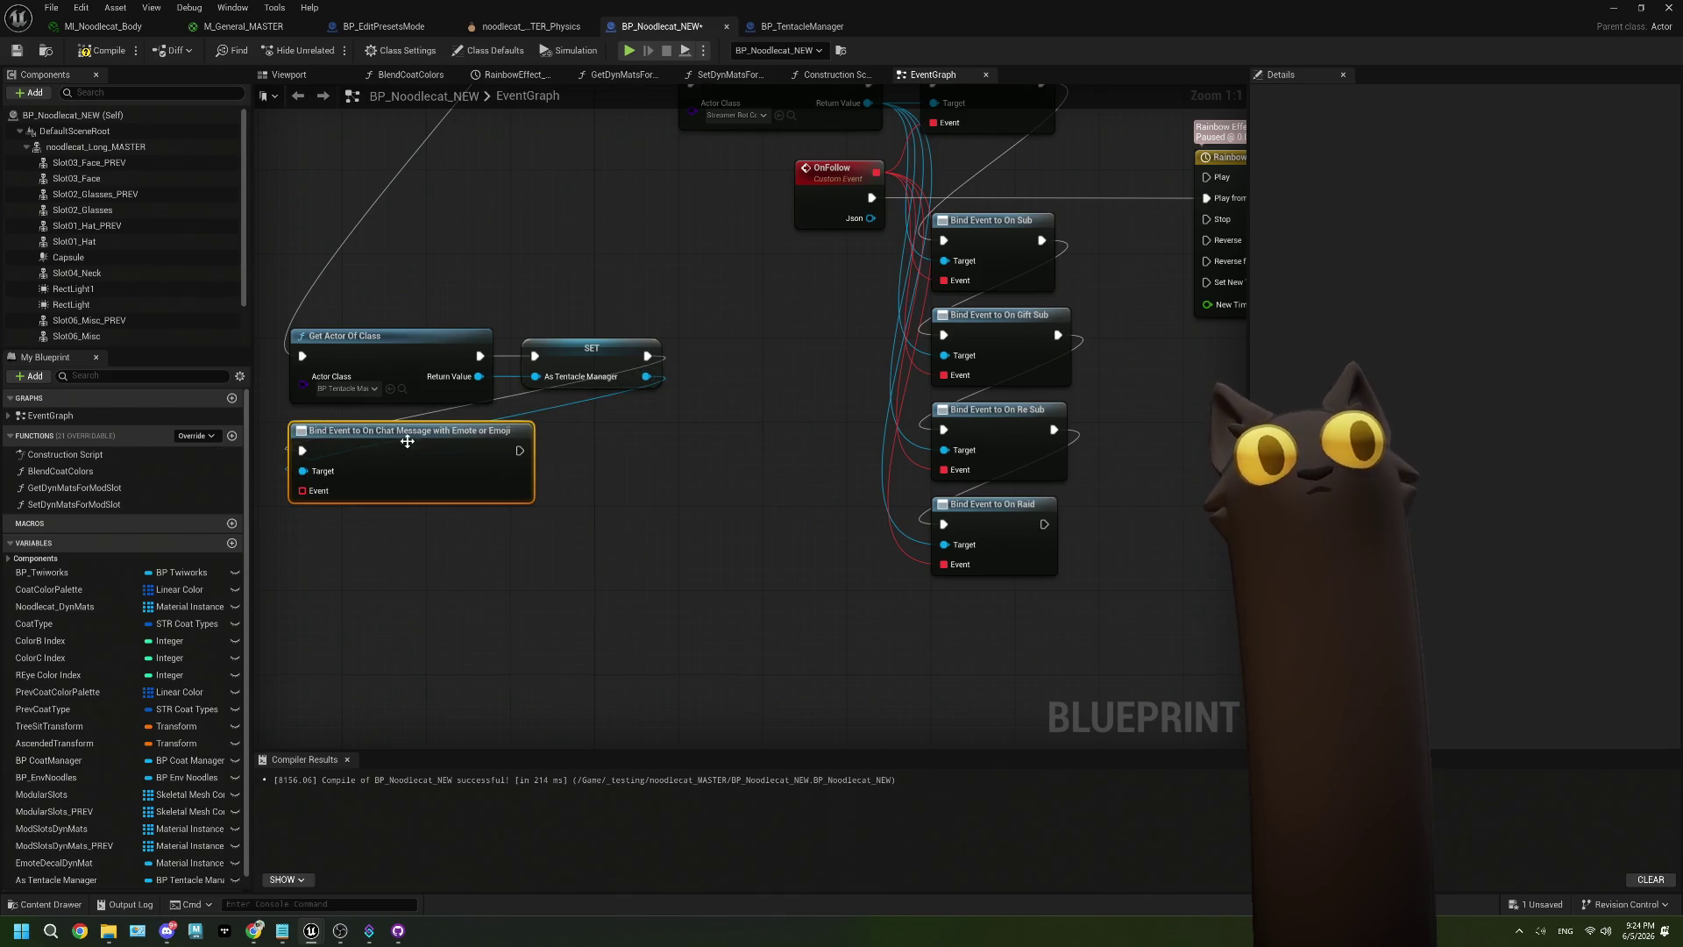
scroll(695, 482, "down", 7)
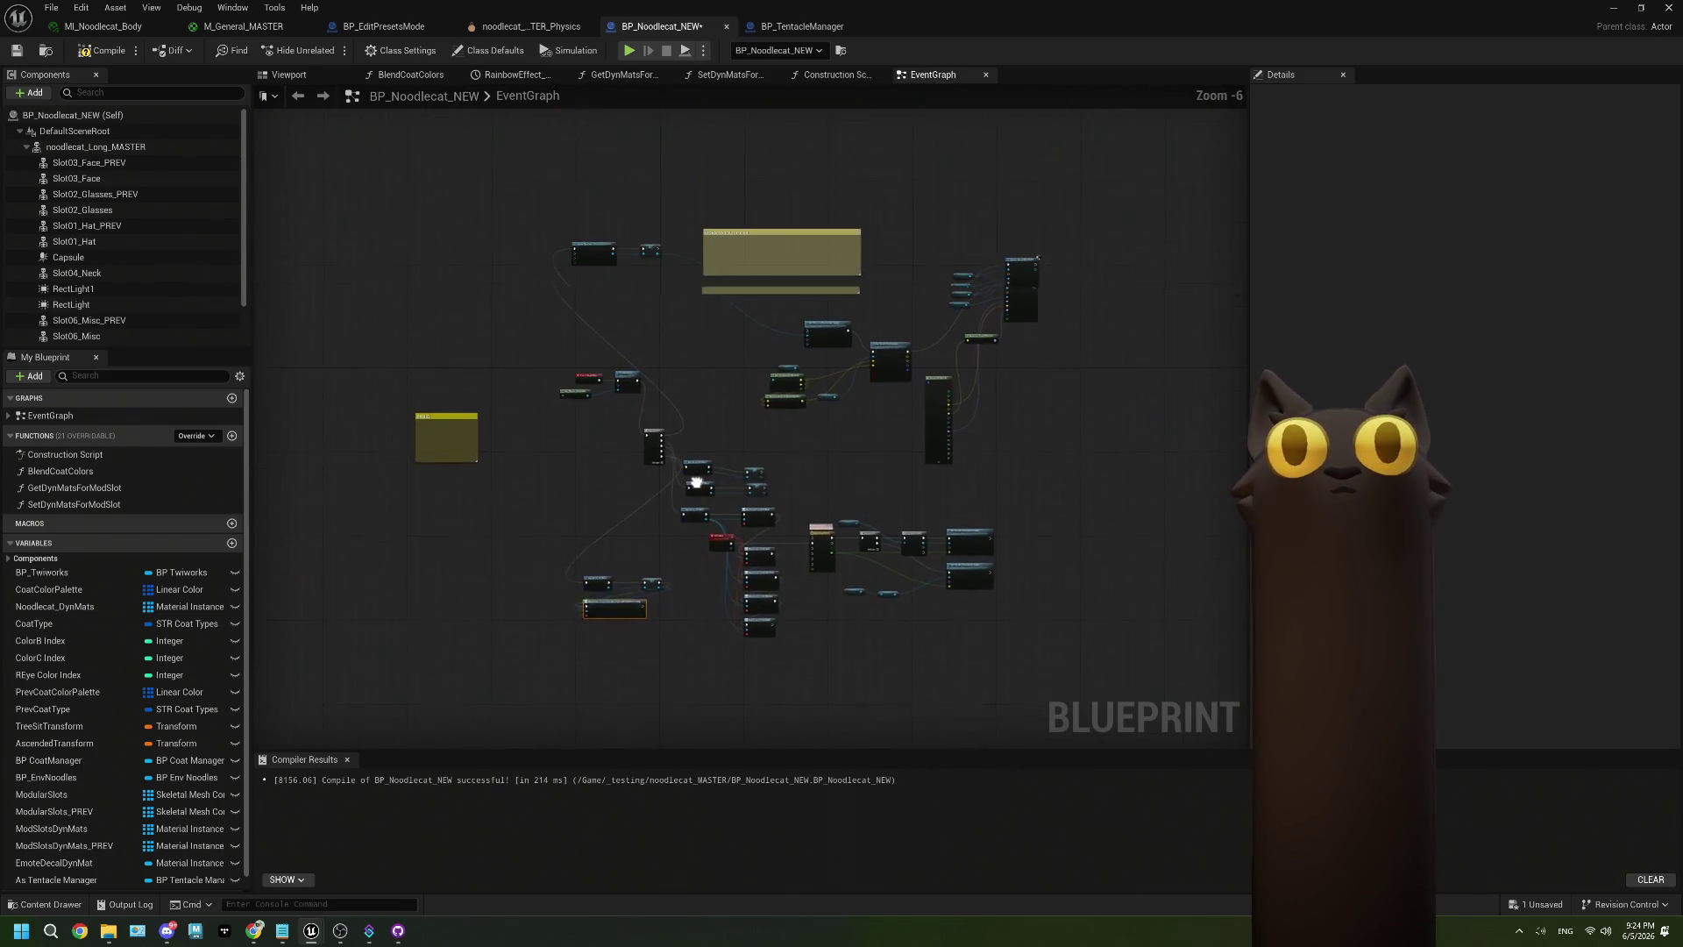
Add an Emote Decal Dyn Mat getter near Set Texture Parameter Value.
scroll(695, 482, "up", 2)
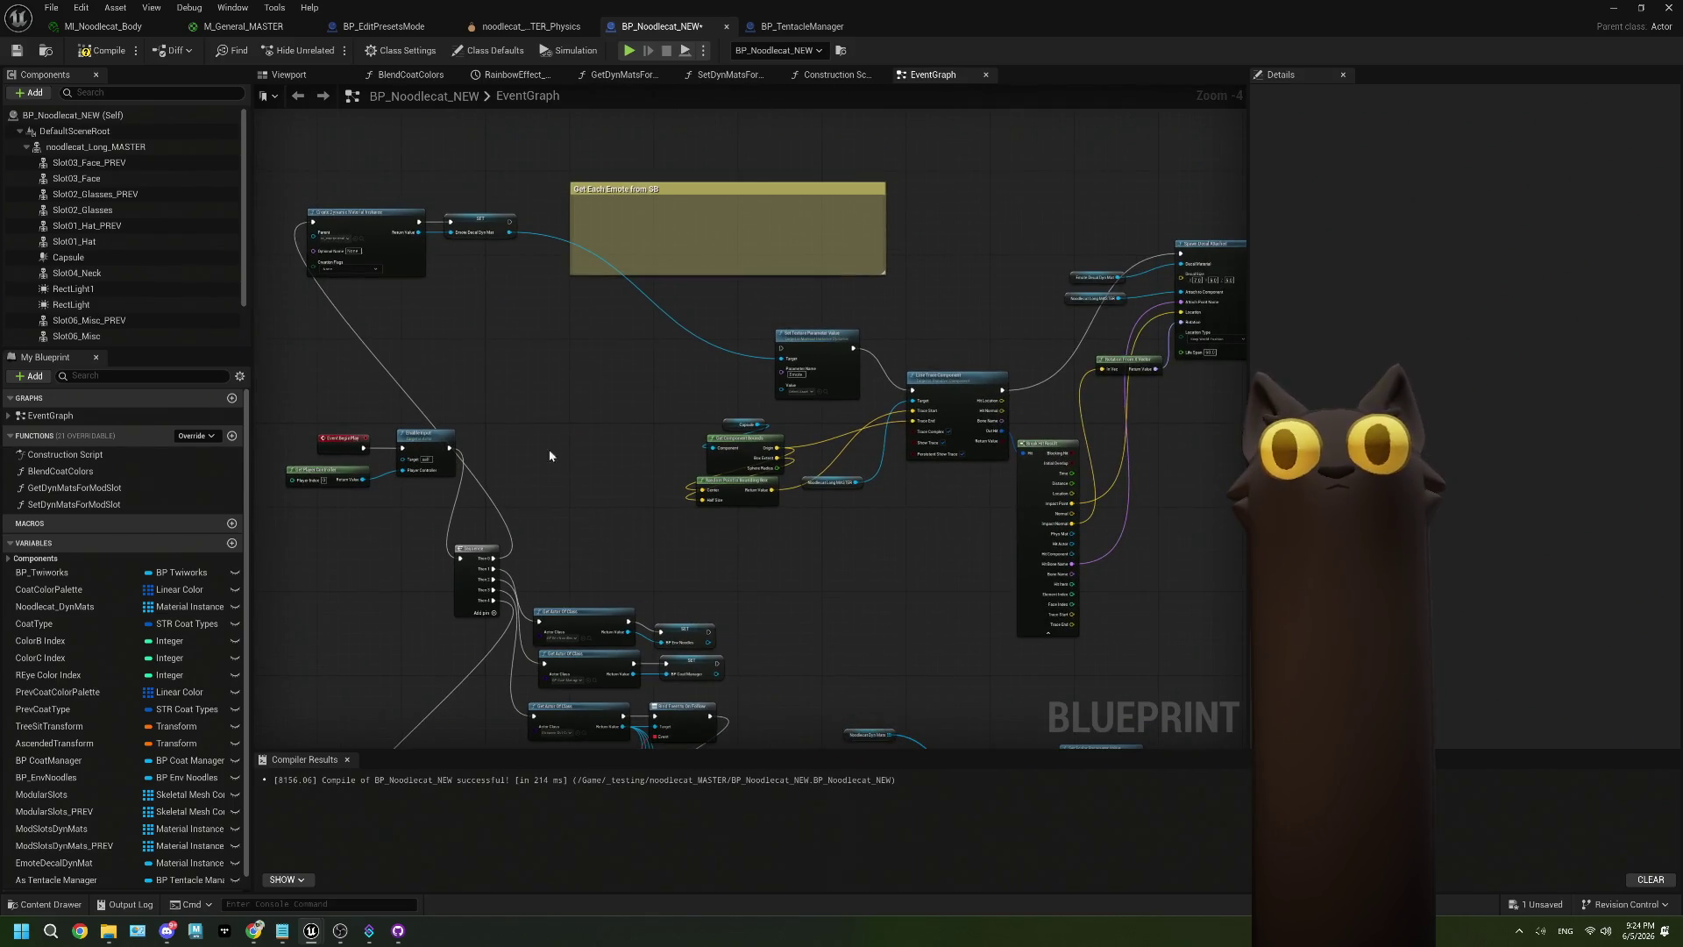
scroll(714, 373, "up", 1)
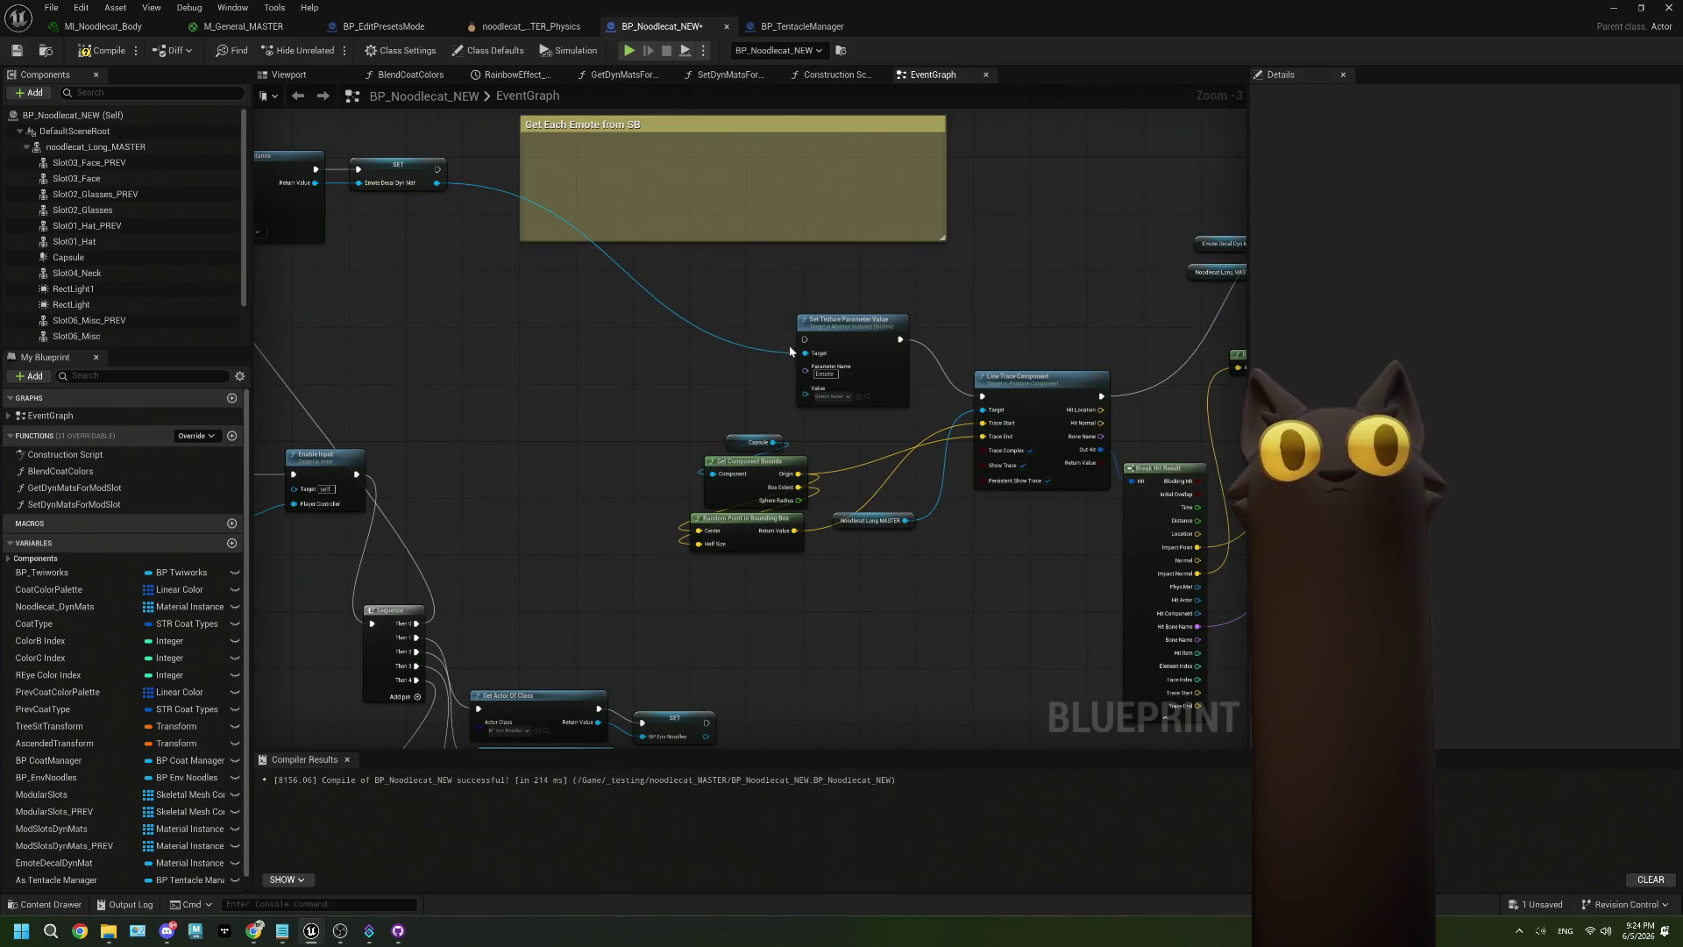
scroll(790, 350, "up", 2)
scroll(17, 614, "down", 1)
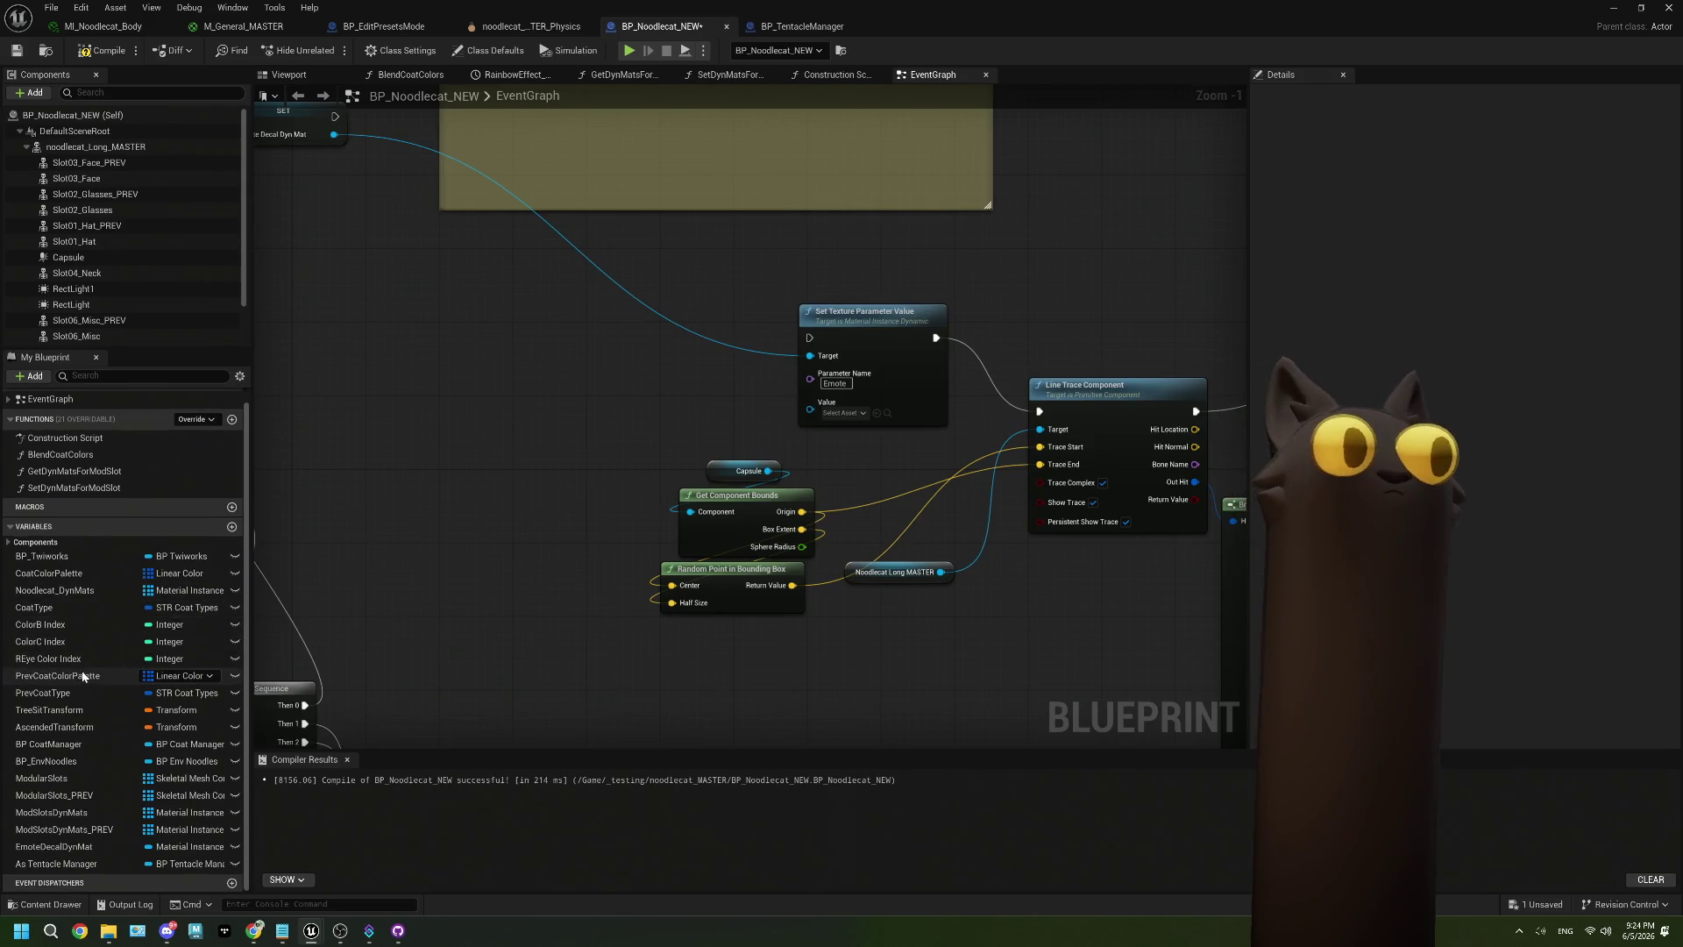
mouse_move(57, 849)
left_mouse_down()
mouse_move(653, 396)
mouse_move(703, 309)
mouse_move(809, 355)
left_mouse_up()
left_click(703, 308)
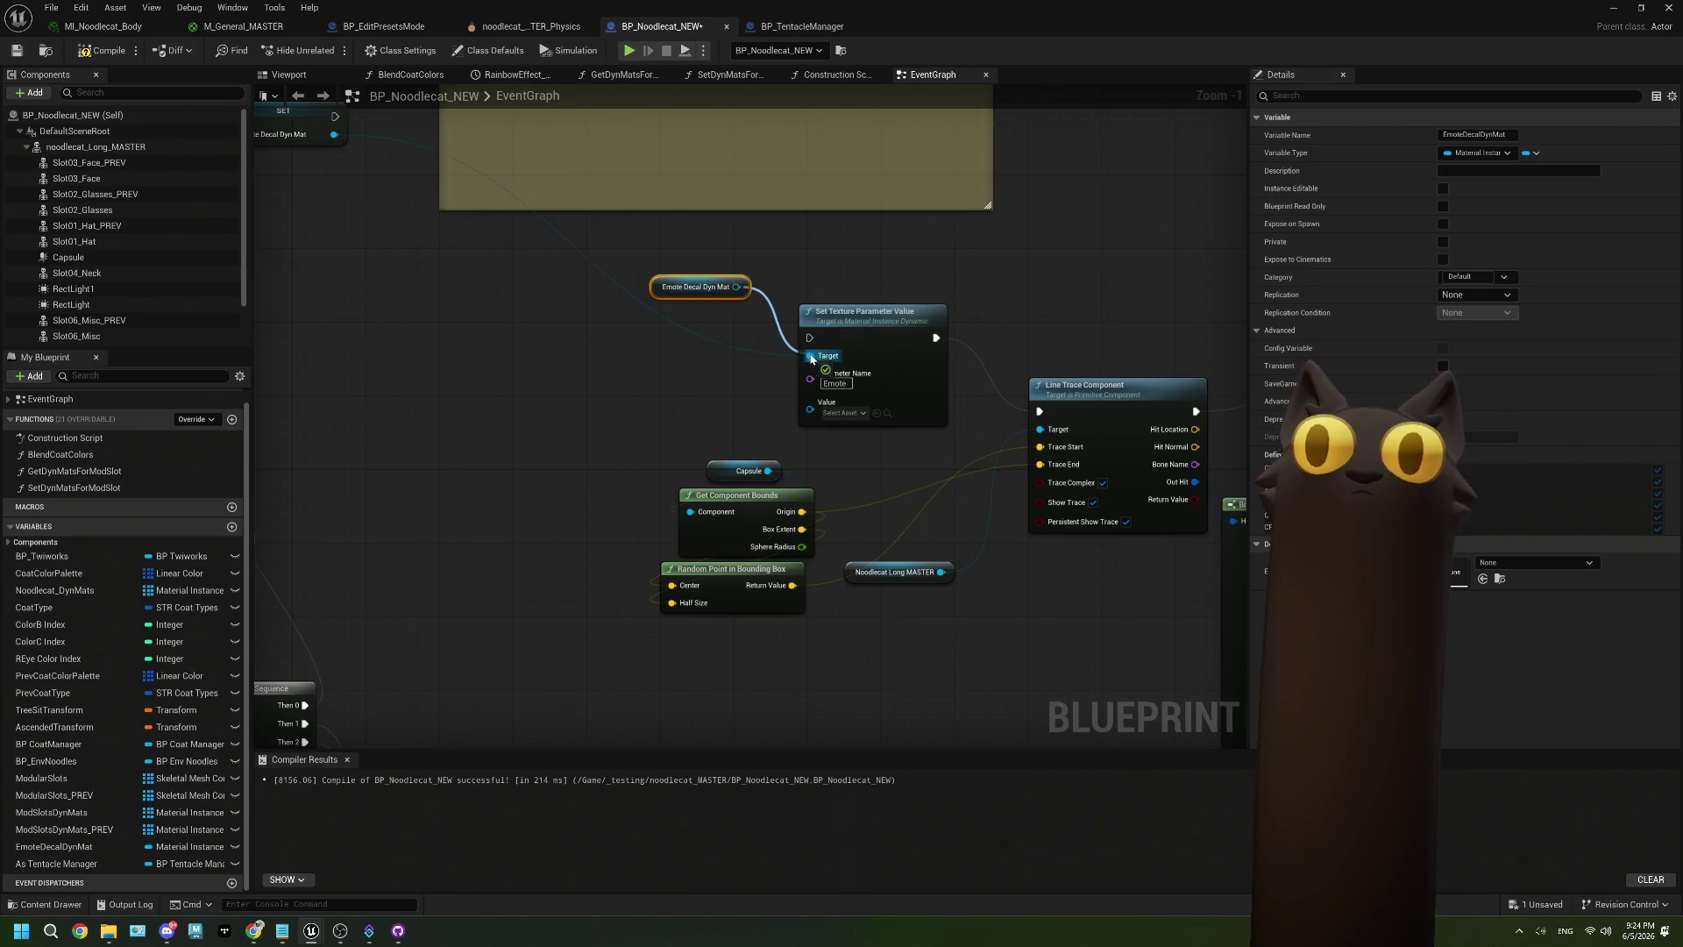
left_click_drag(742, 281, 716, 359)
left_click_drag(883, 356, 642, 334)
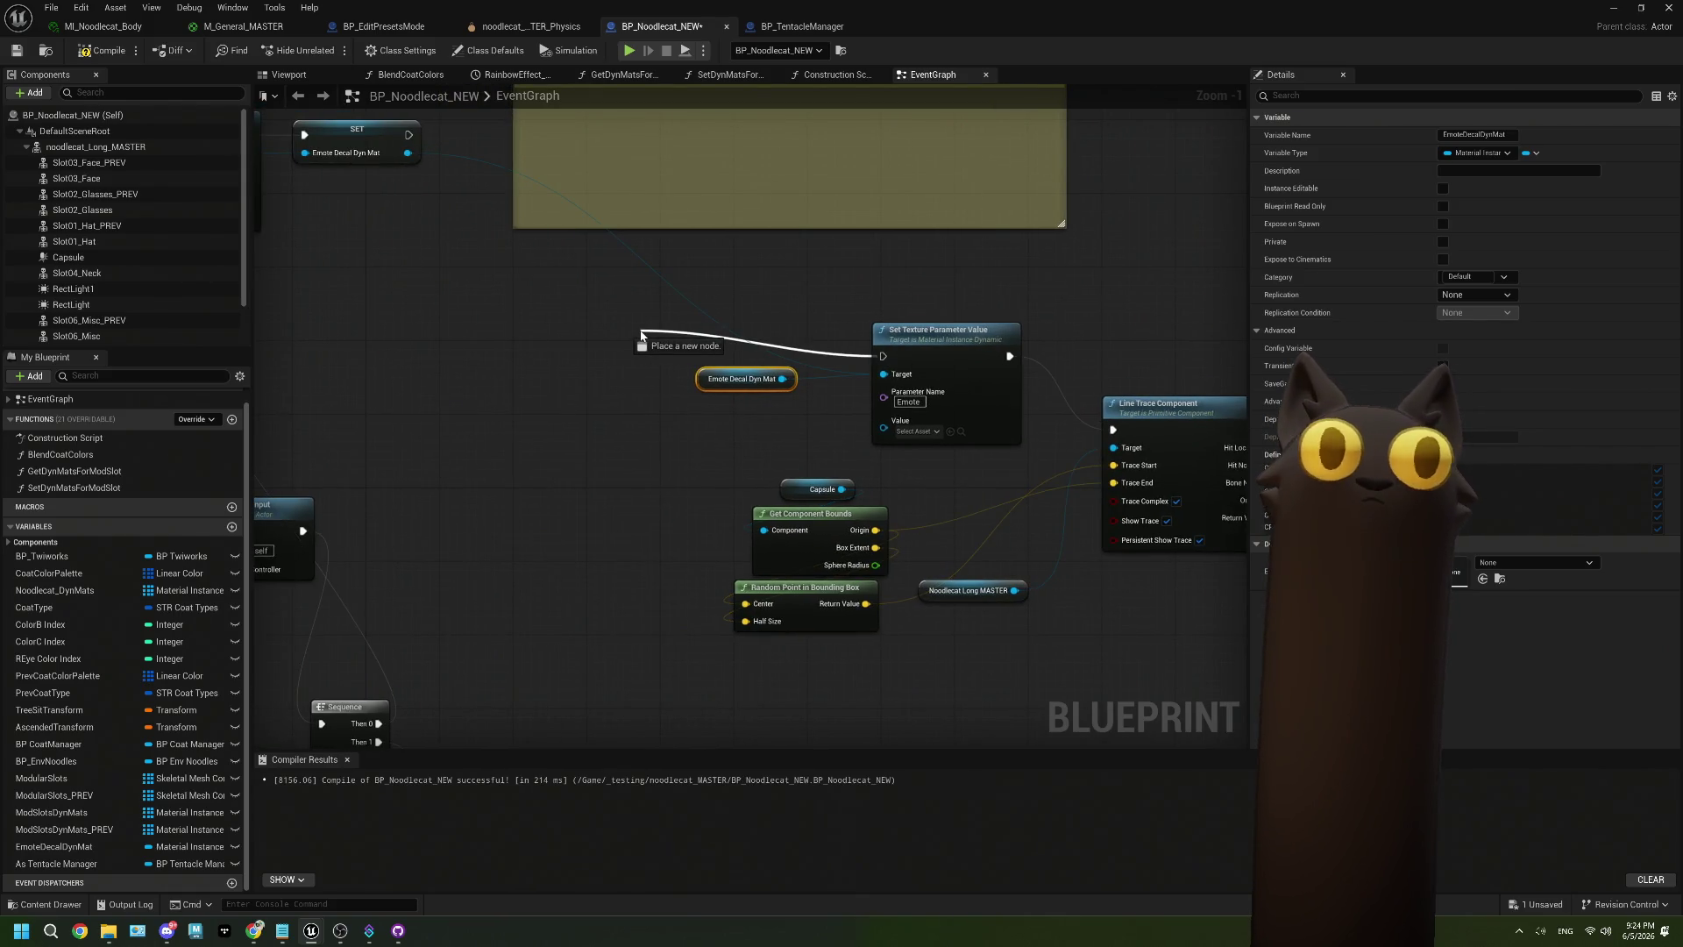
Move the group of decal-spawning nodes down beneath the new bind node.
scroll(545, 374, "down", 4)
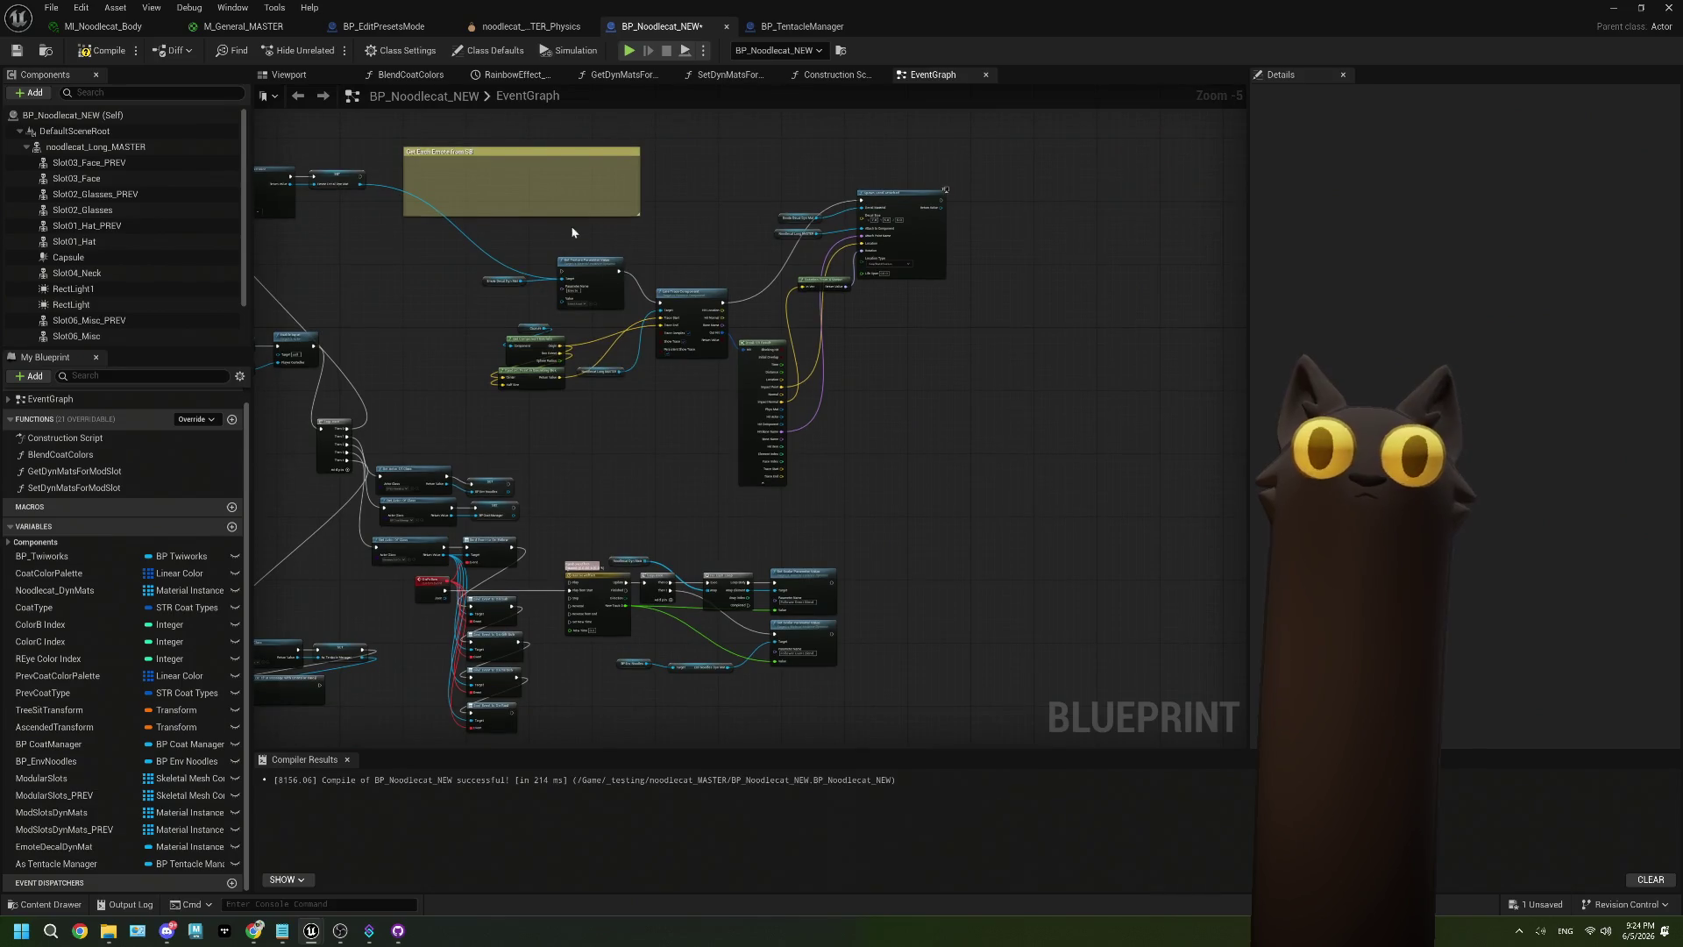
mouse_move(481, 229)
left_mouse_down()
mouse_move(1108, 492)
mouse_move(1104, 469)
left_mouse_up()
scroll(788, 219, "down", 3)
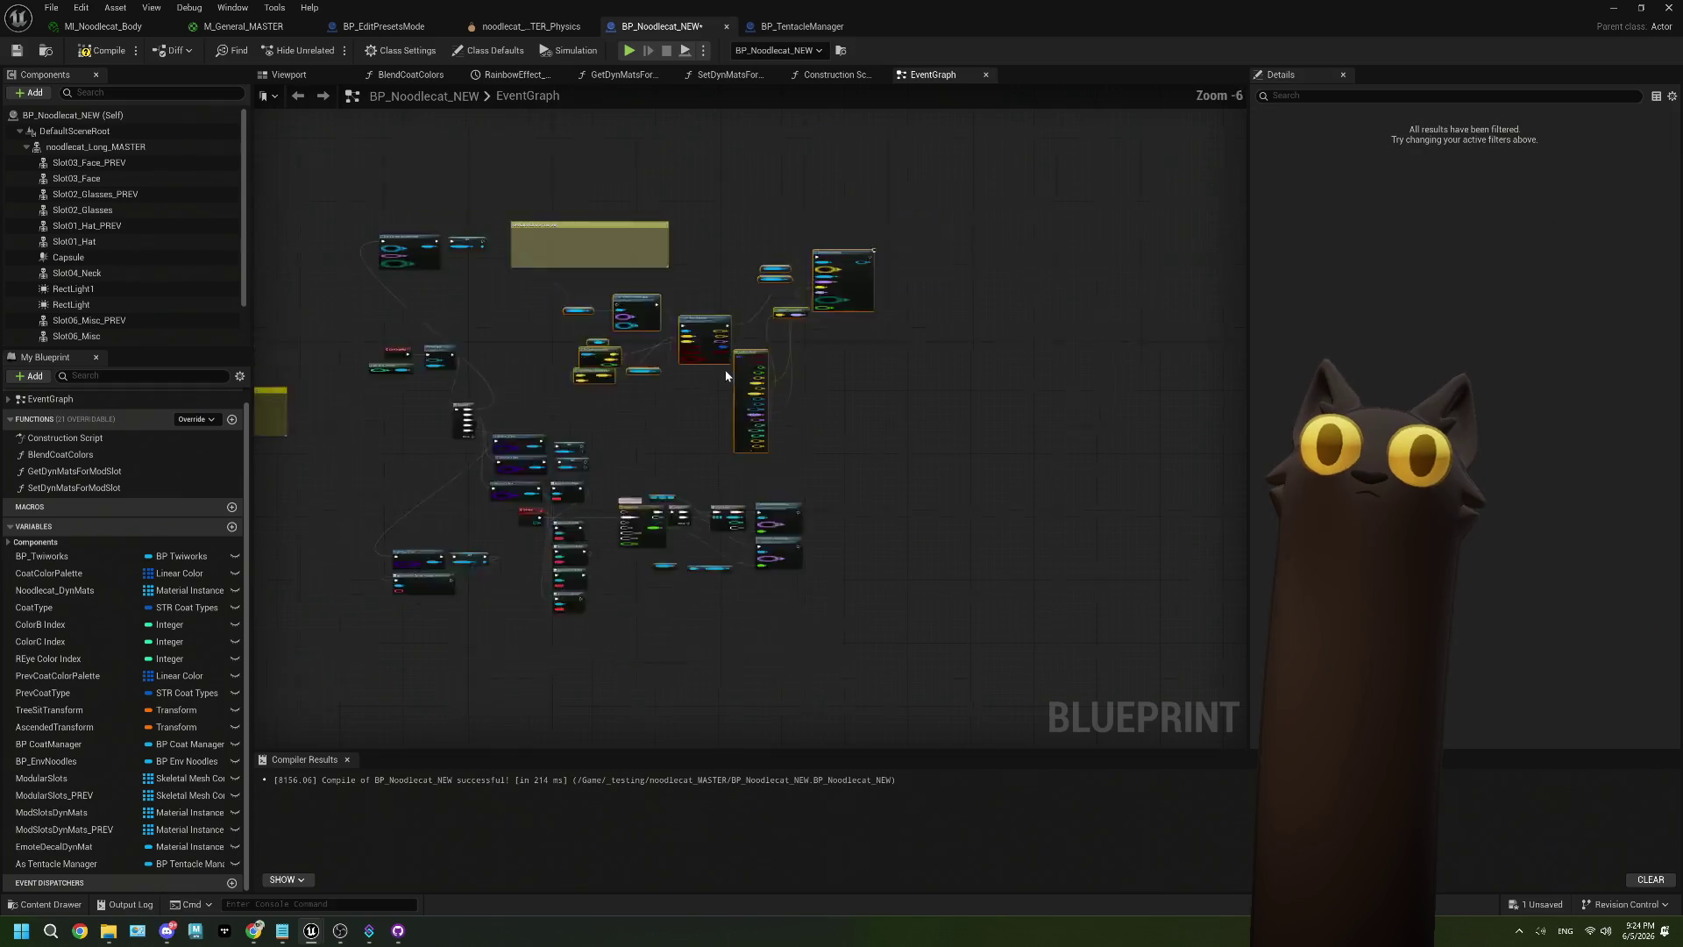
mouse_move(772, 235)
left_mouse_down()
mouse_move(803, 505)
mouse_move(613, 549)
mouse_move(634, 590)
left_mouse_up()
scroll(659, 489, "up", 4)
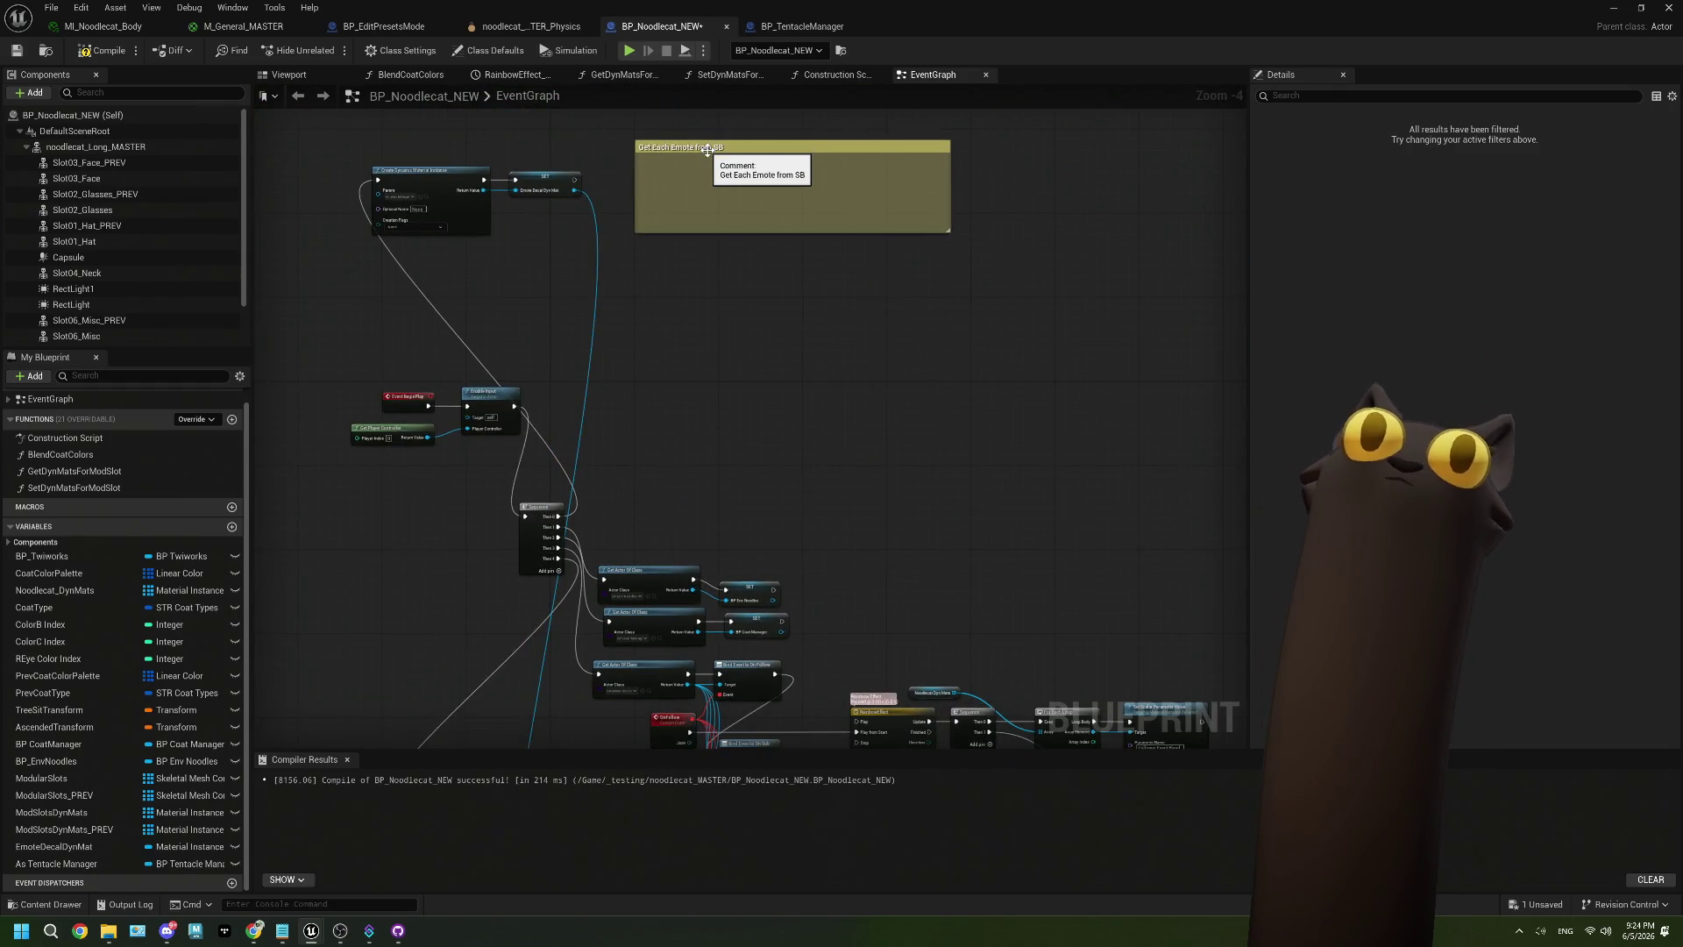
mouse_move(747, 339)
left_mouse_down()
mouse_move(781, 451)
mouse_move(618, 494)
left_mouse_up()
scroll(564, 496, "up", 2)
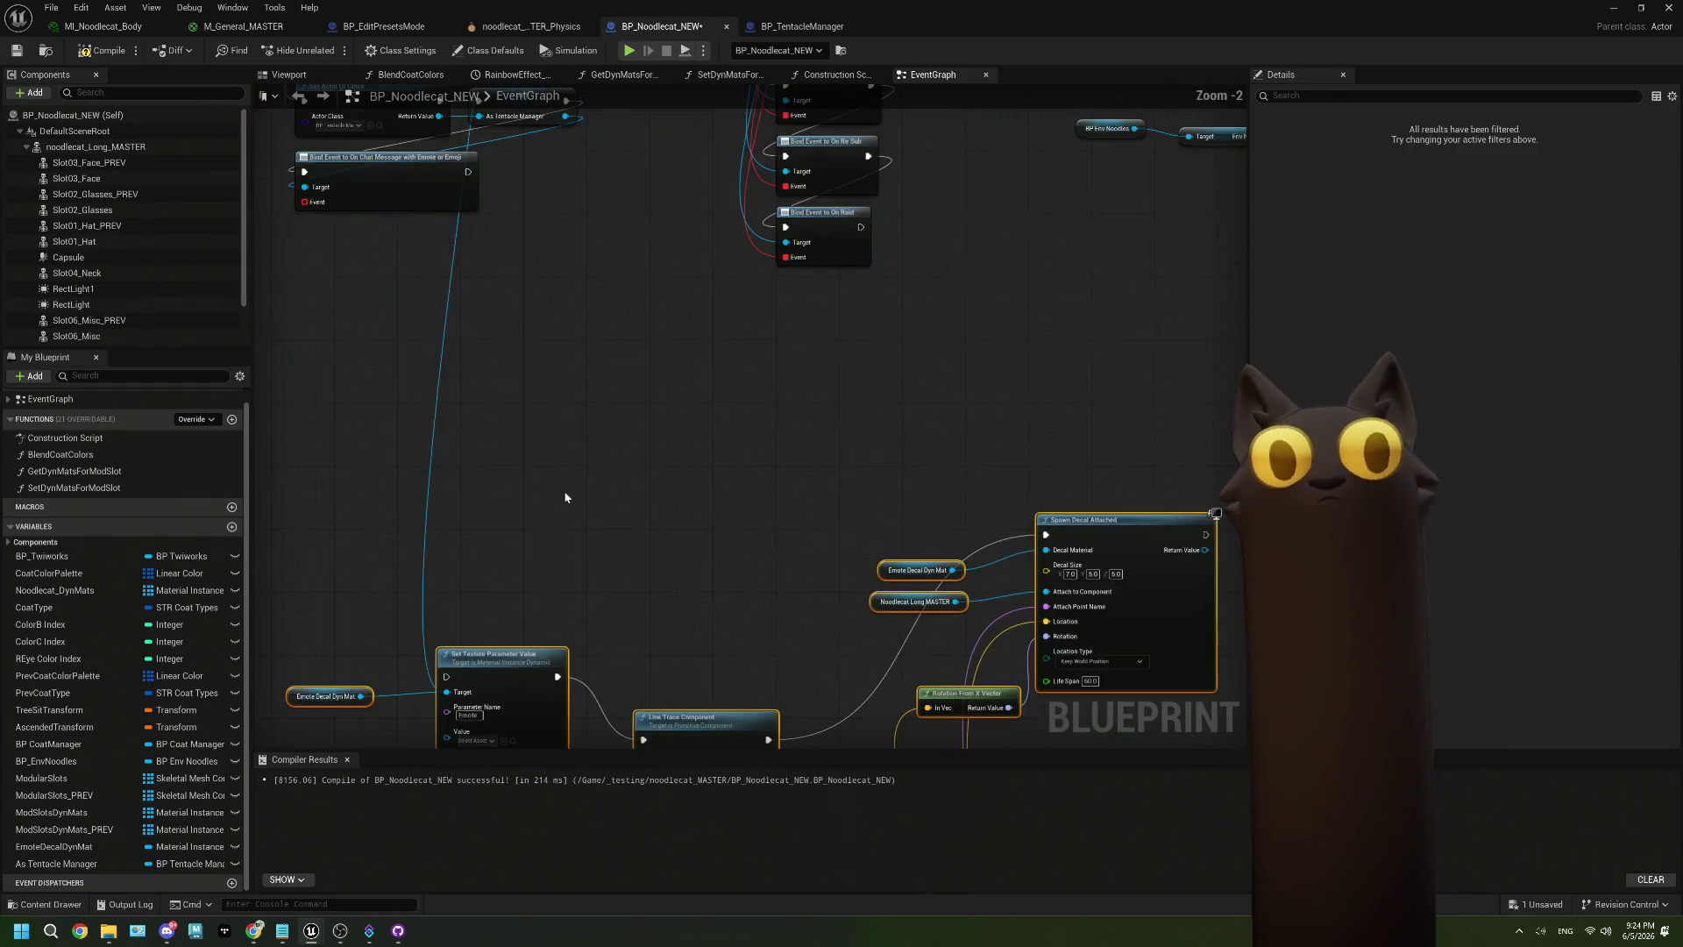
Replace Set Texture Parameter Value's Target link with the Emote Decal Dyn Mat getter.
right_click(548, 553)
left_click(592, 613)
left_click_drag(462, 548, 552, 550)
scroll(552, 549, "down", 2)
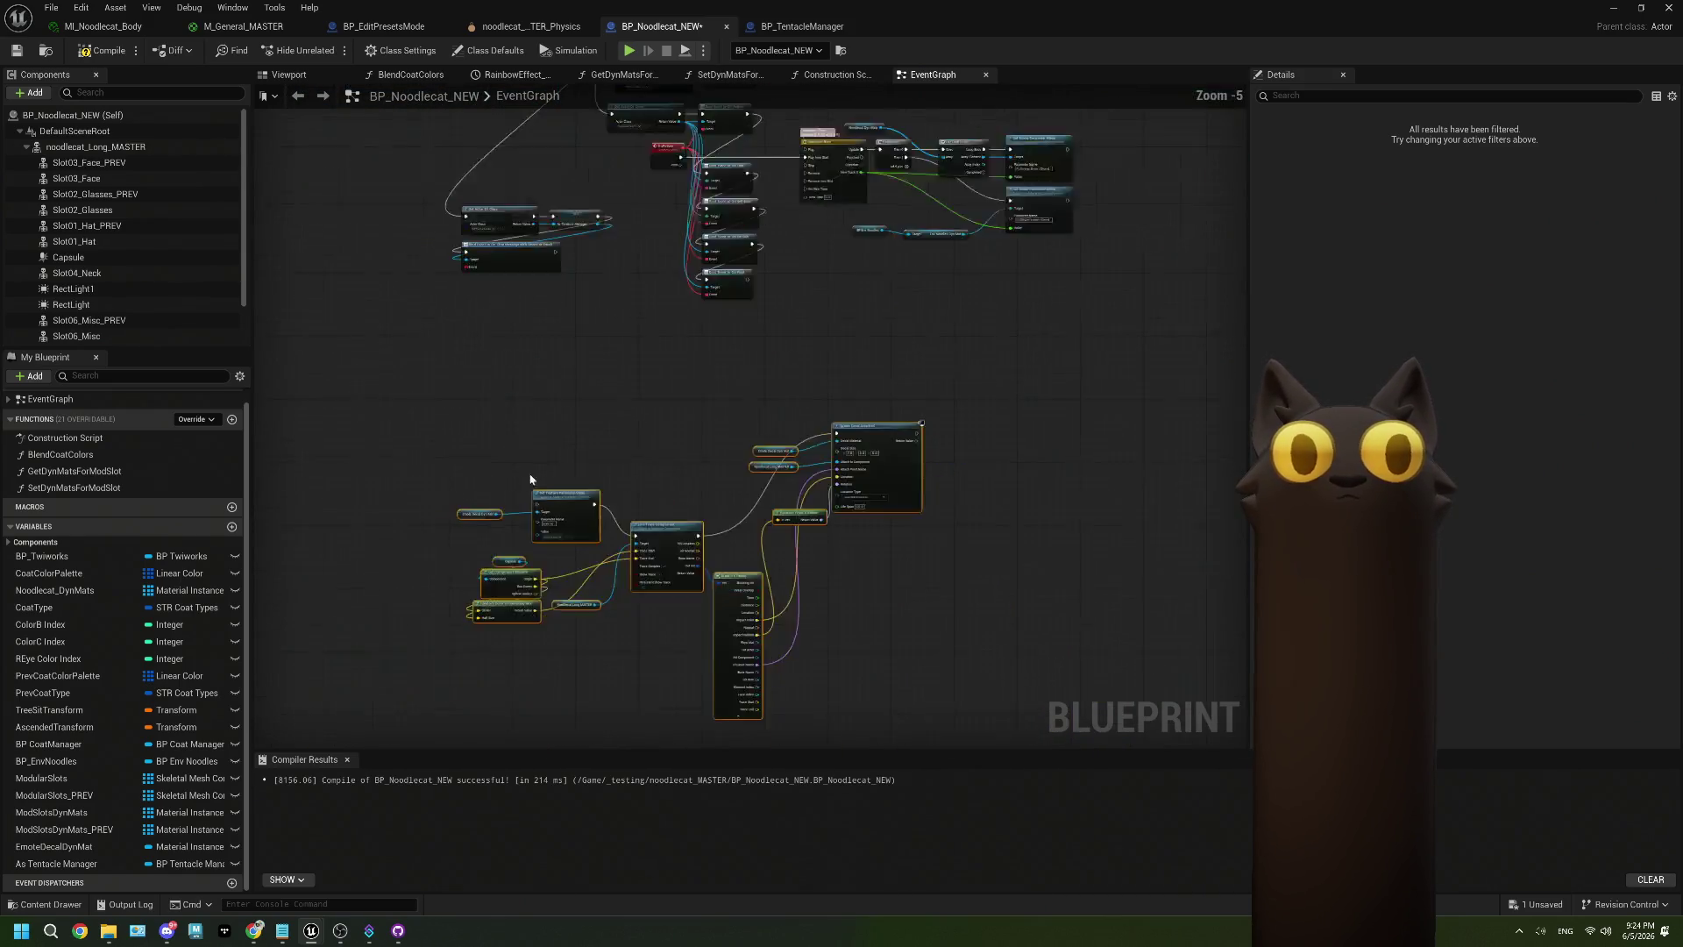
mouse_move(473, 321)
left_mouse_down()
mouse_move(433, 380)
mouse_move(421, 365)
left_mouse_up()
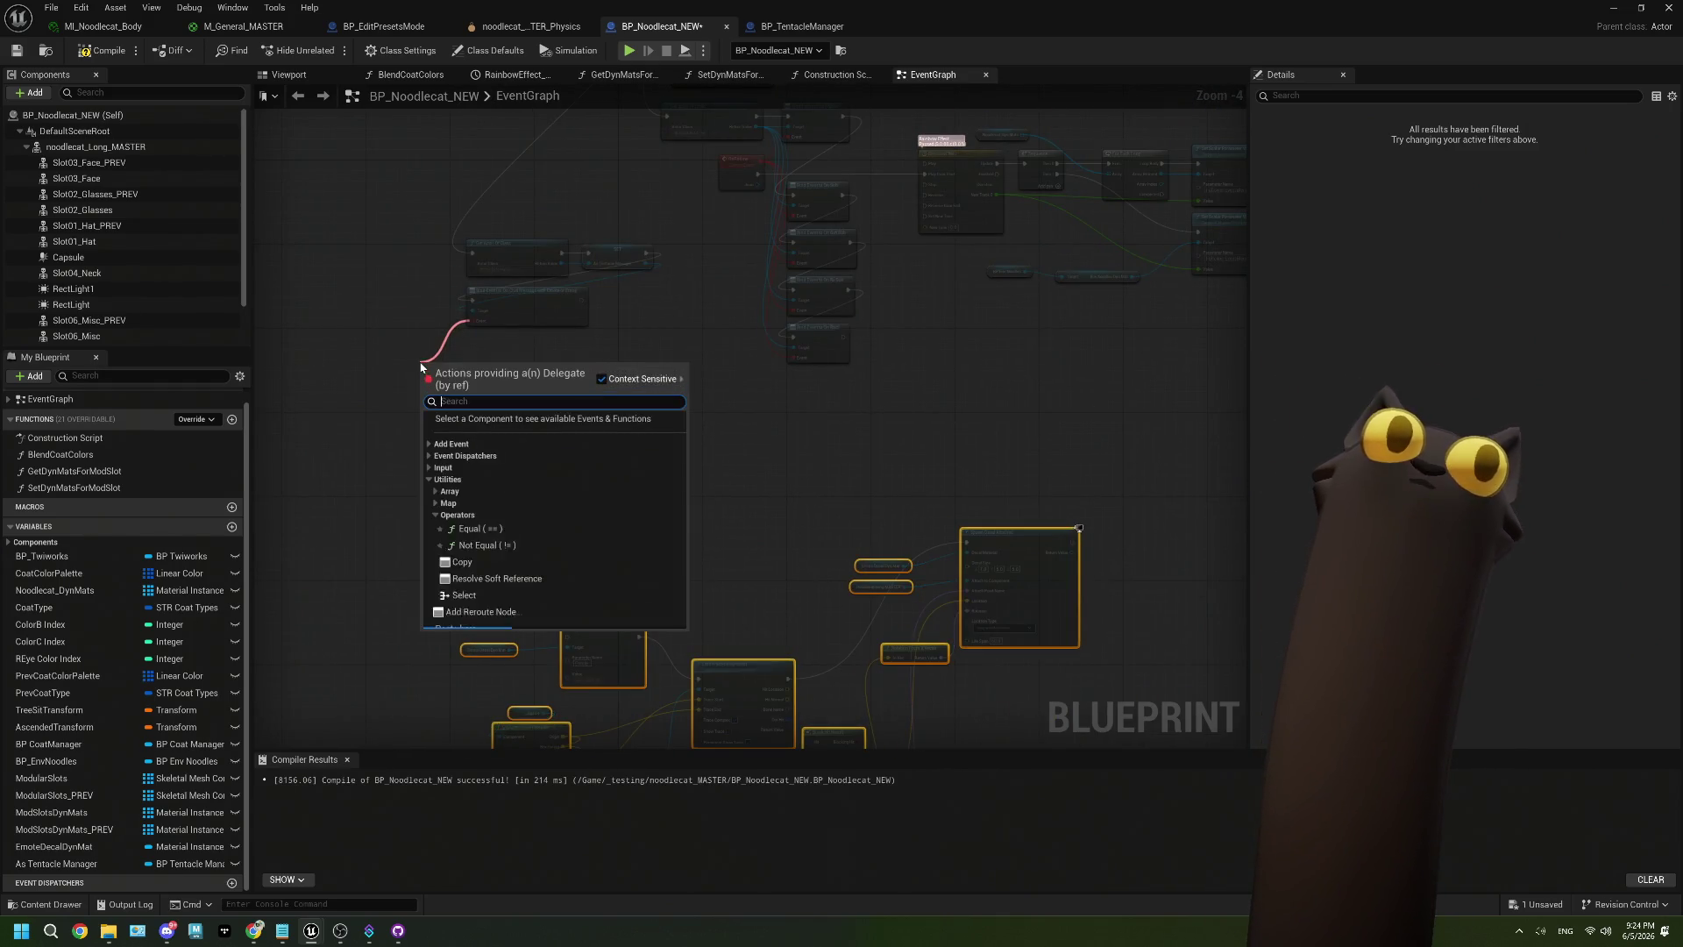
Create a custom event named OnEmoteOrEmoji on the bind node's Event pin, beside the decal nodes.
left_click(417, 468)
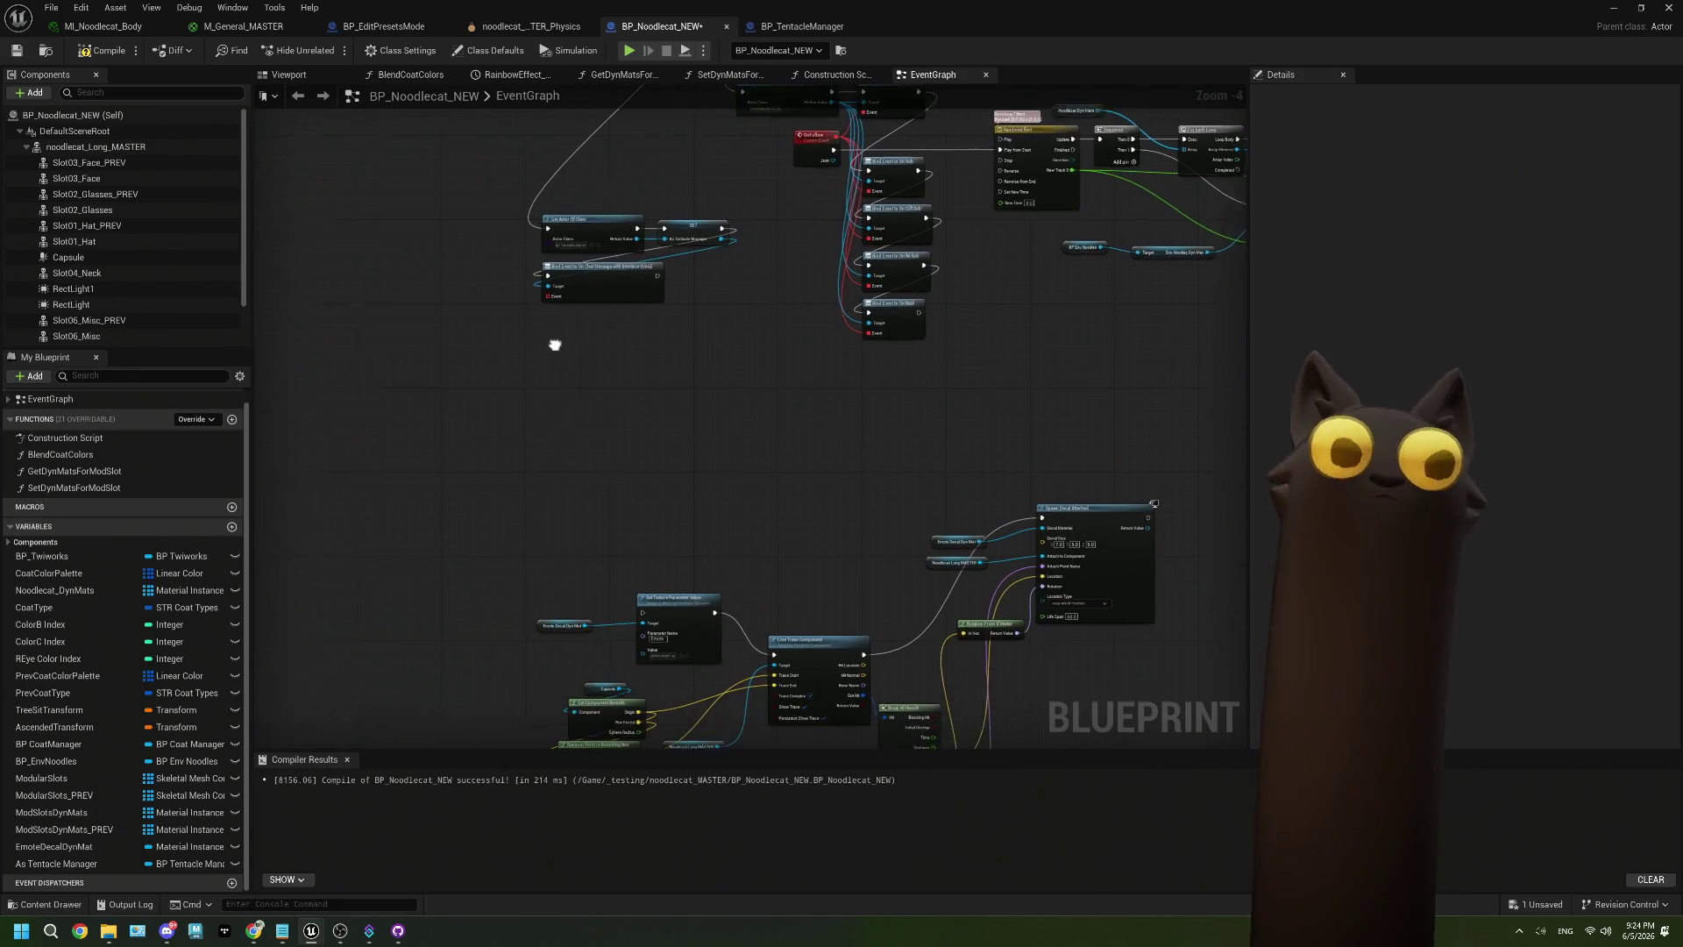
left_click_drag(550, 290, 516, 326)
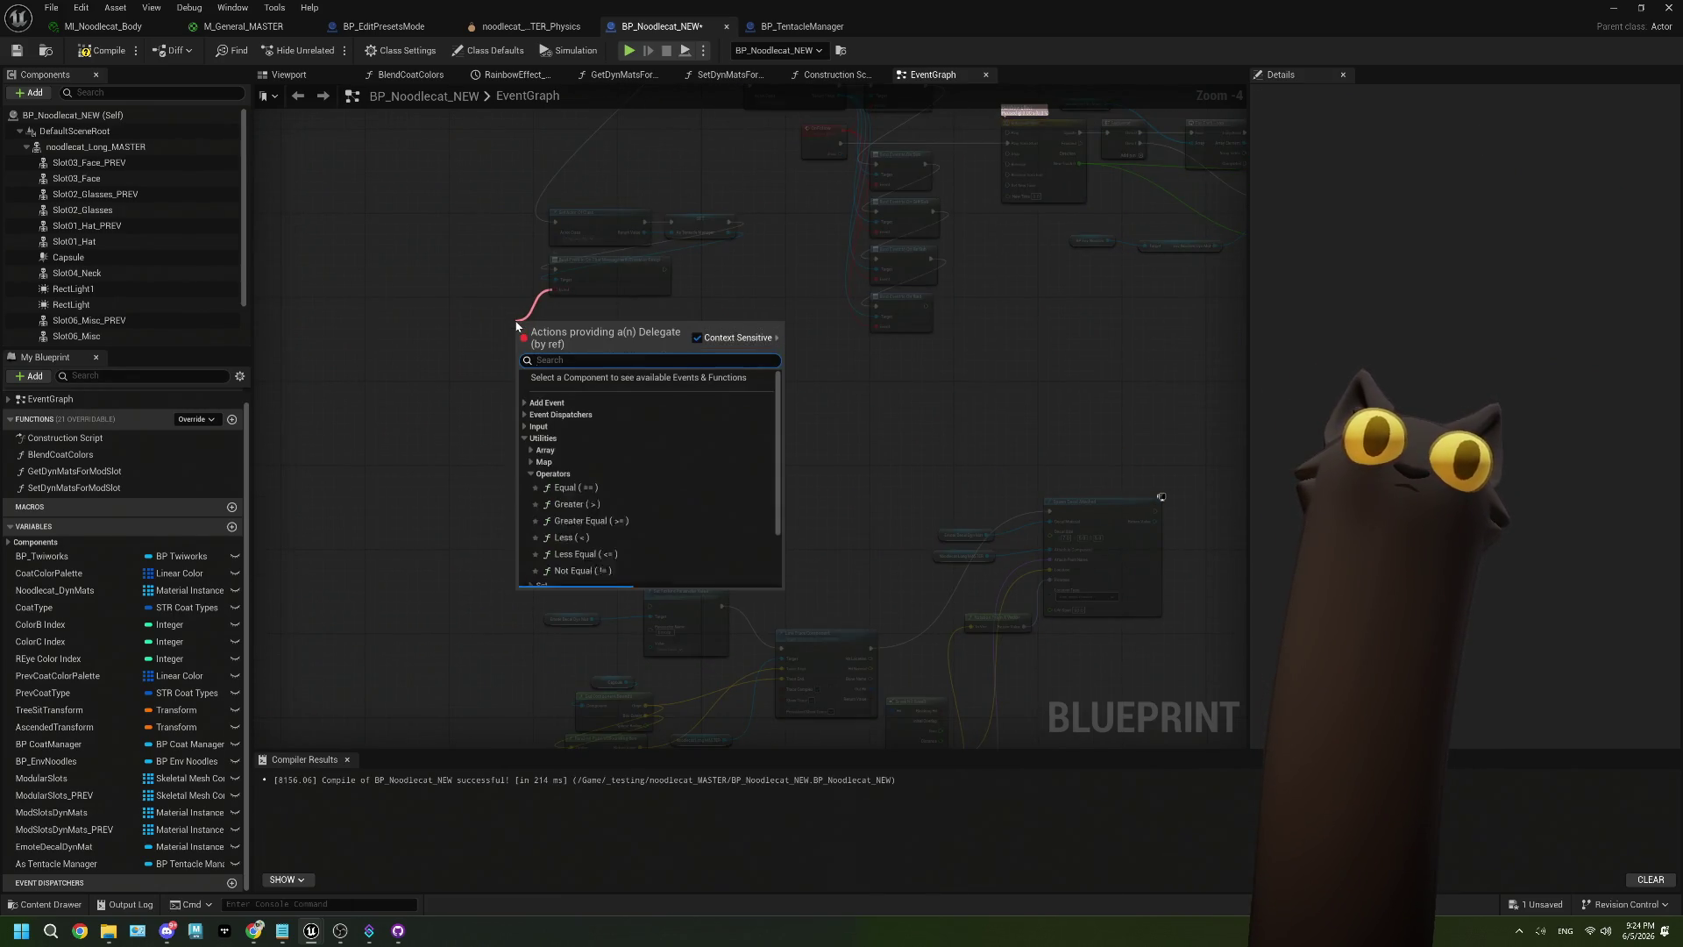
type("cus")
key("Return")
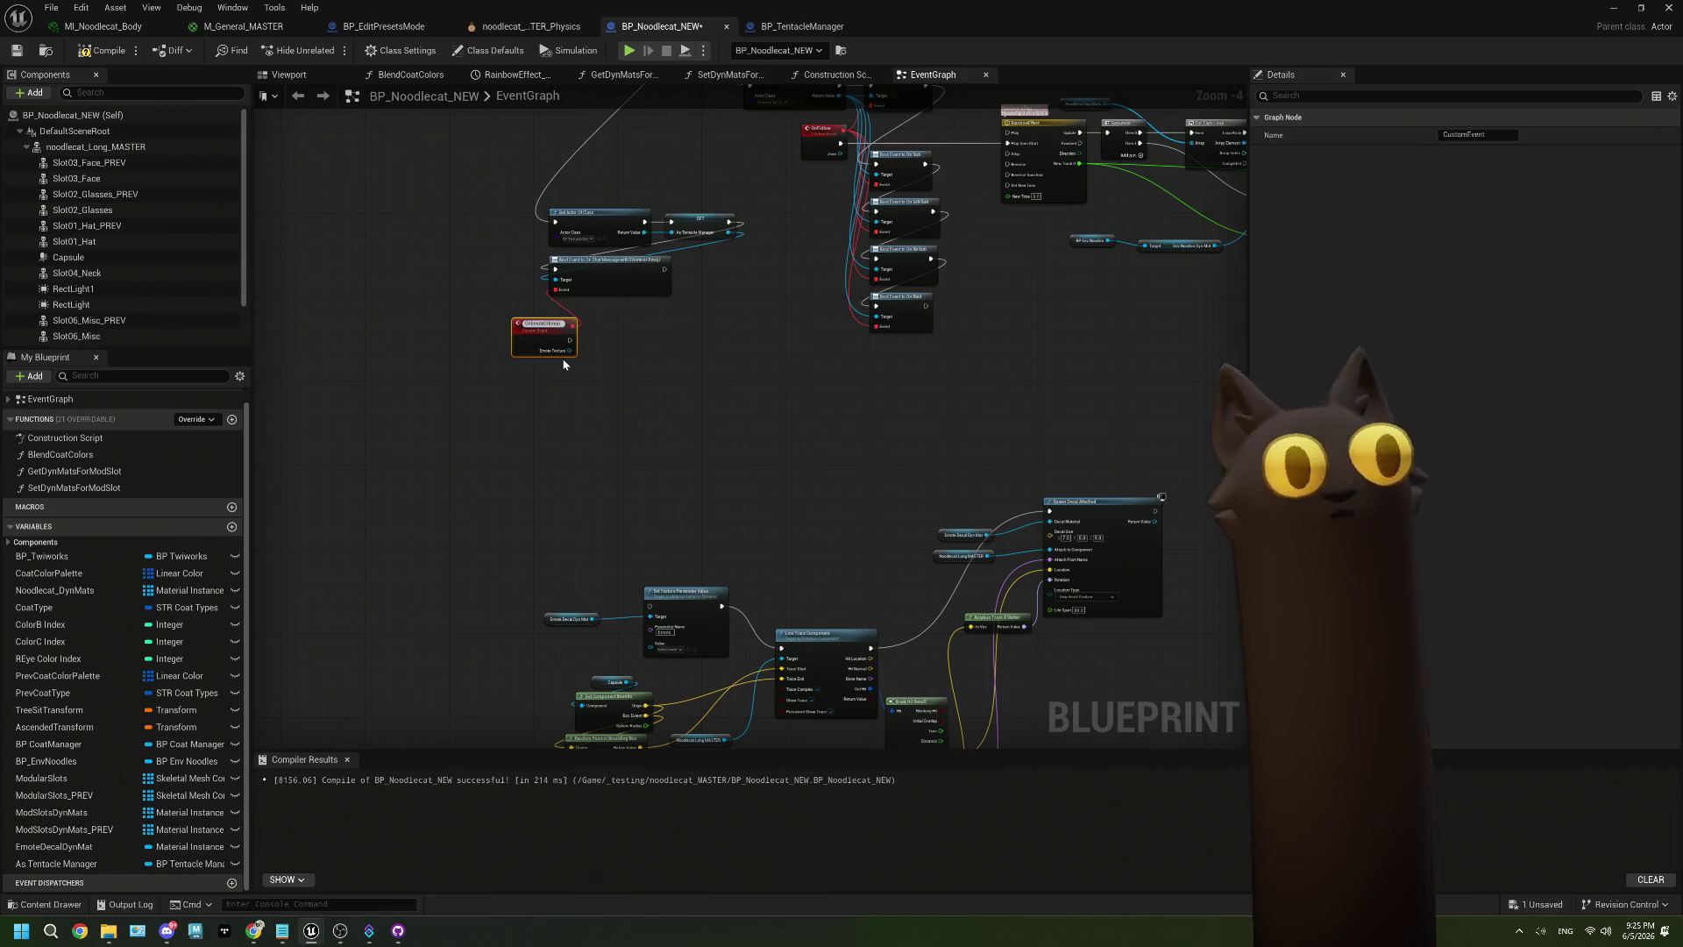
left_click(571, 382)
left_click_drag(556, 335, 515, 571)
Wire OnEmoteOrEmoji's execution and Emote Texture into Set Texture Parameter Value, then return to the level editor.
scroll(517, 570, "up", 5)
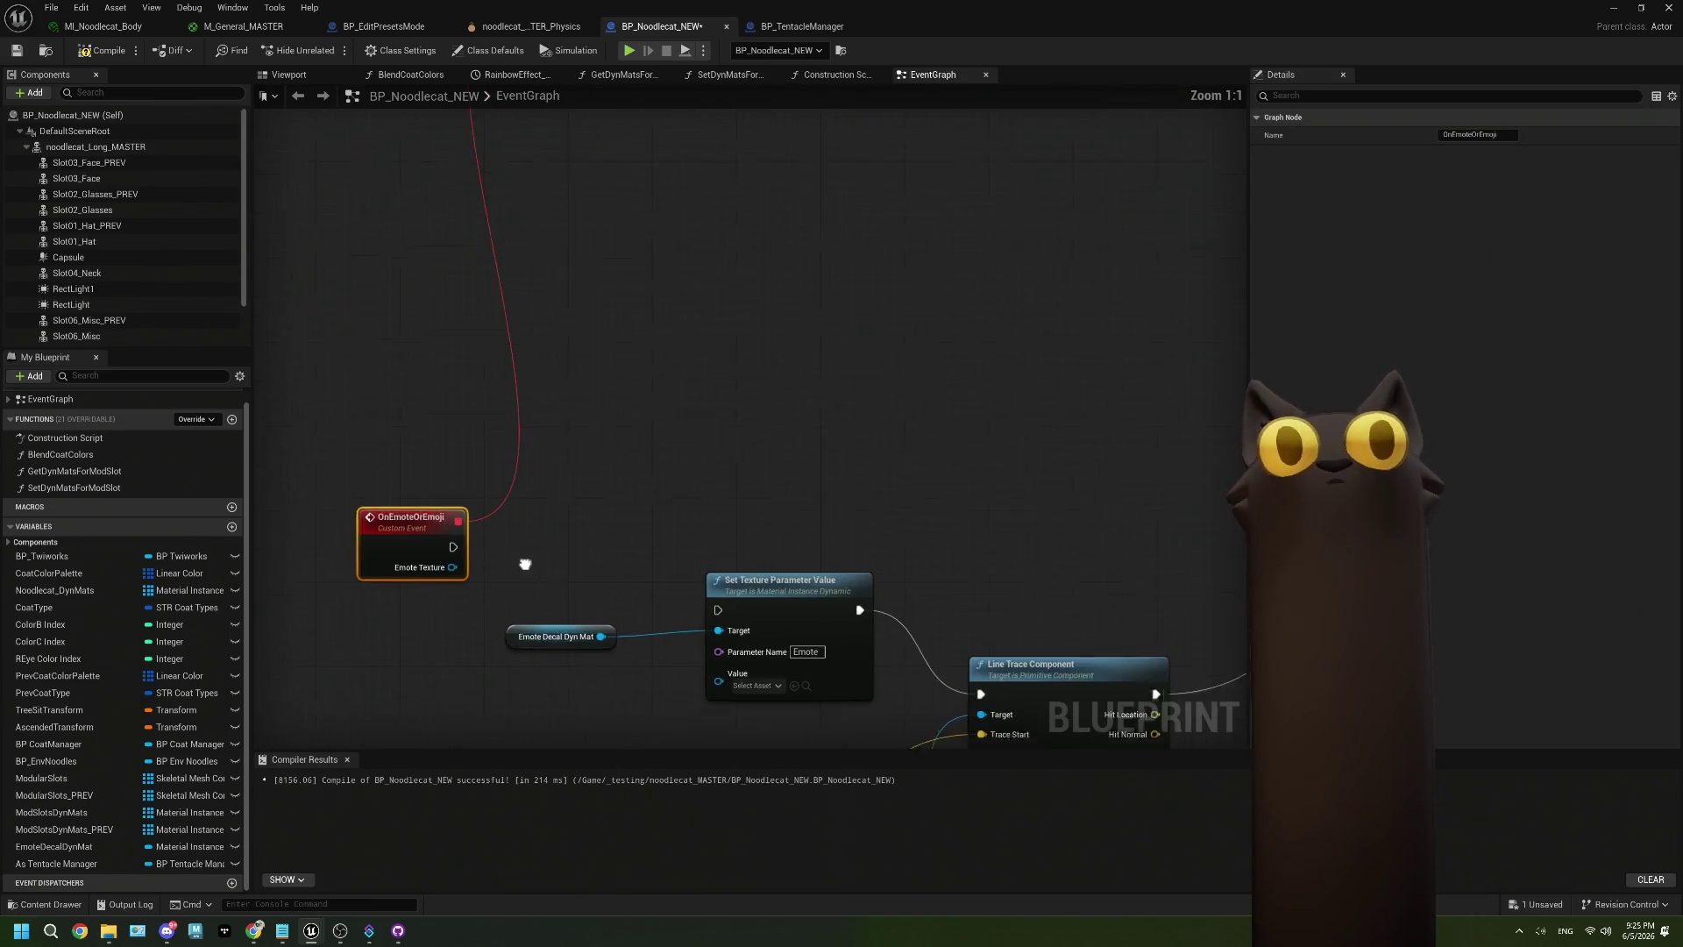
mouse_move(366, 481)
left_mouse_down()
mouse_move(582, 553)
mouse_move(633, 548)
left_mouse_up()
mouse_move(365, 501)
left_mouse_down()
mouse_move(583, 620)
mouse_move(631, 608)
left_mouse_up()
scroll(592, 476, "down", 2)
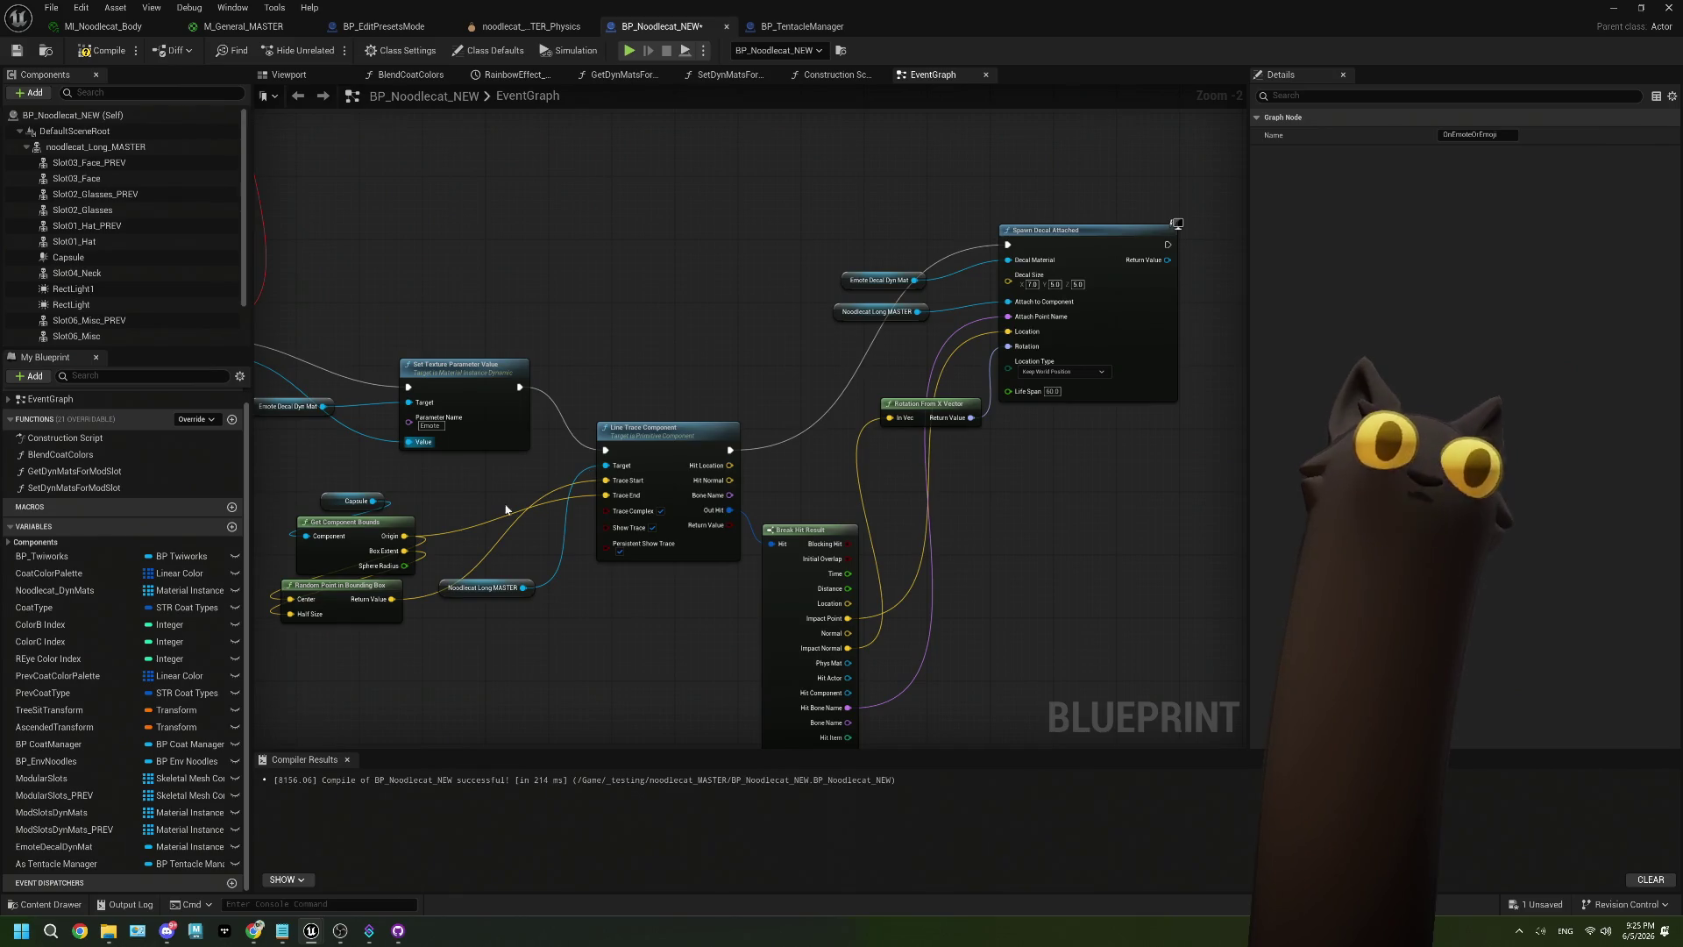
left_click_drag(1030, 481, 905, 483)
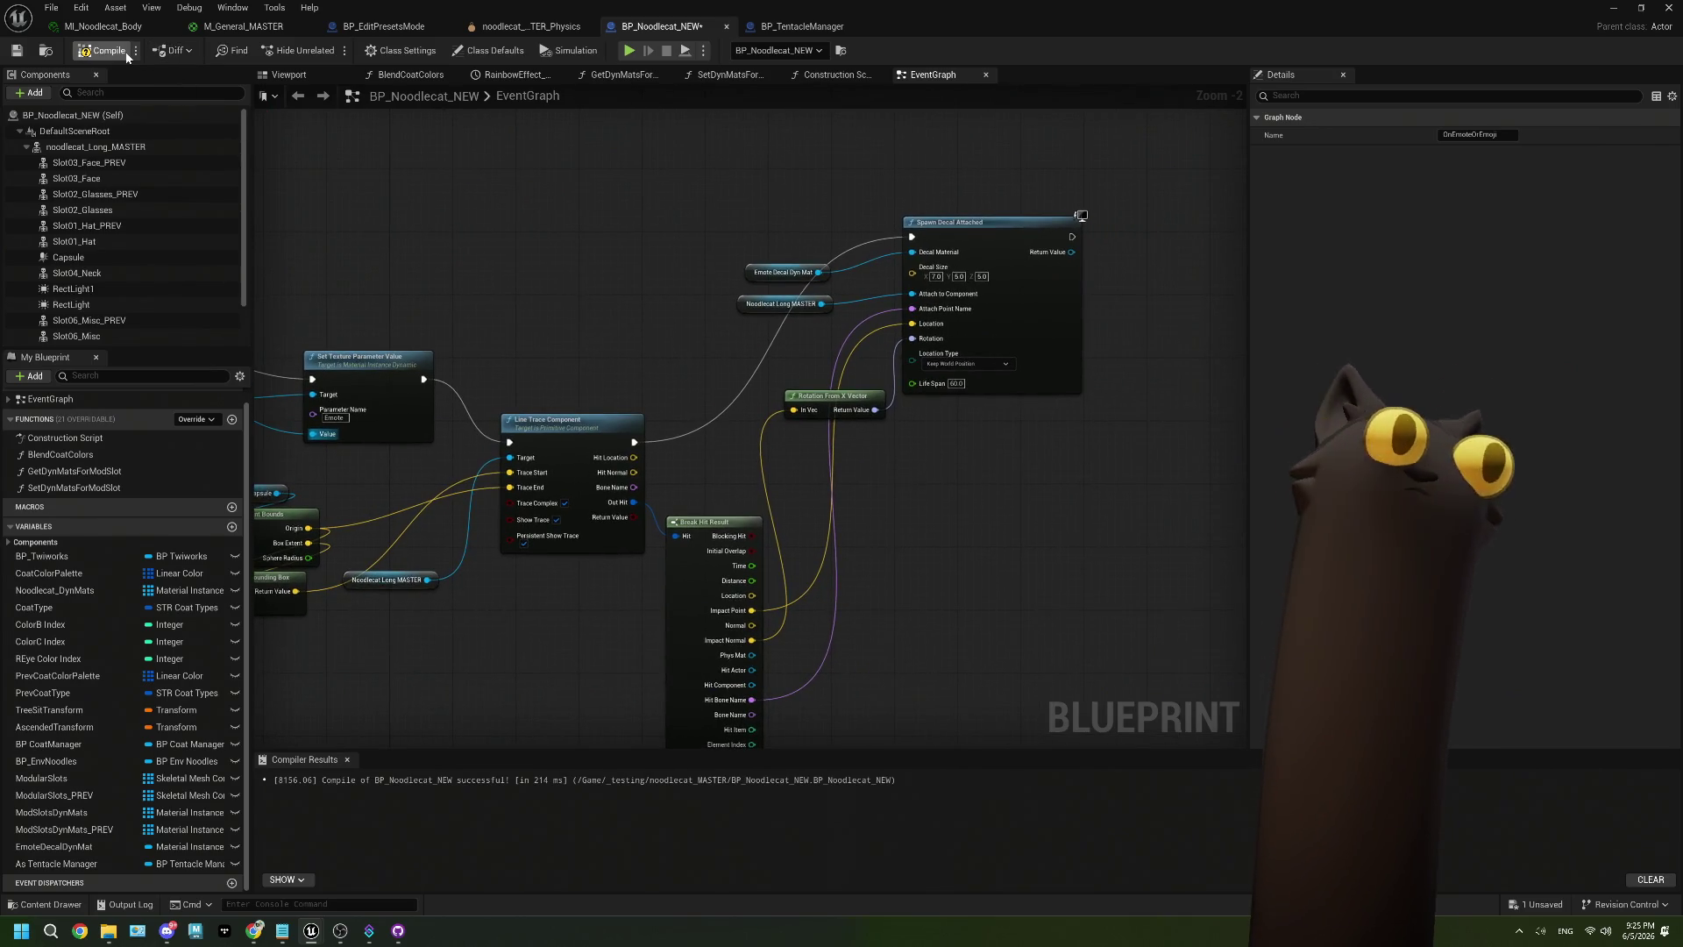
left_click(45, 53)
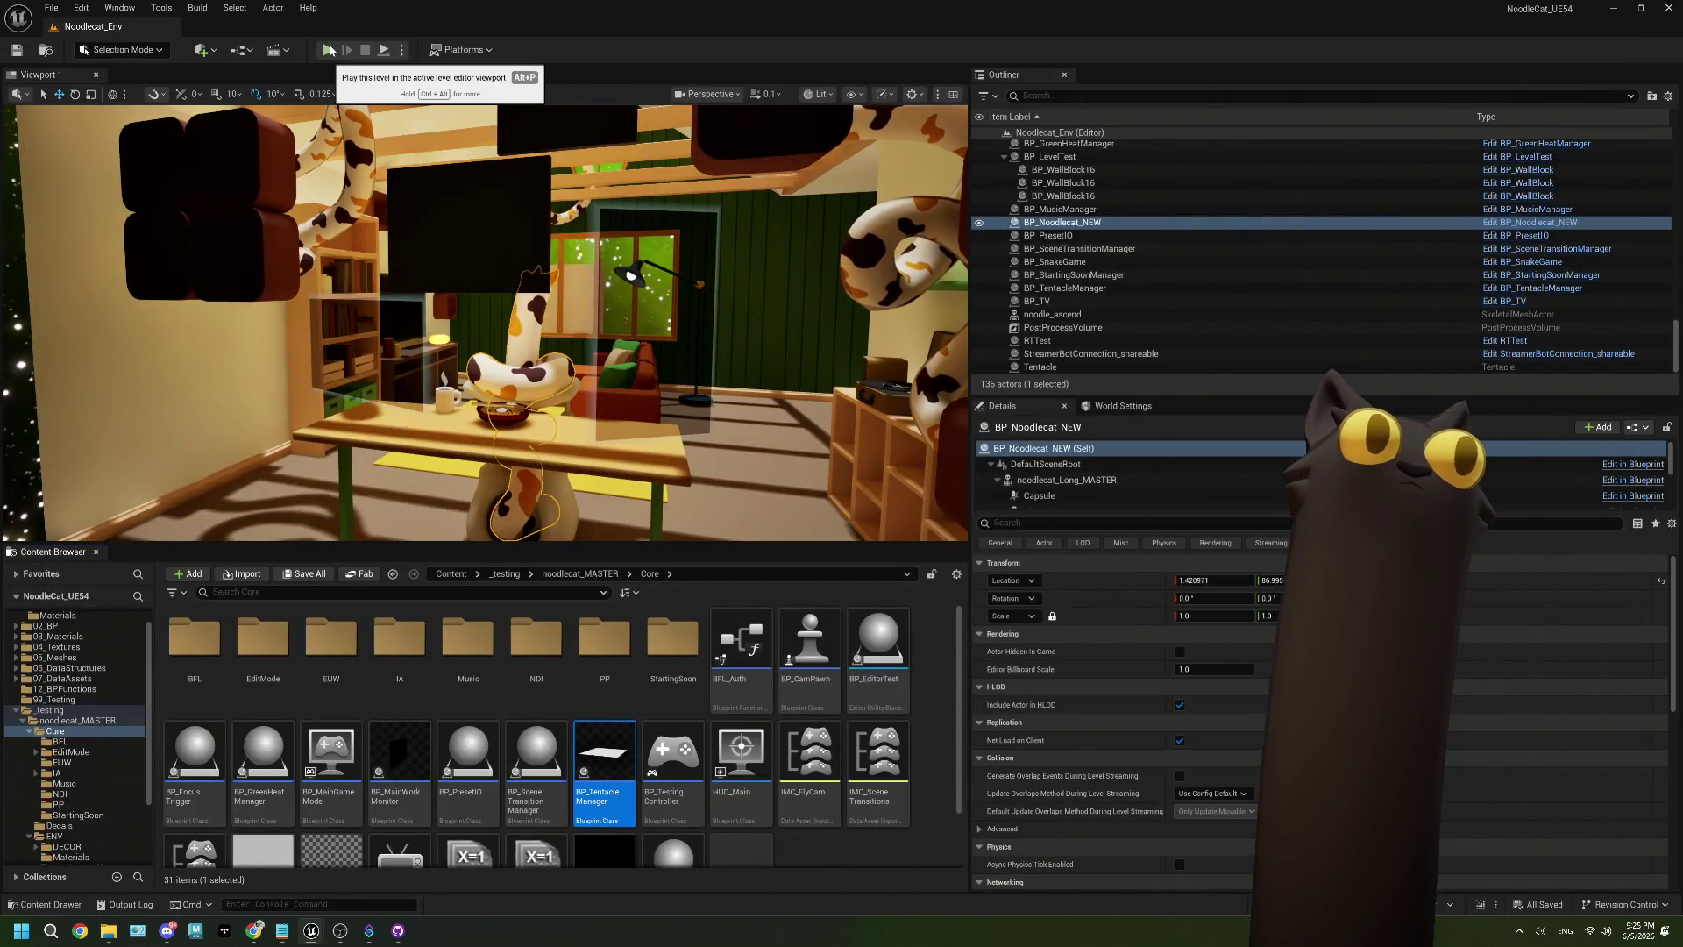
Start Play In Editor on the Noodlecat_Env level and give the running game mouse control.
left_click(330, 50)
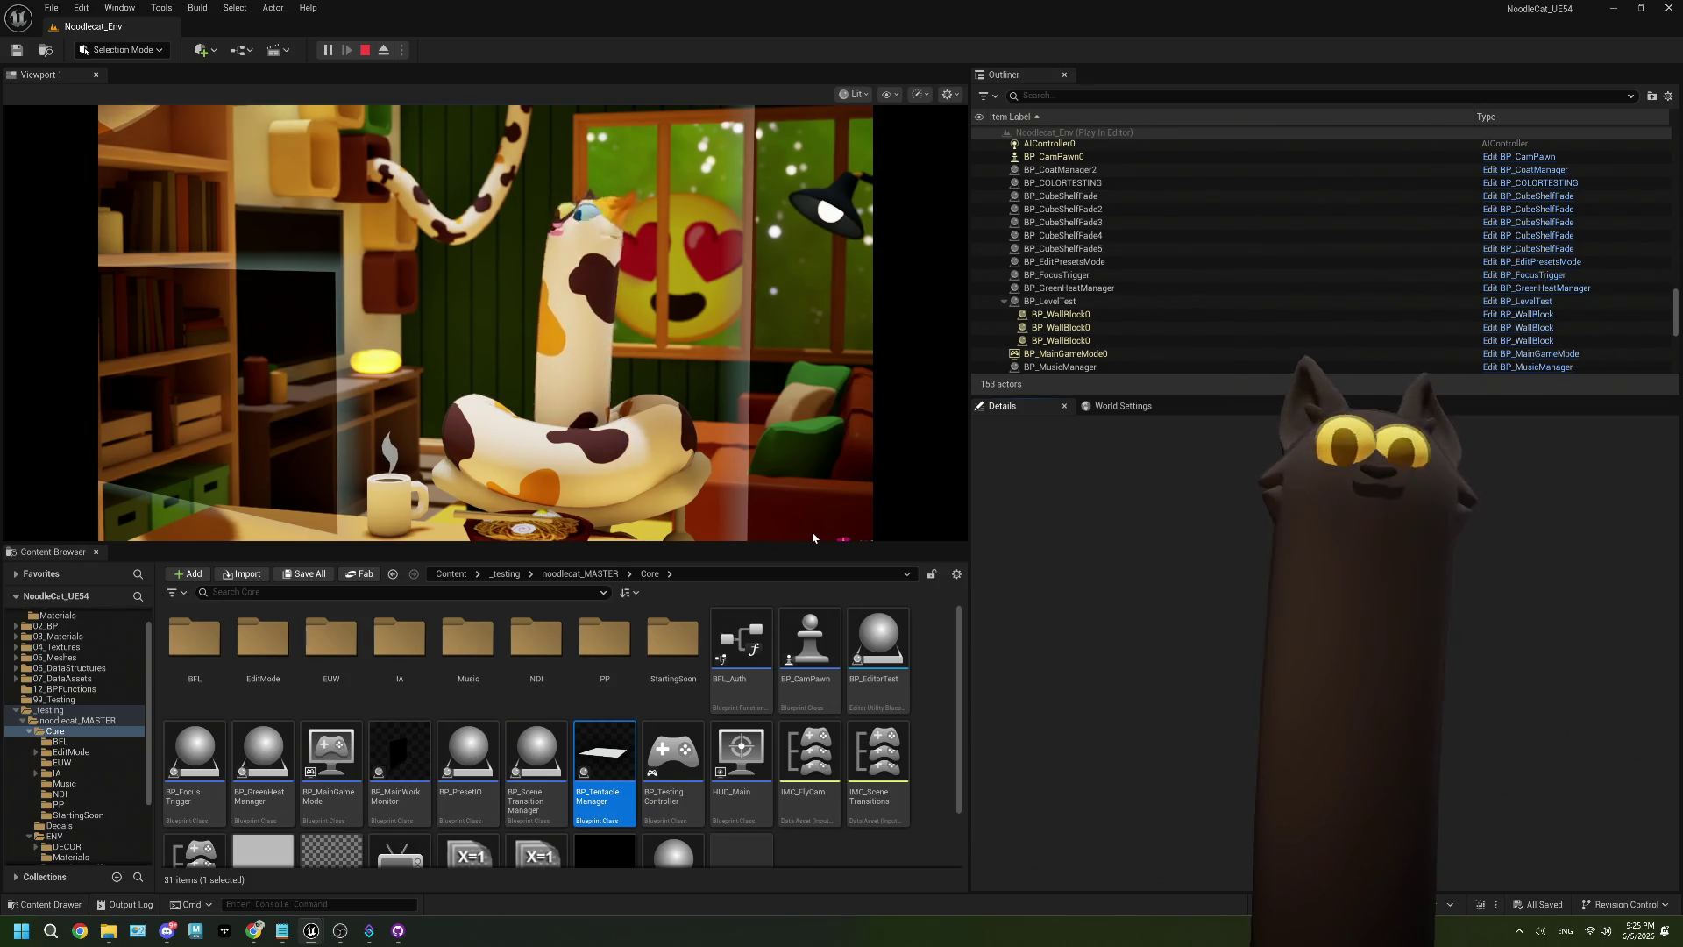
left_click(812, 531)
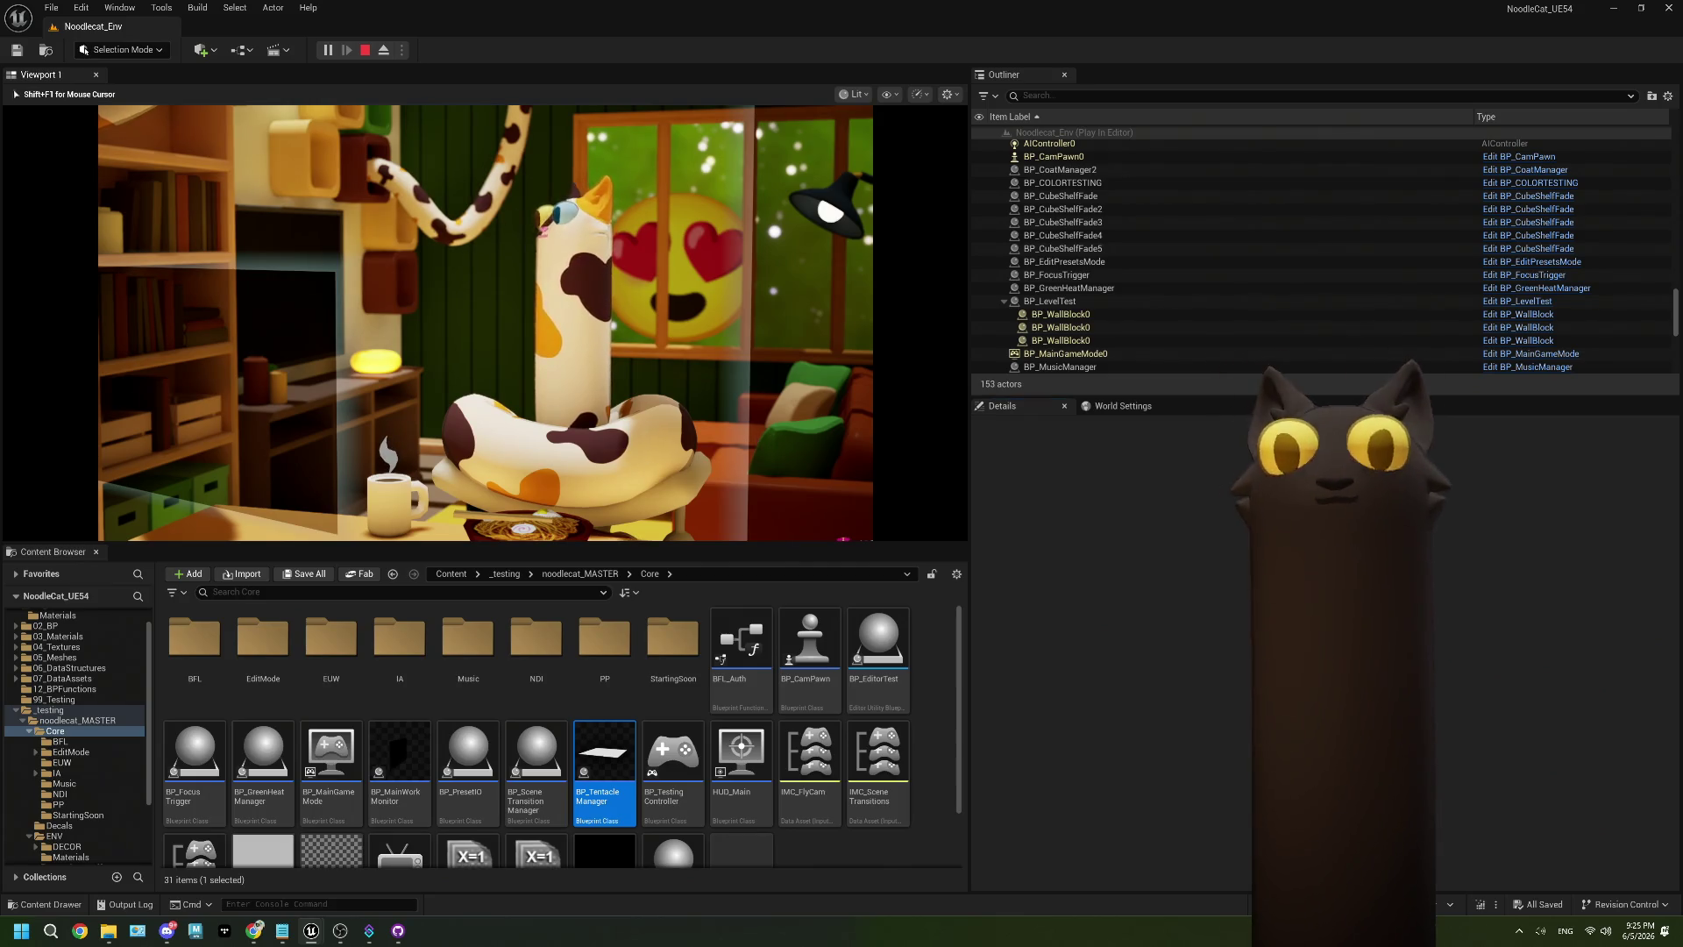
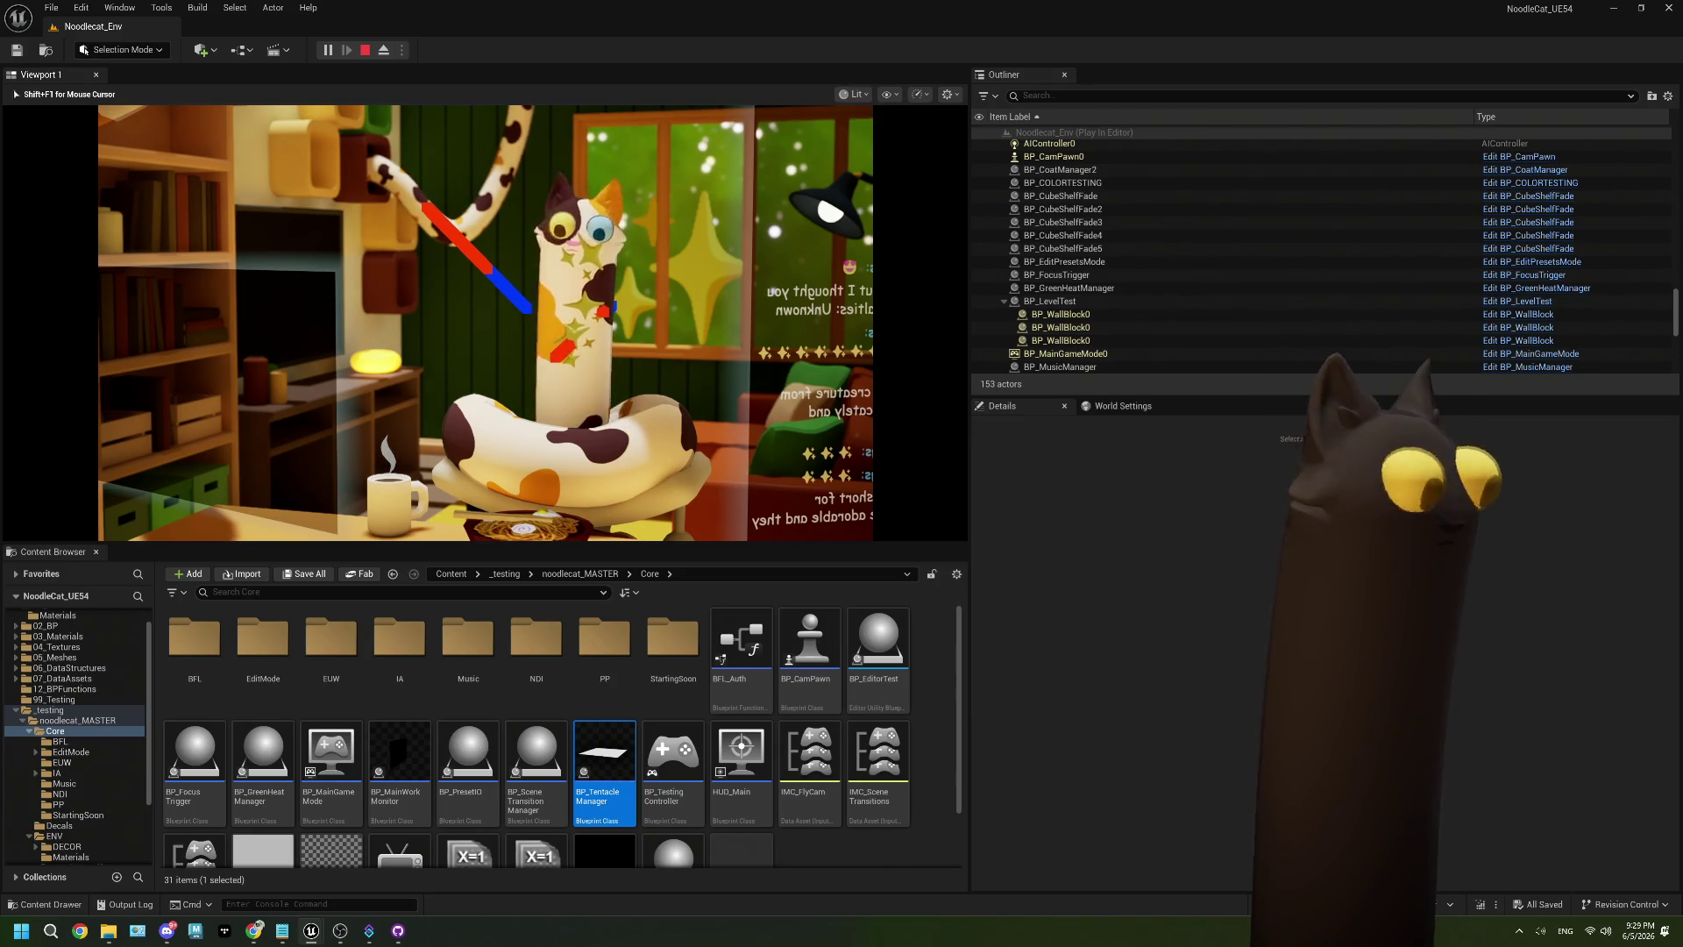
Stop the play session and return to BP_Noodlecat_NEW's event graph.
key("Escape")
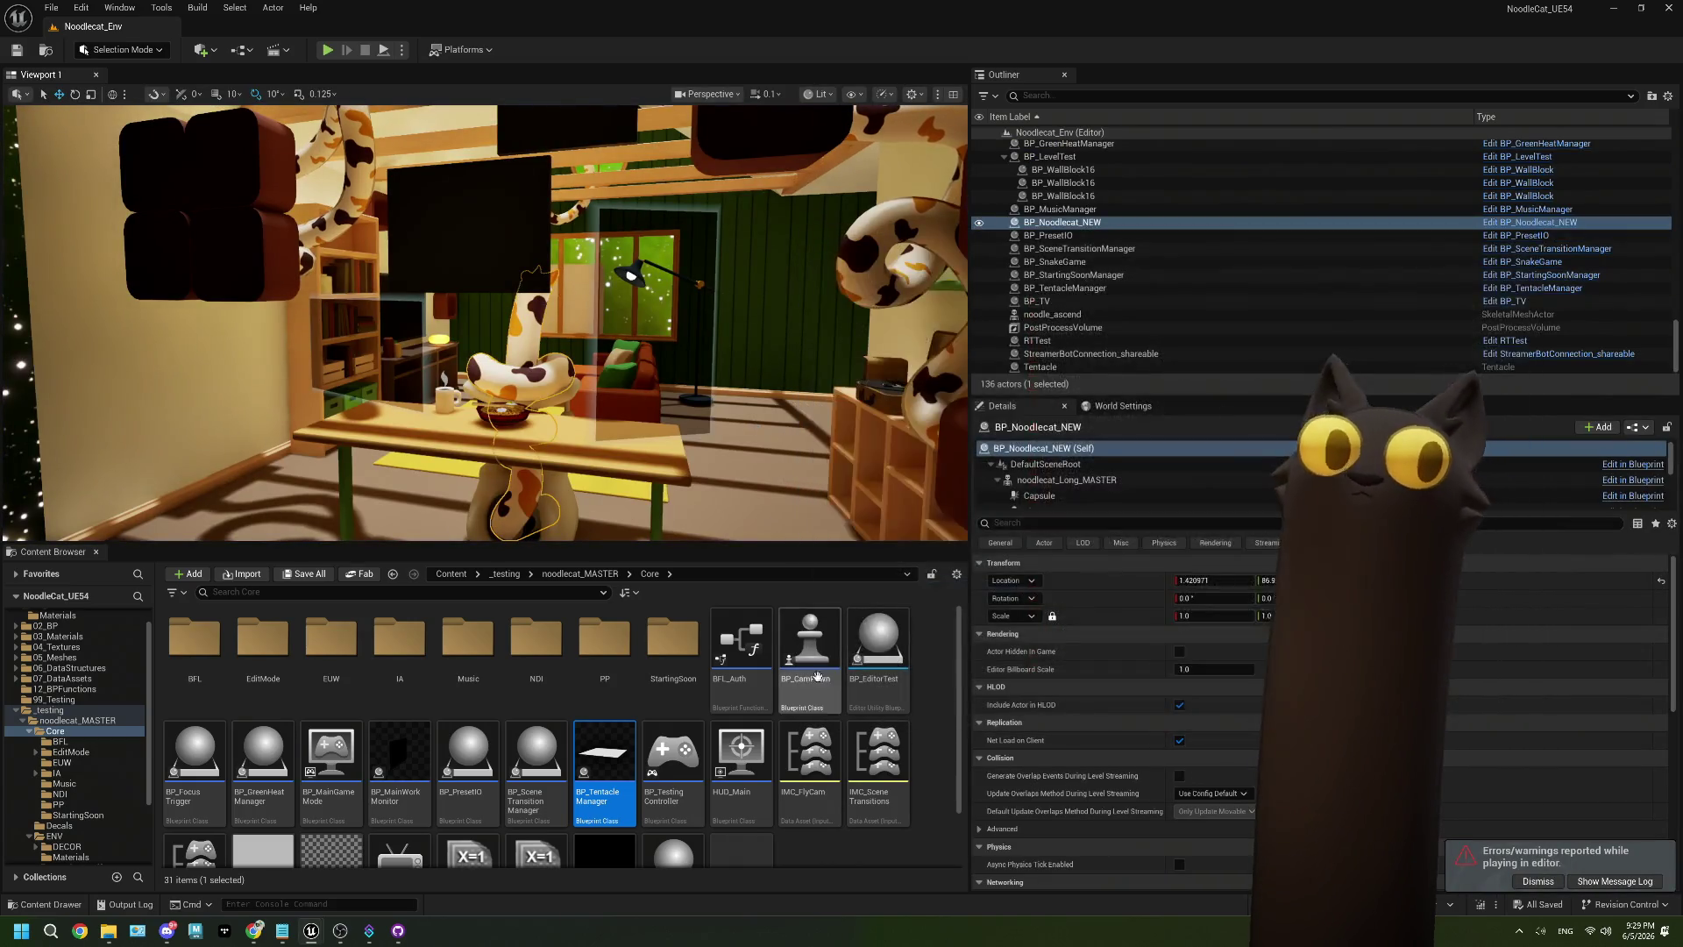
double_click(587, 762)
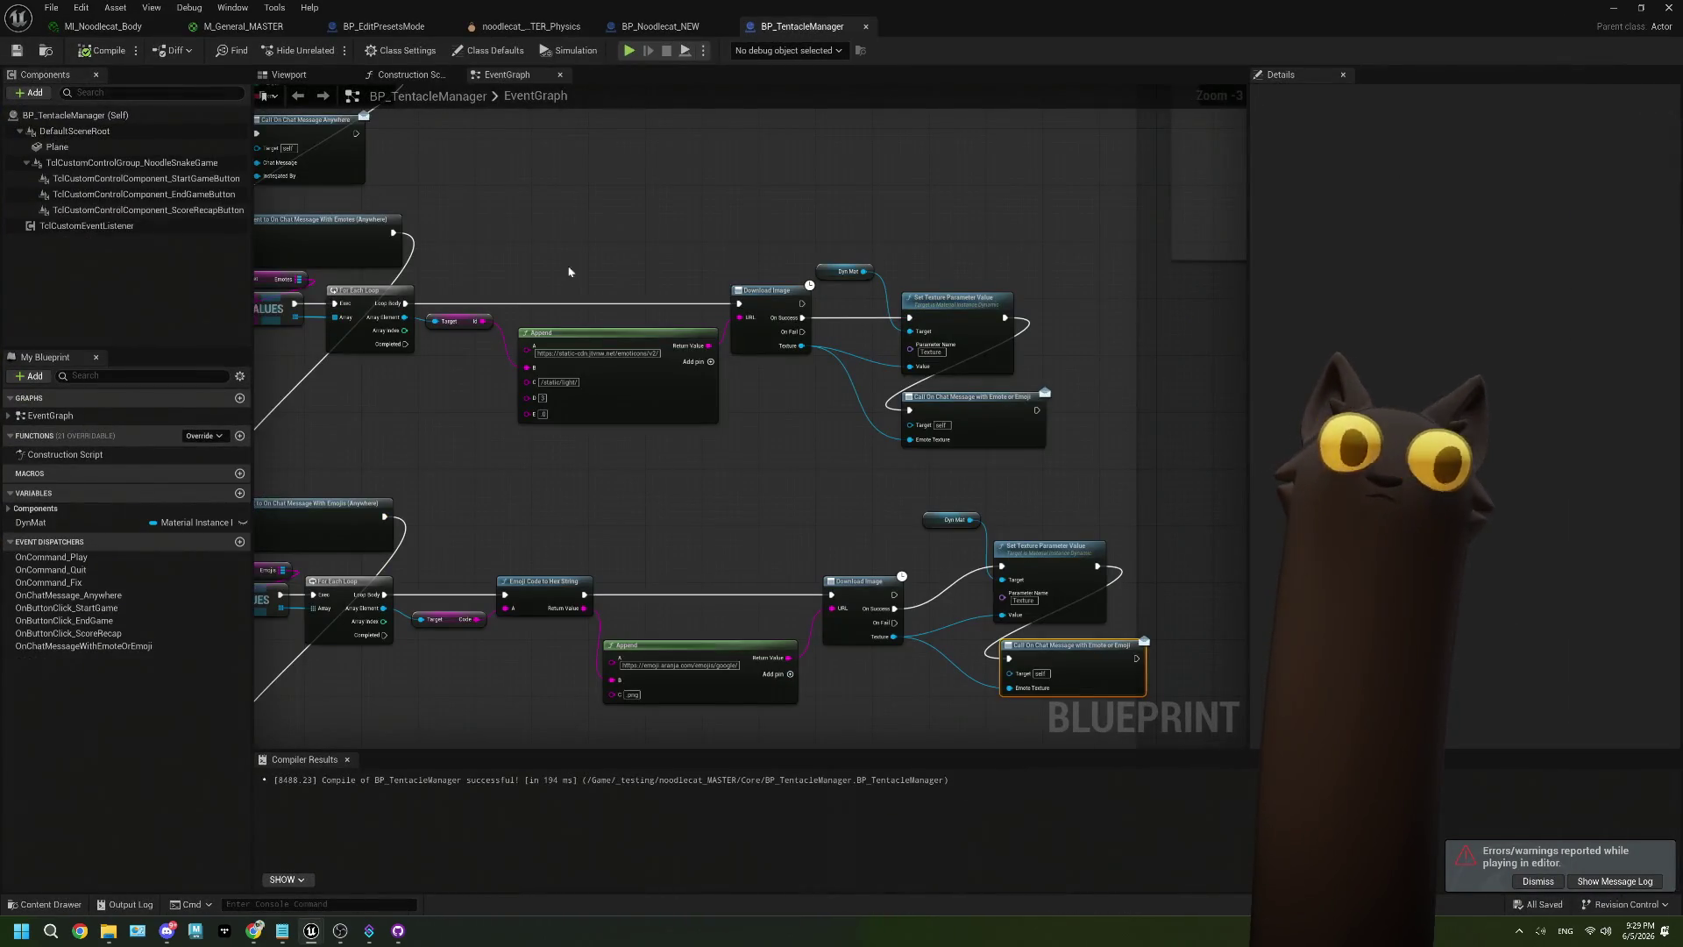
left_click(700, 21)
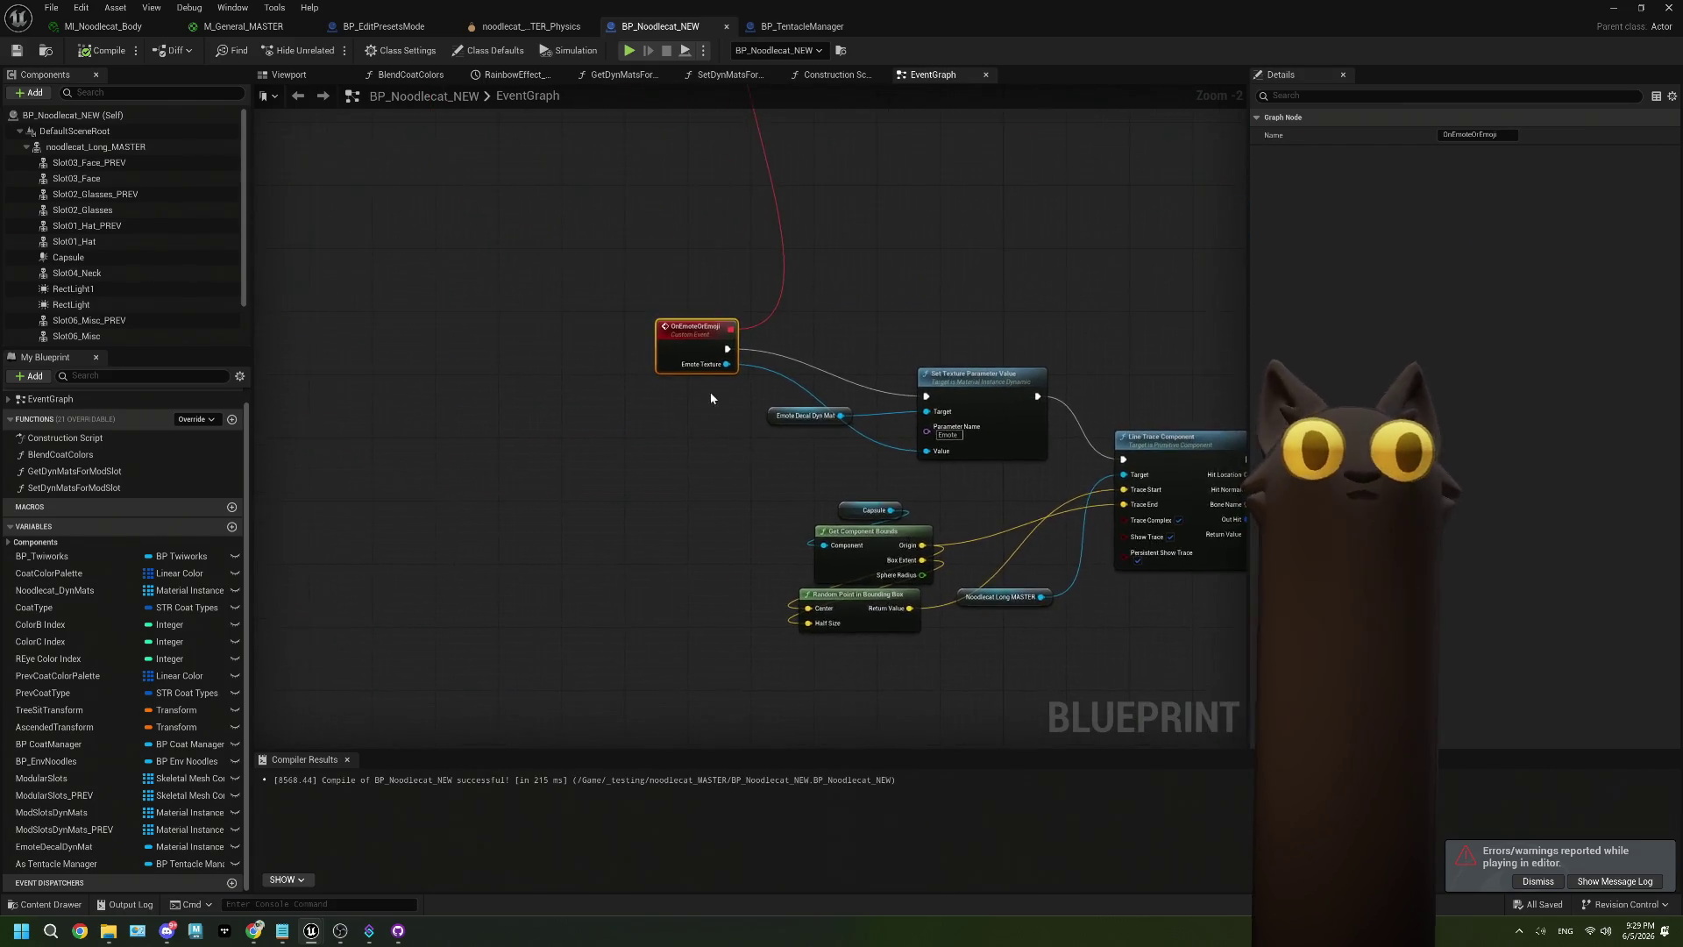
Remove the Create Dynamic Material Instance and SET nodes from the BeginPlay section.
scroll(710, 385, "down", 2)
mouse_move(710, 366)
left_mouse_down()
mouse_move(669, 263)
mouse_move(505, 178)
mouse_move(607, 263)
mouse_move(650, 465)
left_mouse_up()
key("Delete")
scroll(649, 464, "up", 5)
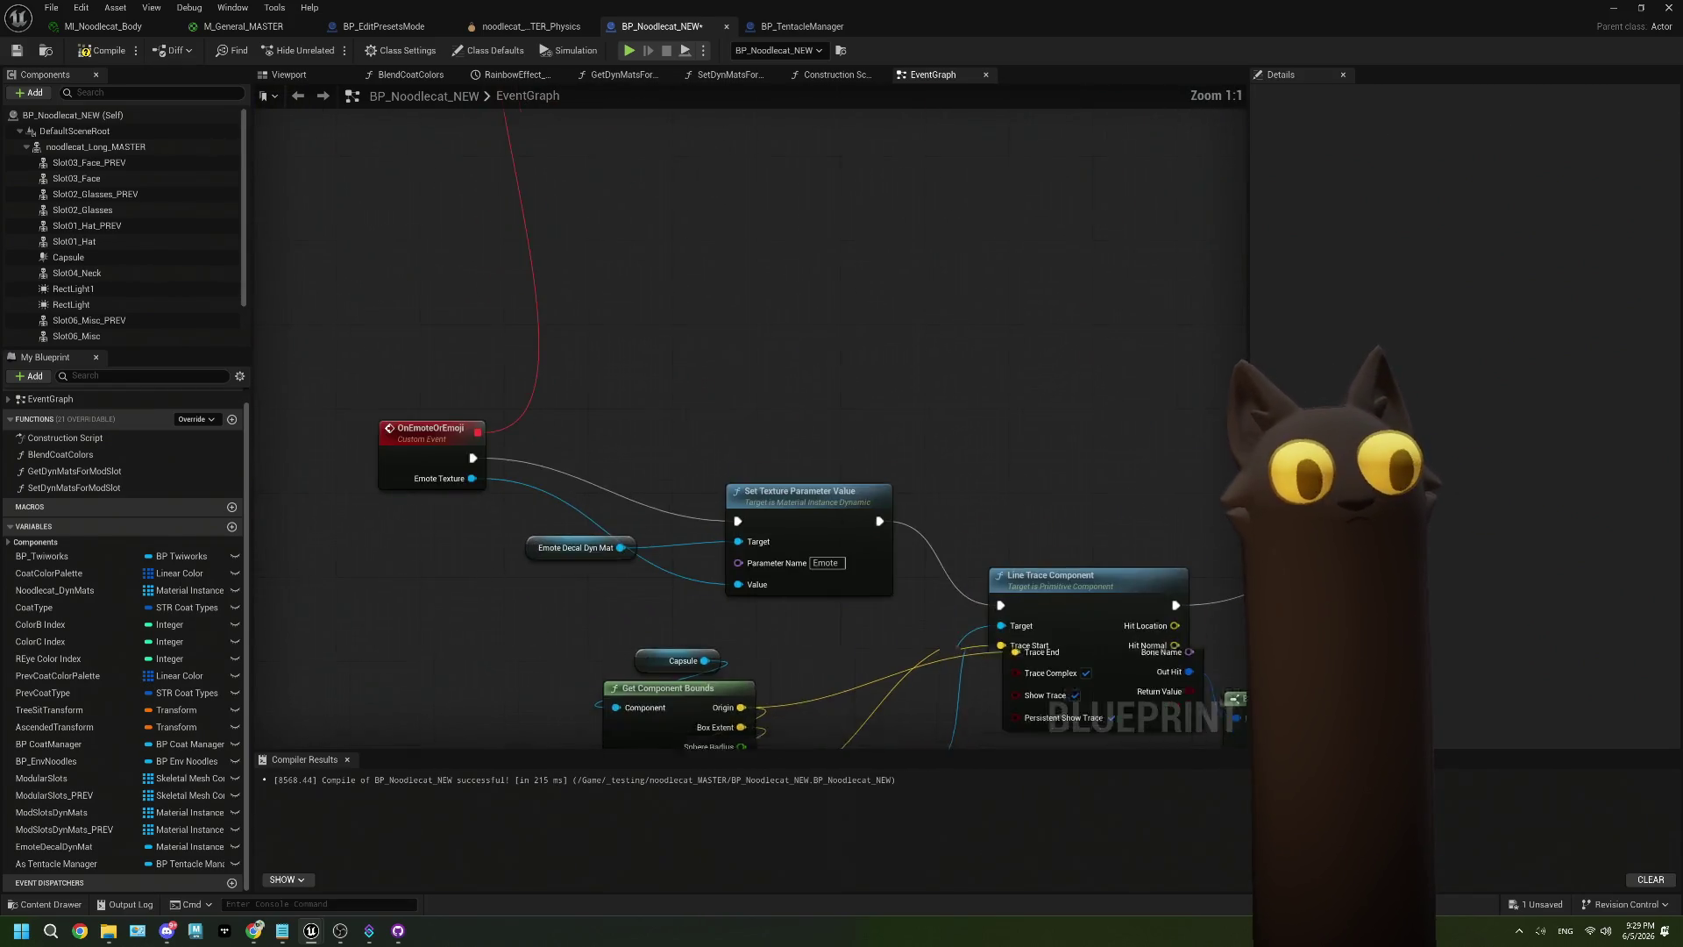
left_click(526, 346)
Bring the material creation nodes after OnEmoteOrEmoji and wire its execution into Create Dynamic Material Instance.
left_click_drag(320, 403, 509, 413)
left_click_drag(414, 381, 639, 387)
left_click(647, 326)
key("ctrl+z")
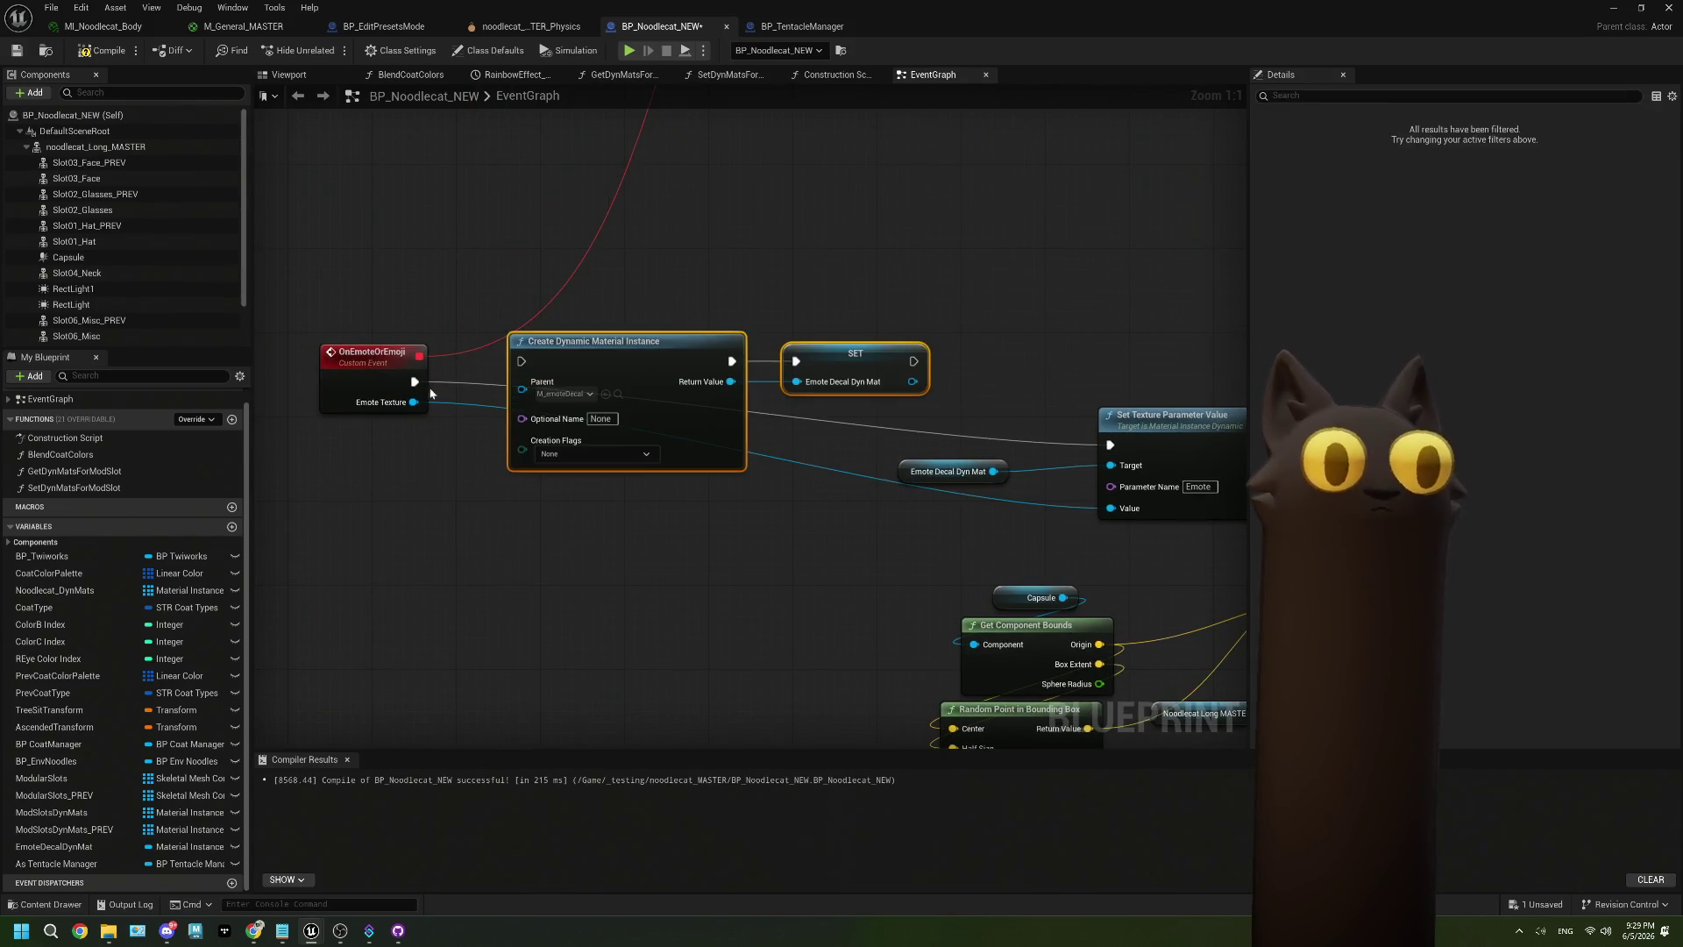
left_click_drag(415, 382, 521, 362)
Feed SET Emote Decal Dyn Mat into Set Texture Parameter Value's Target and execution, deleting the redundant getter.
mouse_move(913, 381)
left_mouse_down()
mouse_move(1034, 410)
mouse_move(1131, 469)
mouse_move(1112, 466)
left_mouse_up()
left_click_drag(976, 431, 1002, 504)
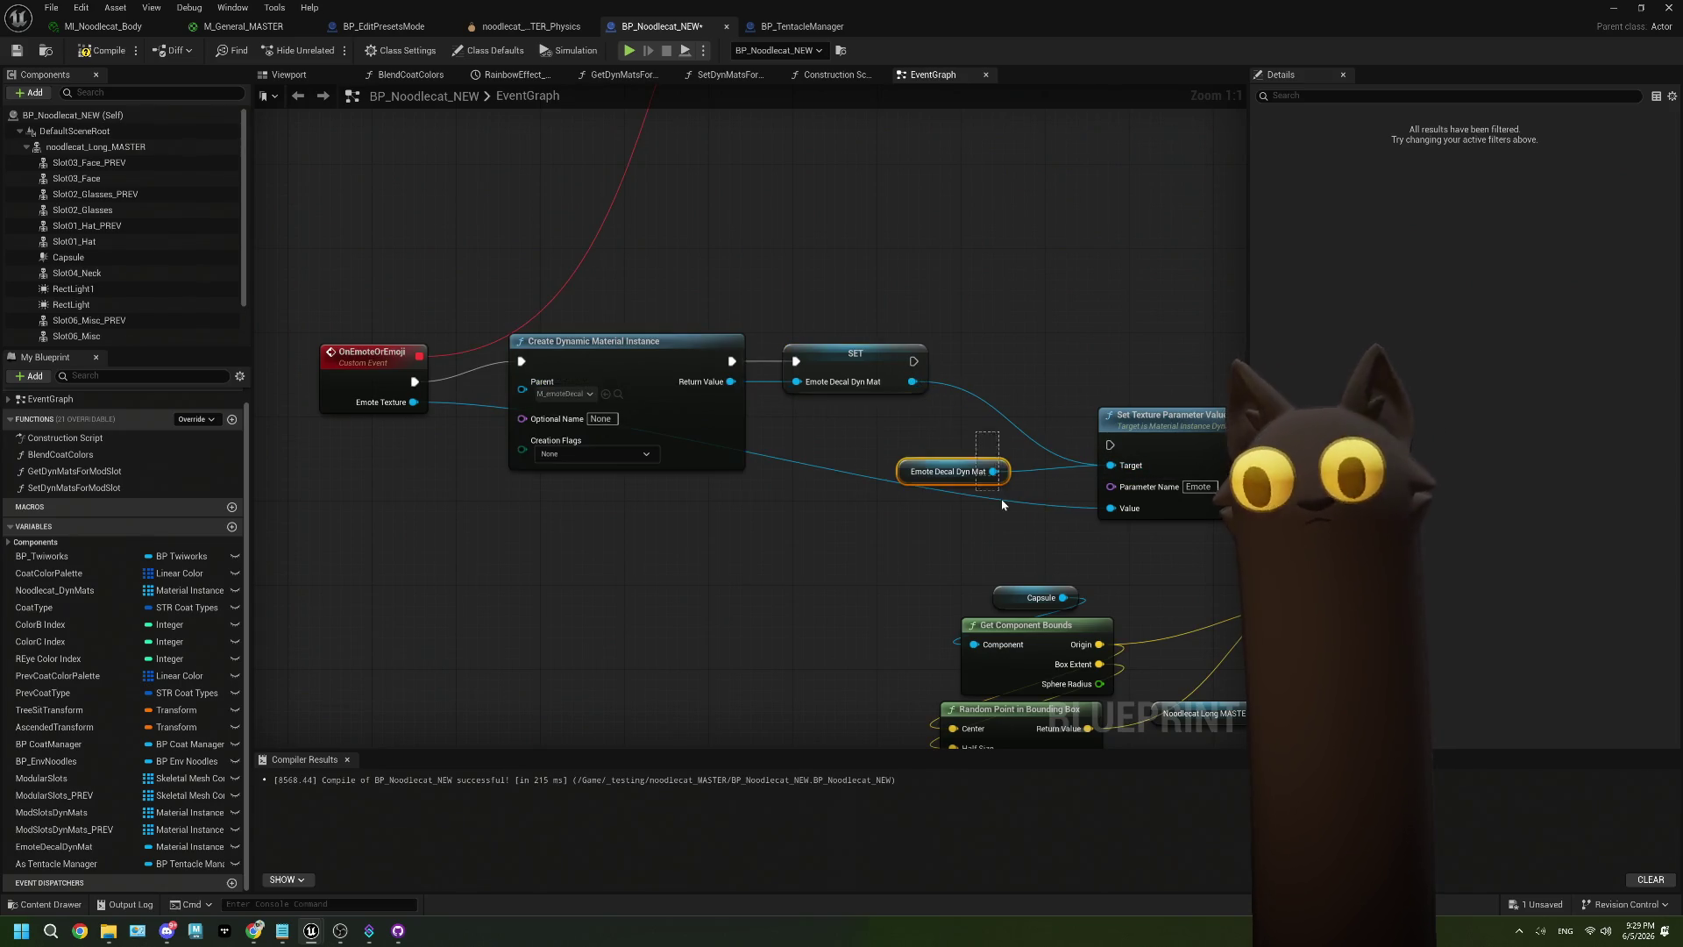
key("Delete")
mouse_move(913, 368)
left_mouse_down()
mouse_move(1122, 452)
mouse_move(1110, 444)
left_mouse_up()
Rearrange OnEmoteOrEmoji and the material nodes into a tidy chain.
left_click(614, 342)
left_click(834, 368, "ctrl")
mouse_move(834, 367)
left_mouse_down()
mouse_move(896, 442)
mouse_move(965, 443)
left_mouse_up()
mouse_move(335, 321)
left_mouse_down()
mouse_move(478, 344)
mouse_move(497, 389)
left_mouse_up()
scroll(871, 465, "down", 2)
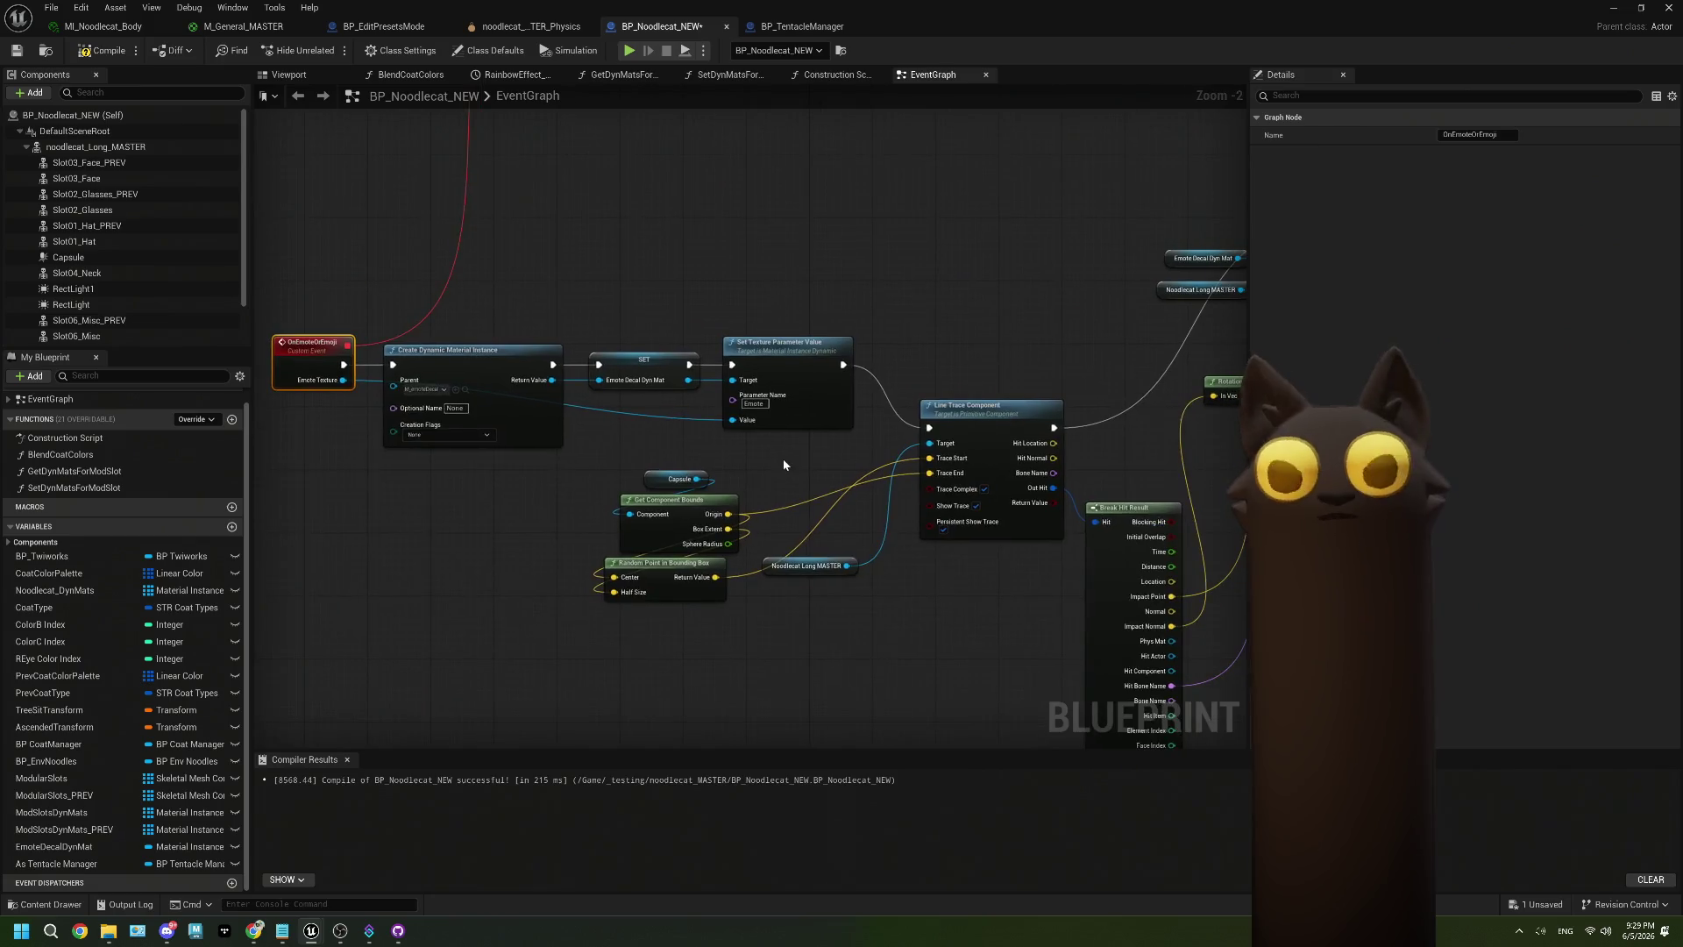
Delete the SET Emote Decal Dyn Mat node and wire the new material directly into Set Texture Parameter Value.
left_click_drag(883, 535, 785, 480)
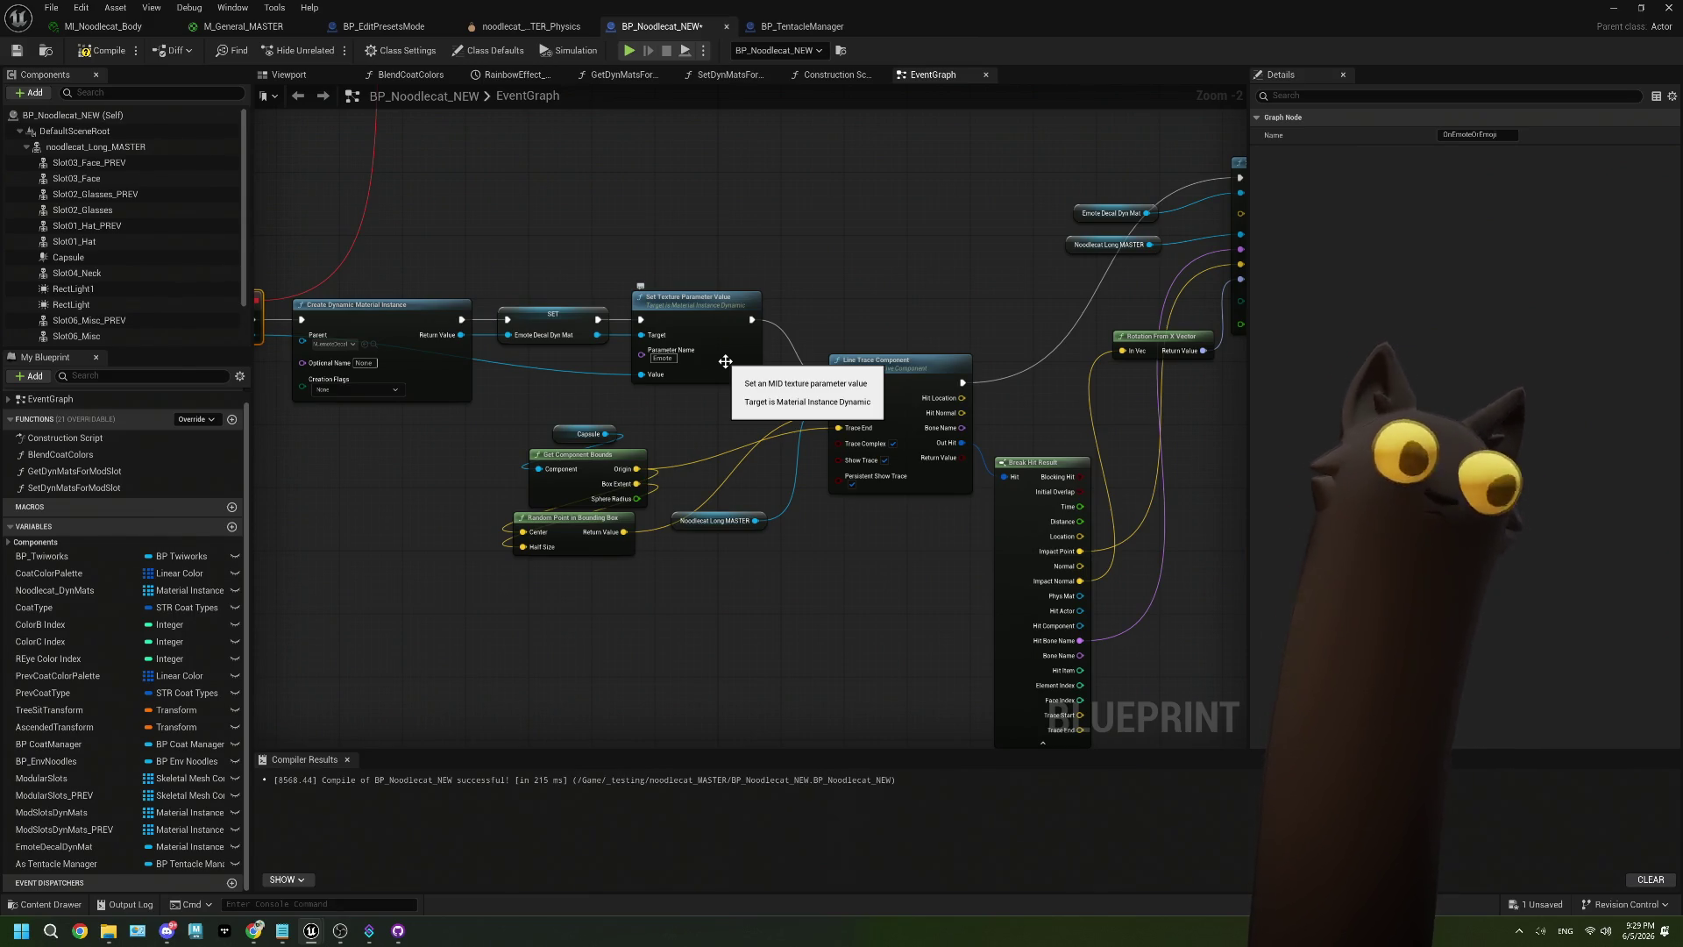
left_click(545, 324)
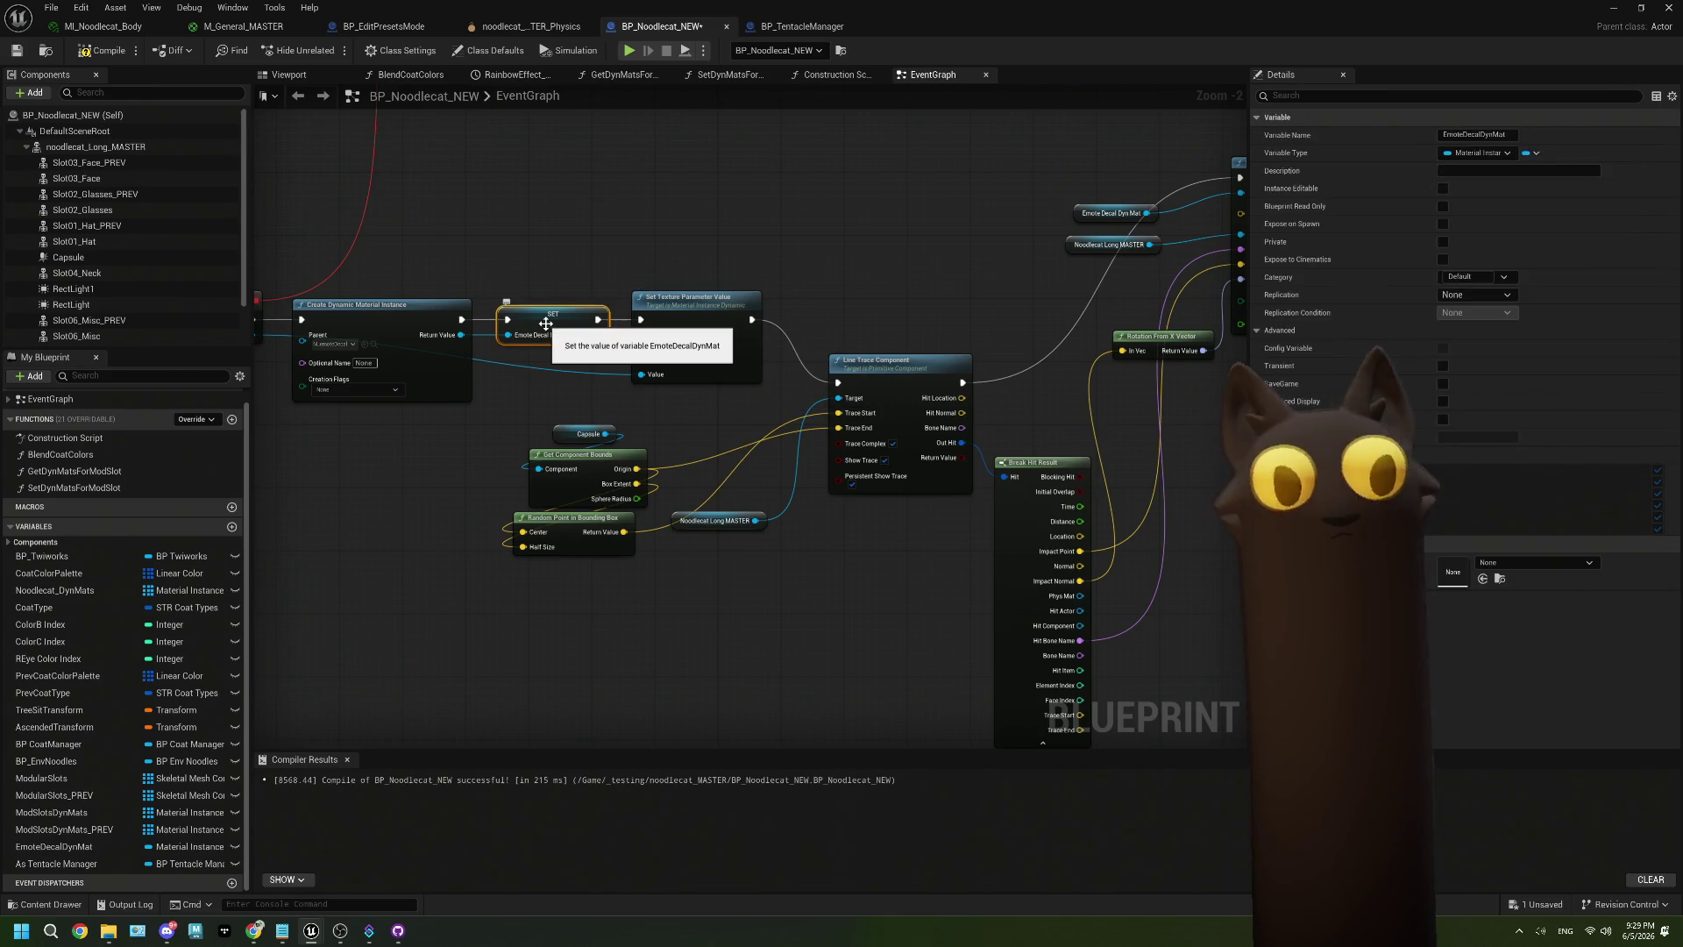
key("Delete")
mouse_move(460, 319)
left_mouse_down()
mouse_move(646, 327)
mouse_move(446, 325)
mouse_move(537, 326)
left_mouse_up()
Remove the leftover Emote Decal Dyn Mat getter near Spawn Decal Attached and compile BP_Noodlecat_NEW.
mouse_move(646, 323)
left_mouse_down()
mouse_move(510, 333)
mouse_move(1106, 201)
left_mouse_up()
left_click(964, 225)
key("Delete")
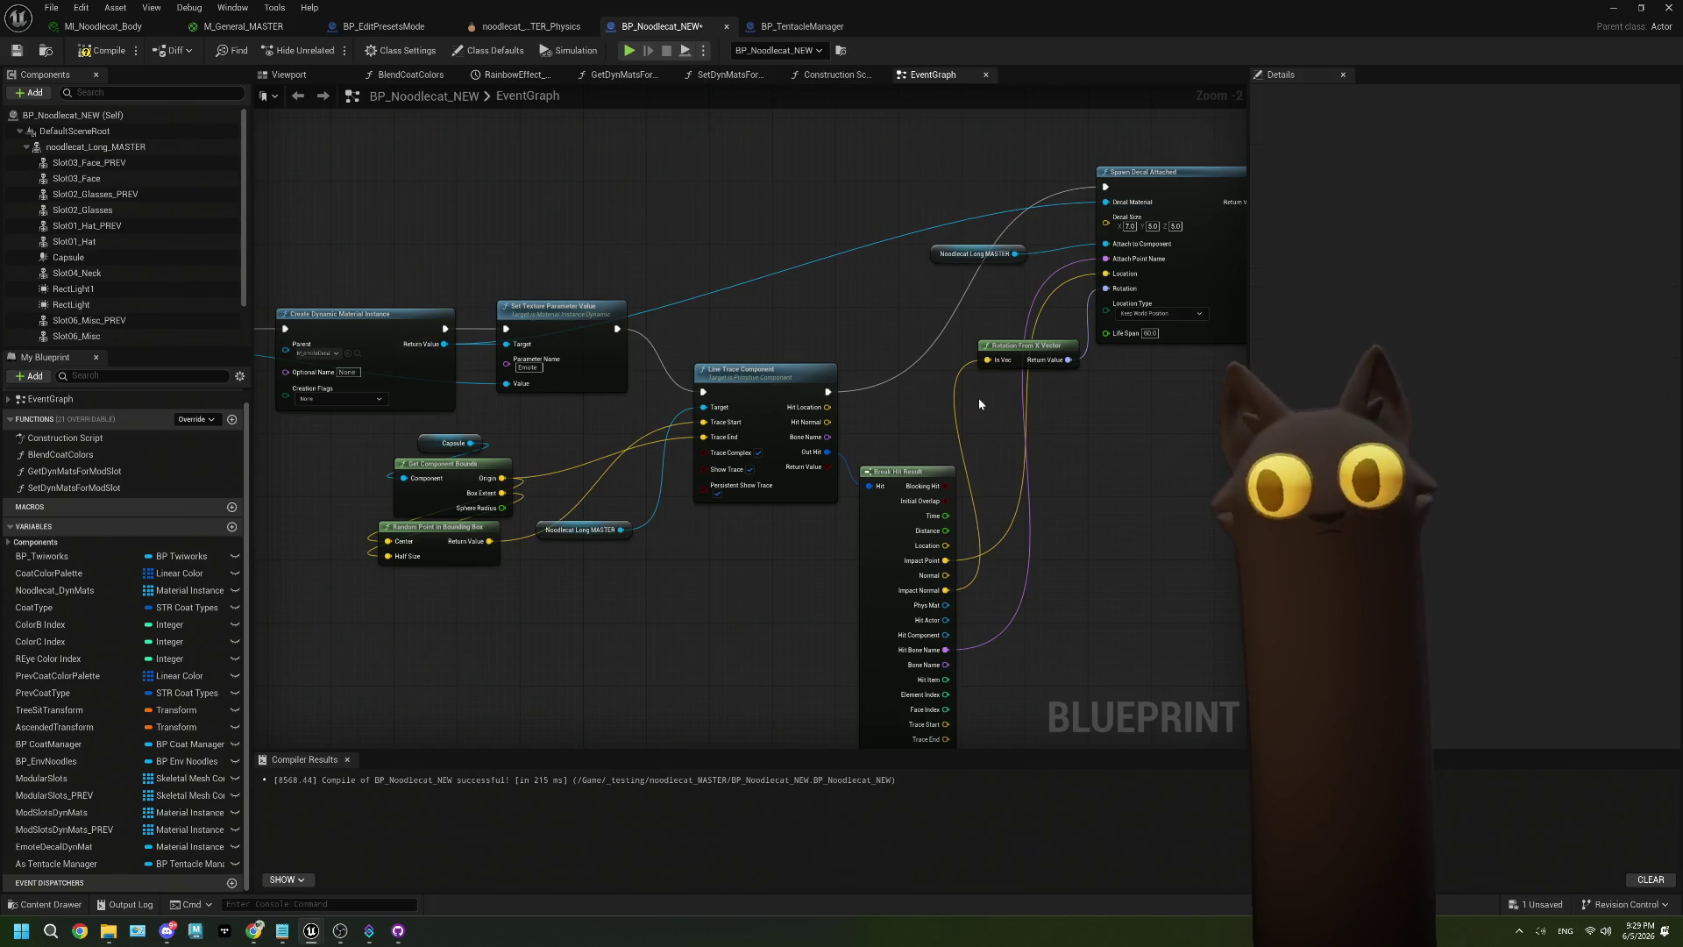
left_click(103, 50)
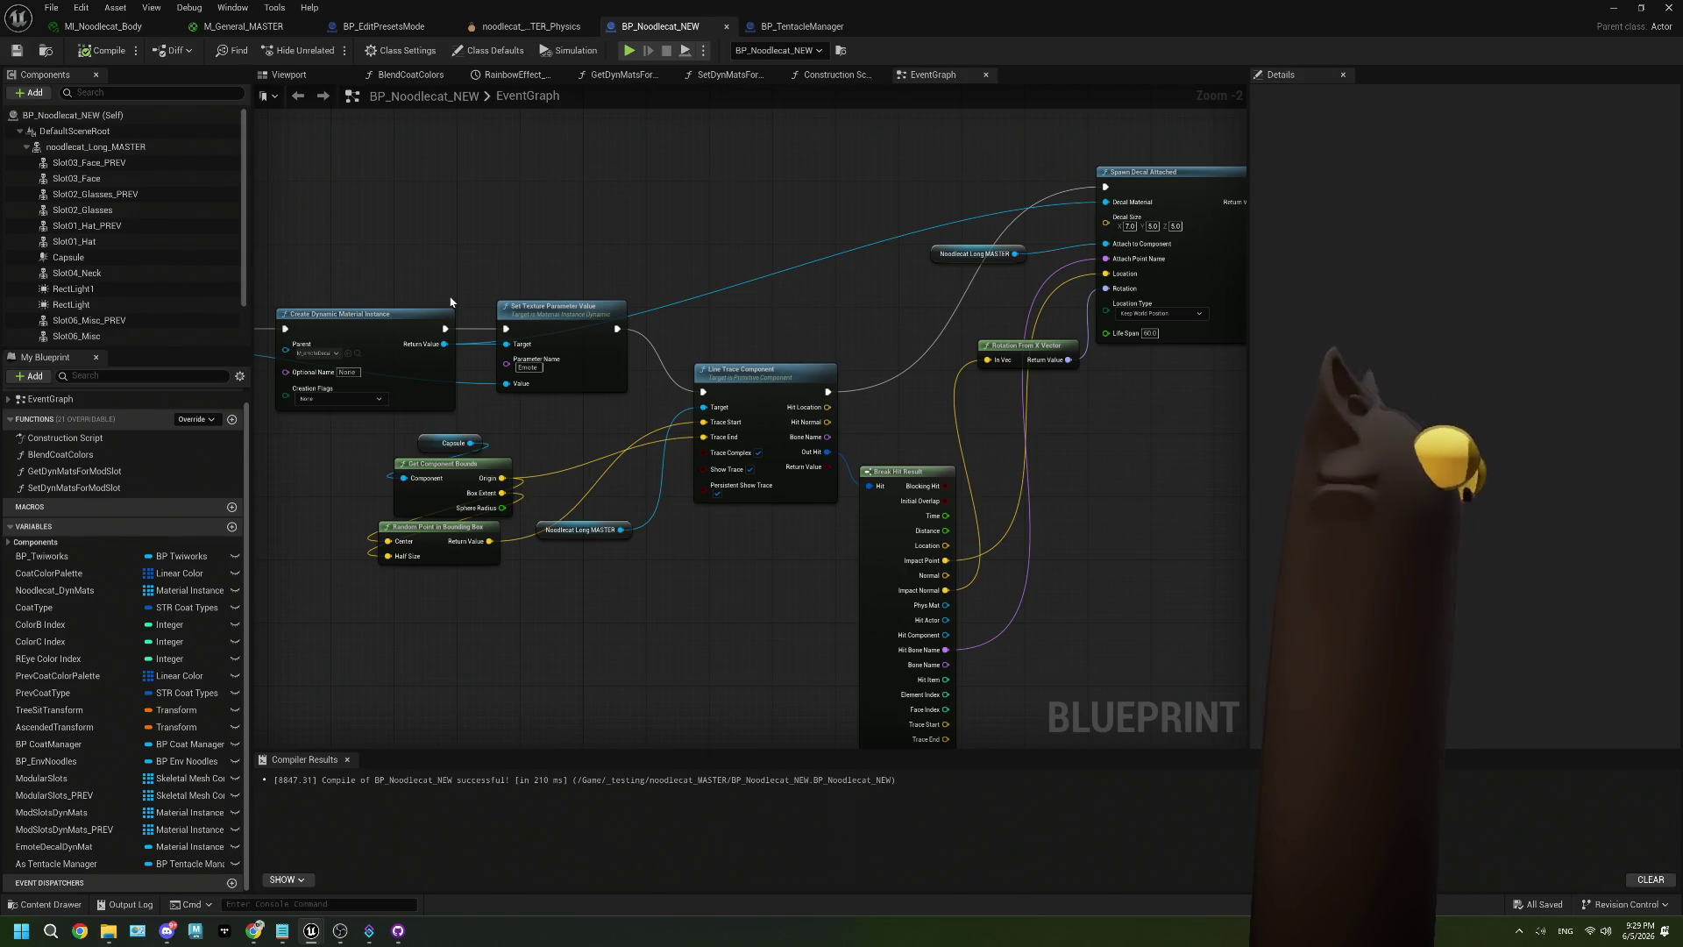
Uncheck Persistent Show Trace on the Line Trace Component node.
mouse_move(959, 481)
left_mouse_down()
mouse_move(951, 388)
mouse_move(896, 375)
left_mouse_up()
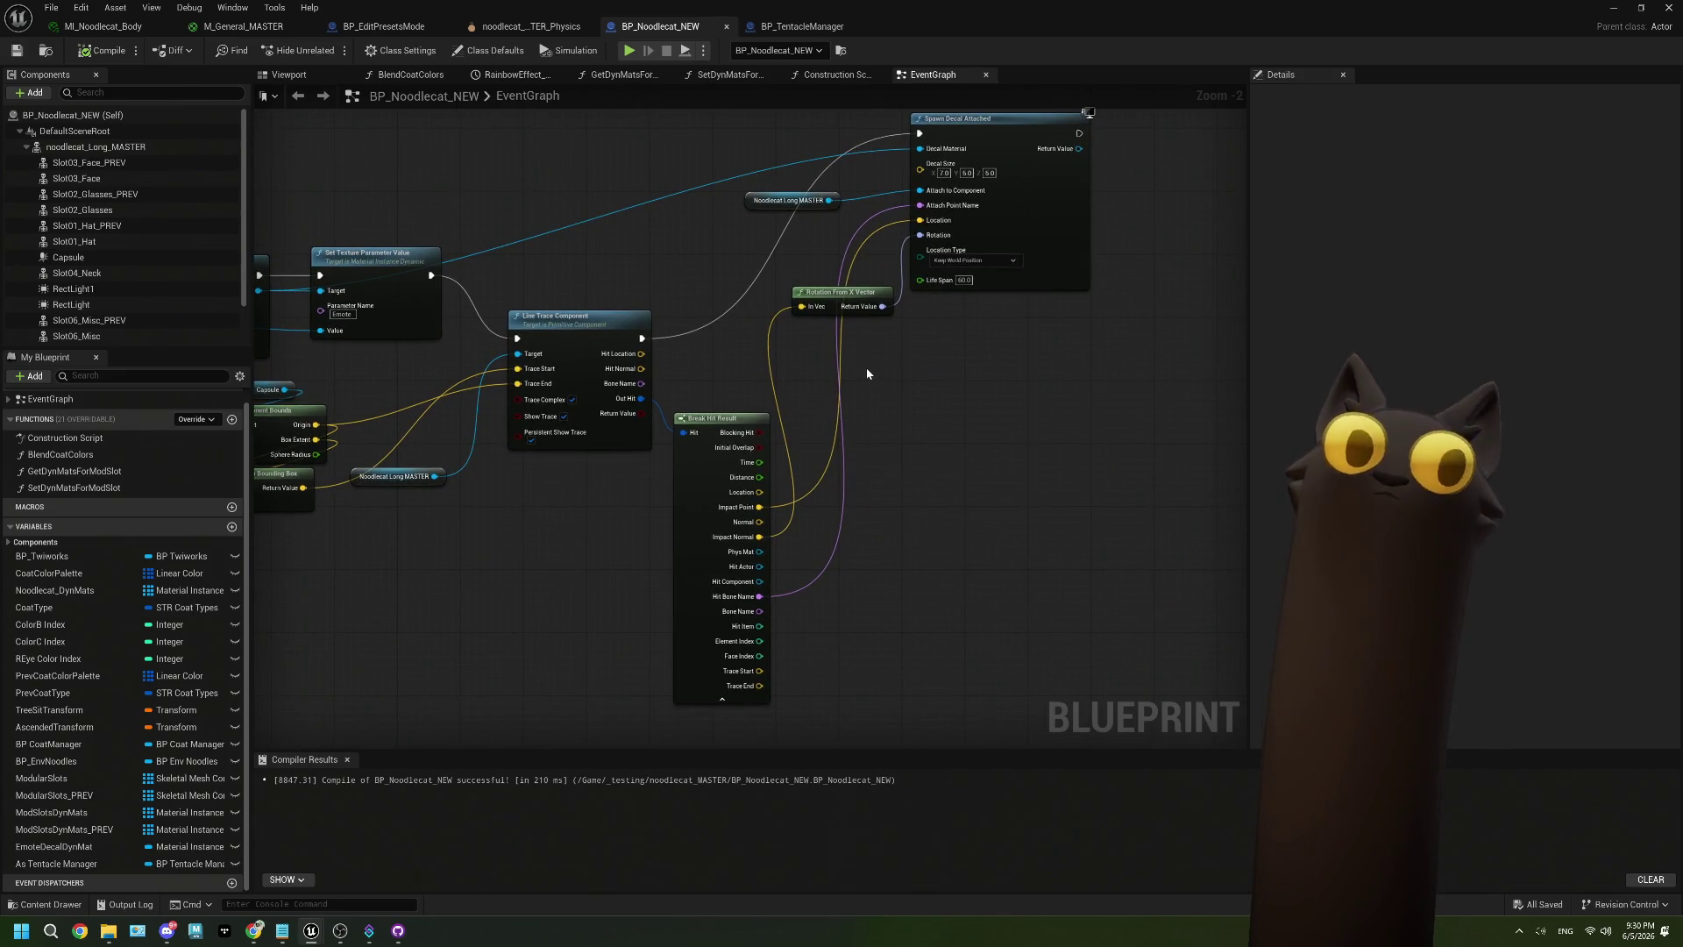
left_click_drag(870, 375, 909, 375)
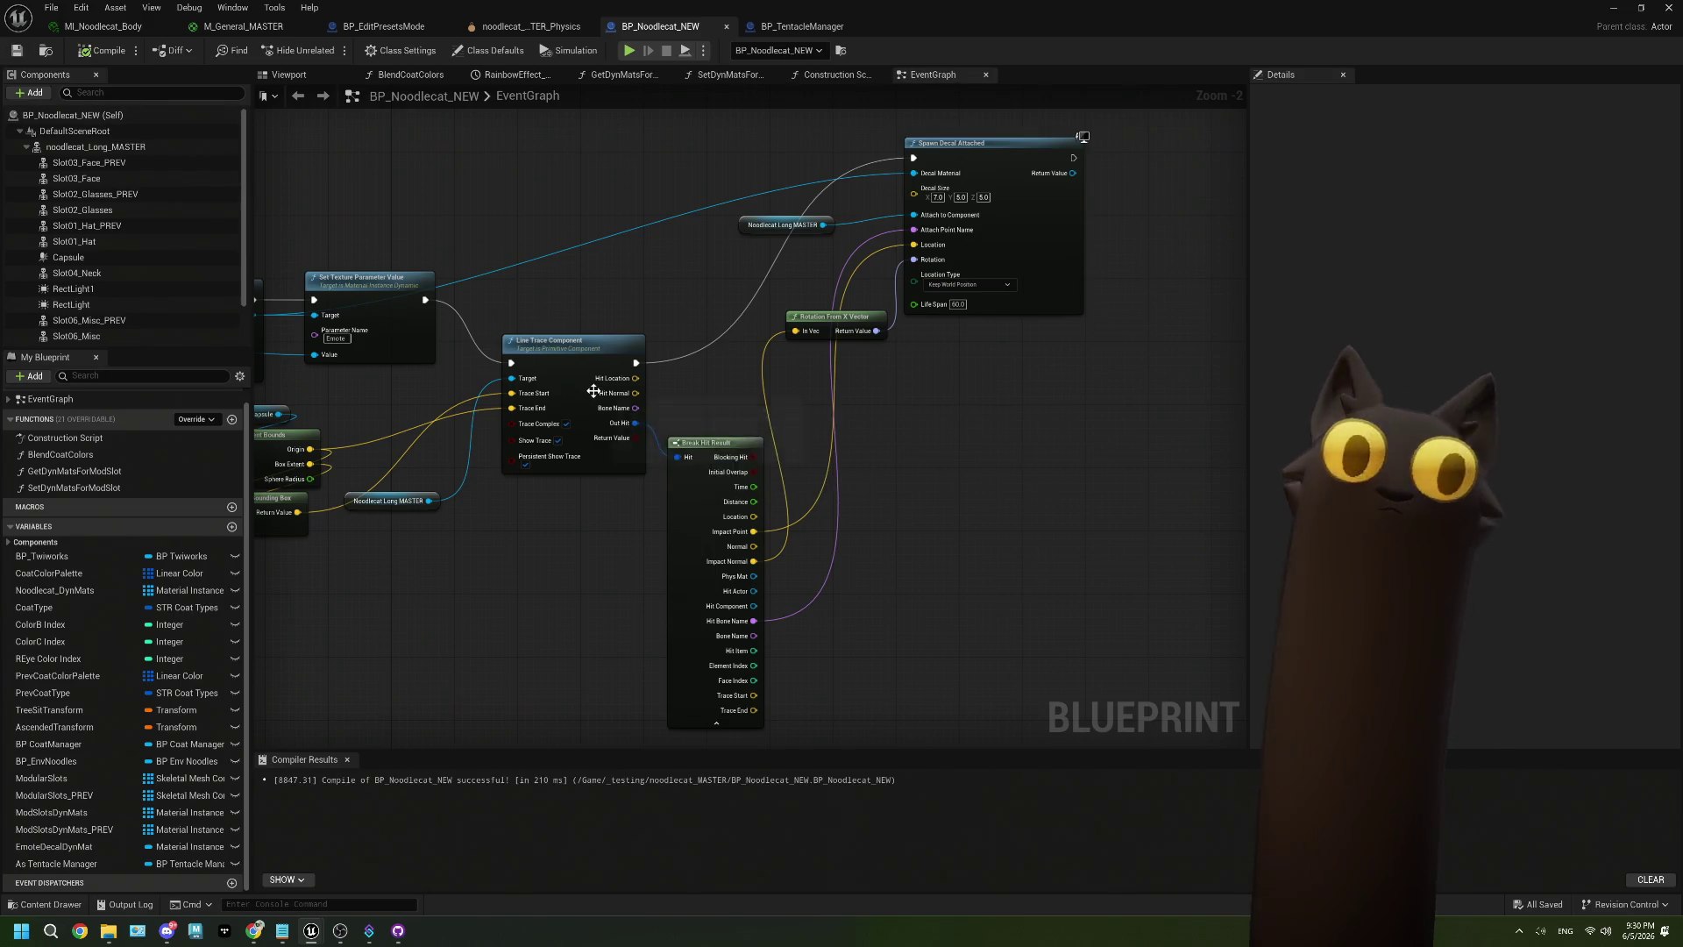
left_click_drag(540, 534, 785, 490)
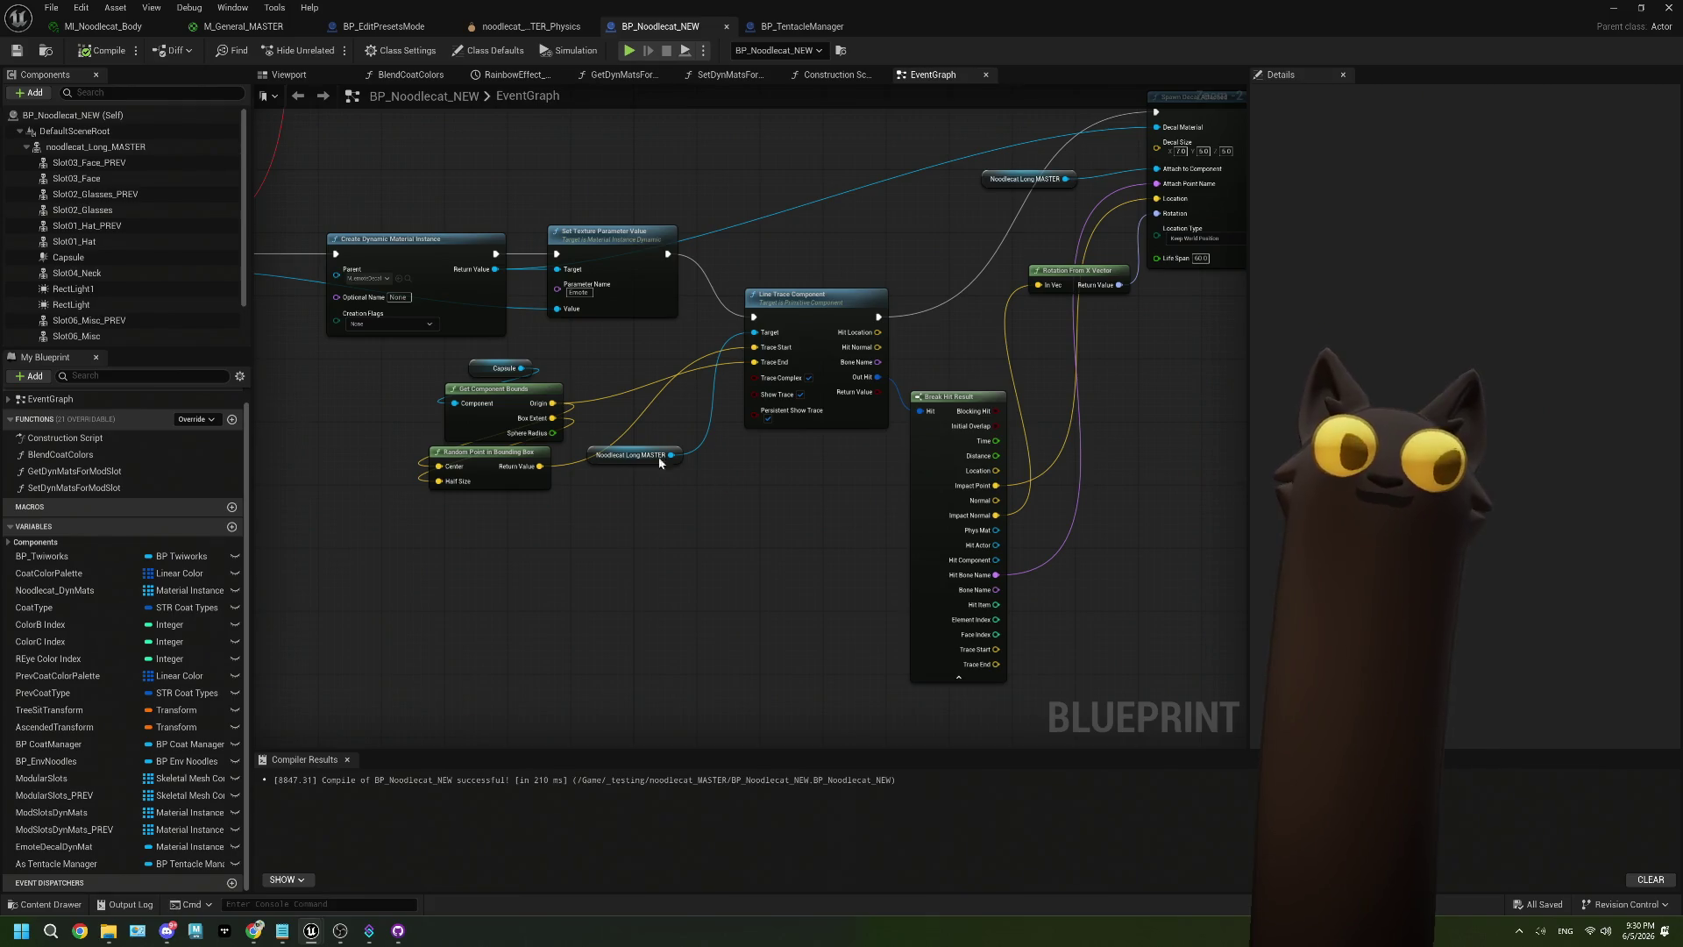
scroll(702, 379, "down", 2)
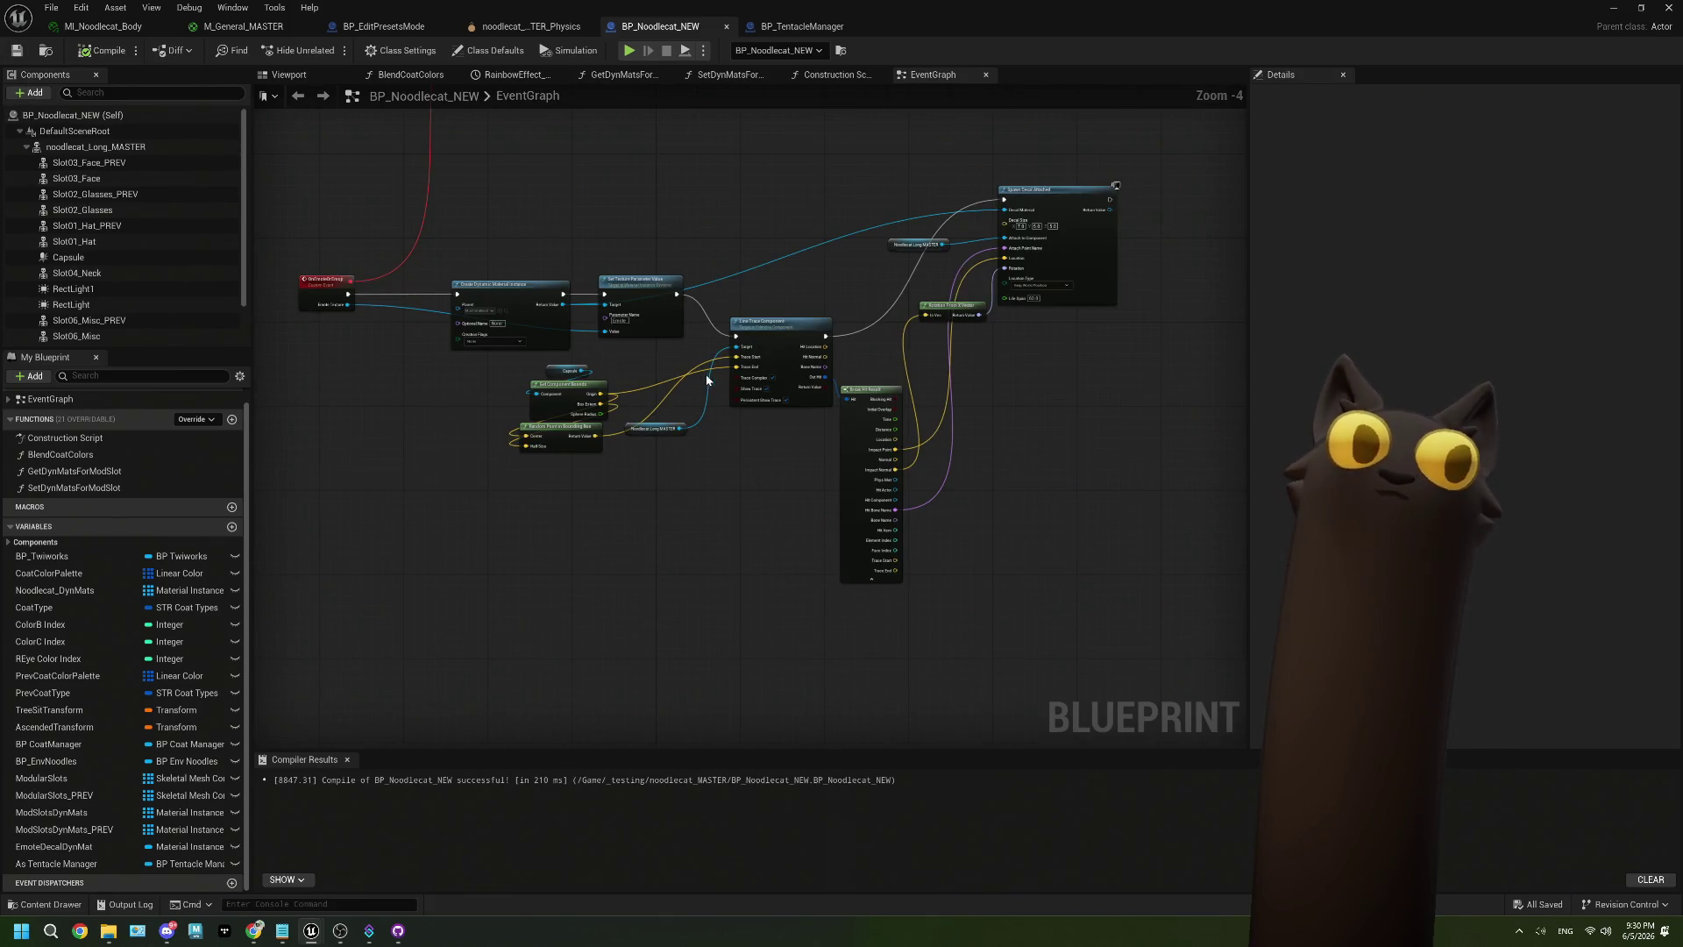
scroll(738, 392, "up", 1)
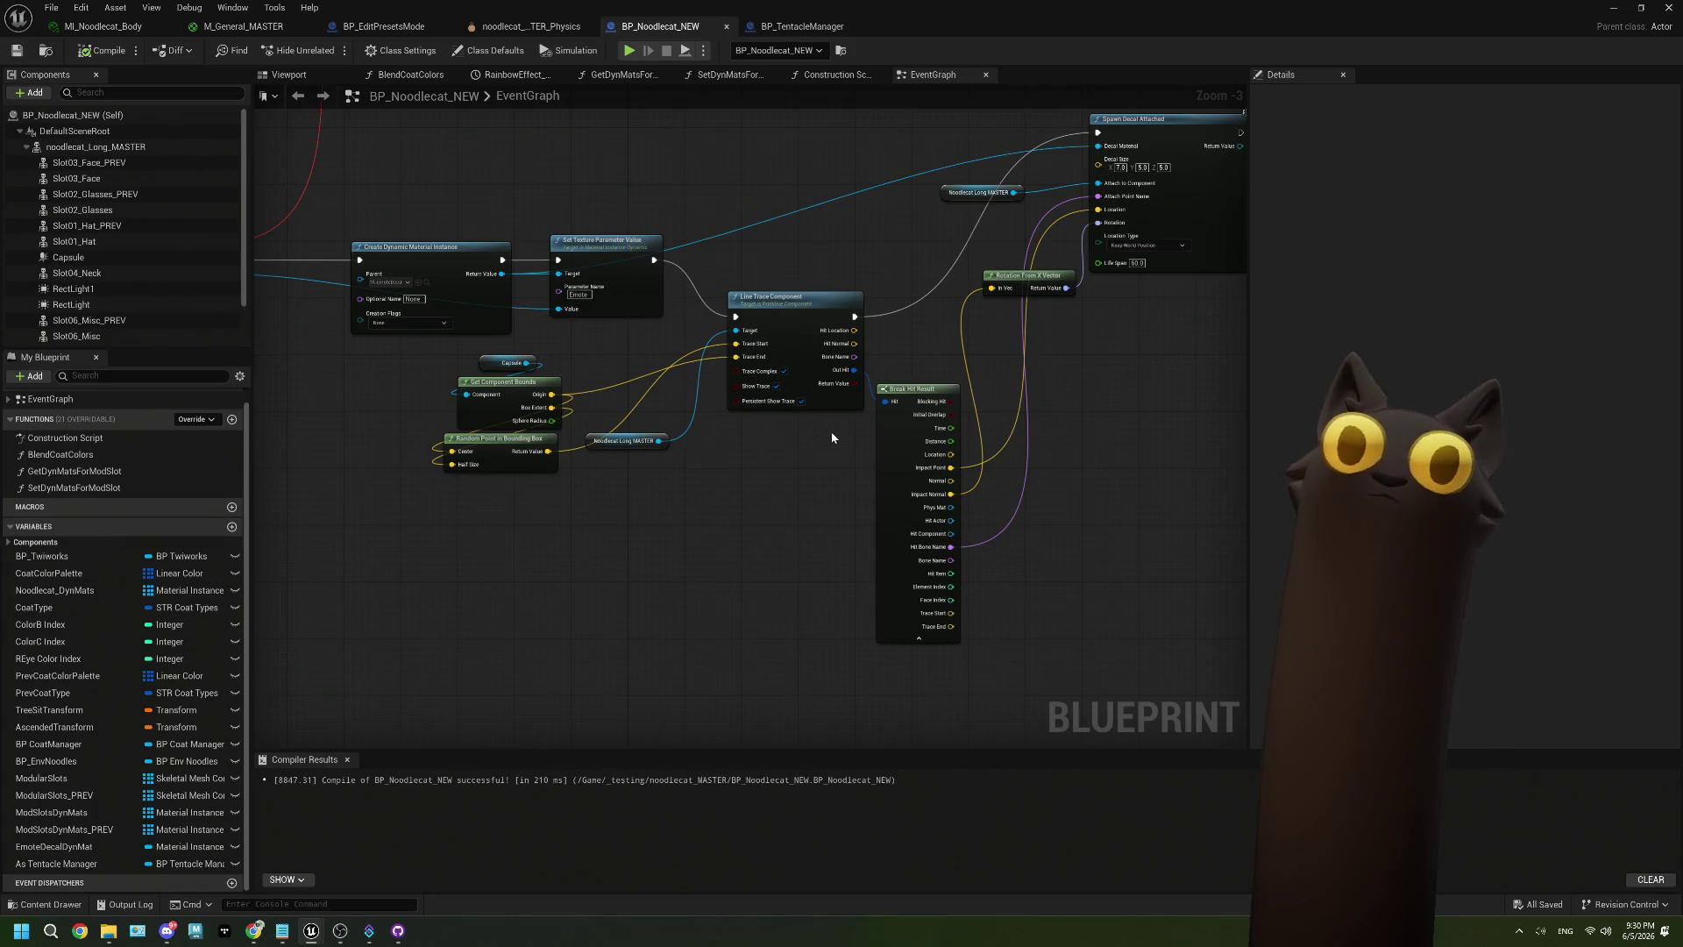
scroll(800, 401, "up", 4)
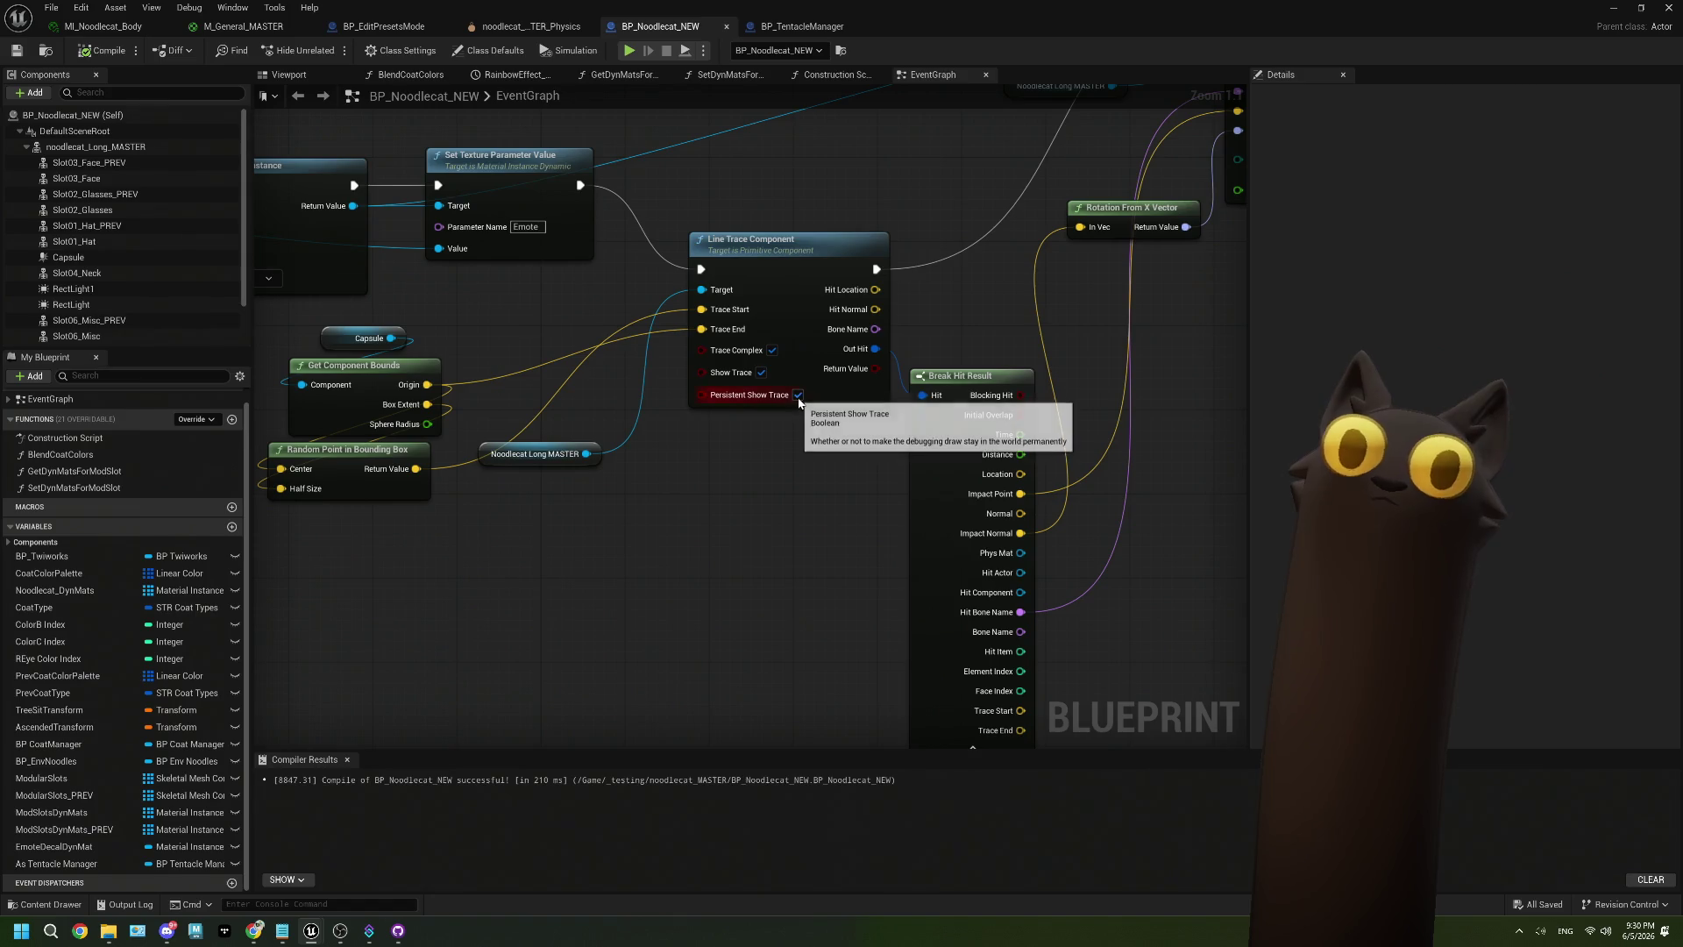
left_click(799, 395)
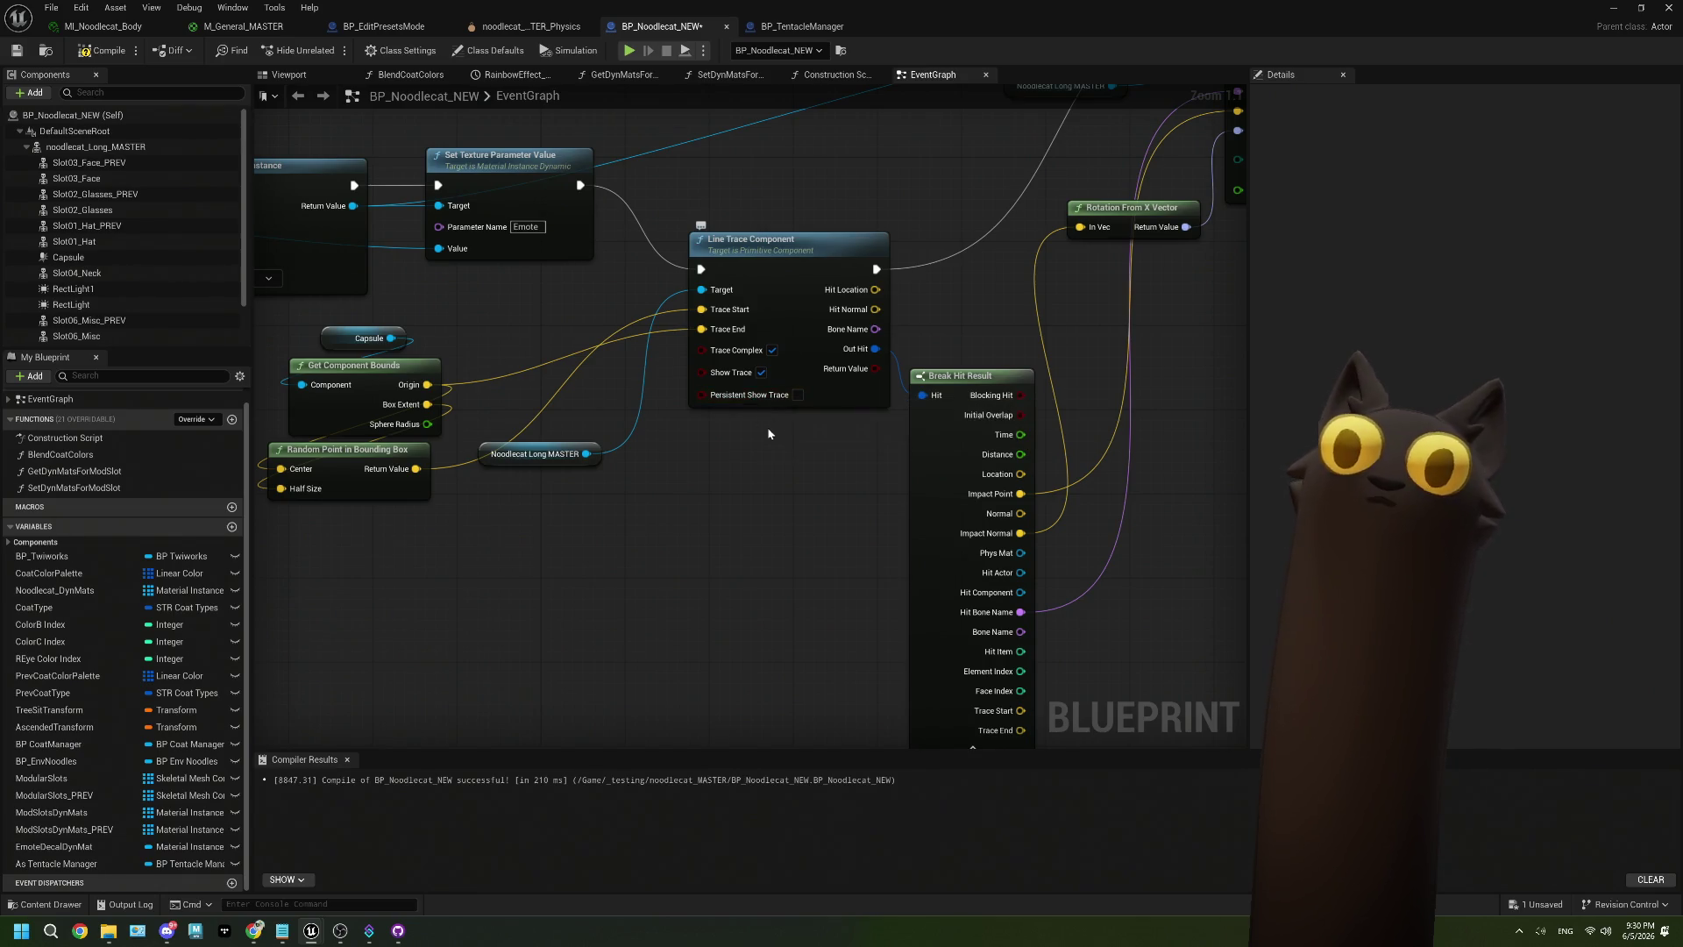
Compile and save BP_Noodlecat_NEW, then return to the level editor.
left_click(98, 50)
left_click(17, 50)
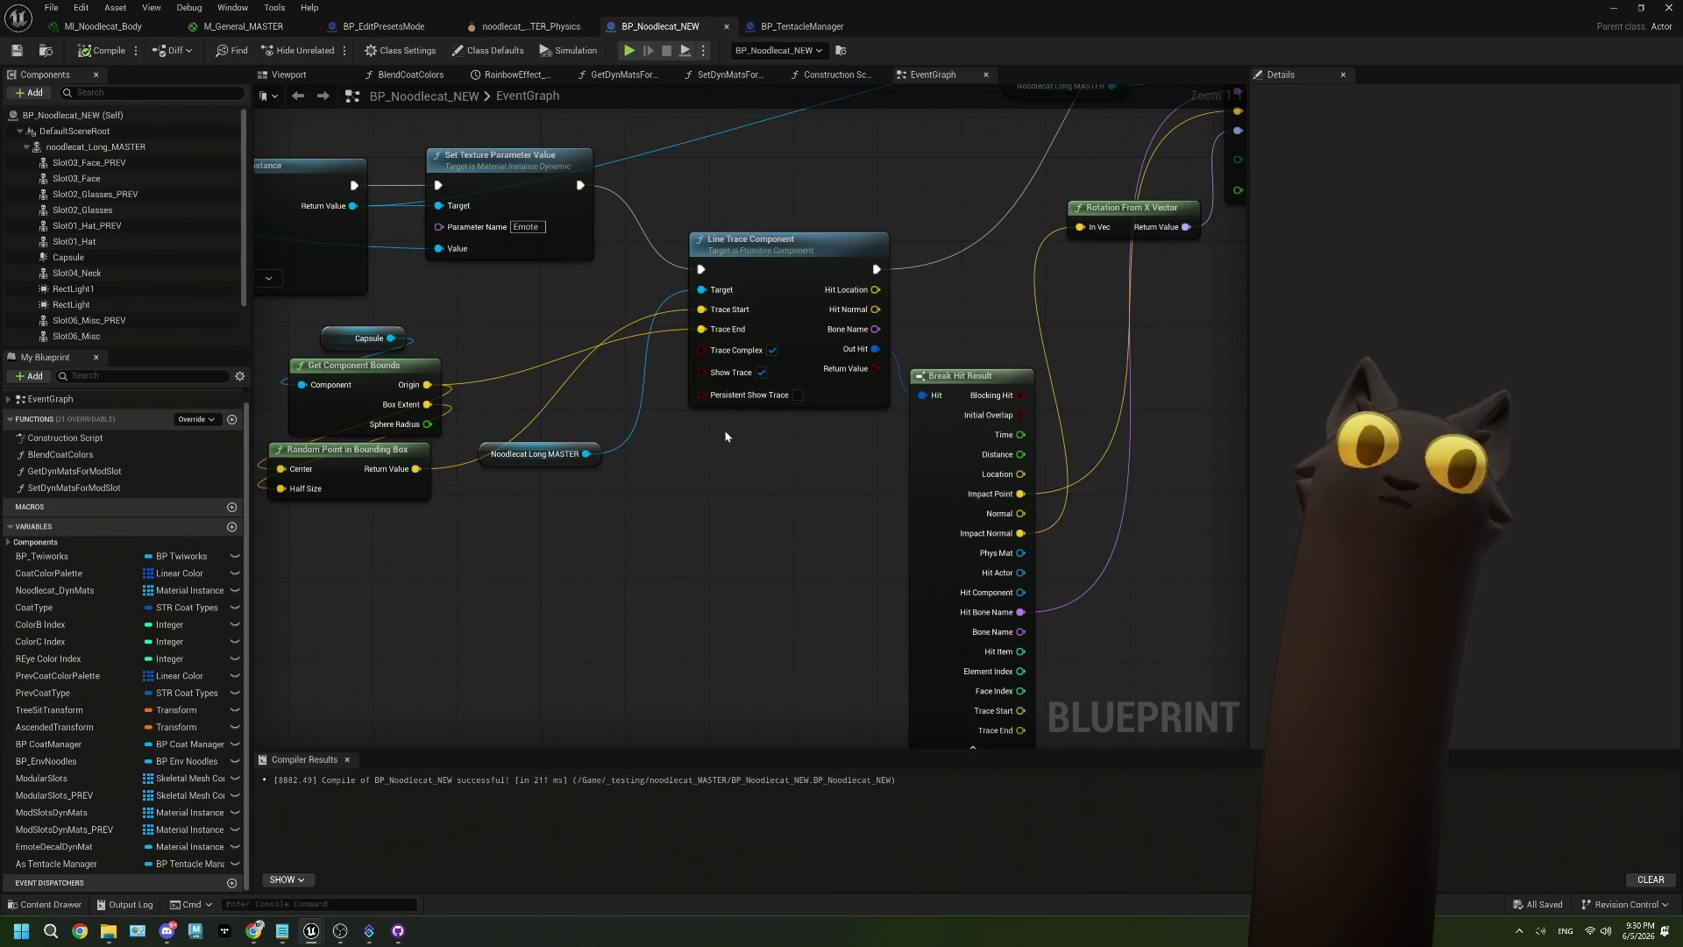
key("alt+Tab")
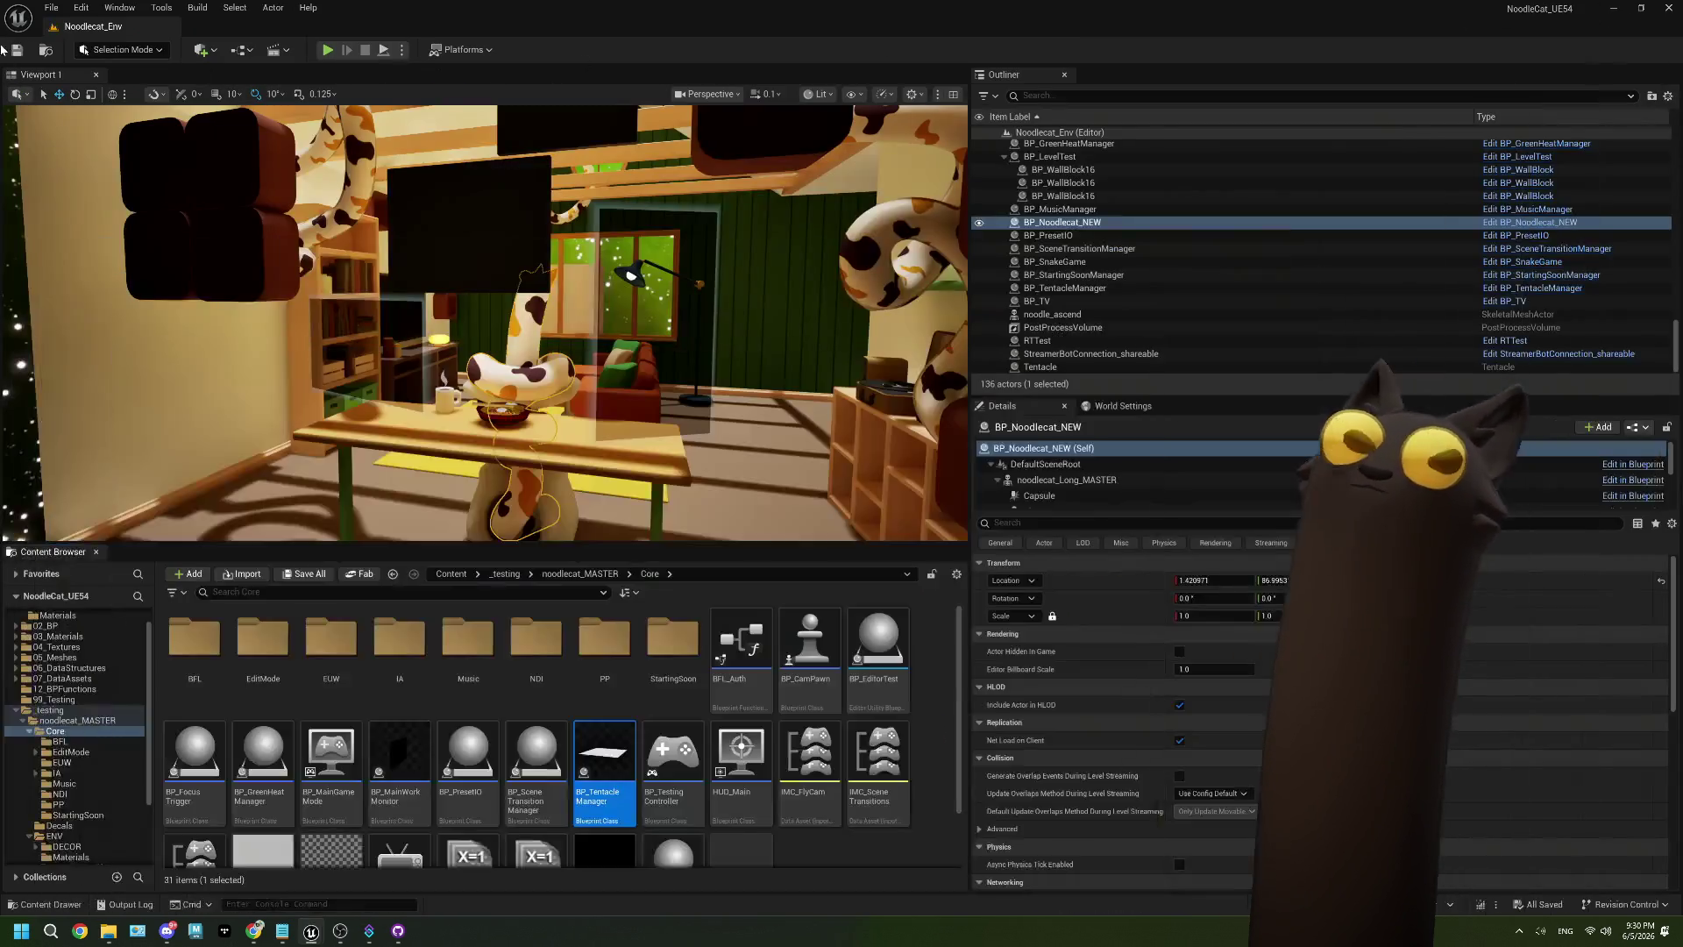
Play the level to test the emote decal, stop it, and dismiss the Accessed None error log.
left_click(329, 51)
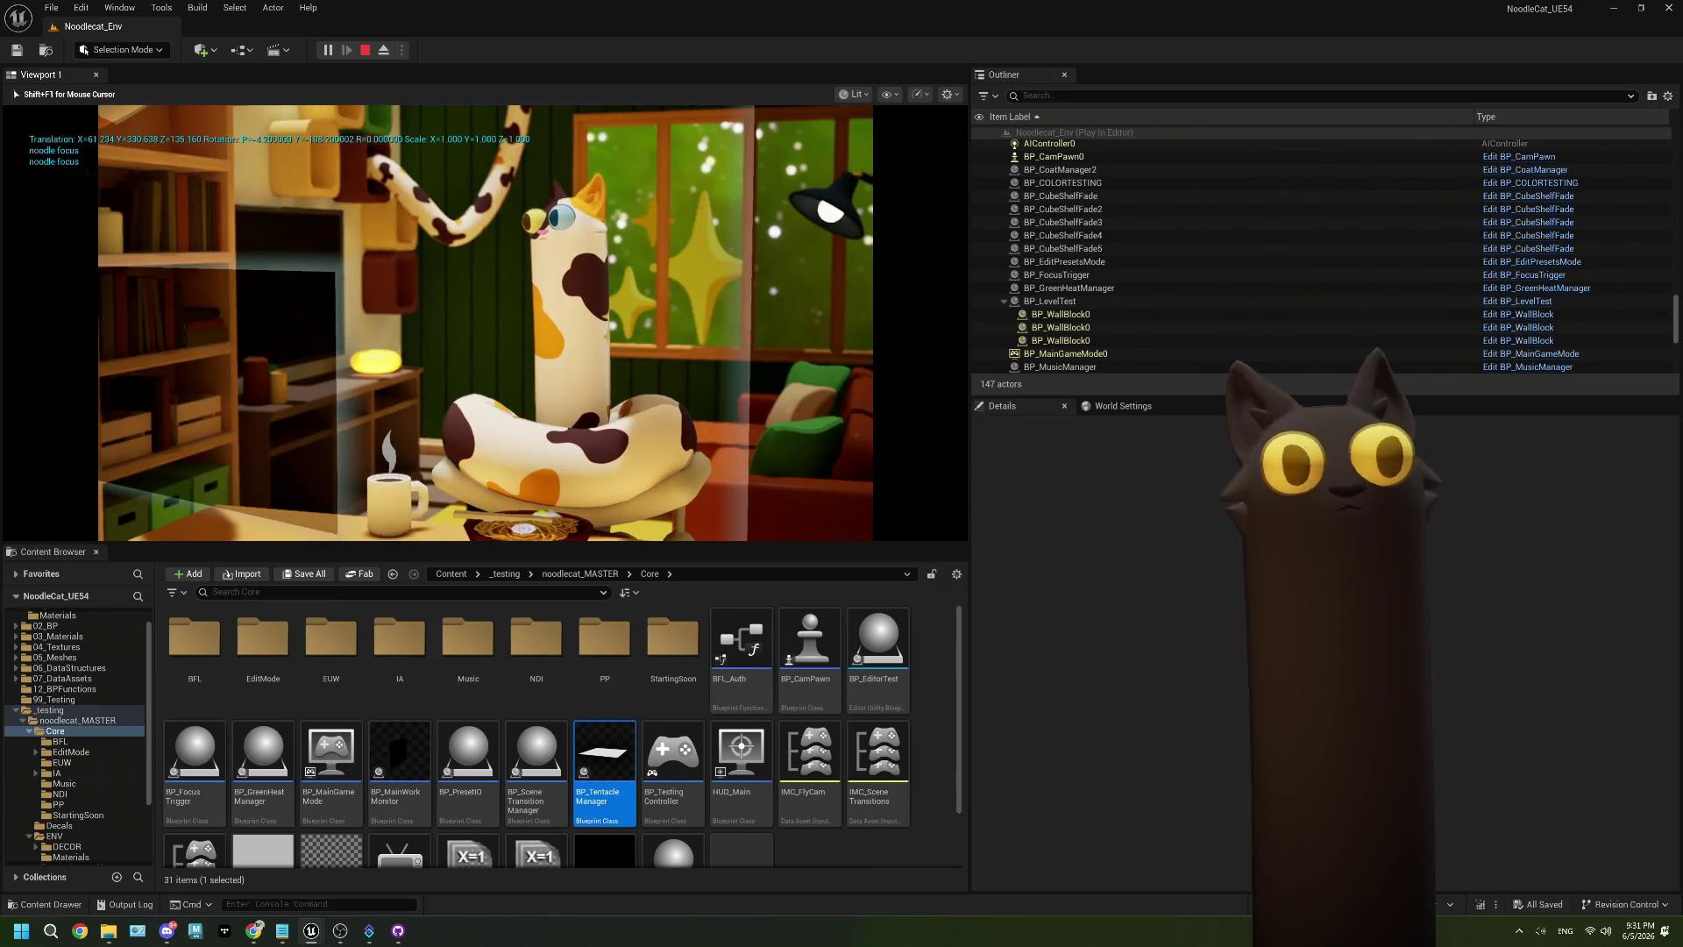
key("Escape")
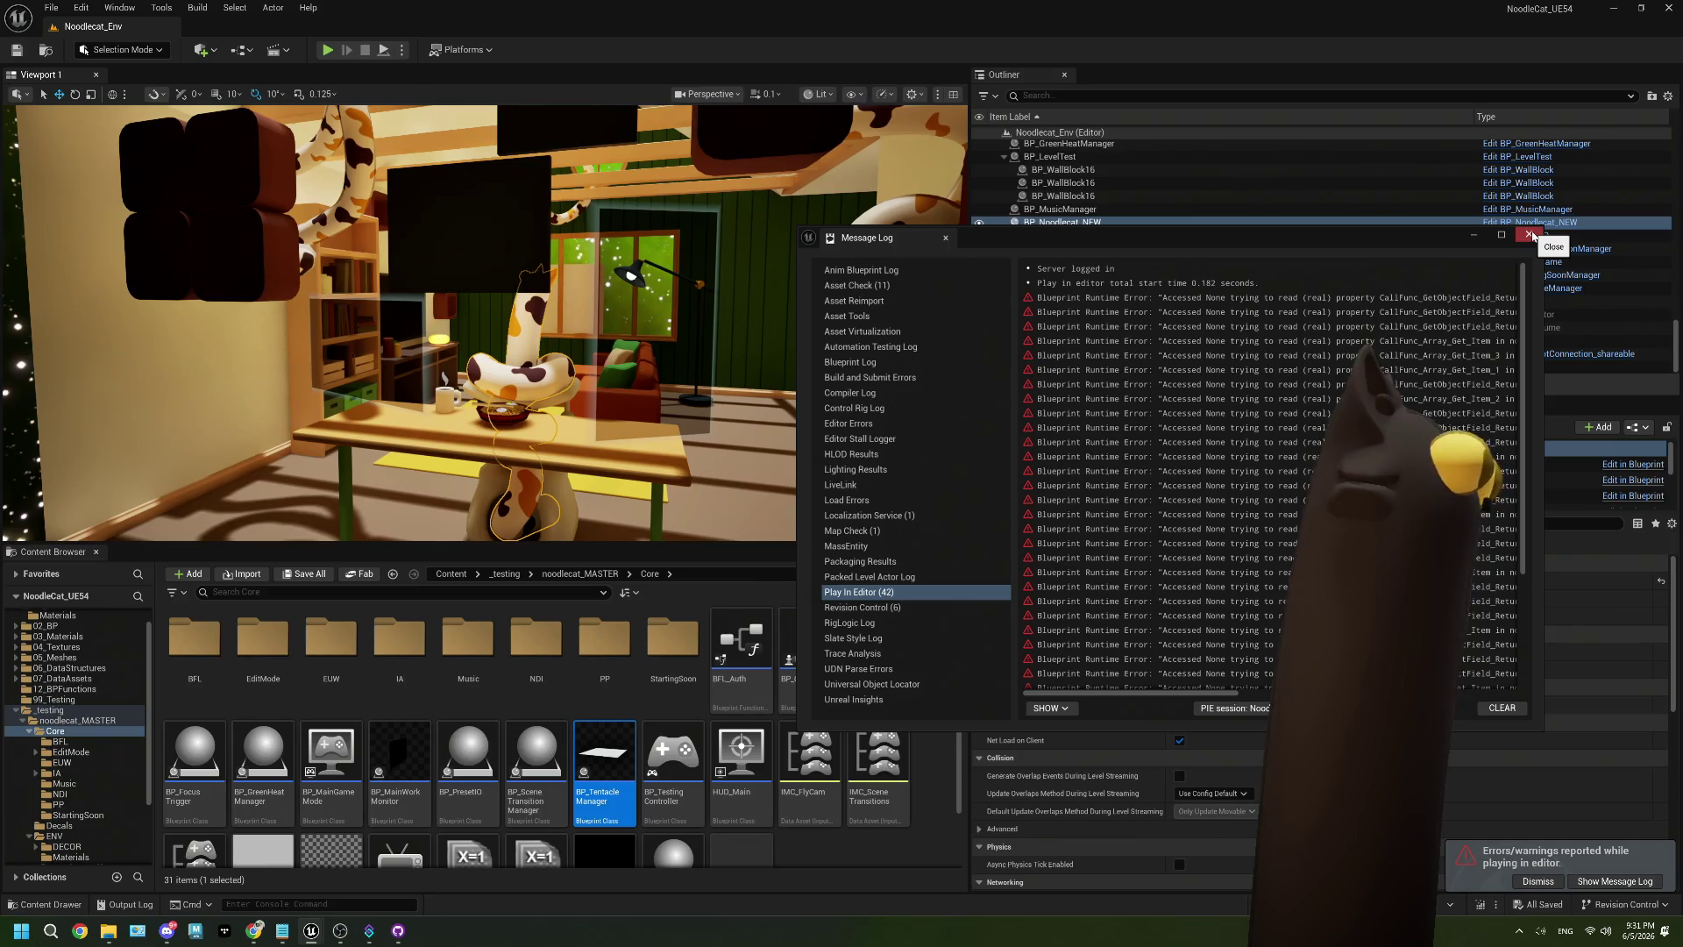
left_click(1529, 235)
Close the BP_TentacleManager editor and re-enable Persistent Show Trace on the Line Trace Component.
double_click(604, 759)
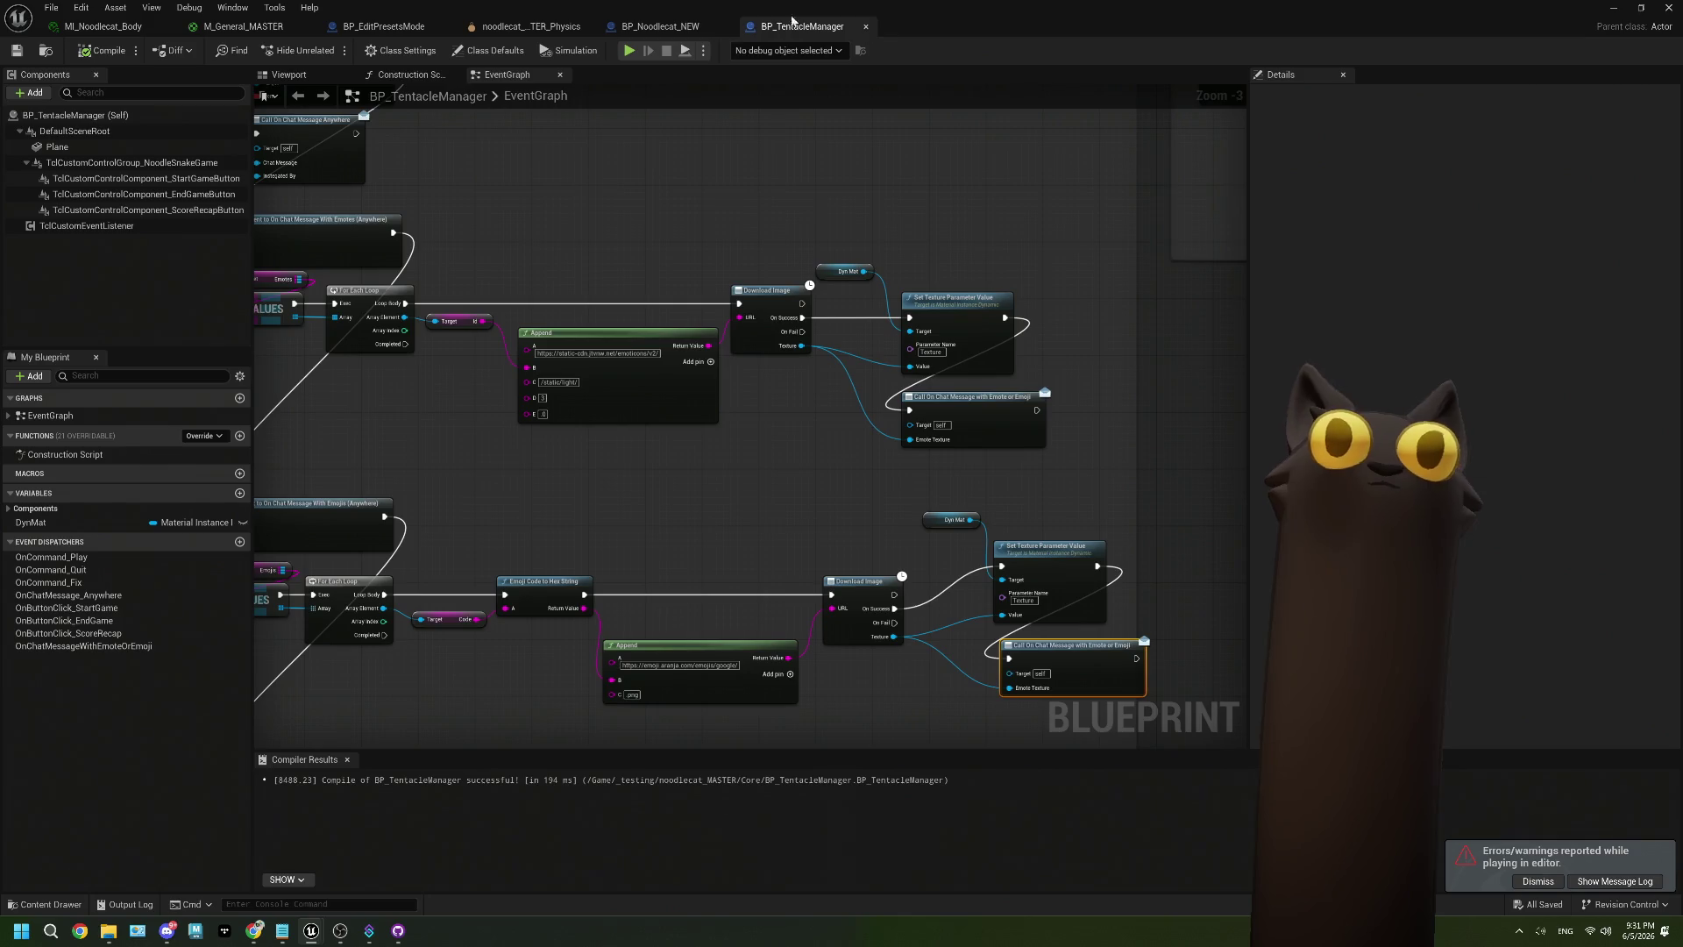
middle_click(792, 19)
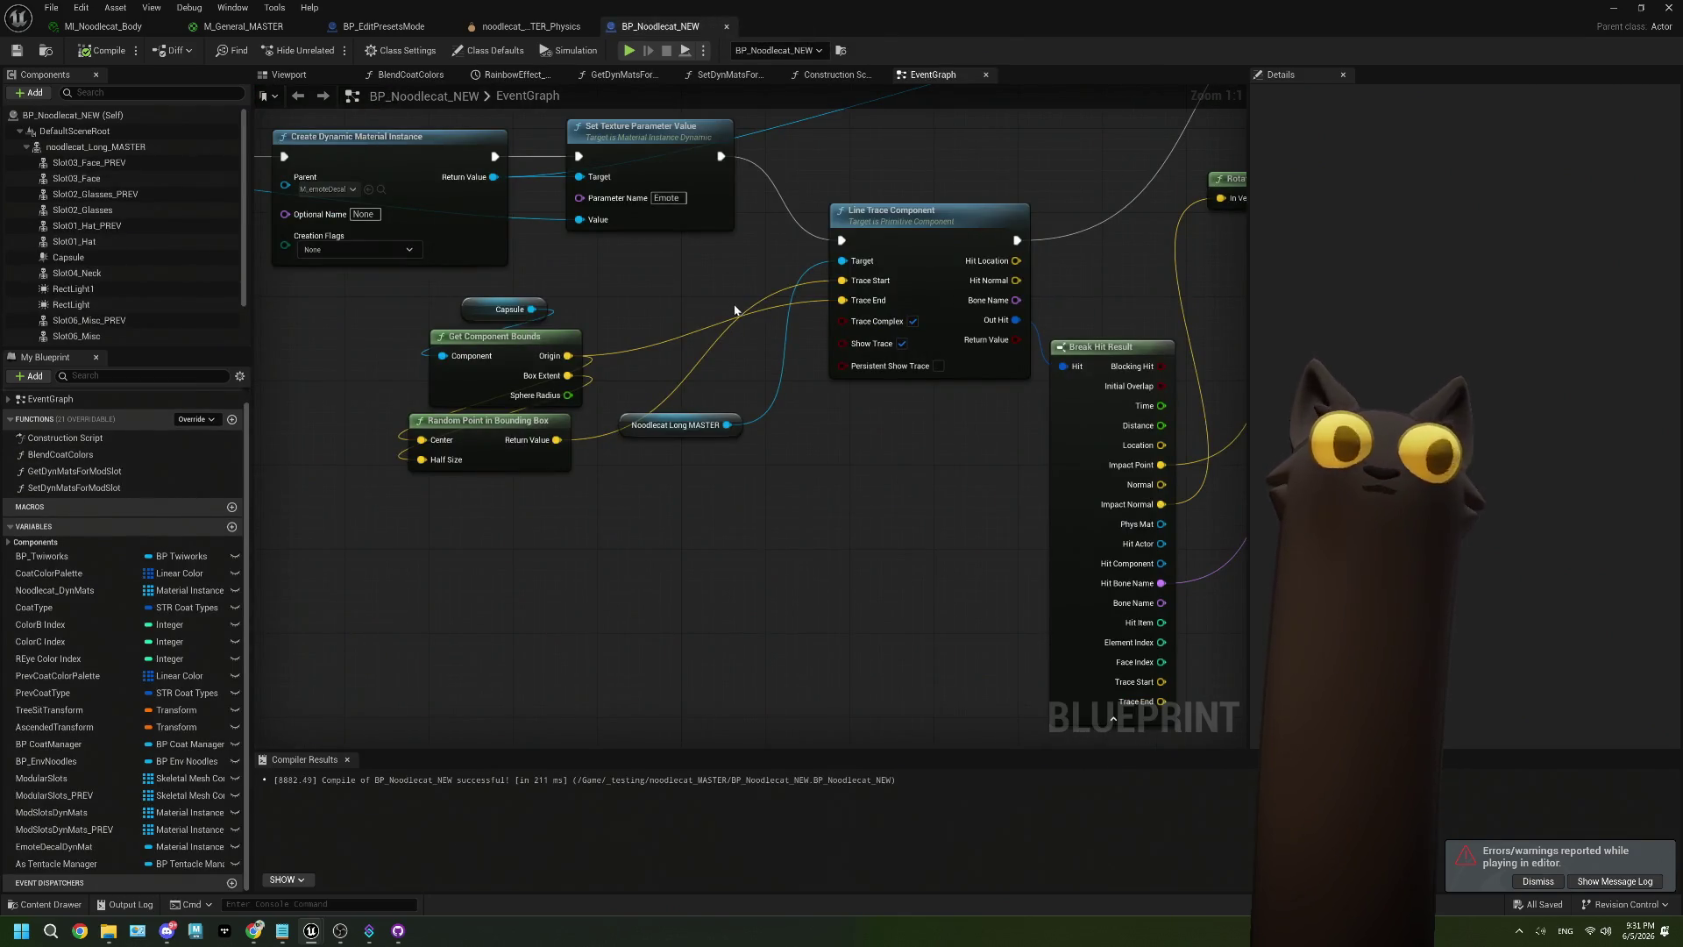
left_click(938, 365)
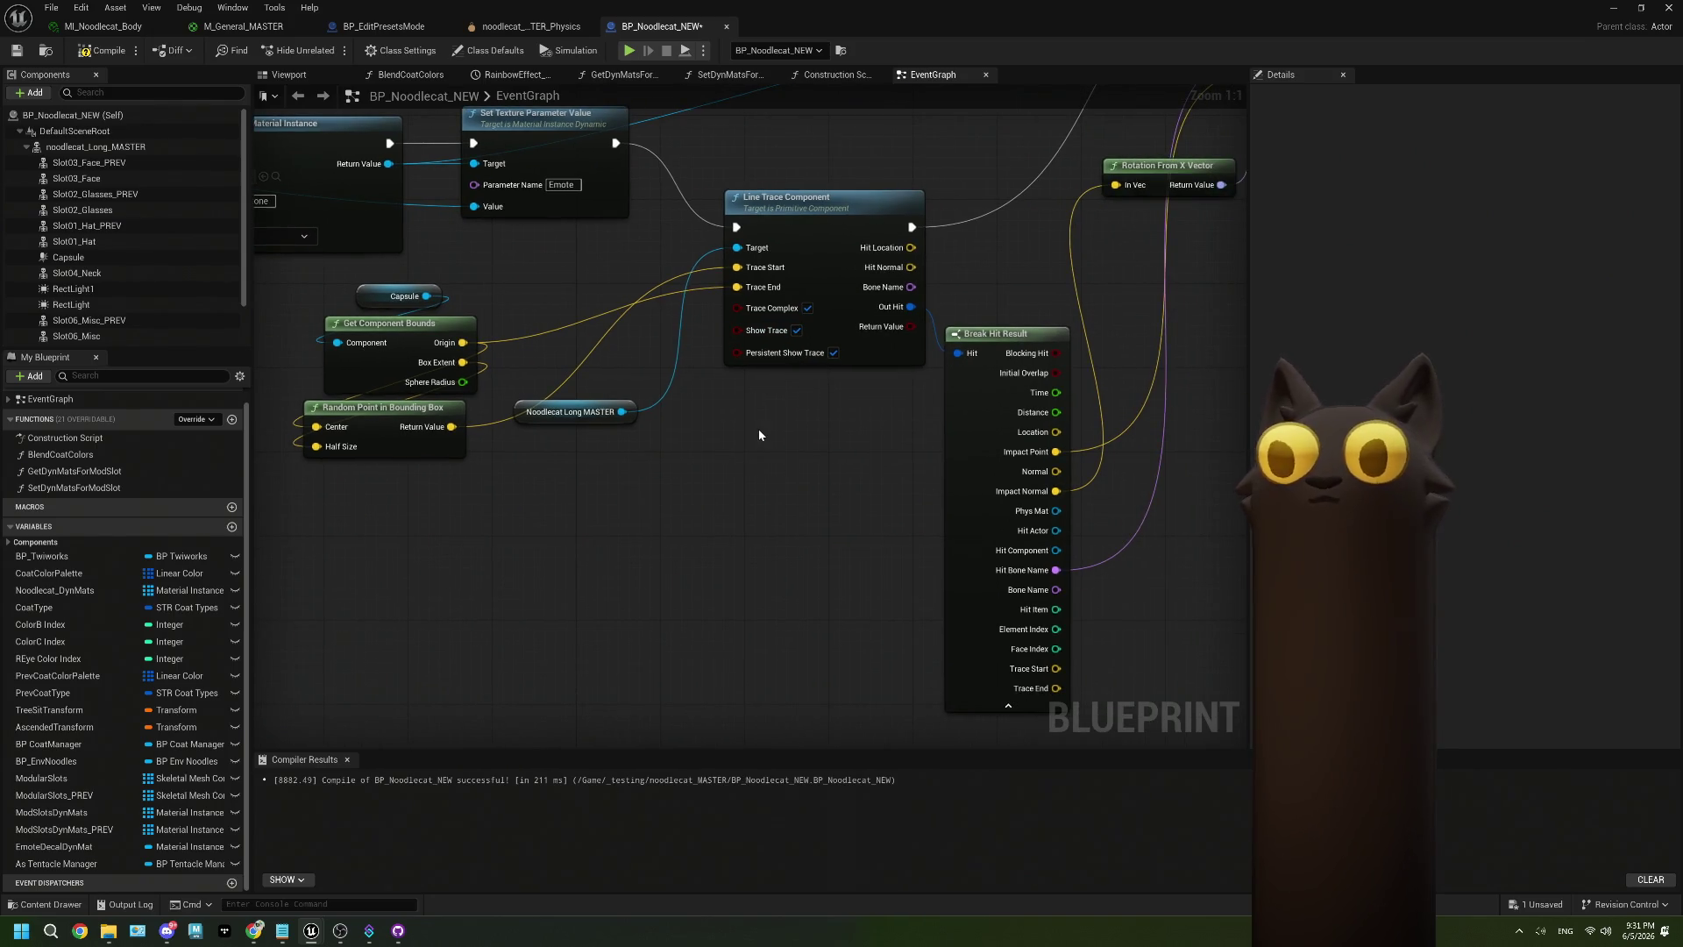
Move the Noodlecat Long MASTER getter up beside the Line Trace Component's target input.
left_click_drag(636, 424, 673, 271)
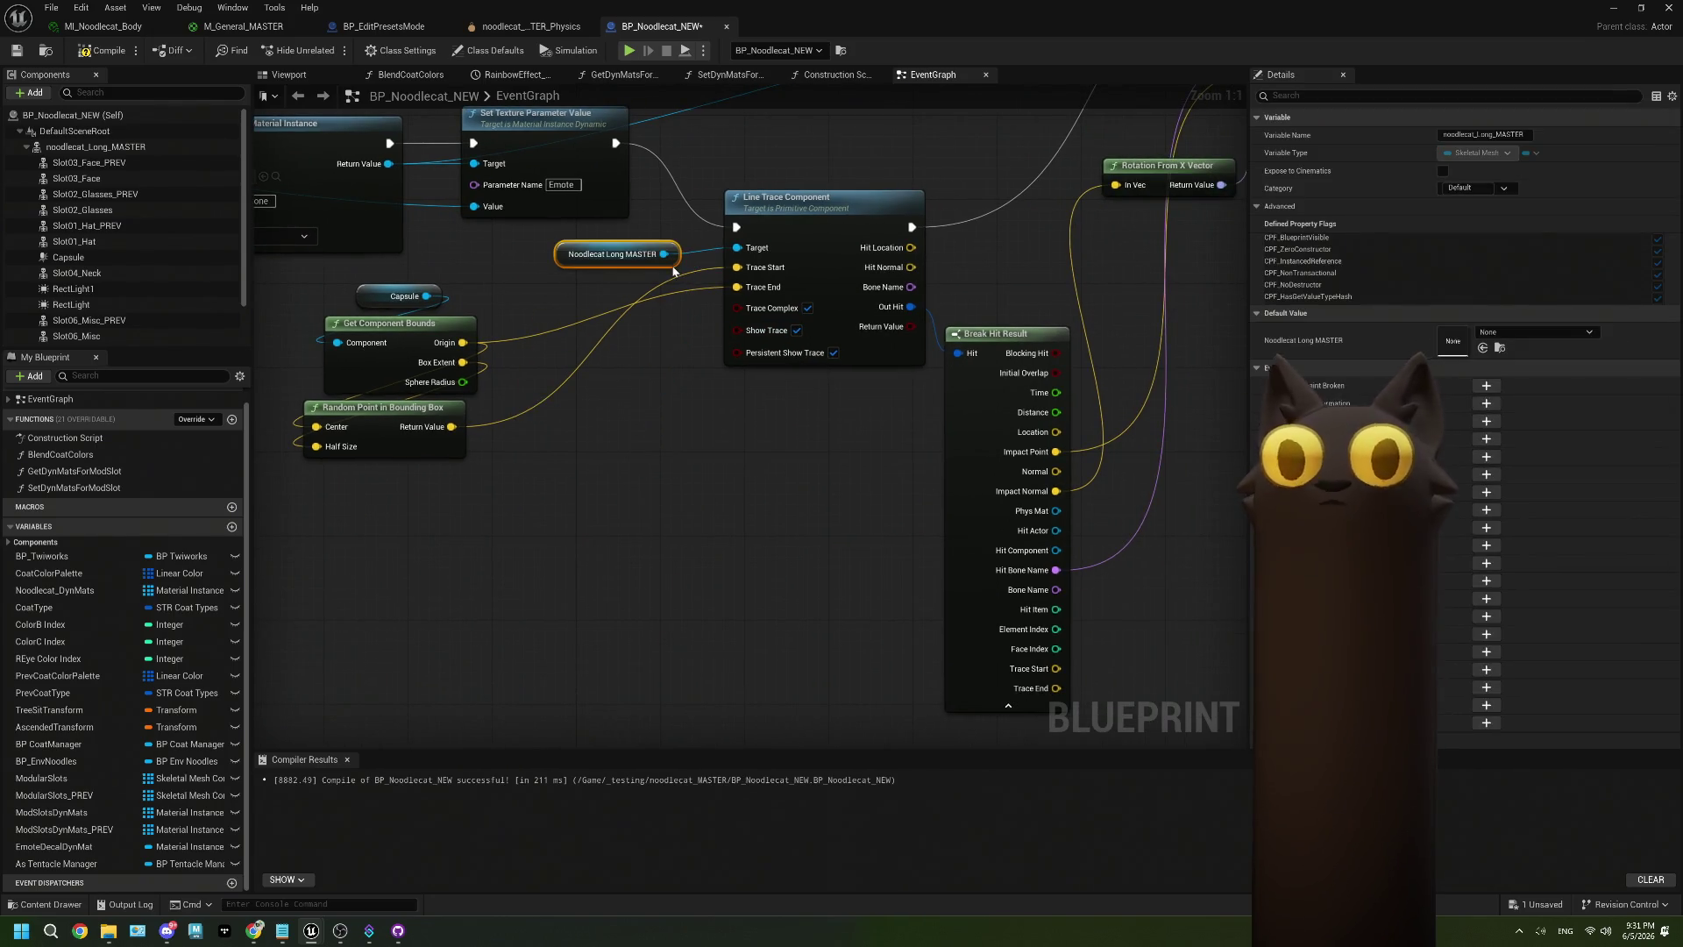
left_click_drag(626, 416, 815, 470)
left_click(915, 355)
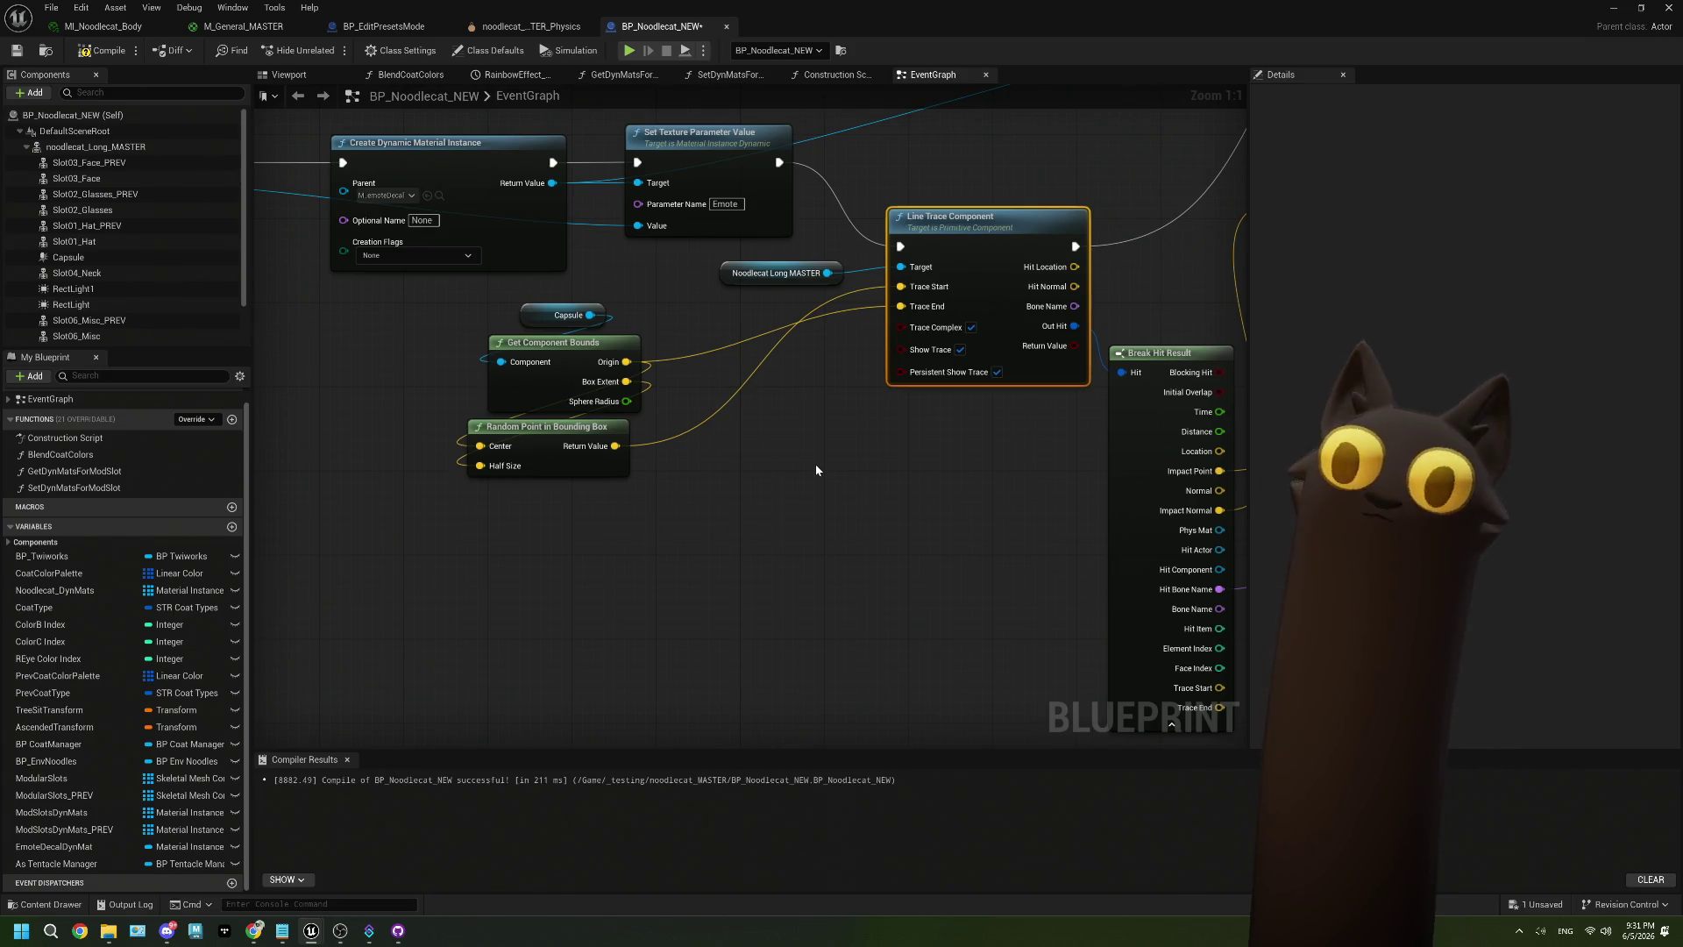
mouse_move(815, 464)
left_mouse_down()
mouse_move(735, 474)
mouse_move(426, 576)
left_mouse_up()
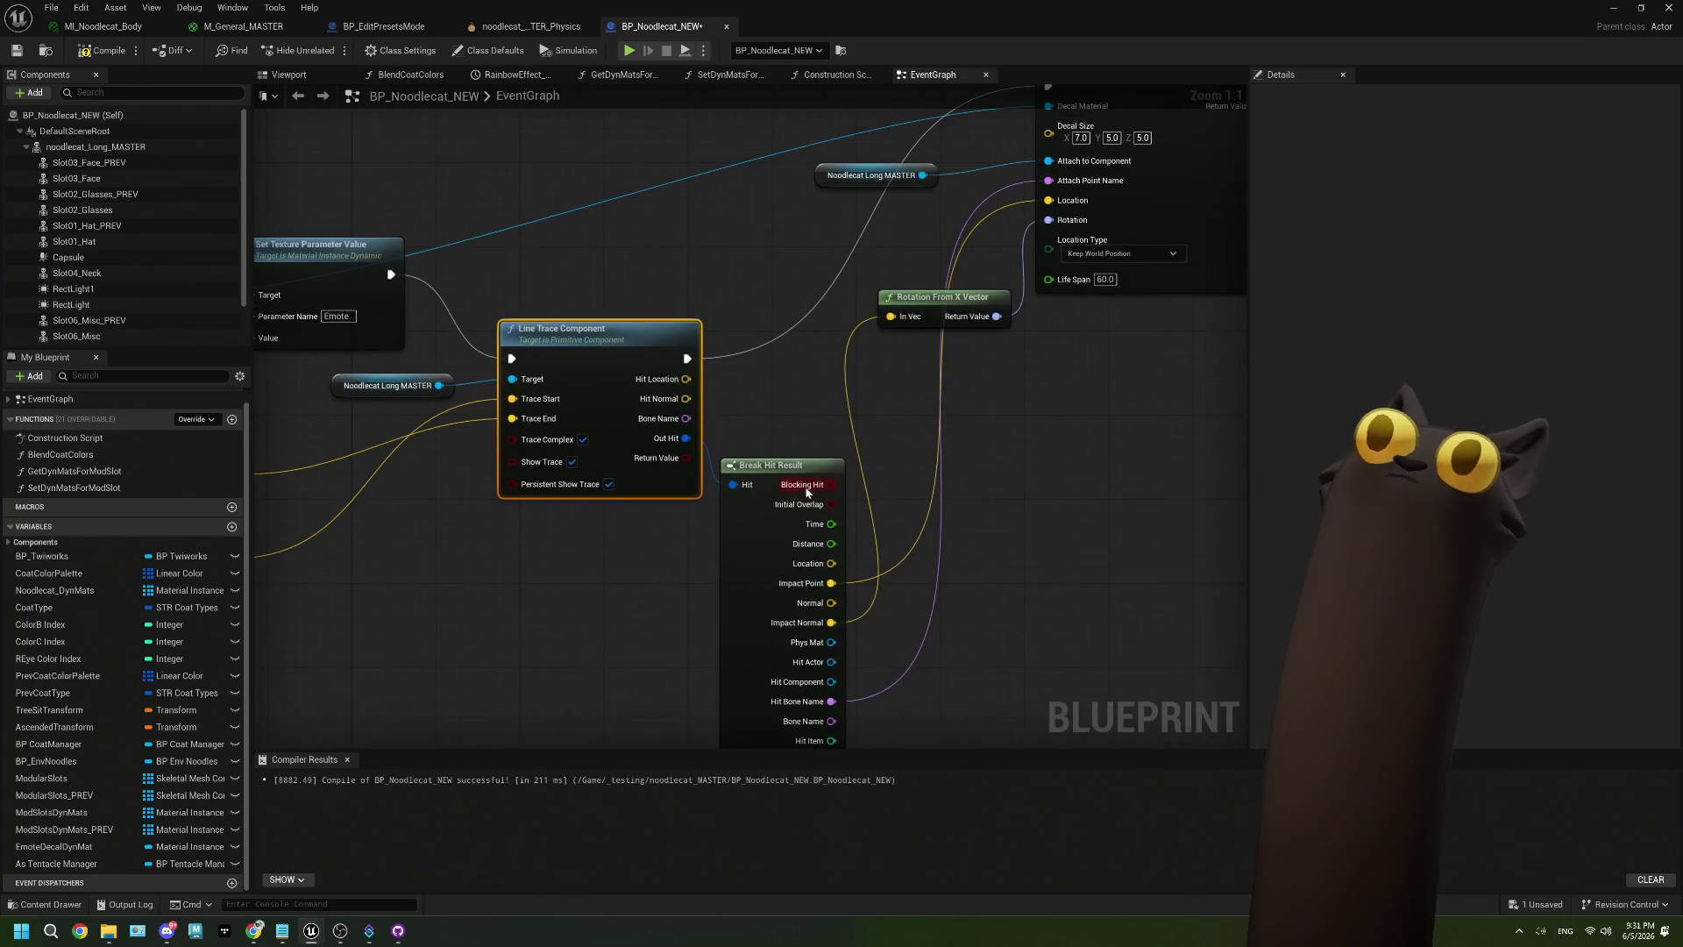